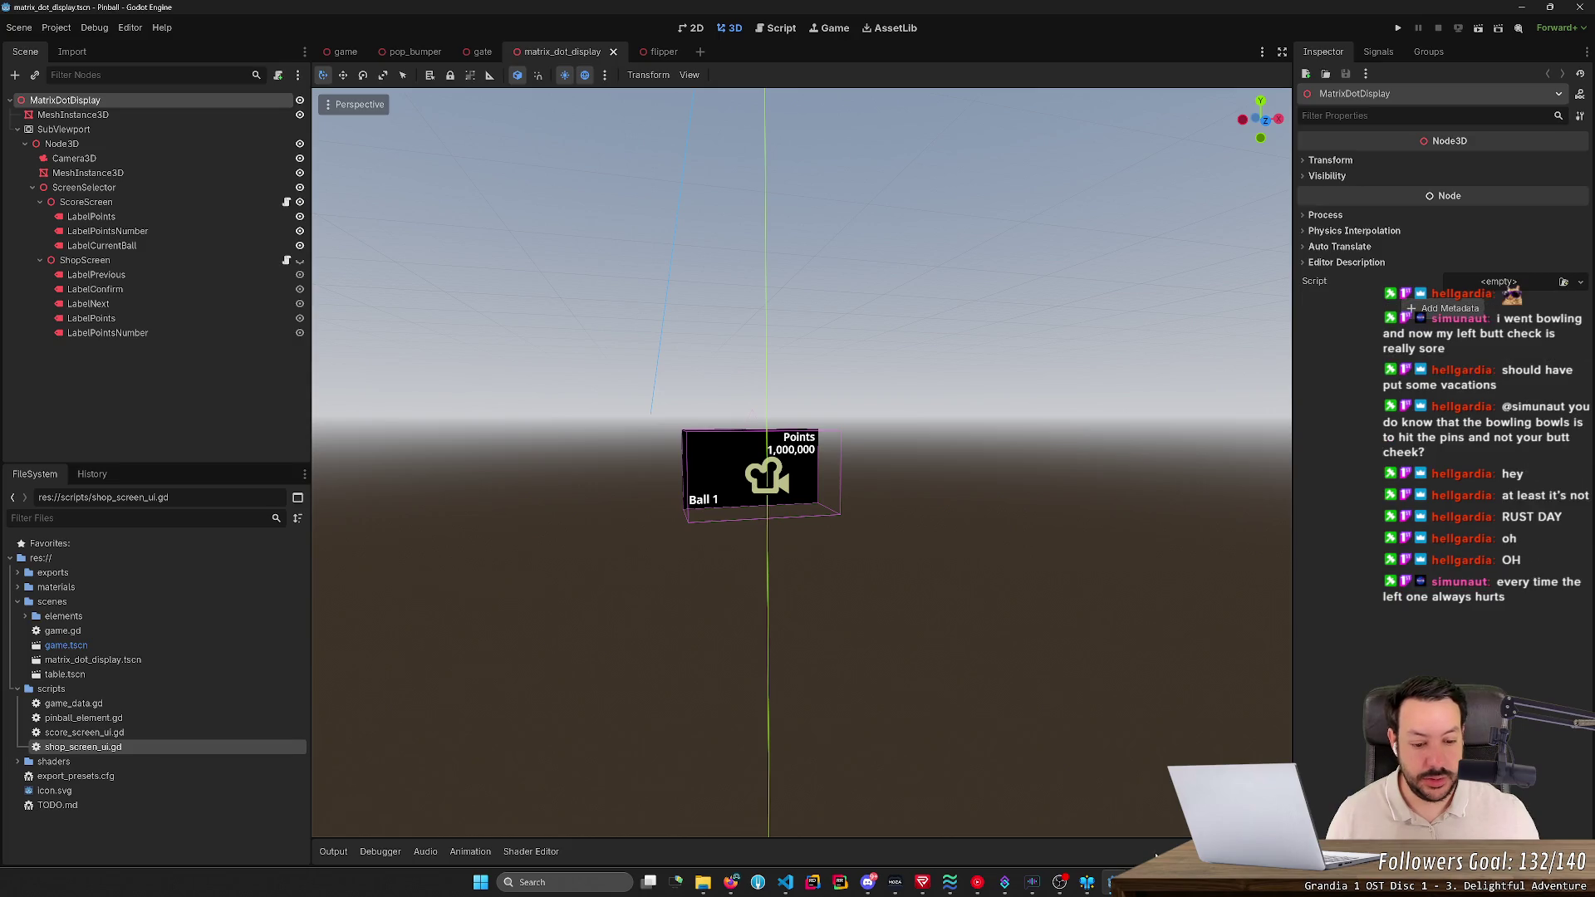
- Orbit the view to a closer, lower angle on the scoreboard showing Points and Ball 1
mouse_move(1062, 884)
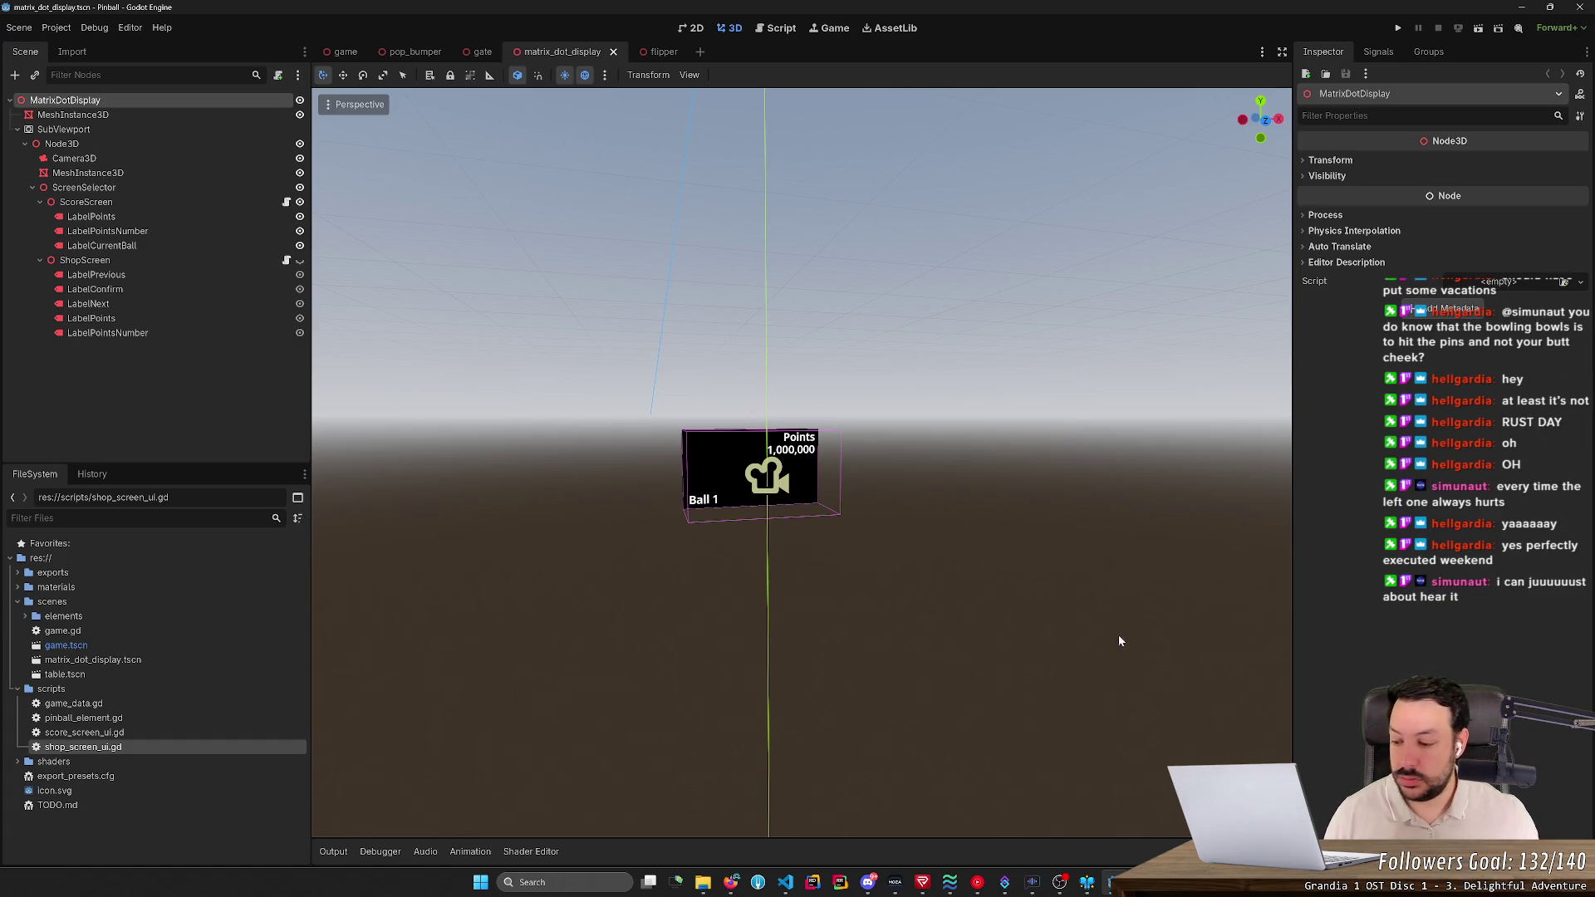
mouse_move(976, 889)
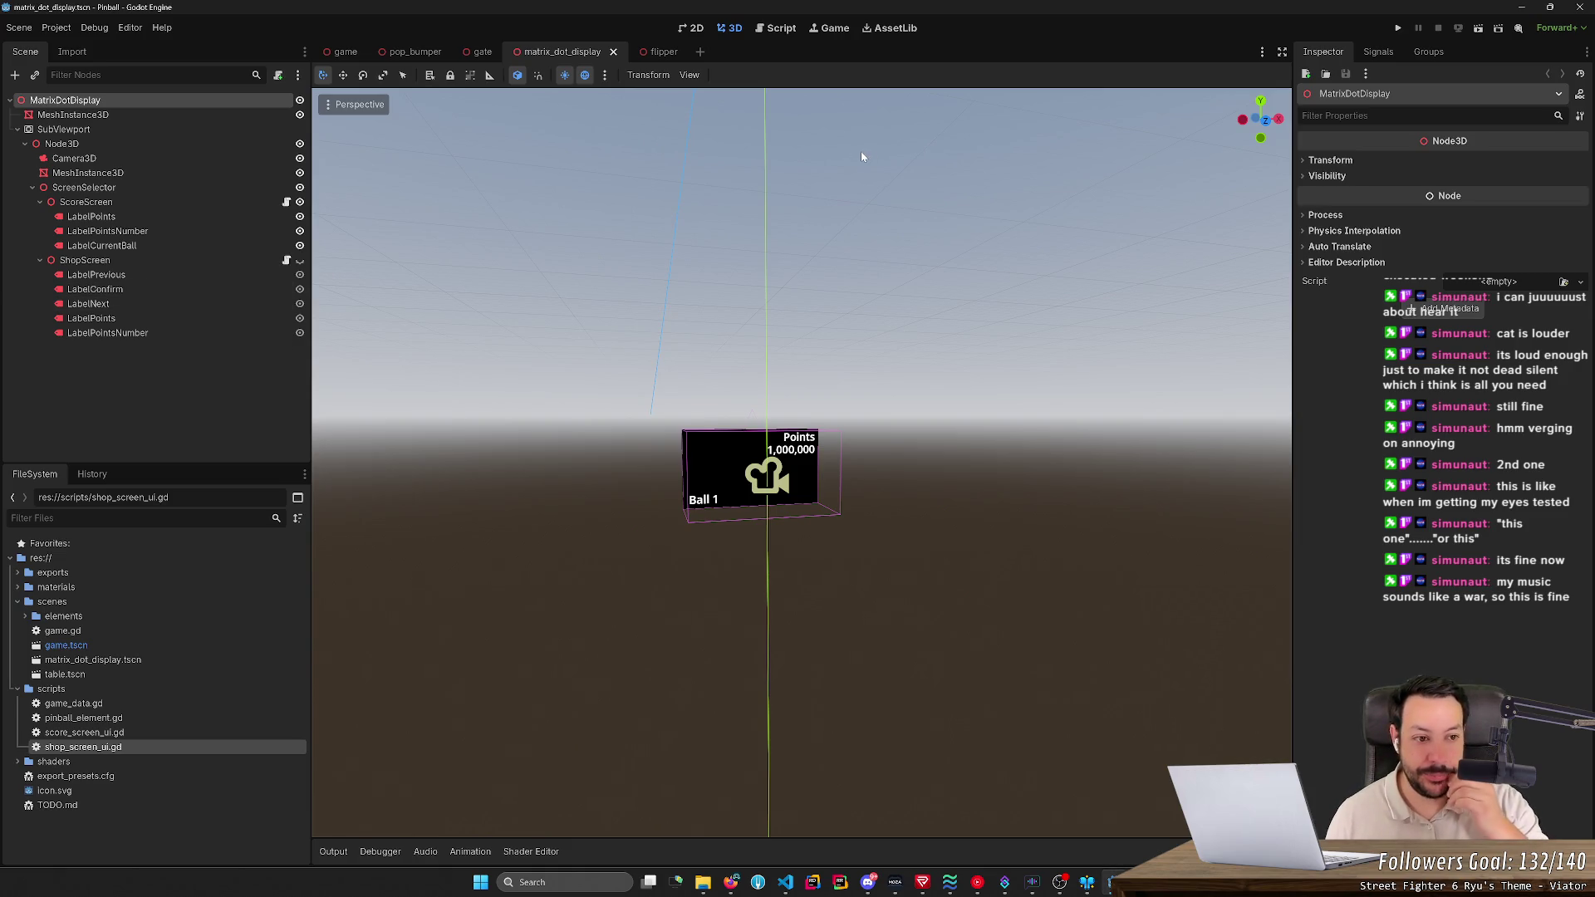
mouse_move(897, 314)
left_mouse_down()
mouse_move(926, 333)
mouse_move(929, 357)
mouse_move(894, 311)
left_mouse_up()
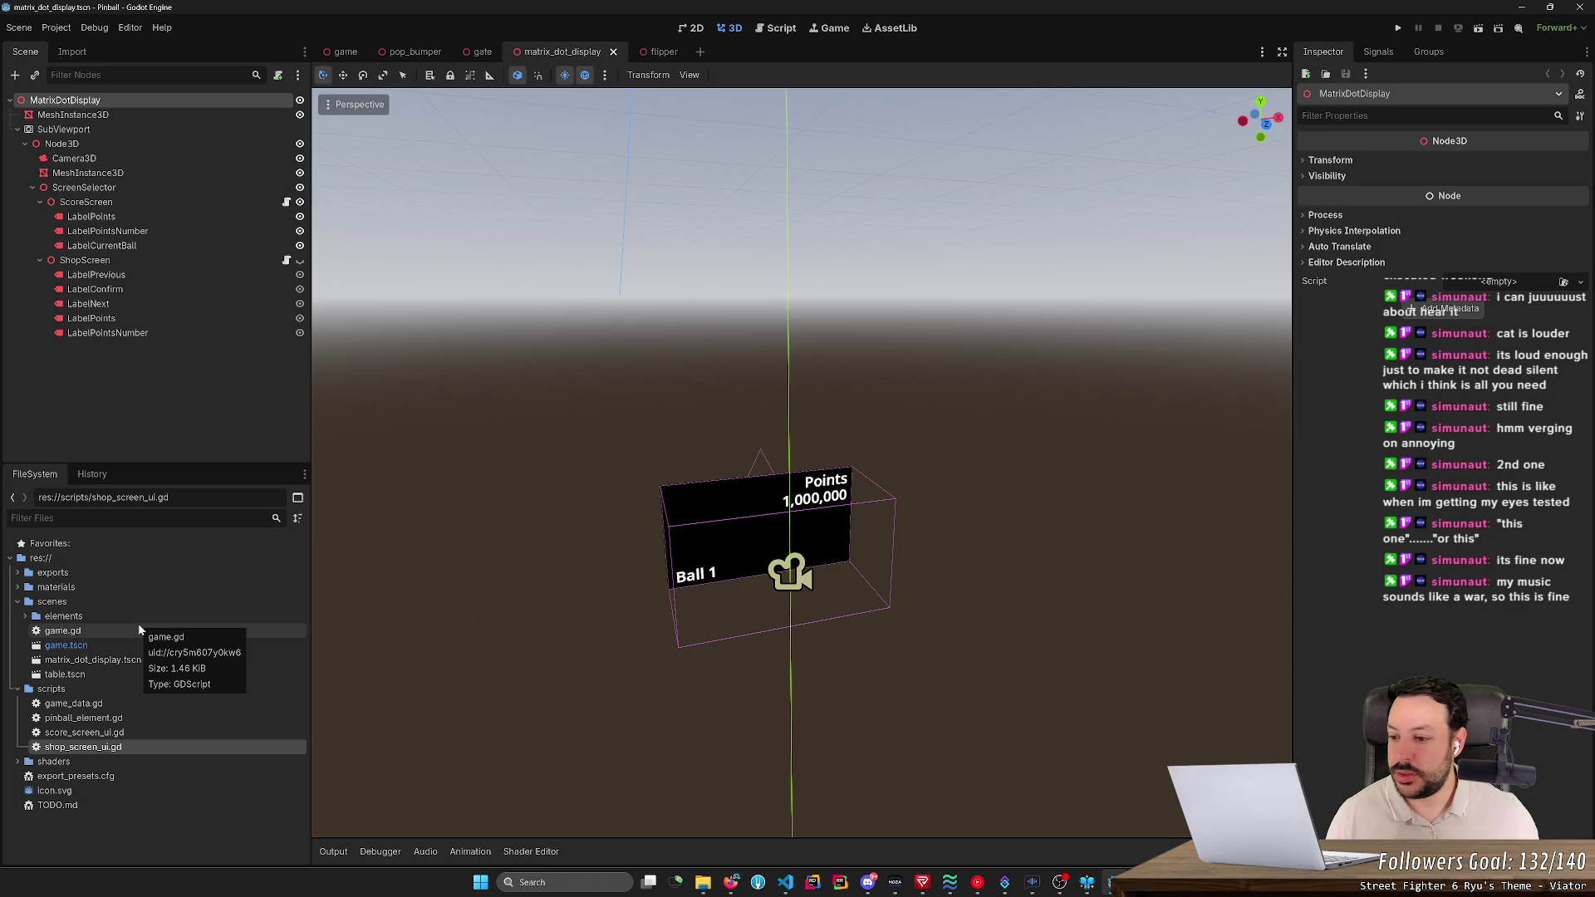
double_click(130, 645)
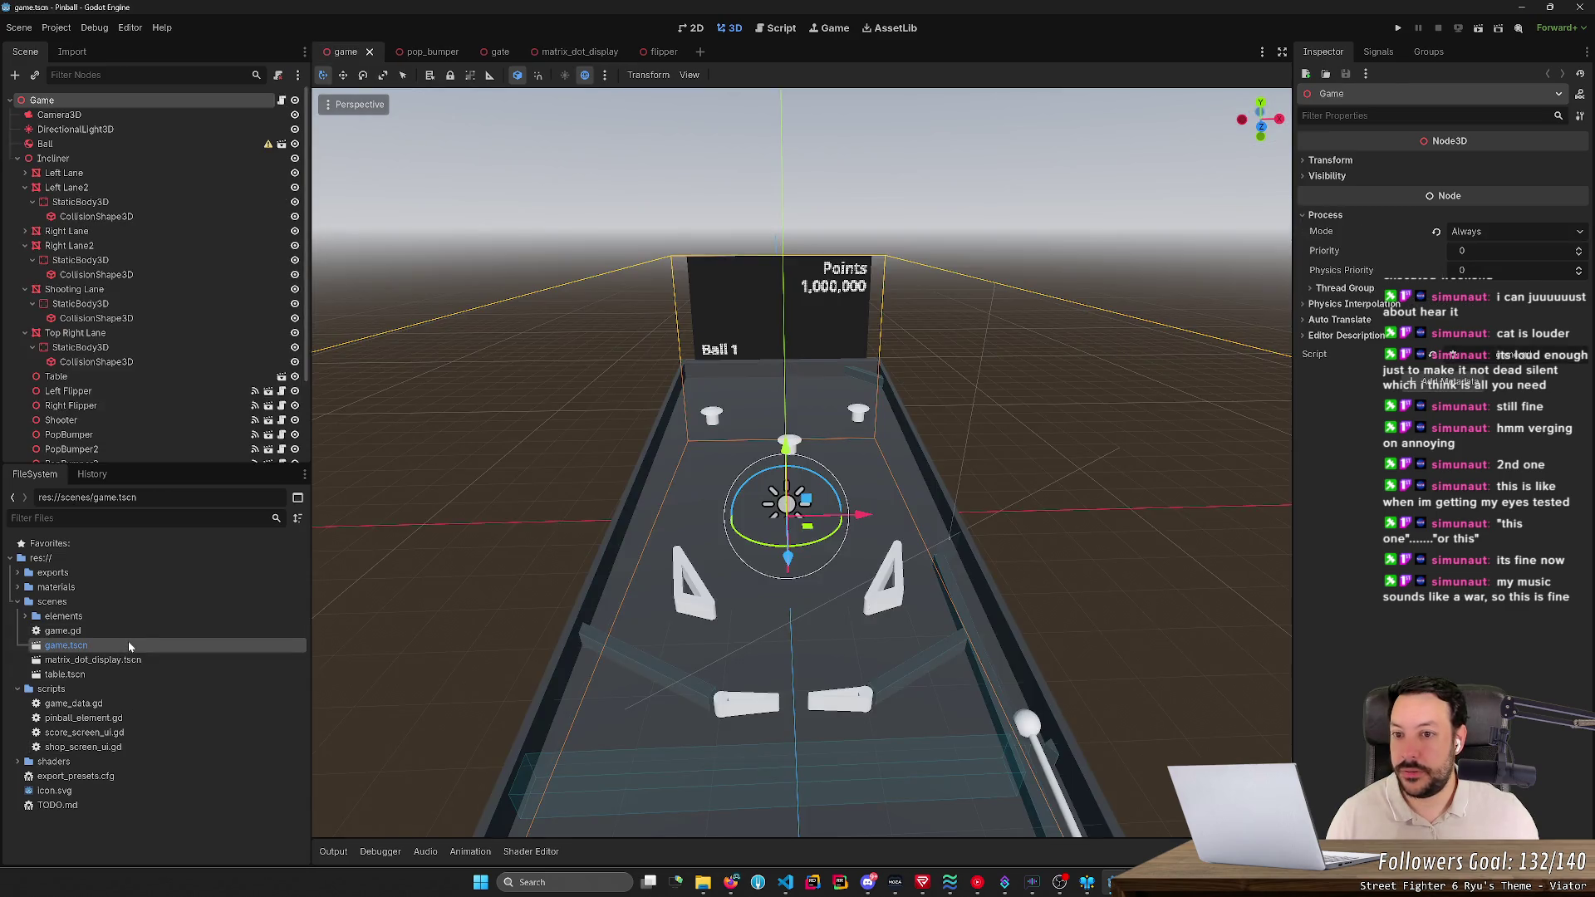
scroll(537, 646, "up", 2)
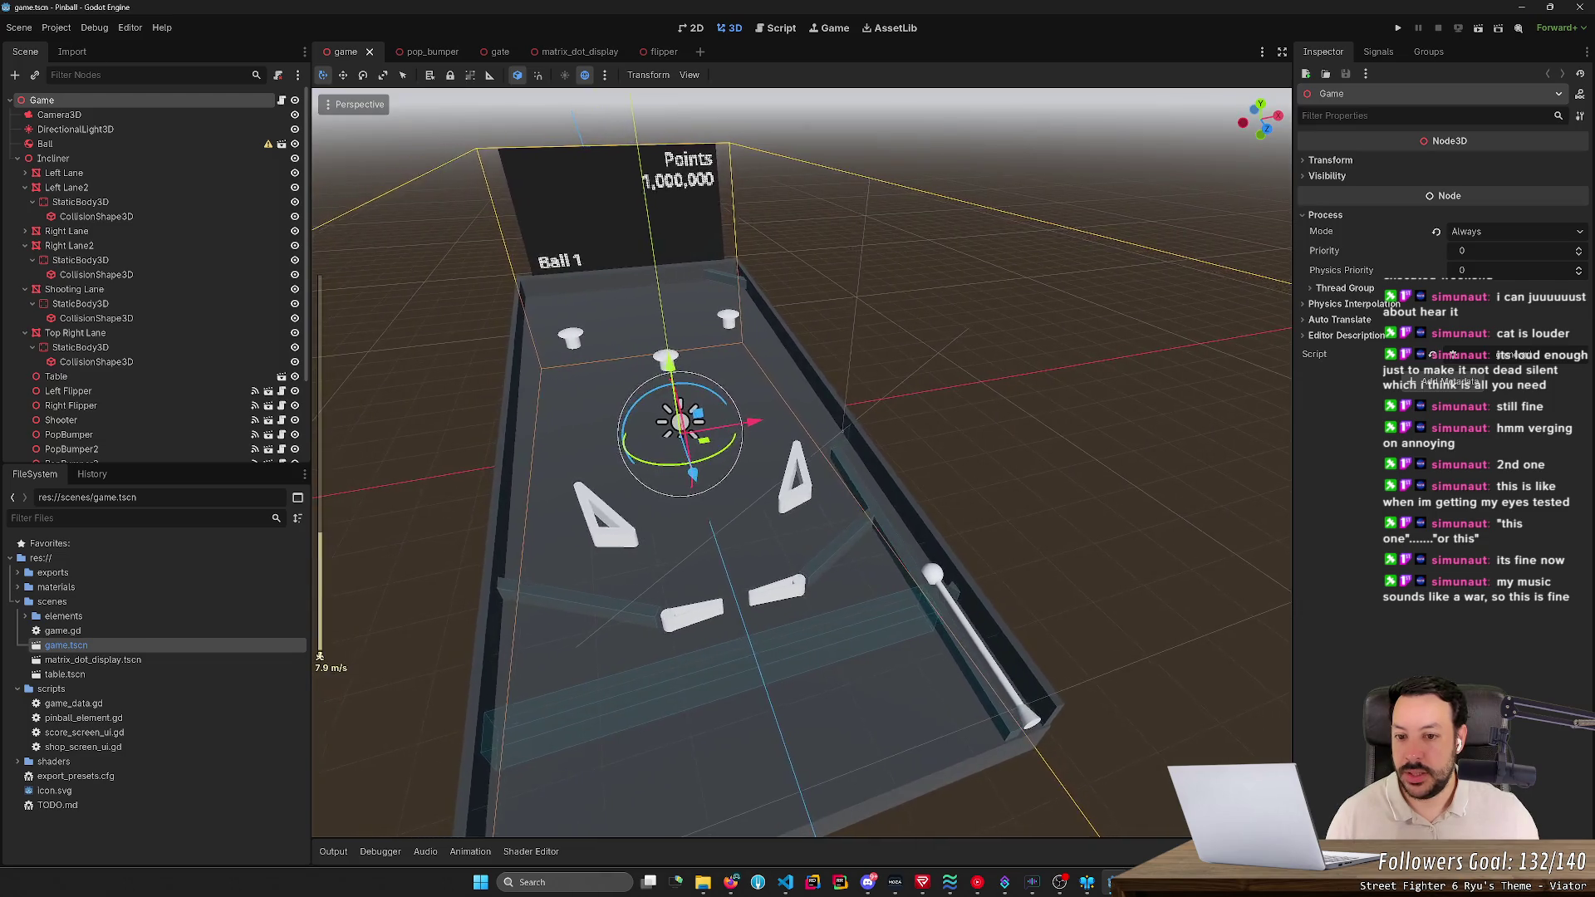
key("a")
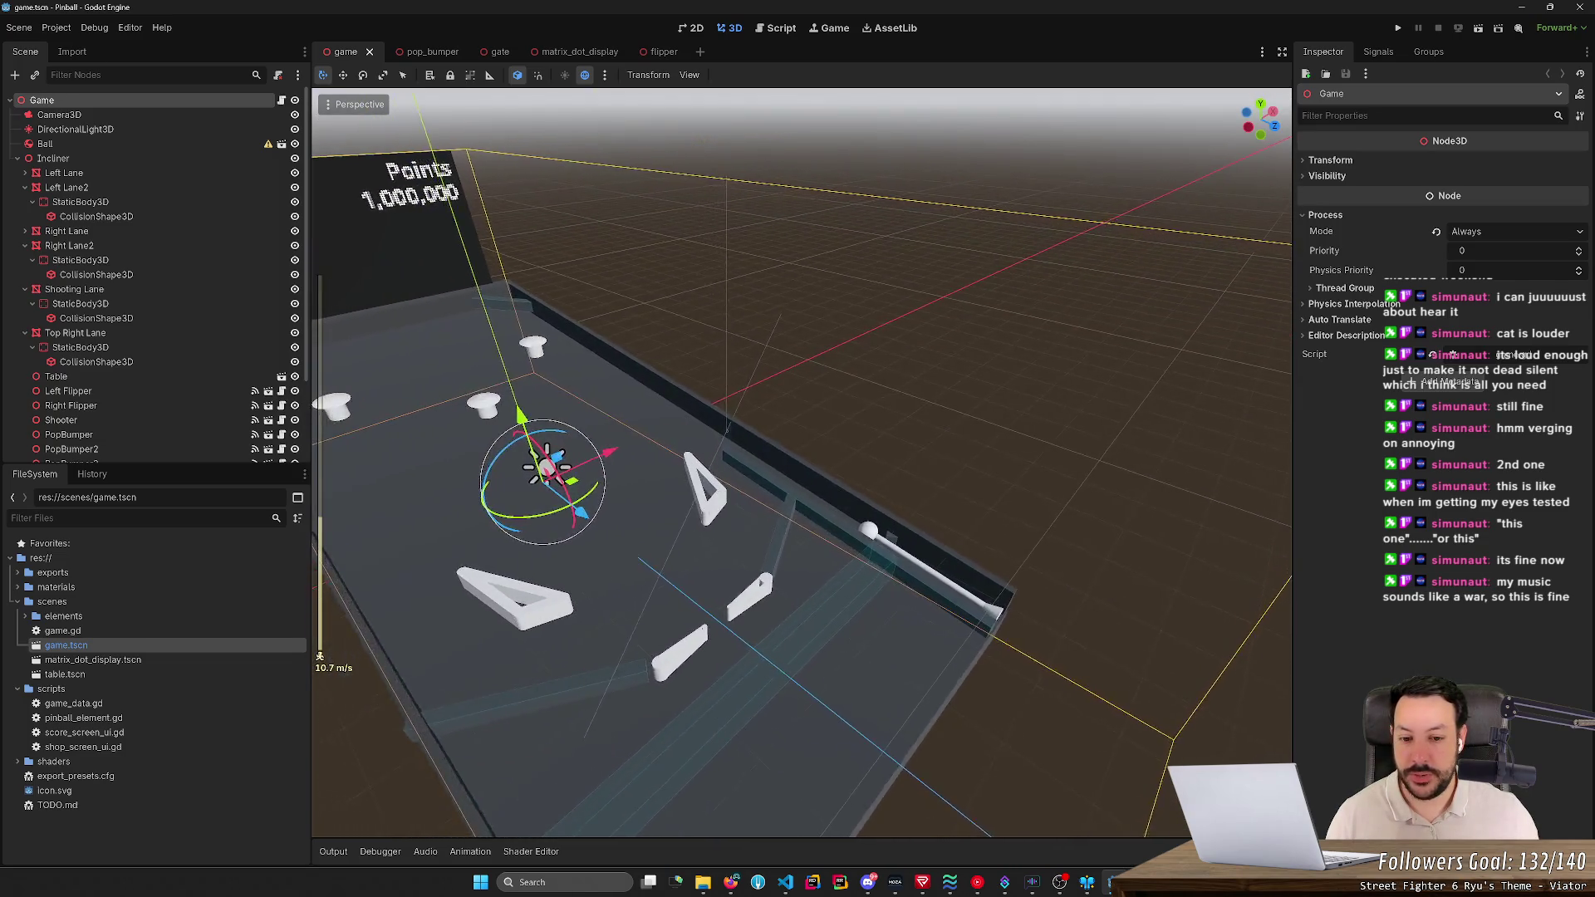
scroll(803, 462, "up", 5)
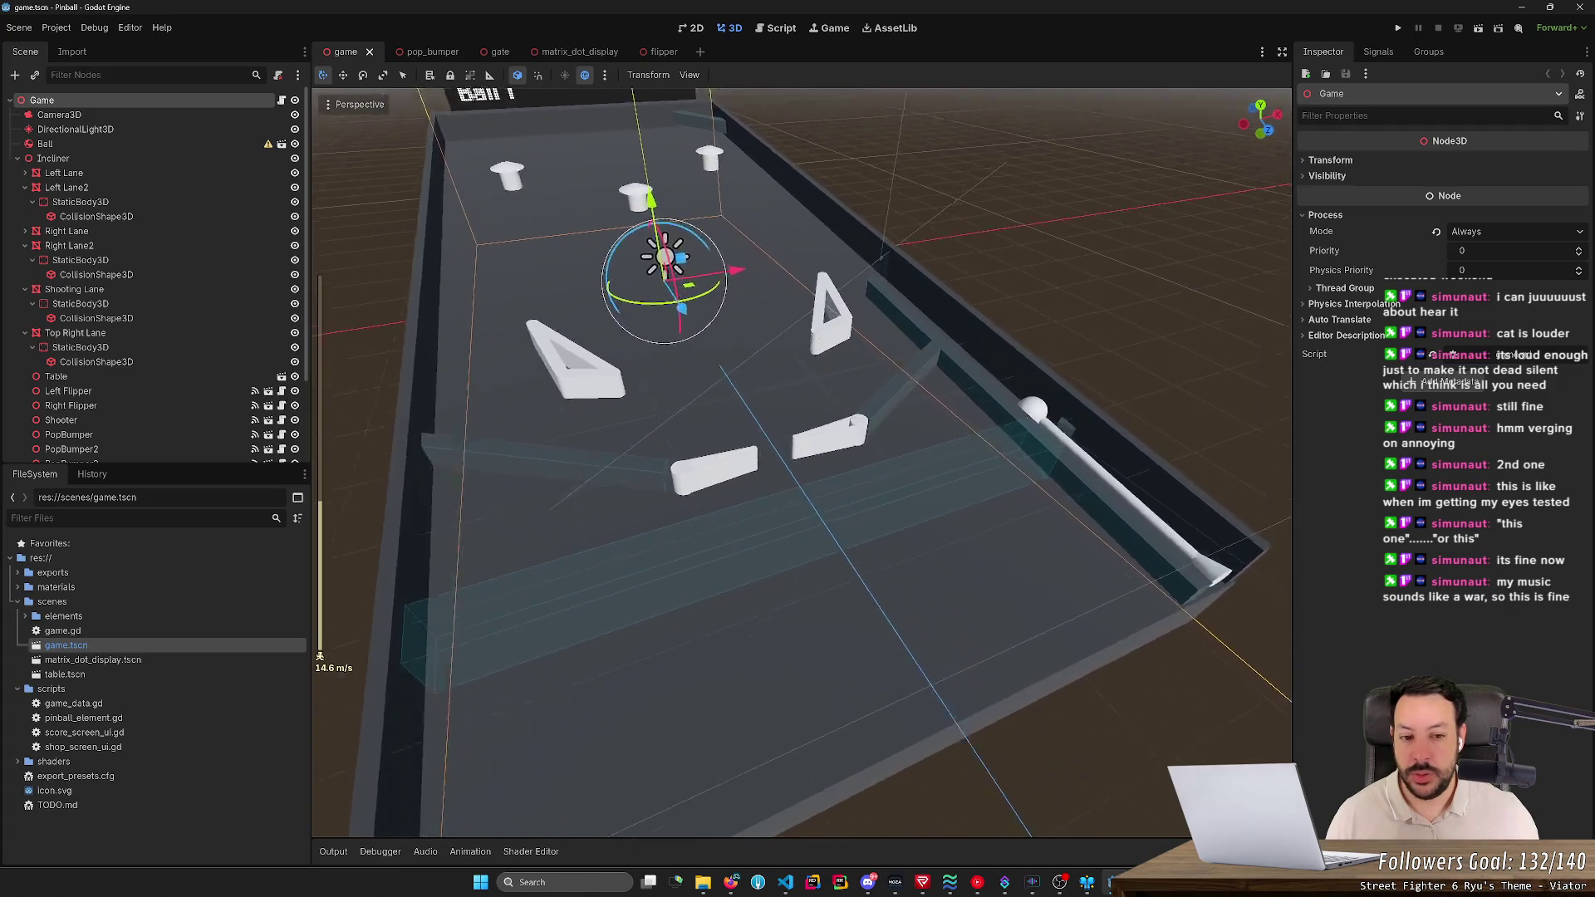
key("w")
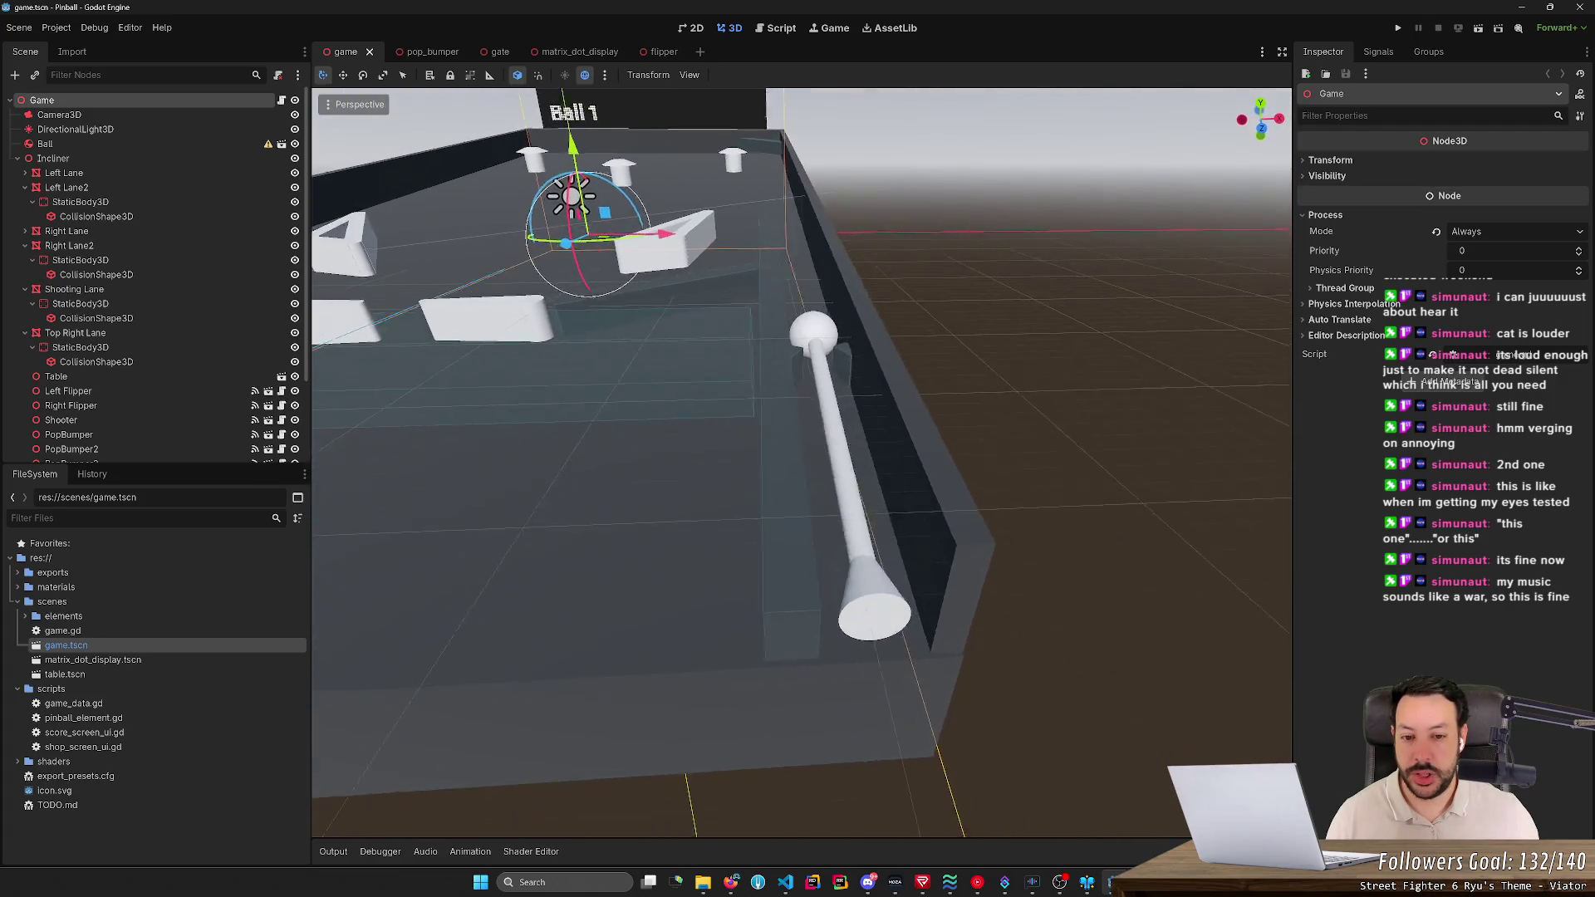
key("w")
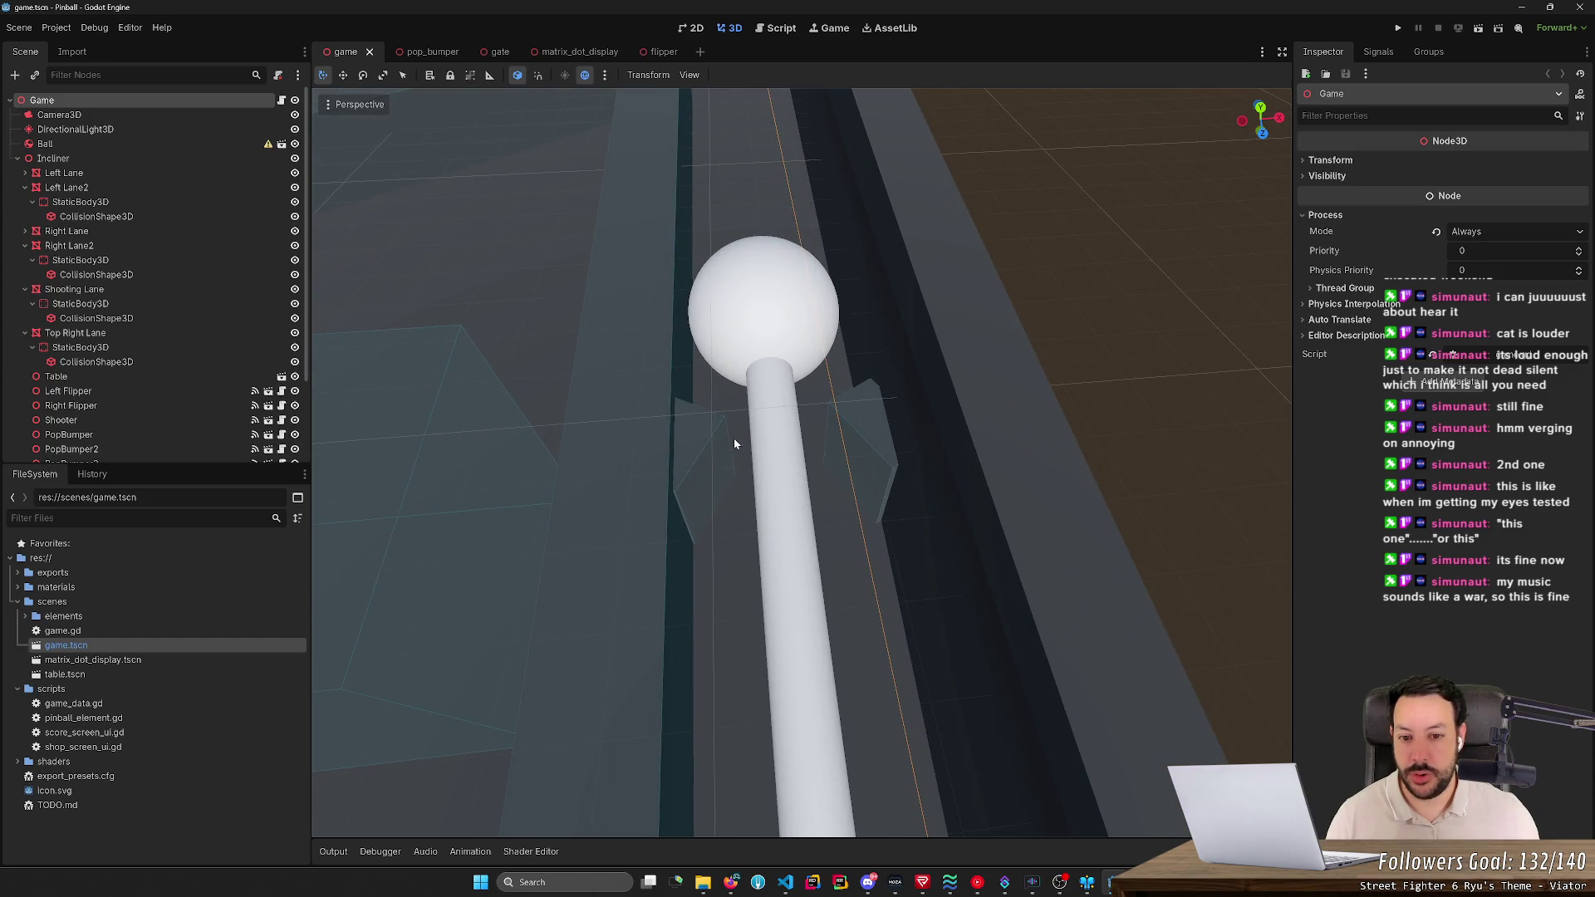
left_click_drag(734, 443, 582, 450)
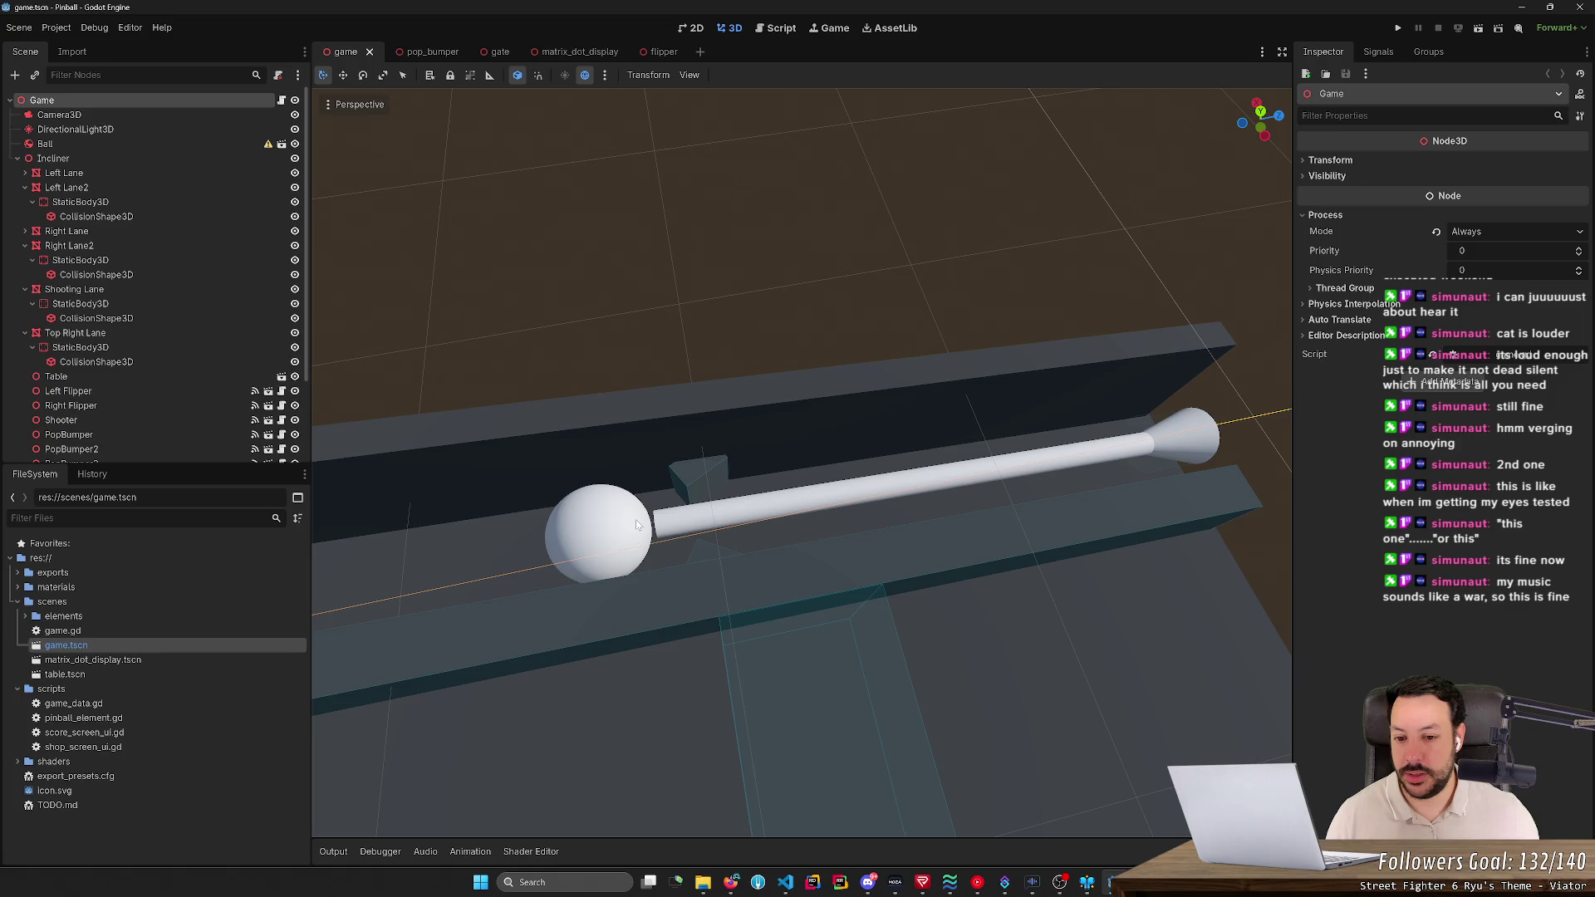
mouse_move(1058, 487)
left_mouse_down()
mouse_move(565, 449)
mouse_move(569, 397)
mouse_move(672, 384)
mouse_move(569, 397)
mouse_move(571, 356)
left_mouse_up()
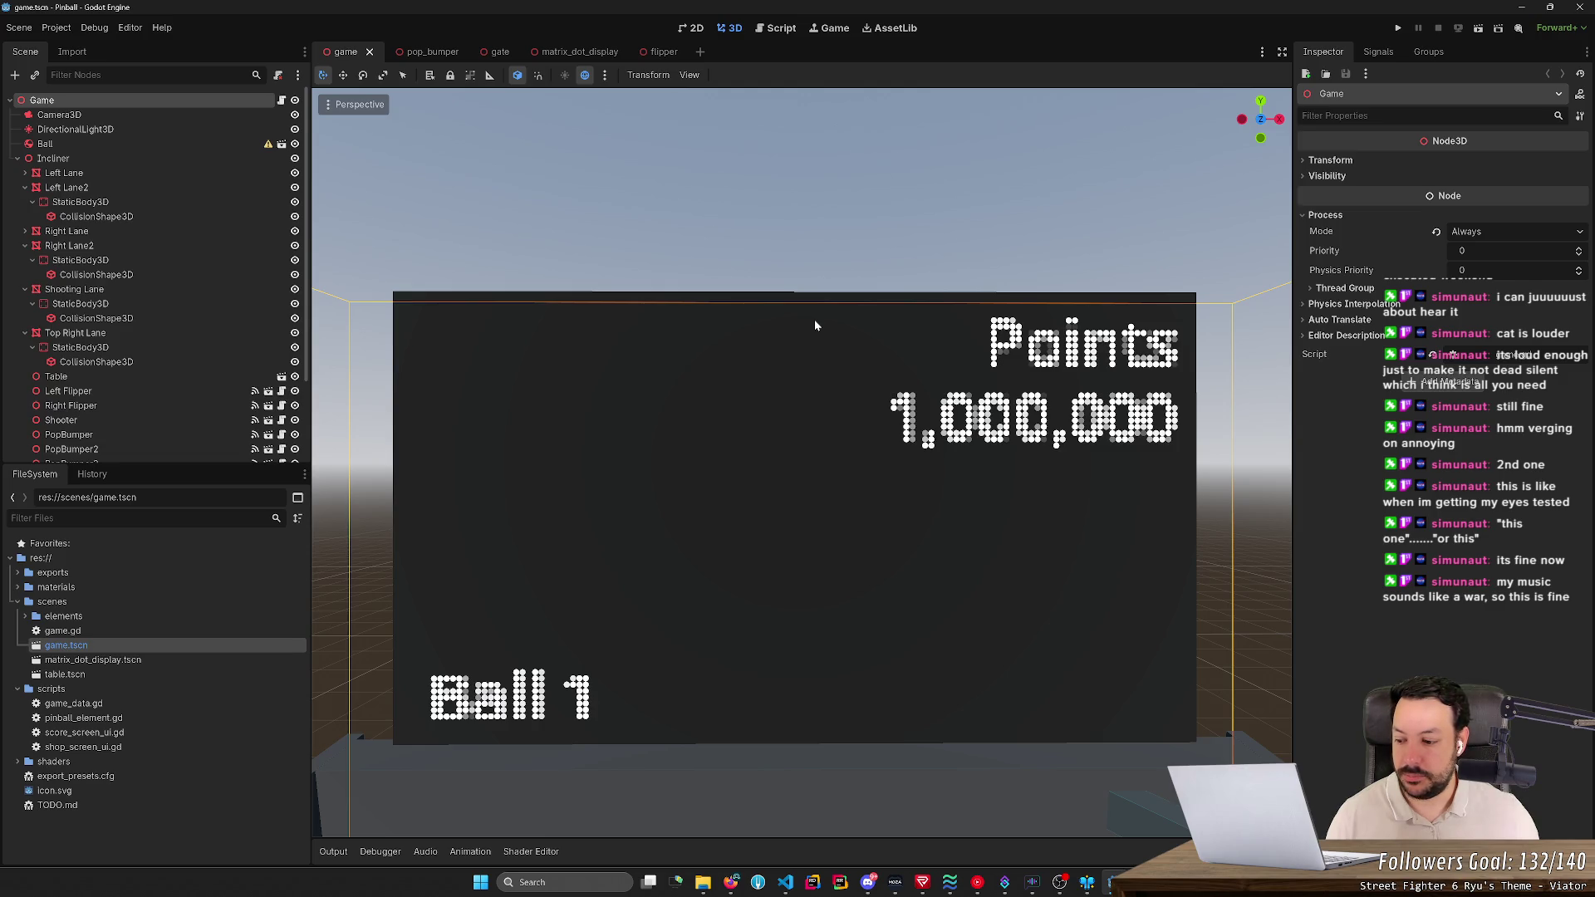
key("s")
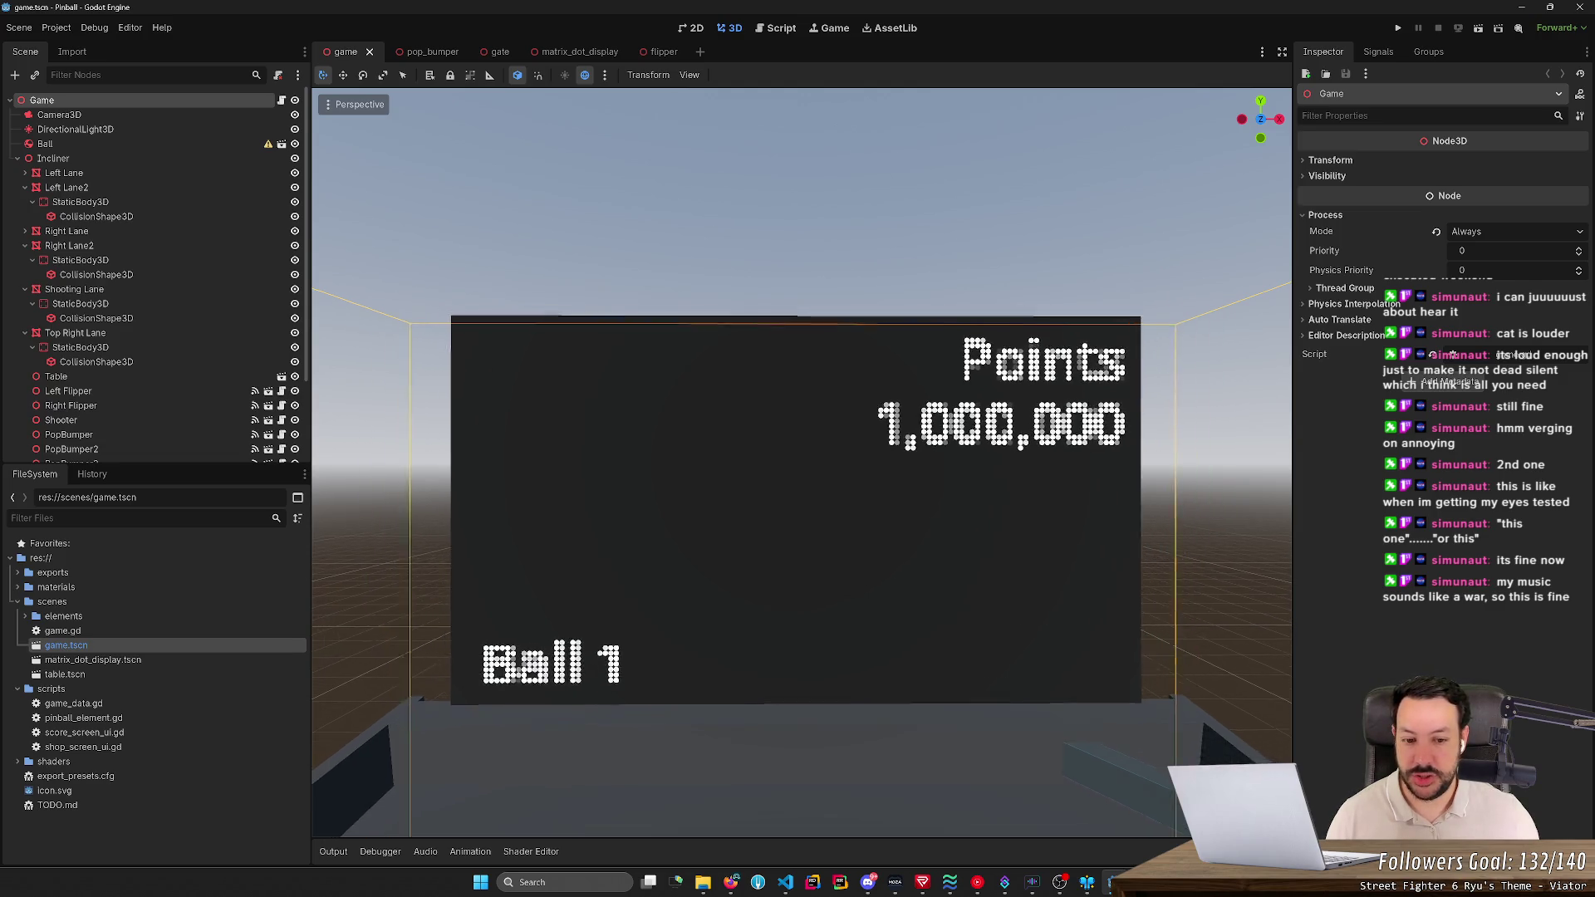
key("s")
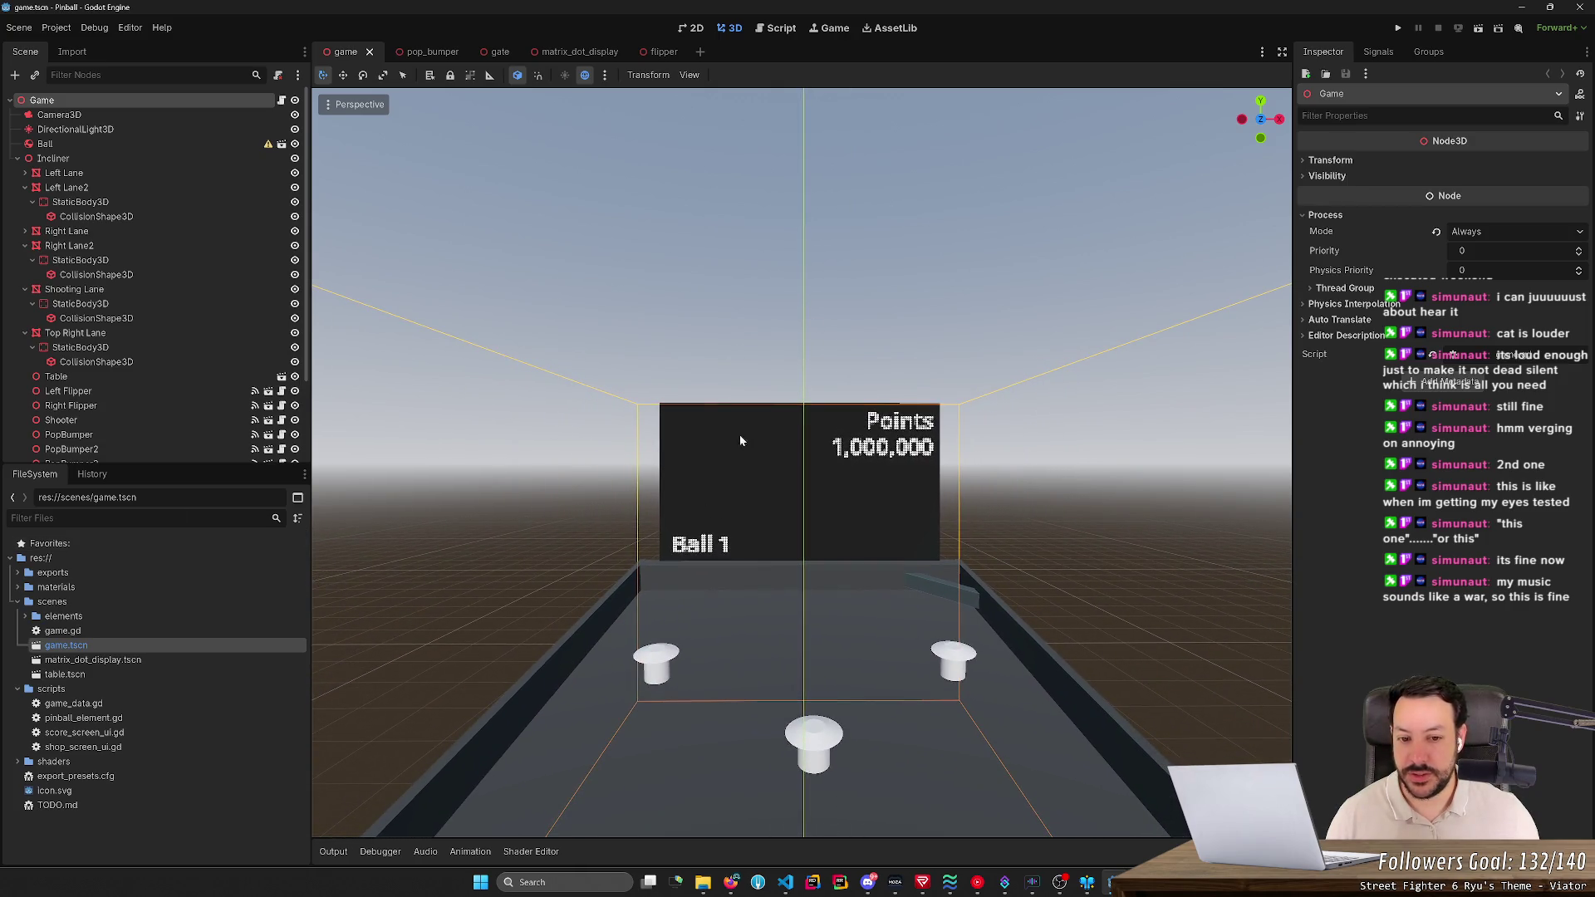
key("w")
key("w")
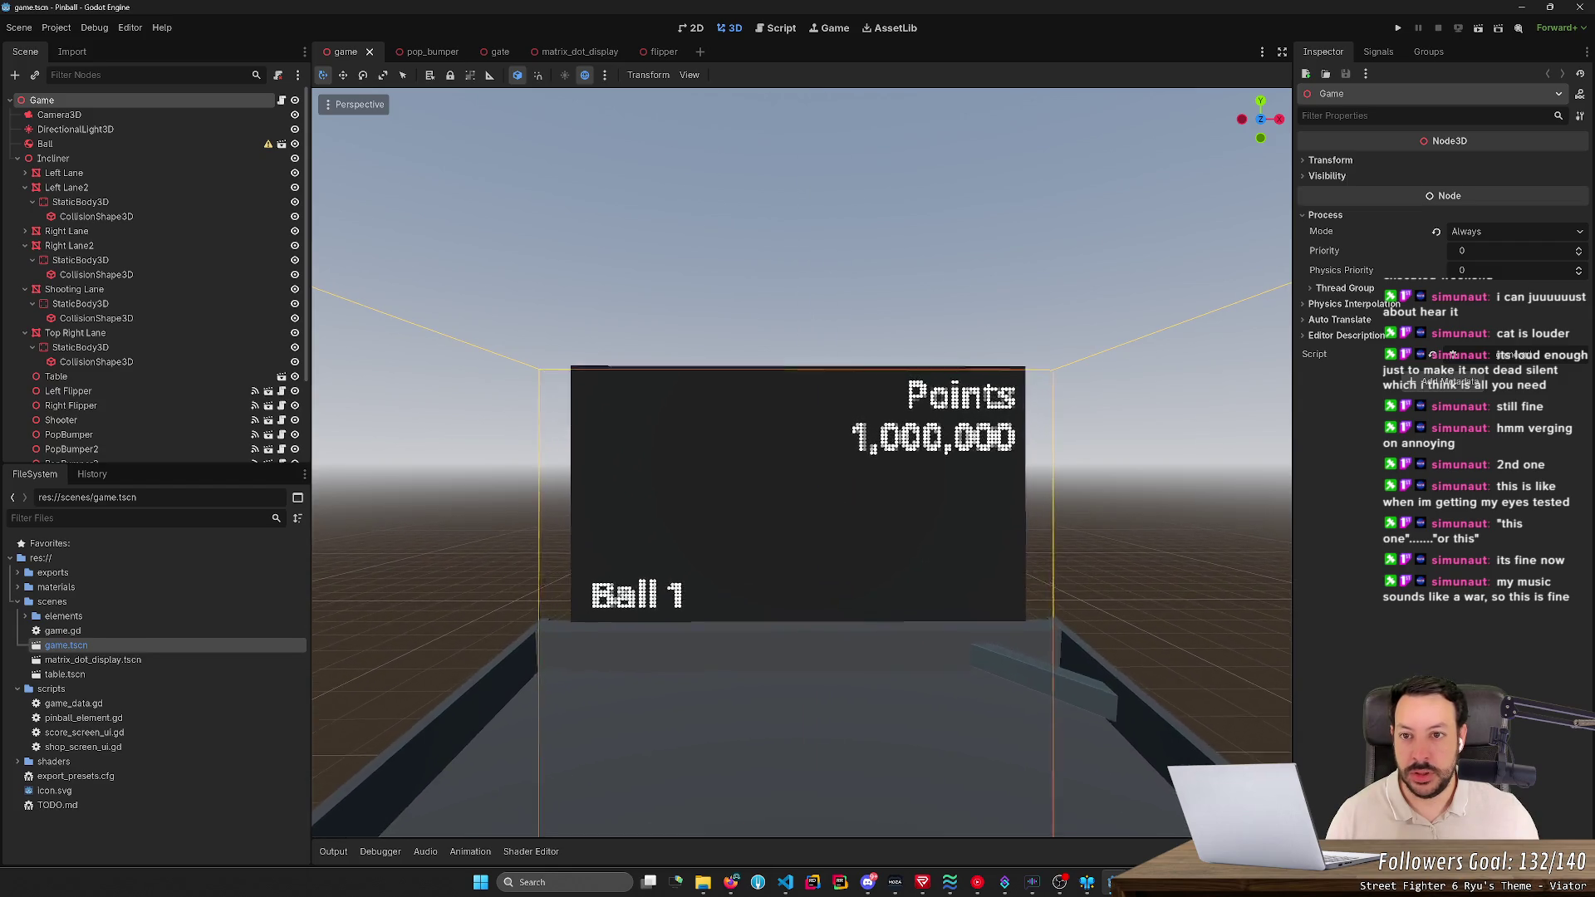
- Return to matrix_dot_display and fly up close to the Points 1,000,000 and Ball 1 display
left_click(574, 51)
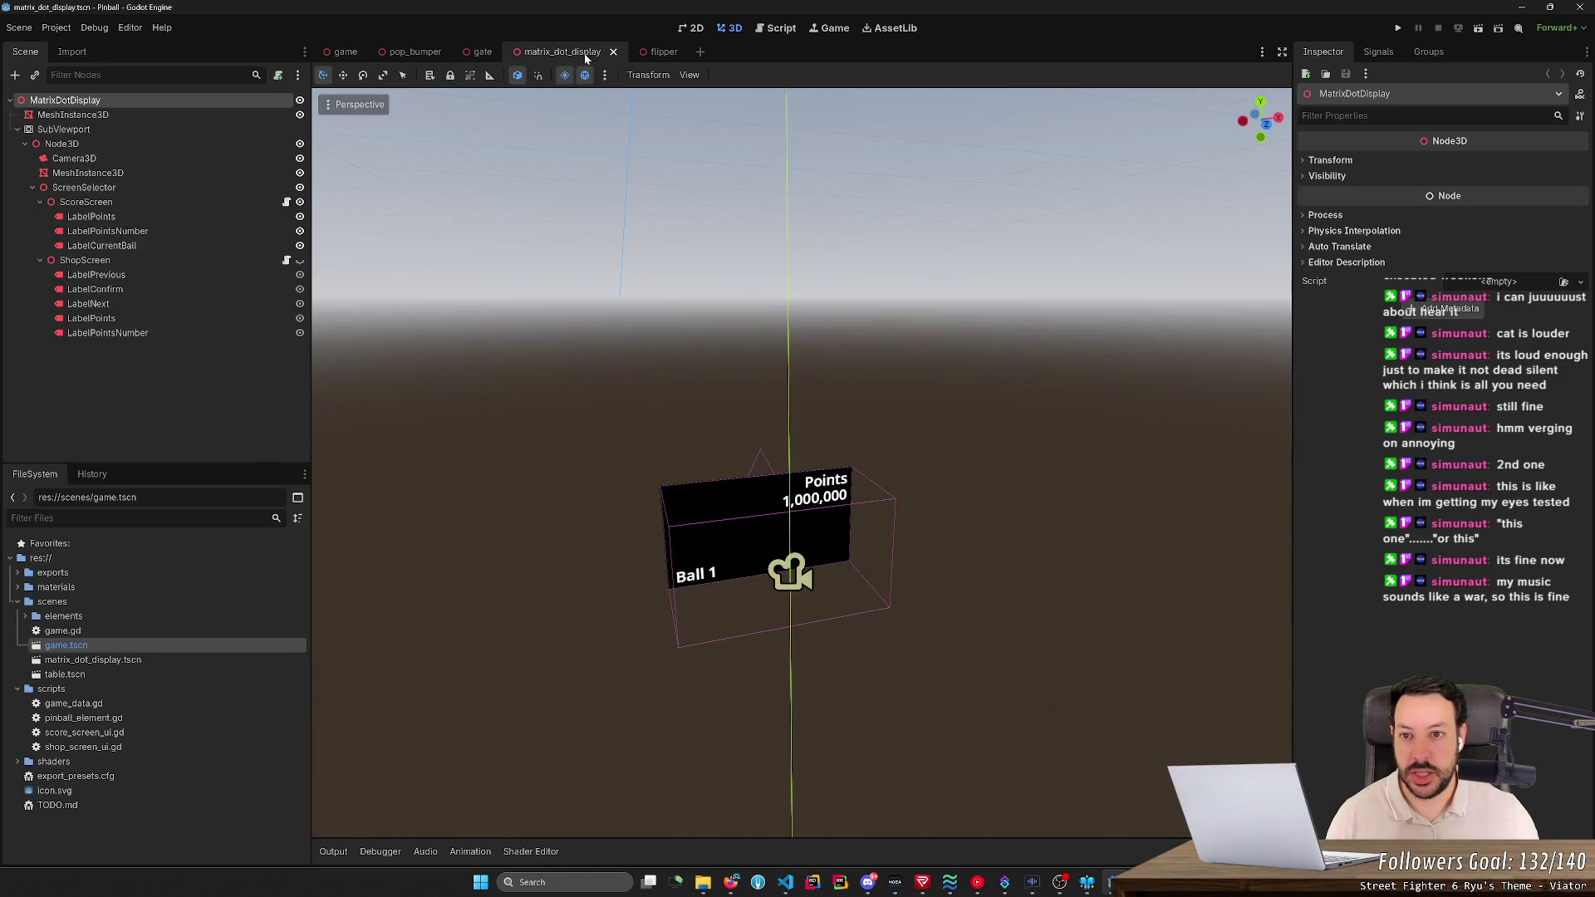
key("w")
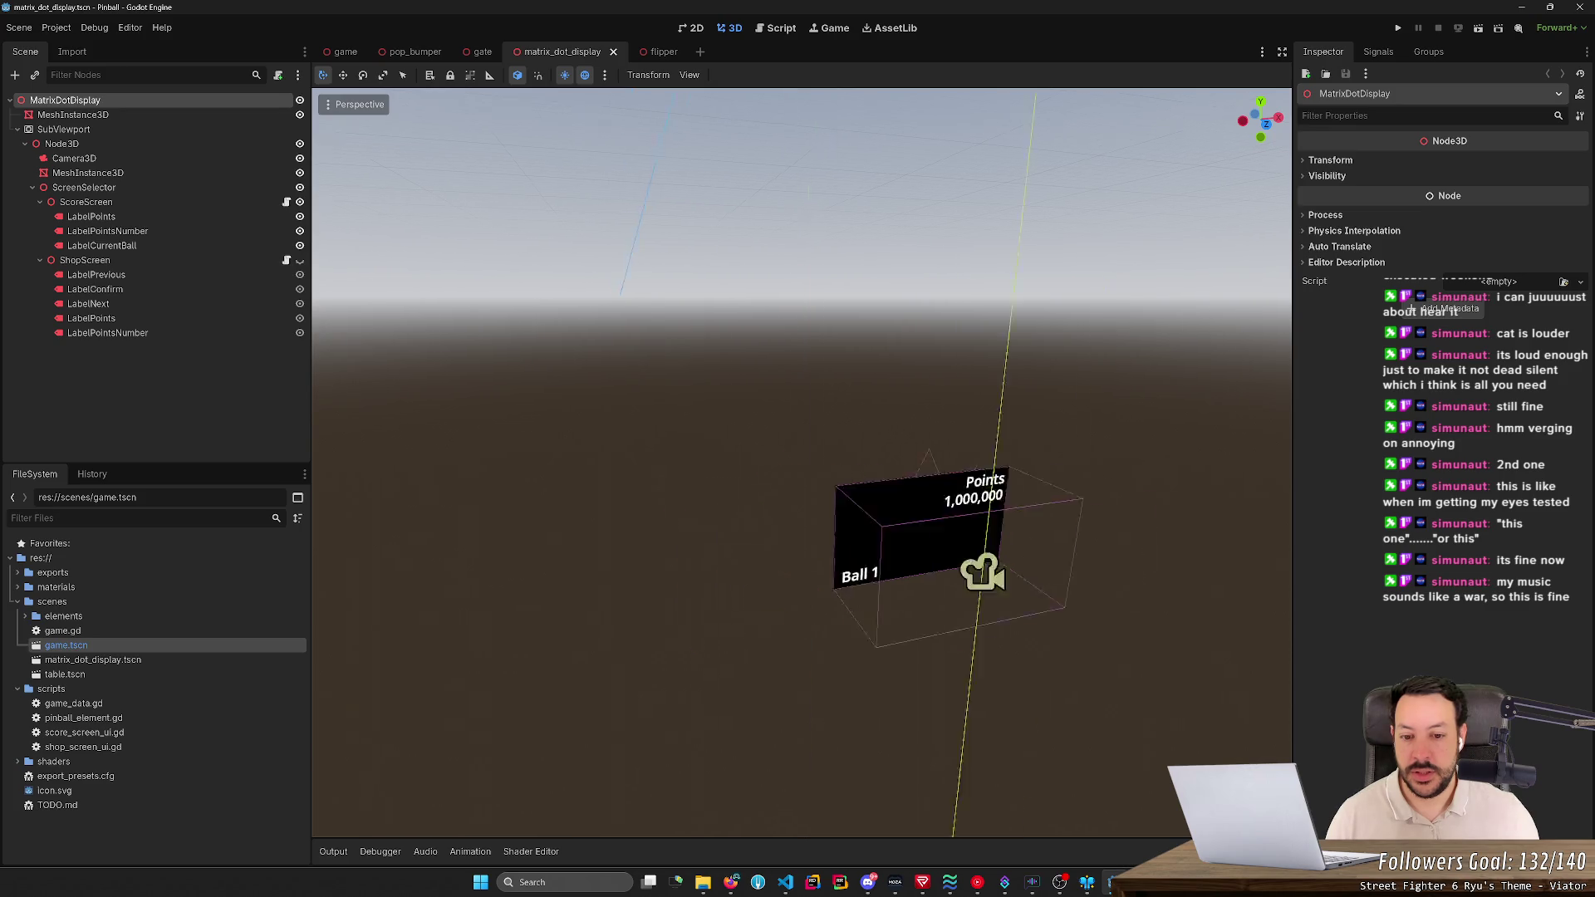
scroll(719, 286, "up", 2)
left_click_drag(719, 286, 633, 265)
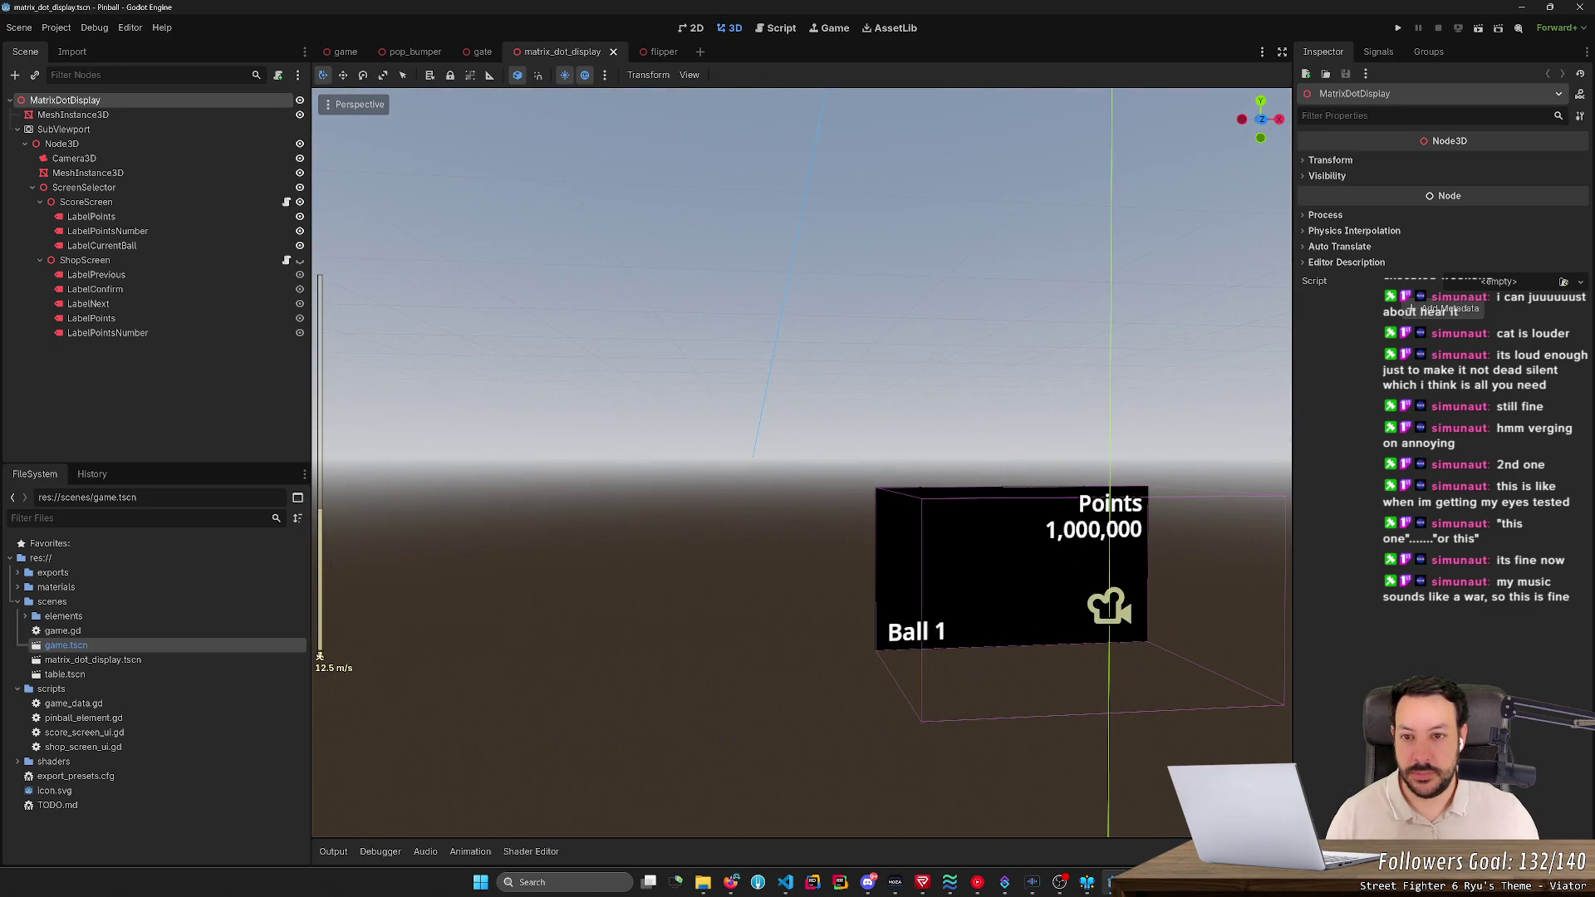
mouse_move(827, 341)
left_mouse_down()
mouse_move(1047, 336)
mouse_move(880, 425)
mouse_move(947, 457)
mouse_move(806, 457)
left_mouse_up()
scroll(1029, 337, "down", 5)
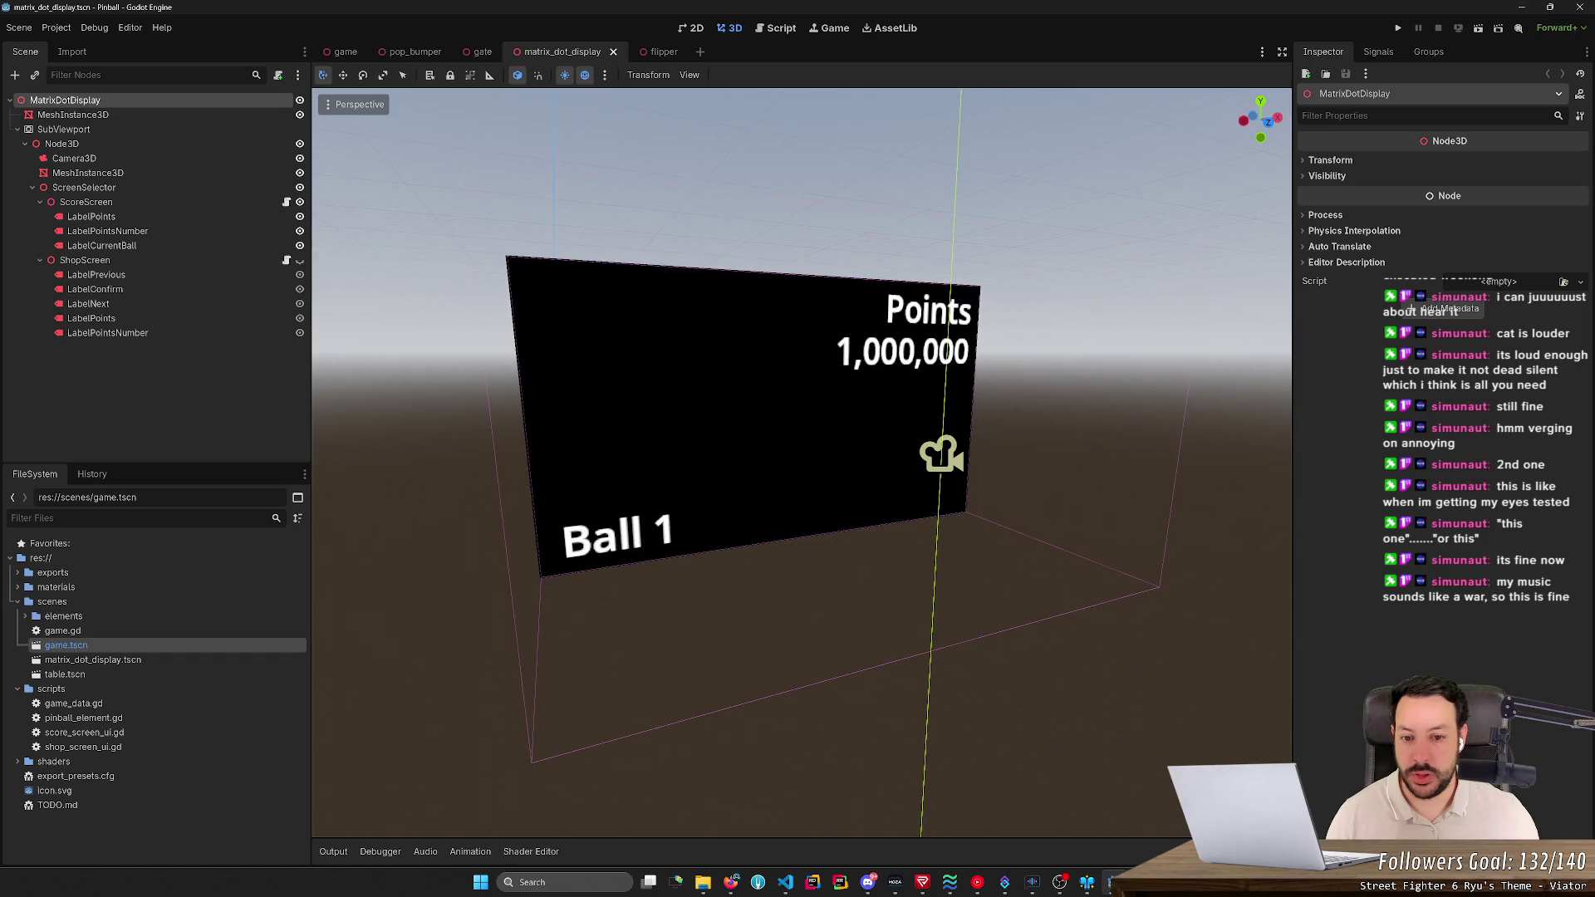
- Hide the ScoreScreen and make the ShopScreen visible on the display
left_click(299, 202)
left_click(300, 202)
left_click(300, 203)
left_click(300, 260)
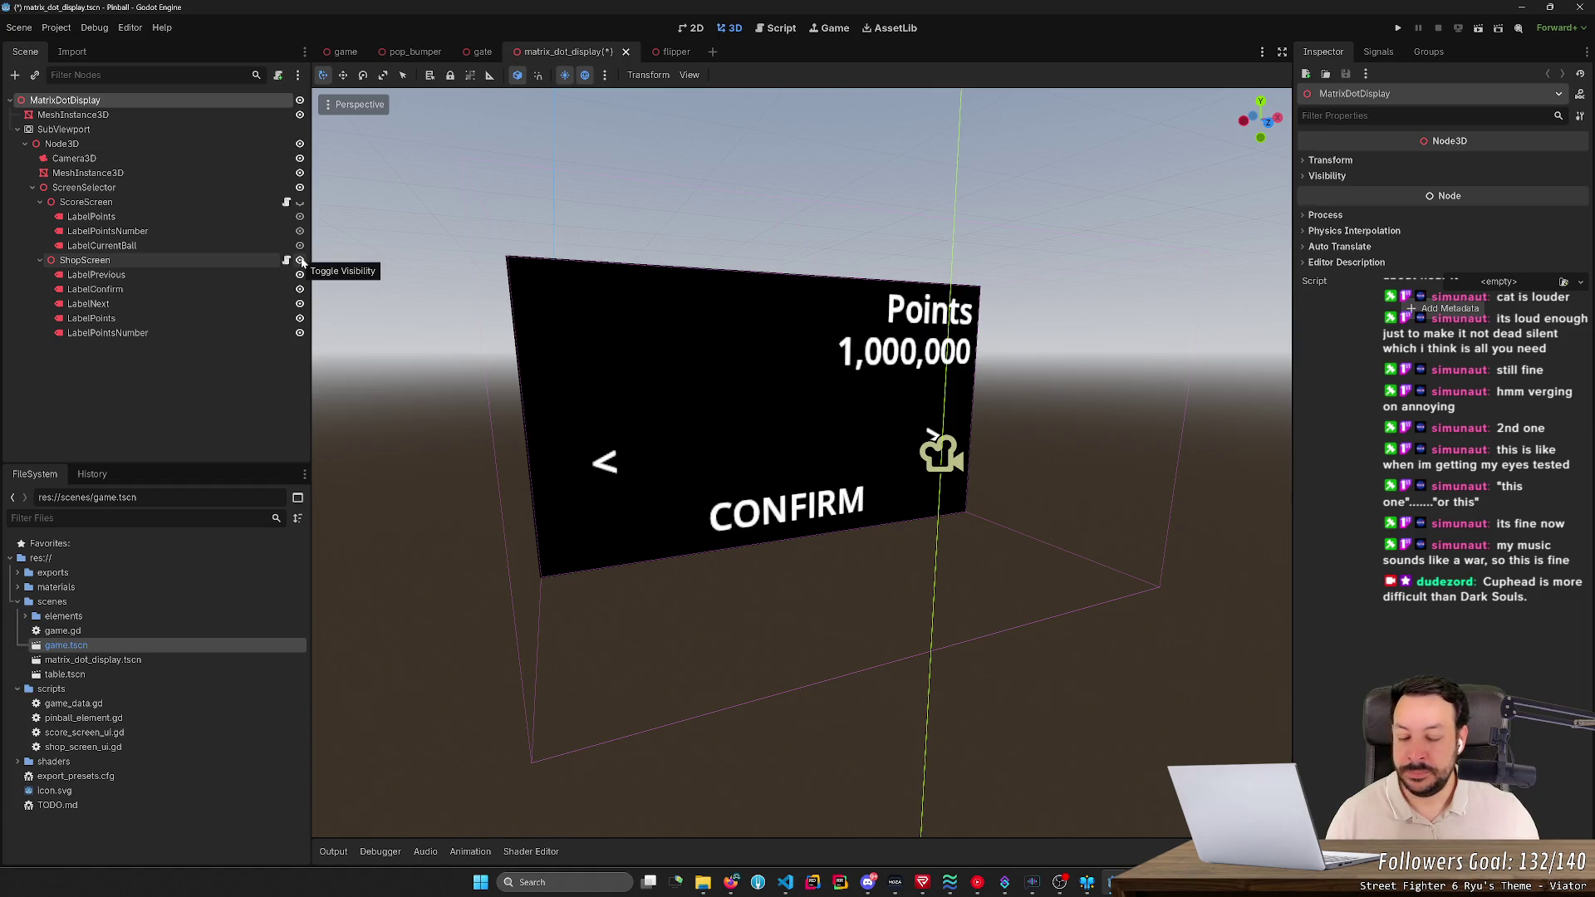
left_click(300, 260)
left_click(300, 260)
left_click(299, 260)
left_click(300, 260)
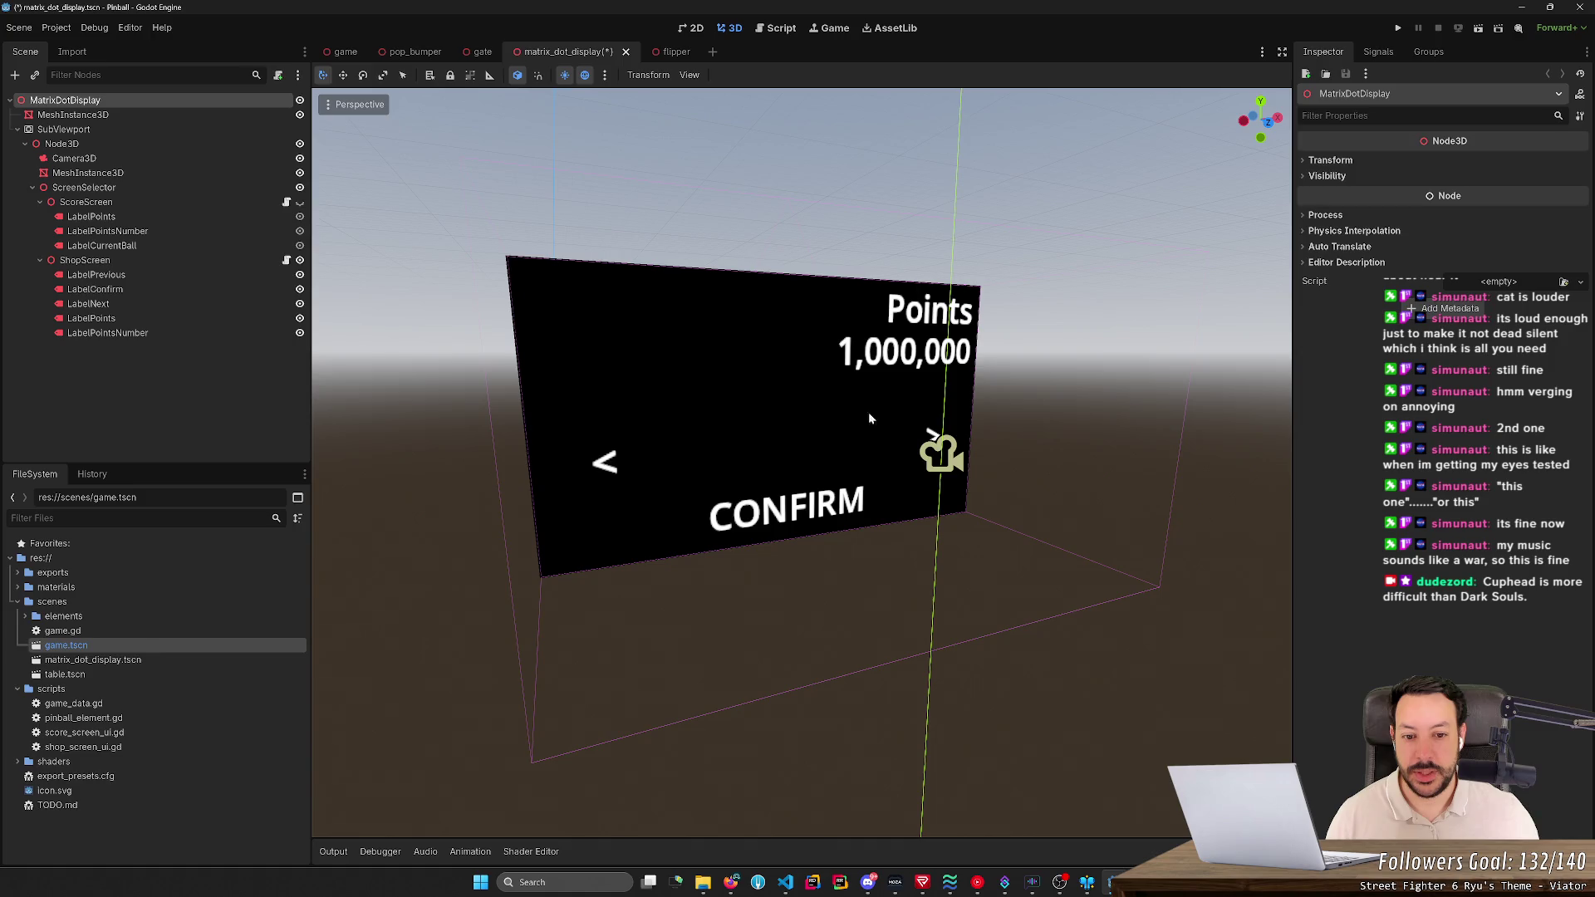
- Frame Camera3D to inspect it against the display, then select the display plane mesh
left_click(941, 453)
key("f")
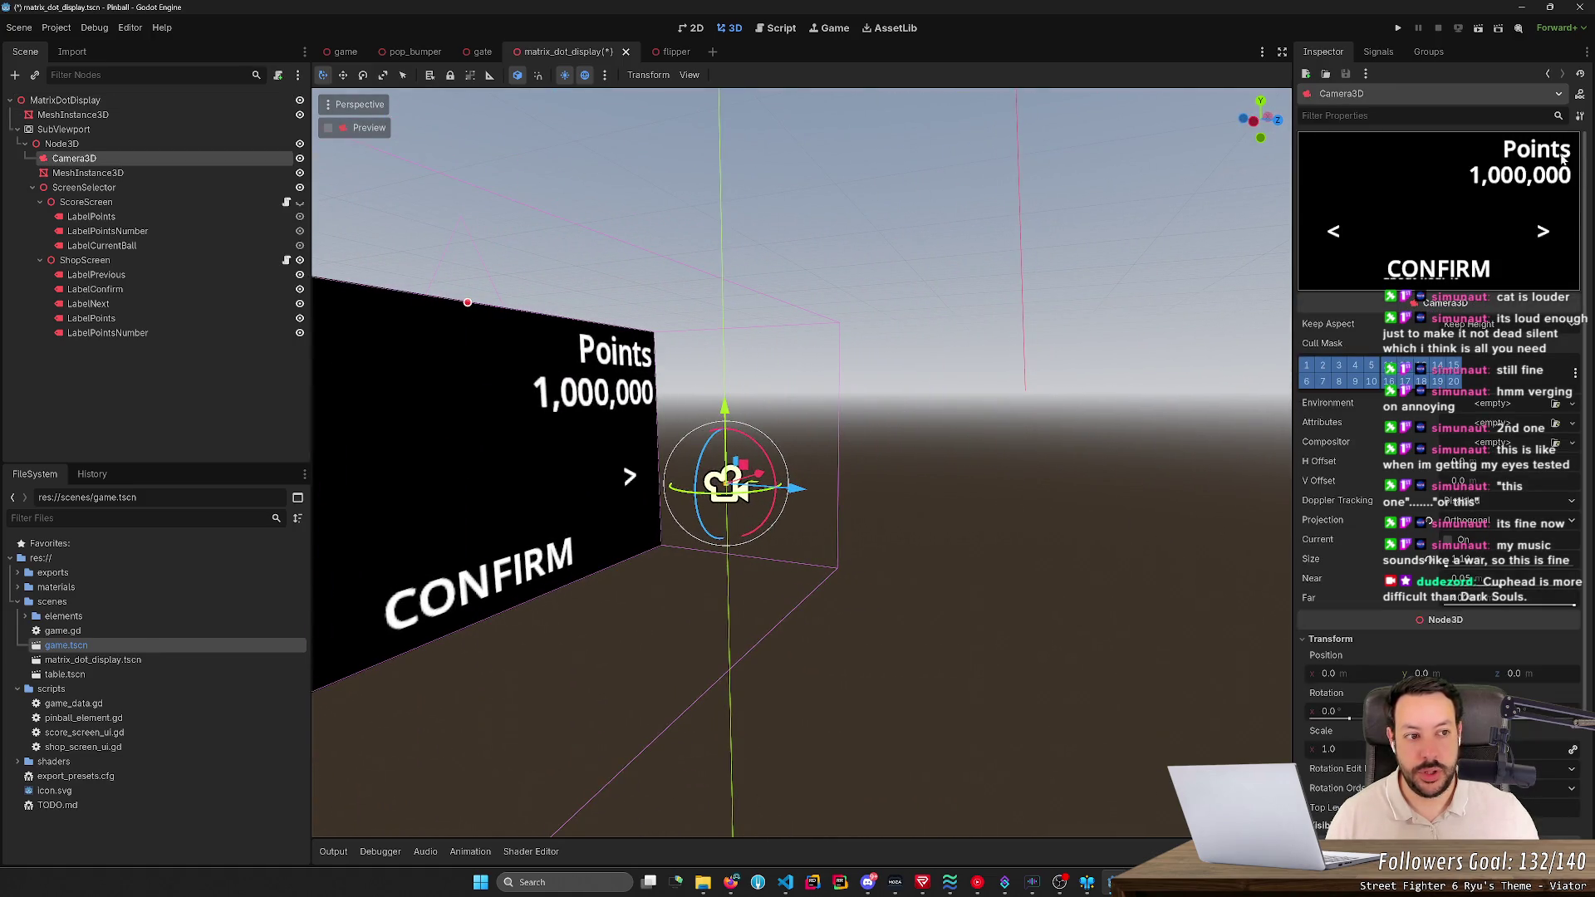
left_click_drag(914, 316, 801, 310)
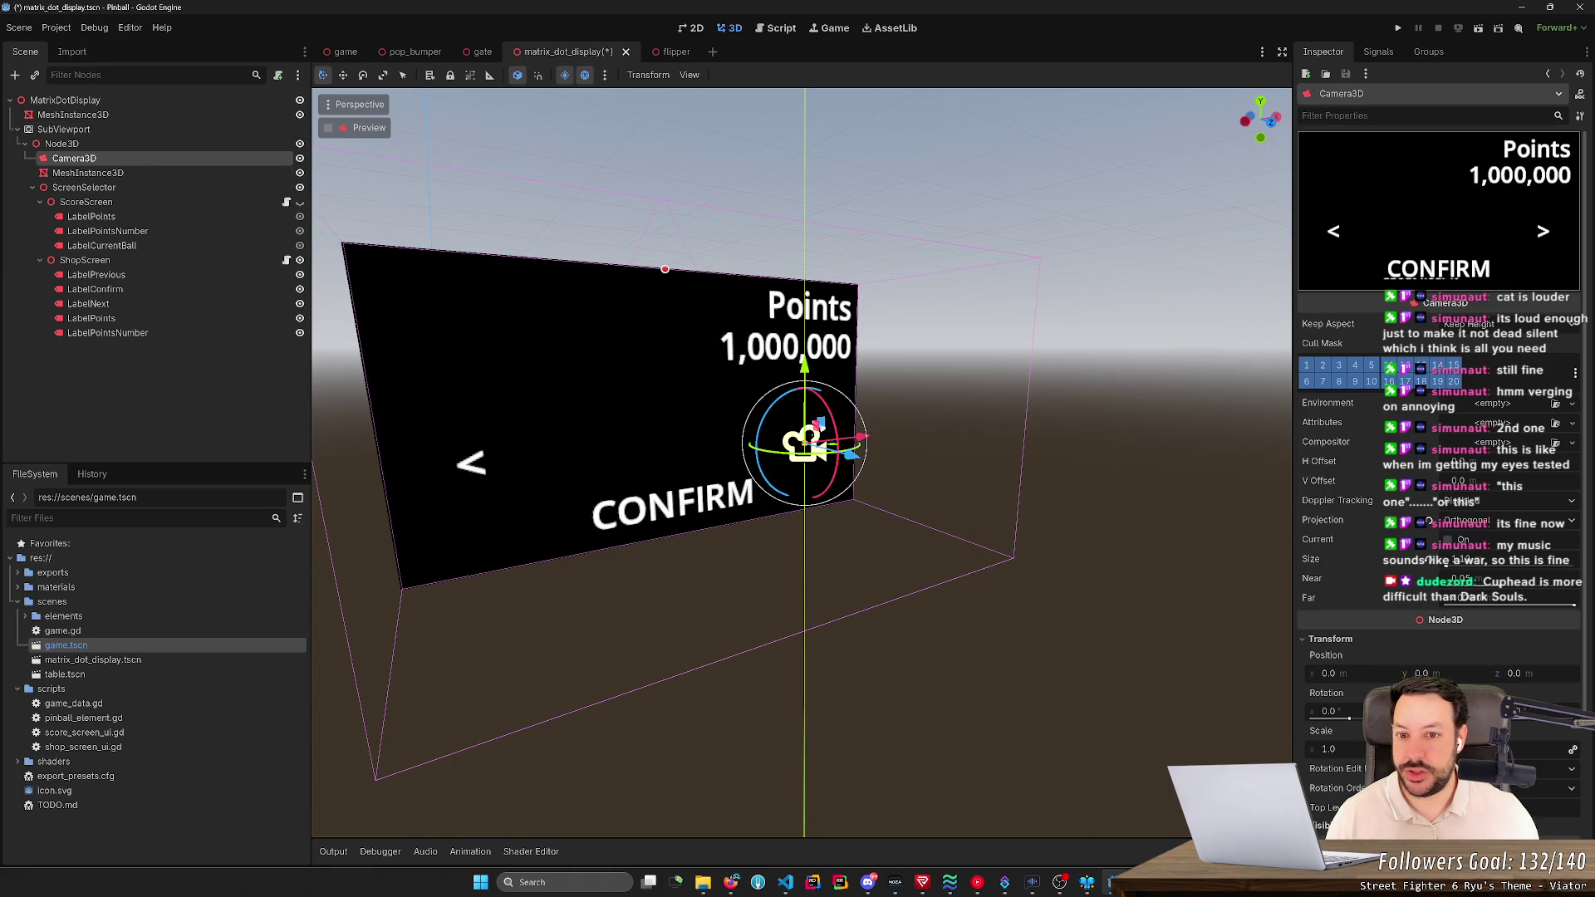
key("w")
key("s")
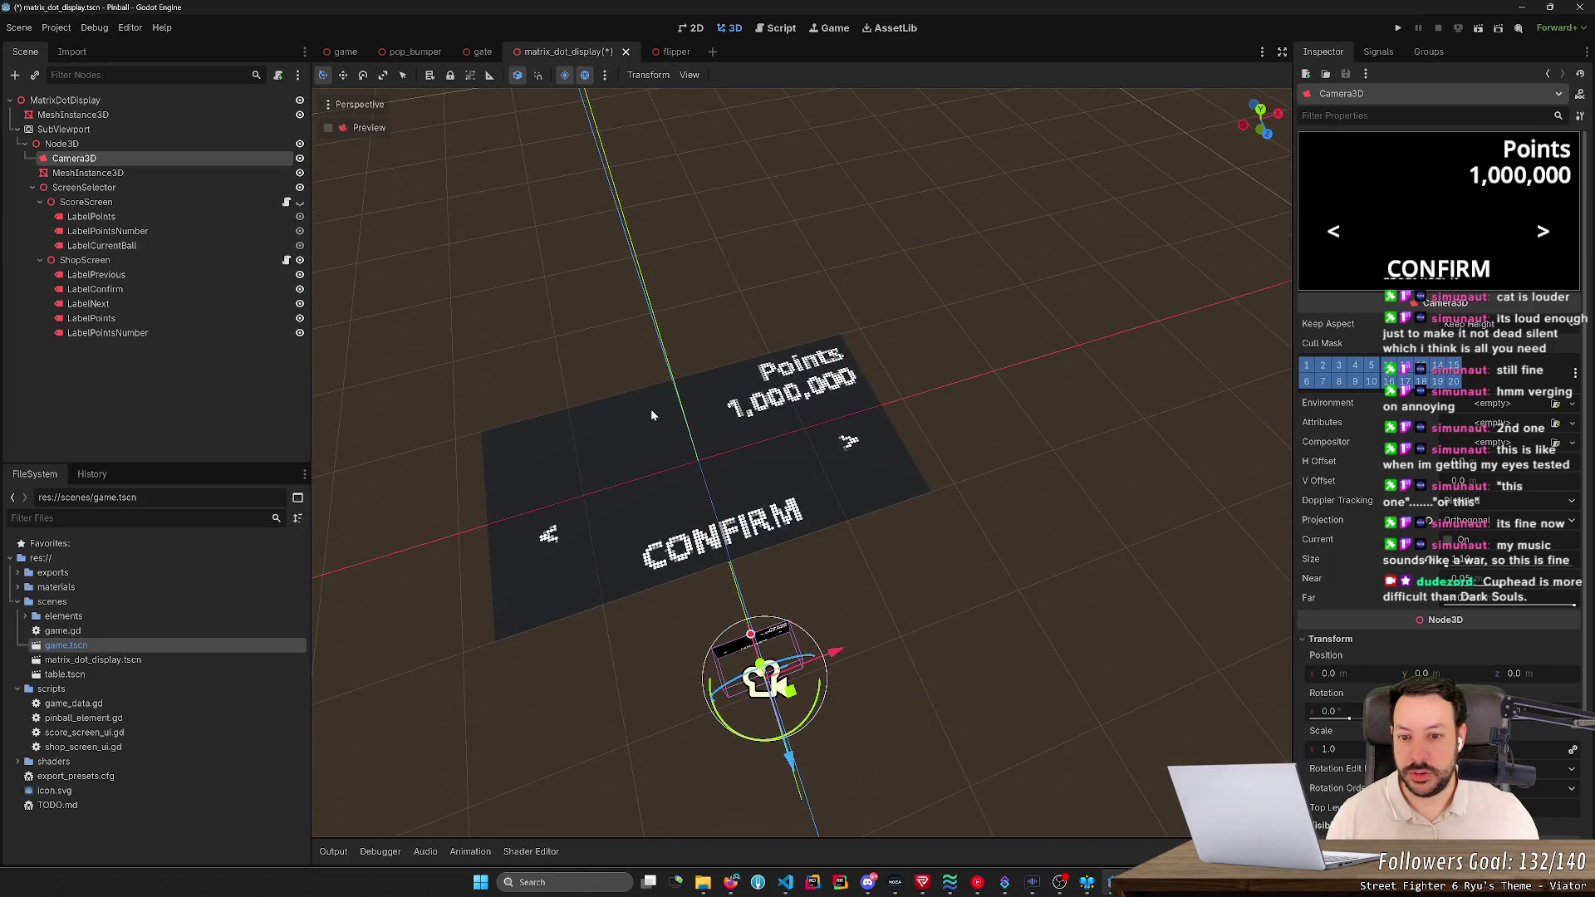
left_click(652, 414)
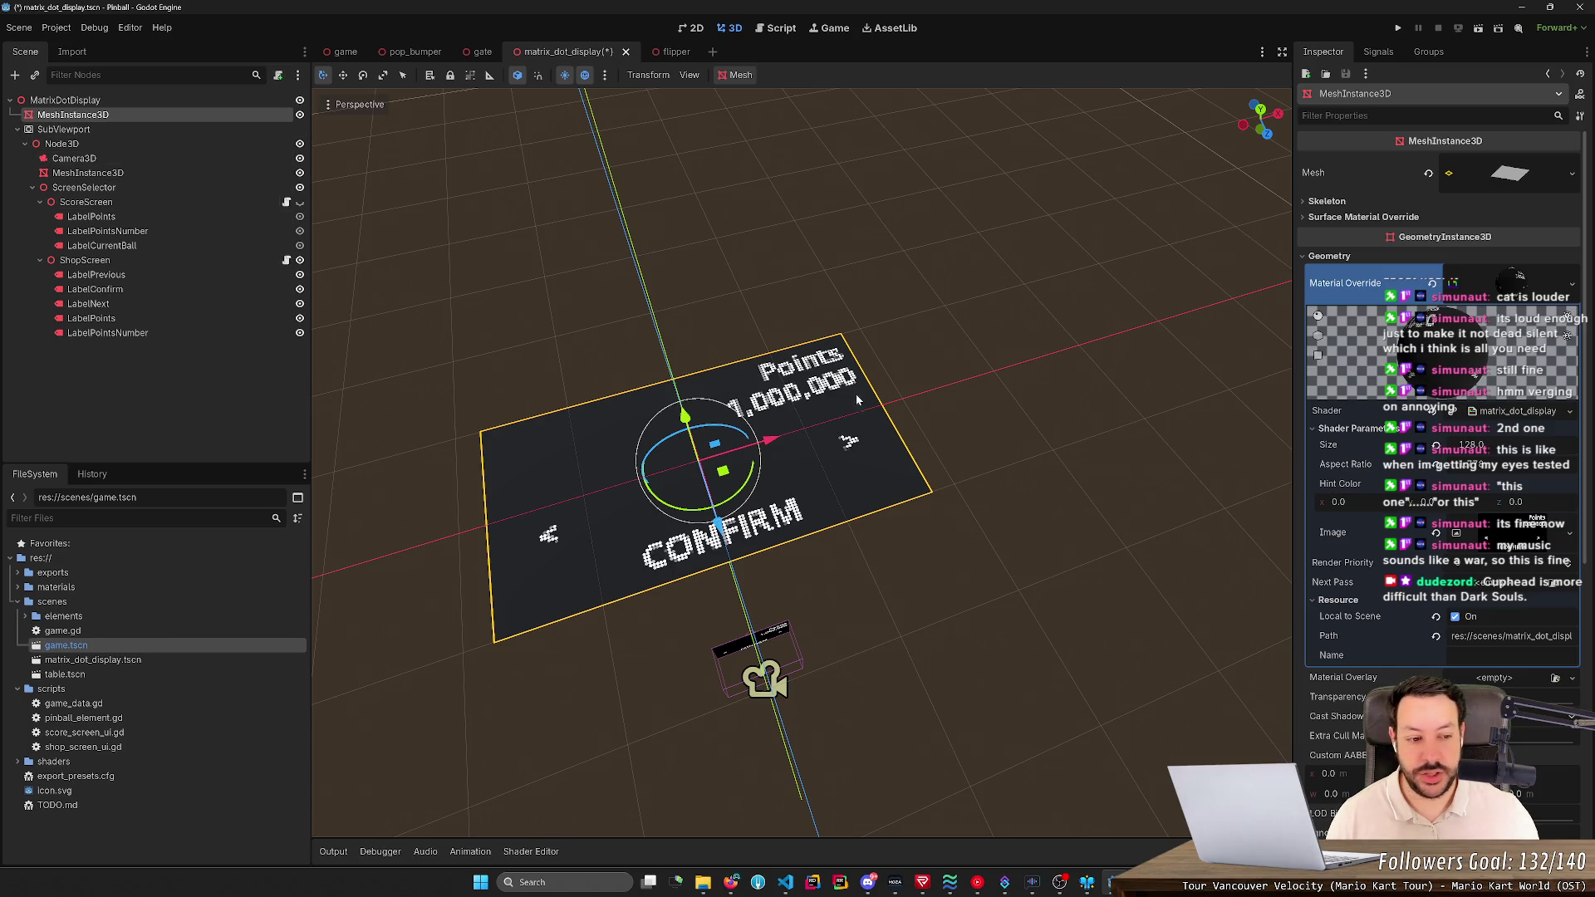
- Check the material's resource path and open the matrix_dot_display shader code
left_click(1527, 633)
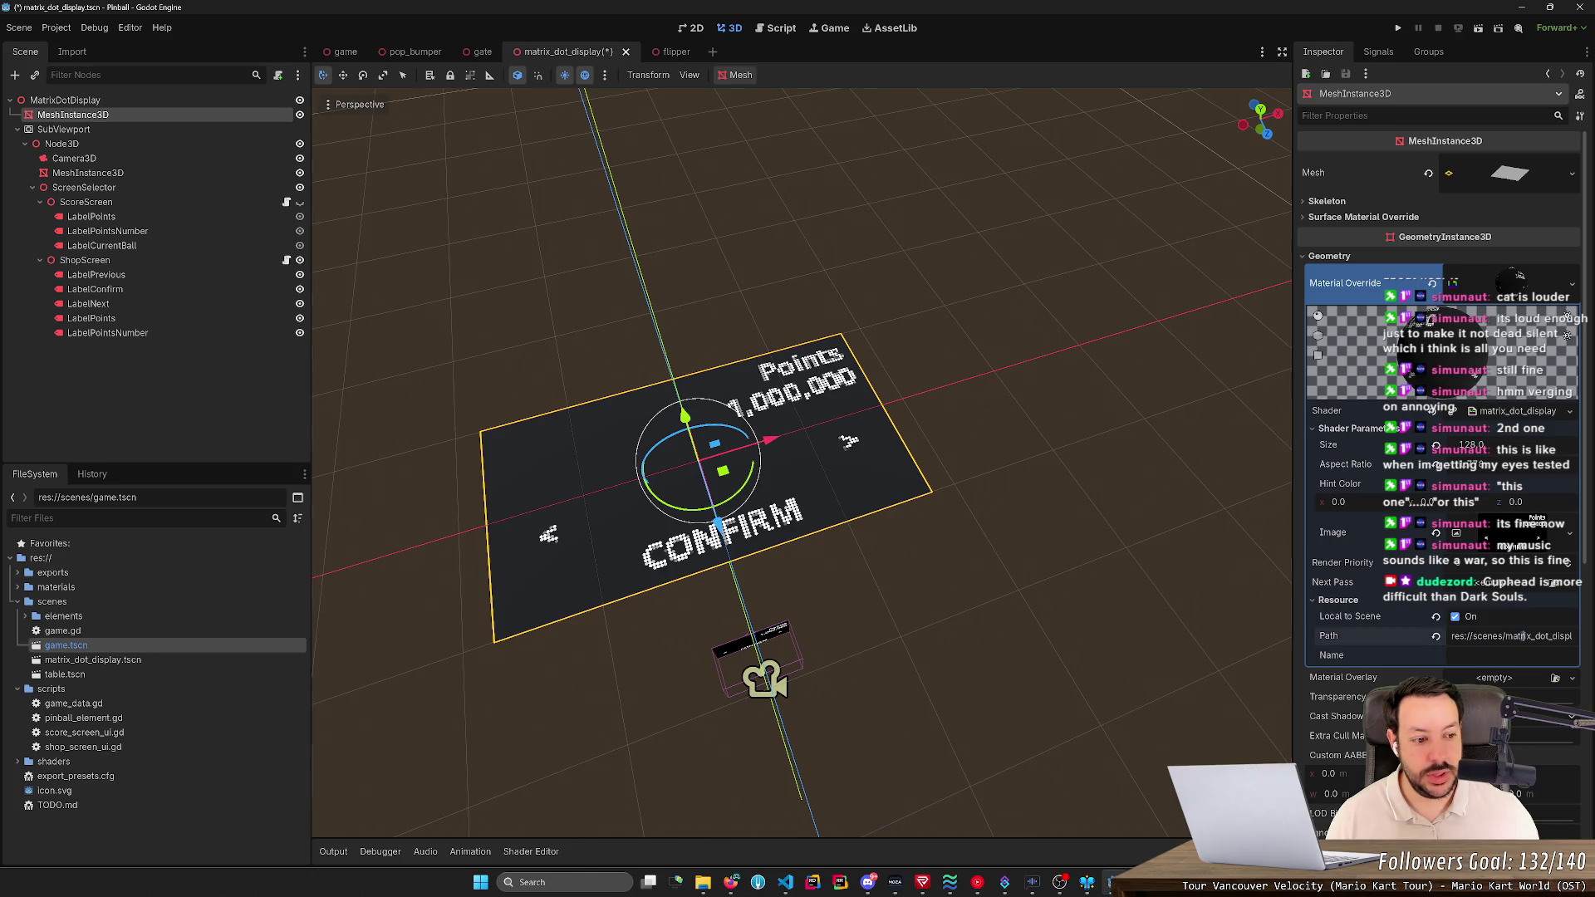
left_click(1487, 635)
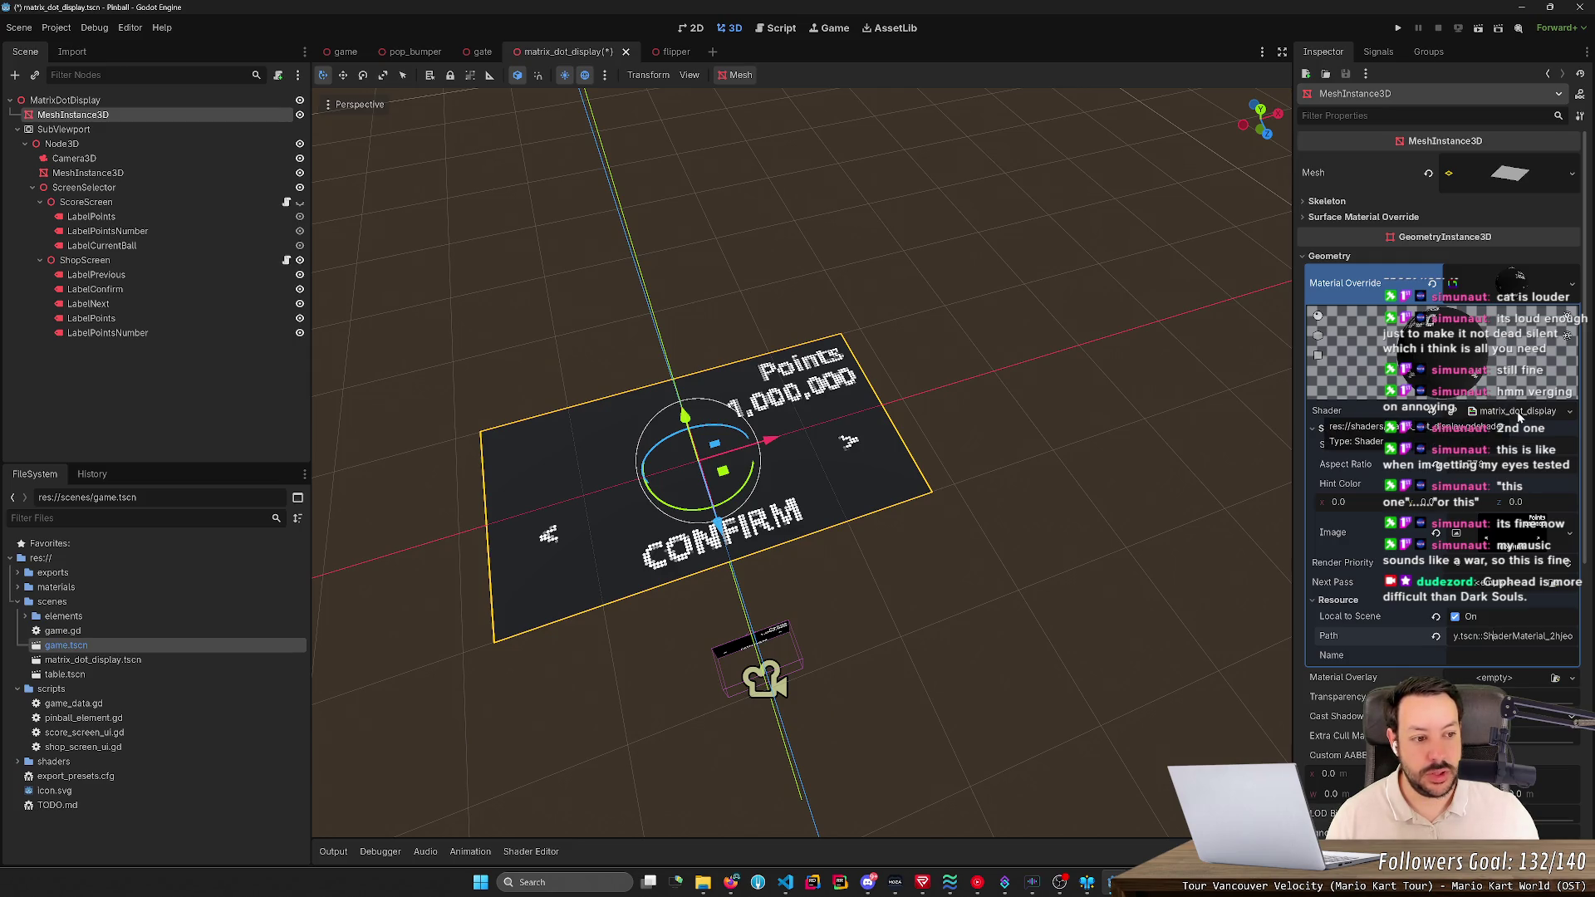
left_click(1513, 413)
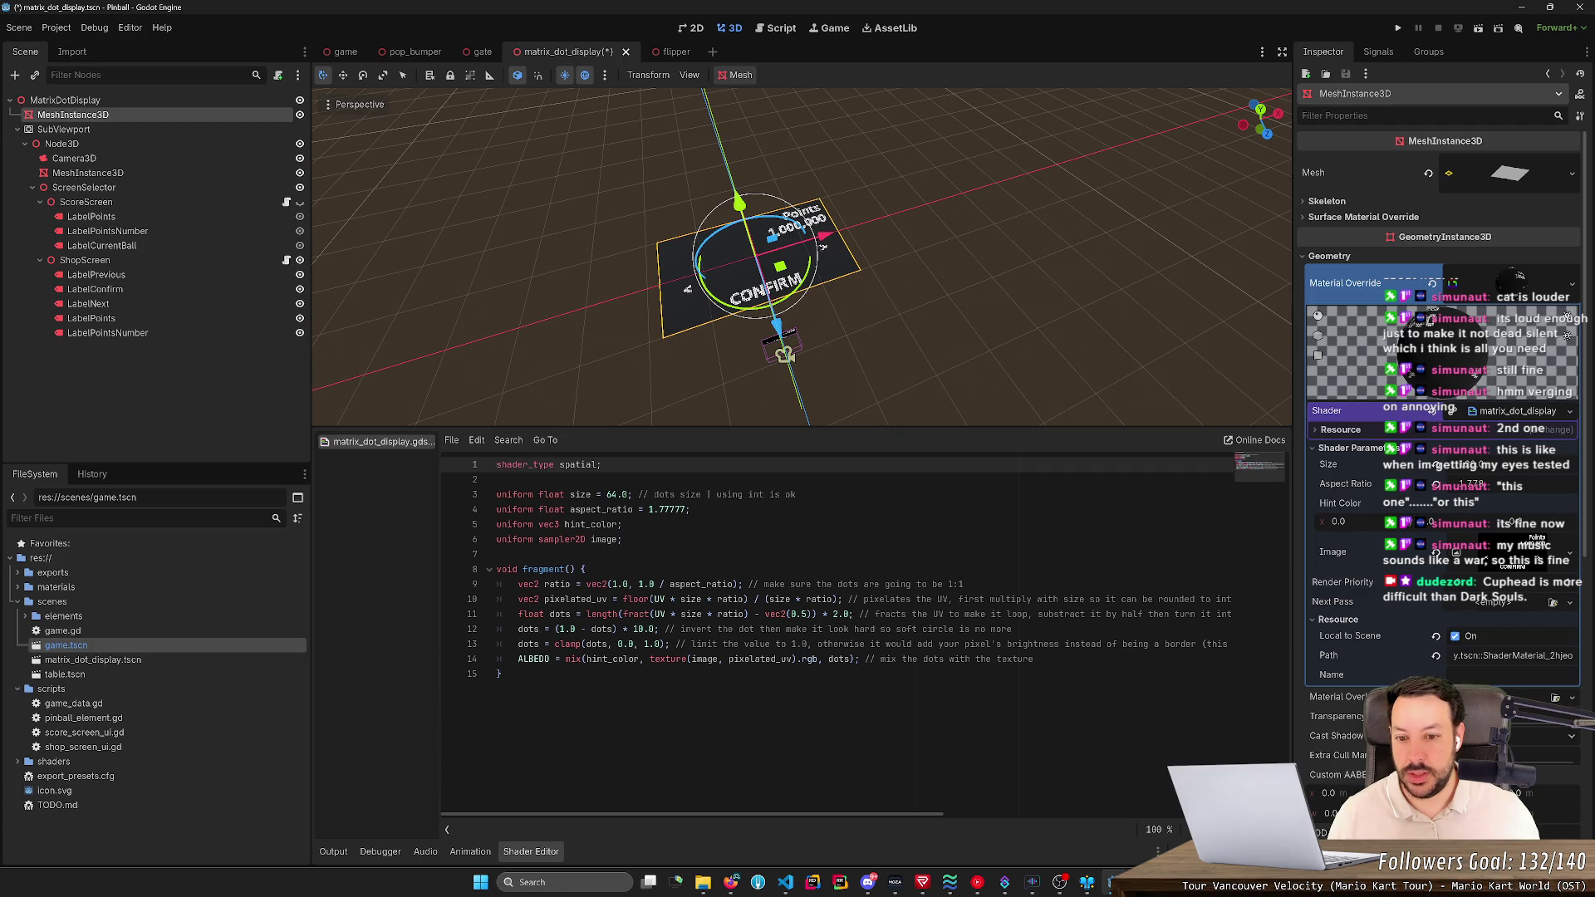
- Try a few different Hint Color values on the display's dots
mouse_move(1440, 529)
left_mouse_down()
mouse_move(1487, 529)
mouse_move(1441, 529)
left_mouse_up()
scroll(801, 257, "up", 6)
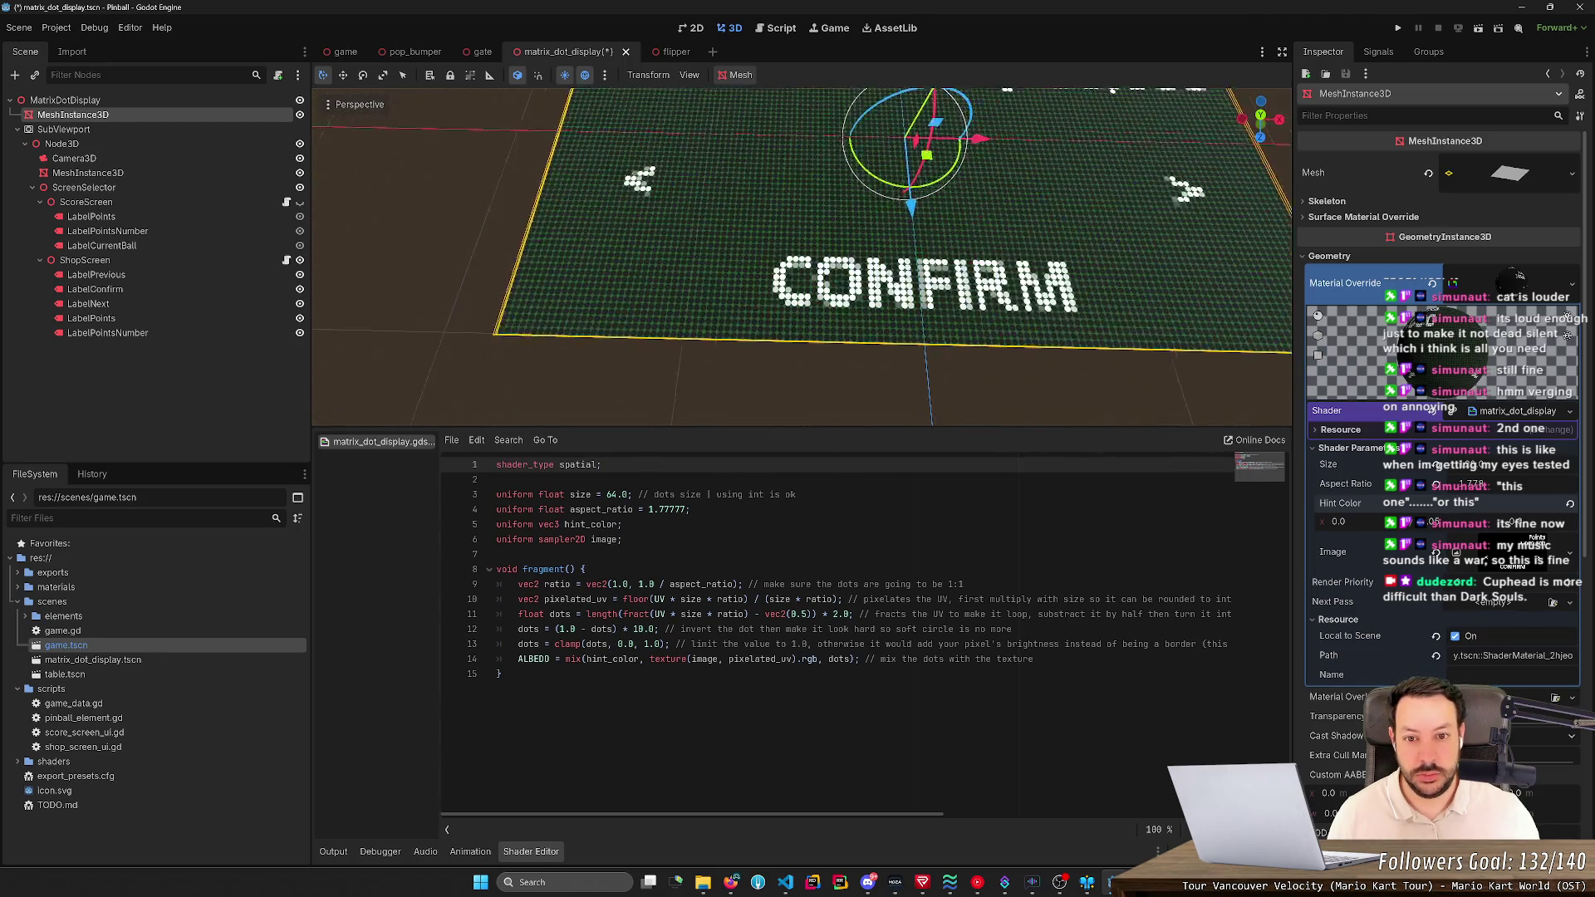
scroll(977, 276, "up", 3)
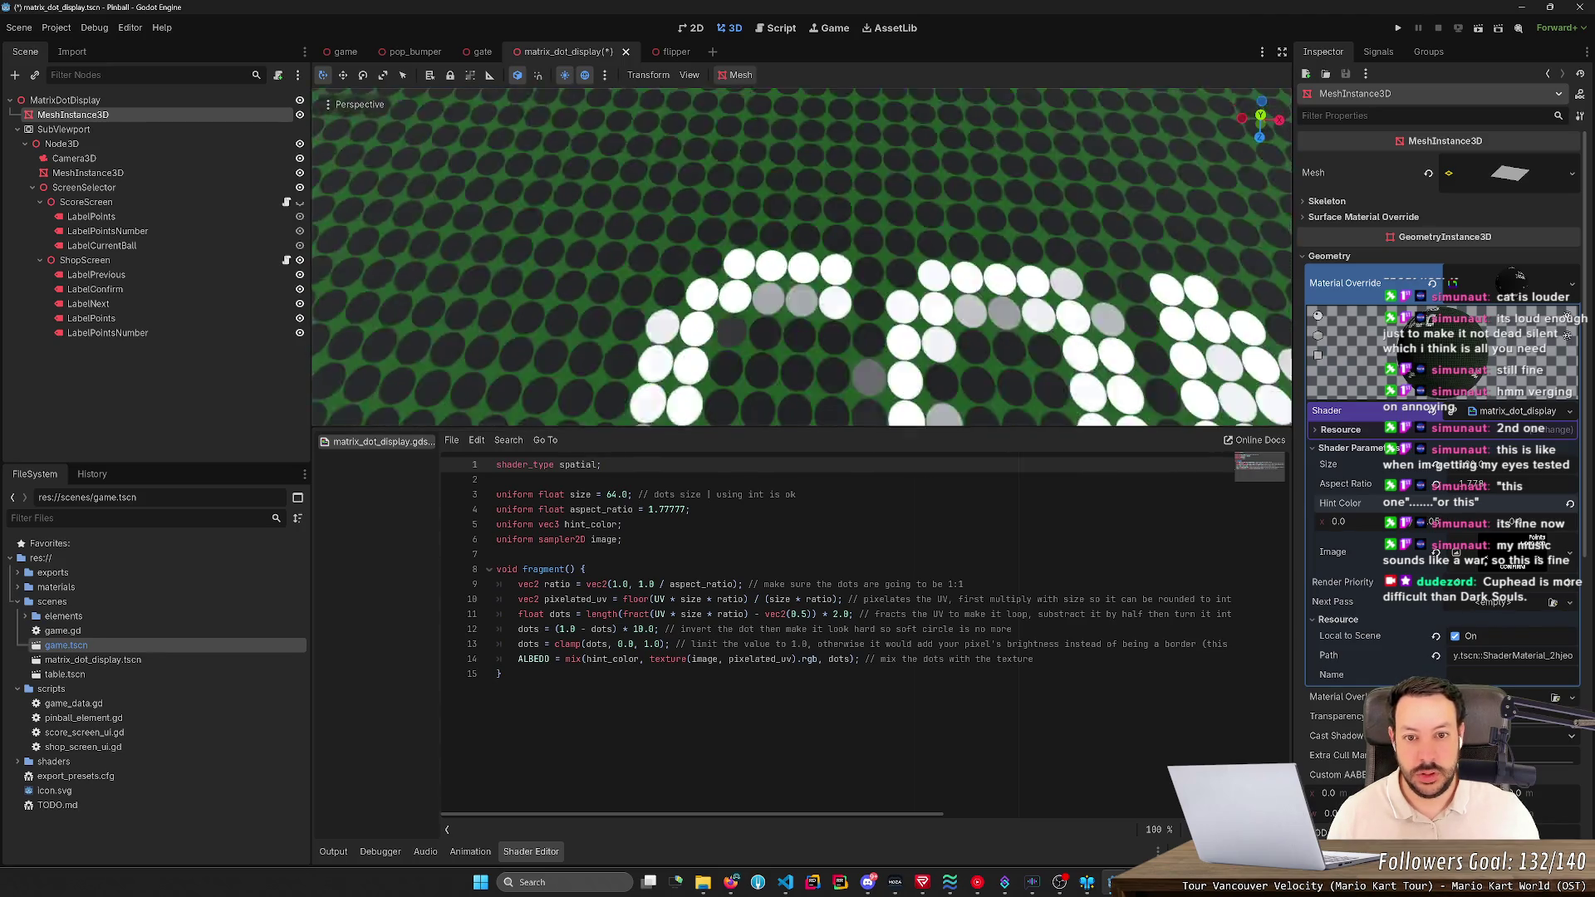
scroll(977, 277, "down", 1)
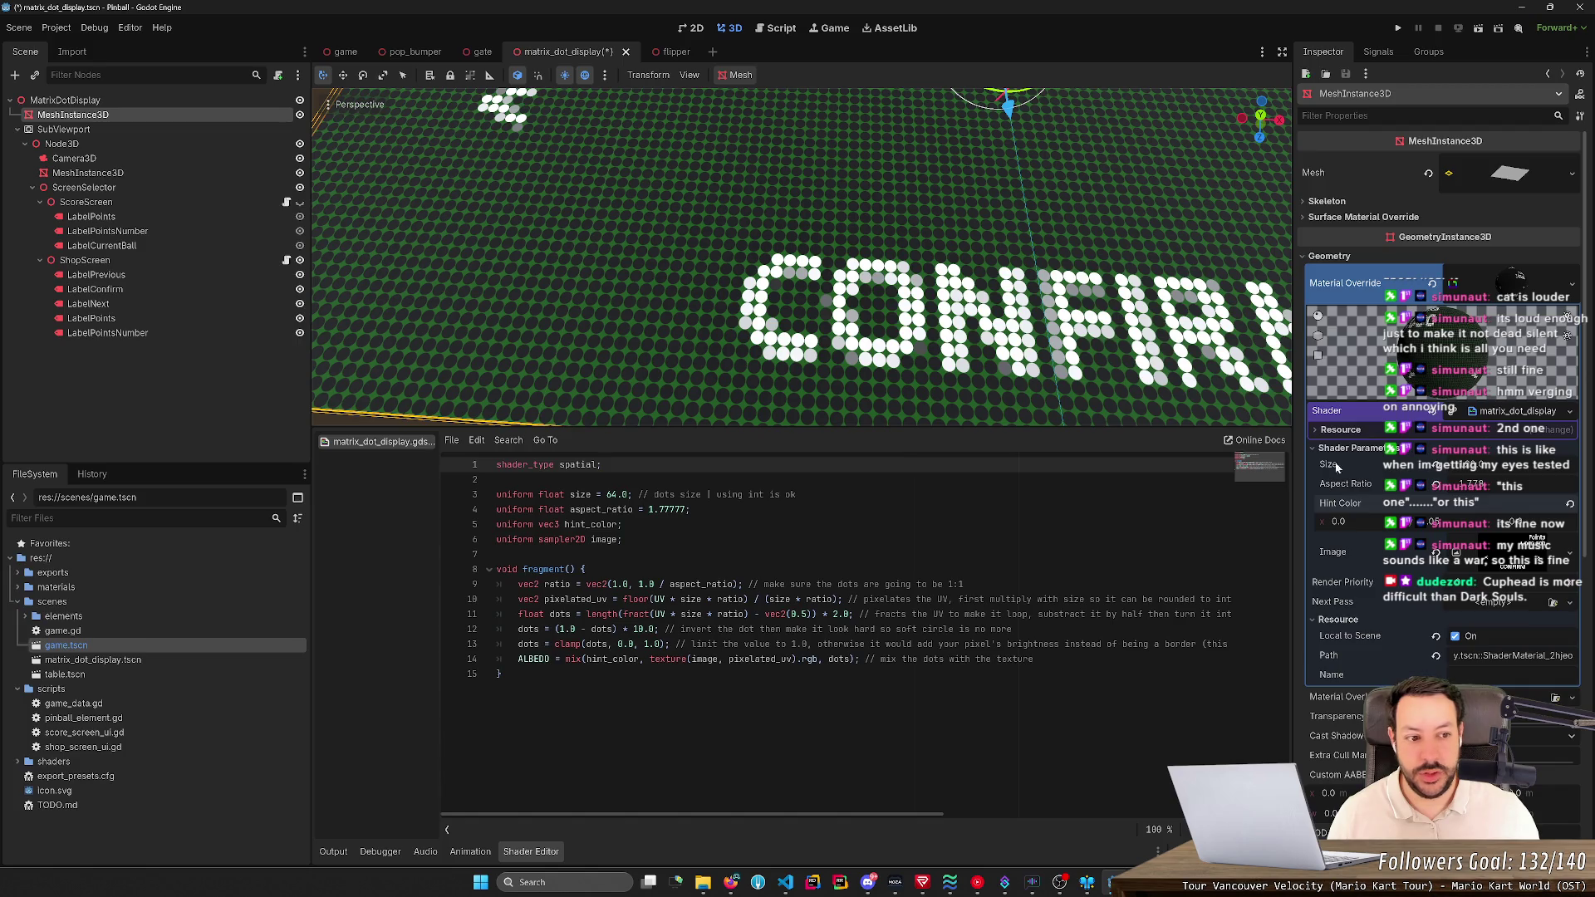
left_click_drag(1446, 527, 1447, 526)
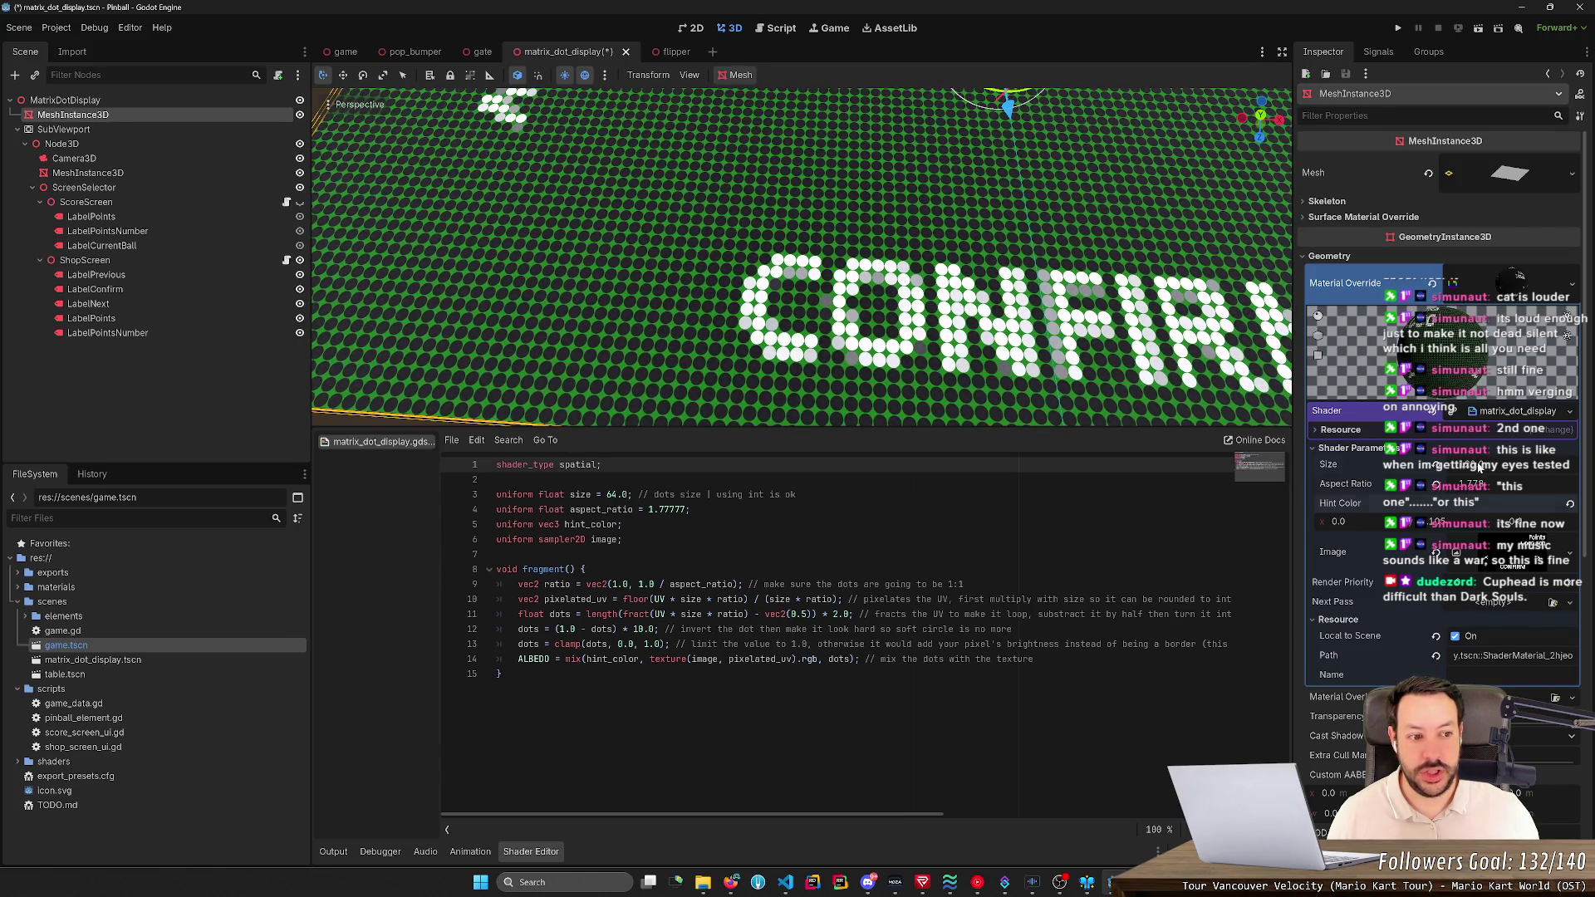
- Cut digits from the shader Size so the plane shows a coarse grid of large dots
key("f")
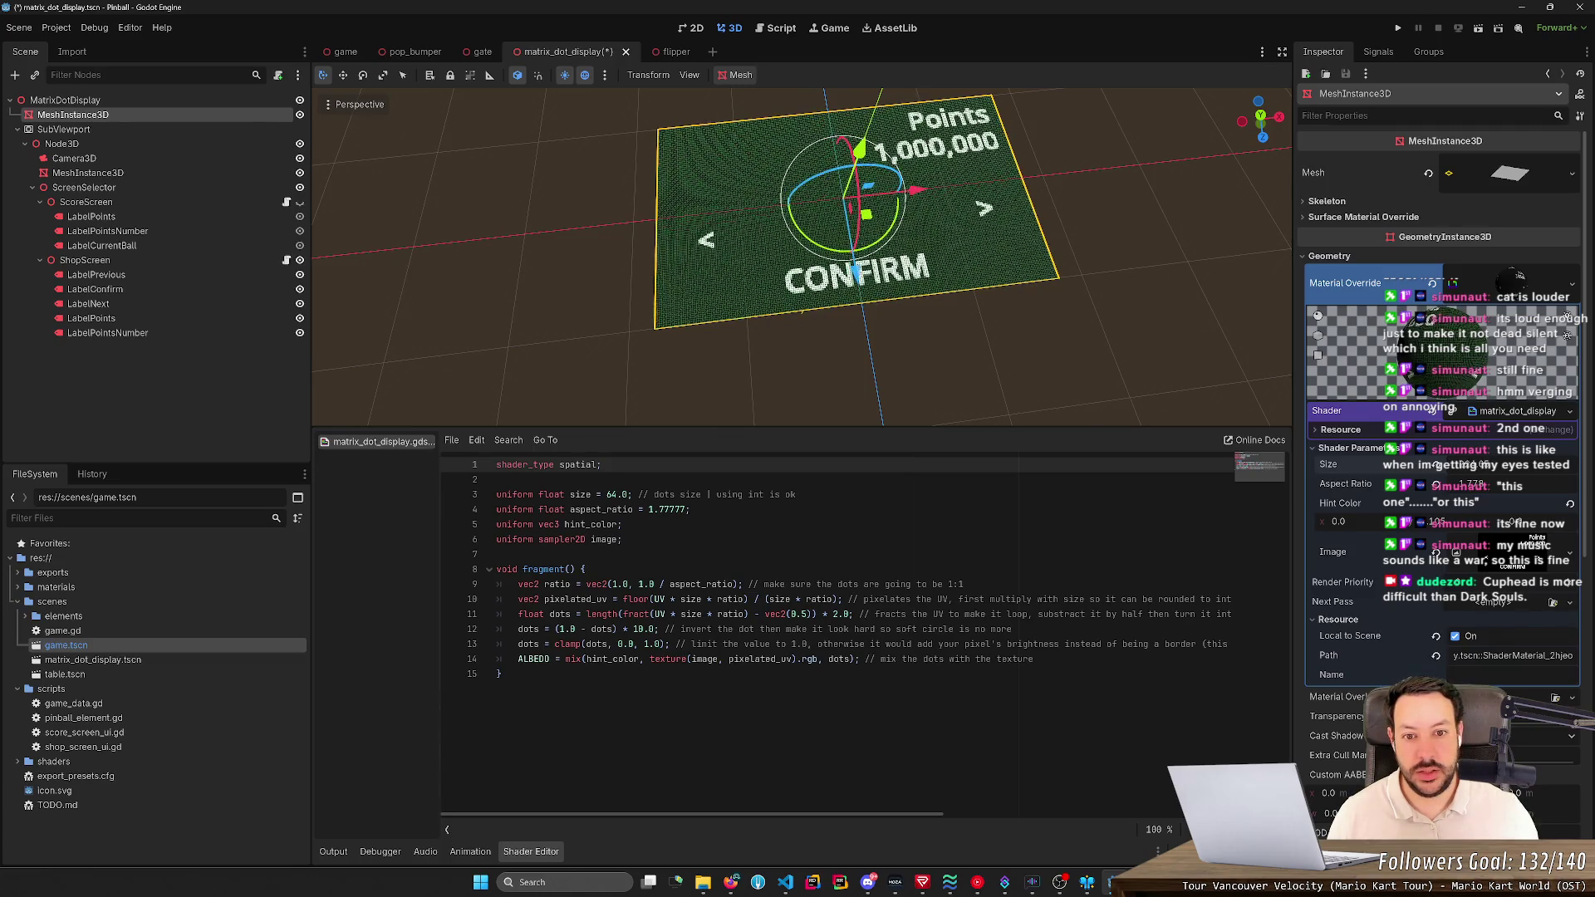
scroll(803, 258, "up", 5)
scroll(803, 257, "down", 3)
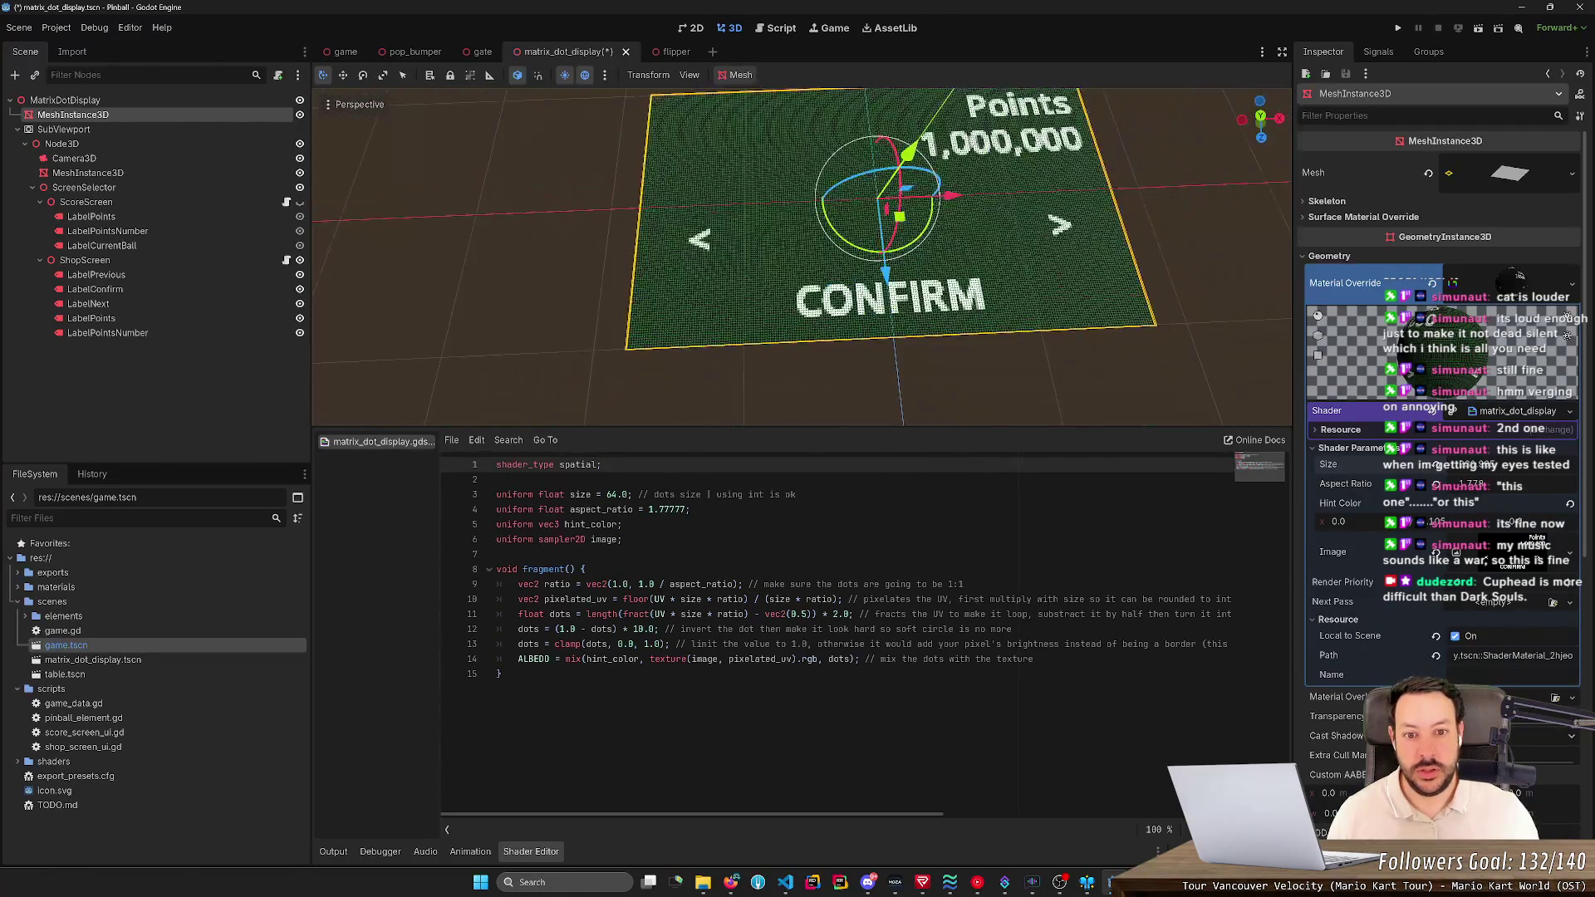
scroll(802, 258, "up", 2)
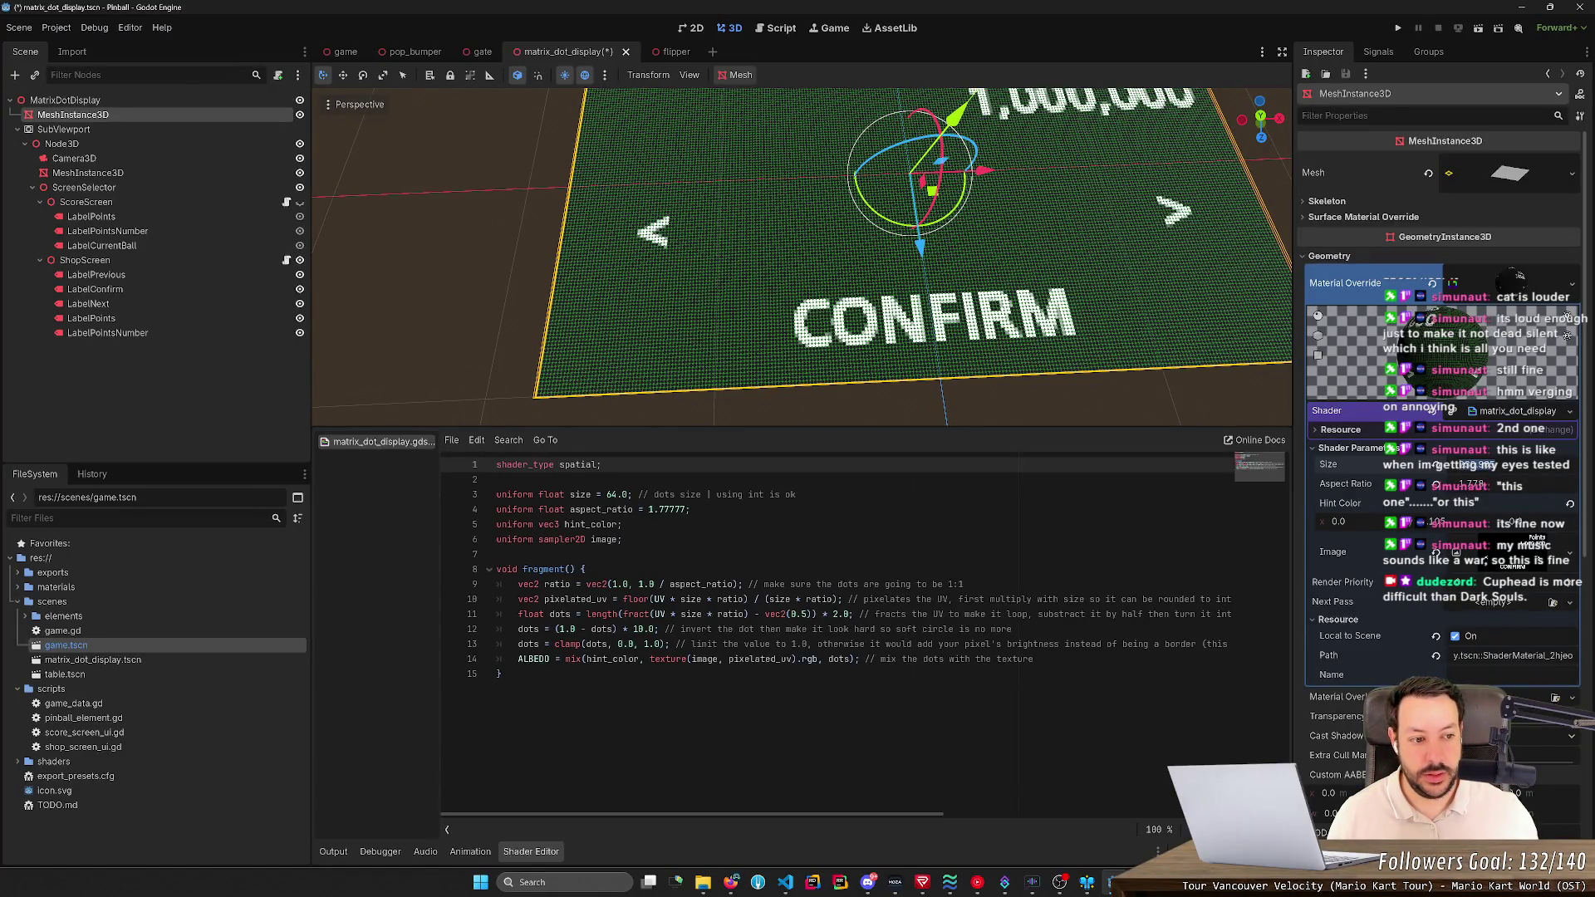
key("BackSpace")
key("Return")
scroll(1144, 360, "down", 5)
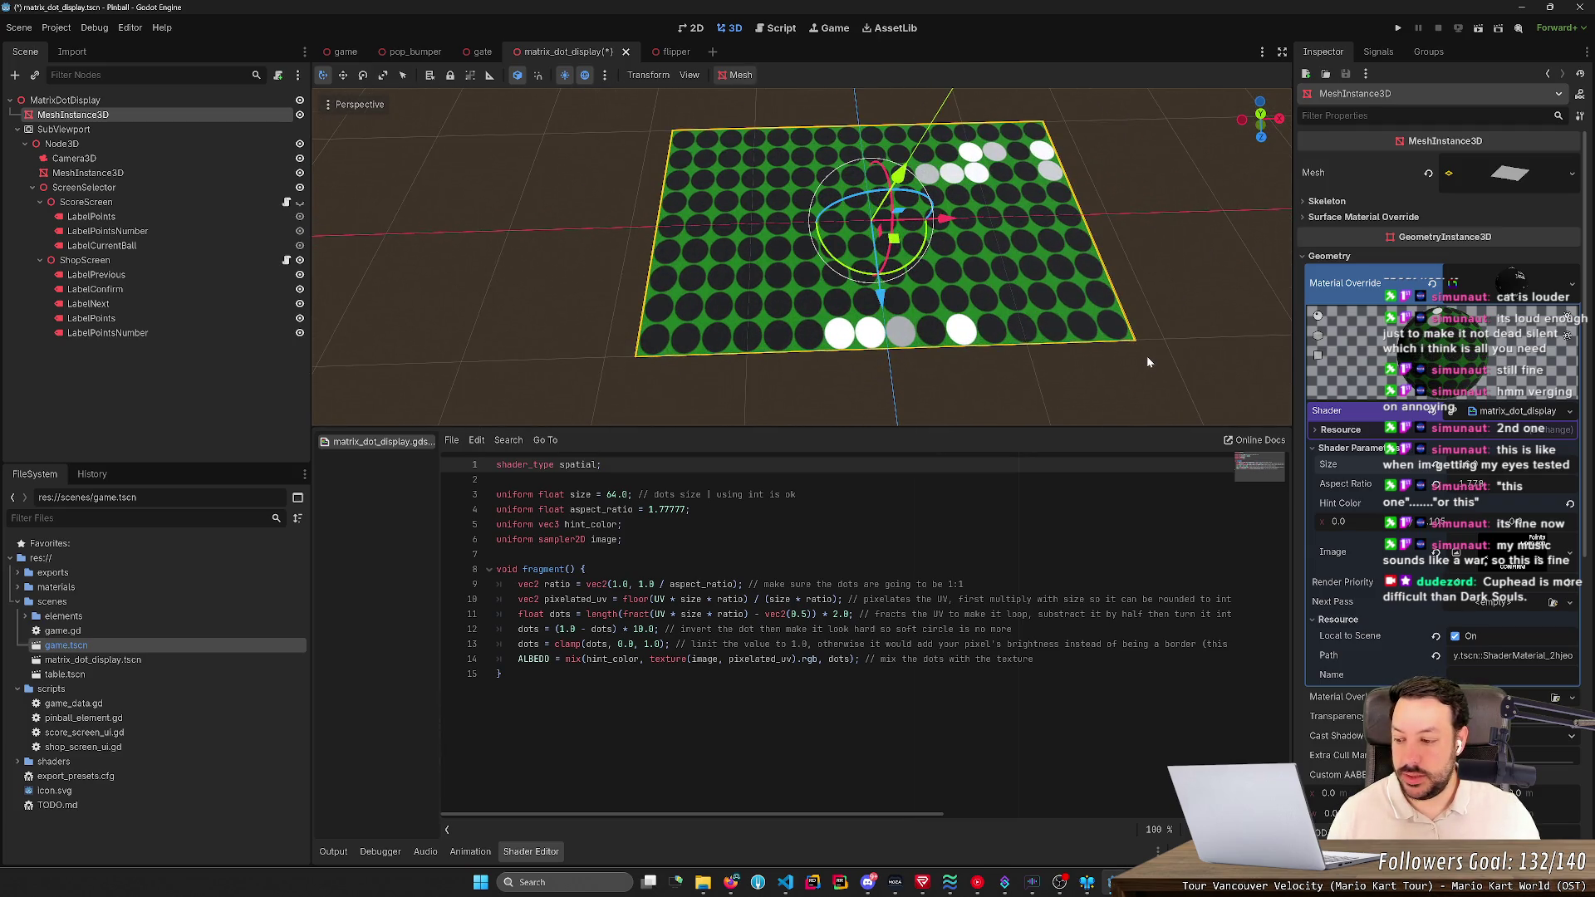
key("f")
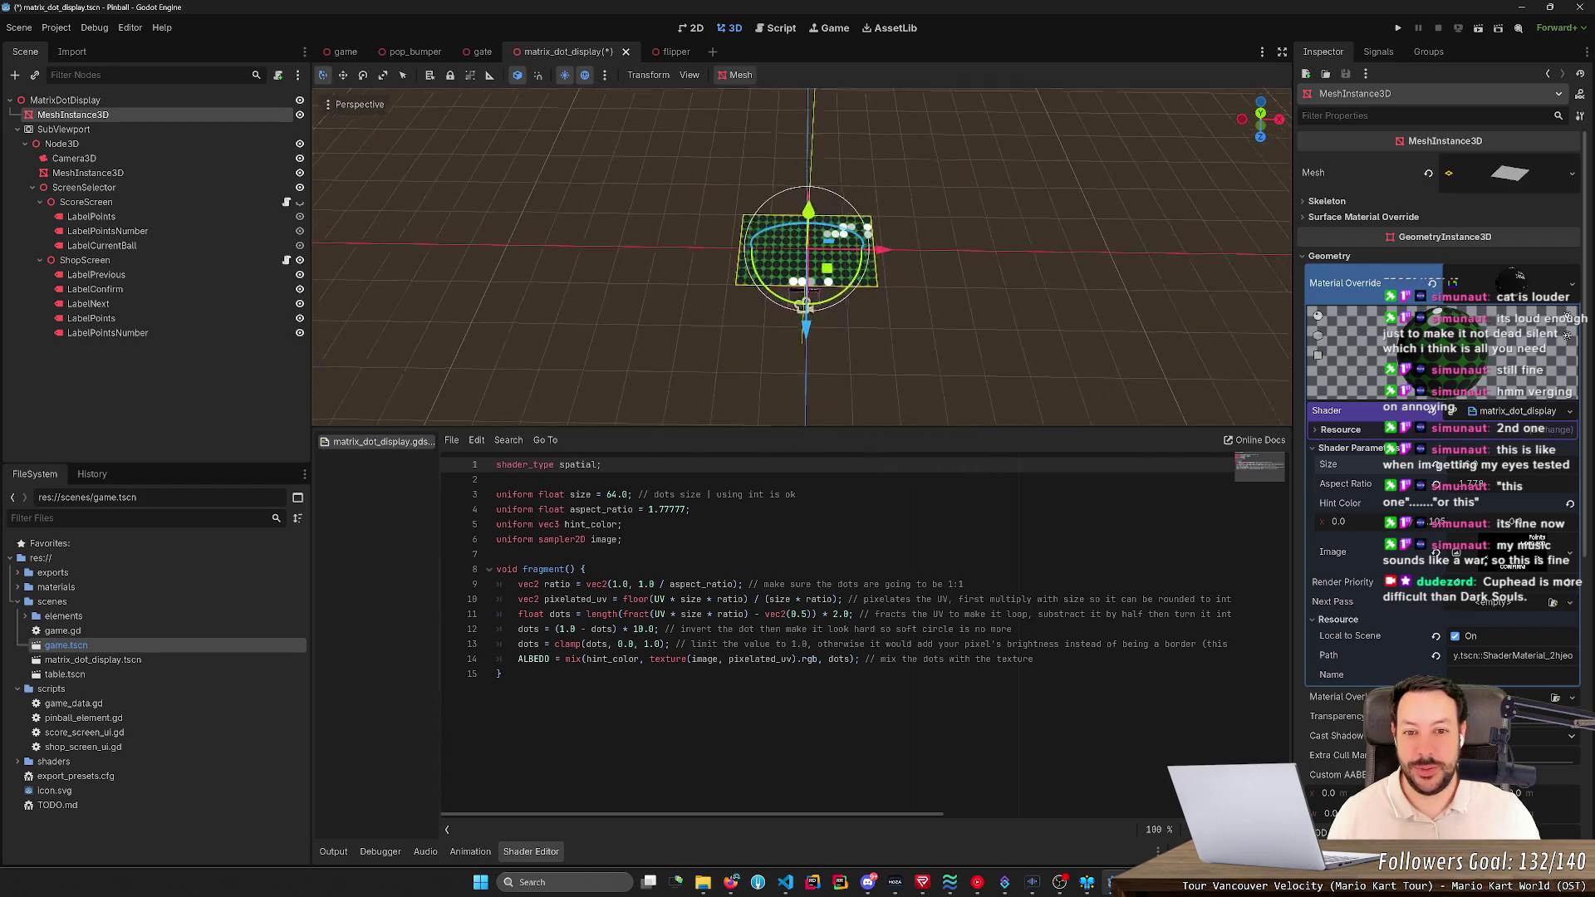
scroll(801, 314, "up", 3)
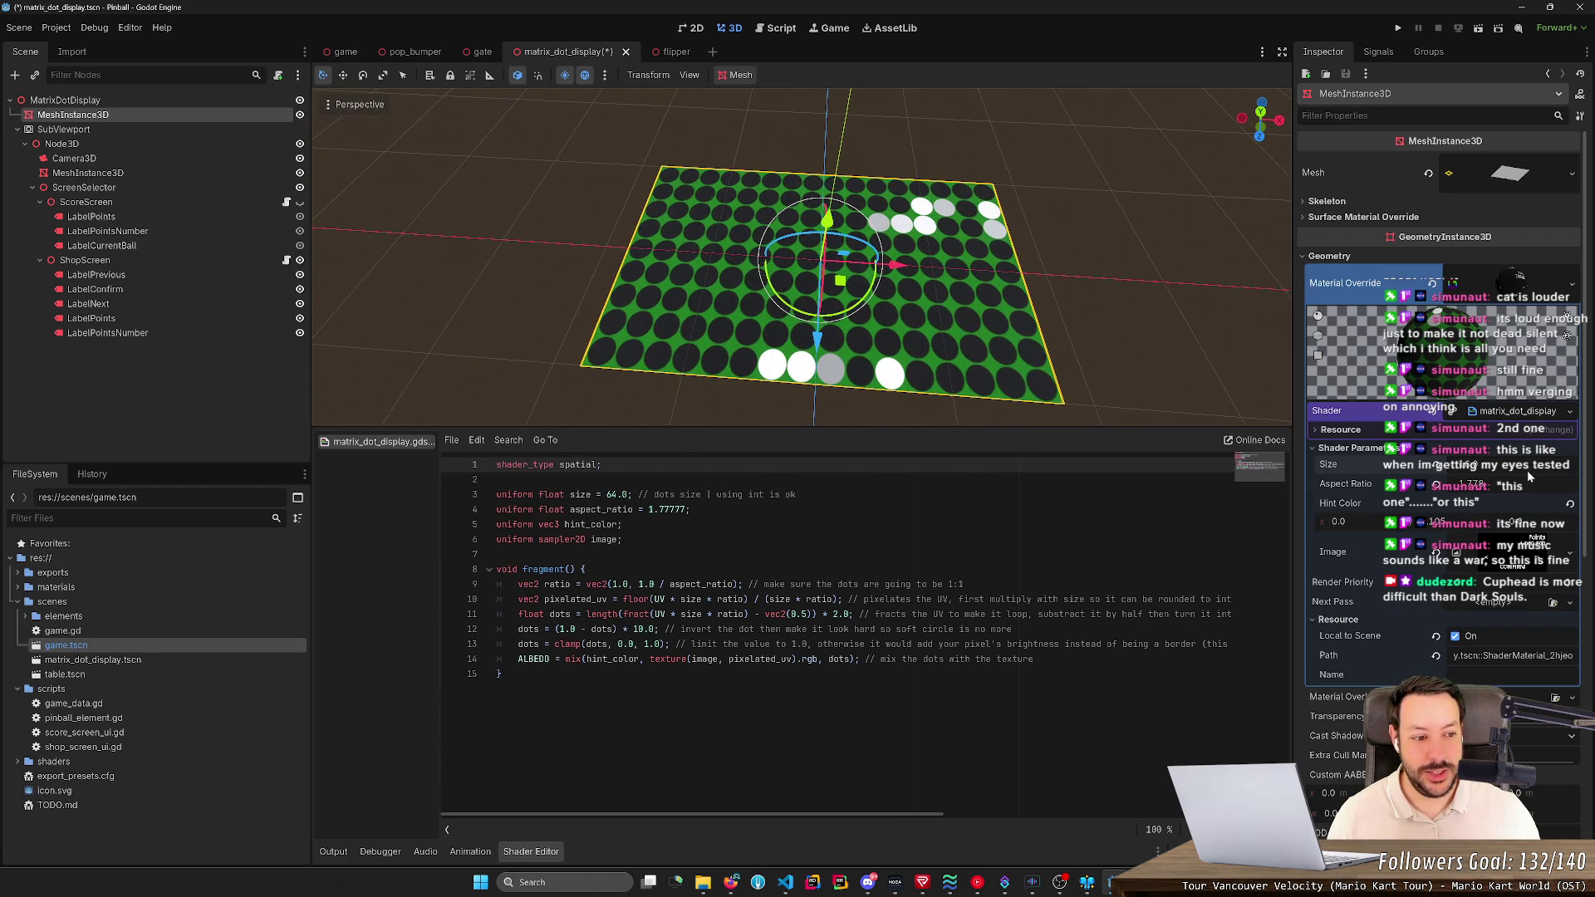
- Restore the dot Size to 64 and reset the hint colour tint
type("64")
key("Return")
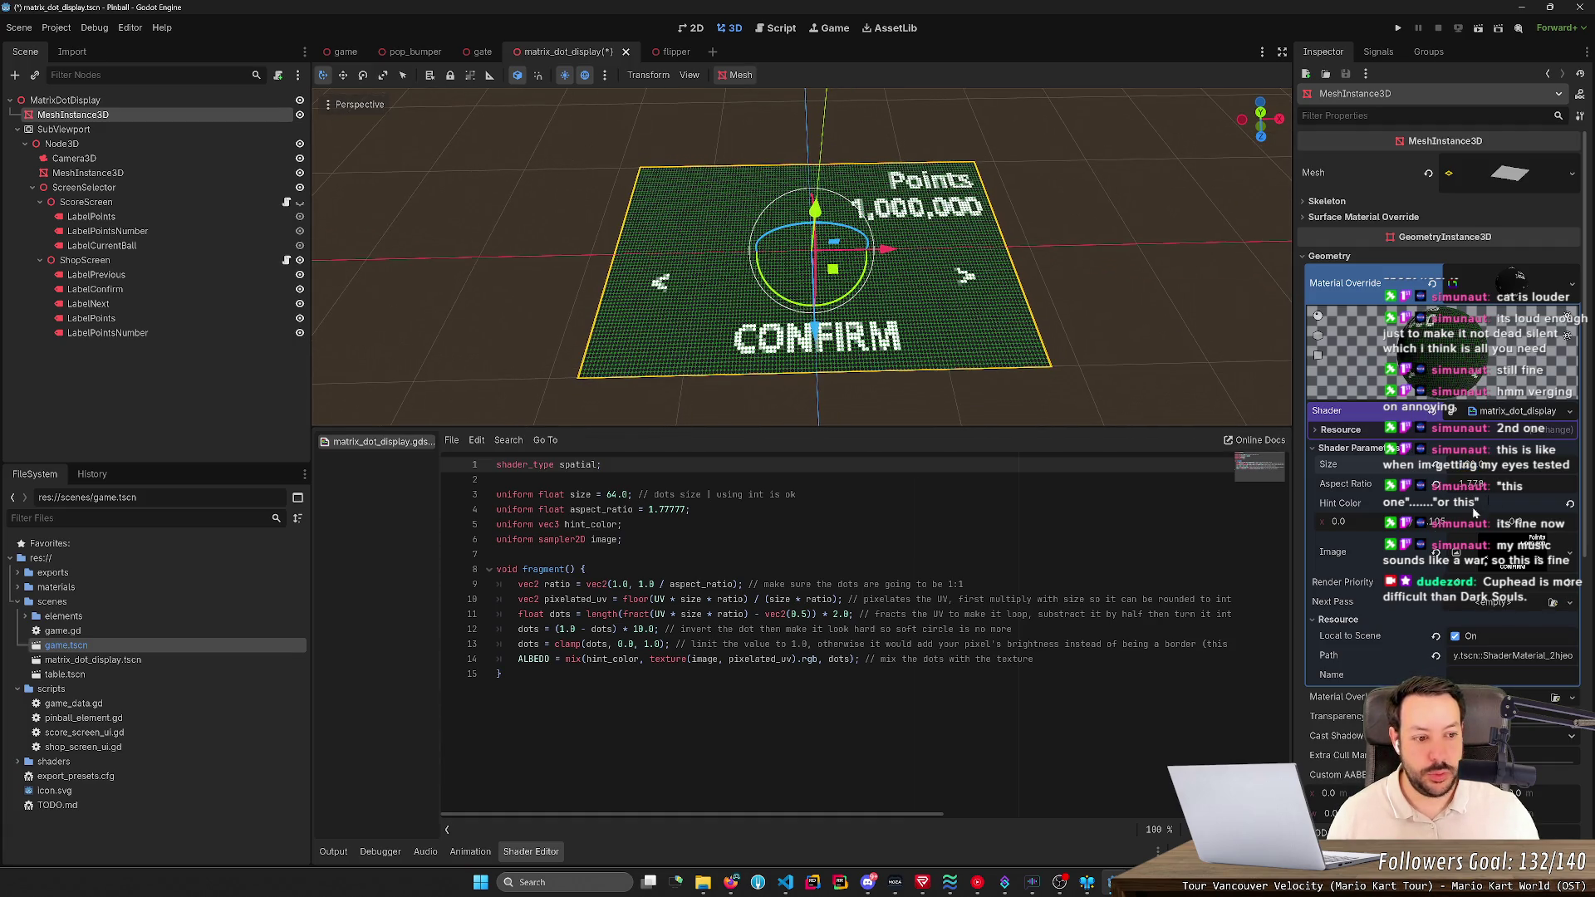
left_click(1449, 530)
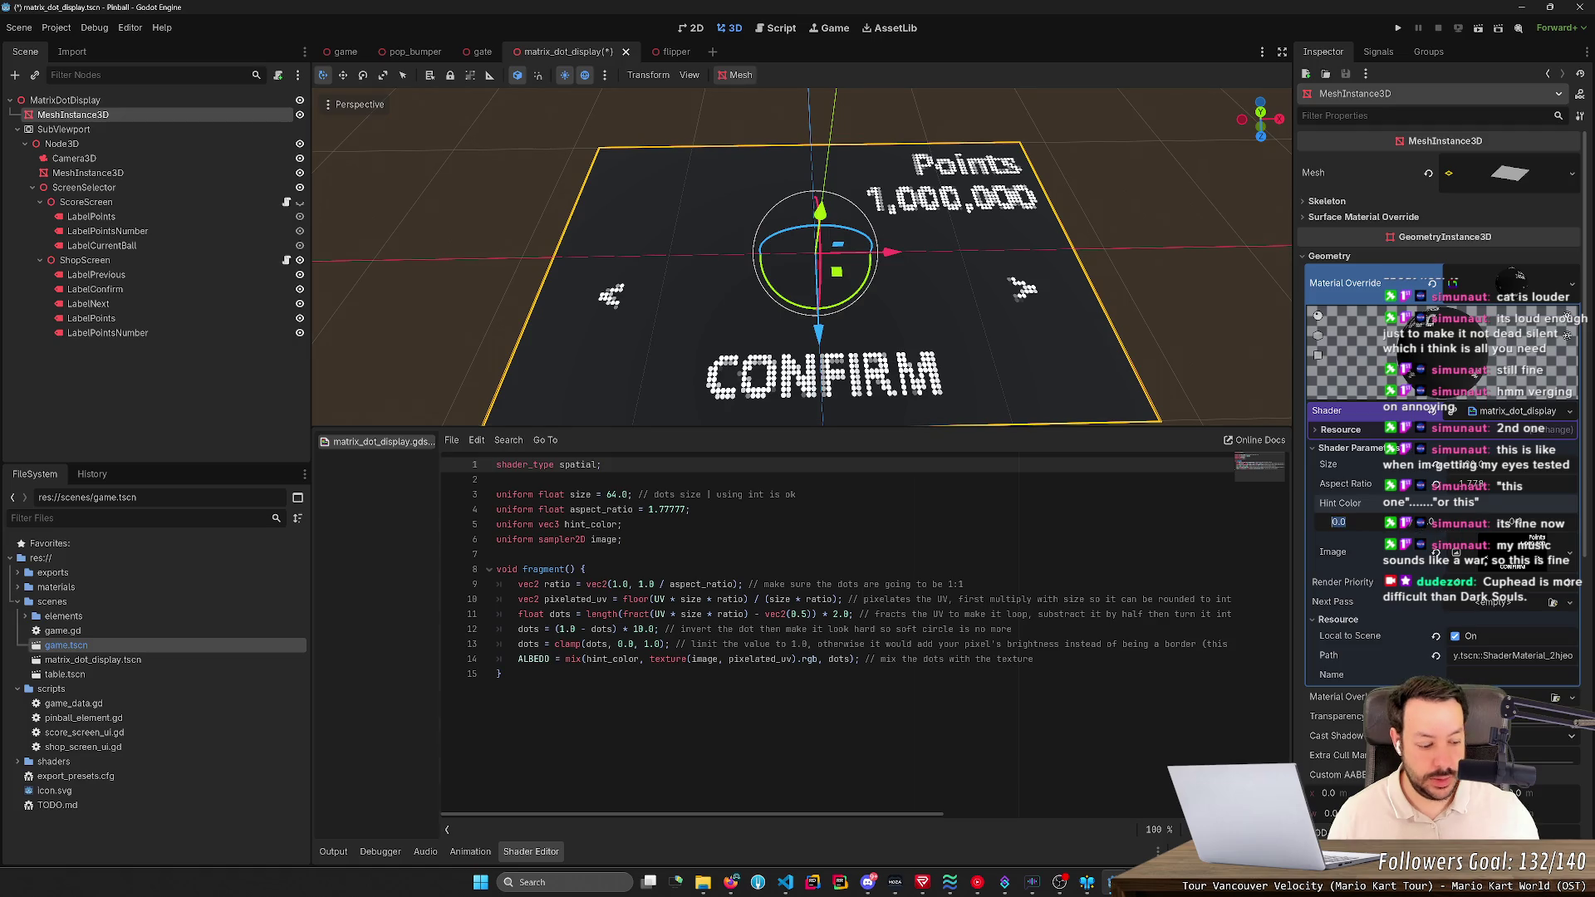
- Set the Hint Color red value to 0.01
left_click(1333, 522)
key("BackSpace")
type("0.1")
key("Return")
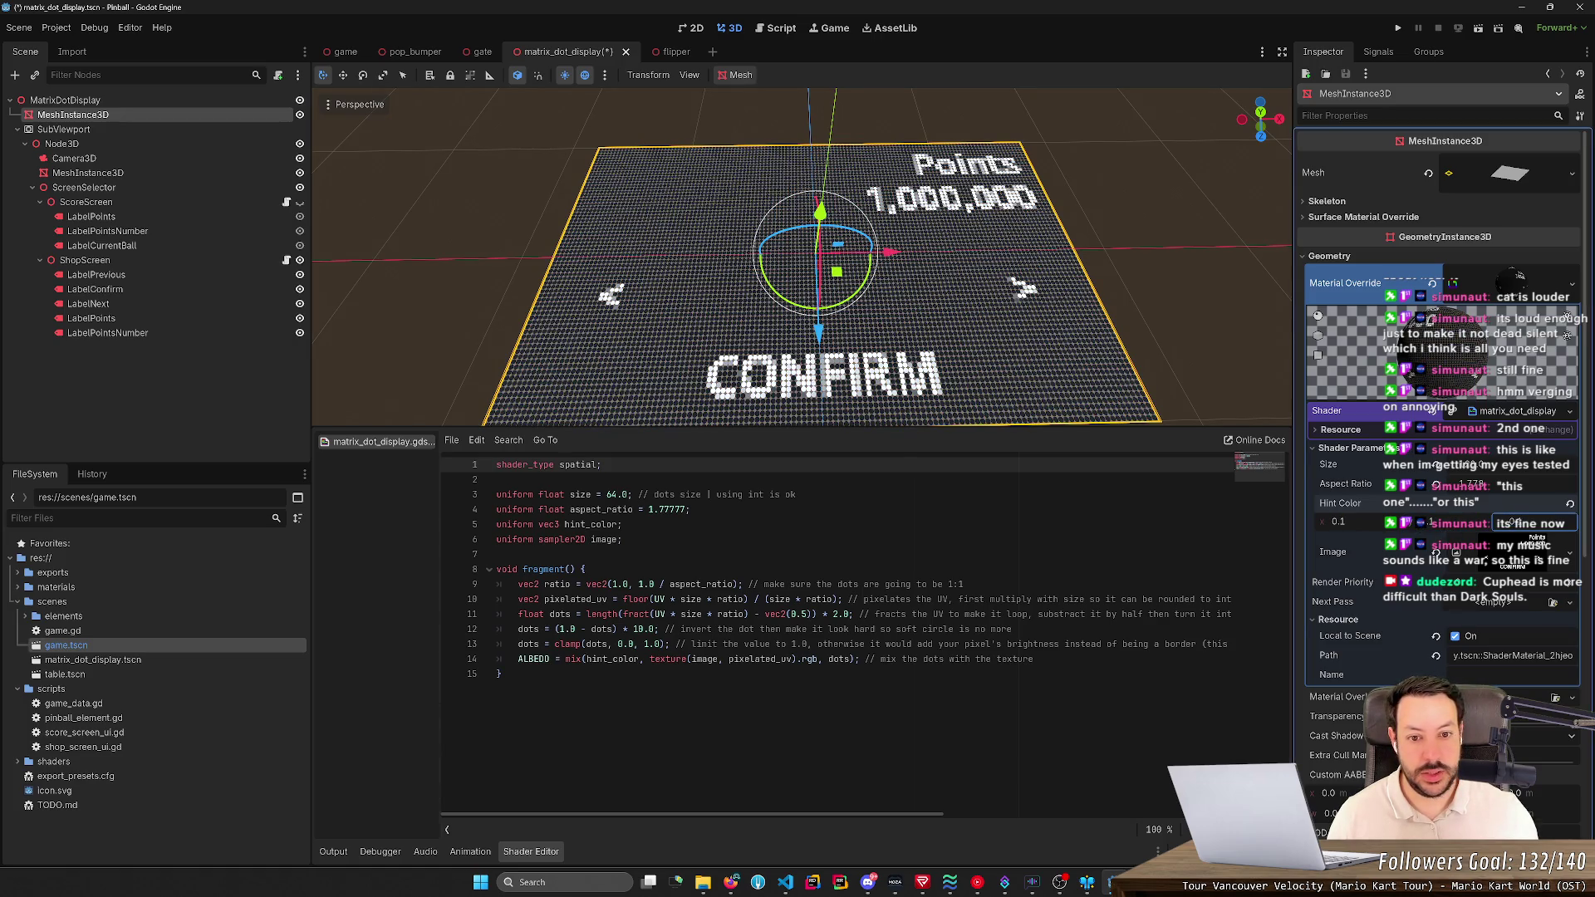
left_click(1334, 522)
key("BackSpace")
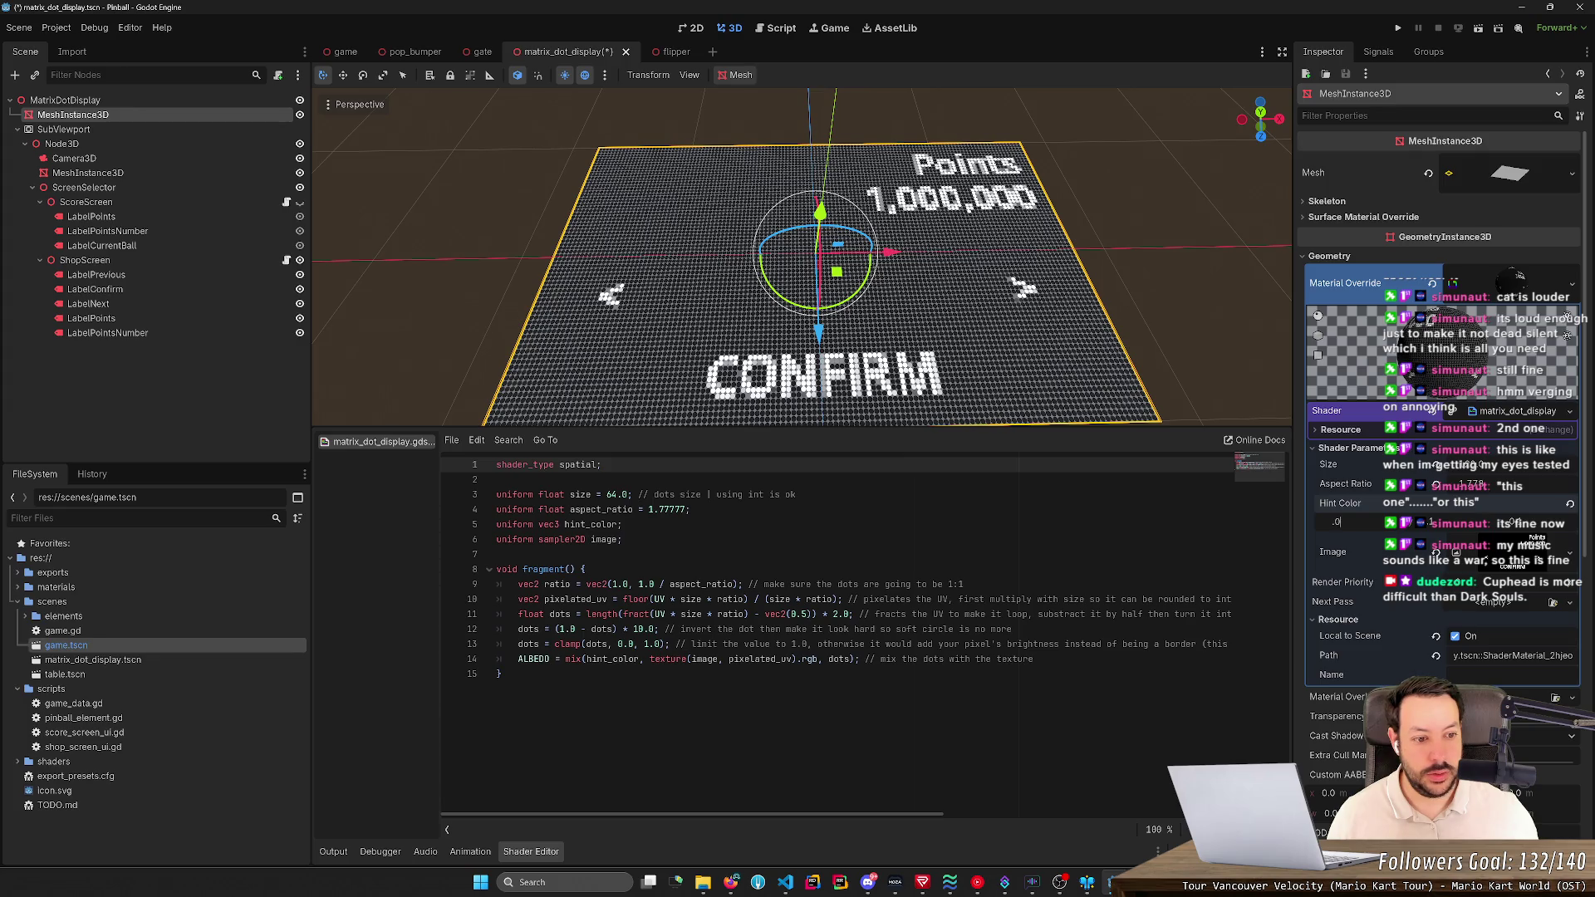
type("1")
key("Return")
- Shift the dot tint to dark blue and save the matrix_dot_display scene
left_click_drag(1430, 521, 1520, 521)
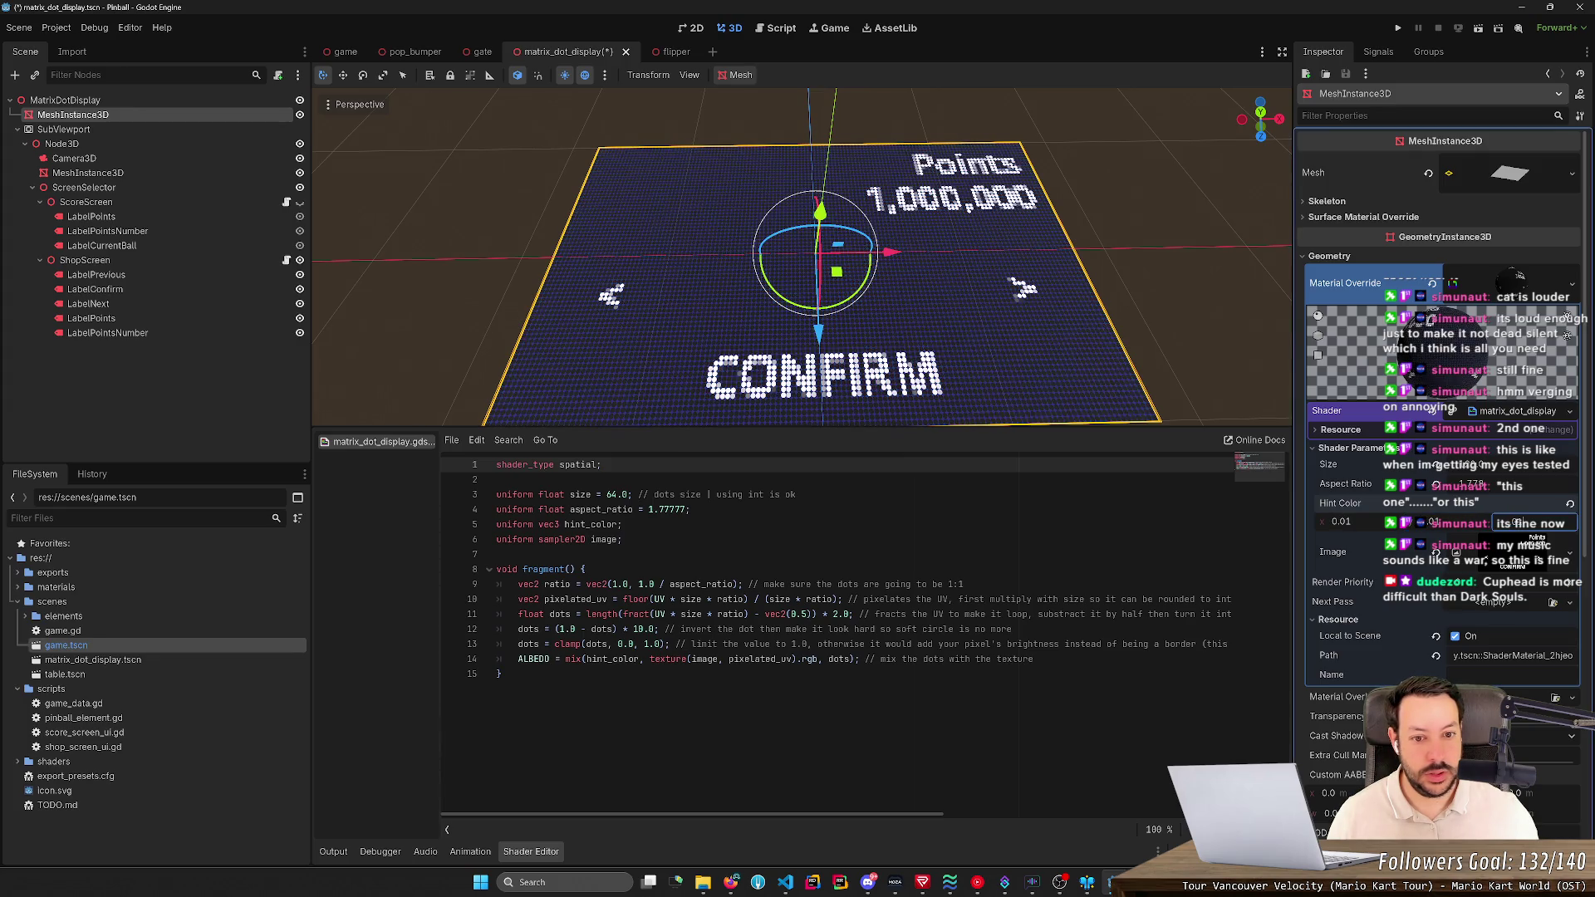
scroll(801, 257, "up", 3)
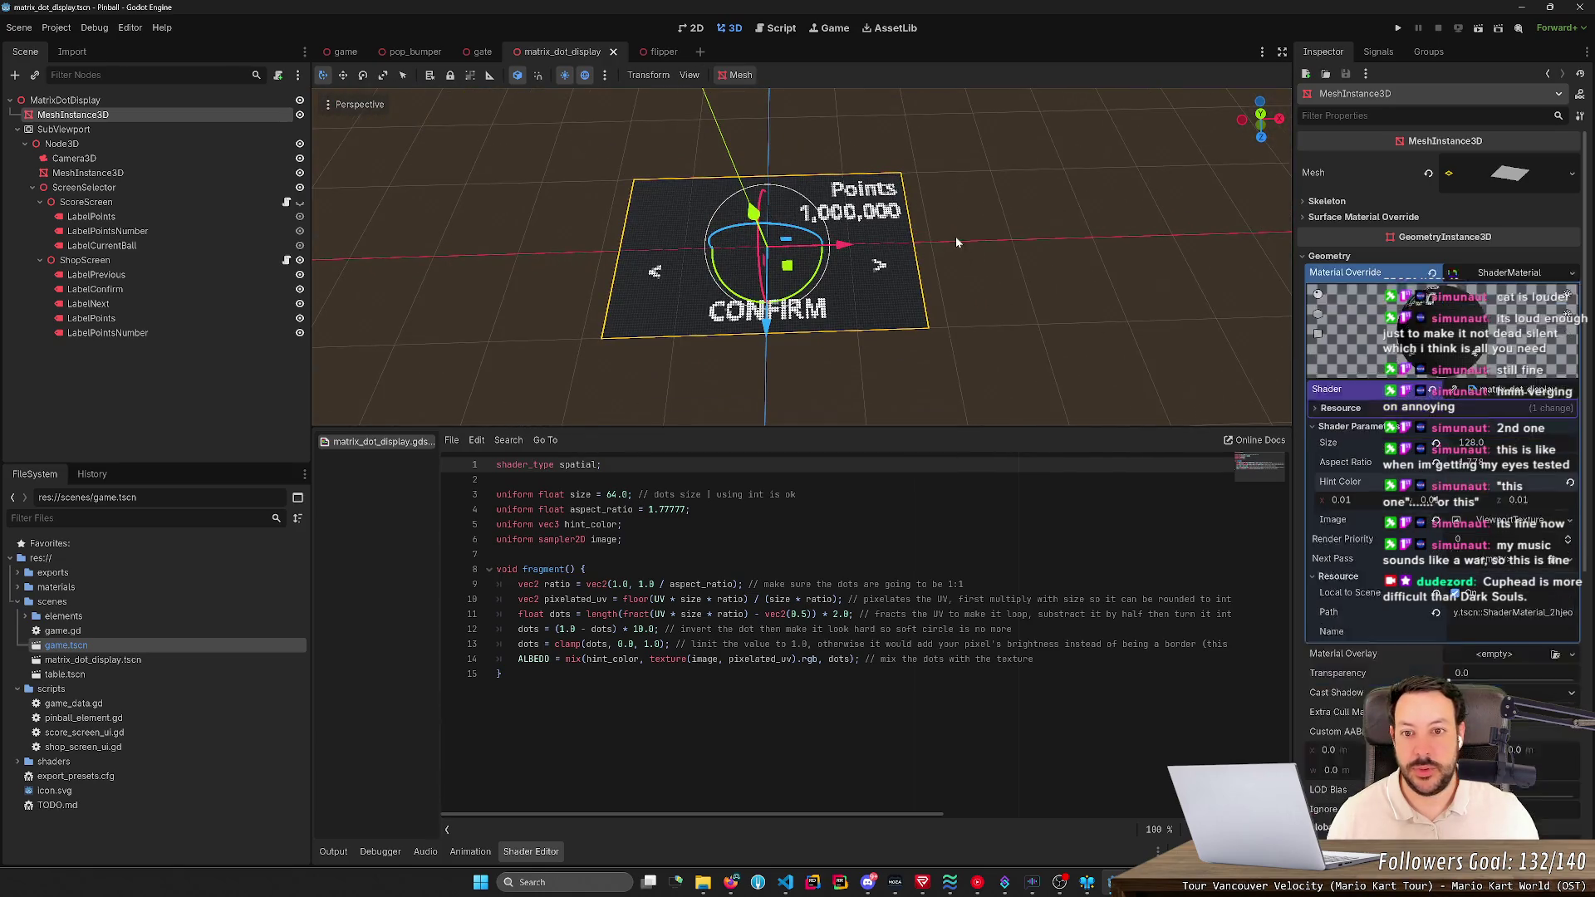
key("ctrl+s")
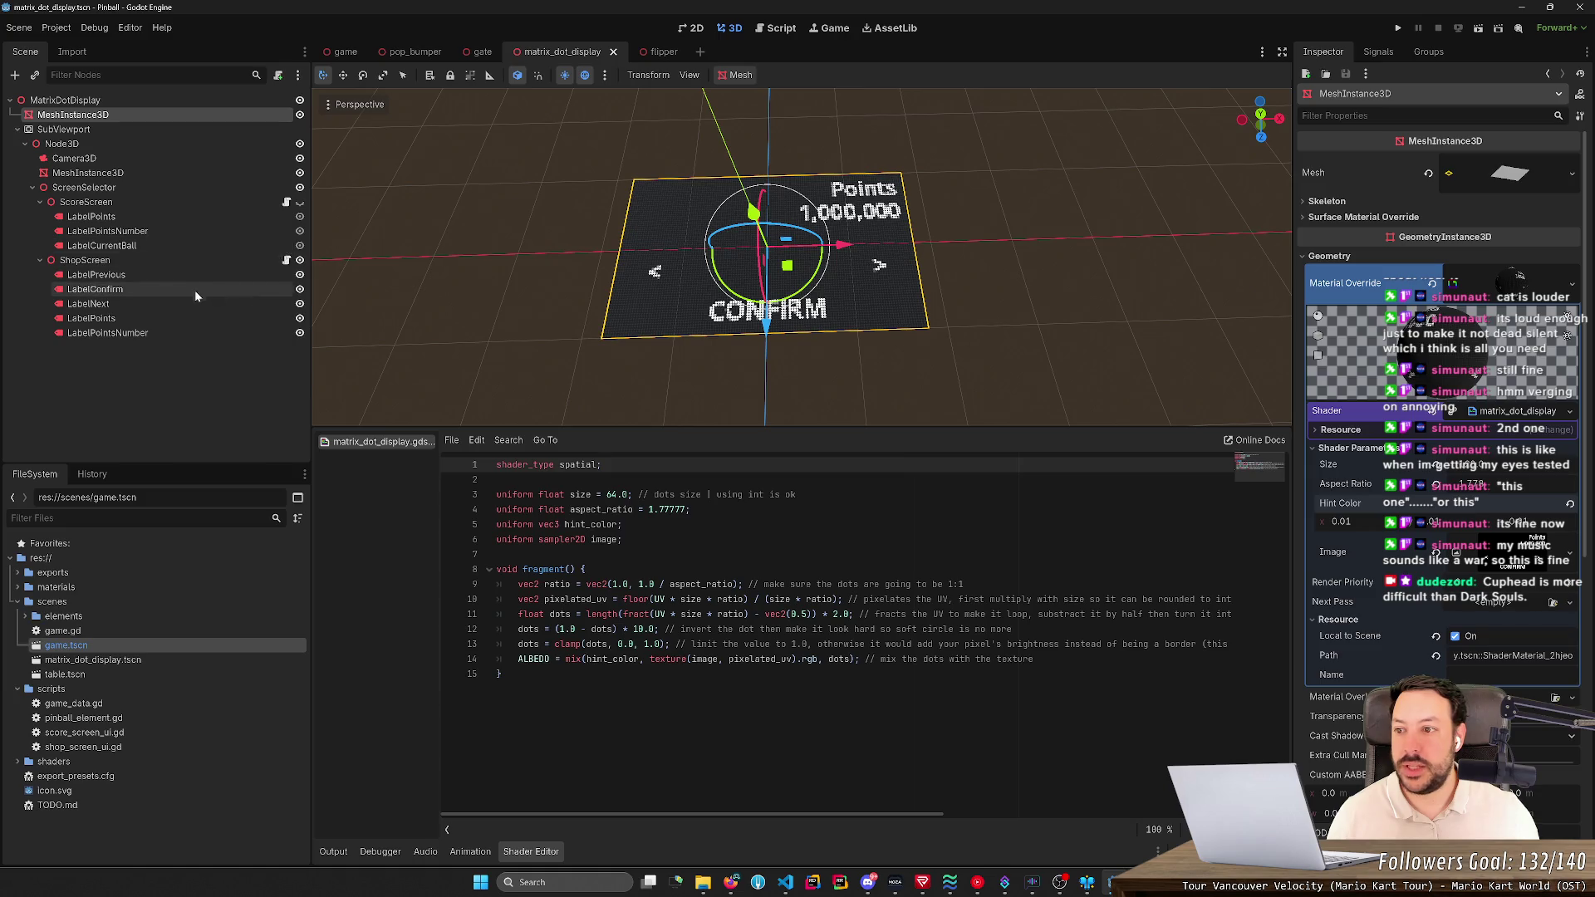
- Select the ScoreScreen node and frame the display plane front-on
double_click(196, 205)
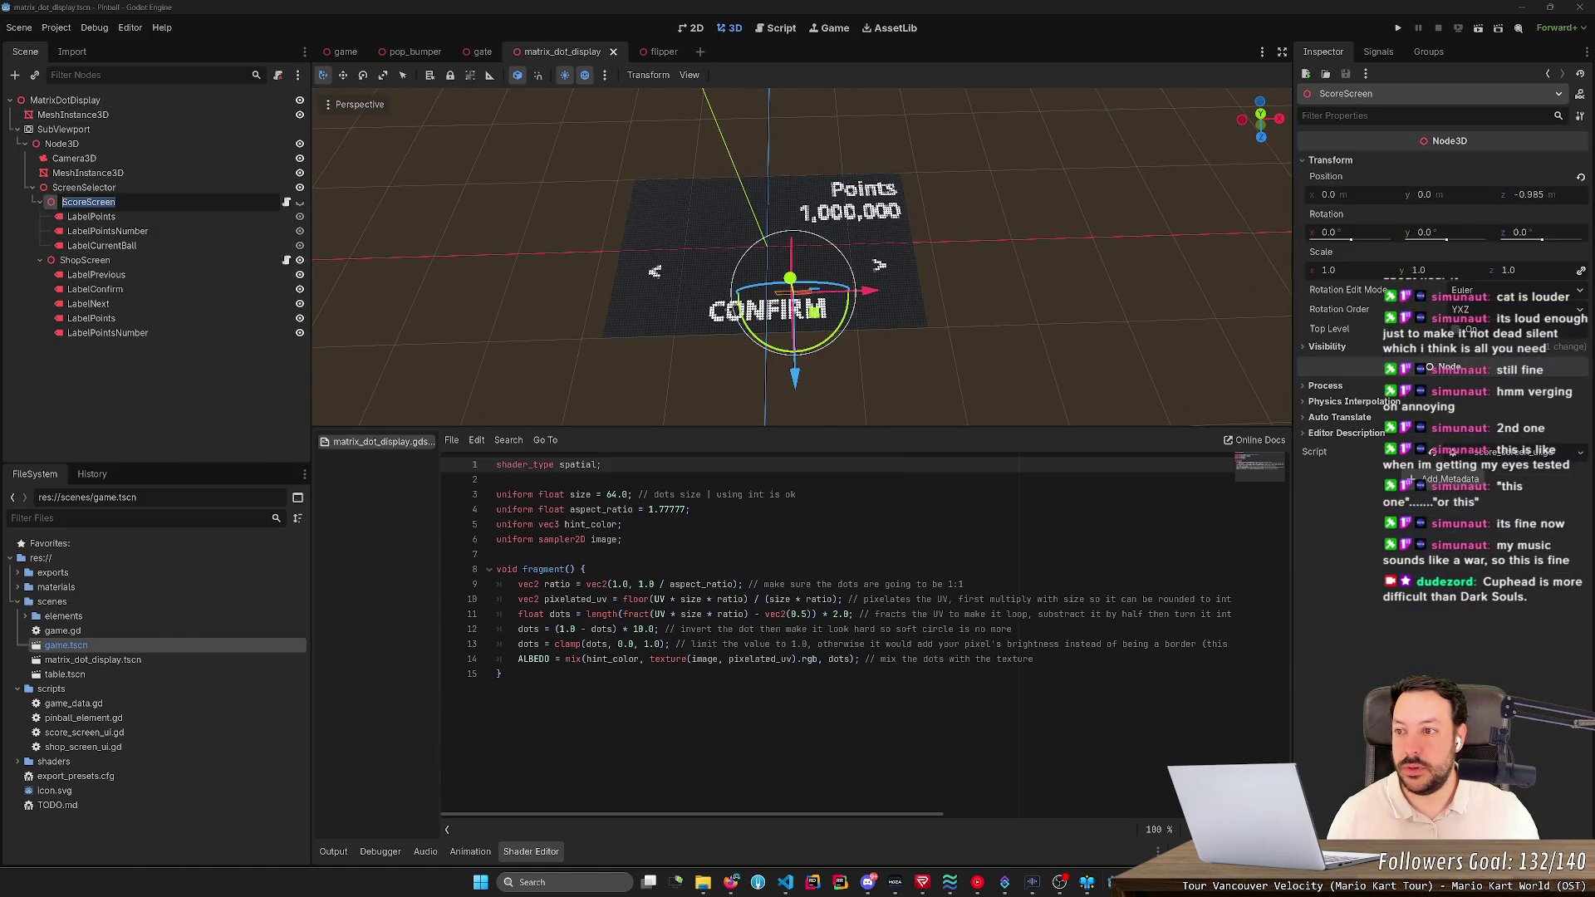
key("Return")
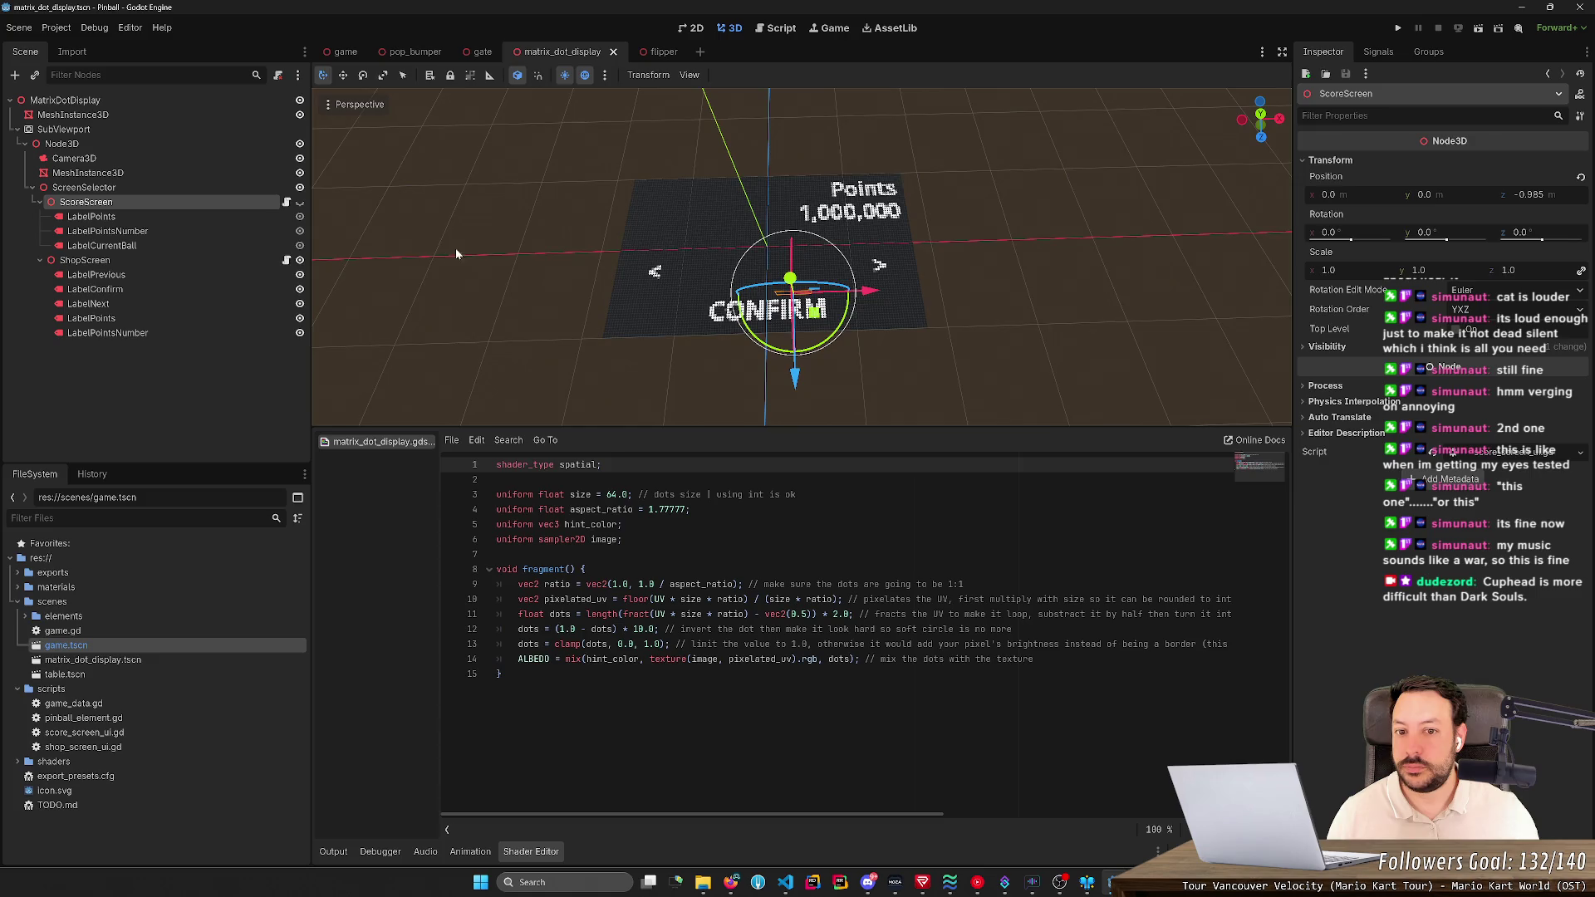
left_click_drag(456, 248, 483, 262)
key("f")
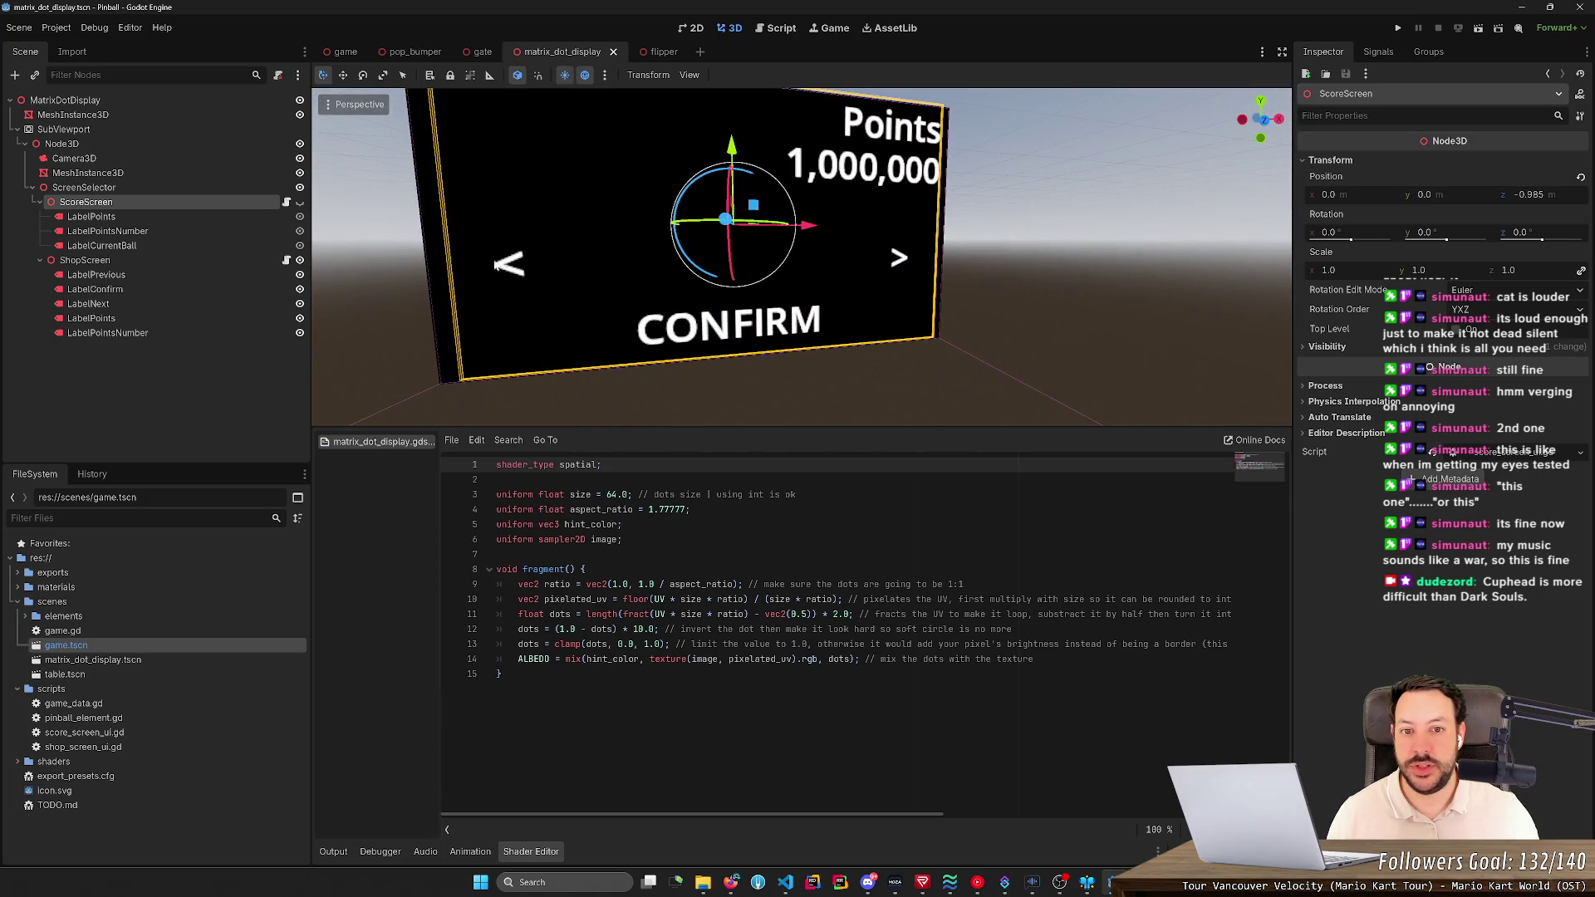
- Move the shop screen's Points label to the upper left, save, and check the game scene
left_click(911, 137)
scroll(996, 183, "down", 3)
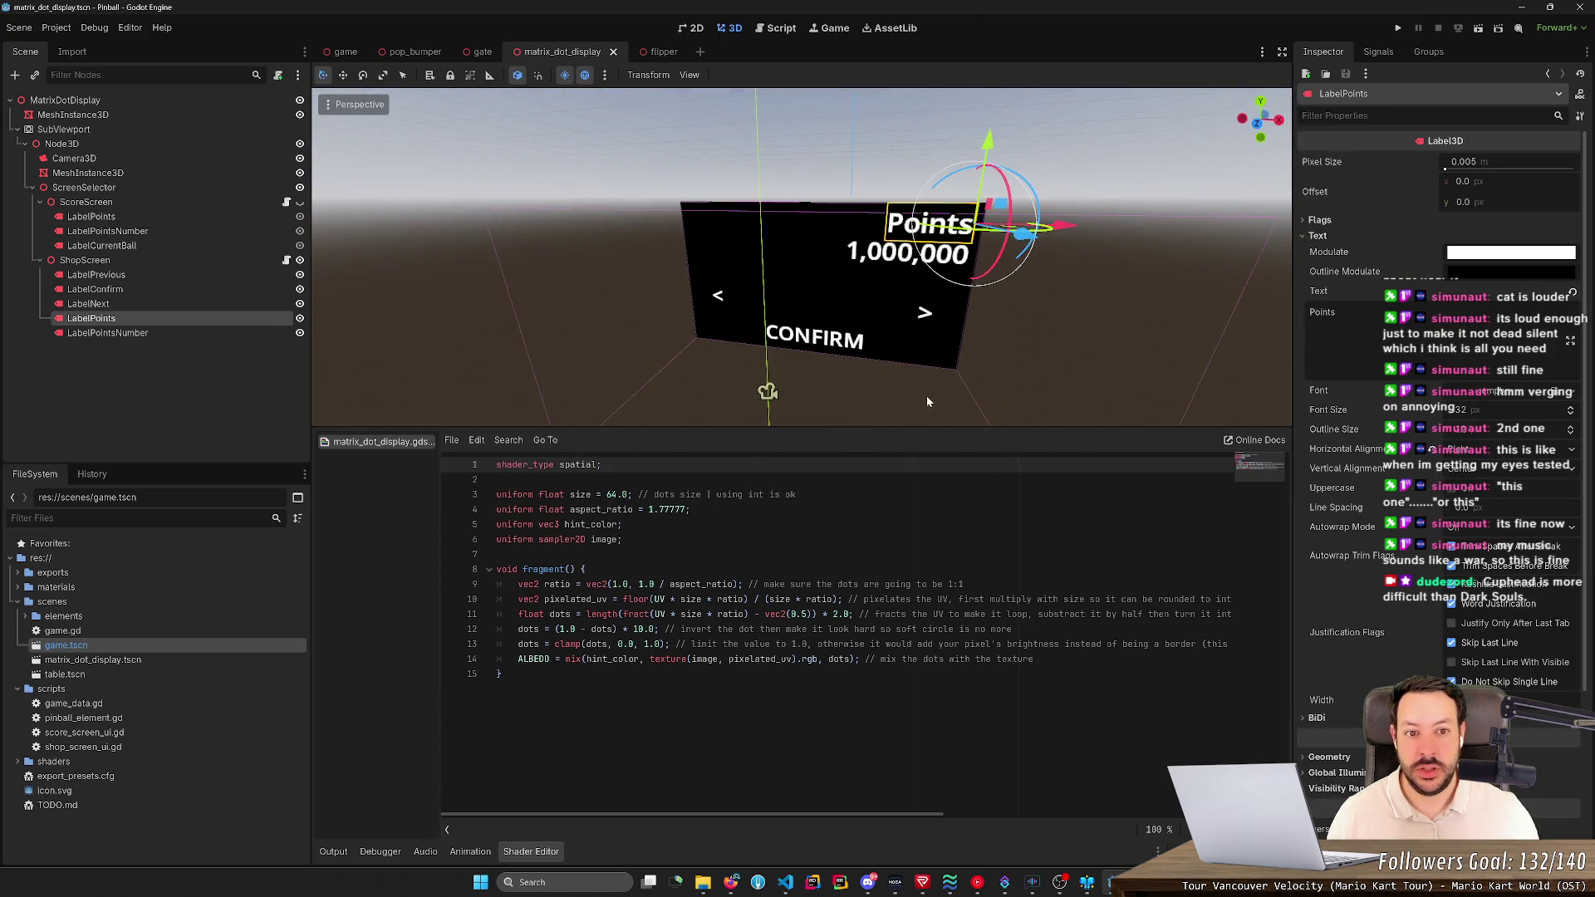
left_click_drag(1063, 224, 750, 210)
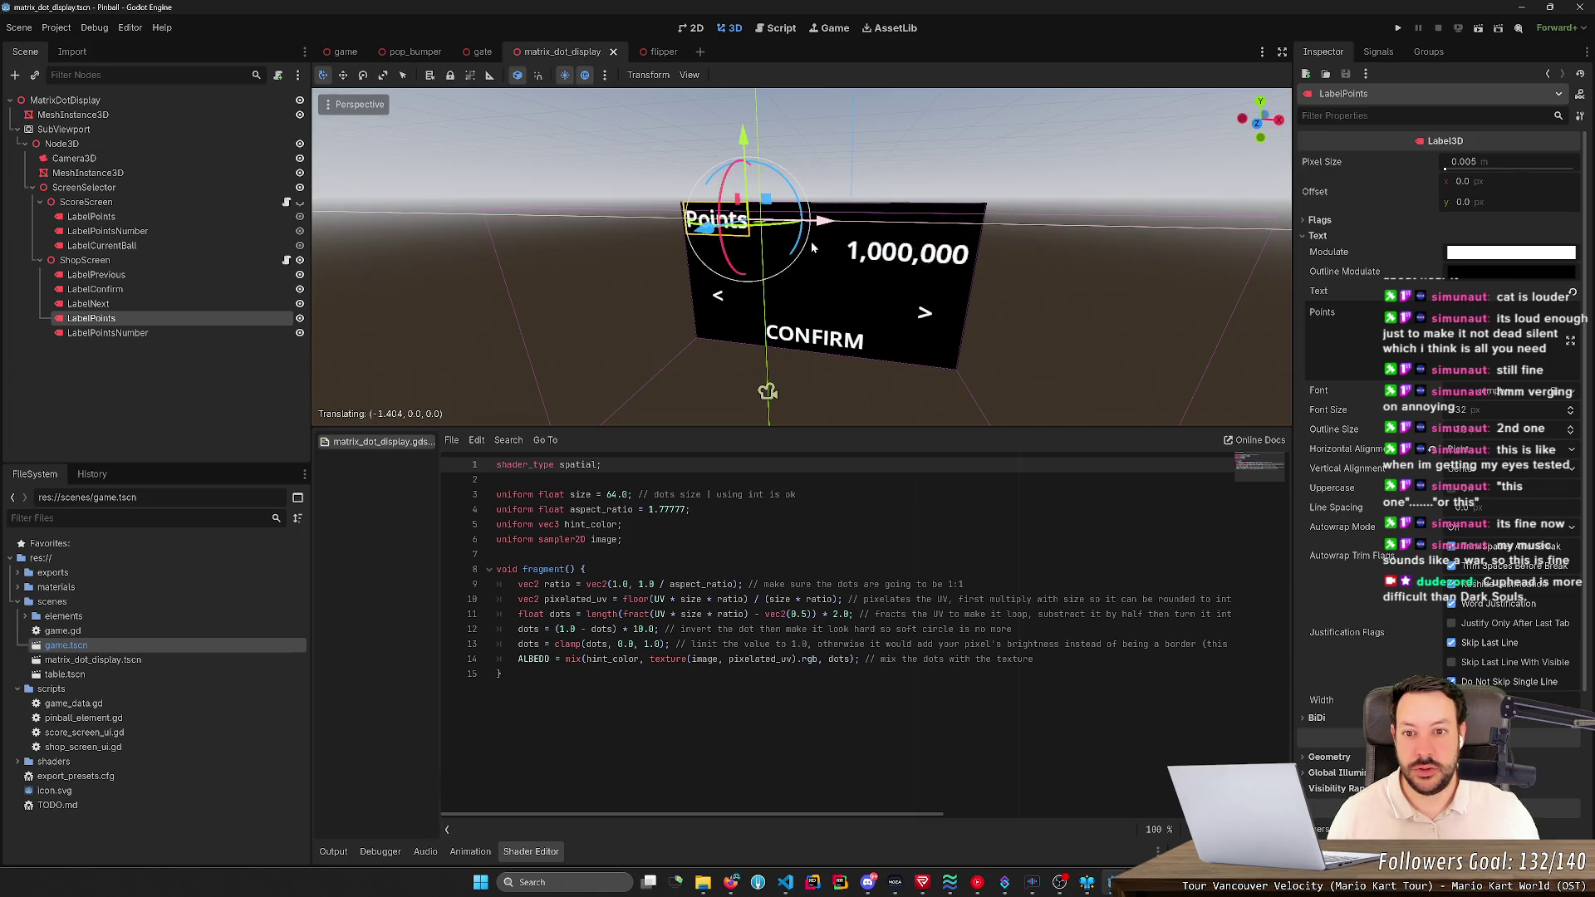
key("ctrl+s")
left_click(345, 52)
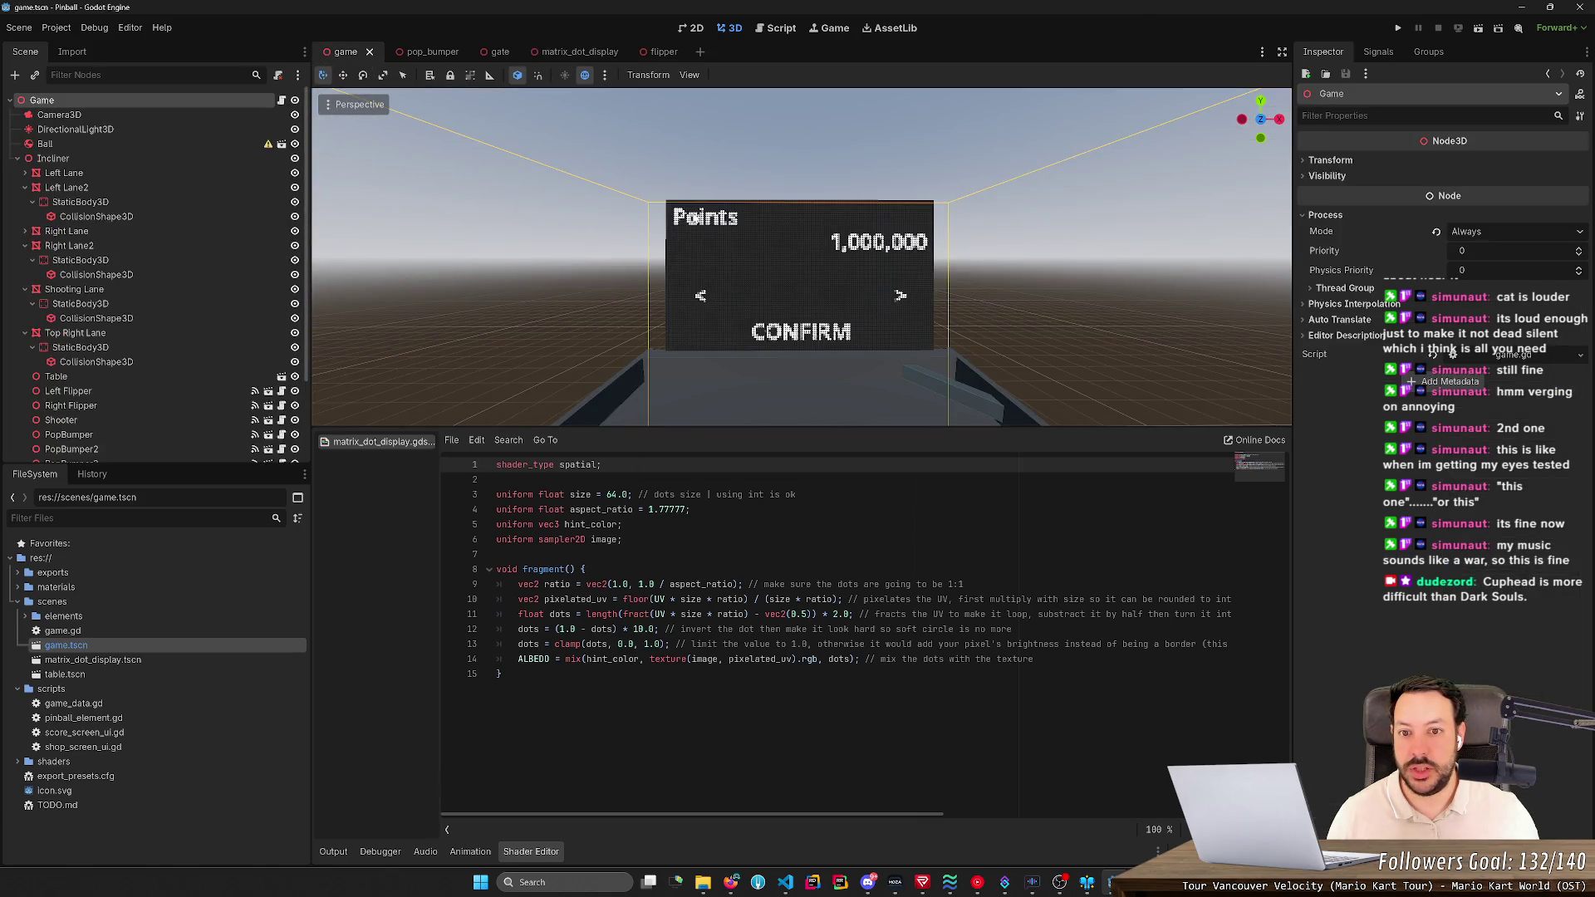
left_click(587, 53)
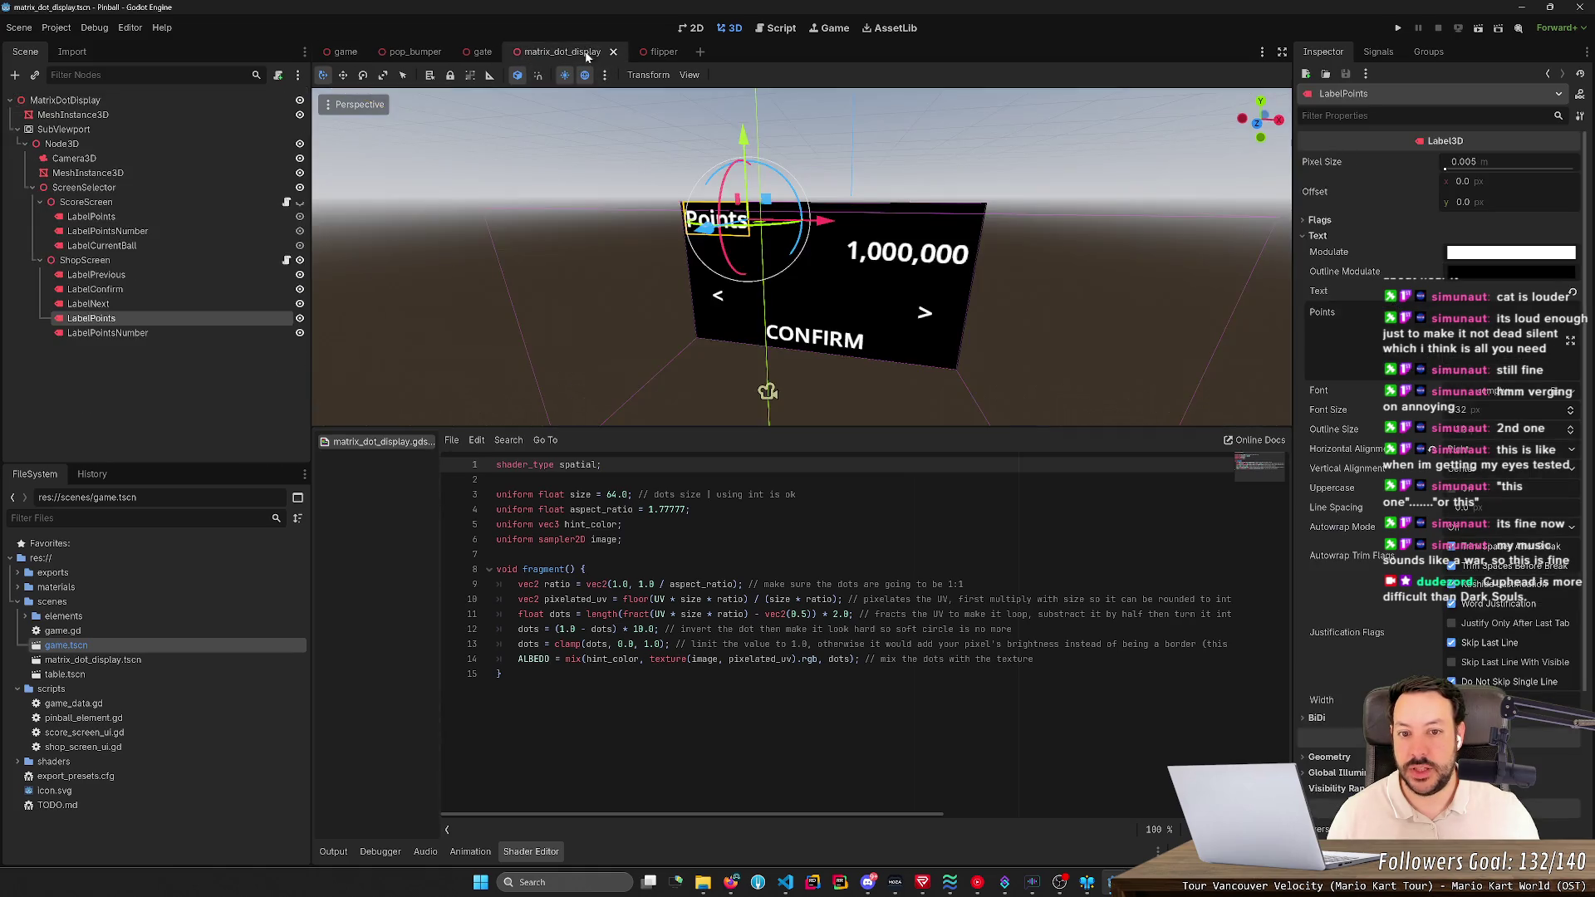
- Move the Points label back to the upper right, save, and recheck the game scene
left_click_drag(824, 221, 1091, 250)
key("ctrl+s")
left_click(349, 52)
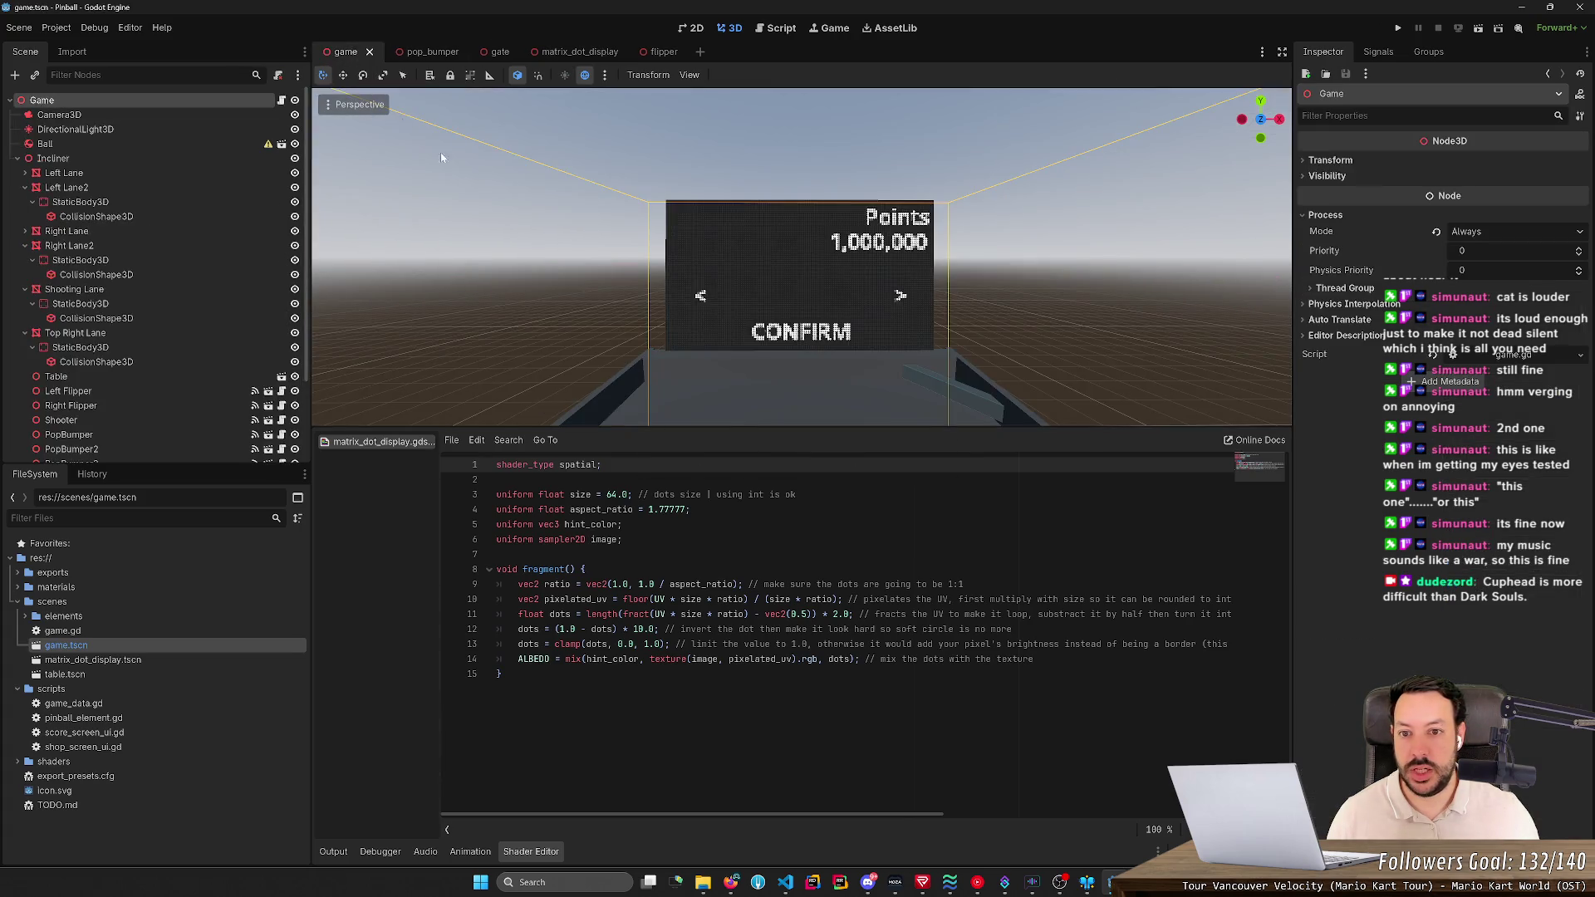
left_click(575, 52)
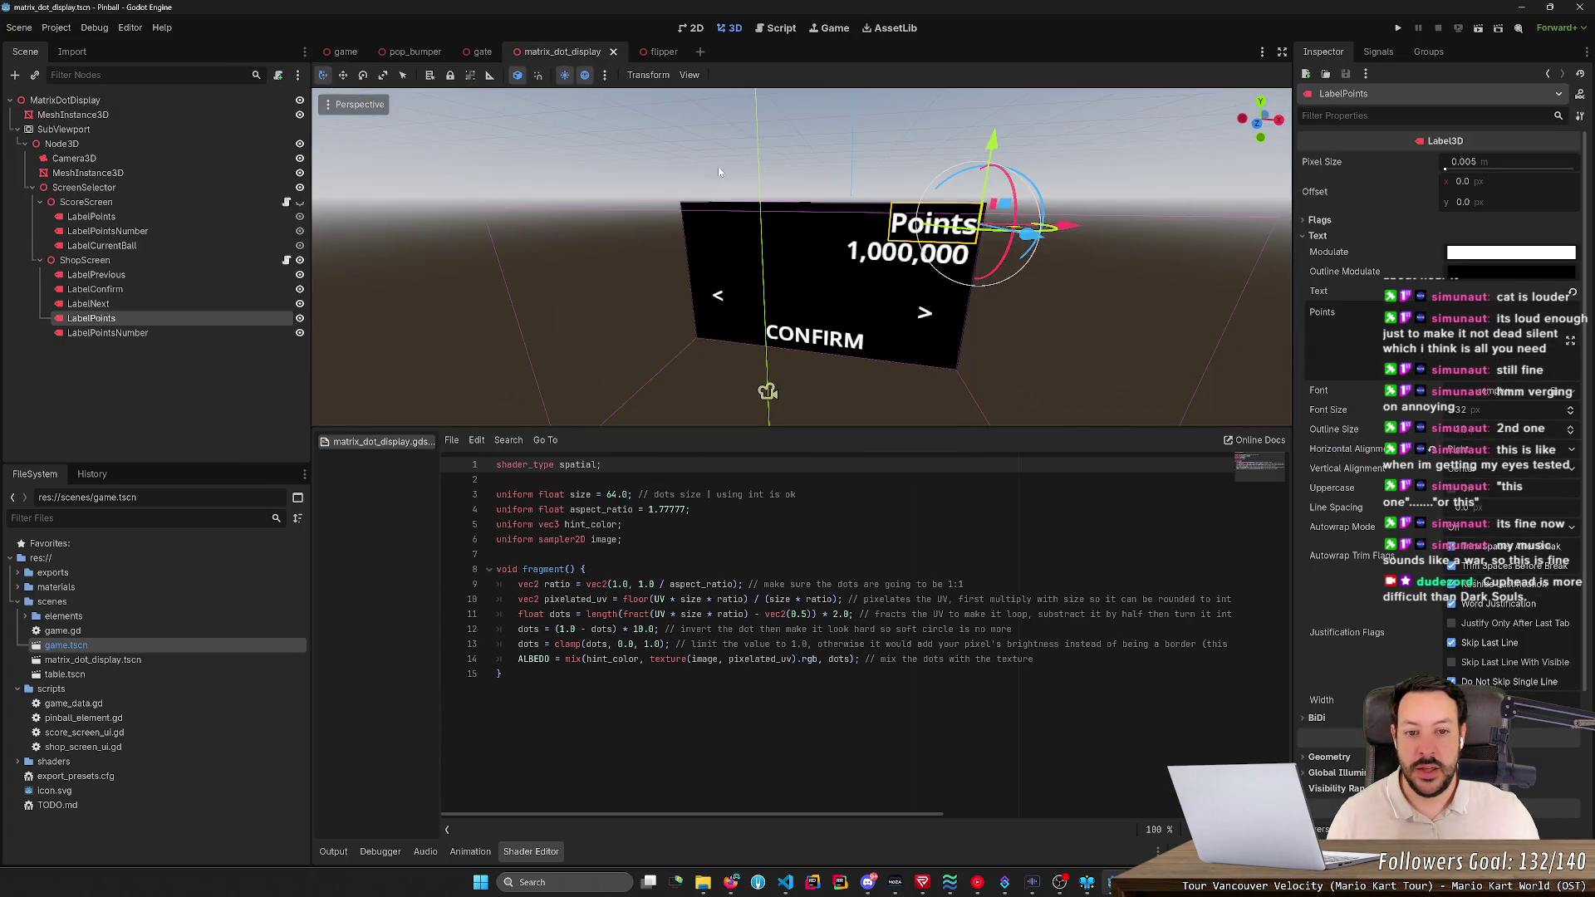
scroll(759, 285, "down", 5)
scroll(788, 401, "up", 3)
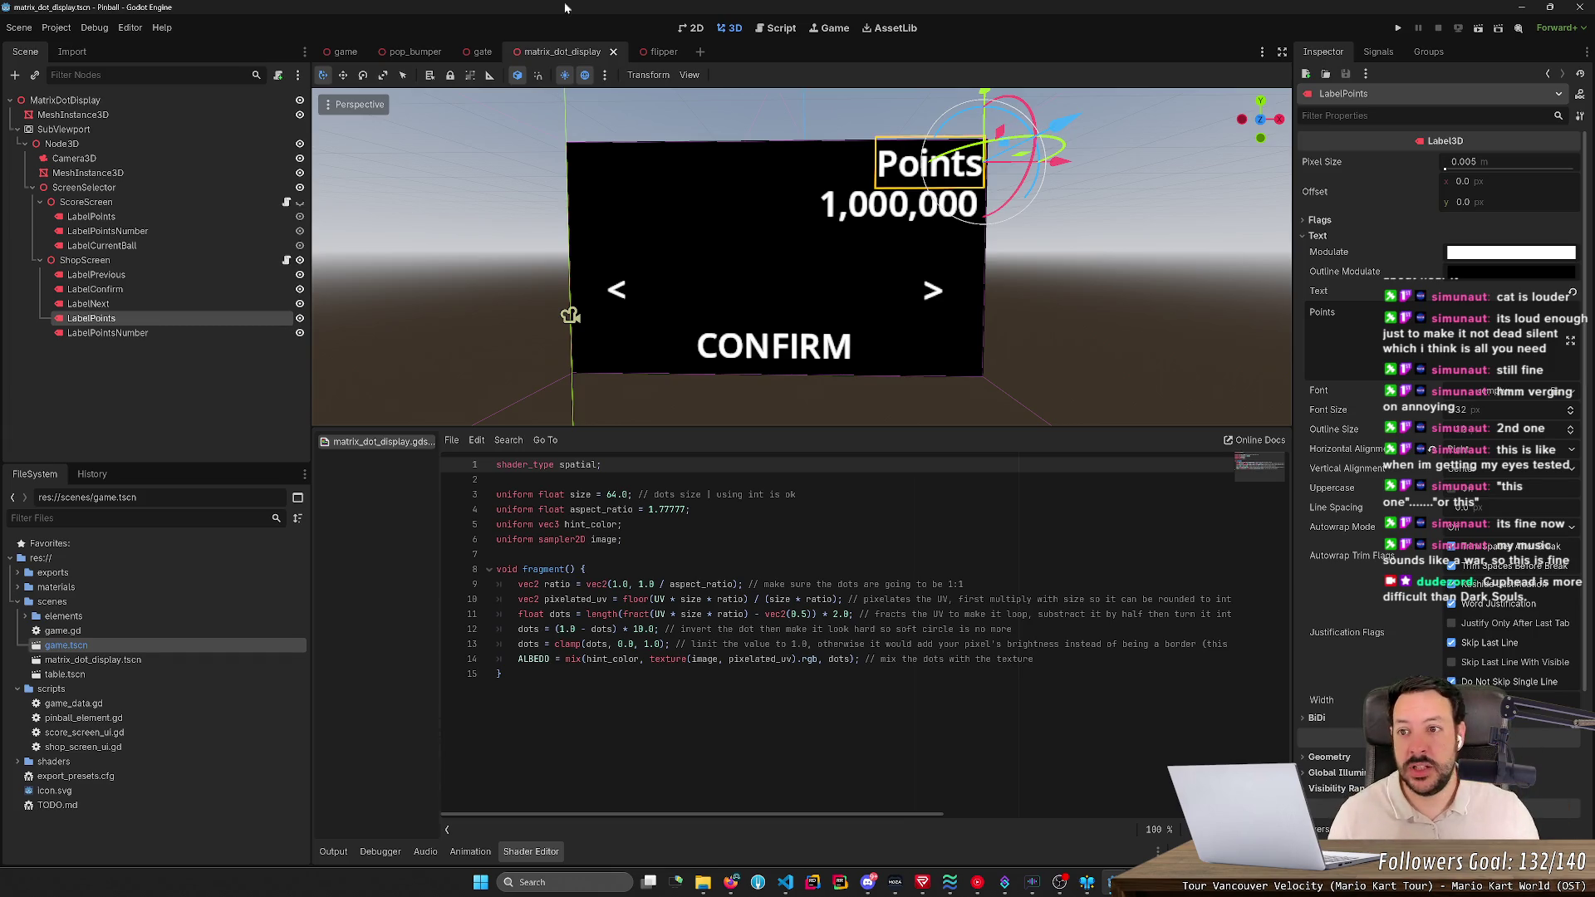
- View the game scene, tilting down to the table and back up to the scoreboard
left_click(345, 52)
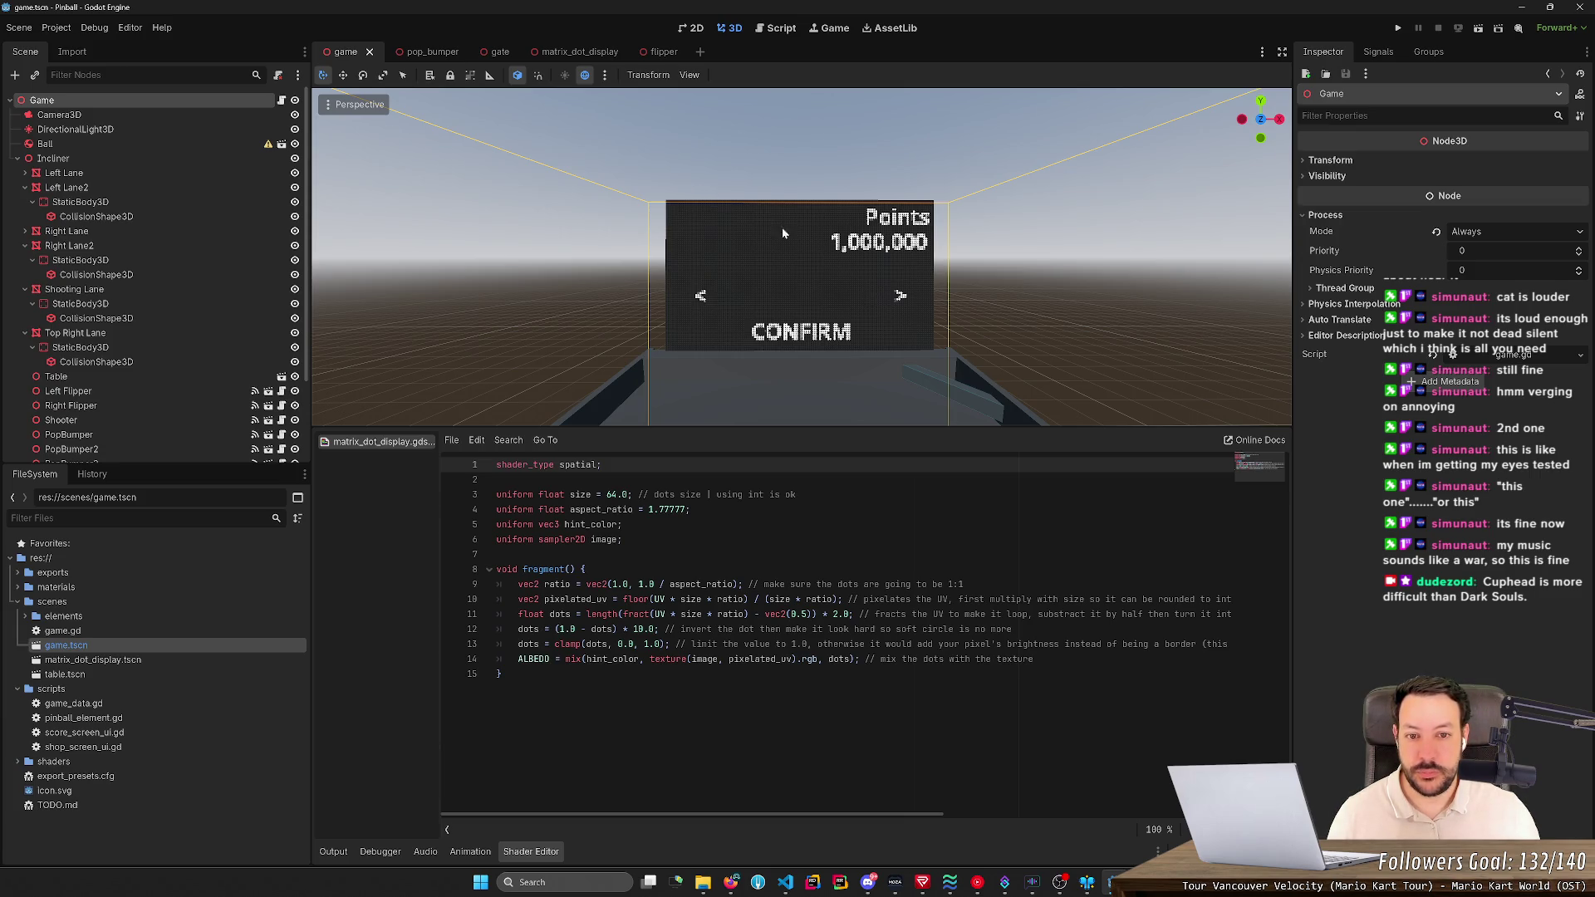
left_click_drag(782, 233, 783, 274)
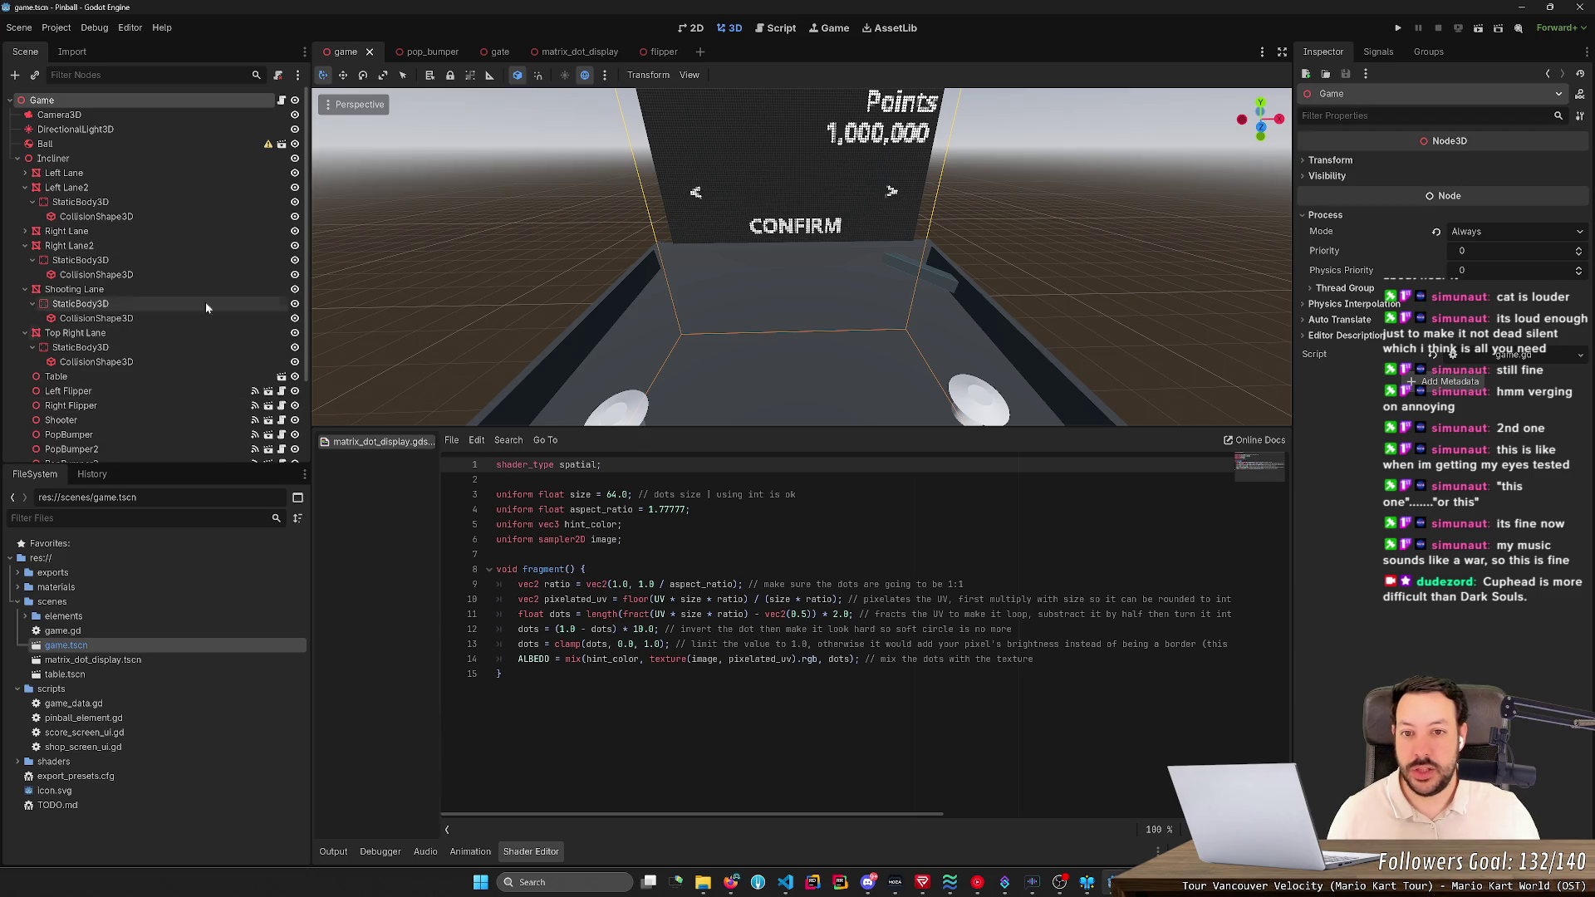
left_click_drag(750, 291, 750, 252)
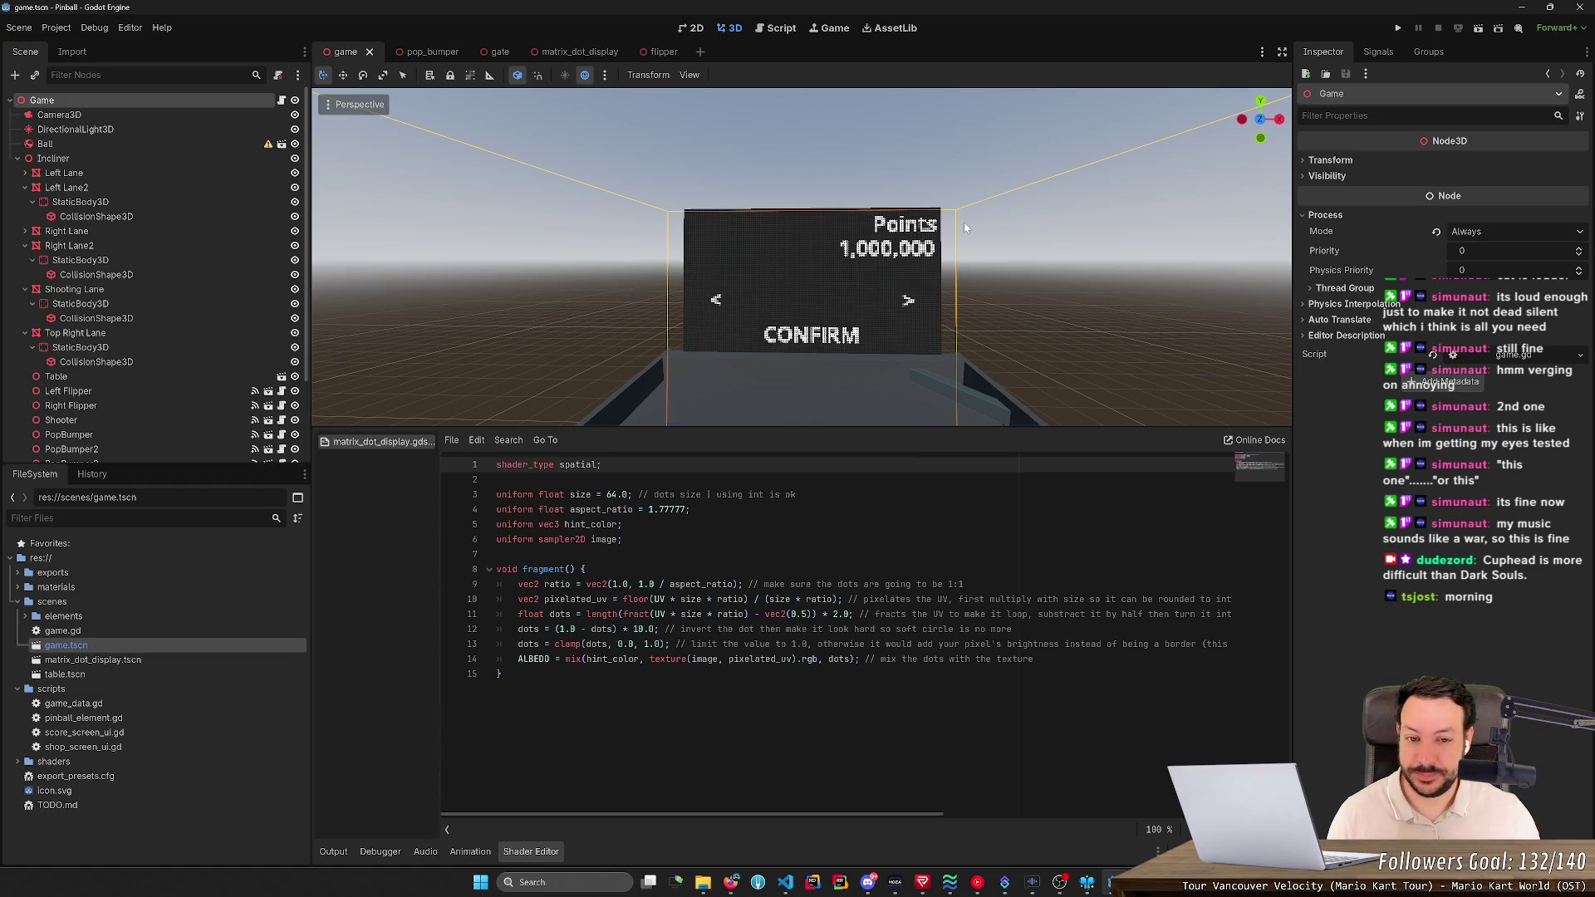
mouse_move(963, 221)
left_mouse_down()
mouse_move(947, 195)
mouse_move(889, 204)
mouse_move(988, 206)
mouse_move(889, 213)
mouse_move(963, 214)
mouse_move(930, 191)
mouse_move(968, 233)
left_mouse_up()
scroll(889, 213, "up", 5)
scroll(946, 212, "up", 3)
key("w")
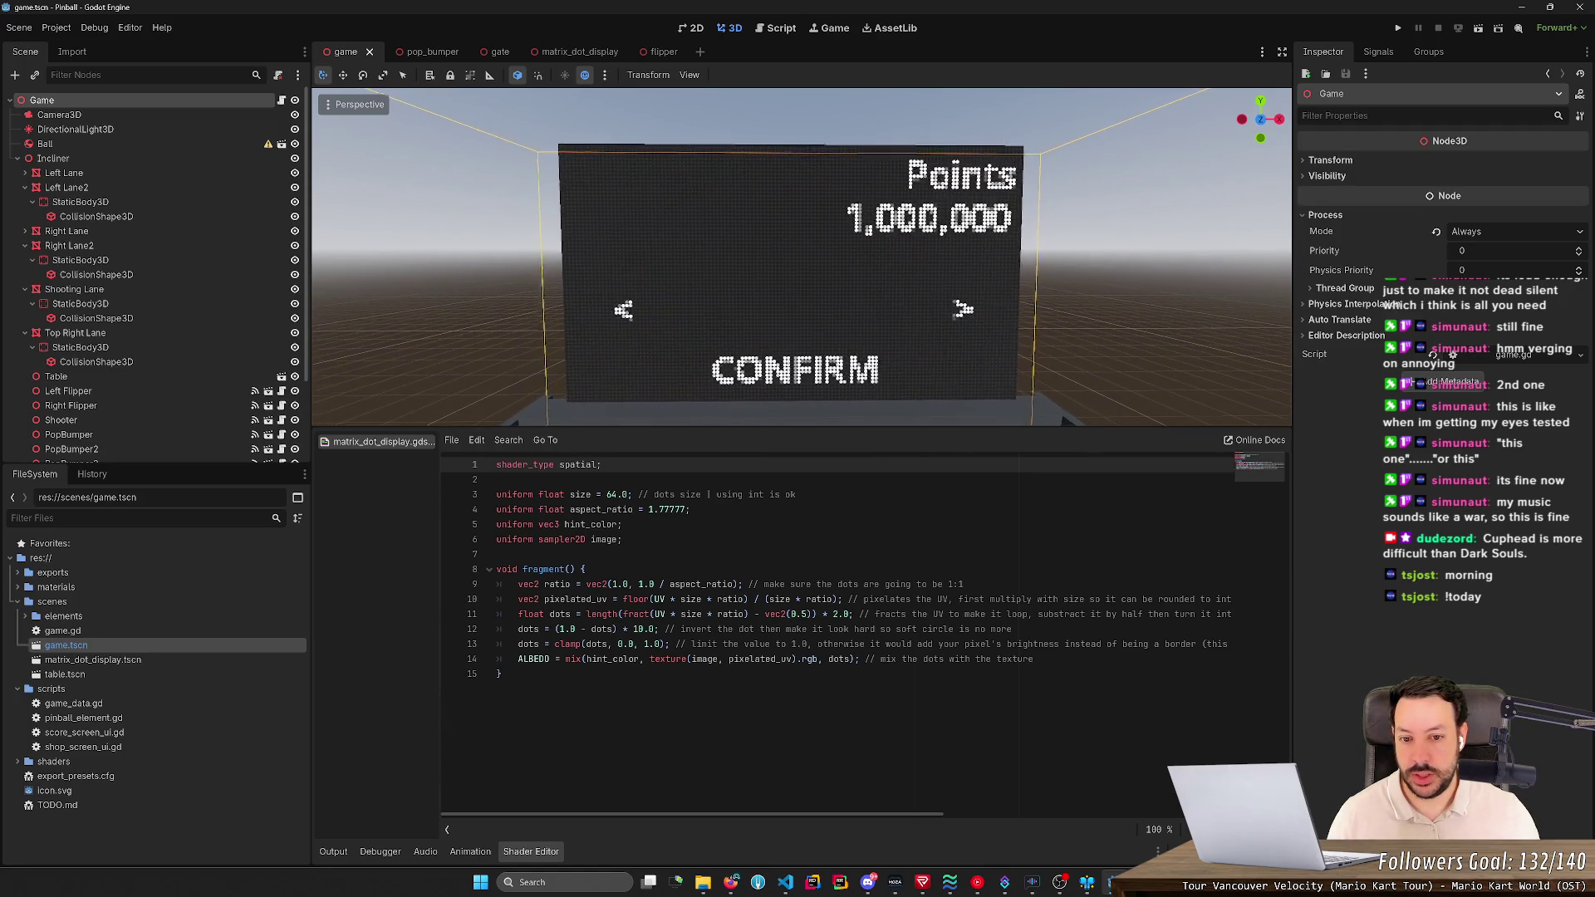
left_click_drag(802, 257, 802, 258)
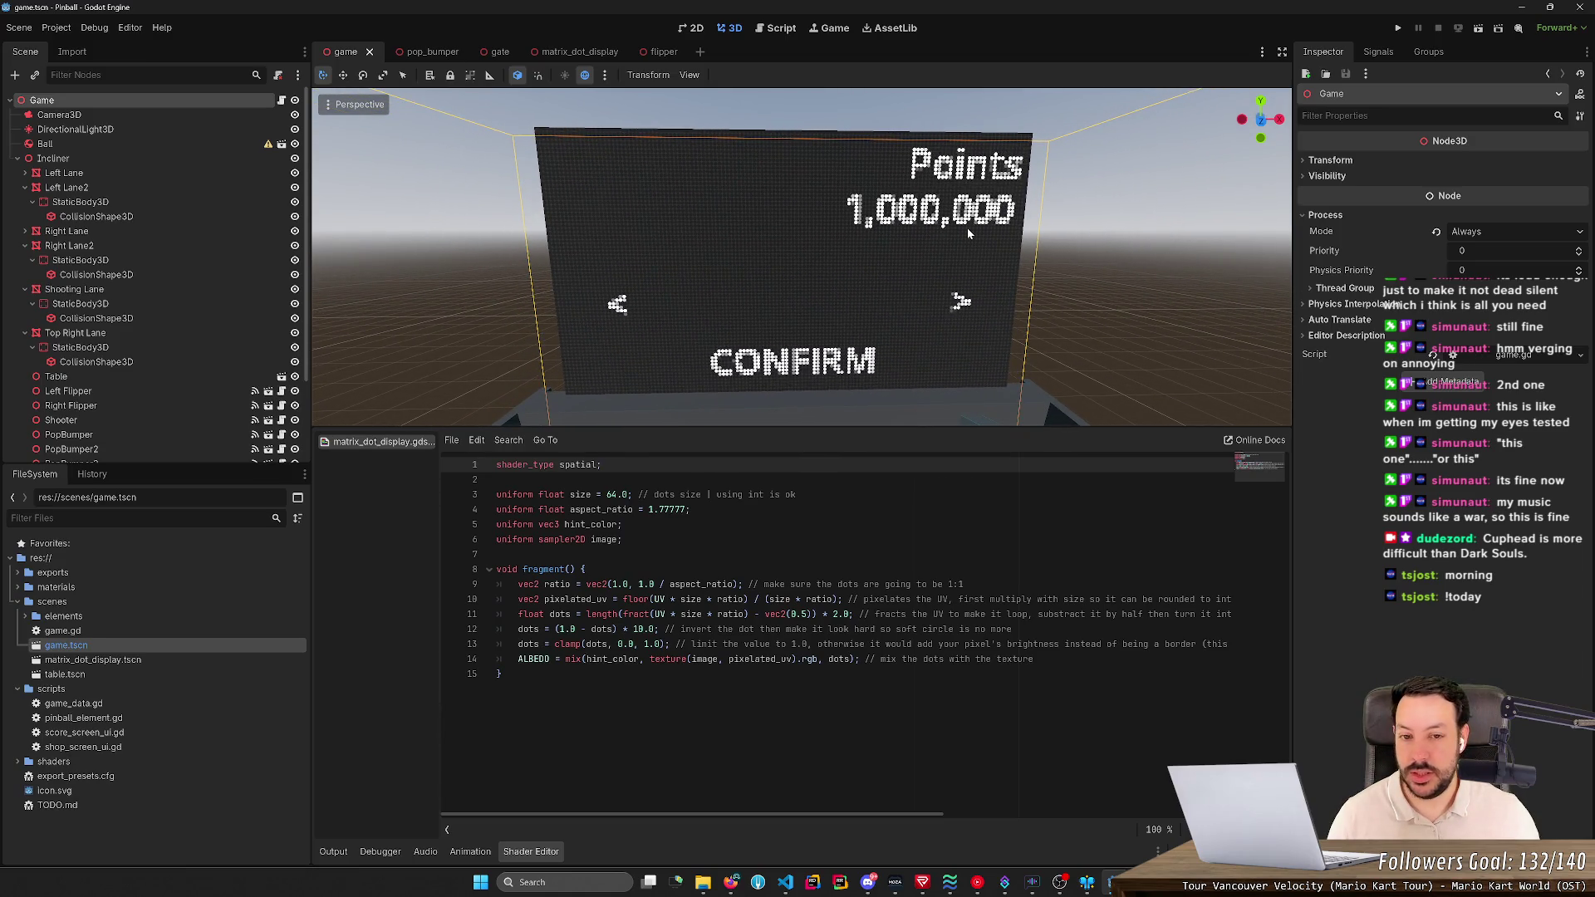
scroll(967, 227, "down", 2)
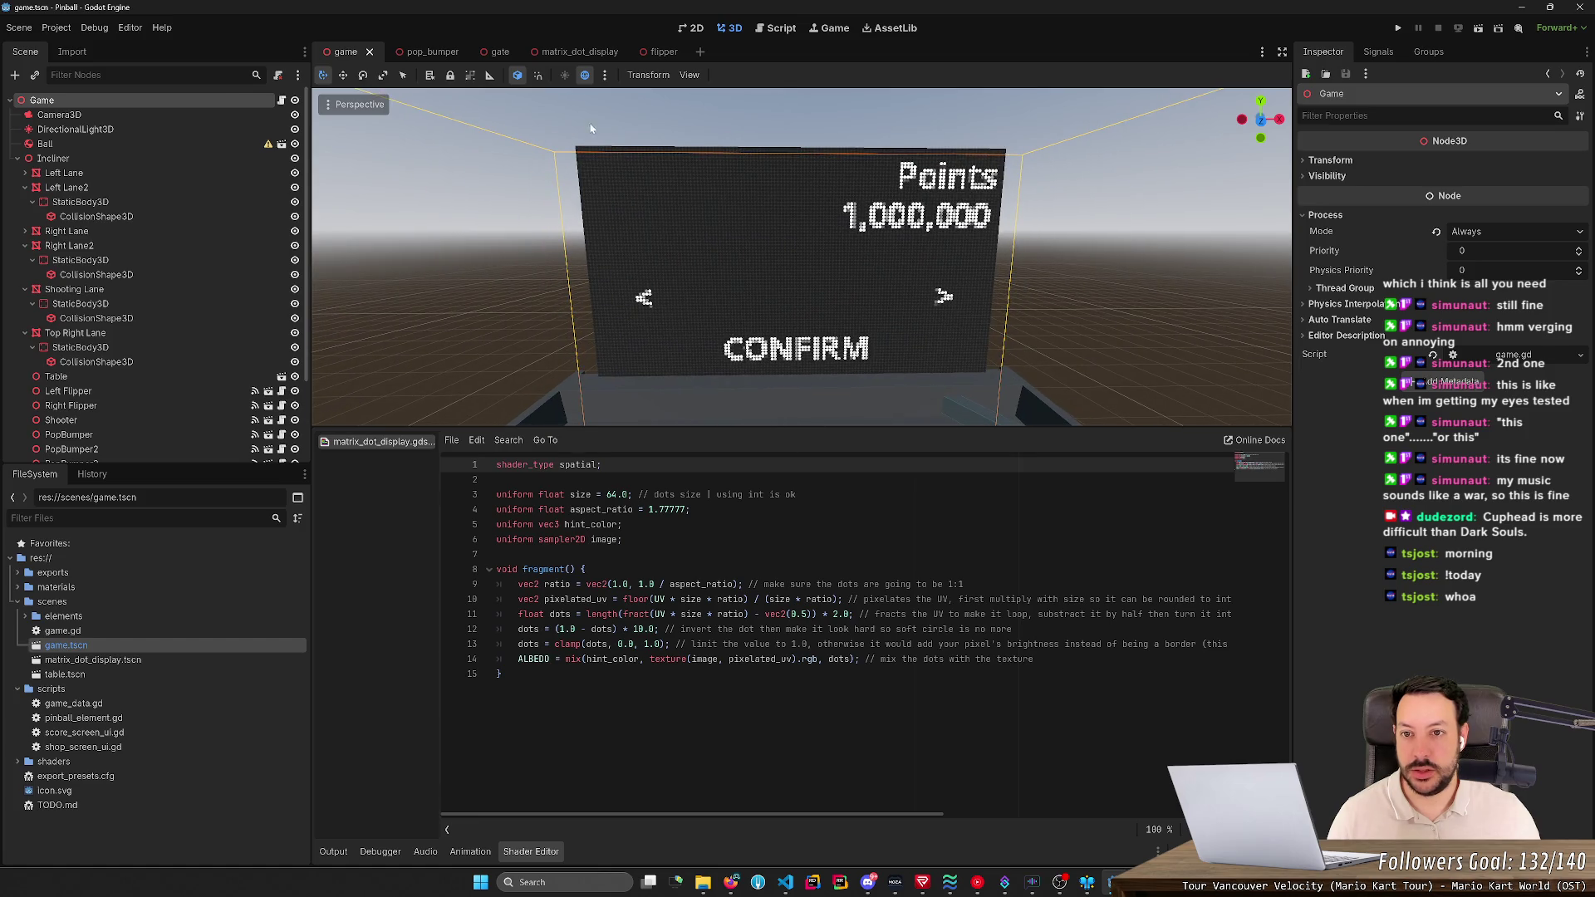
- In matrix_dot_display, move the Points label left along X and save
left_click(569, 52)
scroll(641, 213, "down", 5)
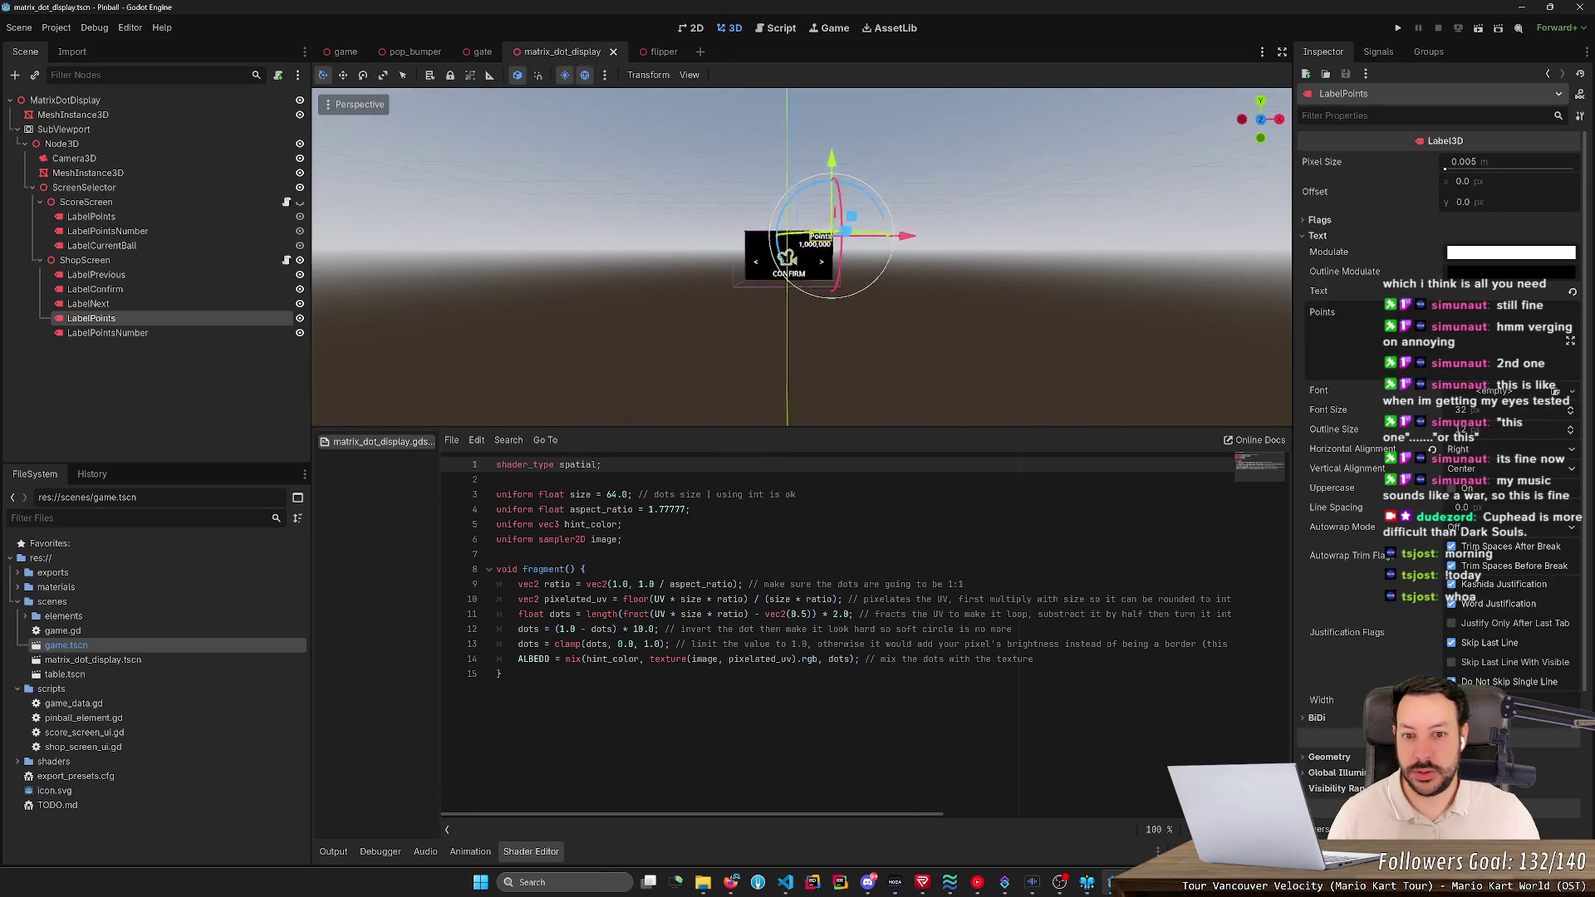
scroll(642, 213, "up", 5)
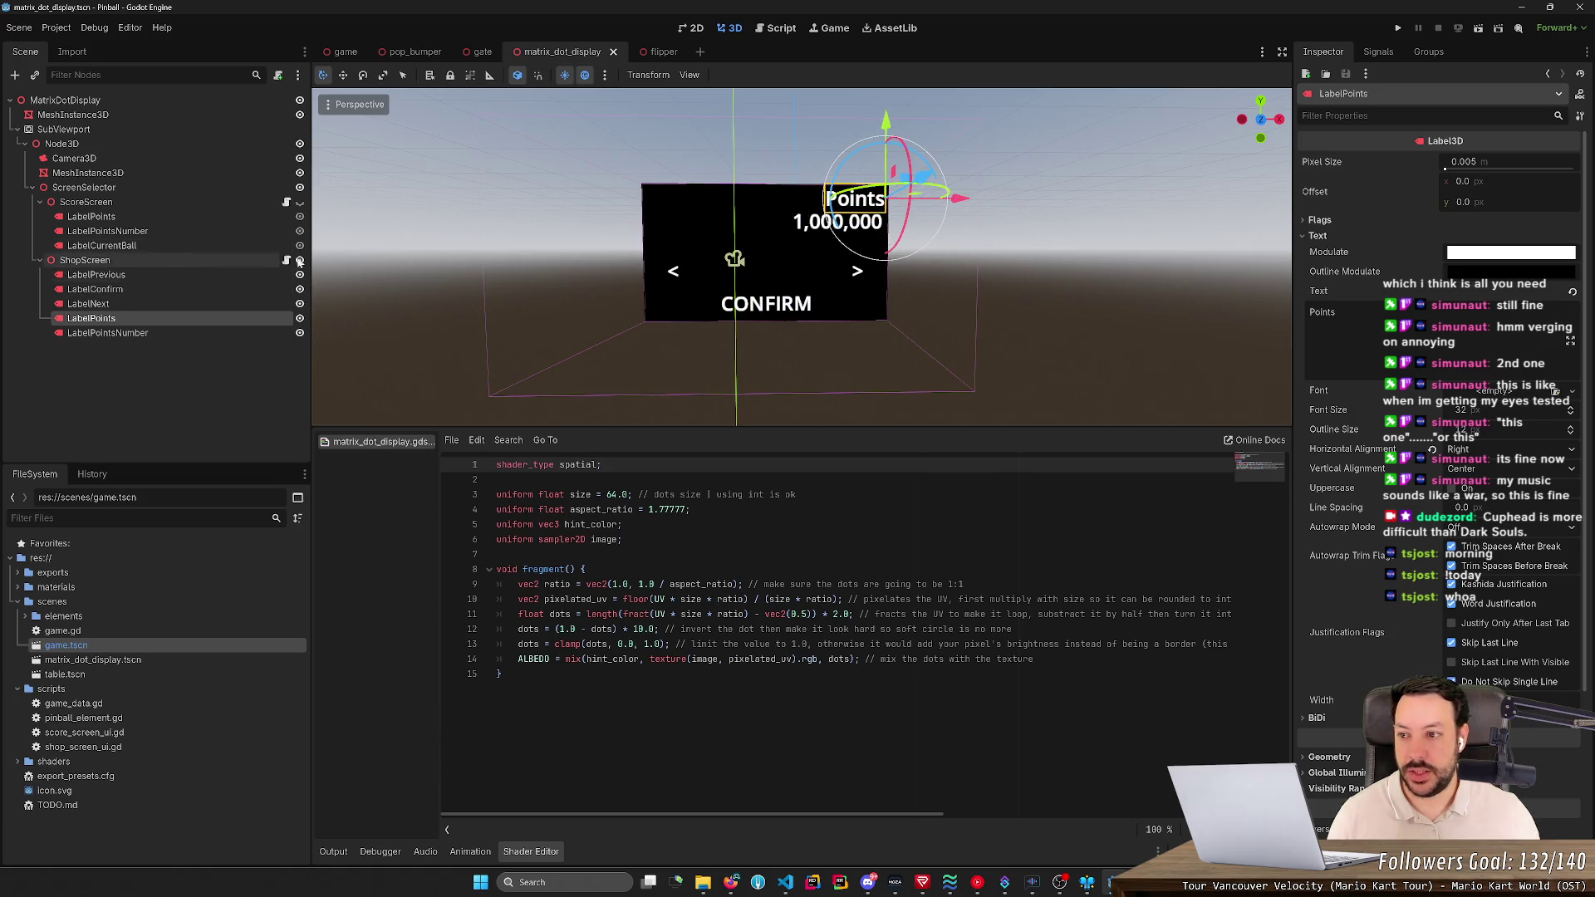
mouse_move(959, 202)
left_mouse_down()
mouse_move(1034, 218)
mouse_move(937, 236)
mouse_move(766, 231)
mouse_move(870, 242)
mouse_move(788, 241)
left_mouse_up()
key("ctrl+s")
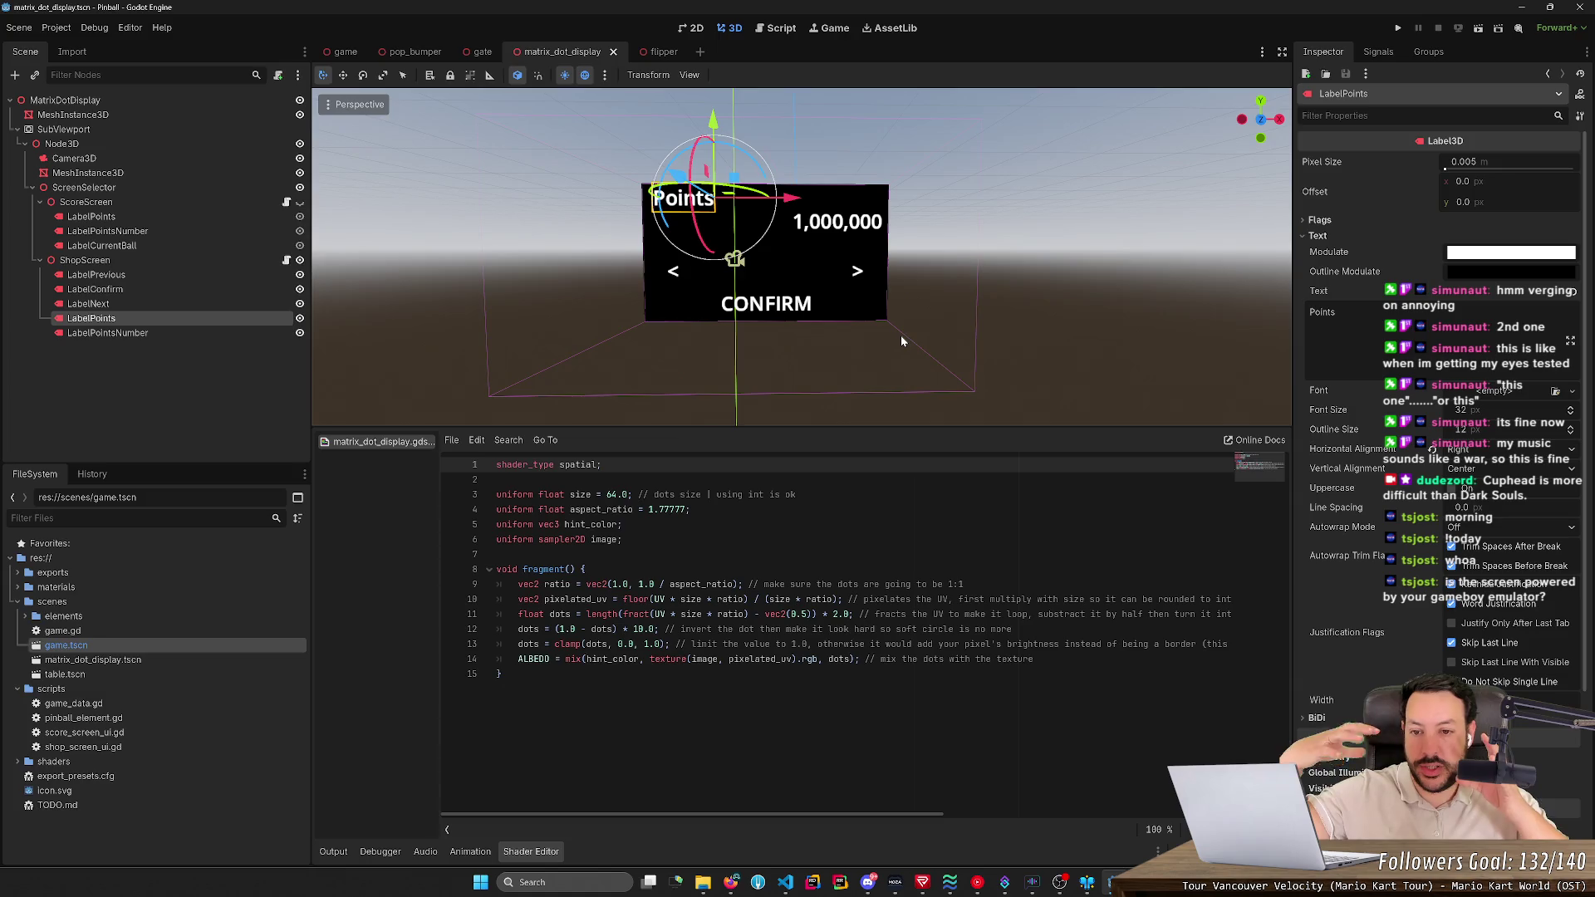
- Move the Points label right, above 1,000,000, and review it in the game scene
left_click_drag(502, 674, 485, 415)
left_click(352, 56)
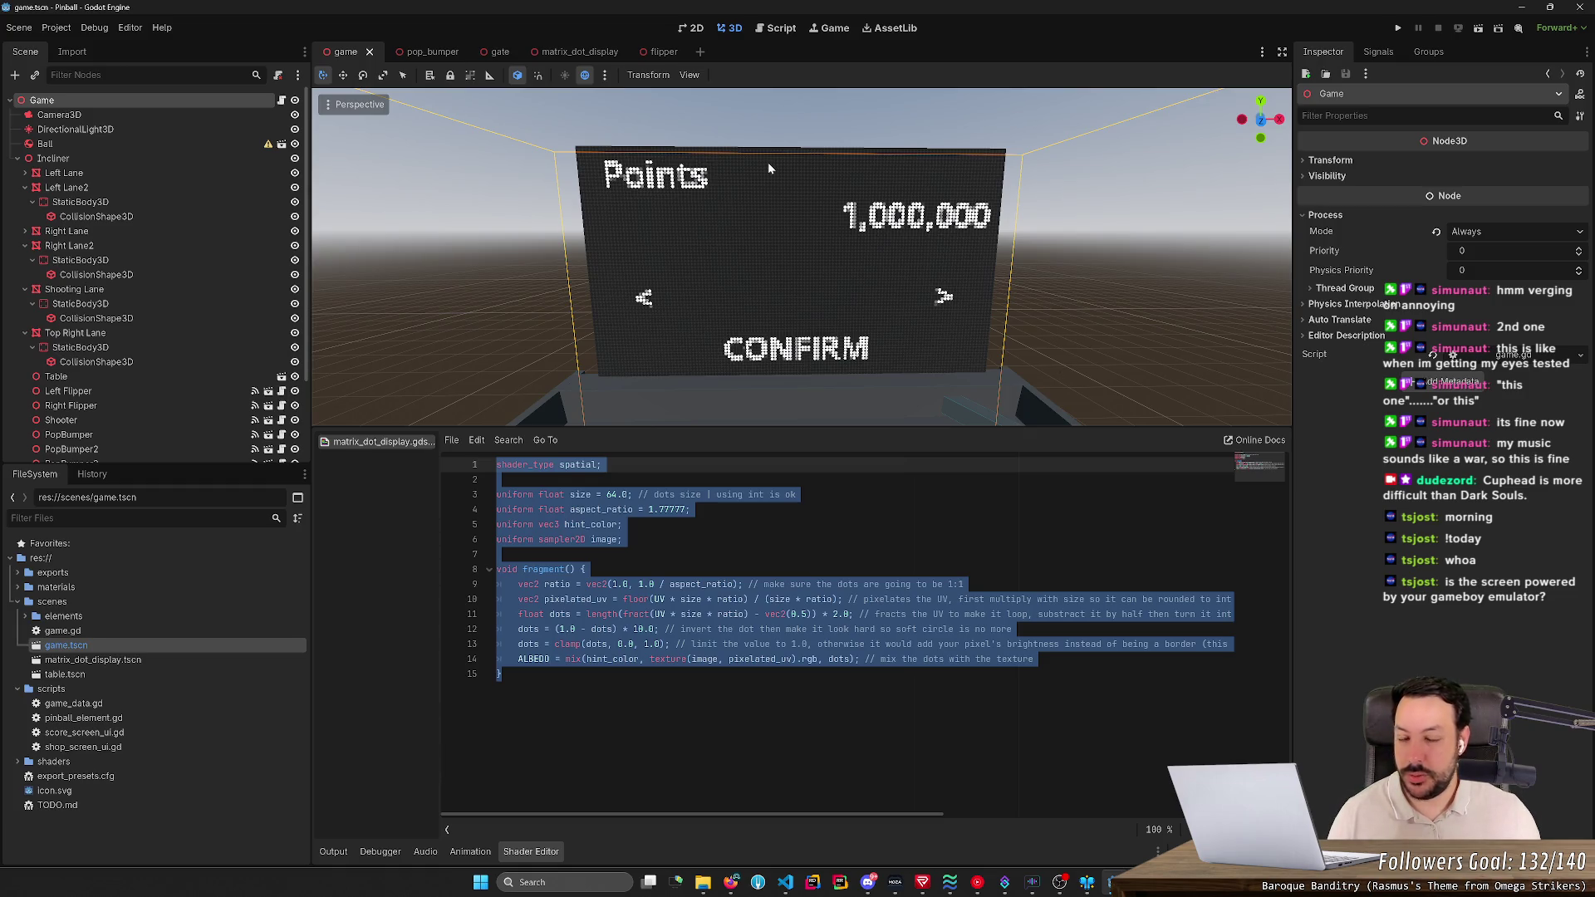
left_click(573, 52)
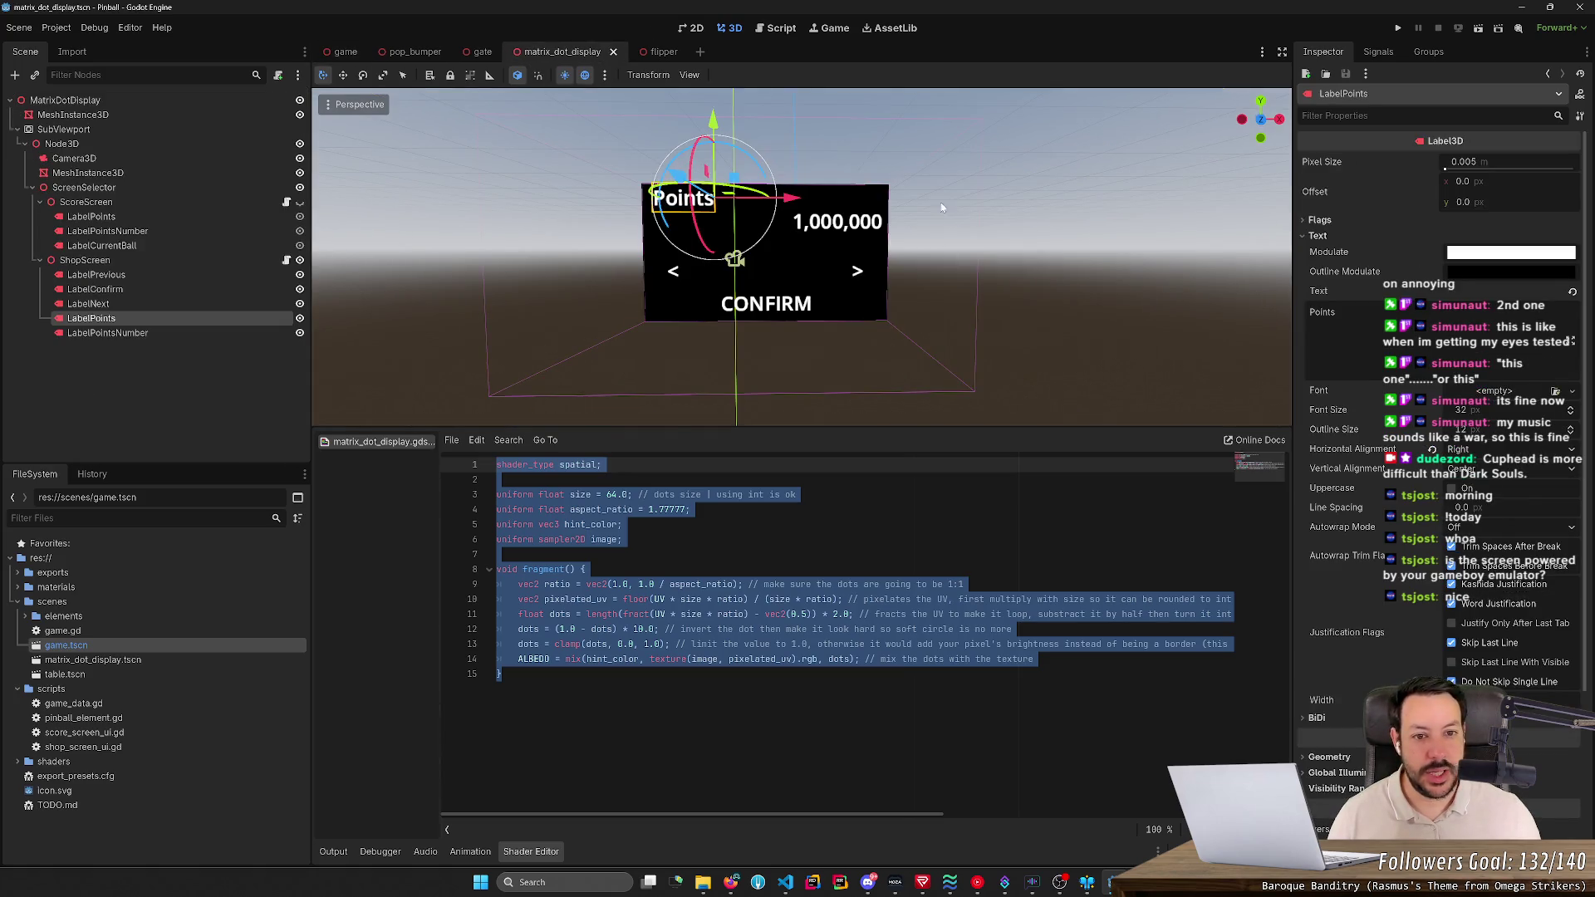
left_click_drag(773, 204, 946, 201)
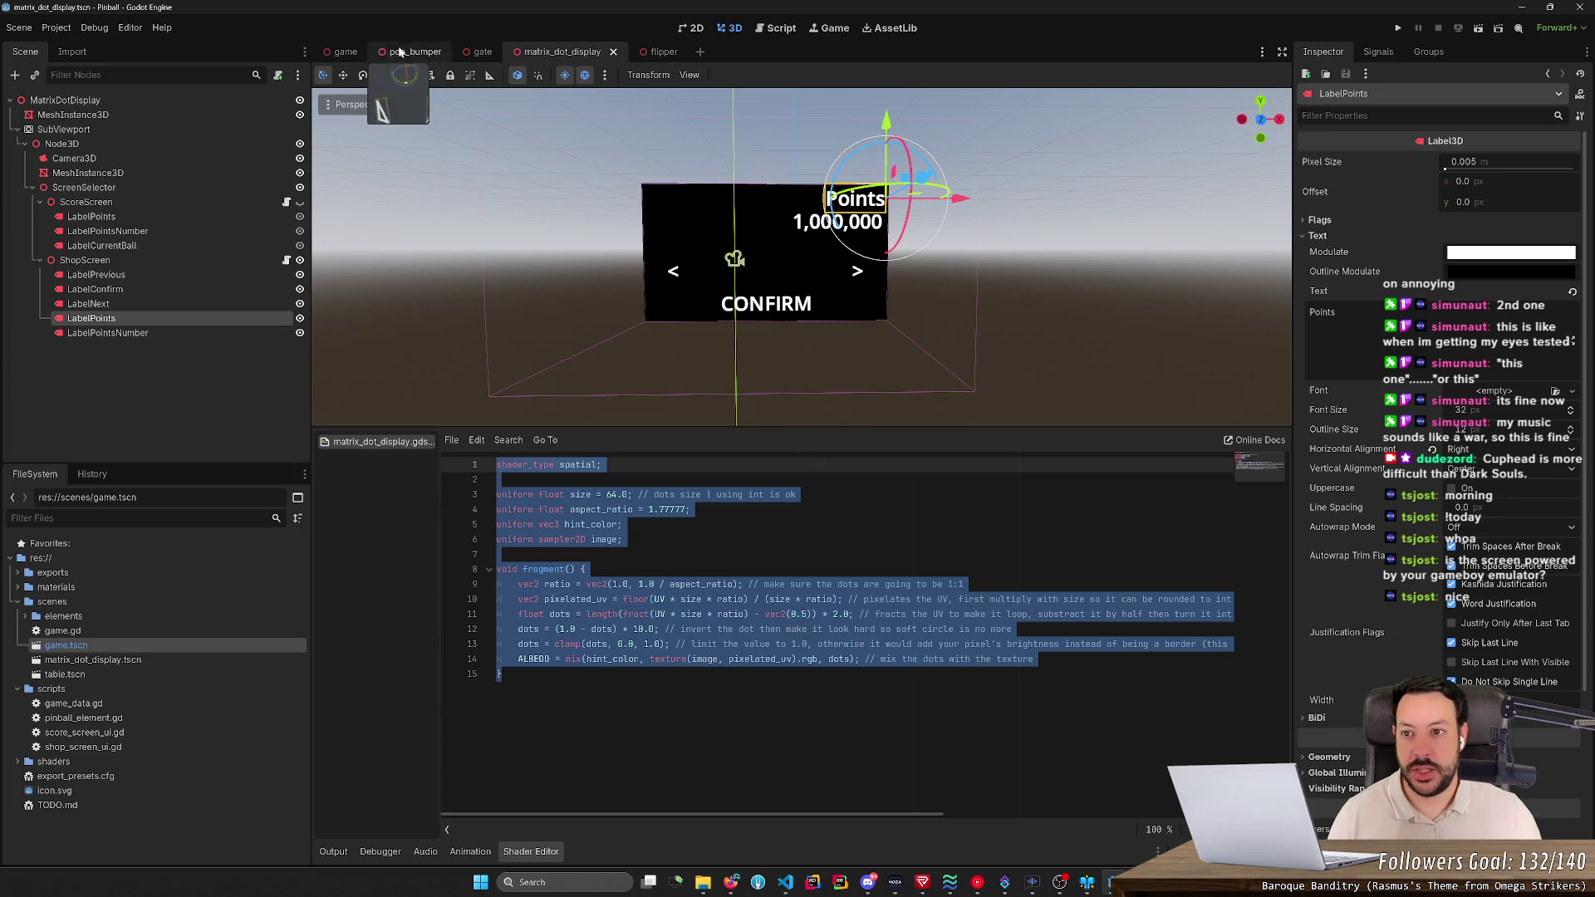
left_click(346, 52)
scroll(815, 273, "up", 10)
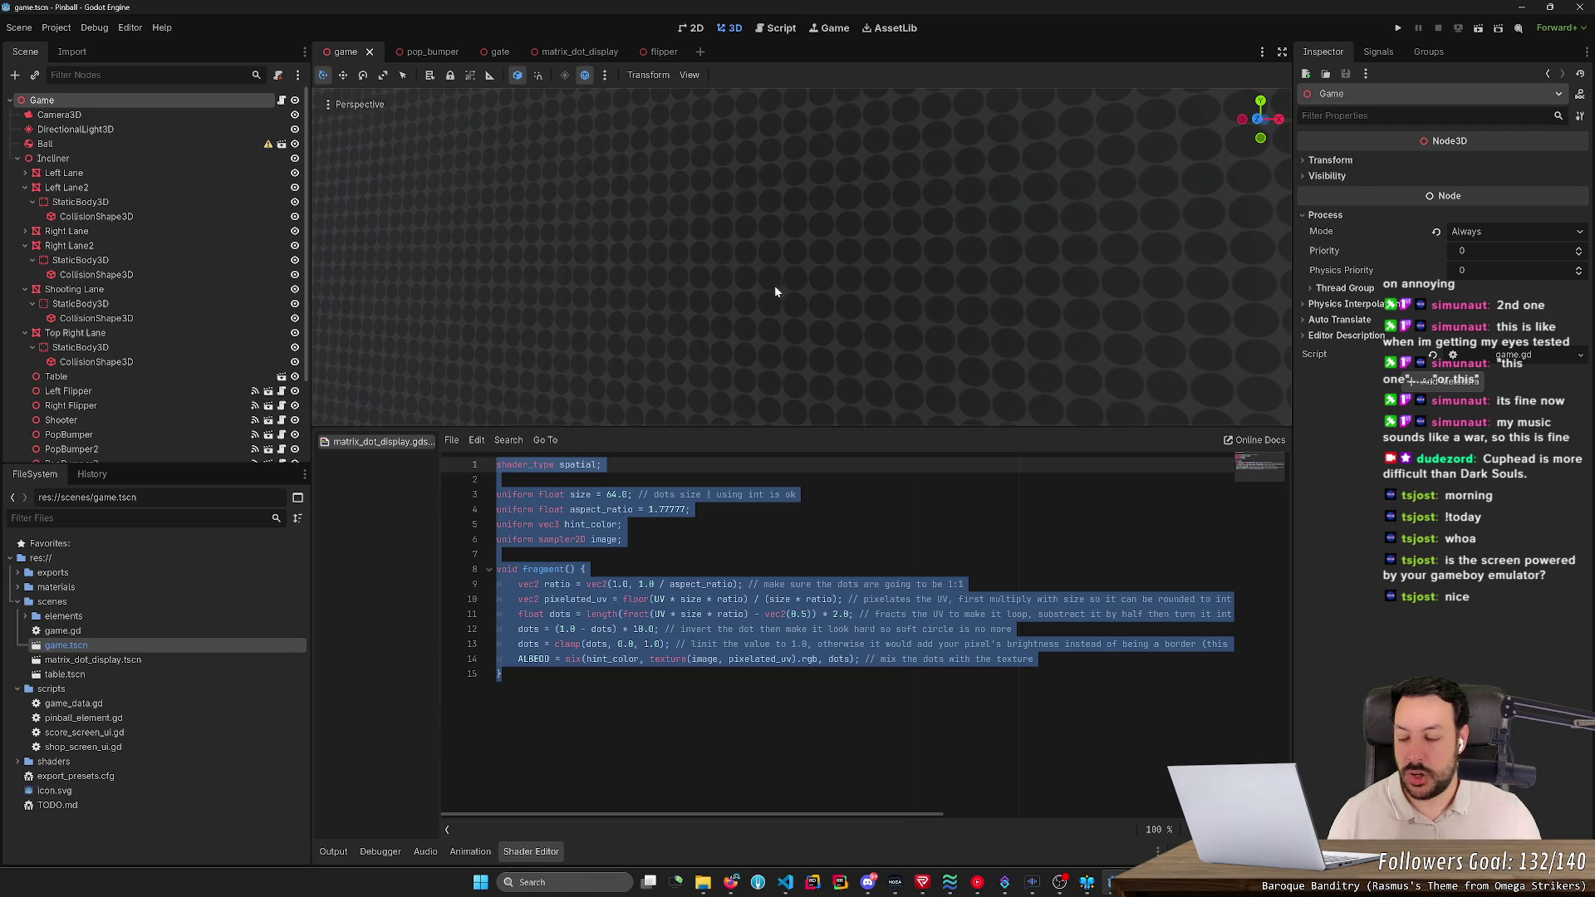
scroll(774, 286, "down", 10)
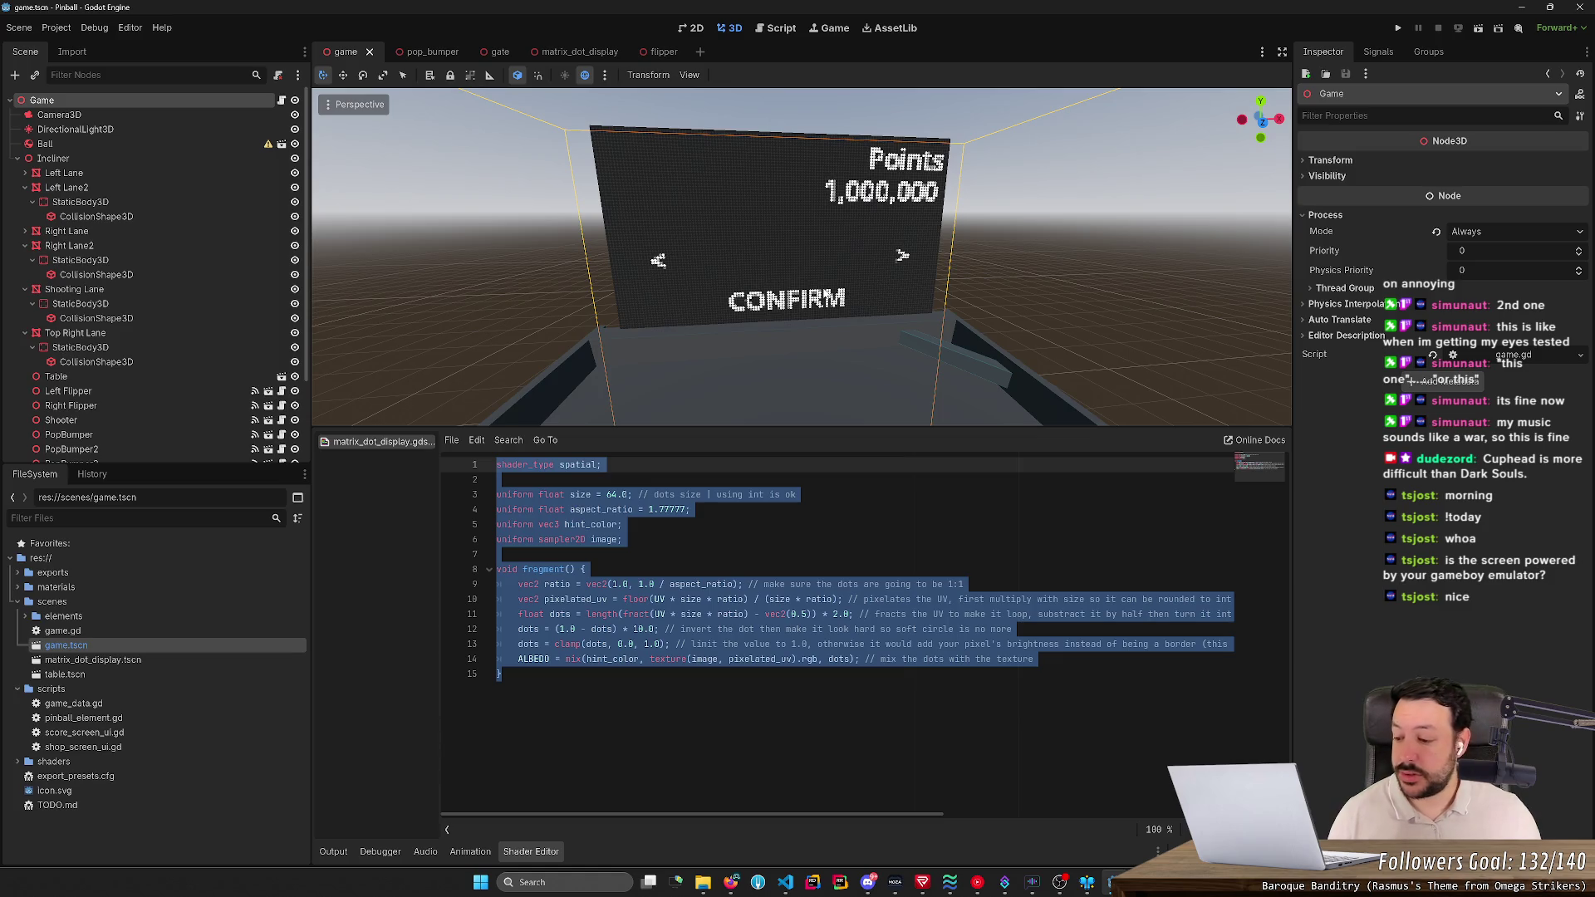
key("s")
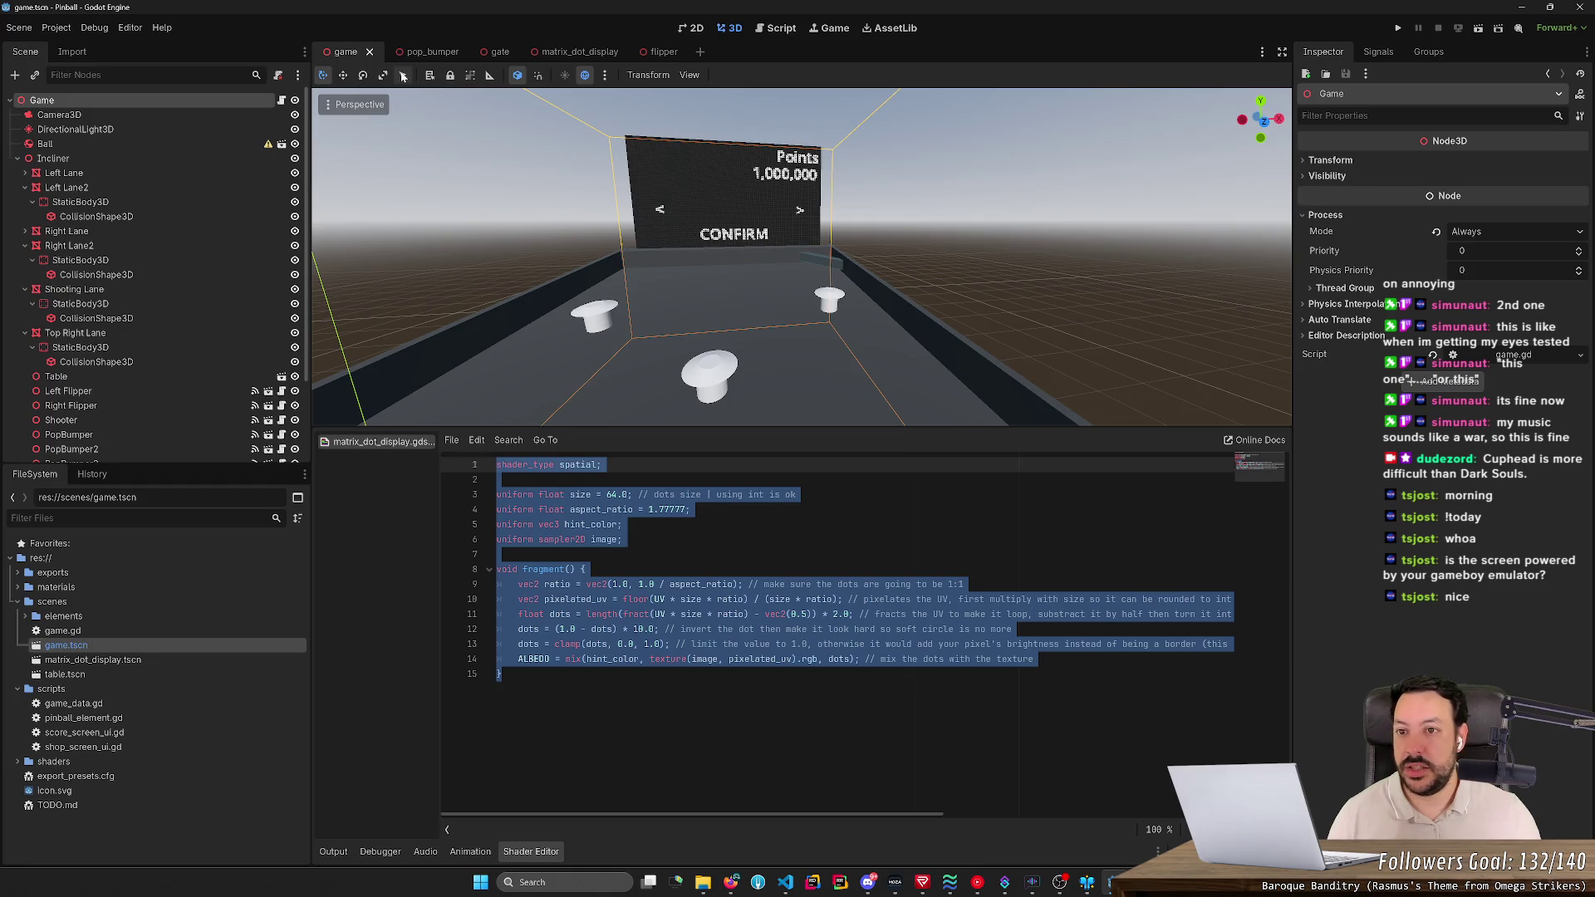
- Show the ScoreScreen, hide the ShopScreen, and run the project
left_click(565, 52)
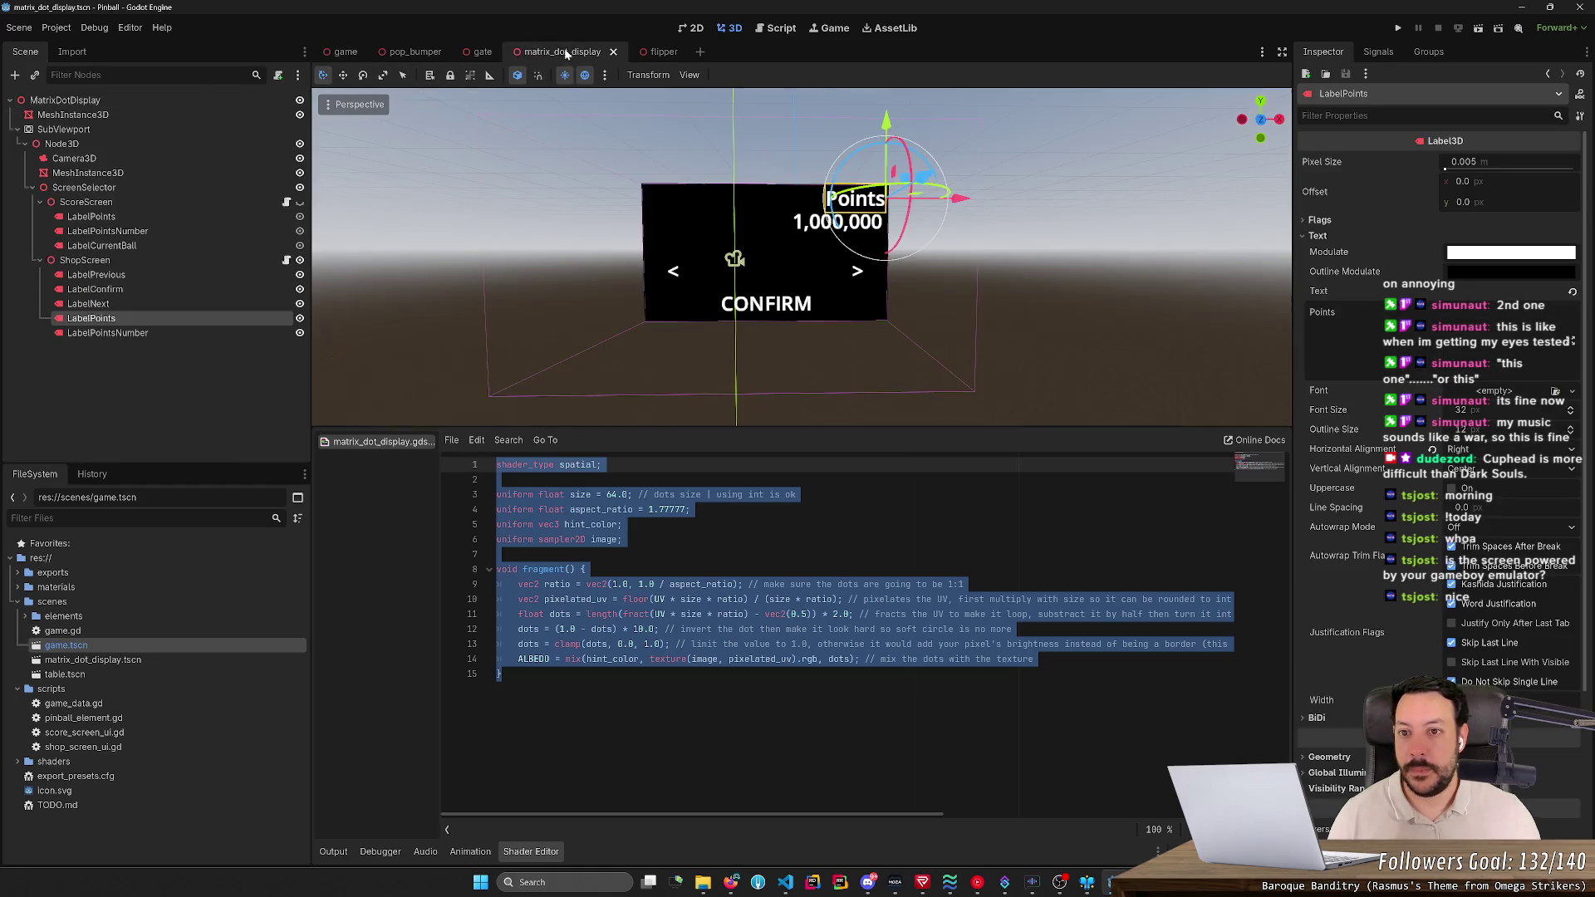
left_click(299, 202)
left_click(300, 260)
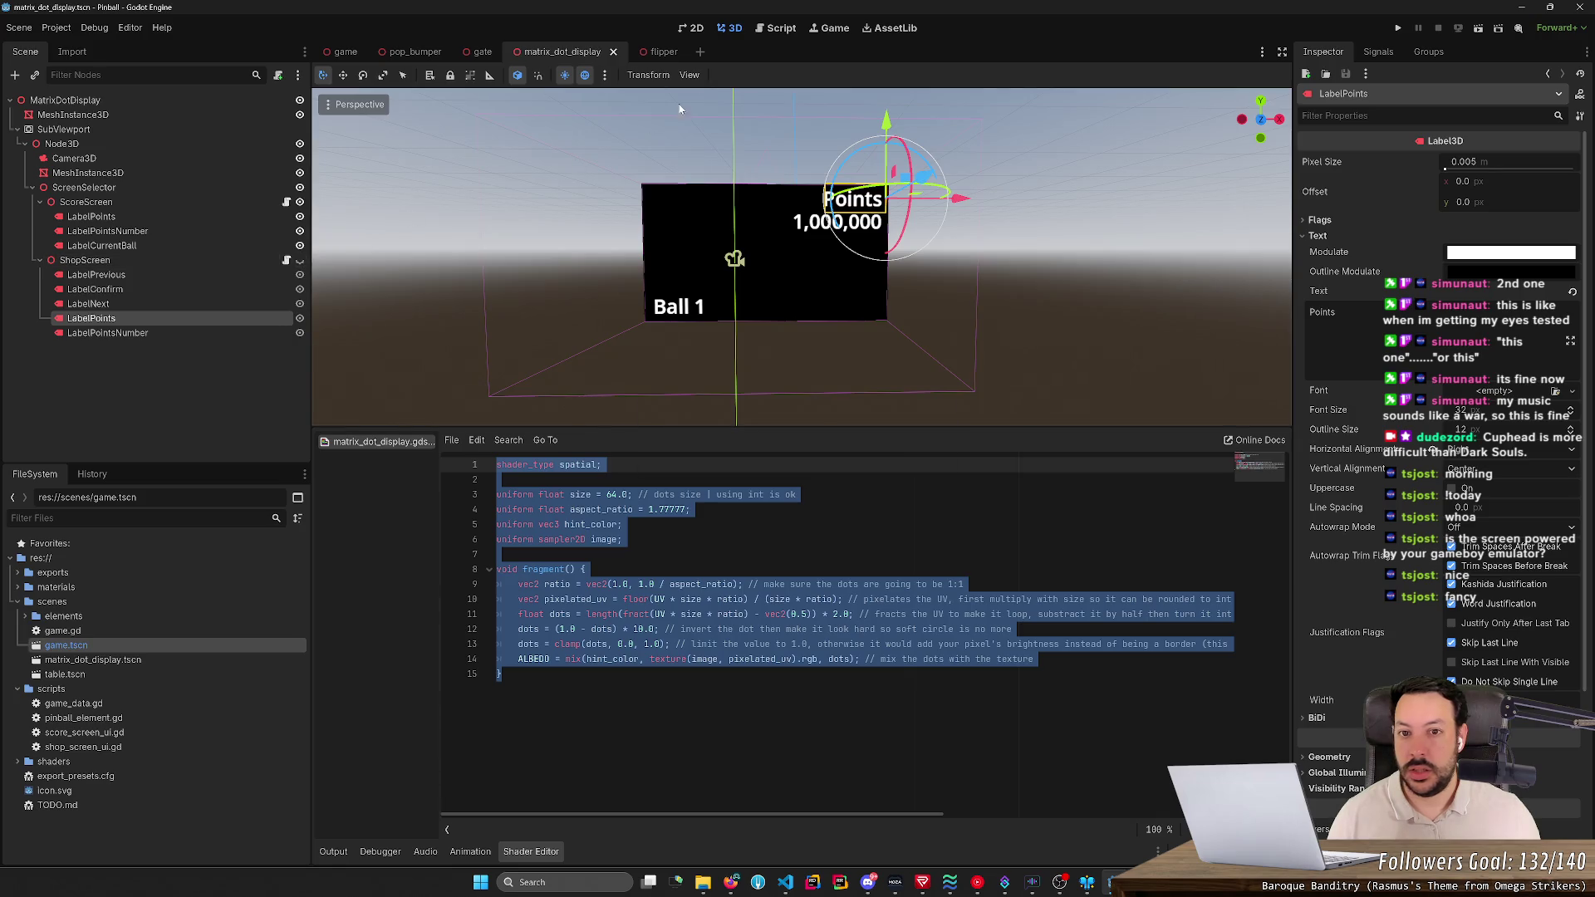
left_click(1401, 27)
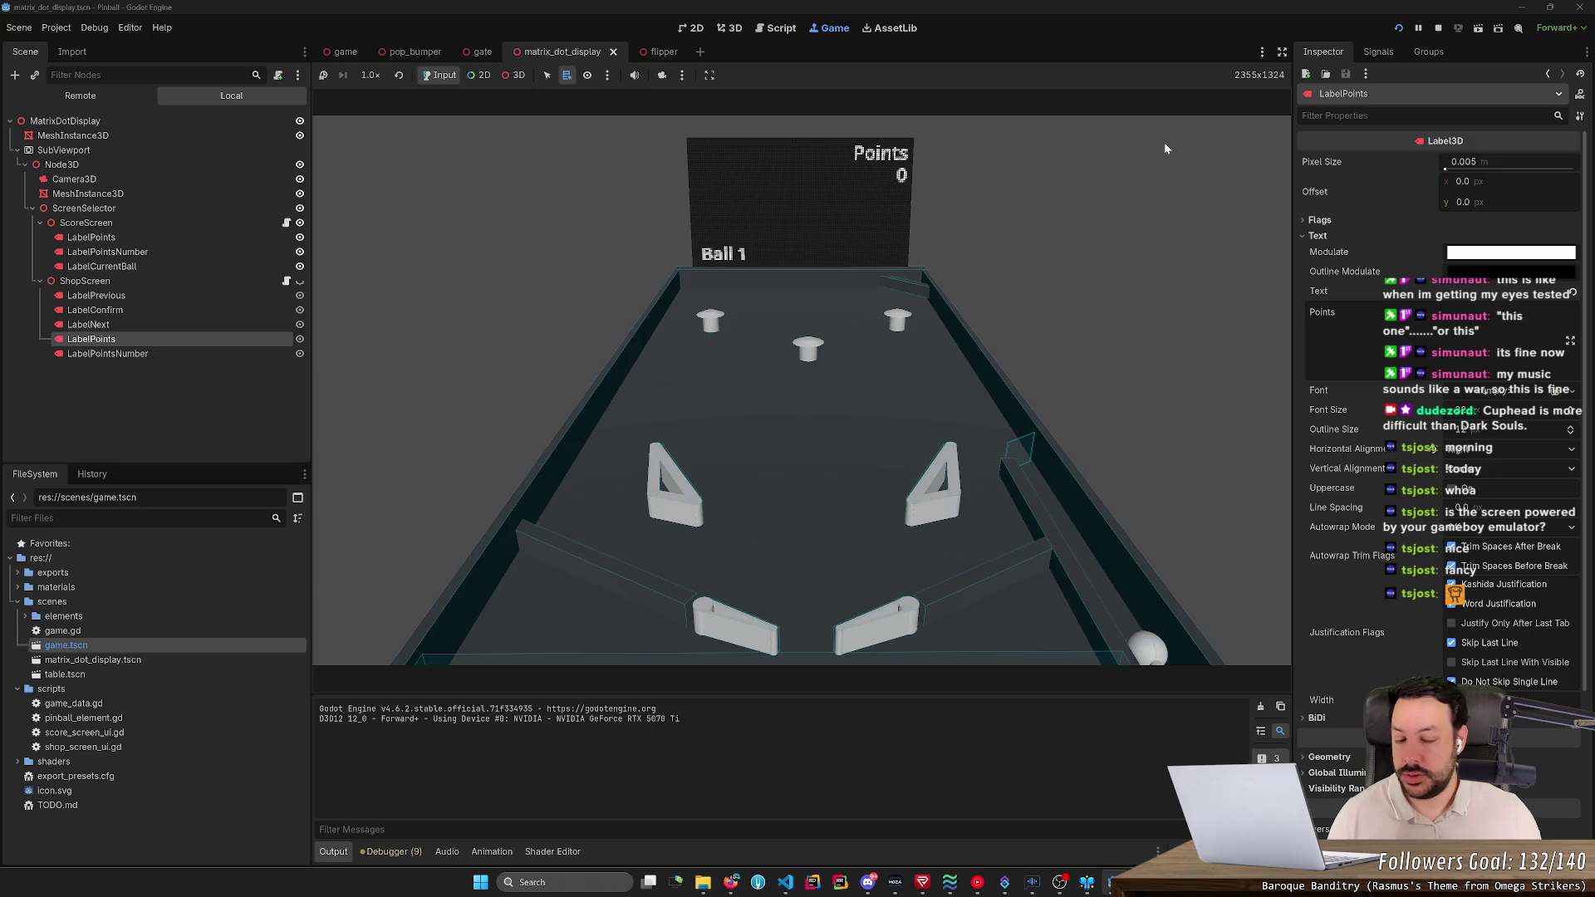
- Launch the ball and drop new balls at spots on the table
key("Right")
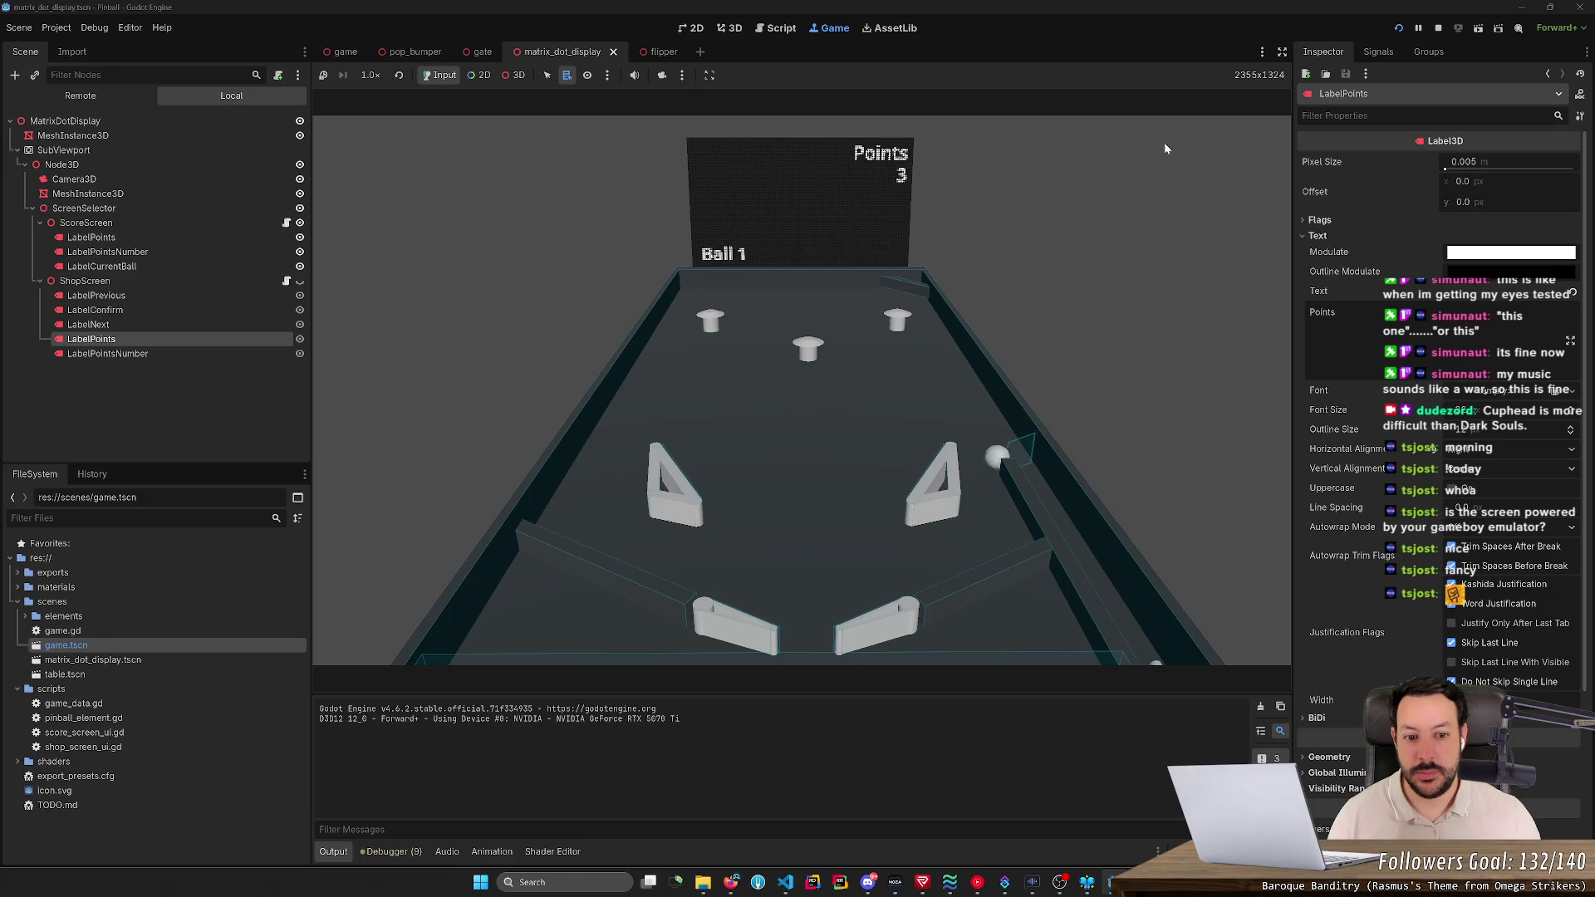
key("Right")
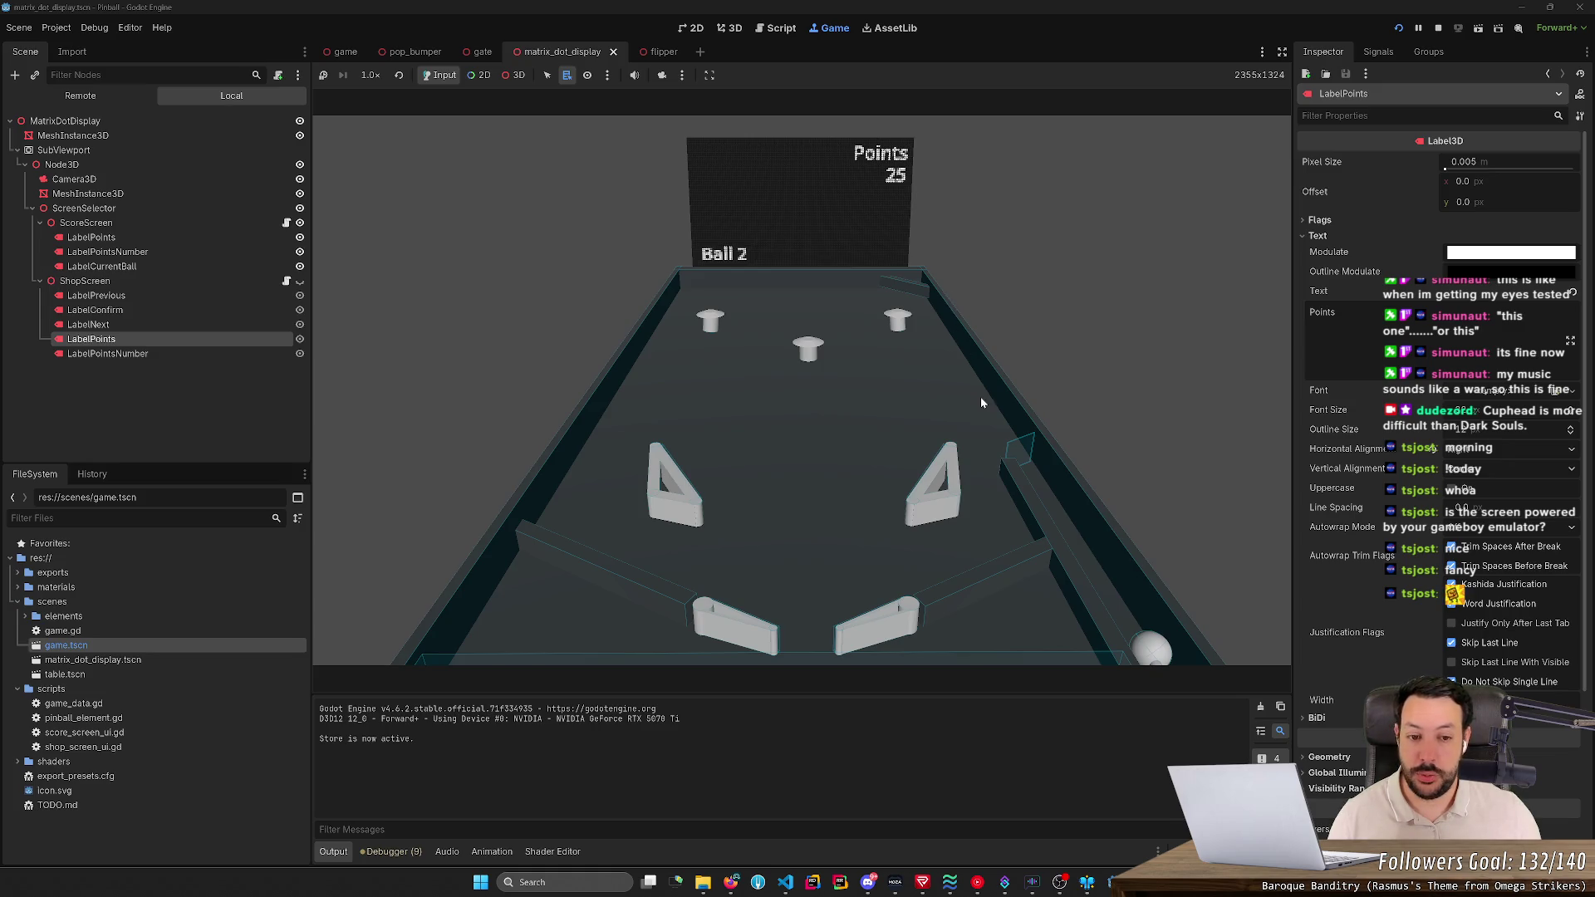
left_click(1058, 475)
left_click(1058, 471)
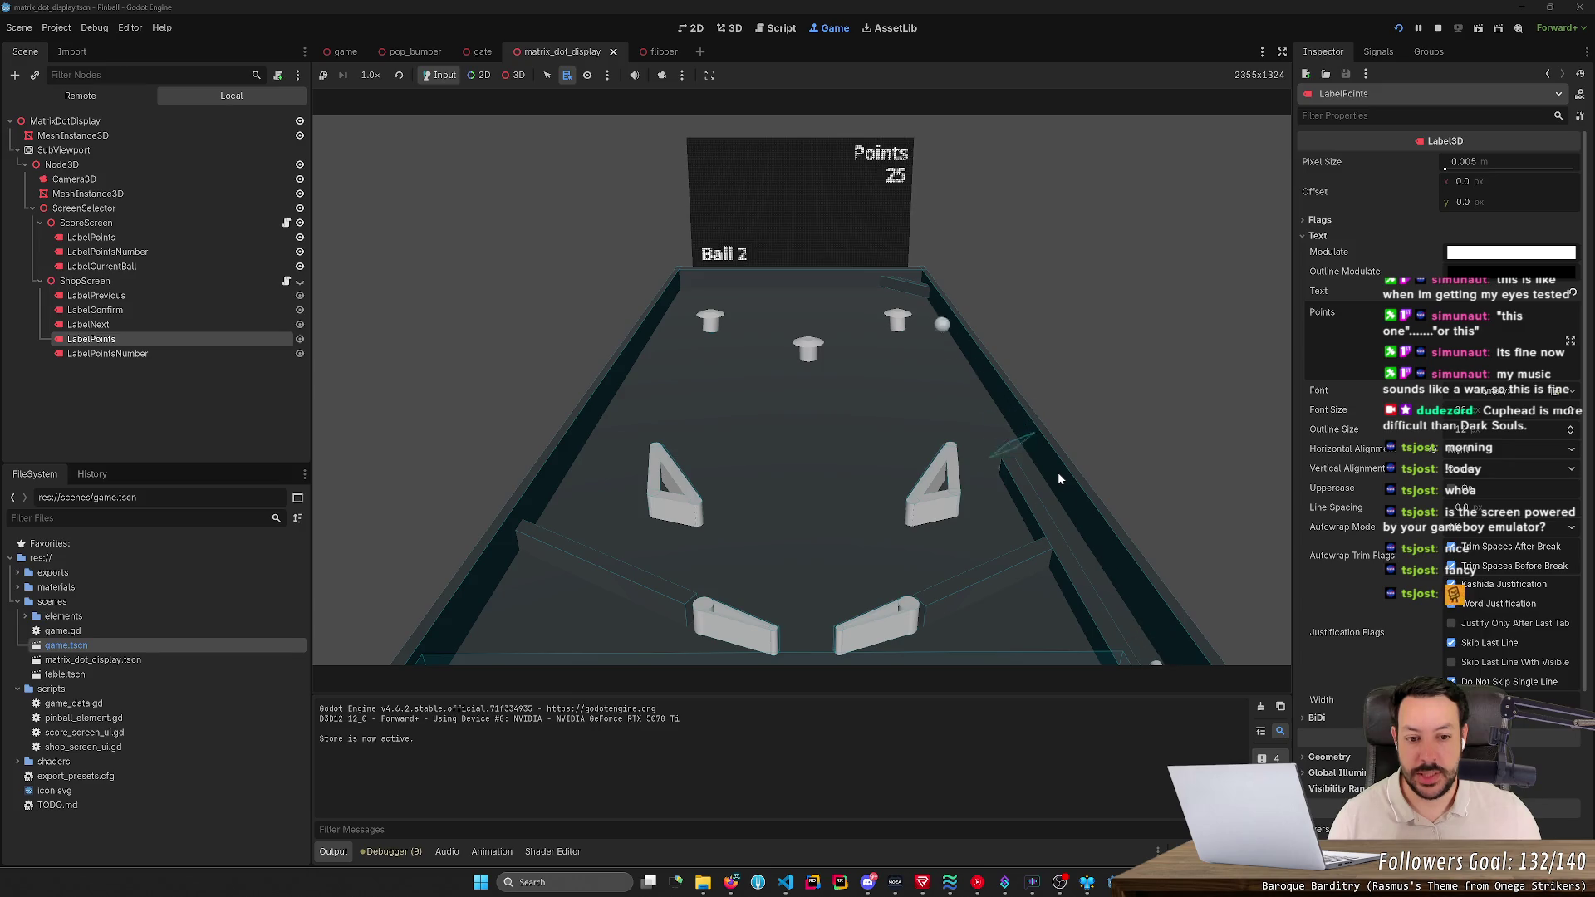
left_click(980, 384)
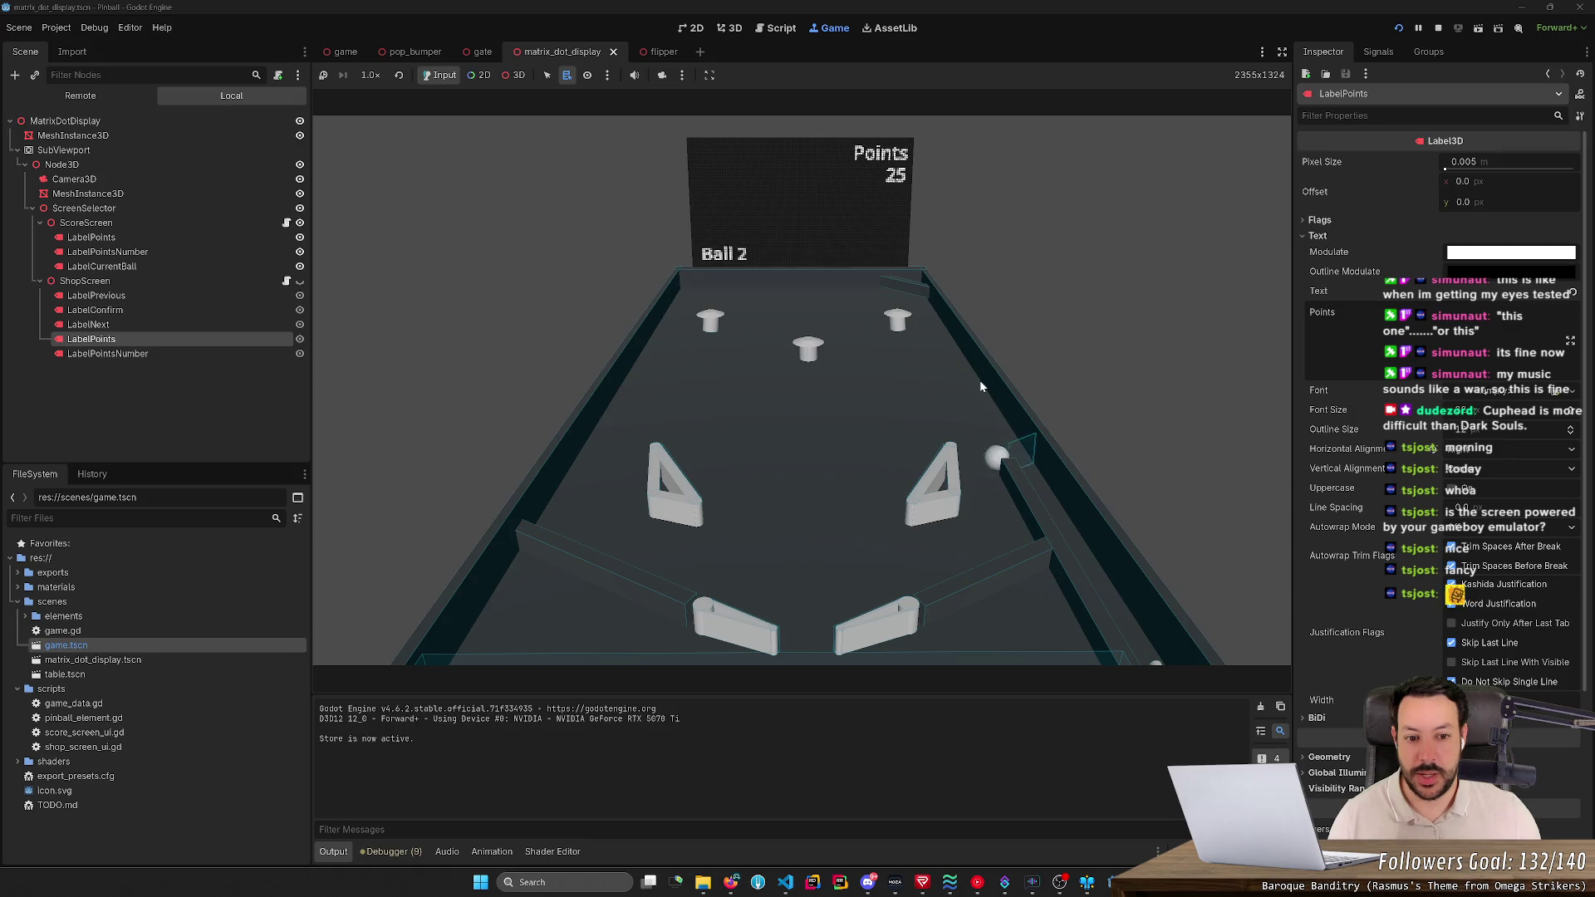
left_click(980, 382)
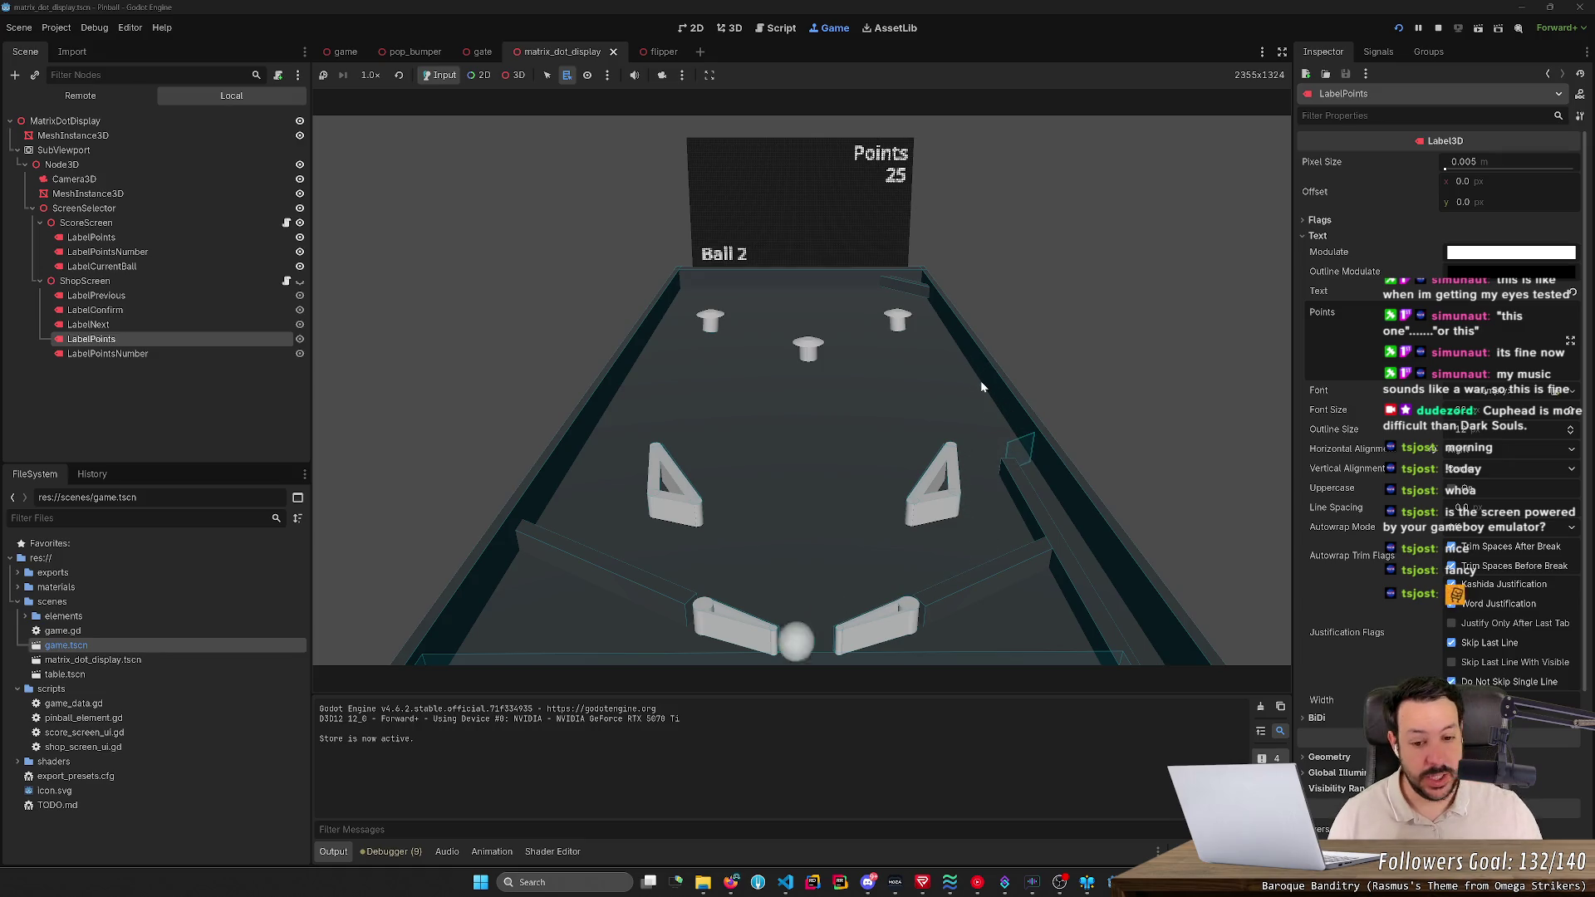
left_click(981, 381)
- Play with the left and right flippers until Ball 3 at 40 points, then stop the game
key("Right")
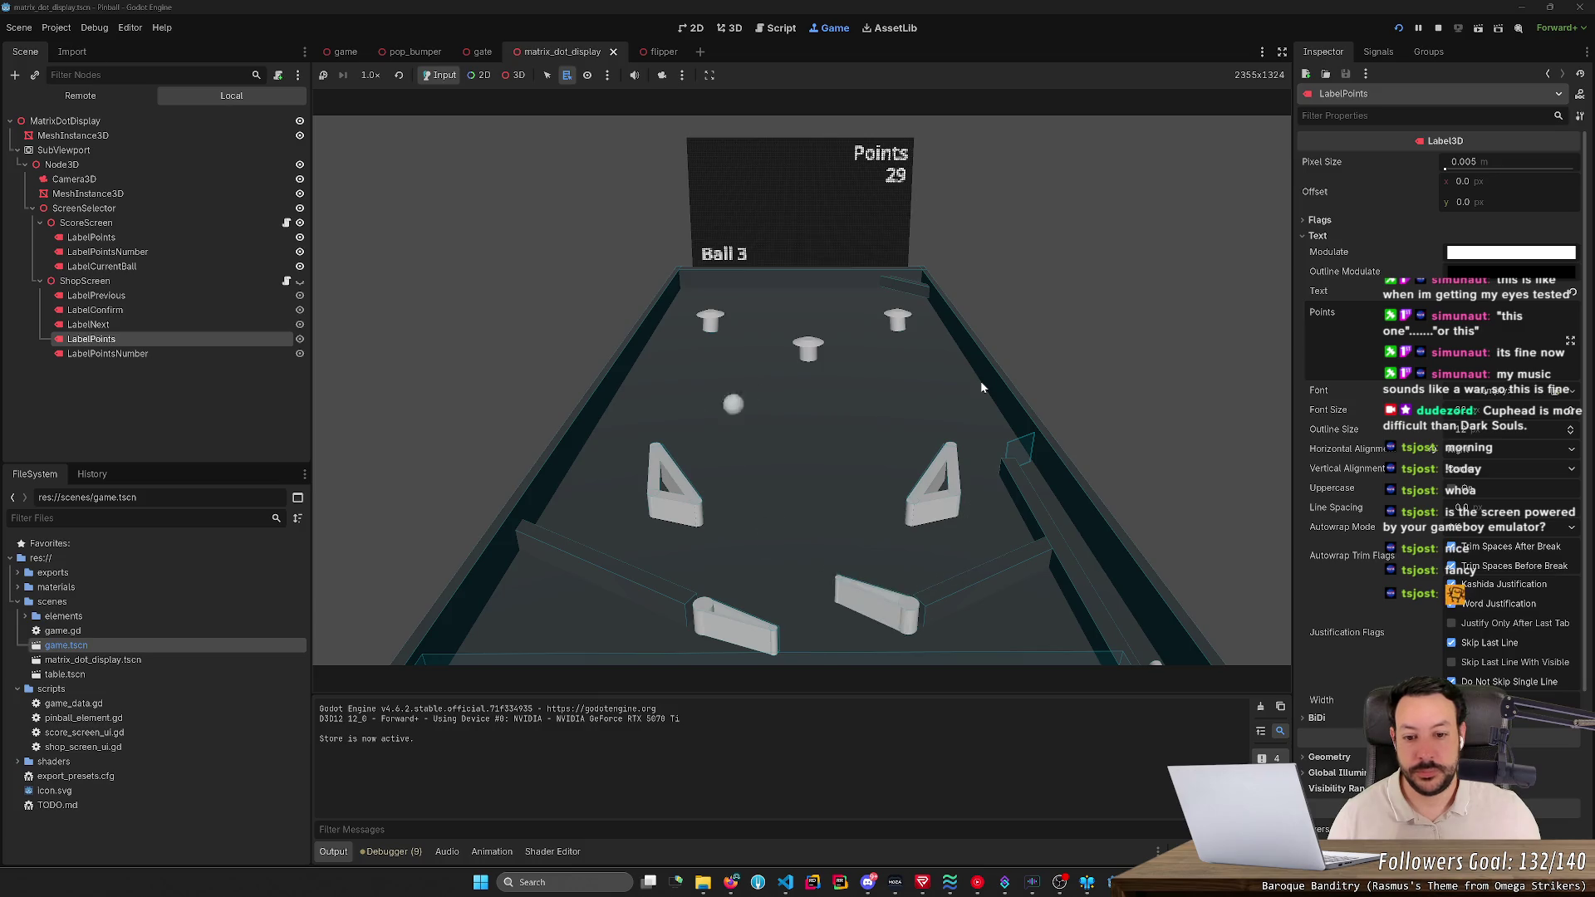
key("Left")
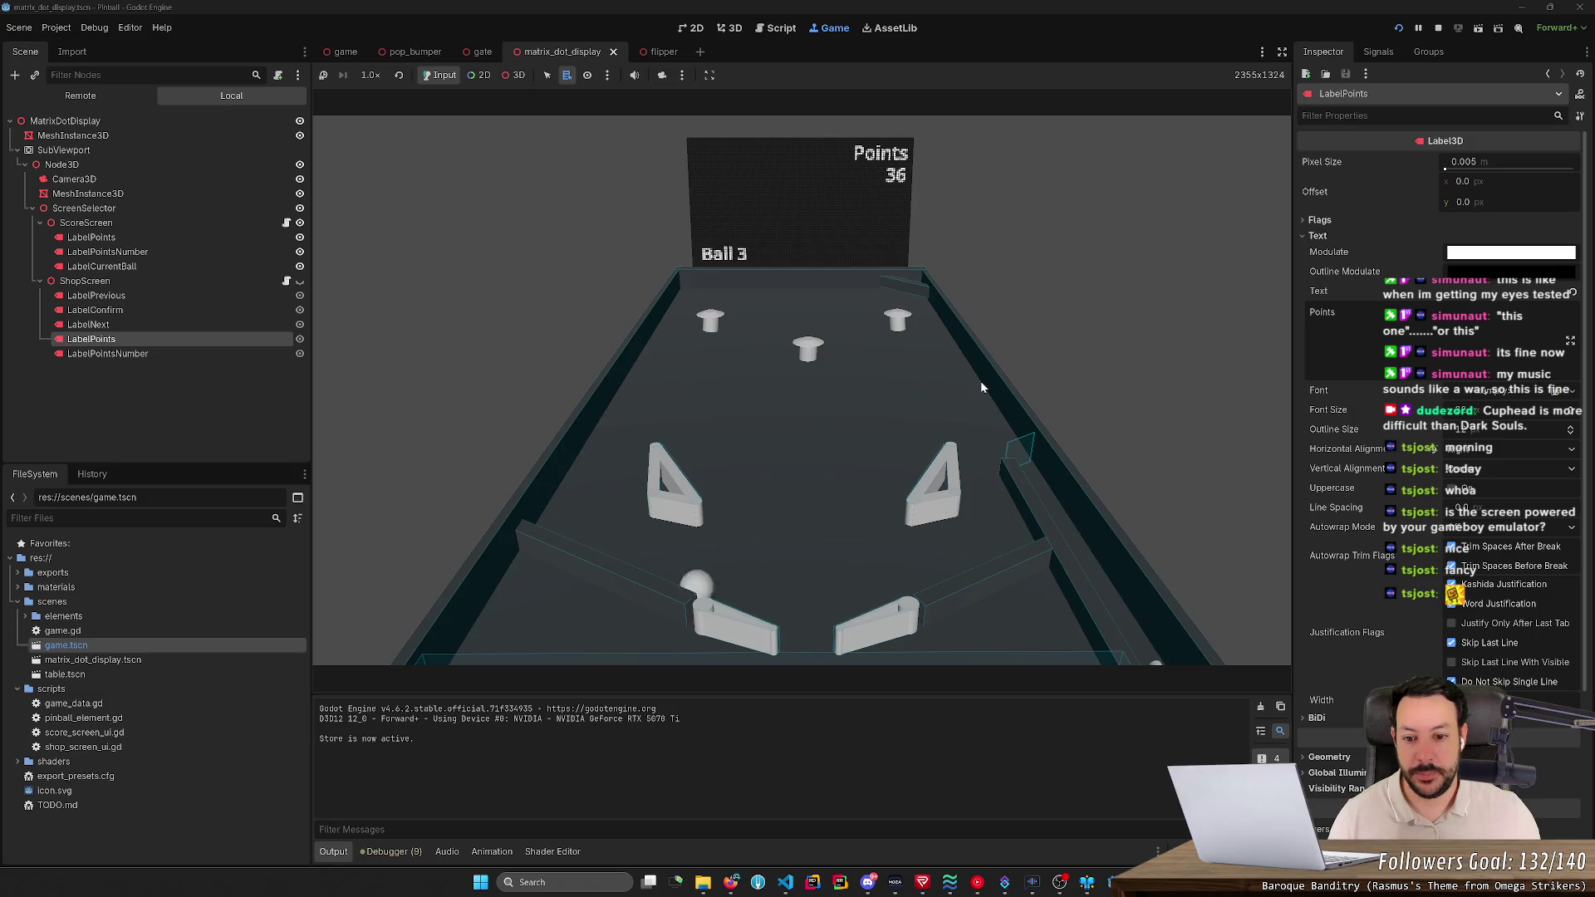
key("Left")
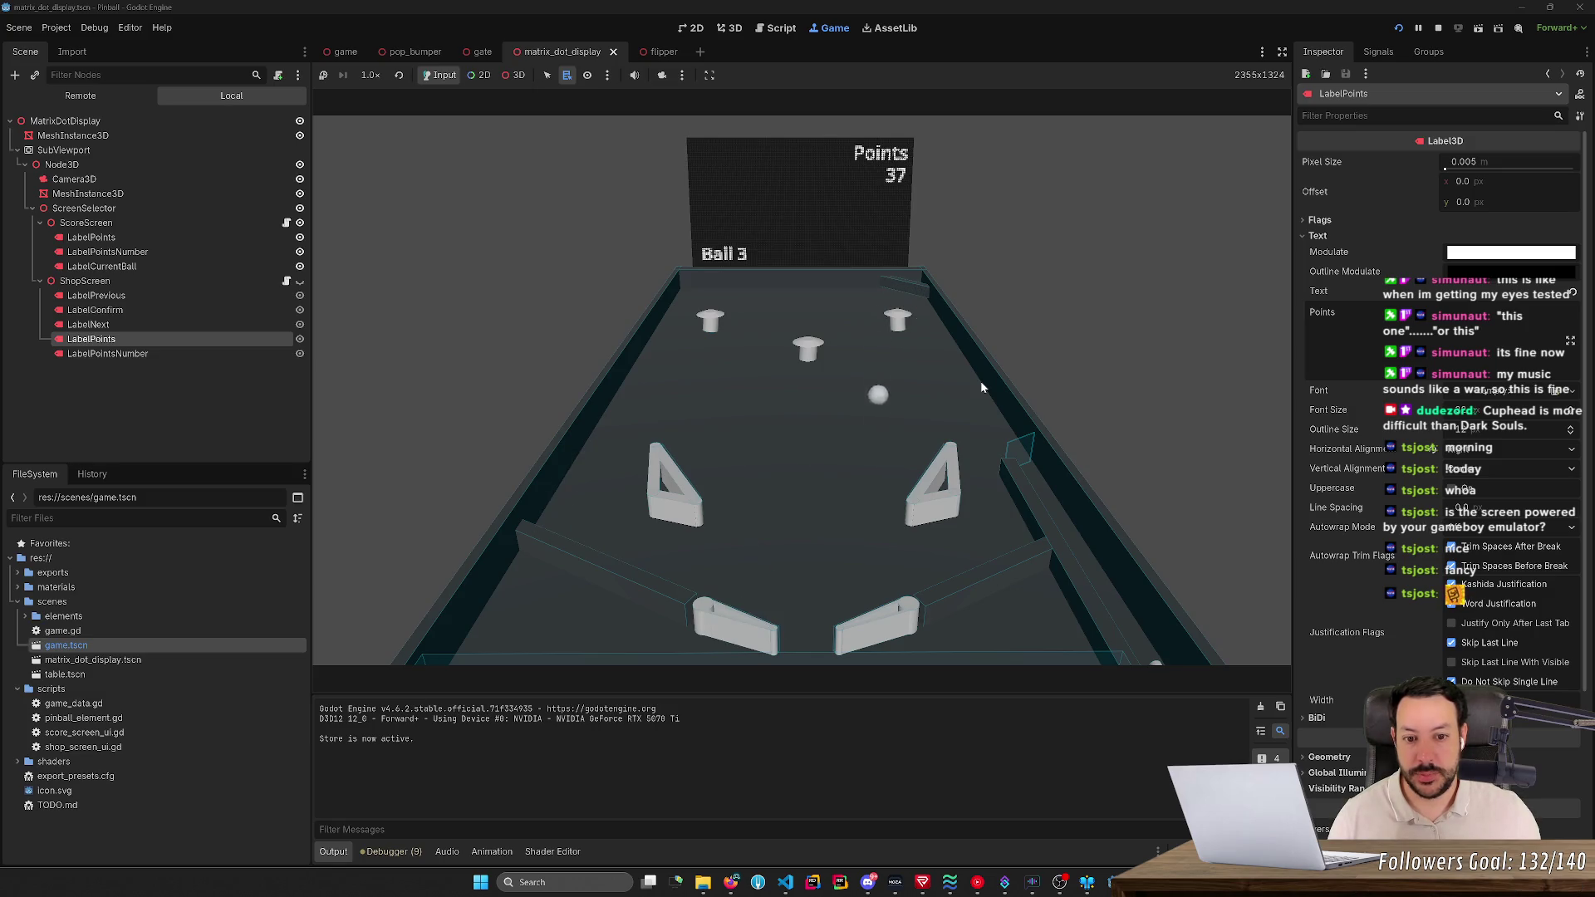
key("Right")
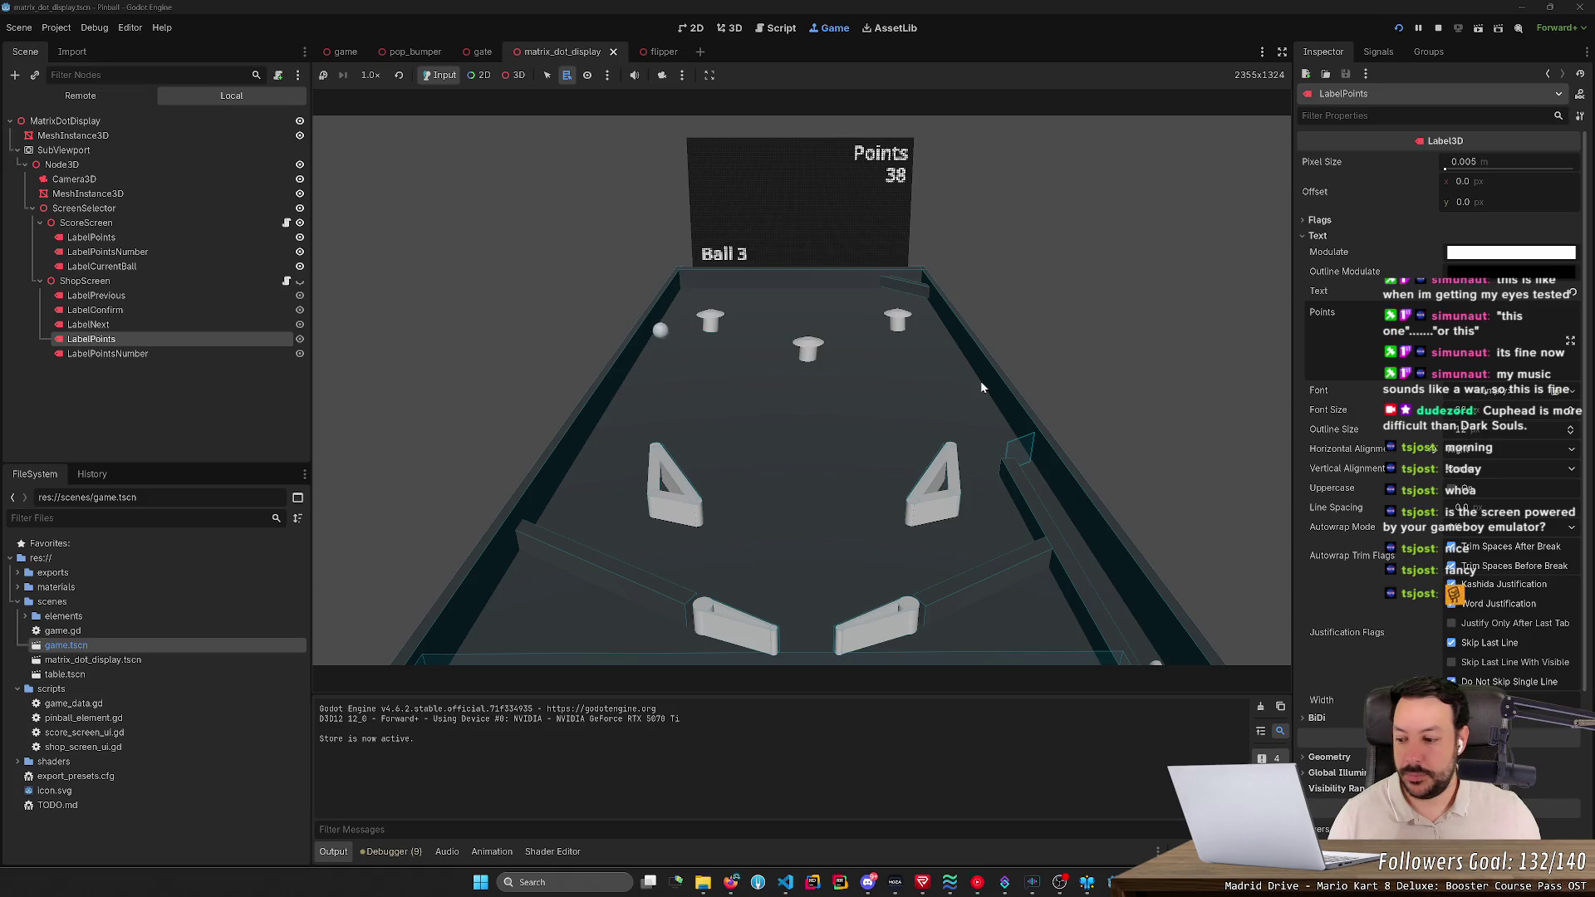
key("Left")
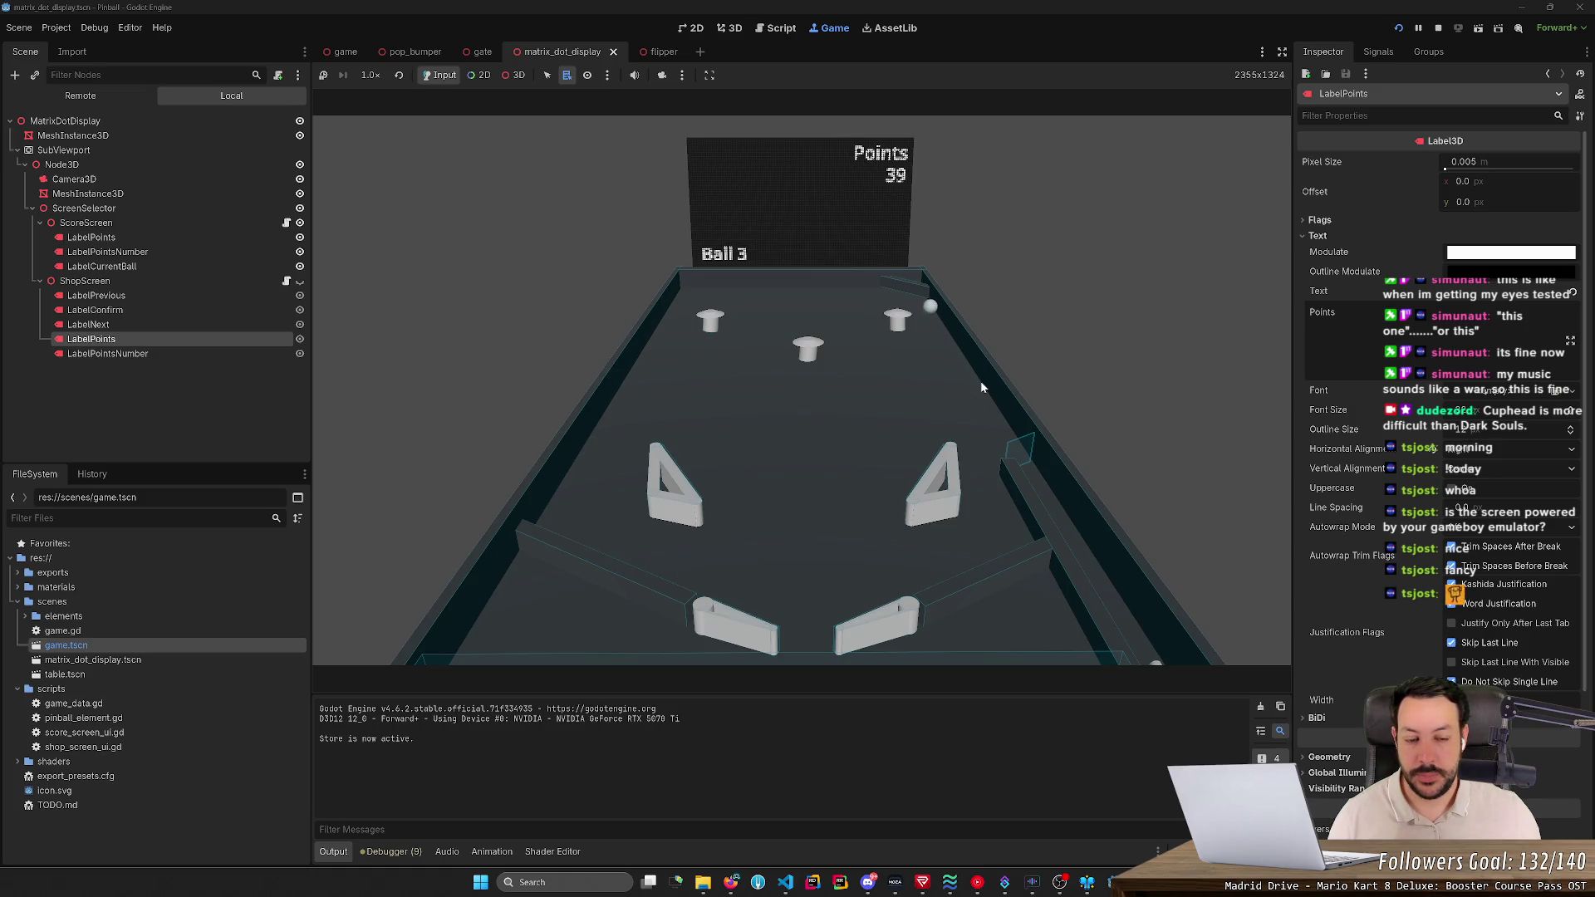
key("Right")
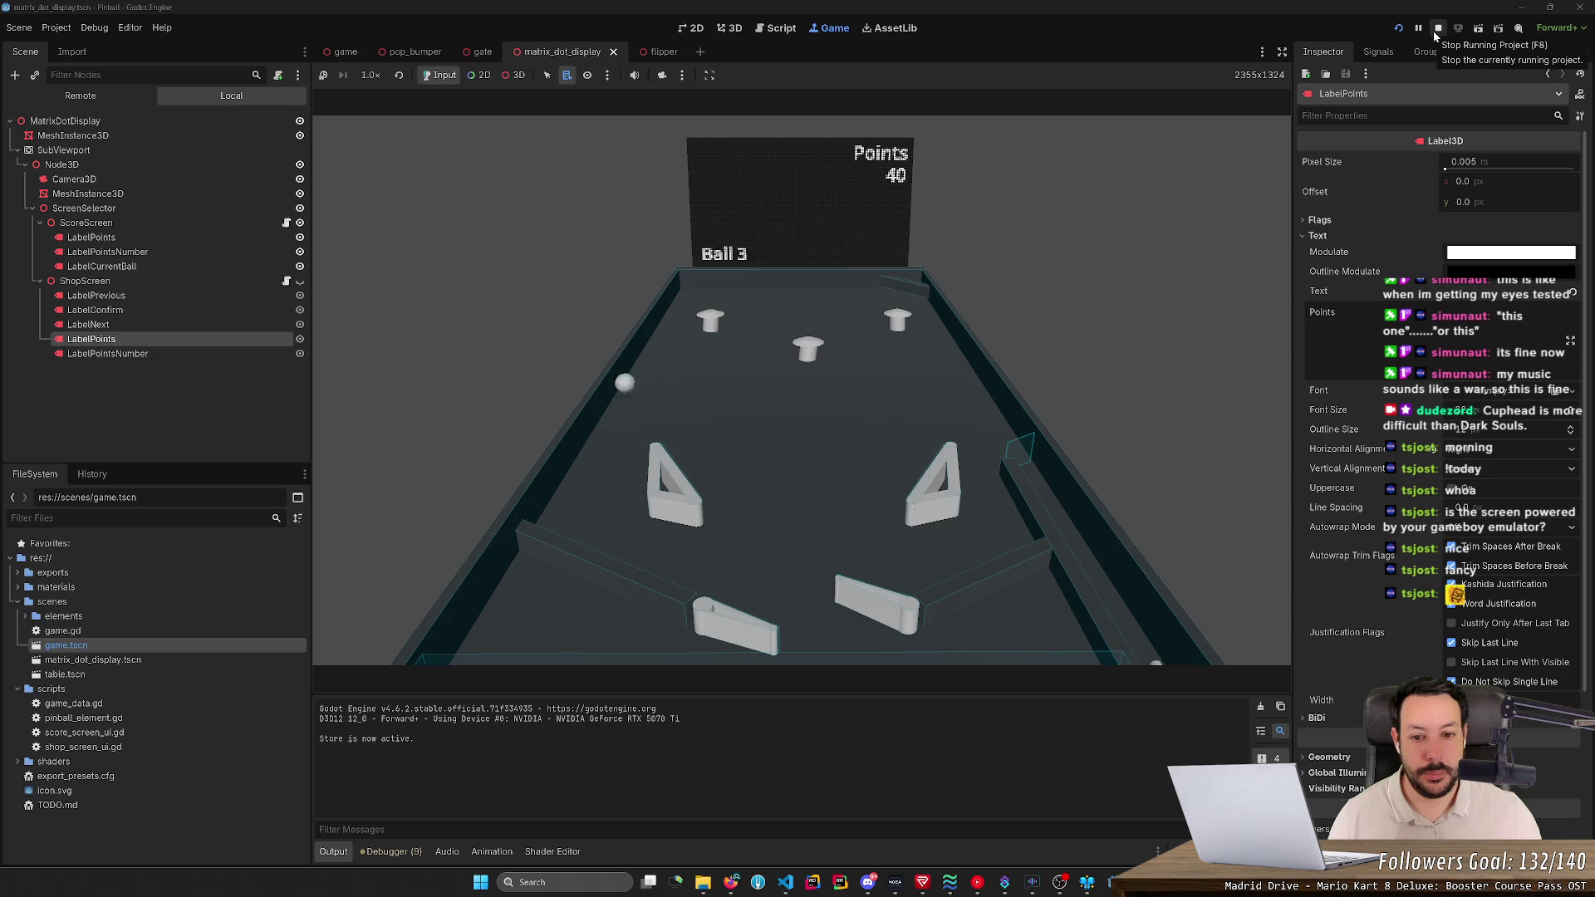
left_click(1436, 29)
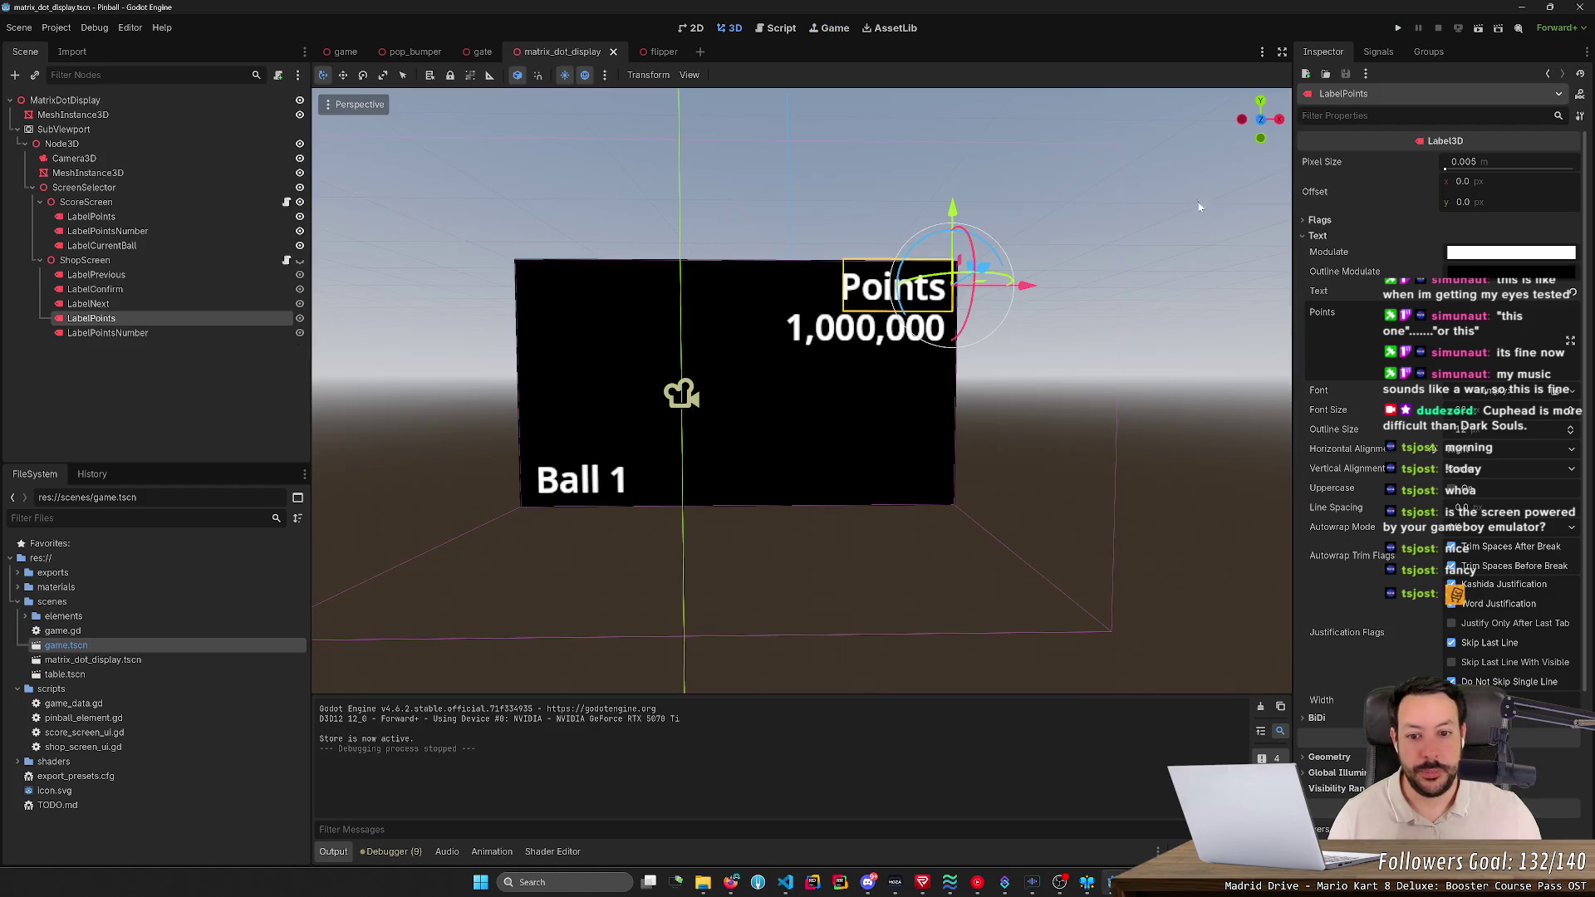
- Switch to the game scene and fly the camera over the pinball table
left_click(353, 51)
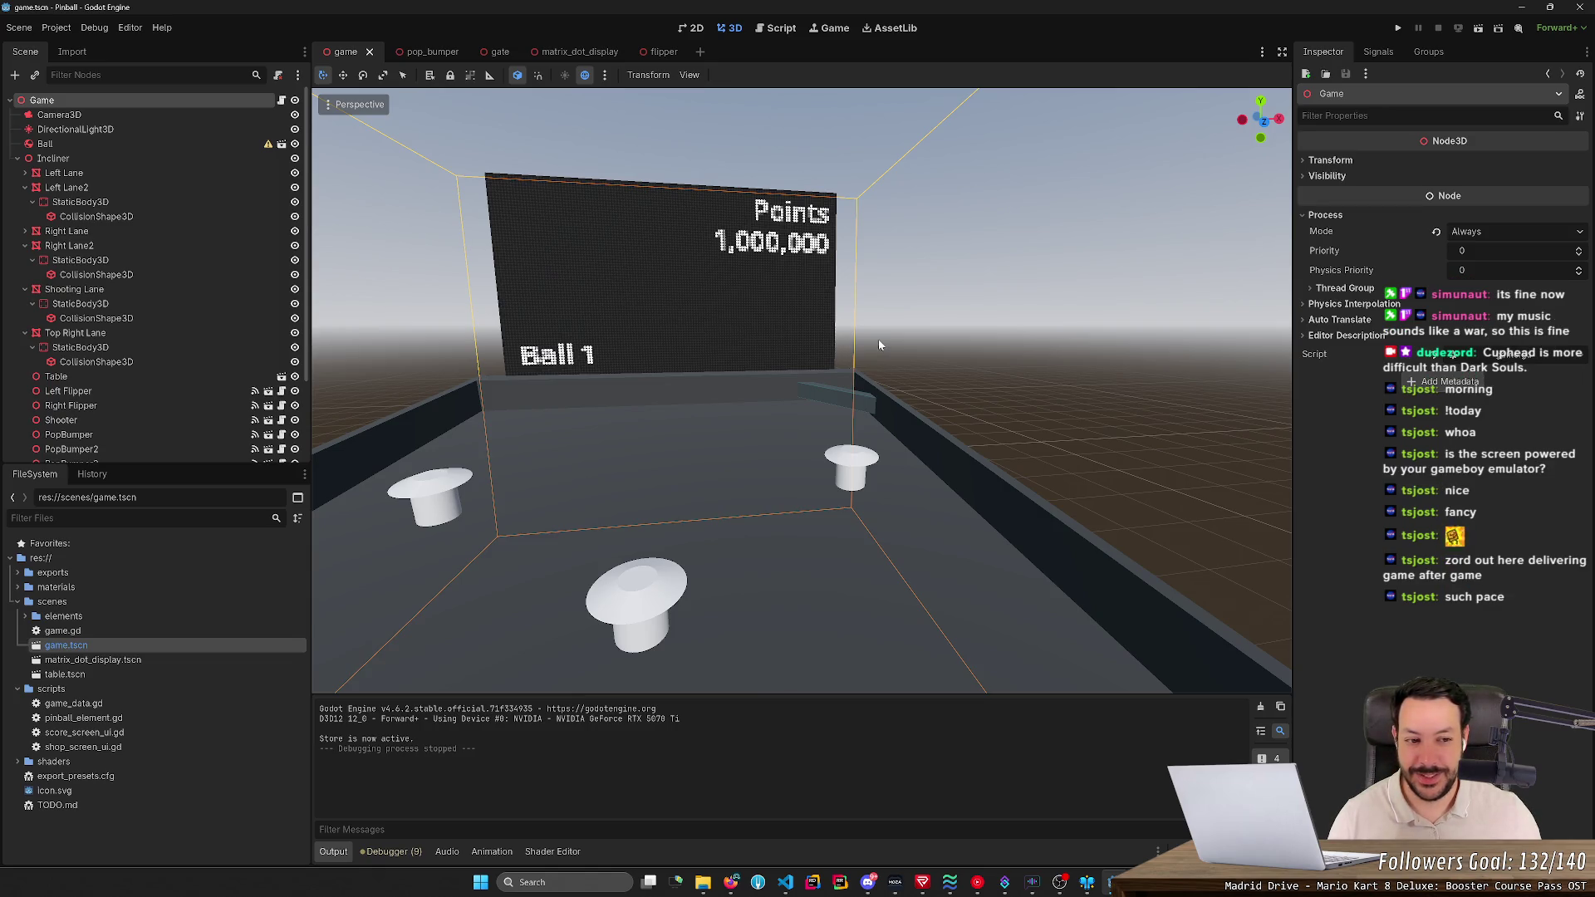
key("e")
key("w")
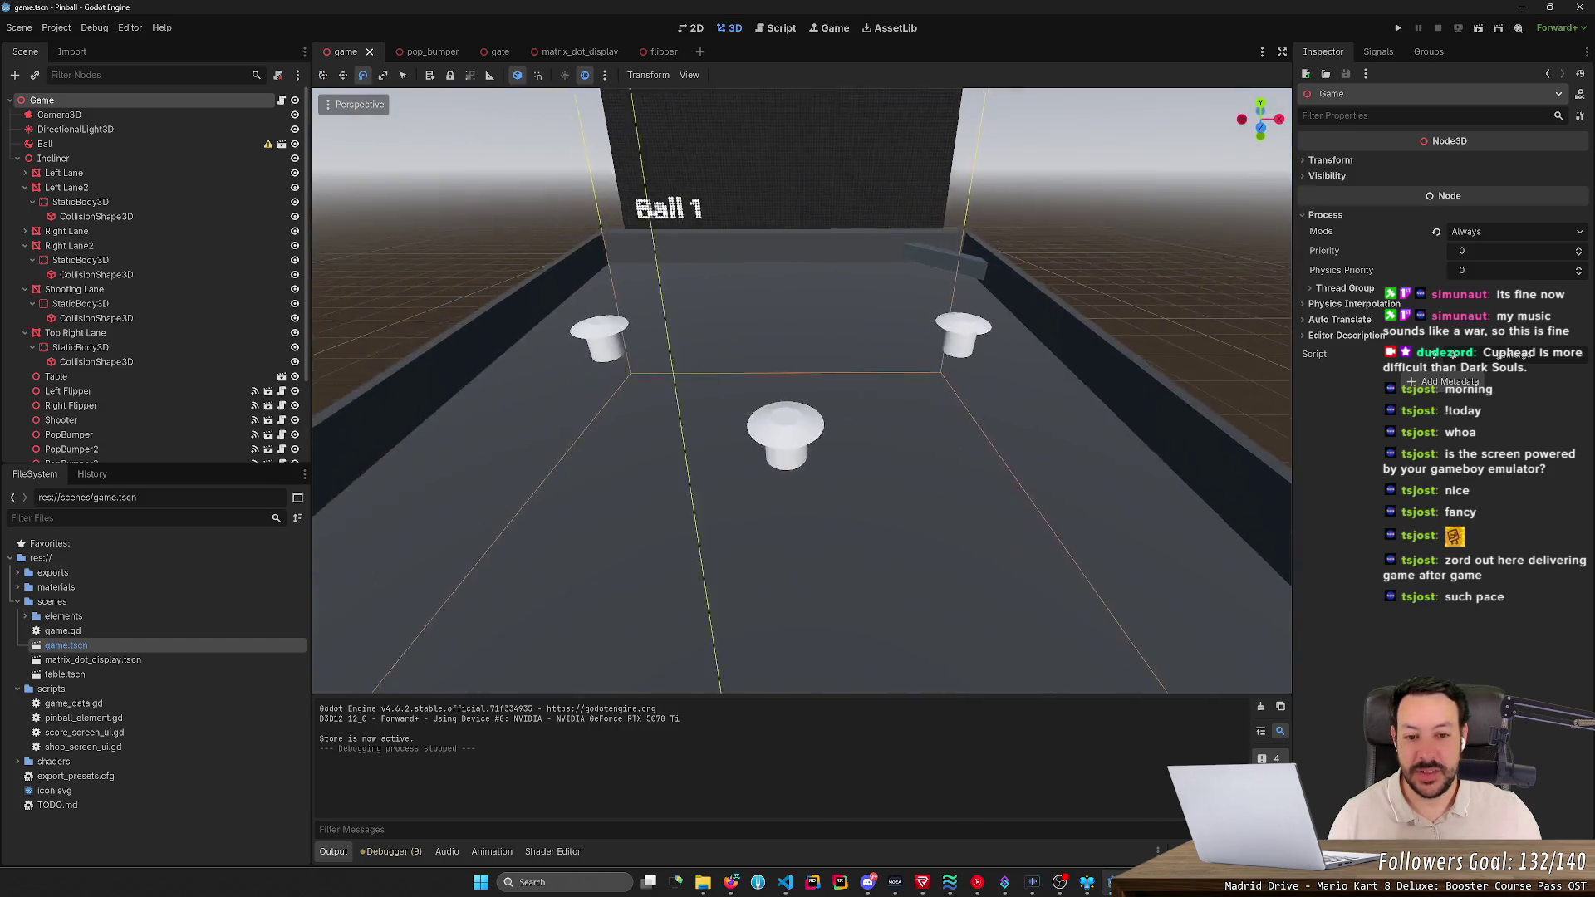
key("s")
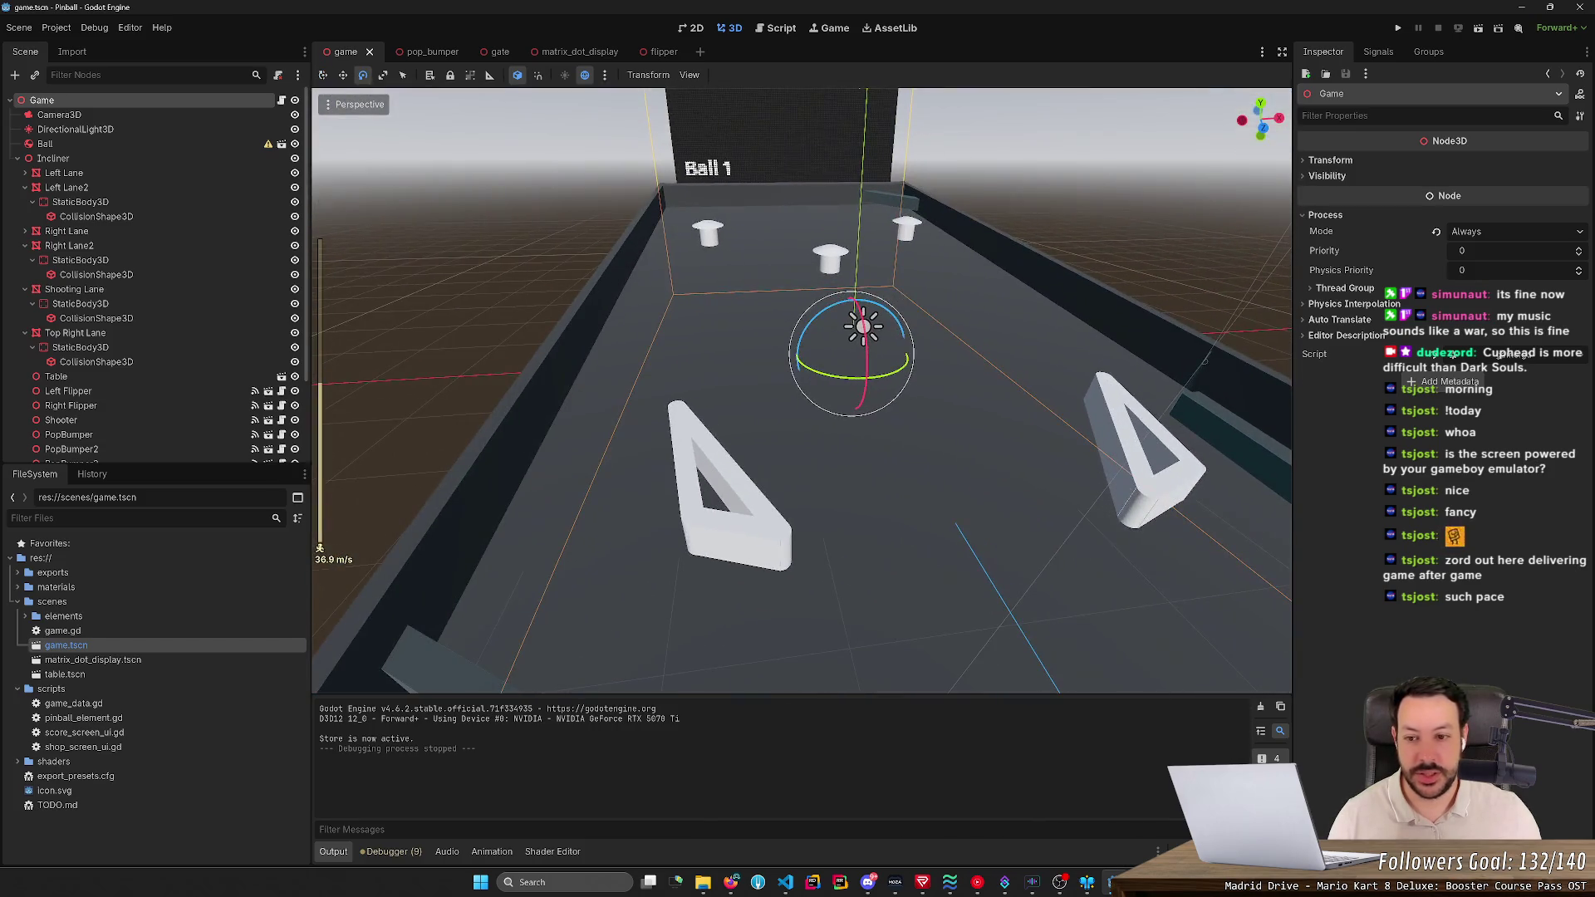
scroll(147, 356, "down", 3)
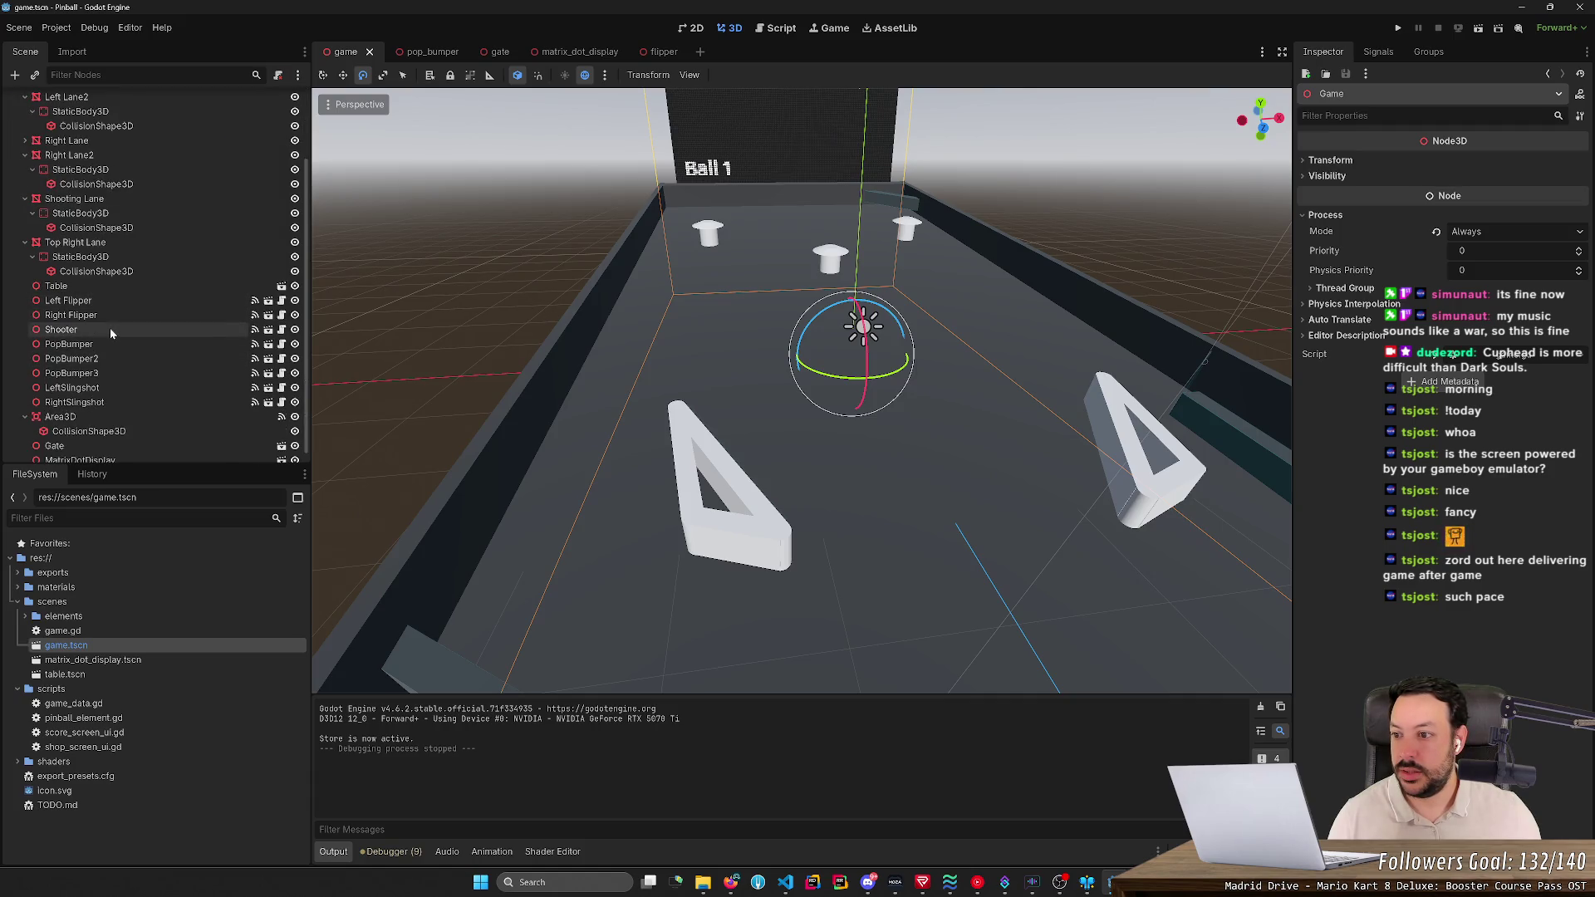
- Select Shooter through RightSlingshot and try rotating the six elements with the gizmo
left_click(110, 327)
left_click(91, 402, "shift")
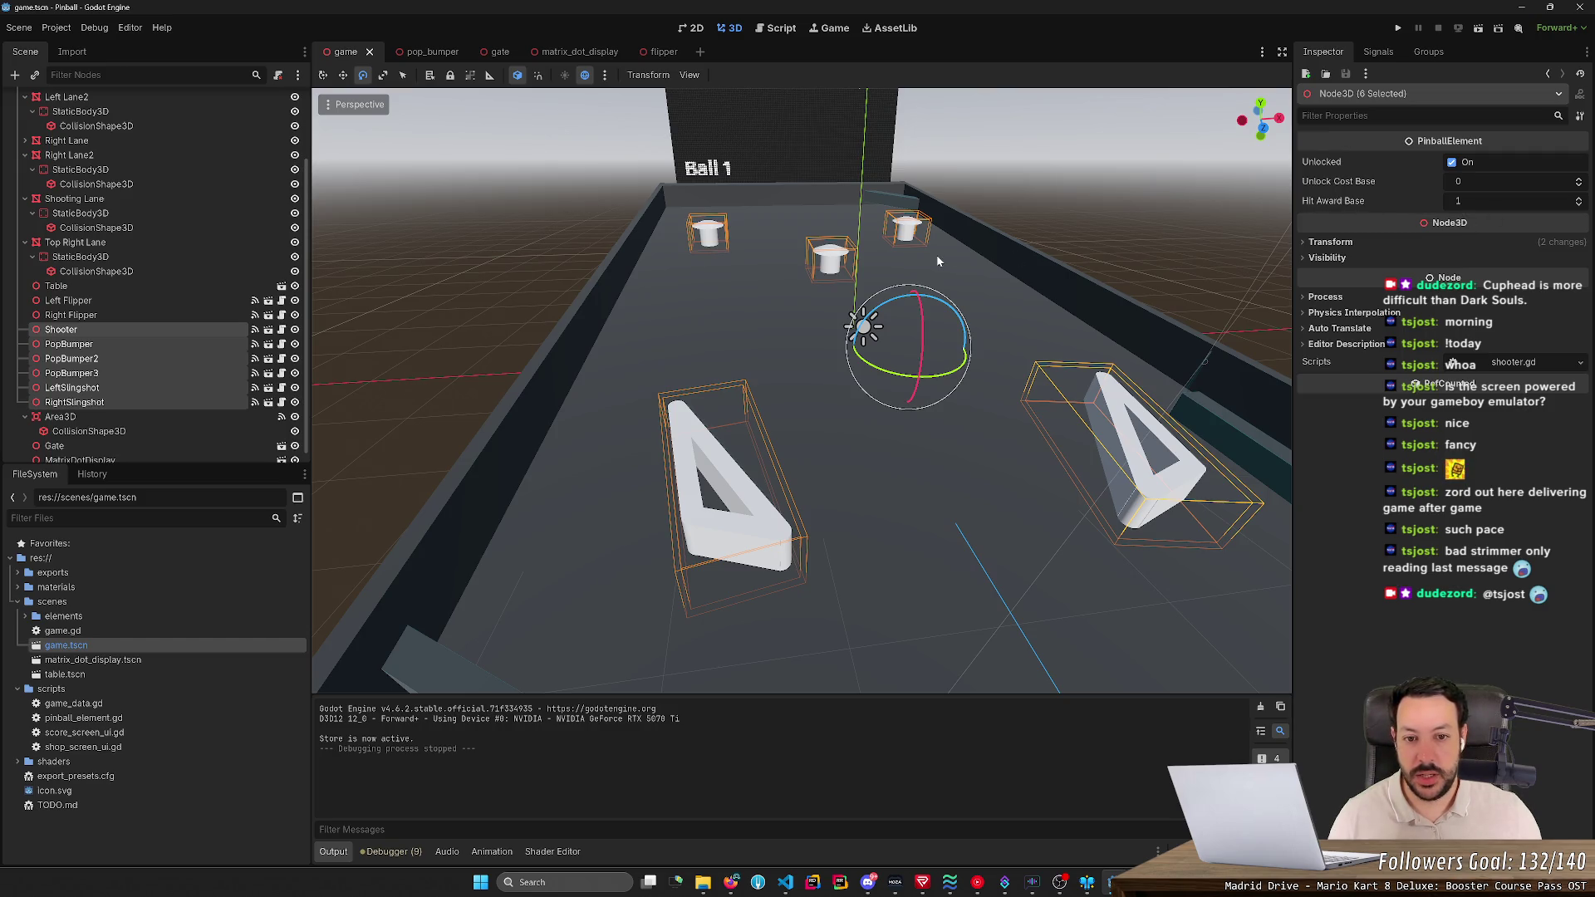
scroll(936, 261, "down", 2)
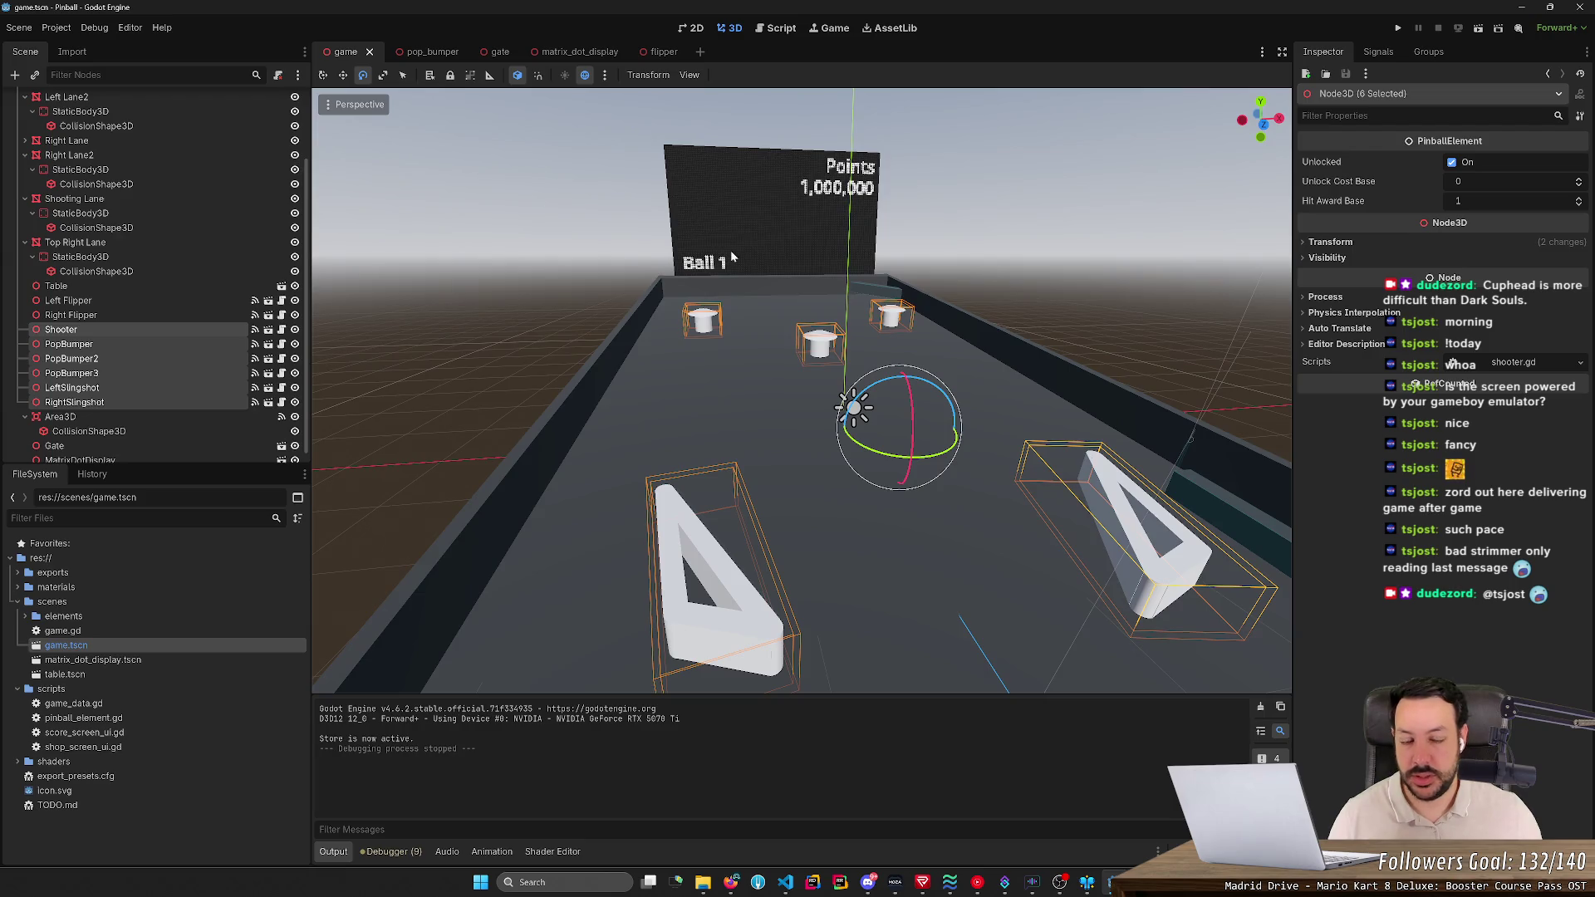
scroll(847, 295, "down", 2)
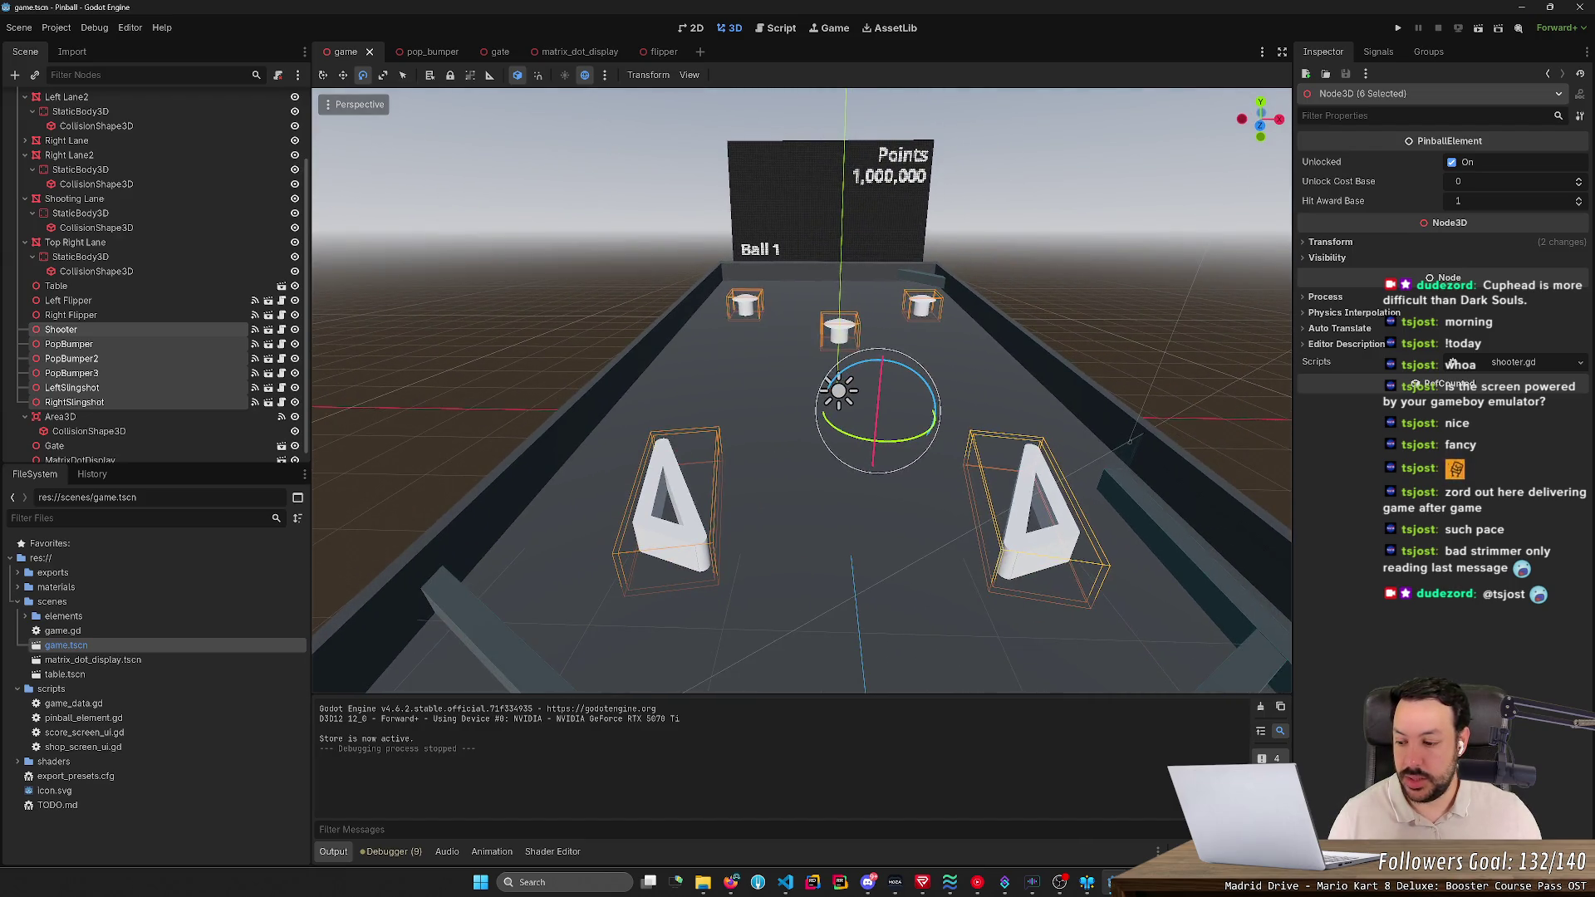
scroll(847, 295, "up", 1)
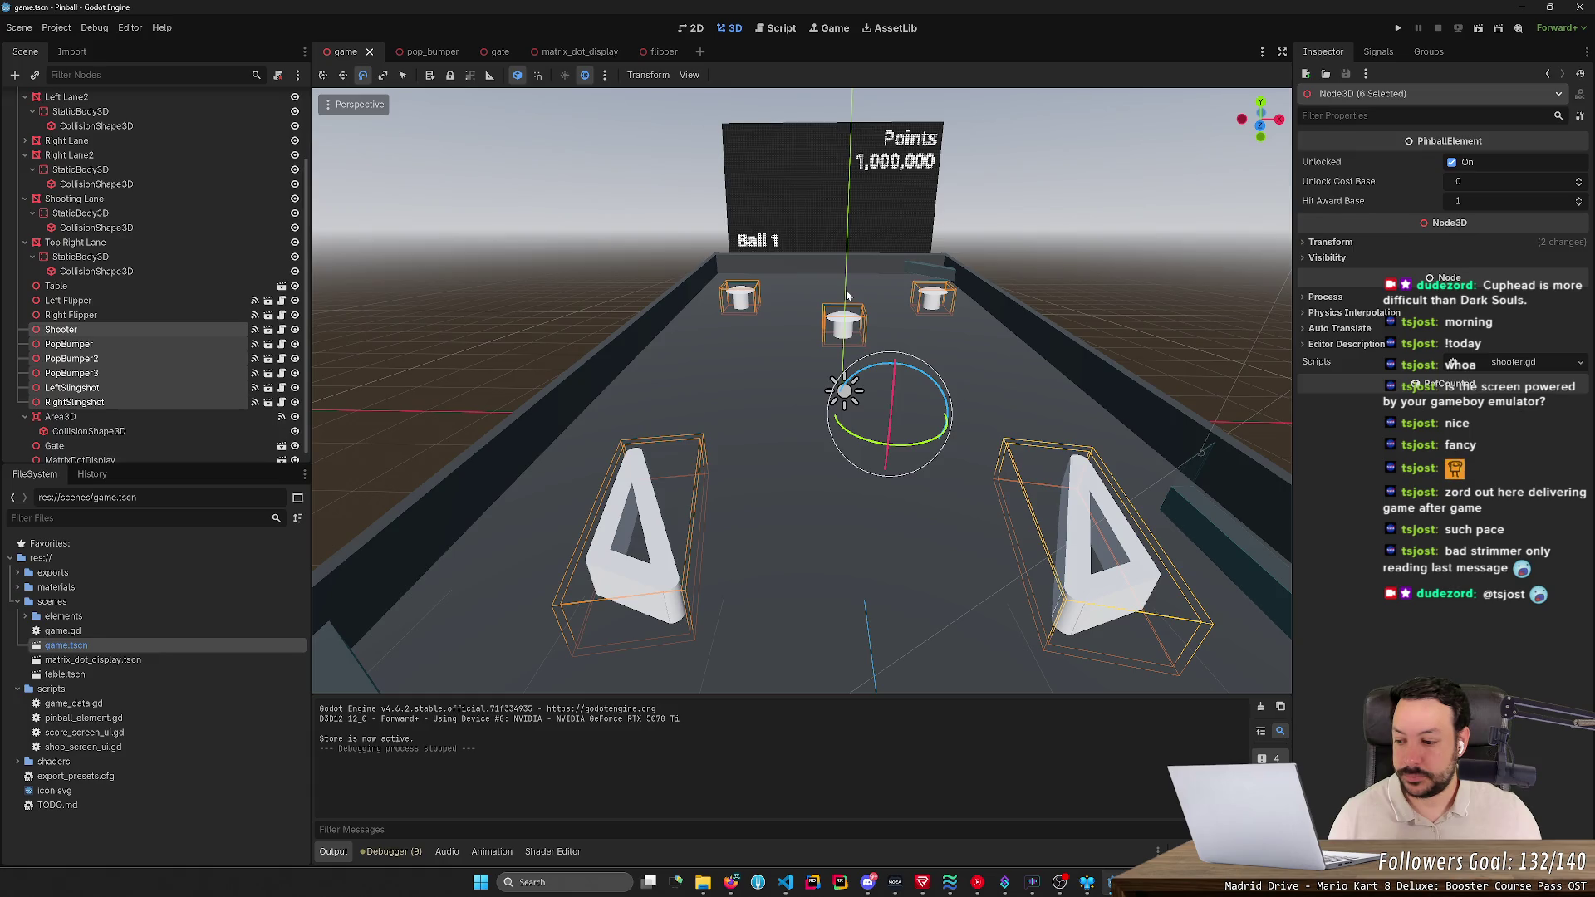
mouse_move(856, 300)
left_mouse_down()
mouse_move(727, 311)
mouse_move(748, 309)
left_mouse_up()
scroll(801, 391, "up", 3)
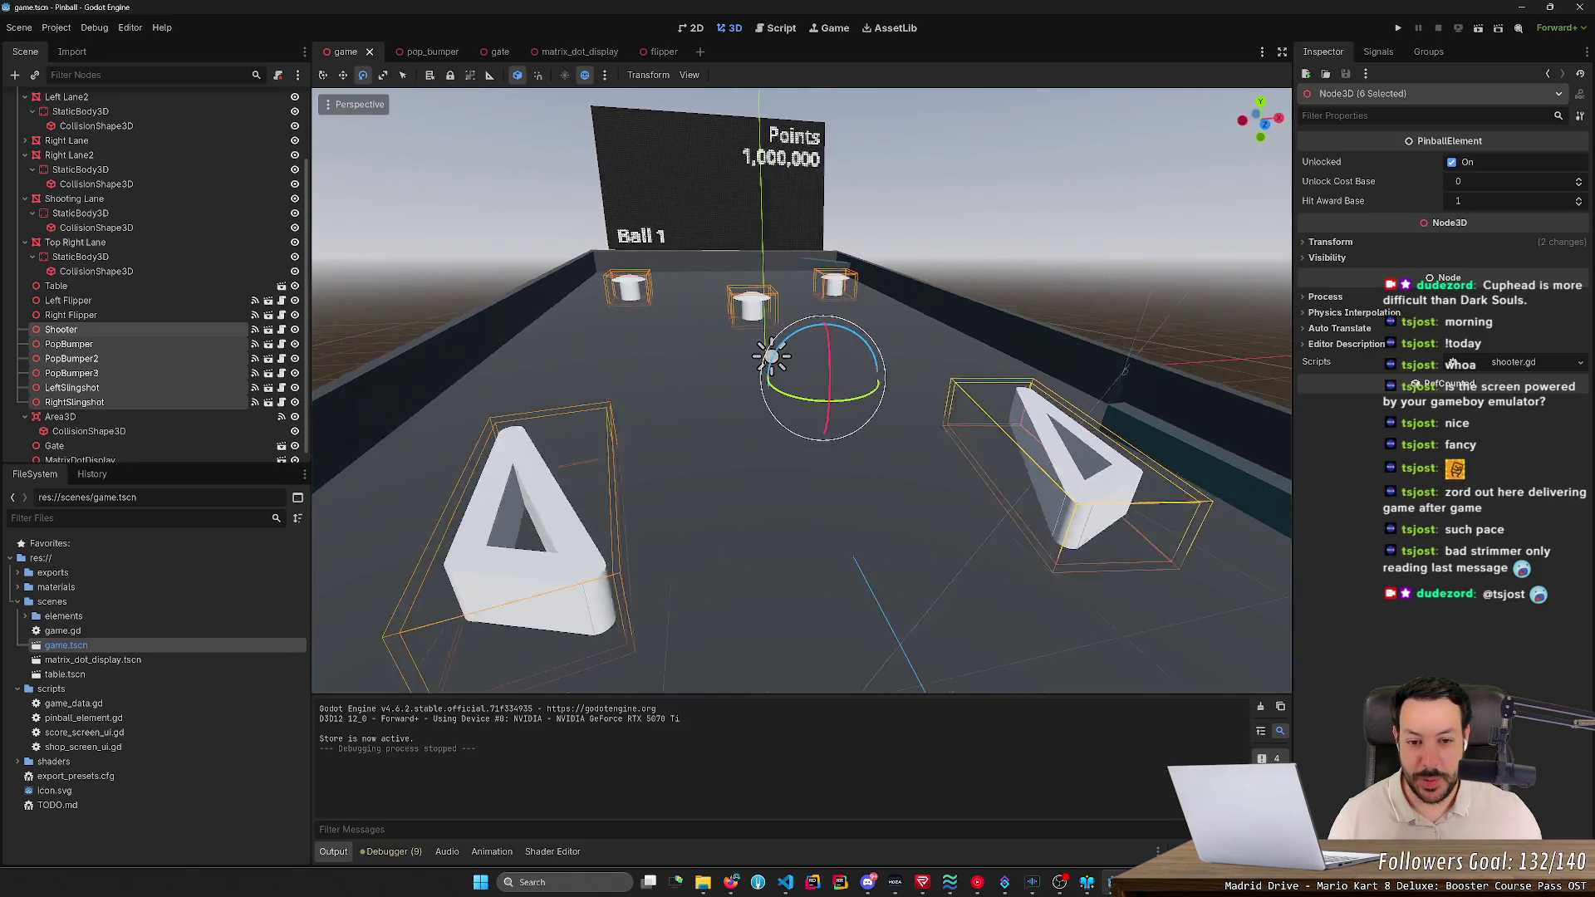
scroll(801, 390, "down", 5)
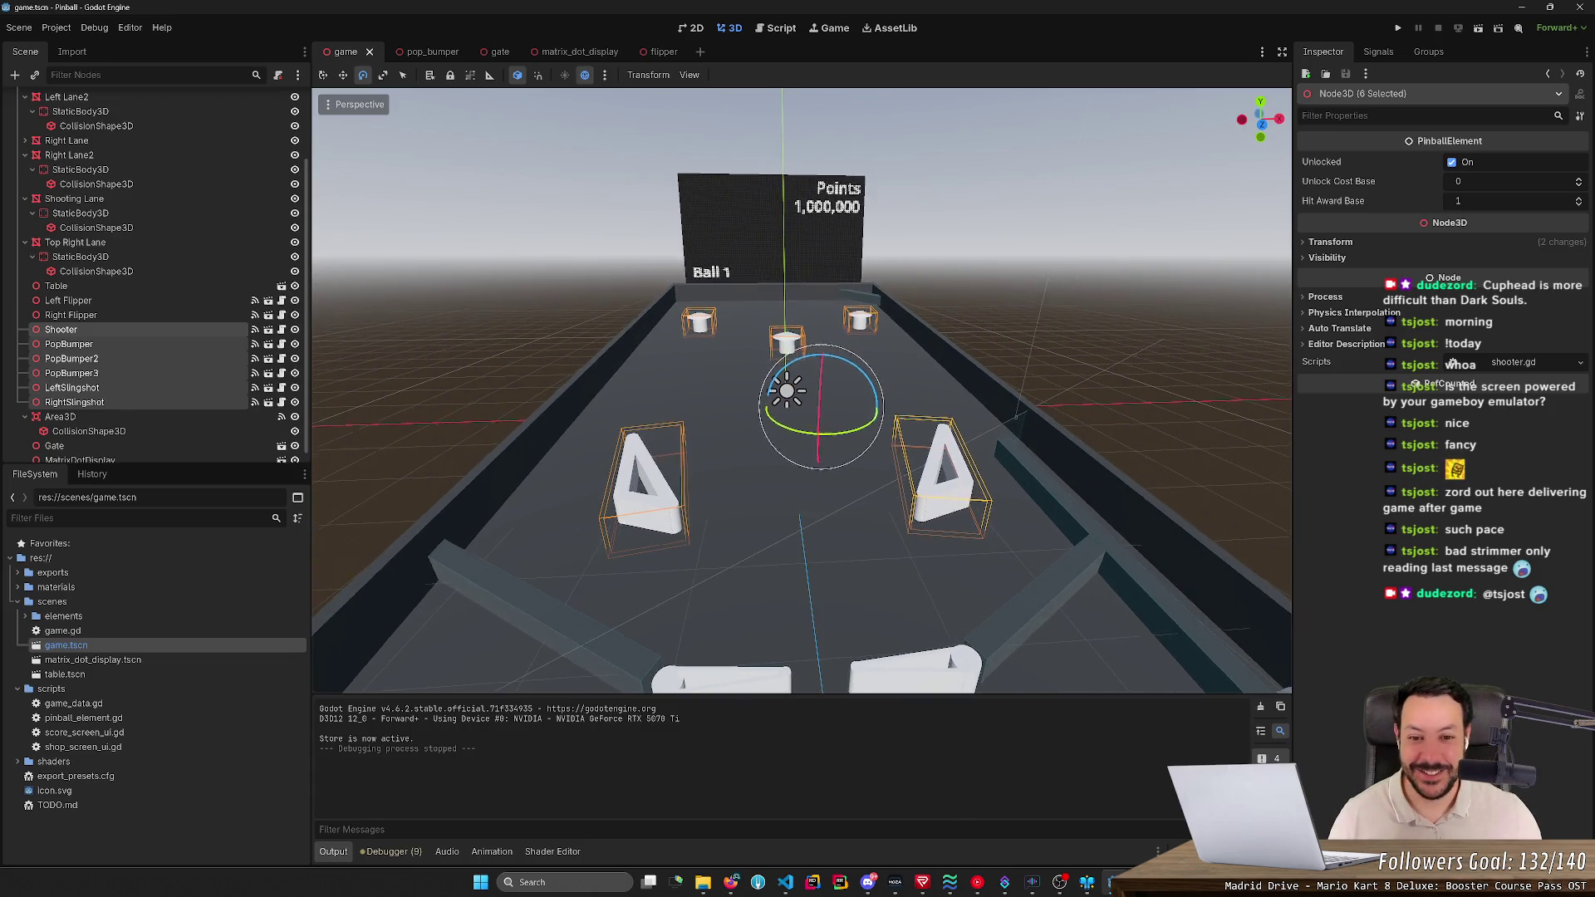
scroll(854, 301, "up", 2)
left_click_drag(716, 374, 728, 386)
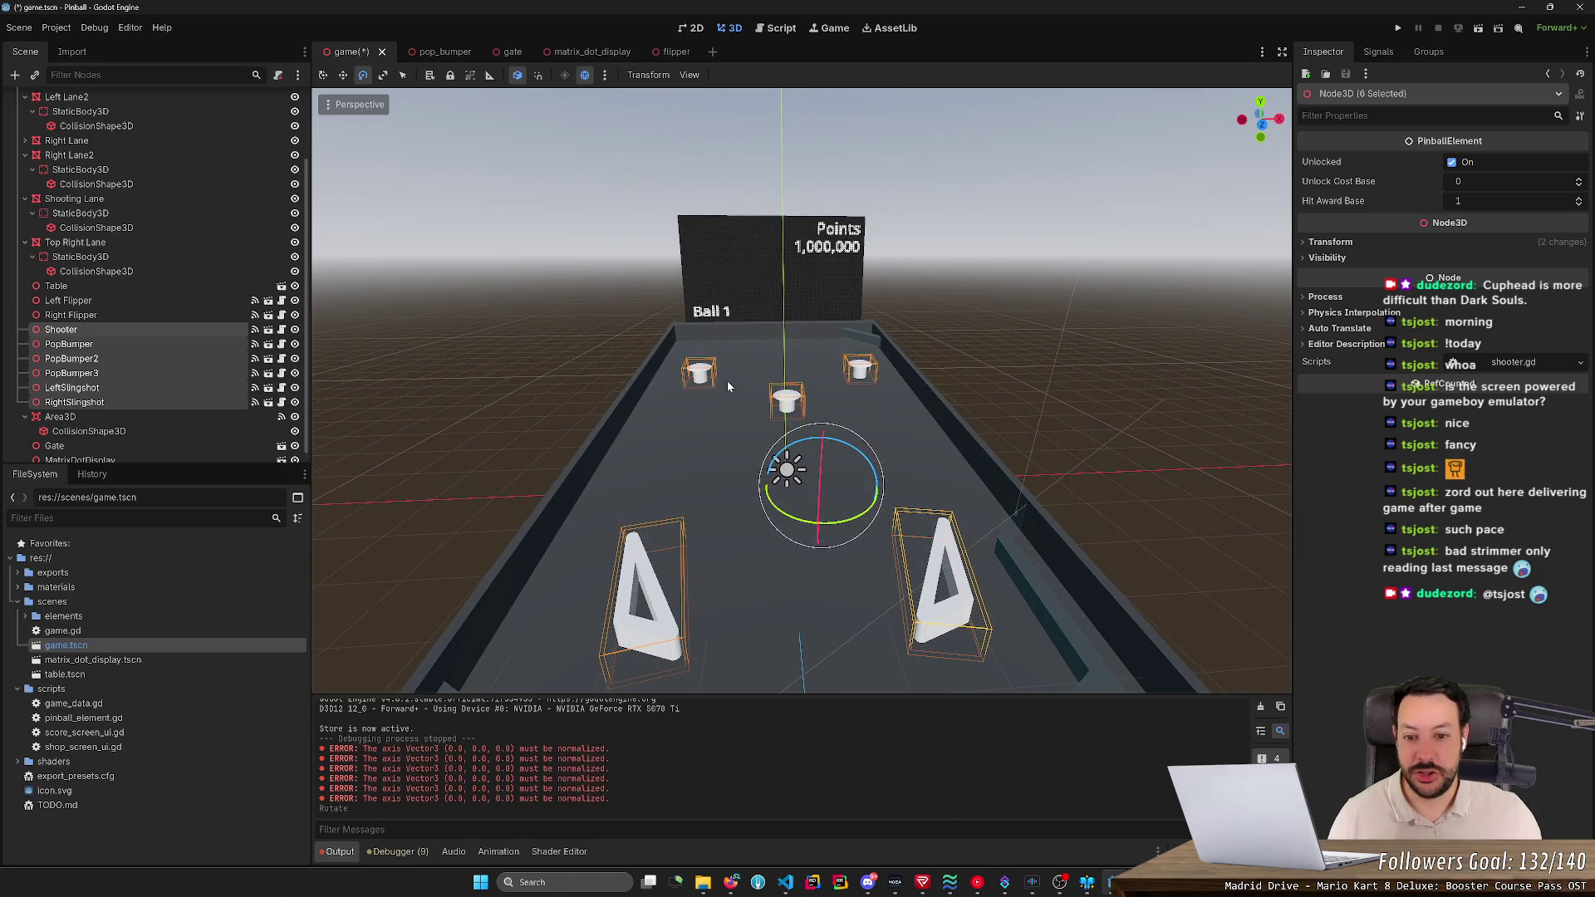
- Turn off Unlocked on PopBumper through PopBumper3 and save the scene
left_click(143, 361)
key("Up")
left_click(146, 370, "shift")
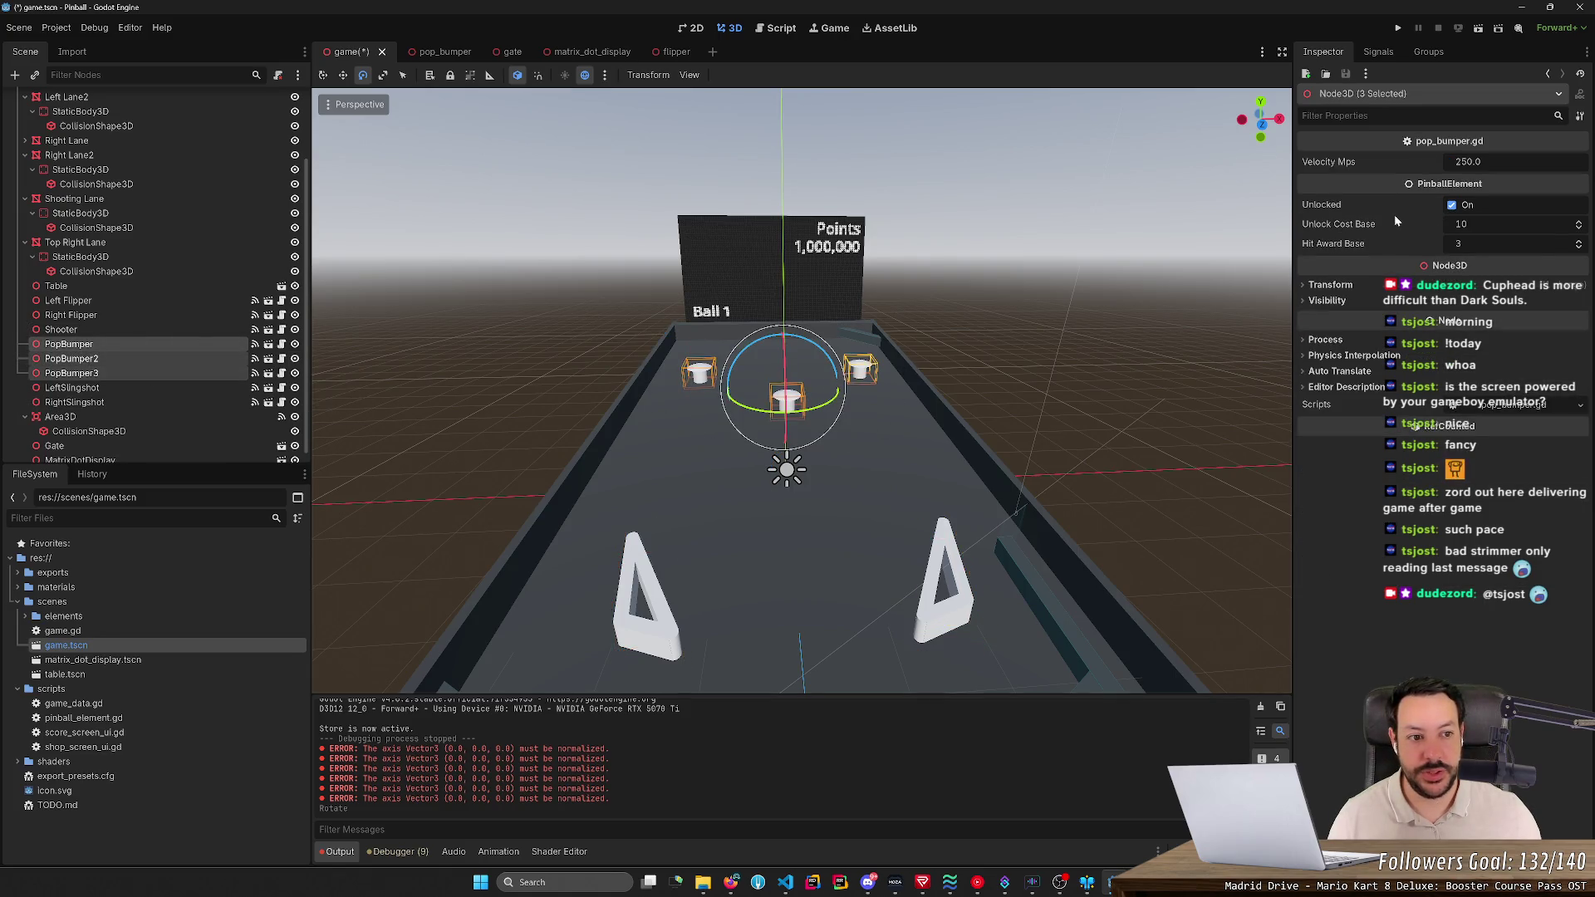
left_click(1452, 205)
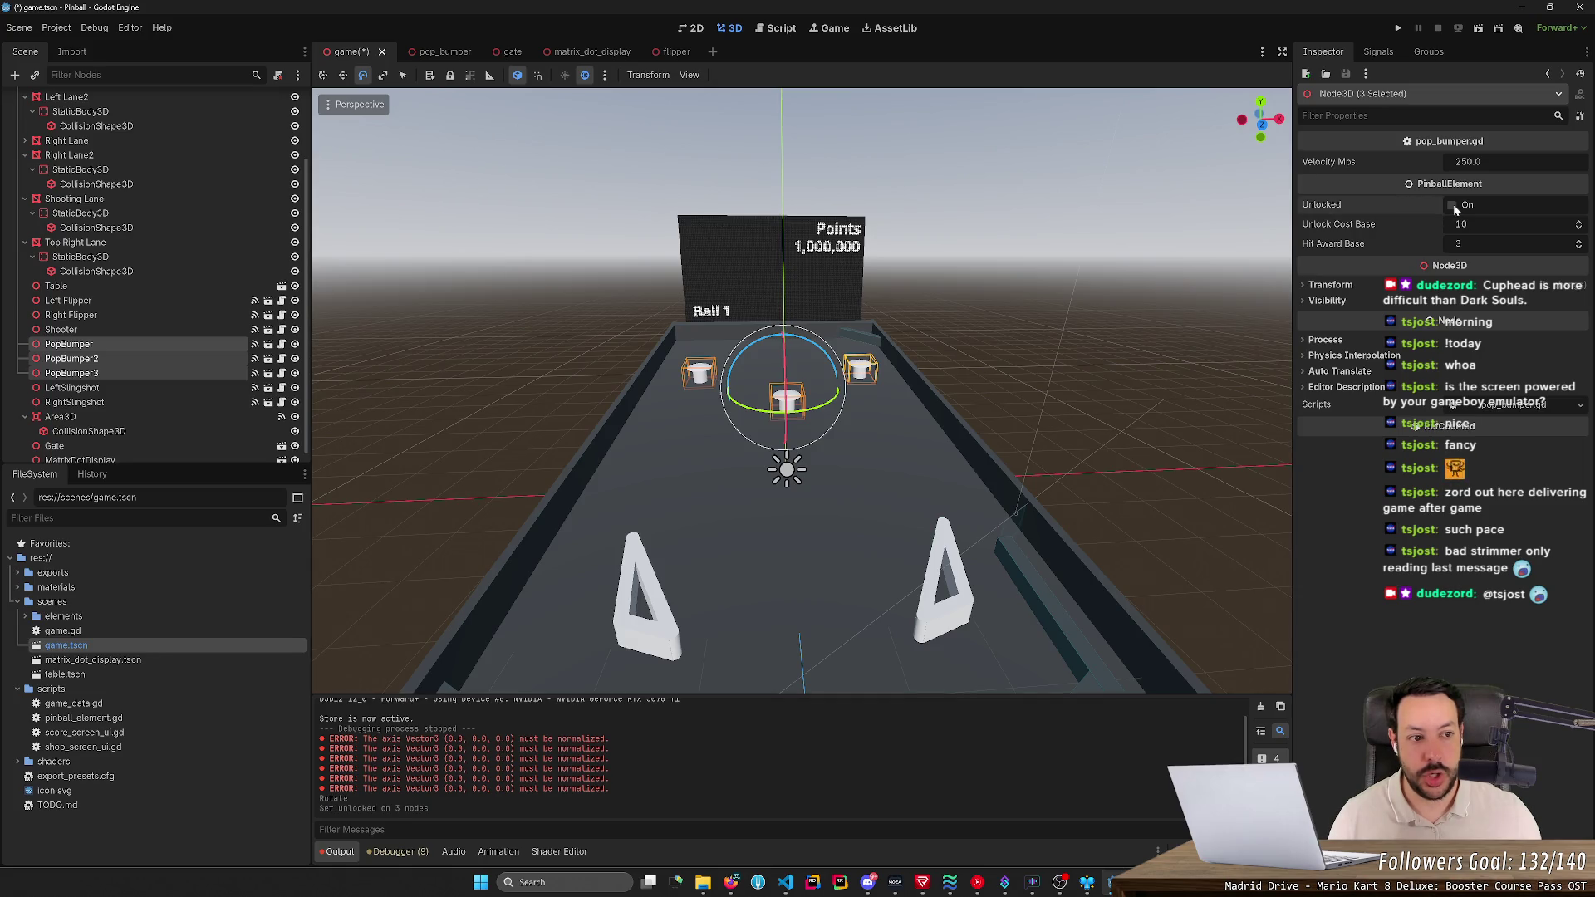
key("ctrl+s")
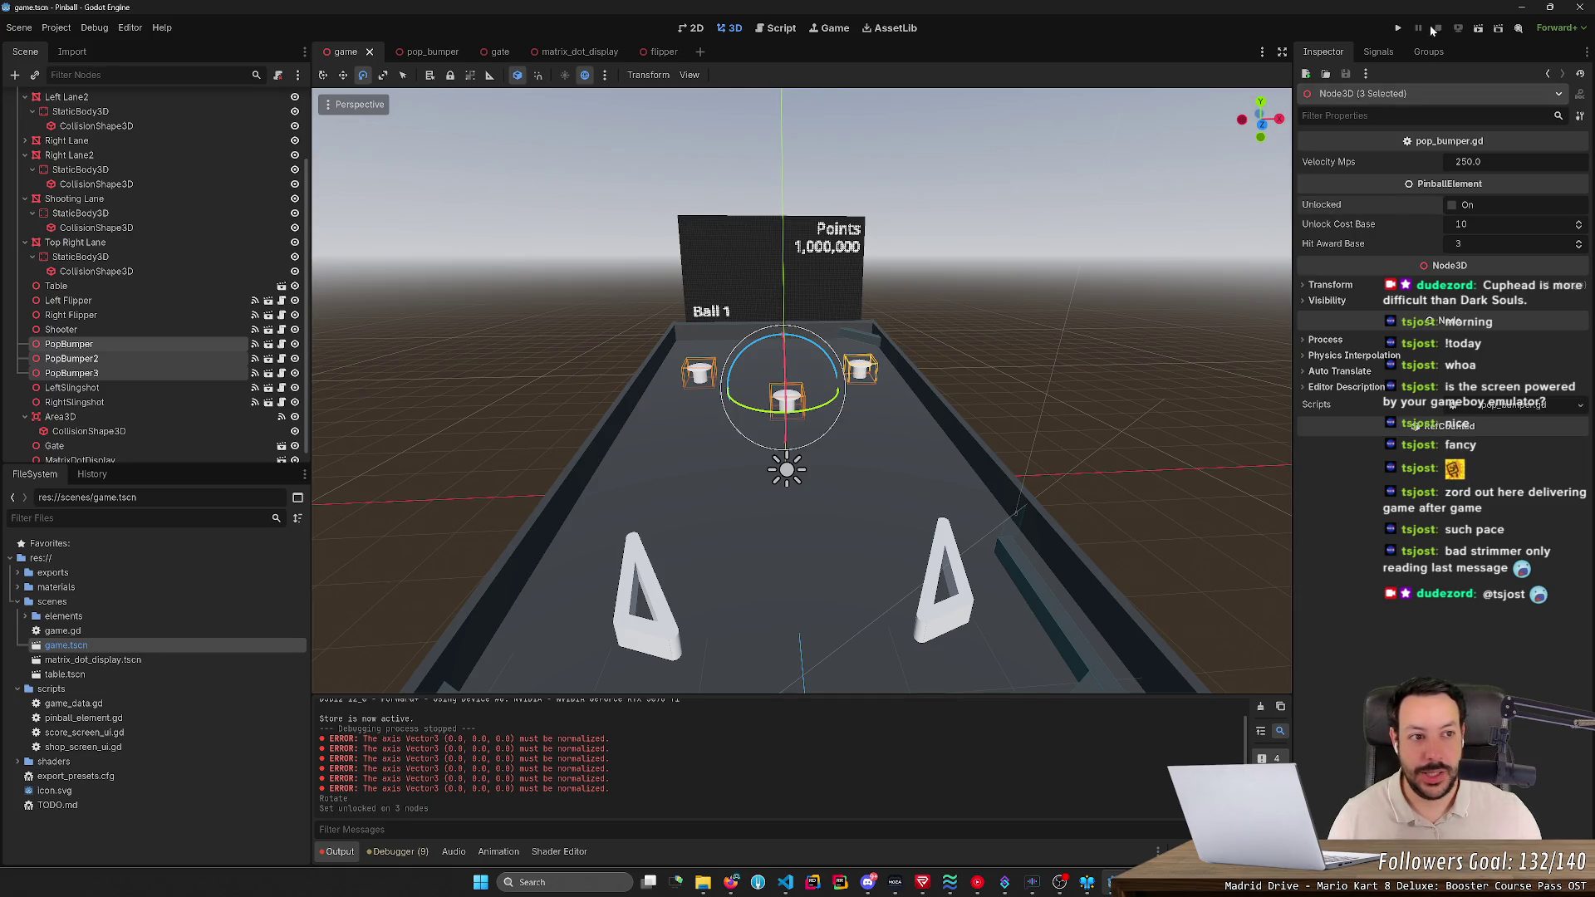
- Playtest the game, moving the ball up the table, then stop it
left_click(1402, 30)
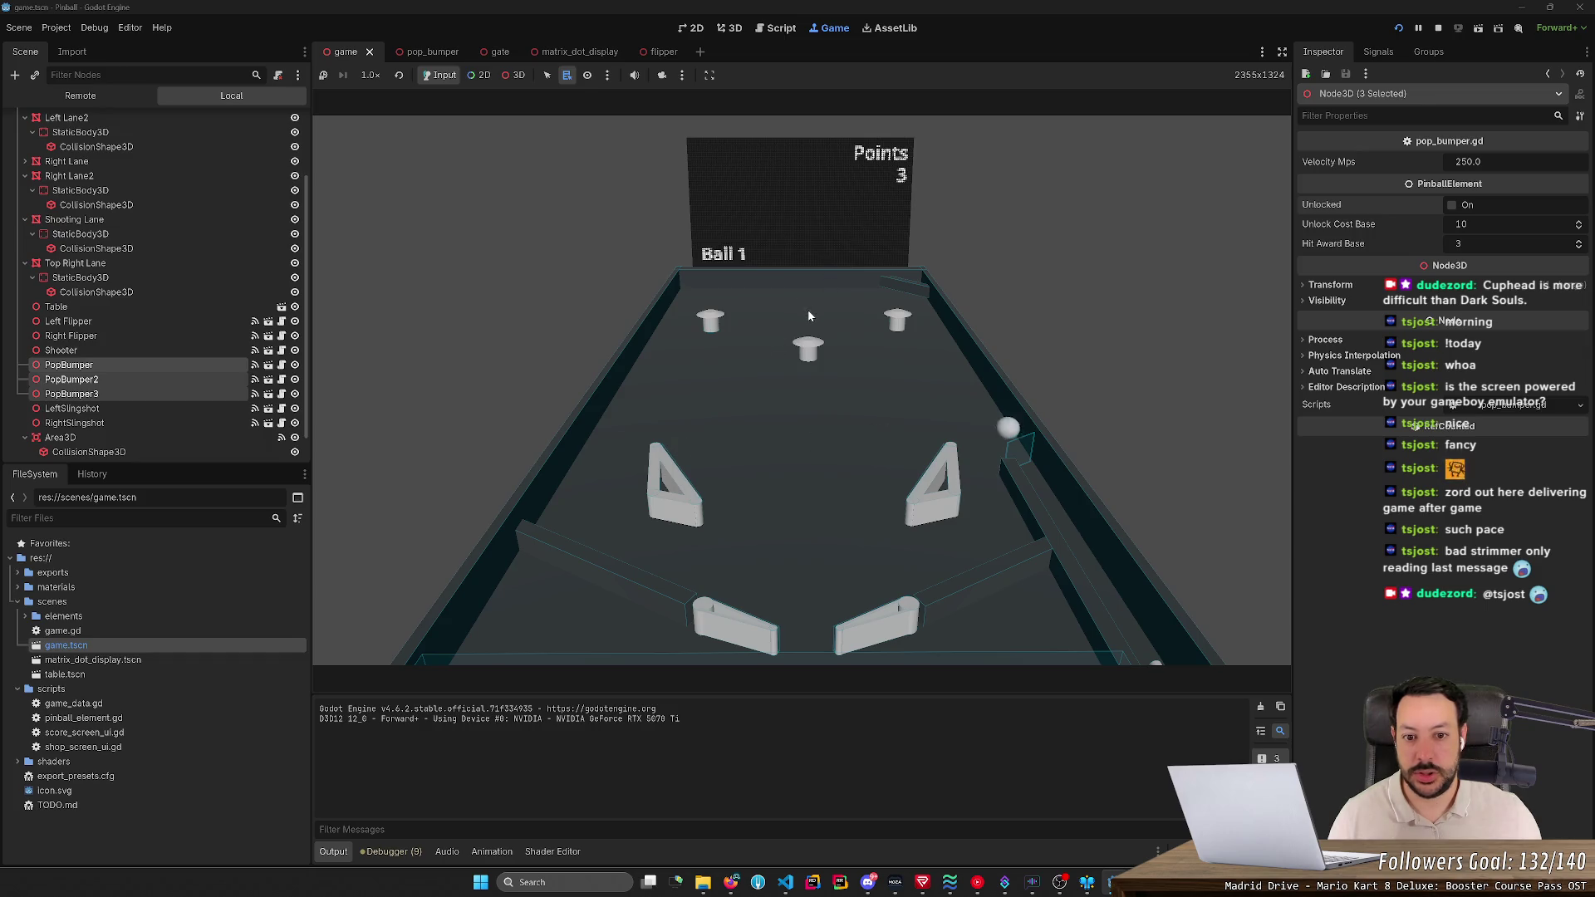
mouse_move(830, 269)
left_mouse_down()
mouse_move(812, 329)
mouse_move(810, 314)
left_mouse_up()
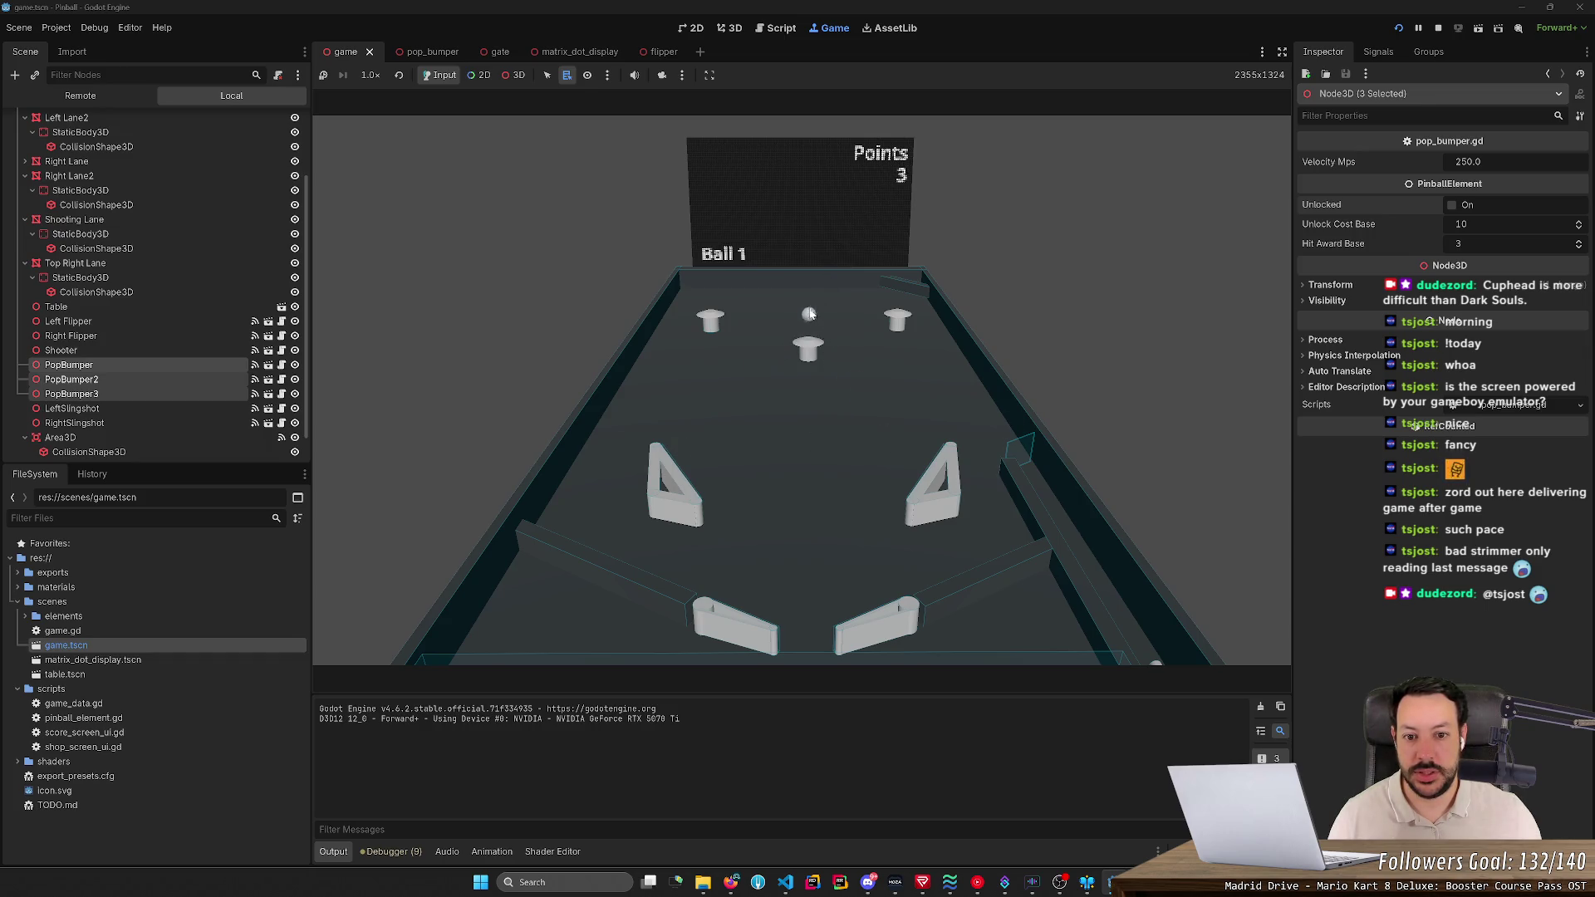
left_click(1438, 27)
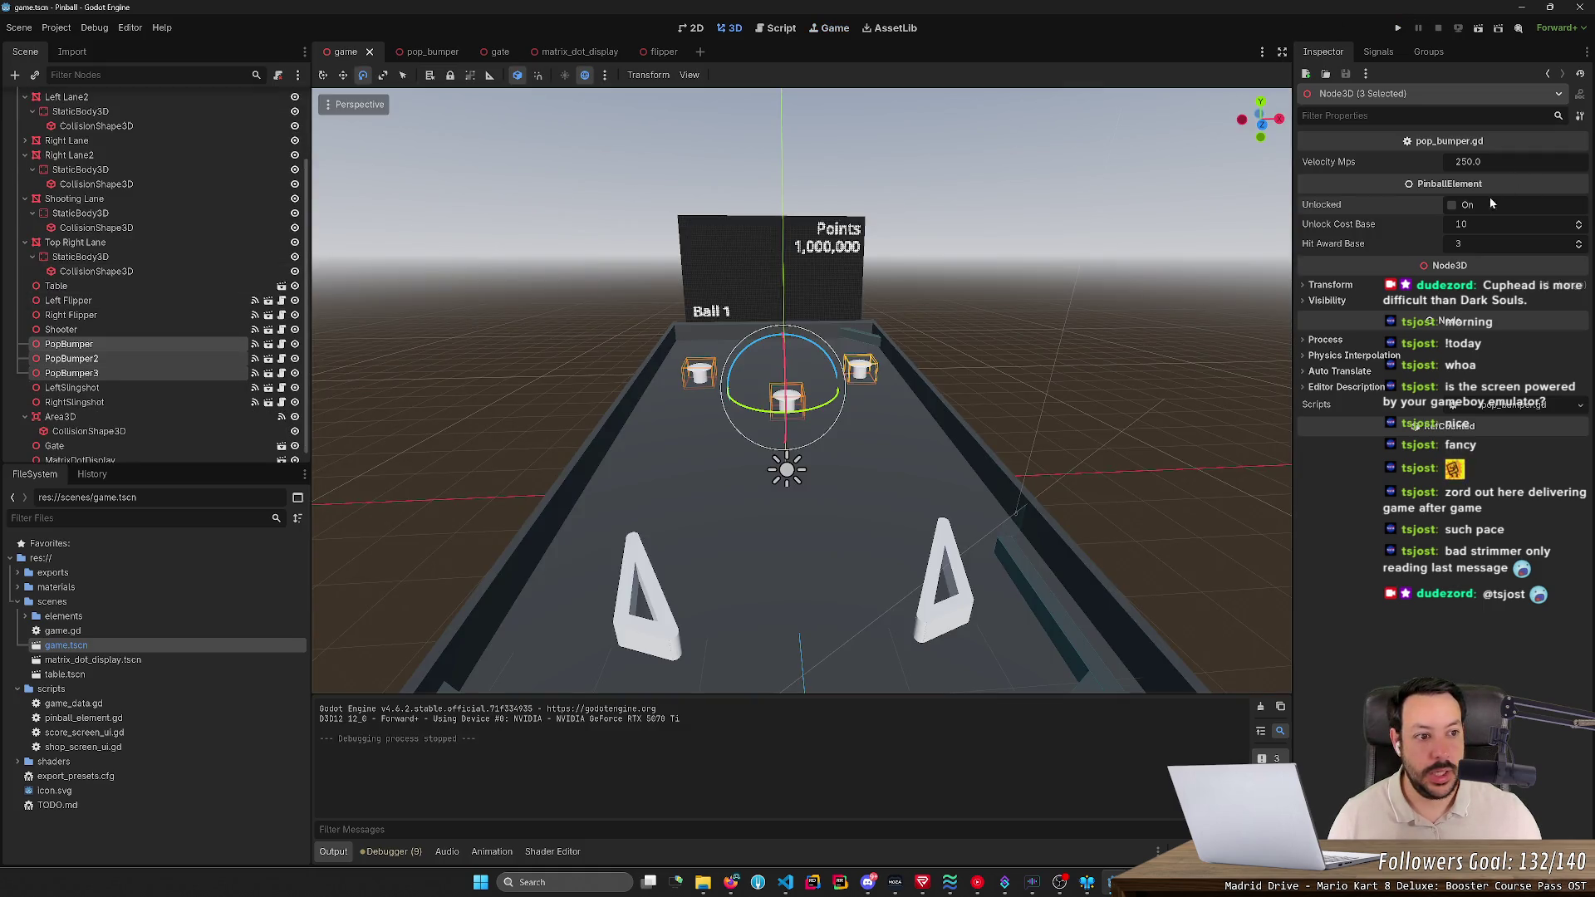
- Turn Unlocked back on for the pop bumpers with a Hit Award Base of 100
left_click(1452, 205)
left_click(1479, 243)
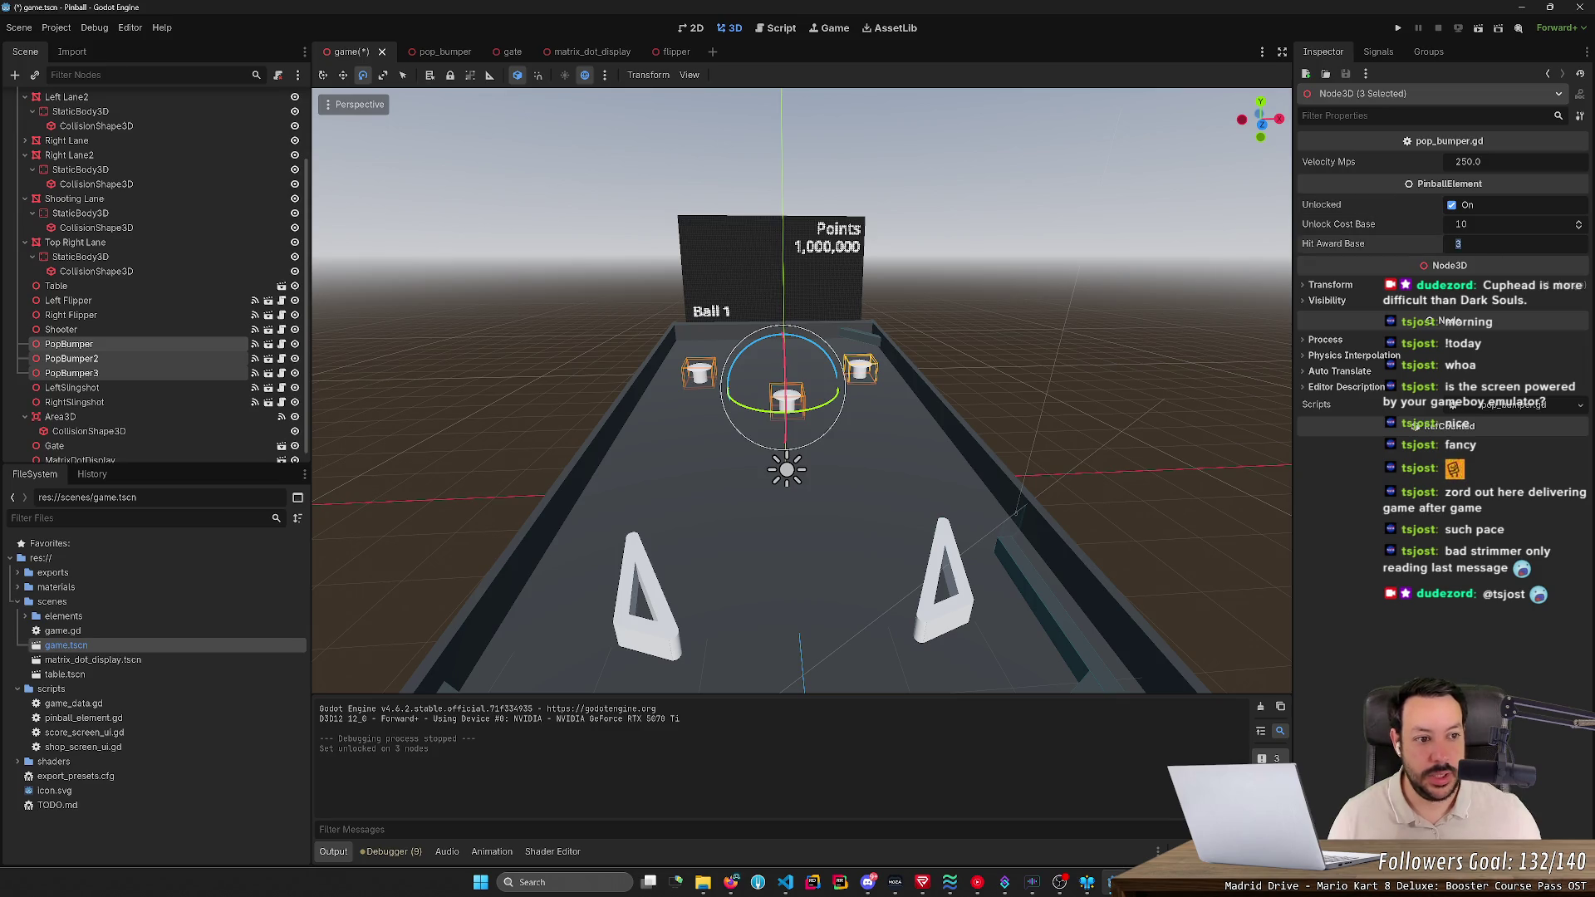
key("Return")
- Playtest with the left flipper until the score passes 600, then stop the game
left_click(1393, 29)
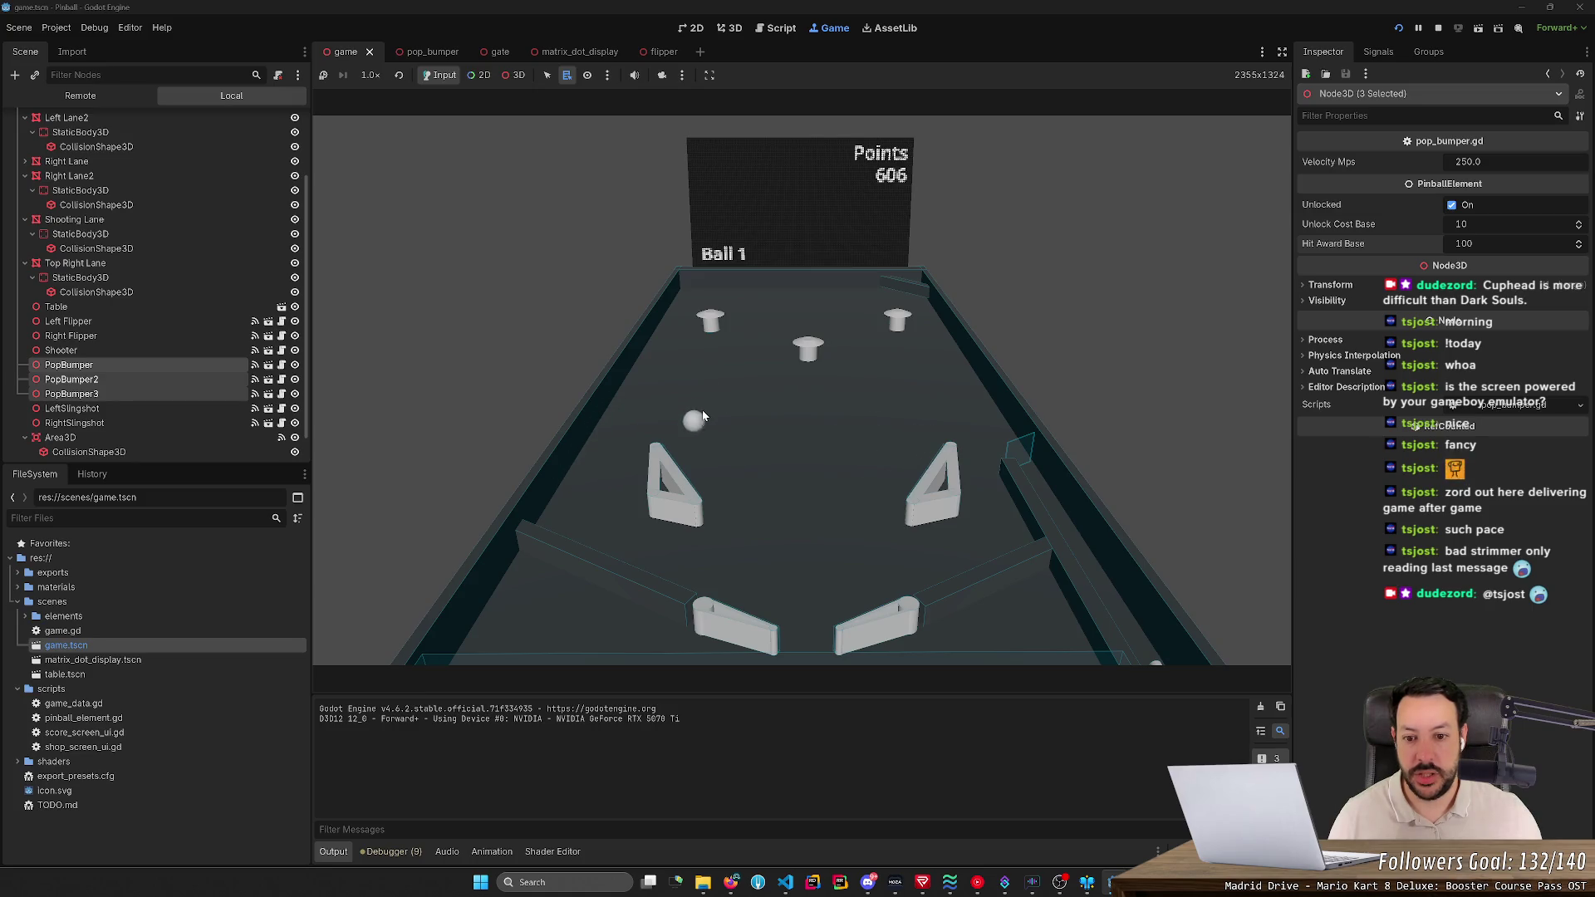
key("Left")
key("Left")
key("Left")
key("Left")
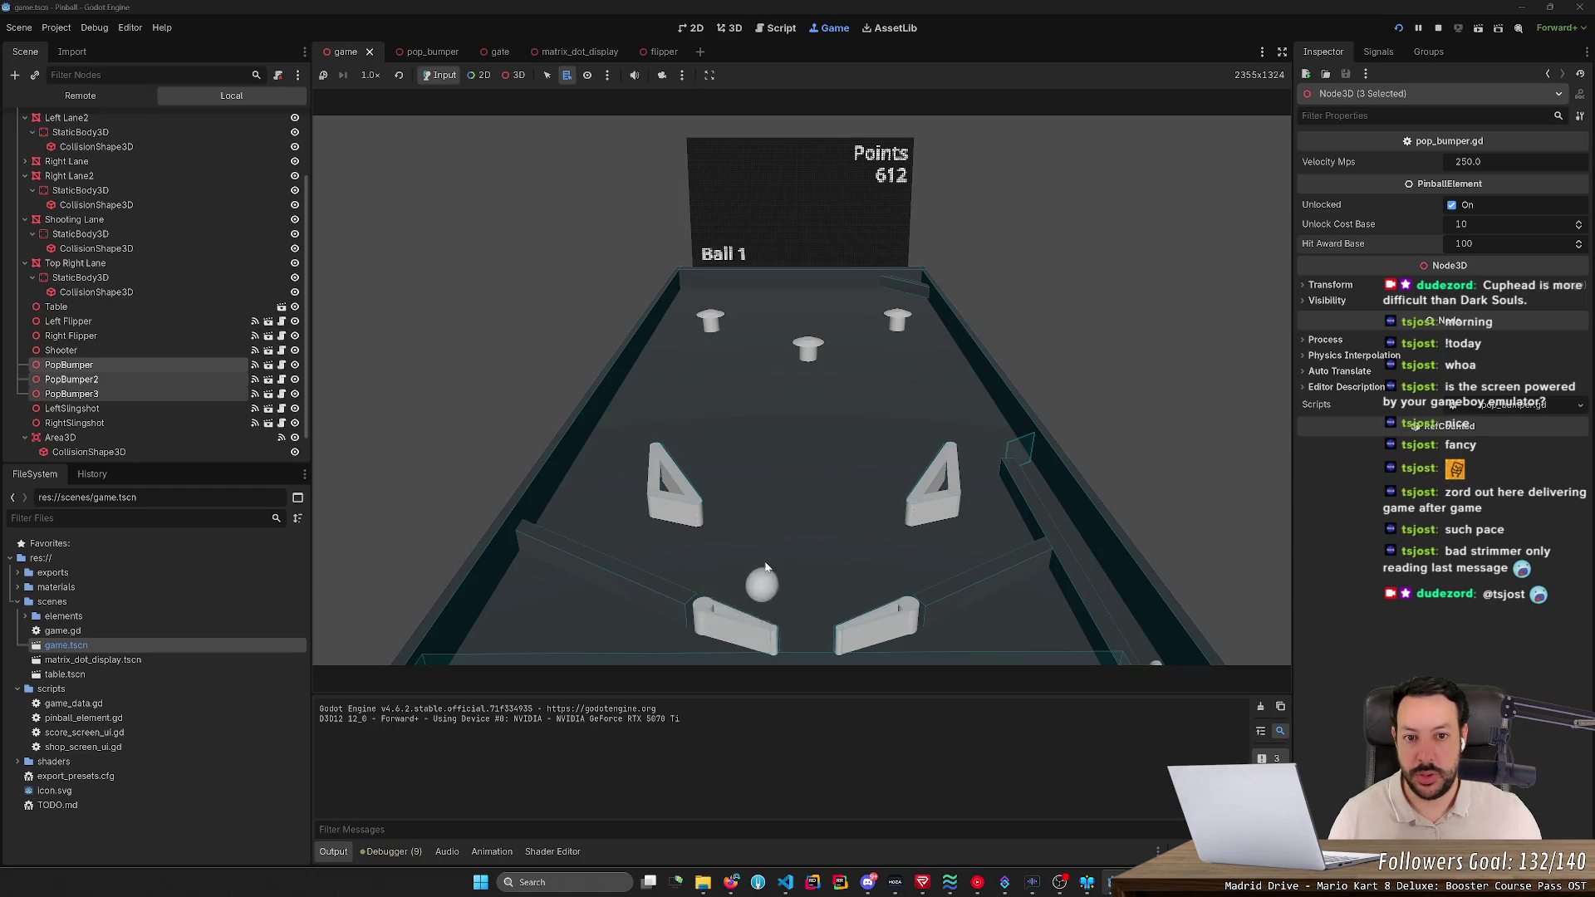
key("Left")
key("Left")
key("Left")
key("Left")
key("Left")
left_click(1438, 29)
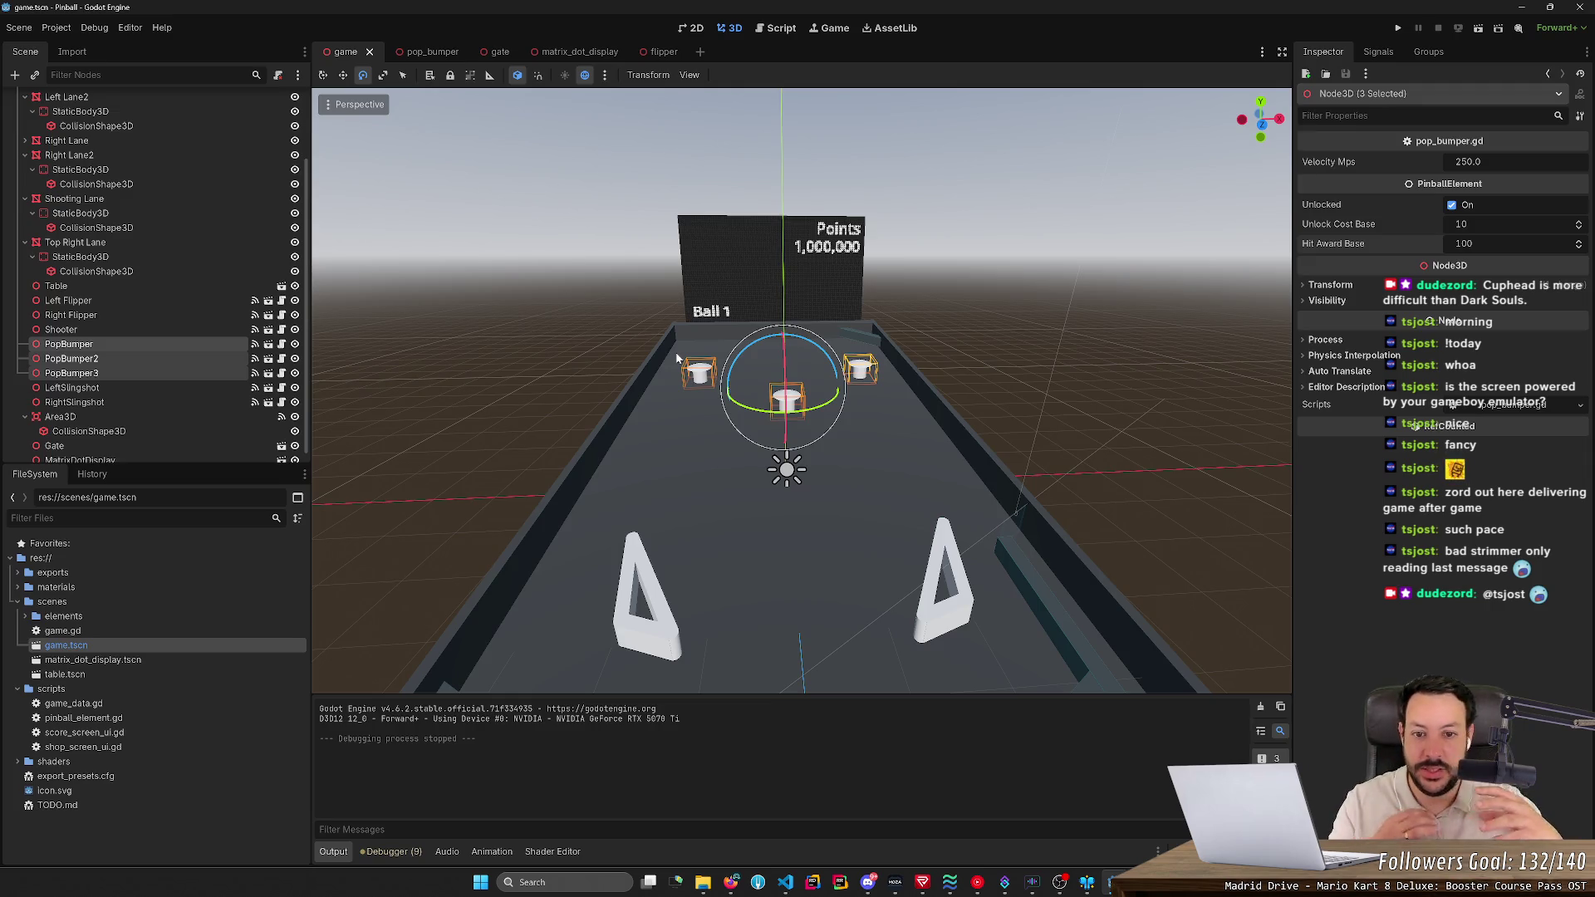
- Frame the selected pop bumpers and set their Hit Award Base to 1
key("w")
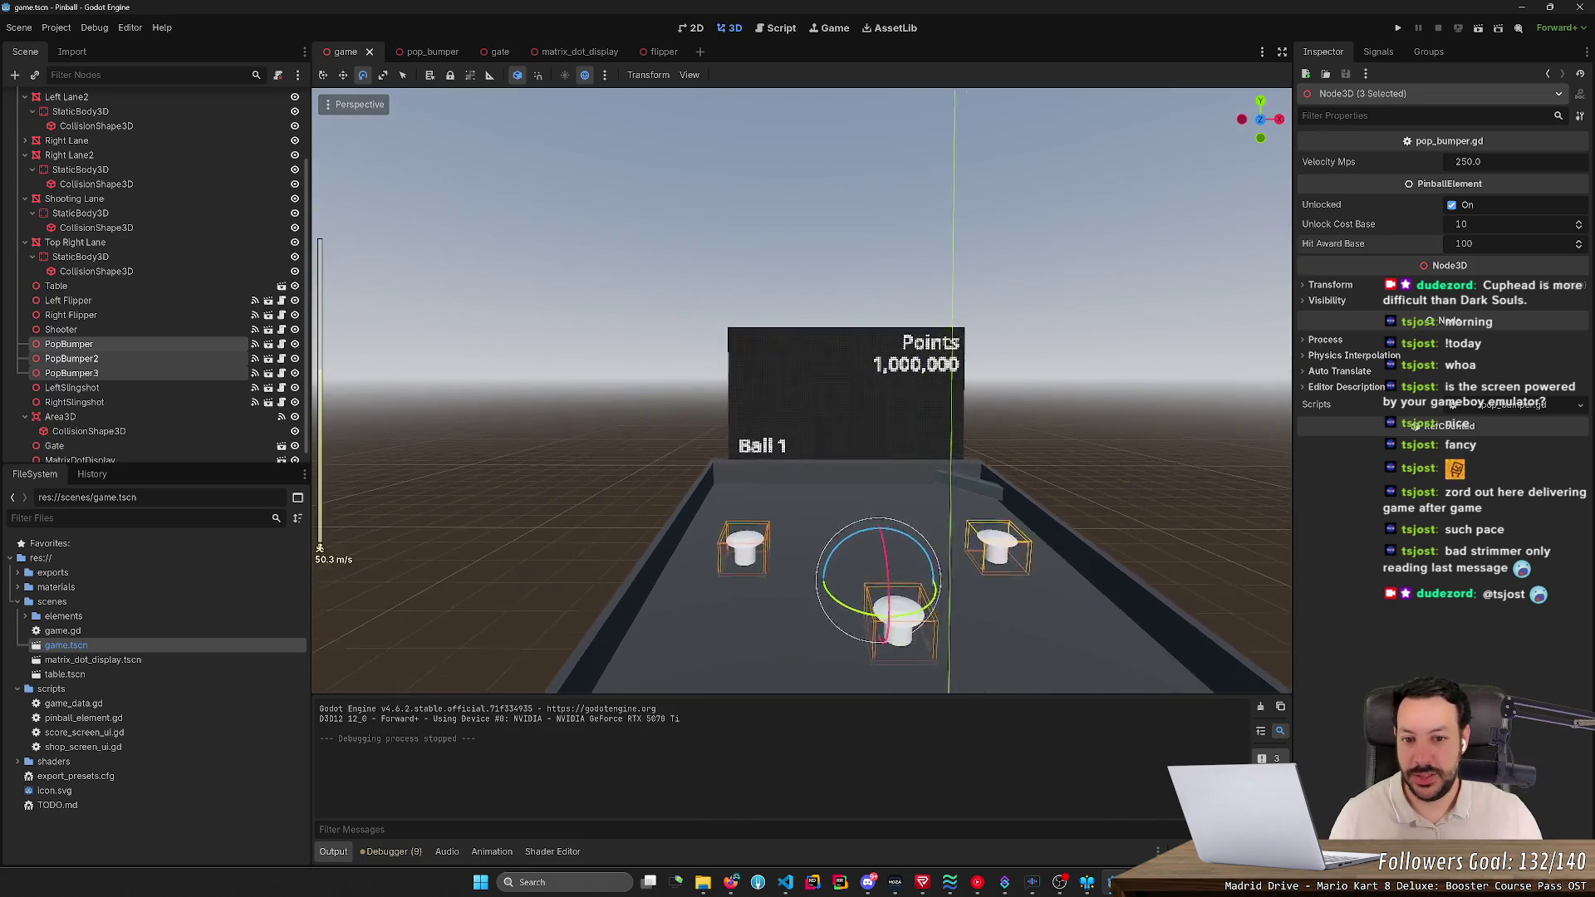
scroll(719, 272, "up", 3)
key("s")
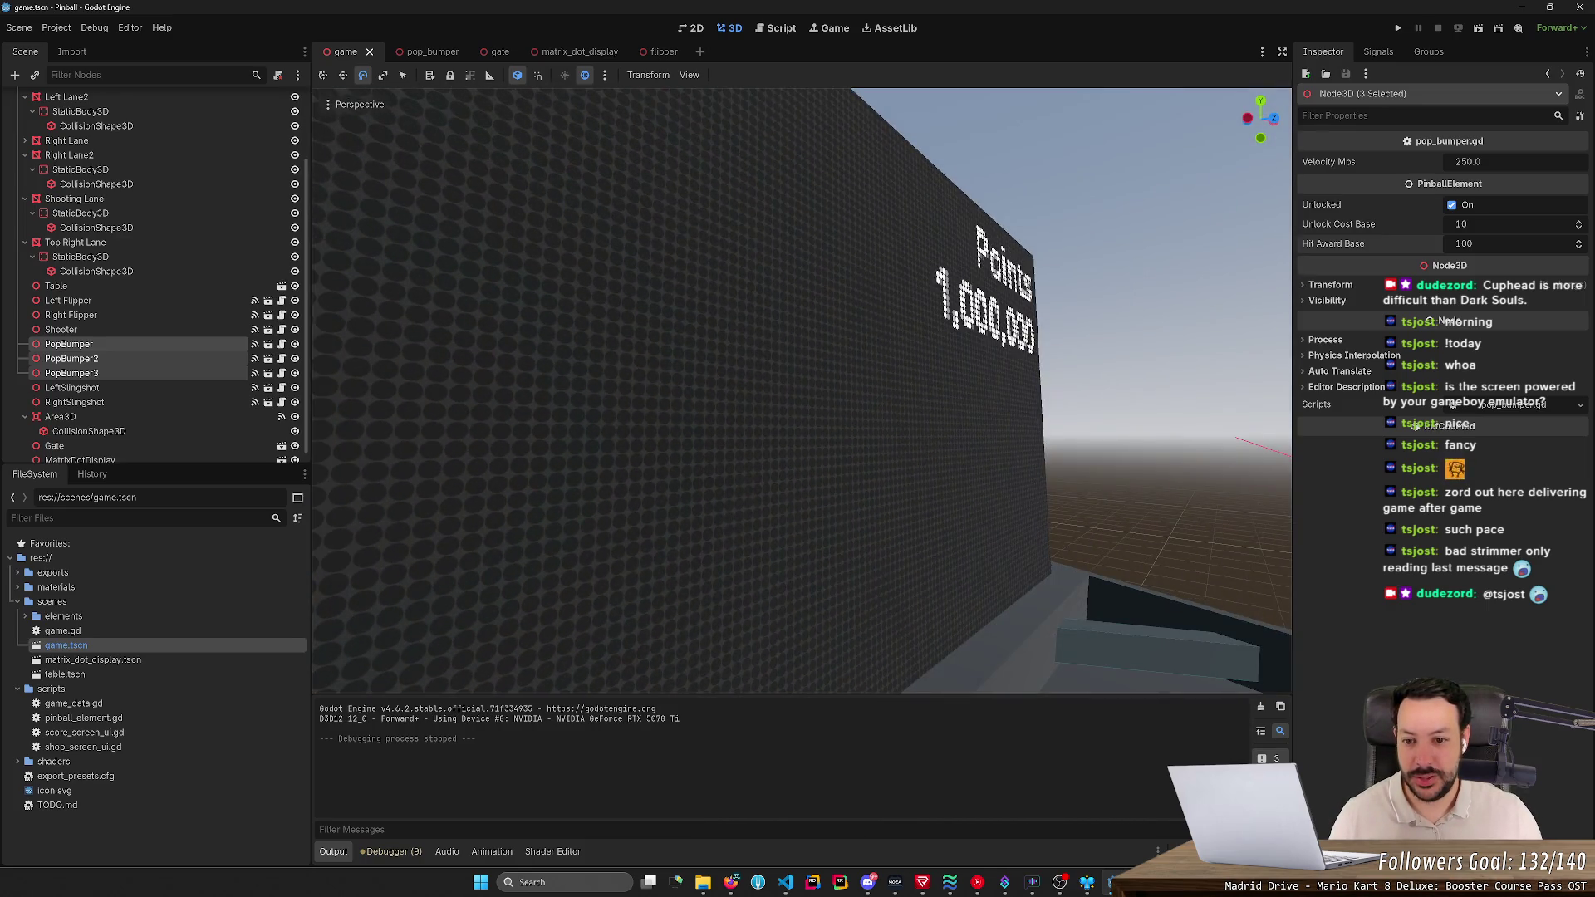
key("f")
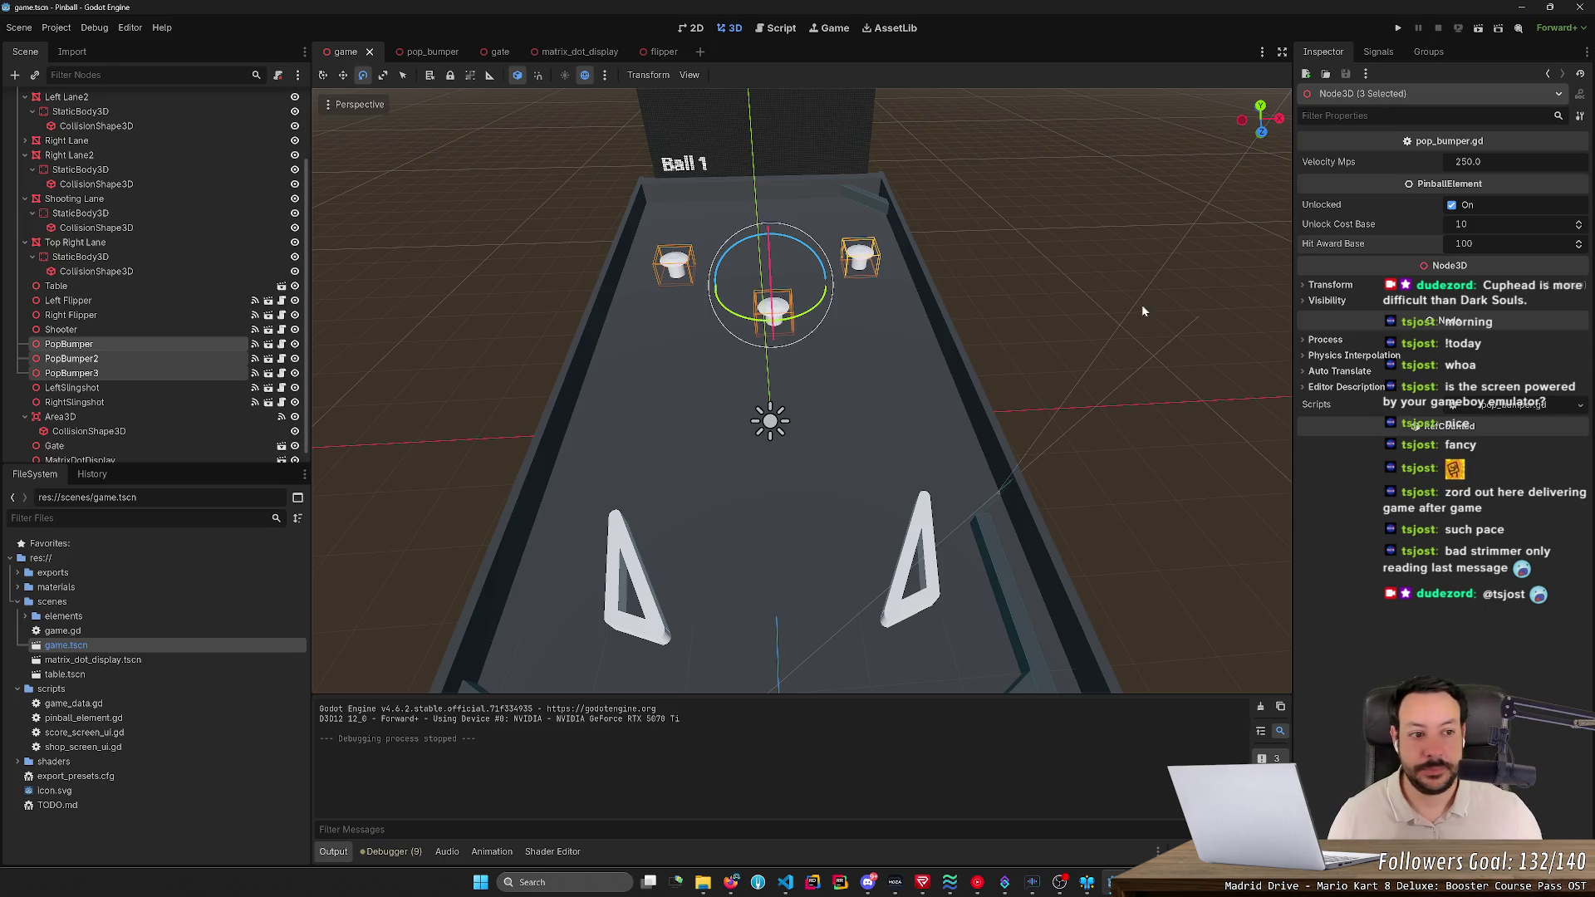
type("1")
key("Return")
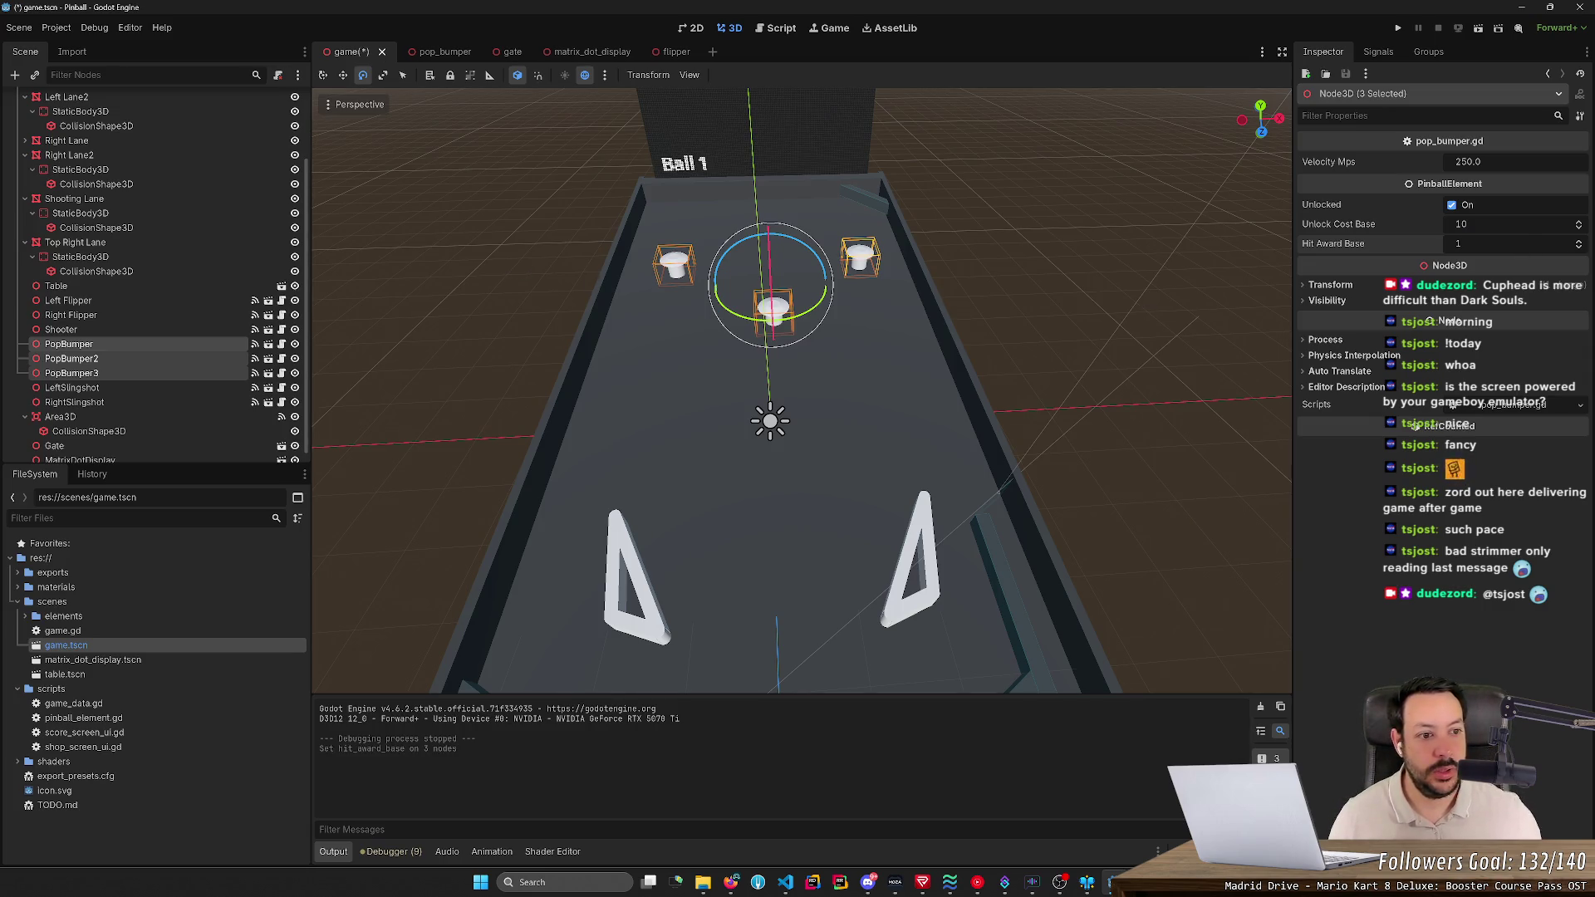
- Give all three pop bumpers and both slingshots Hit Award Base 5, save, and run the game
left_click(122, 387)
left_click(122, 402, "ctrl")
left_click(117, 343, "shift")
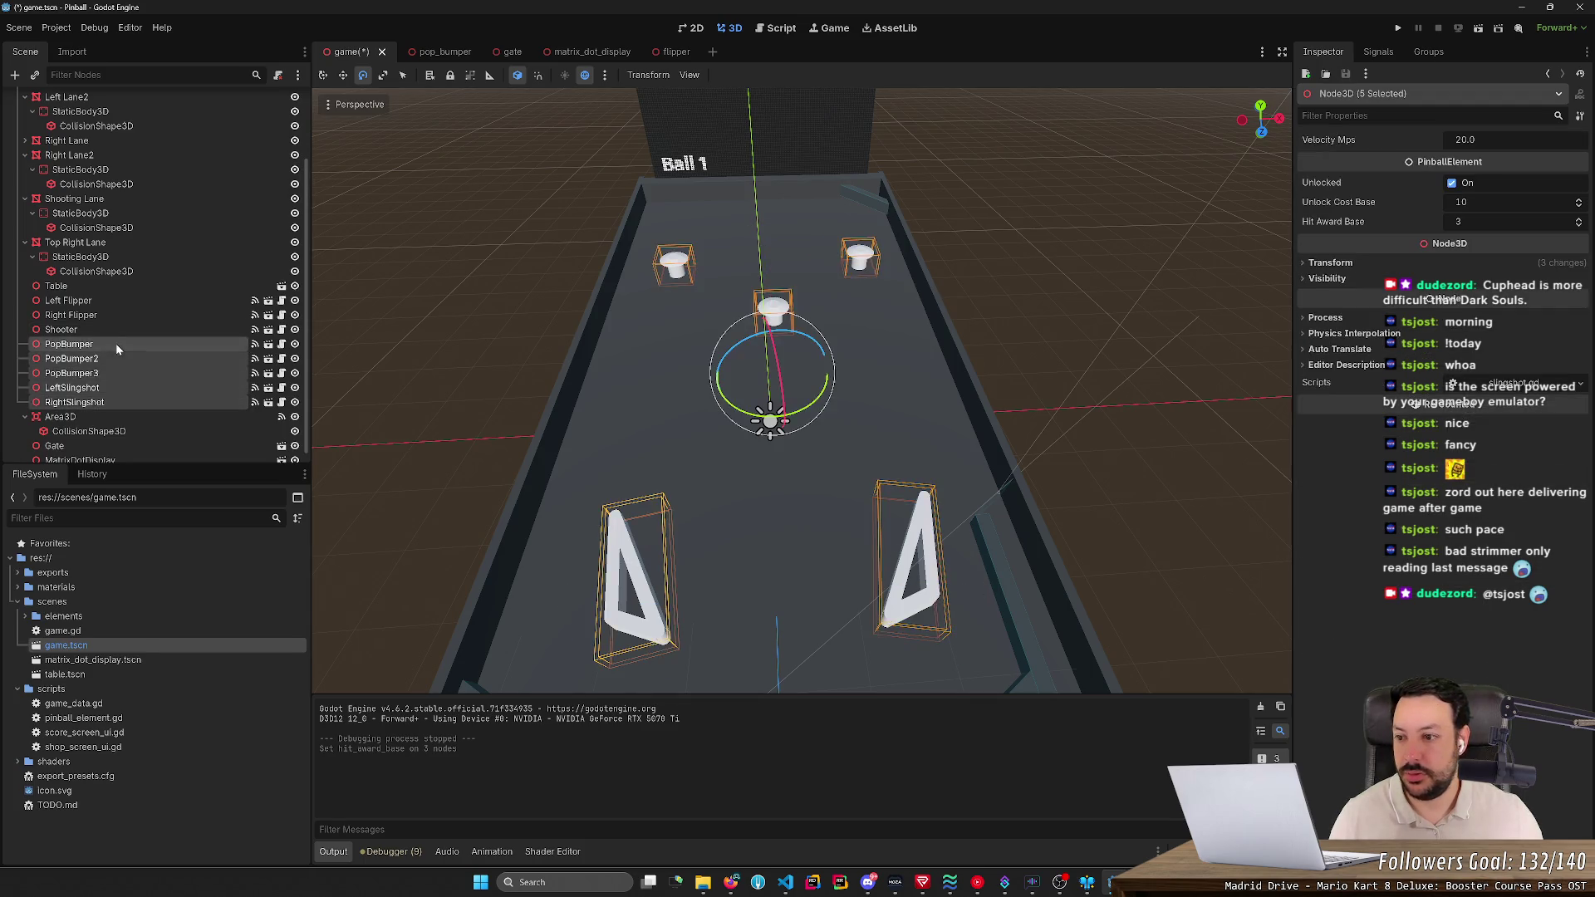
left_click(1483, 219)
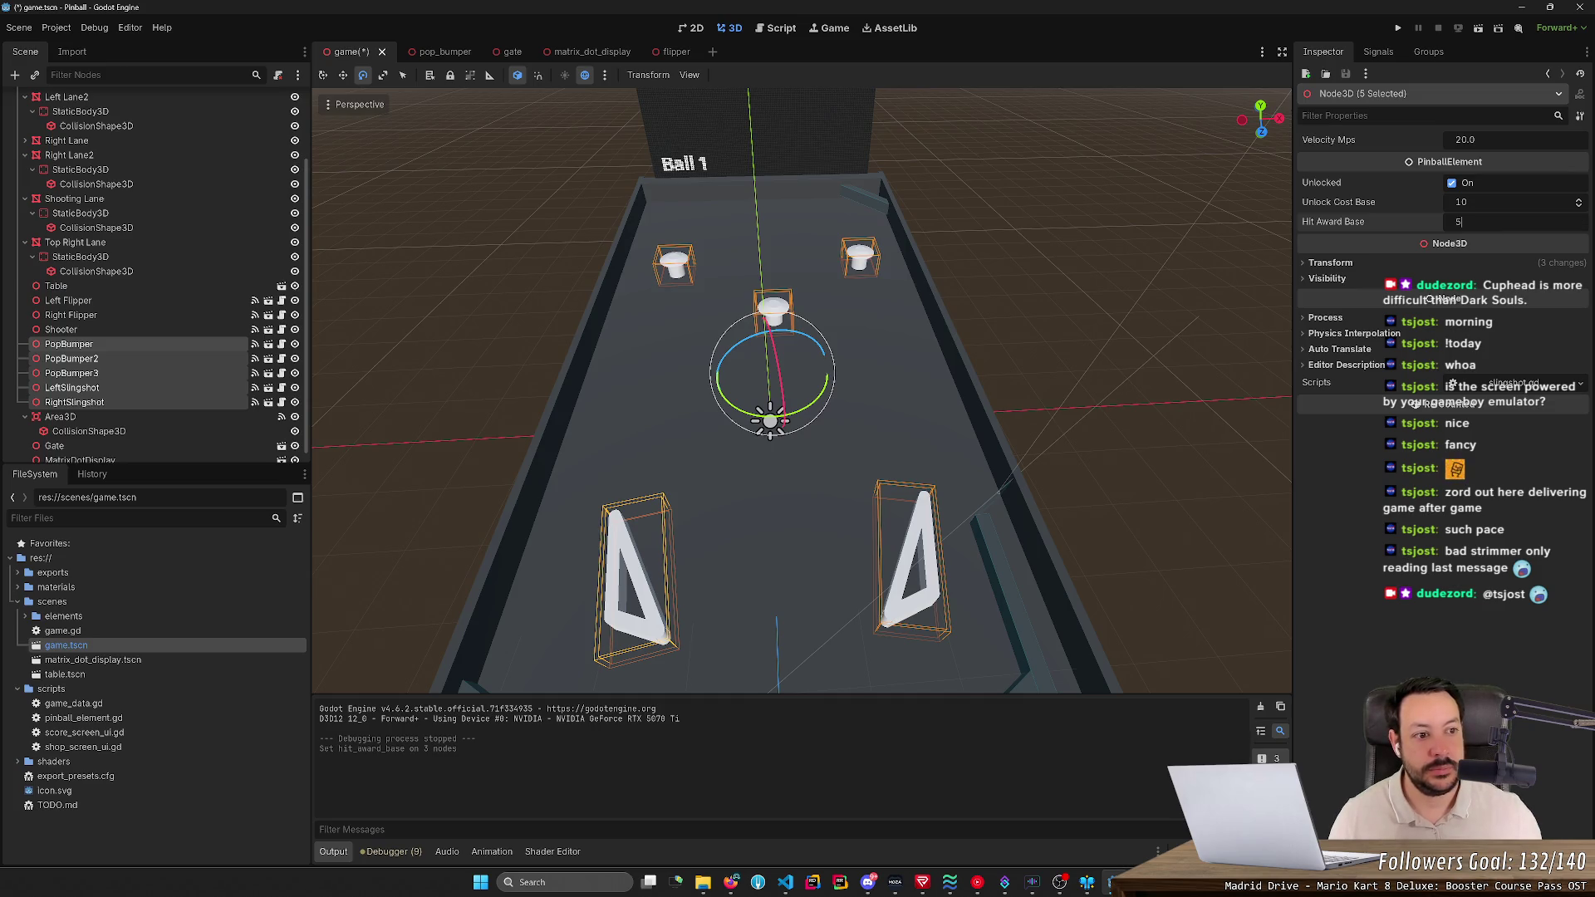
key("Return")
key("ctrl+s")
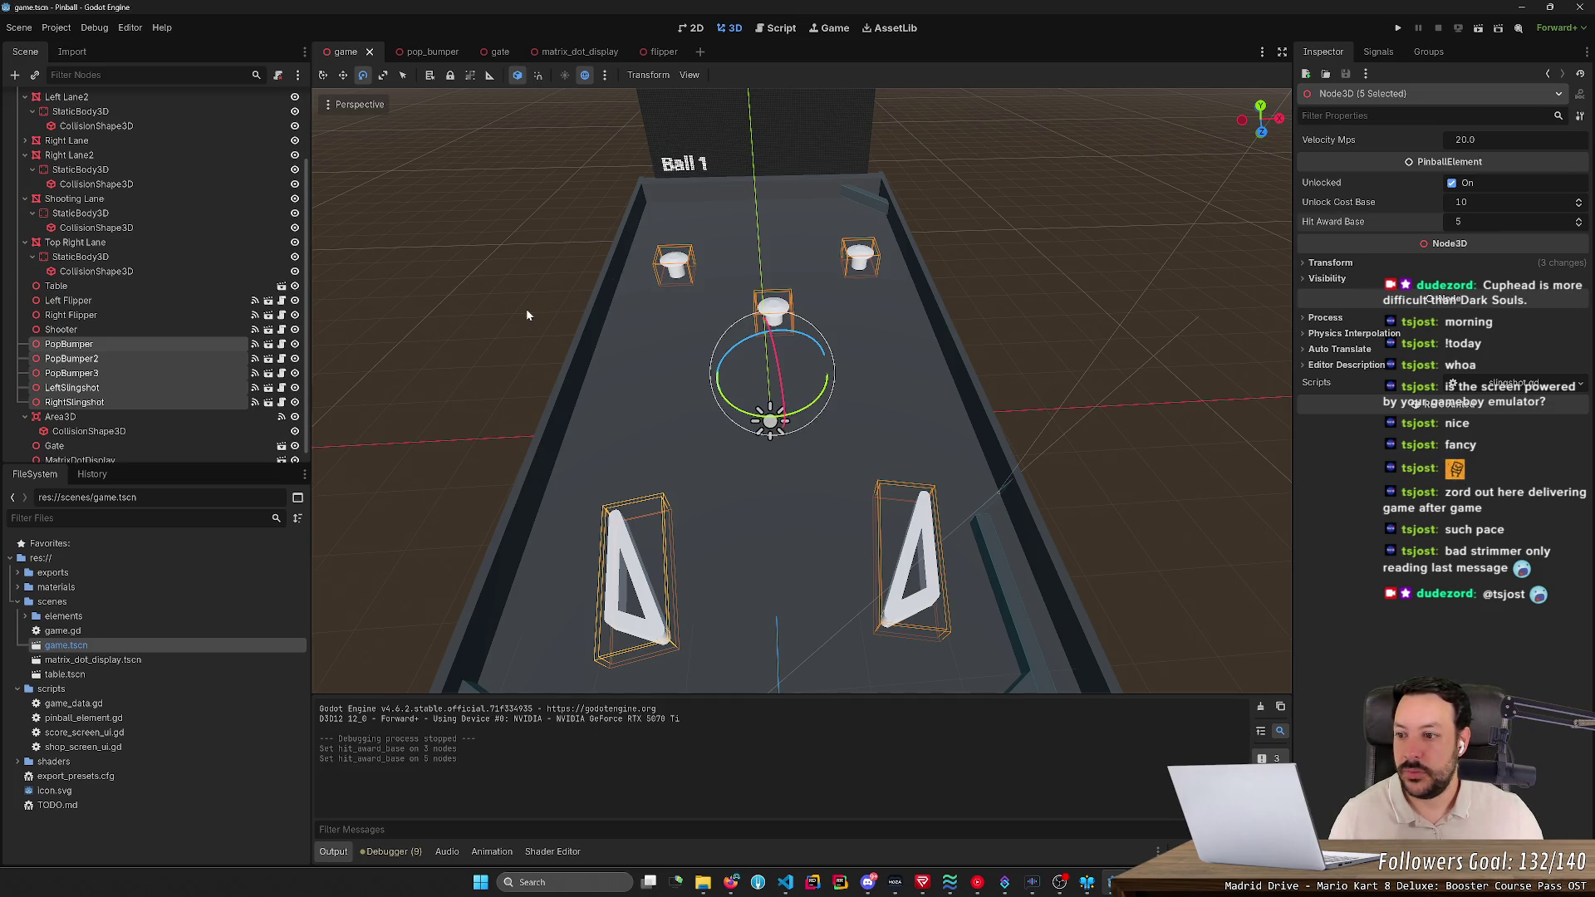
scroll(731, 498, "down", 3)
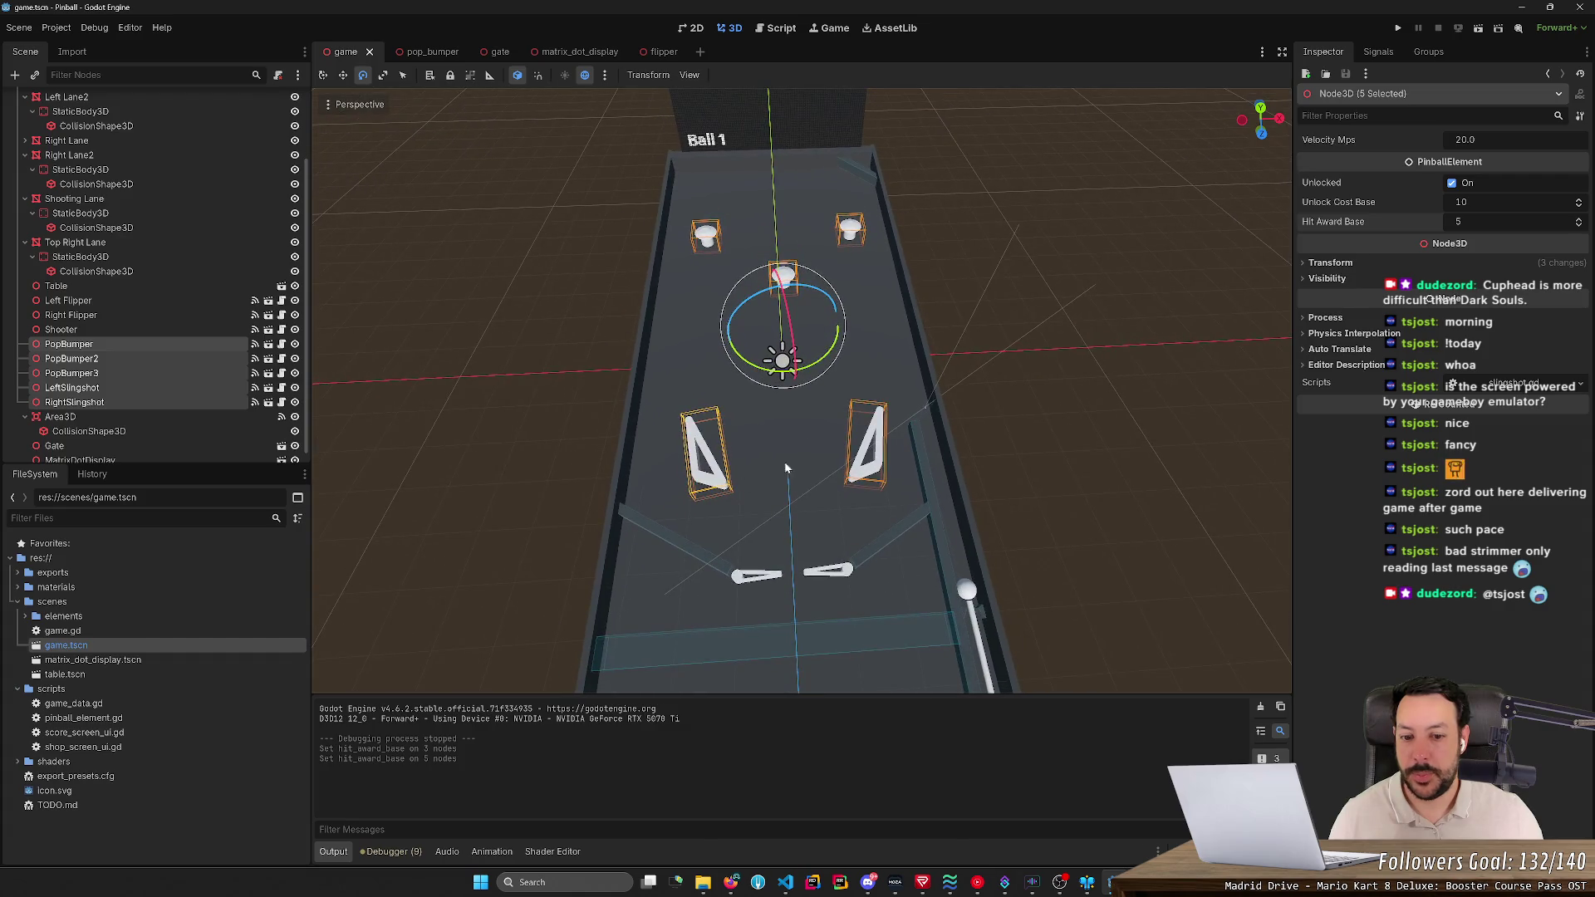
left_click(1396, 28)
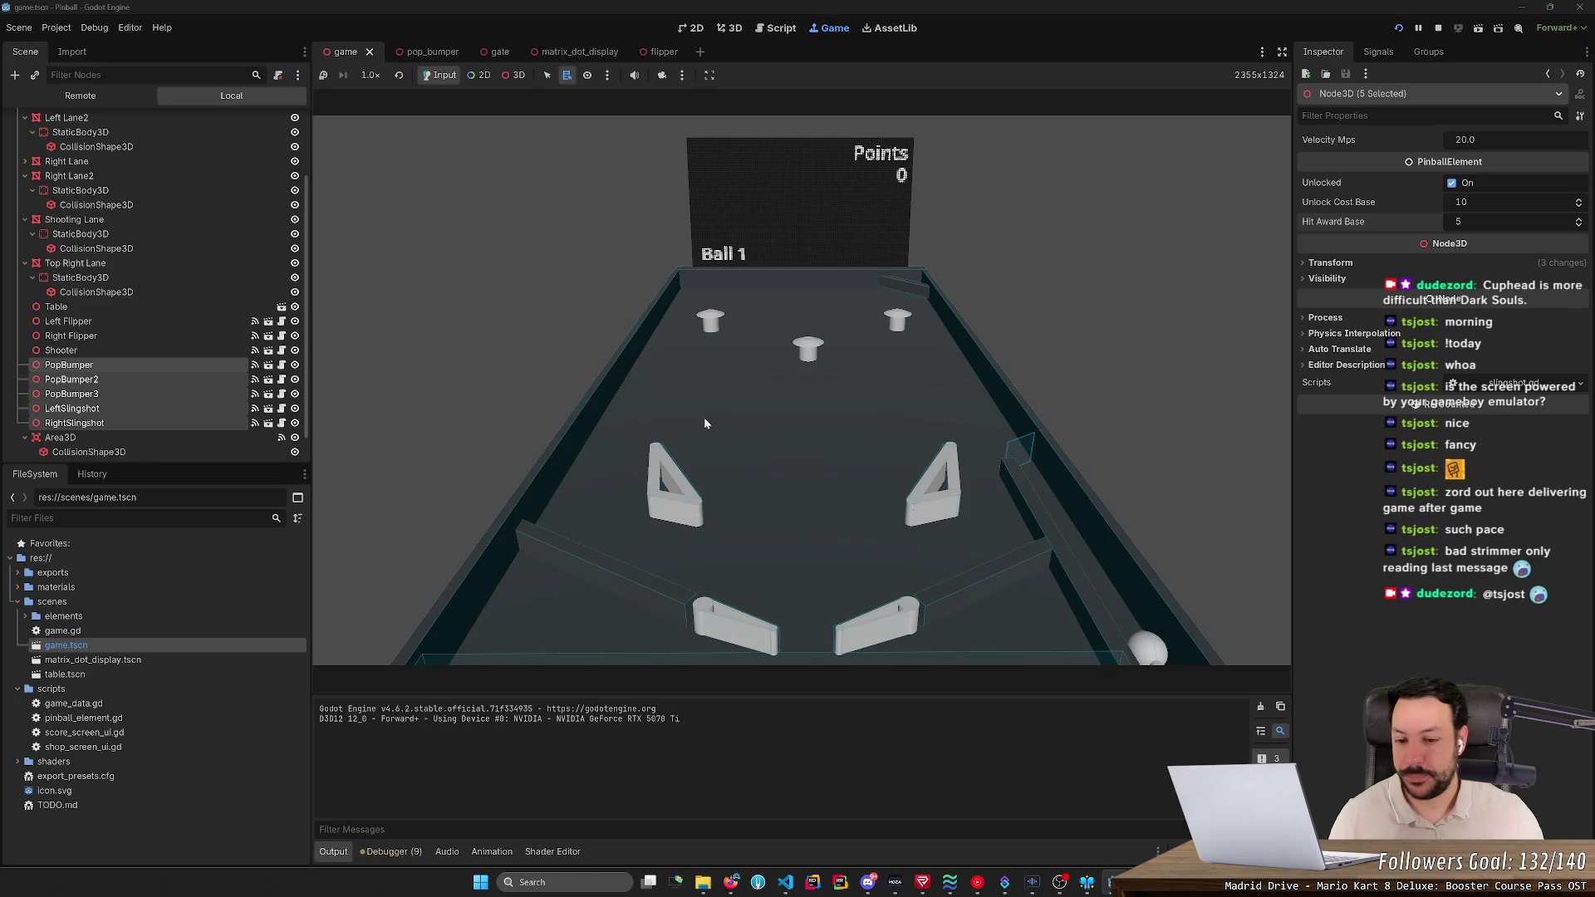
- Launch the ball, keep it in play with the flippers until it drains, then launch Ball 2
key("space")
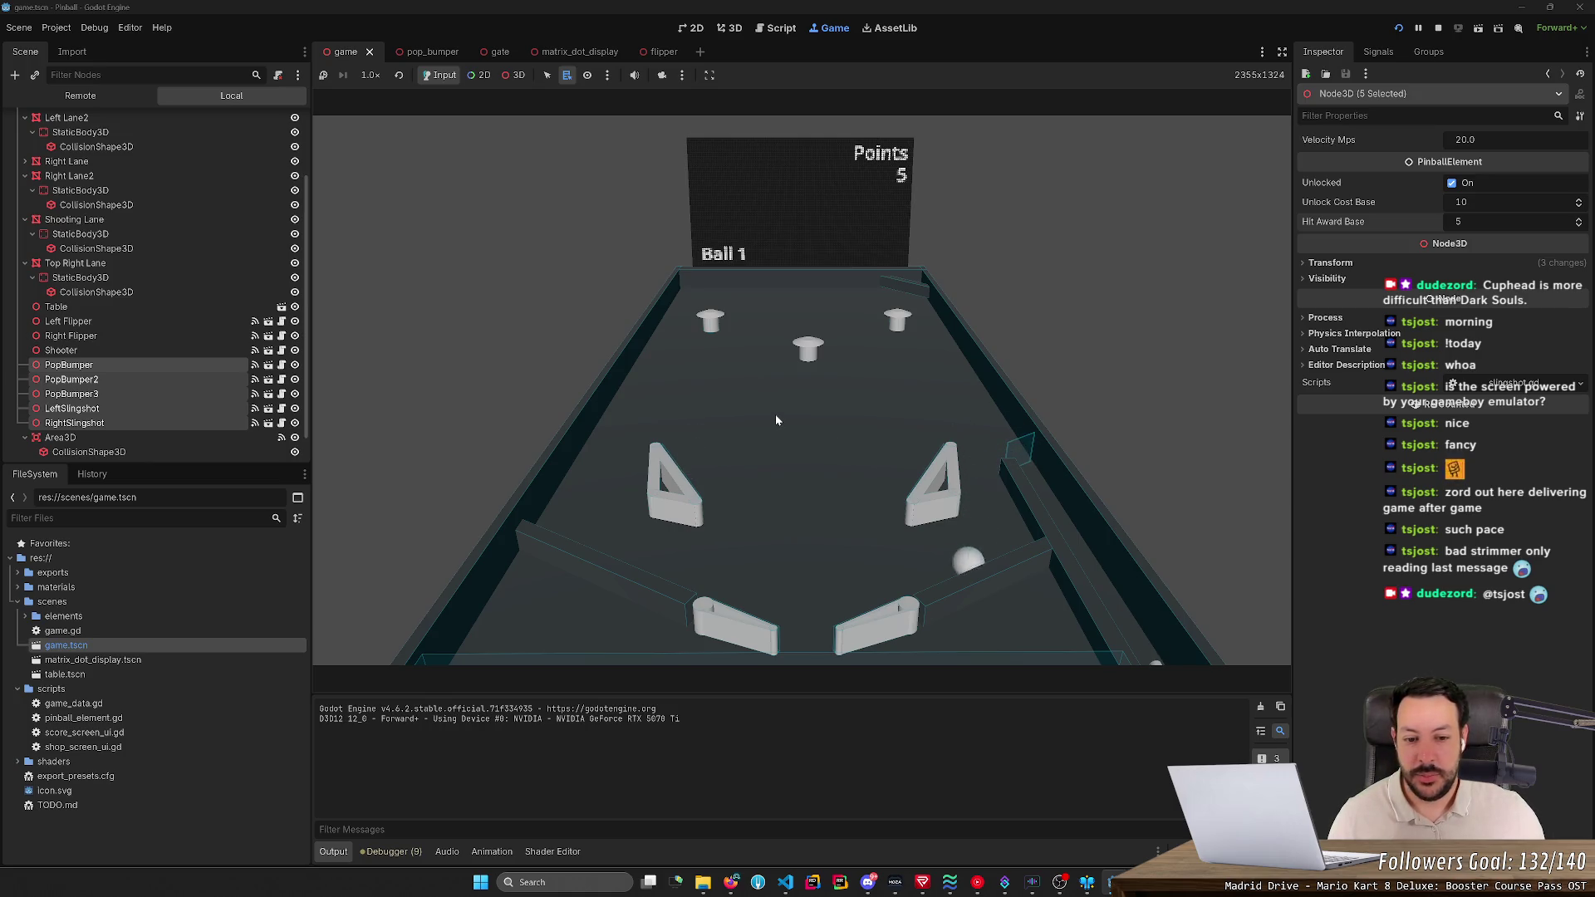
key("Right")
key("Left")
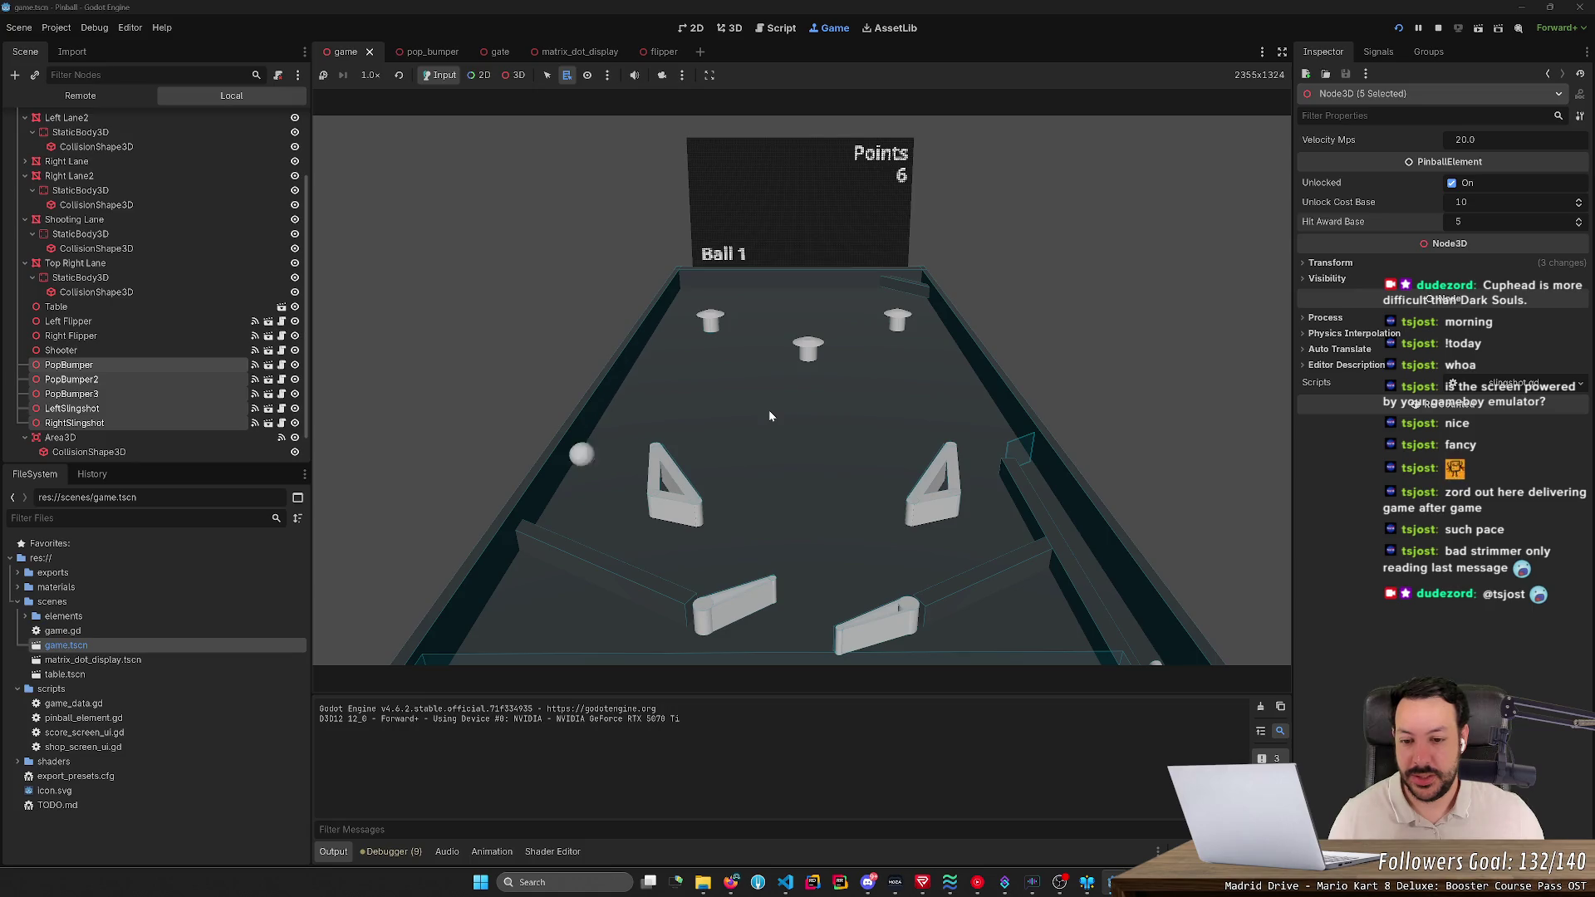
key("Left")
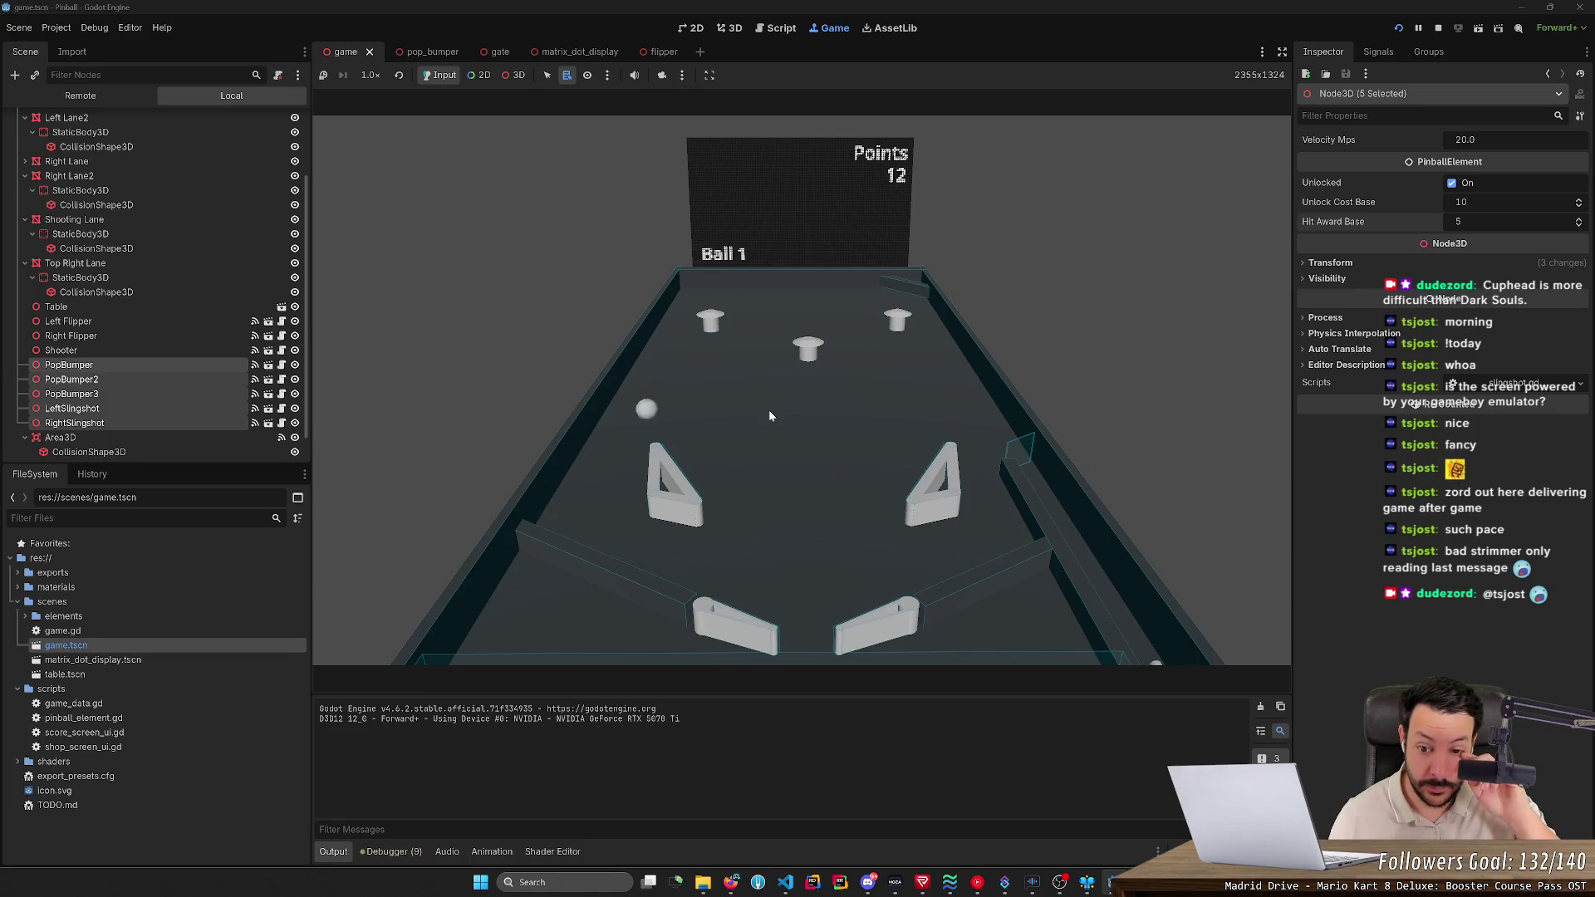
key("Left")
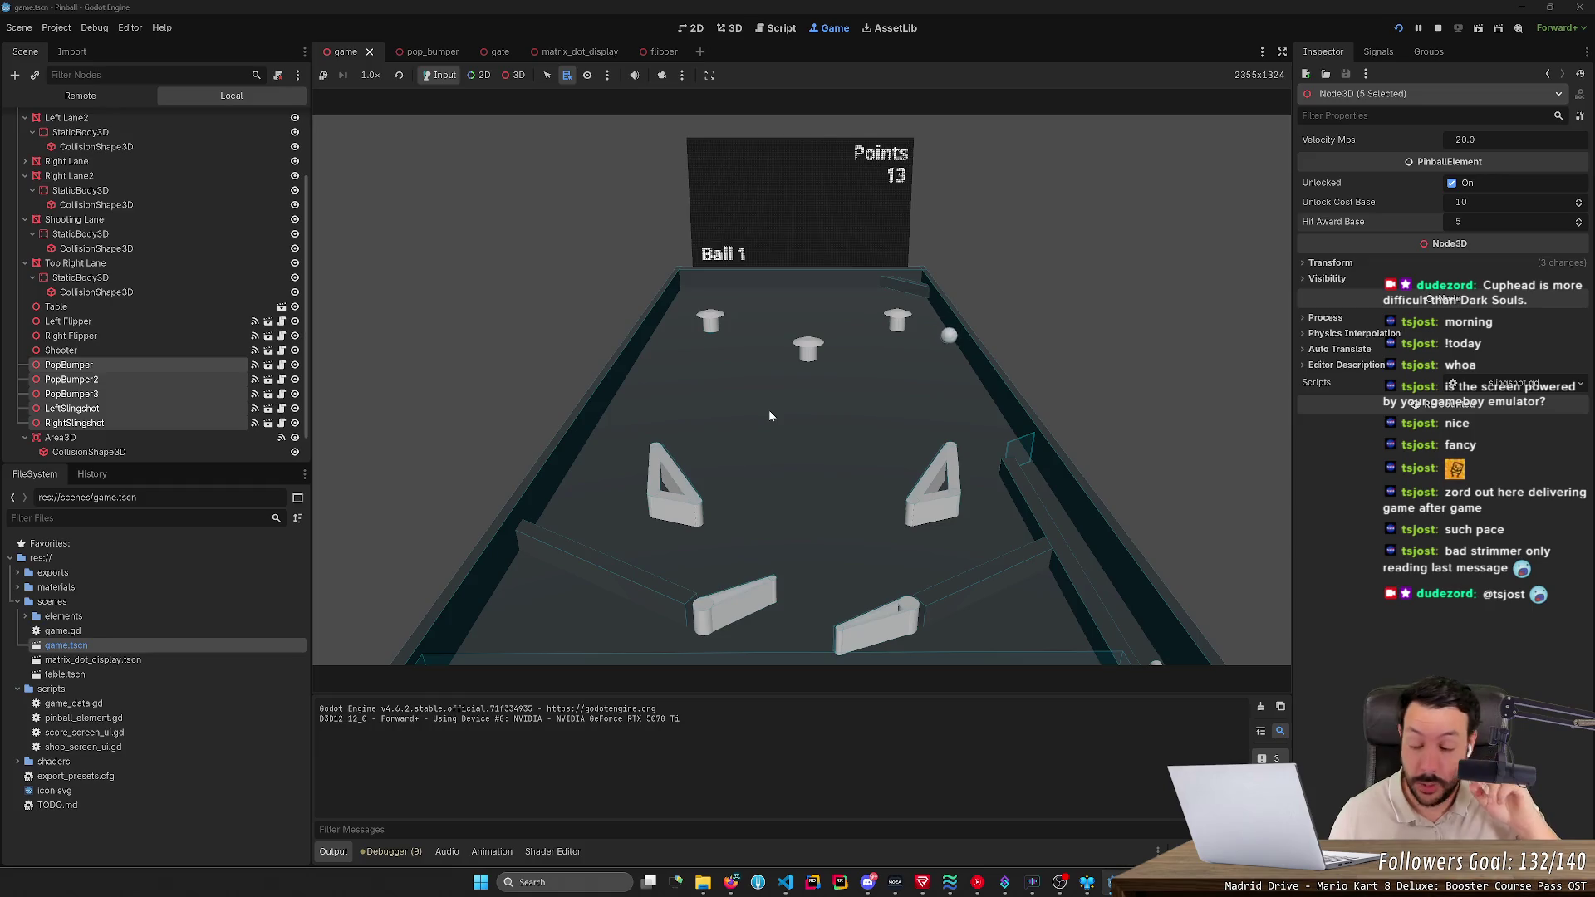
key("Right")
key("Right")
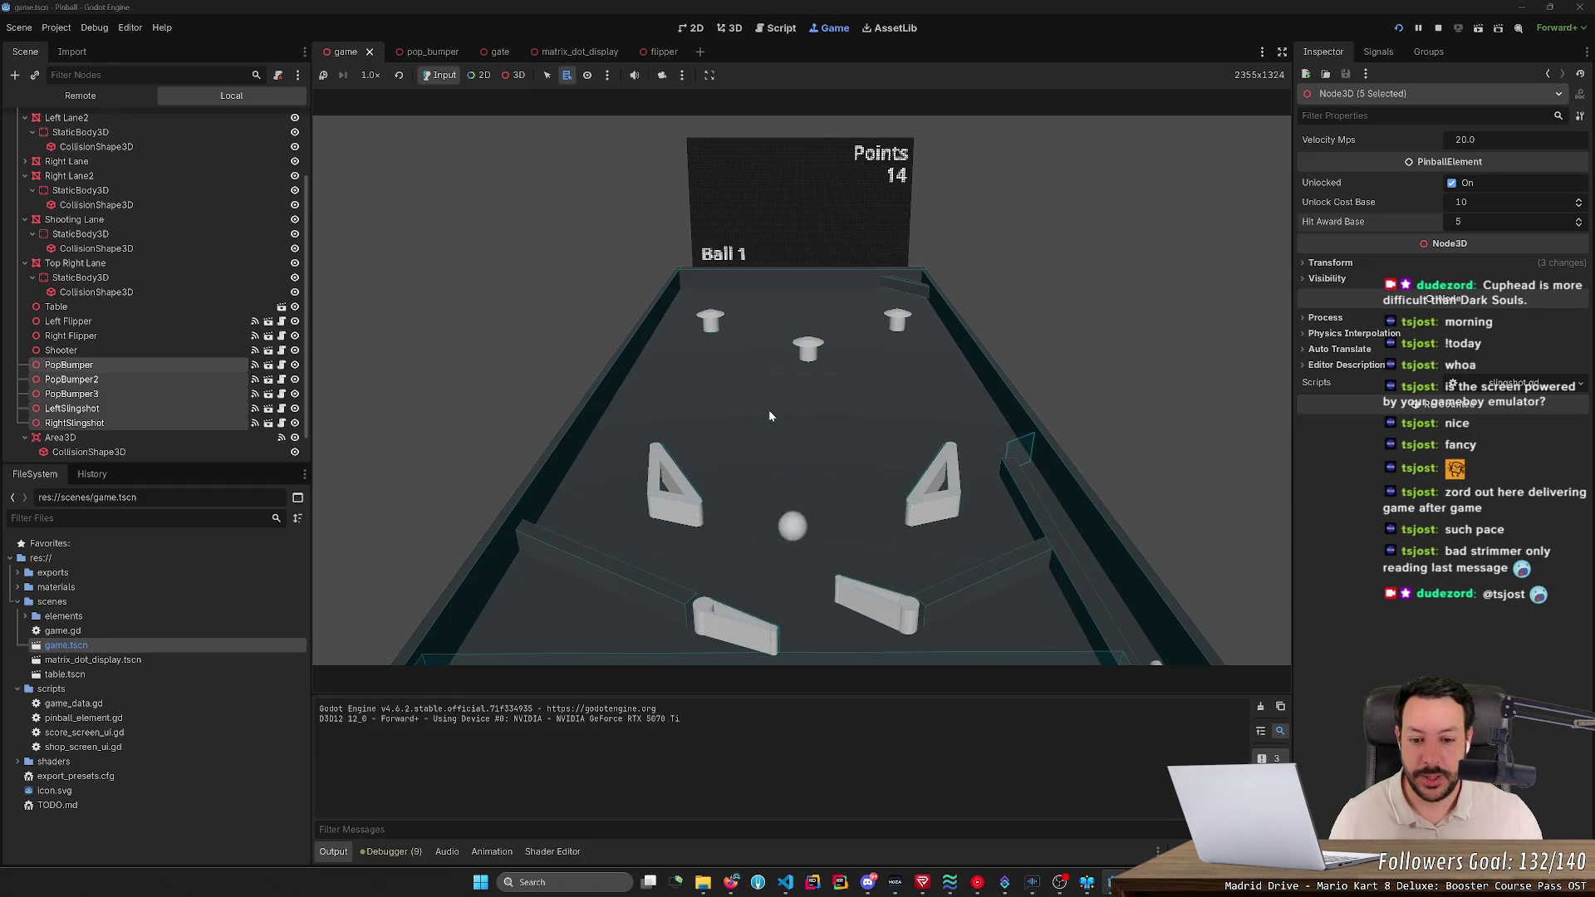
key("Left")
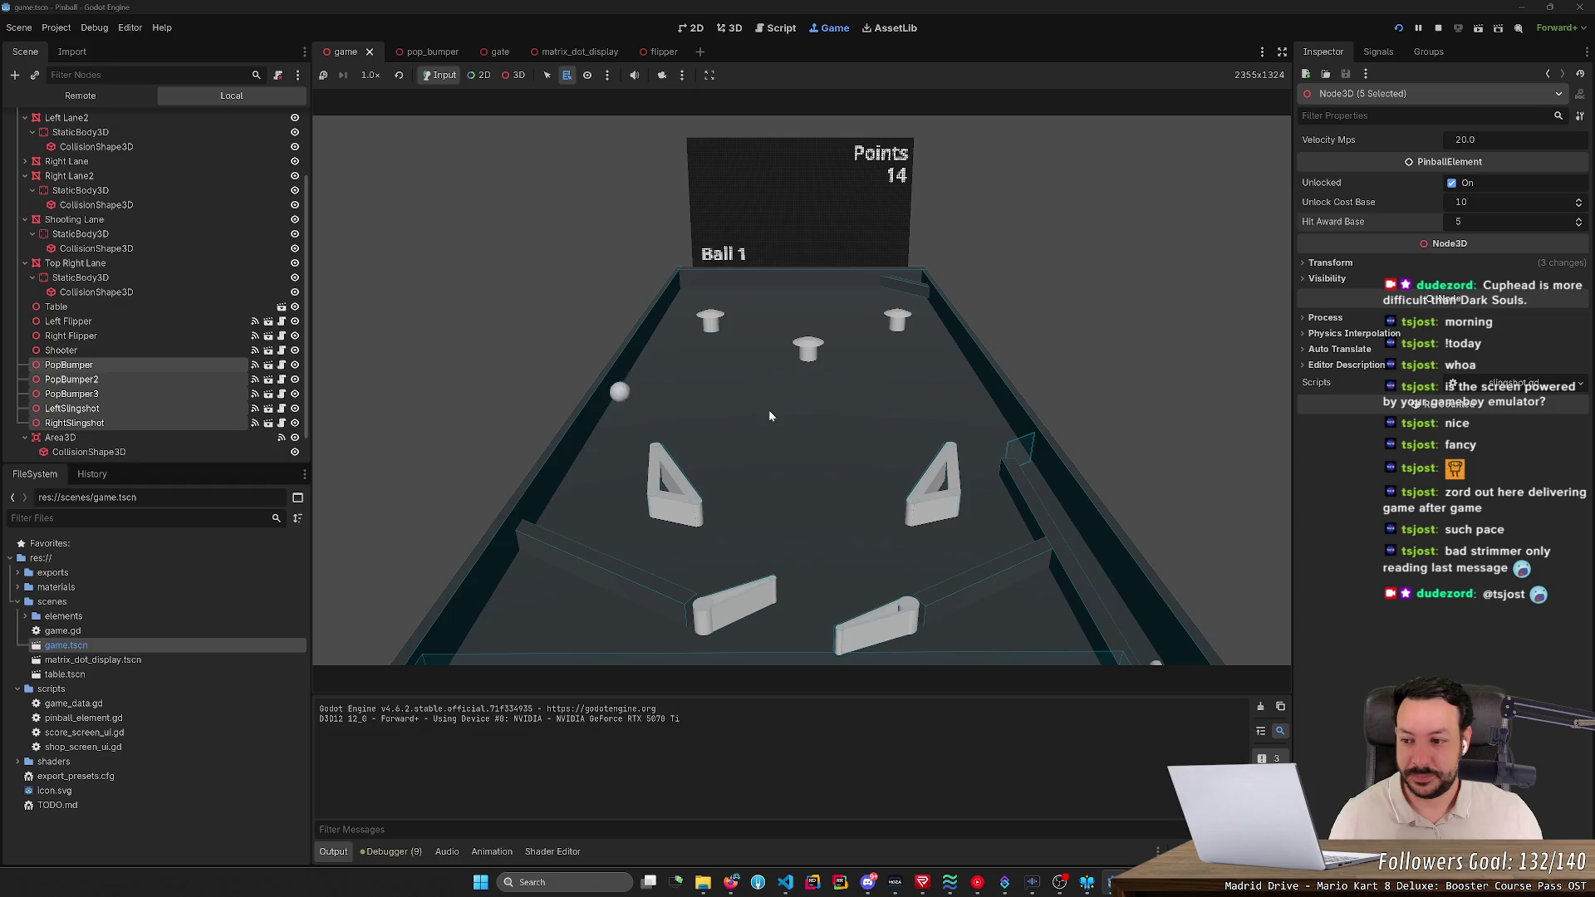
key("Right")
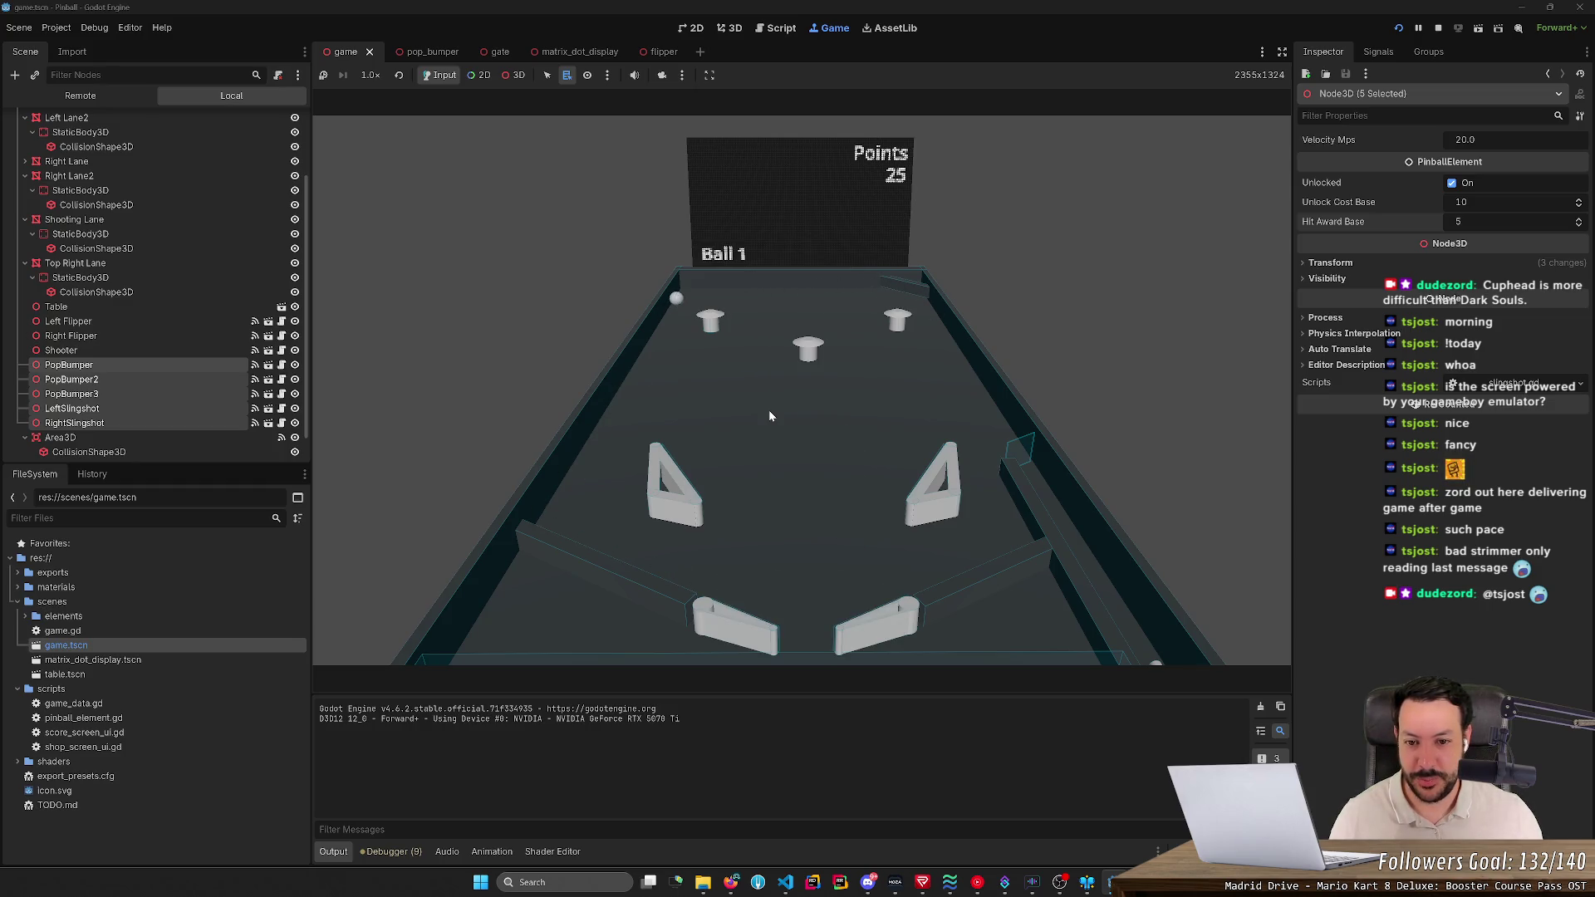
key("Left")
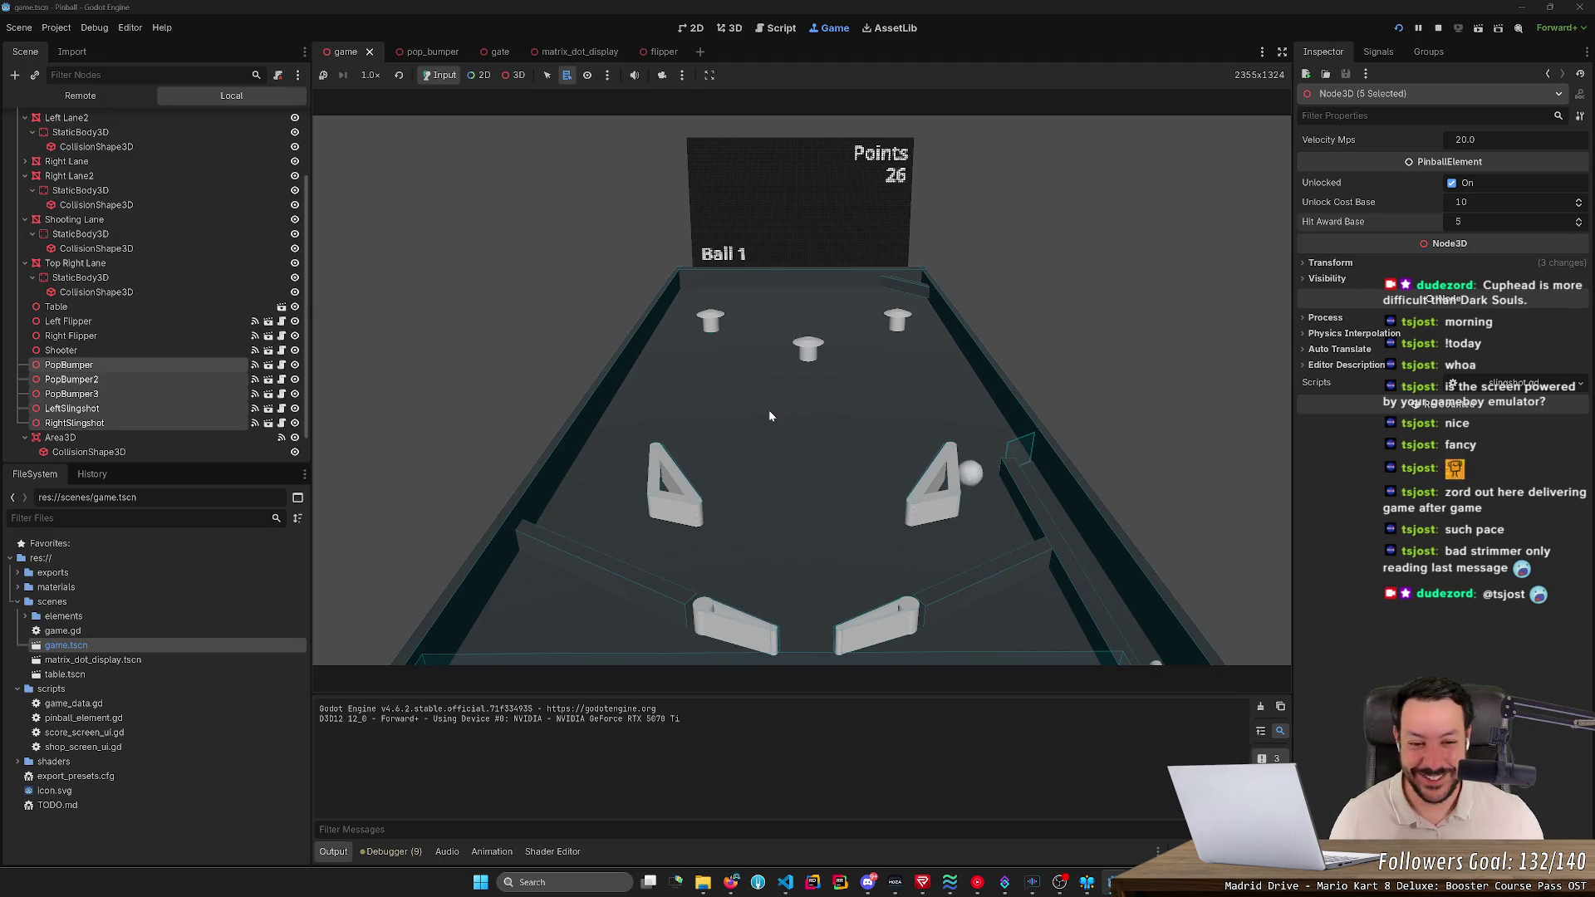
key("Right")
key("Right")
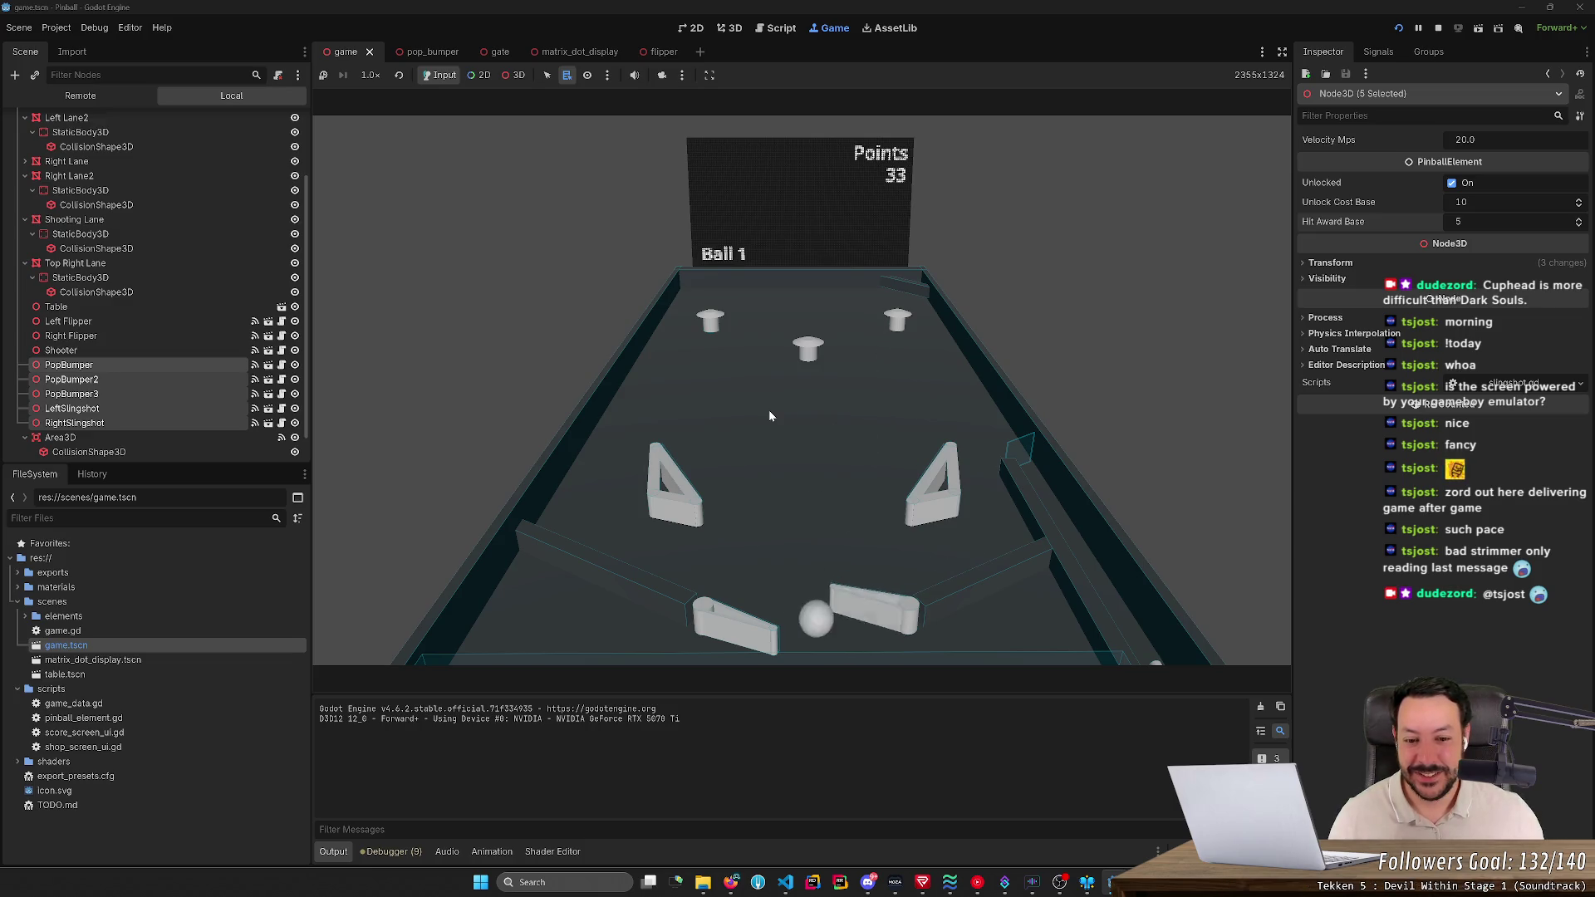
key("Left")
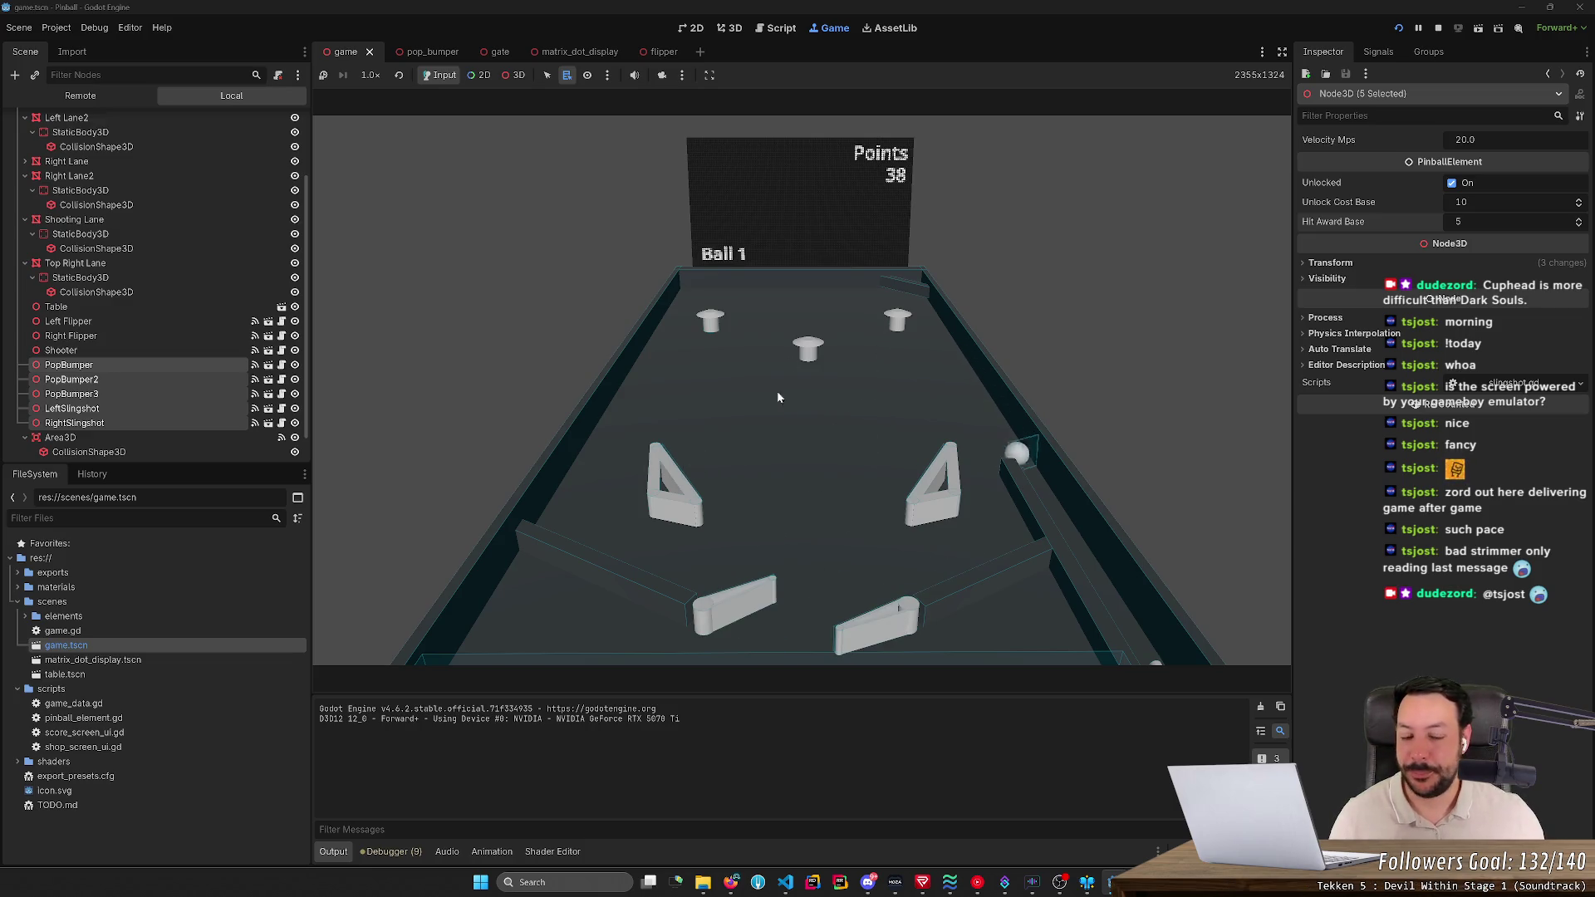
key("Right")
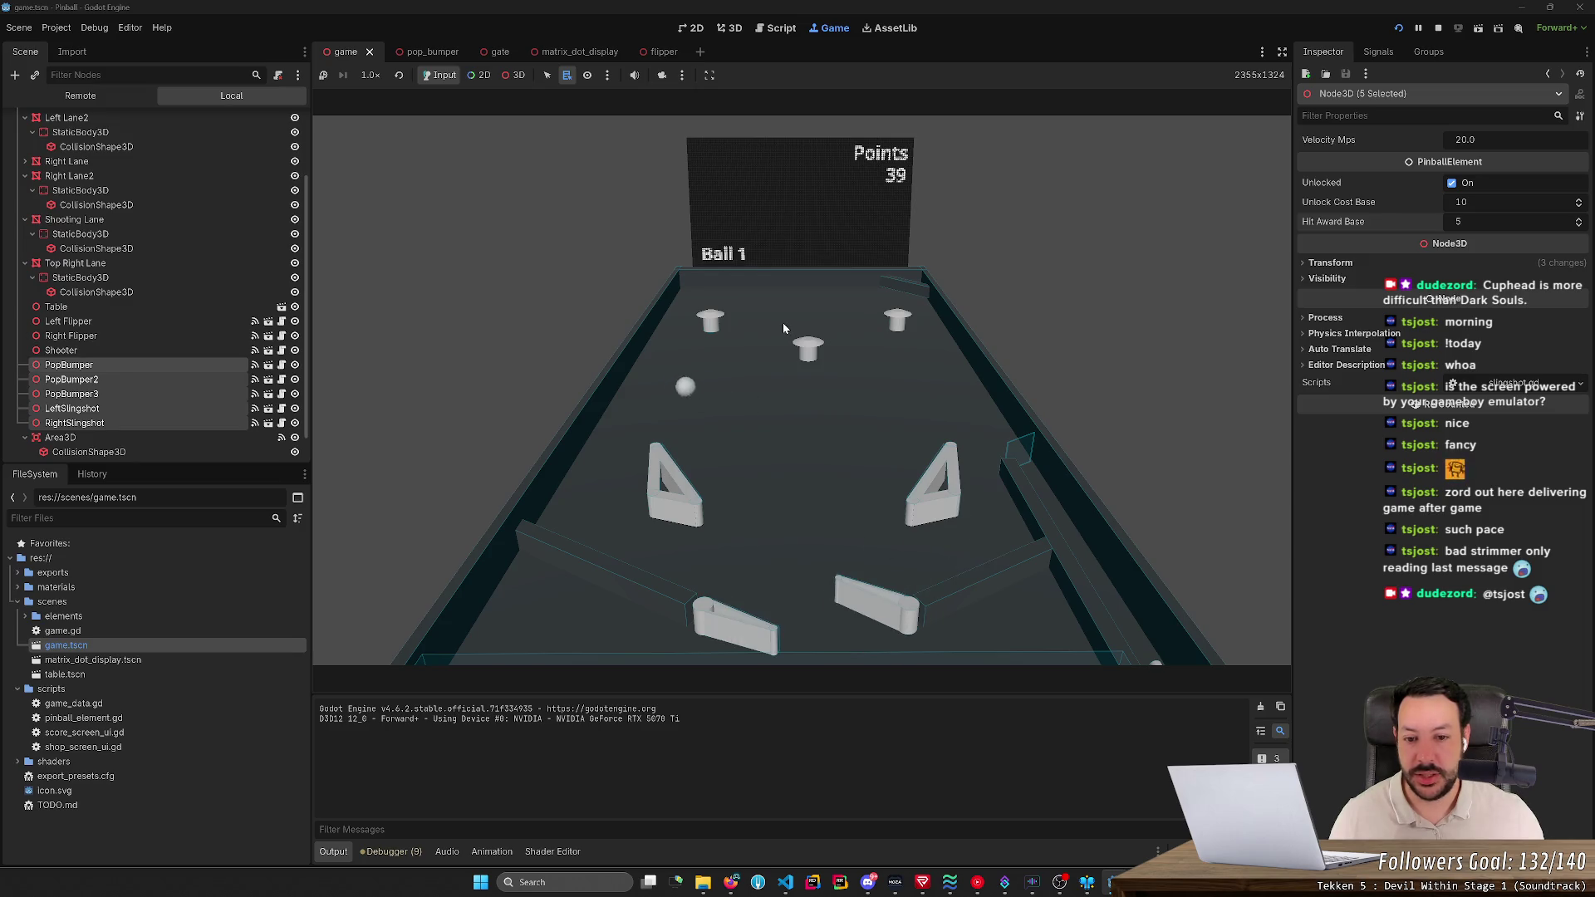
key("Left")
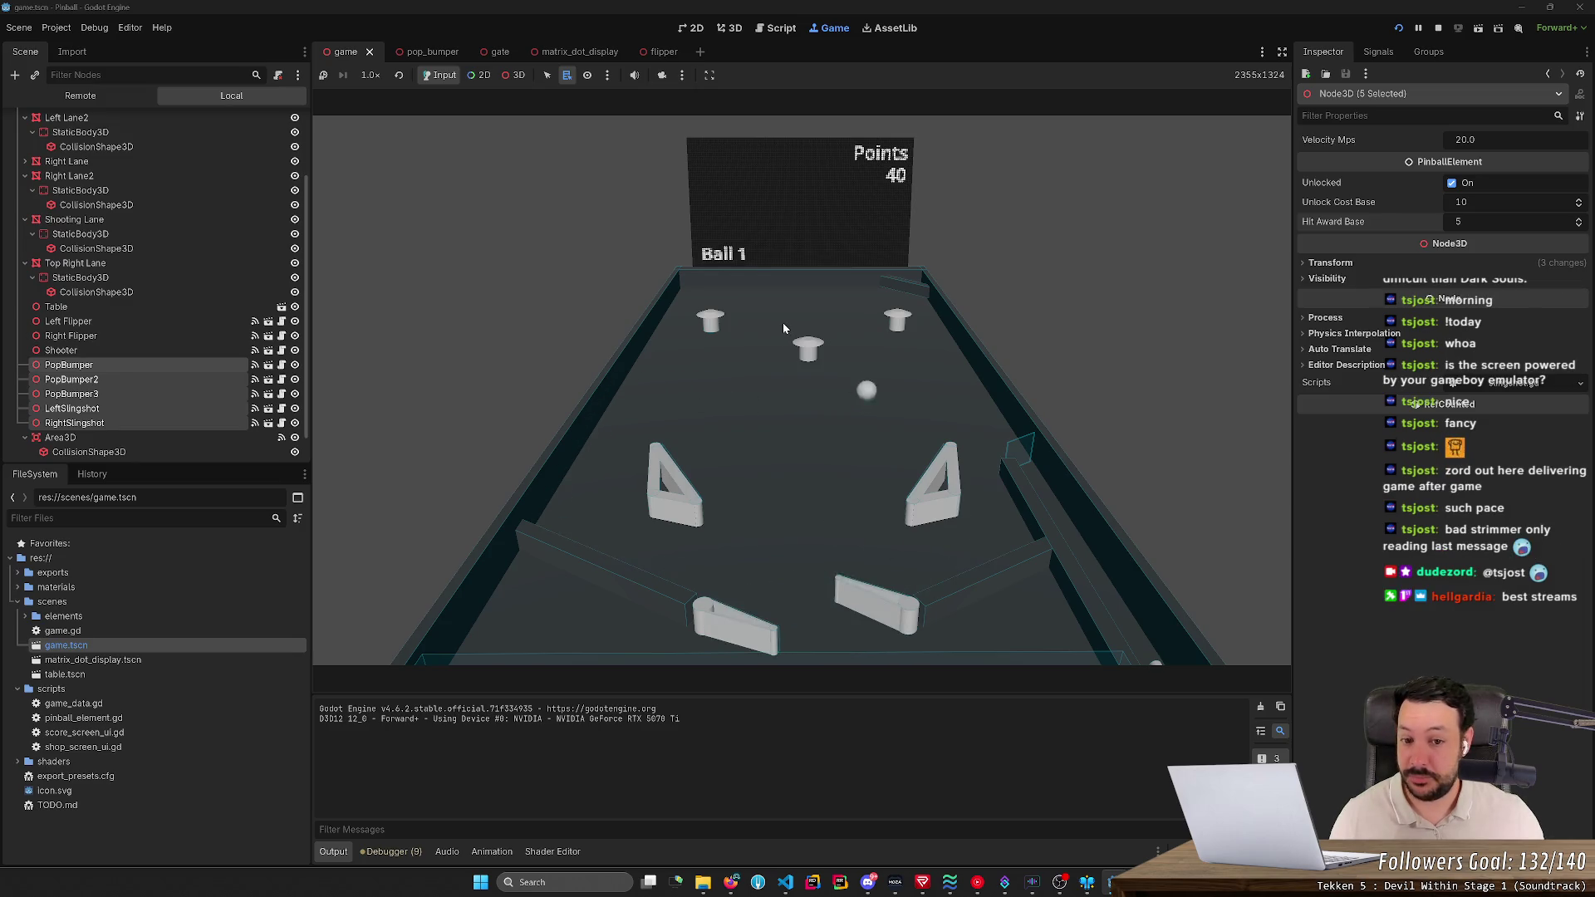
key("Left")
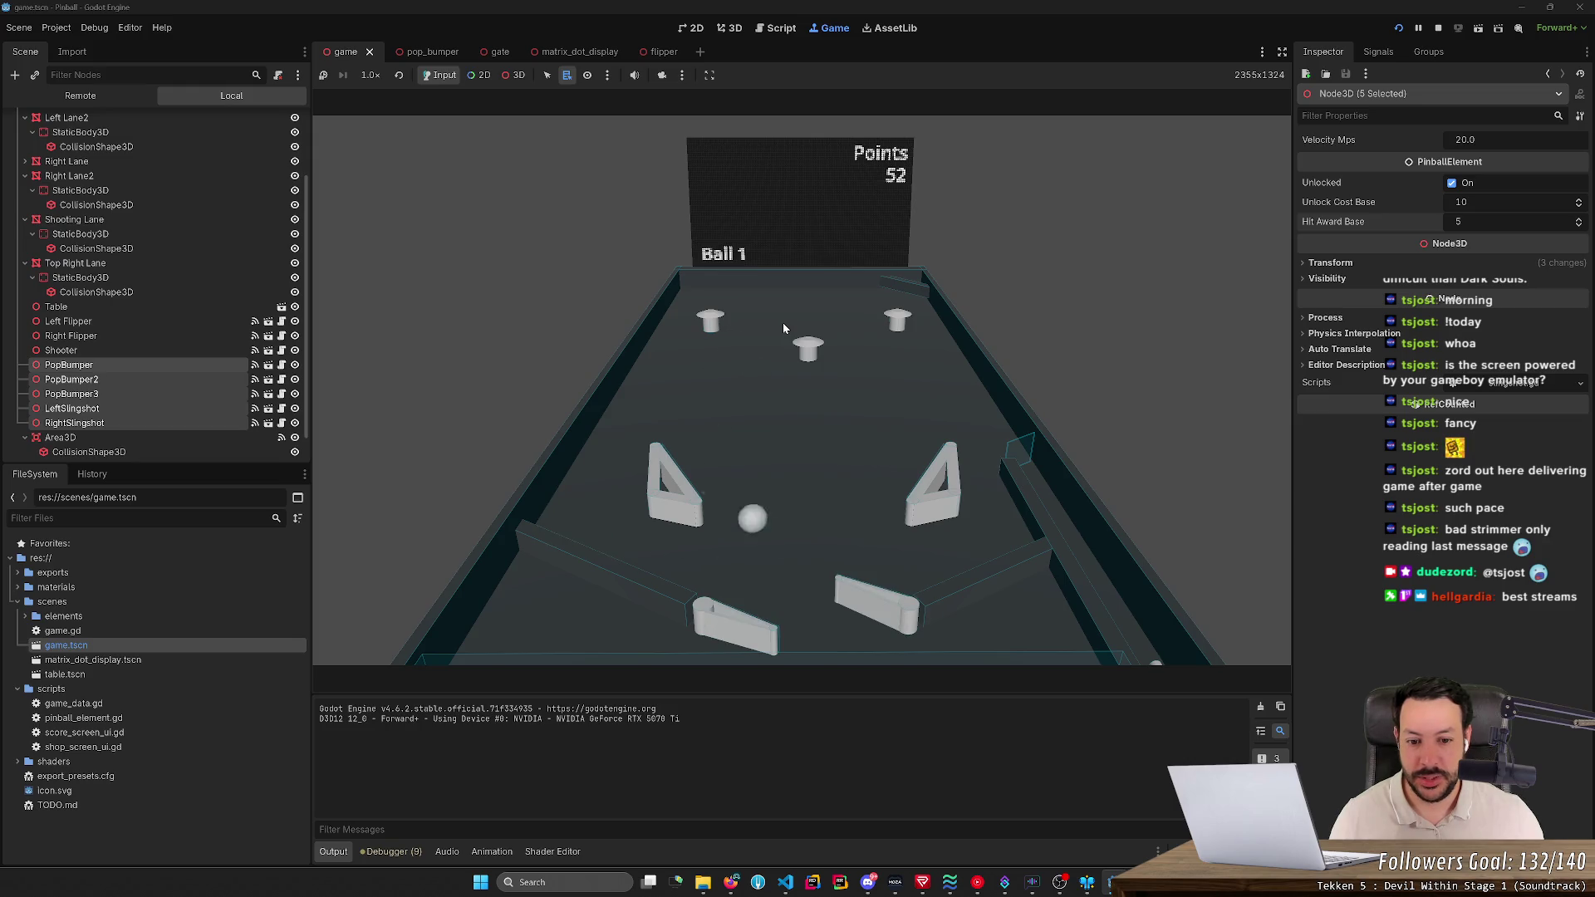
key("Left")
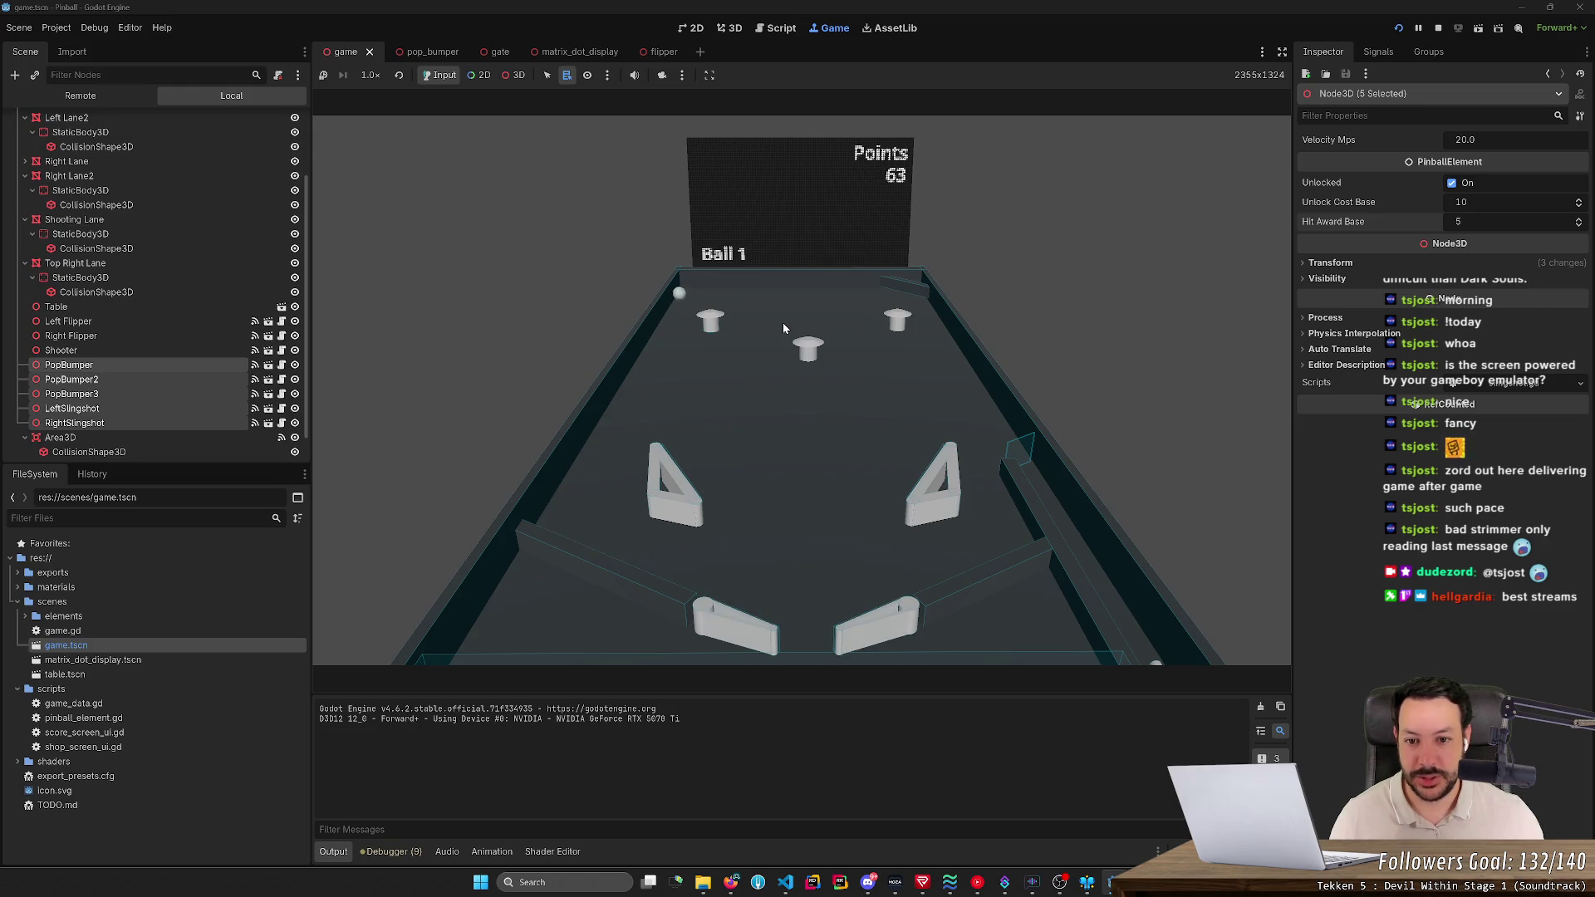
key("Left")
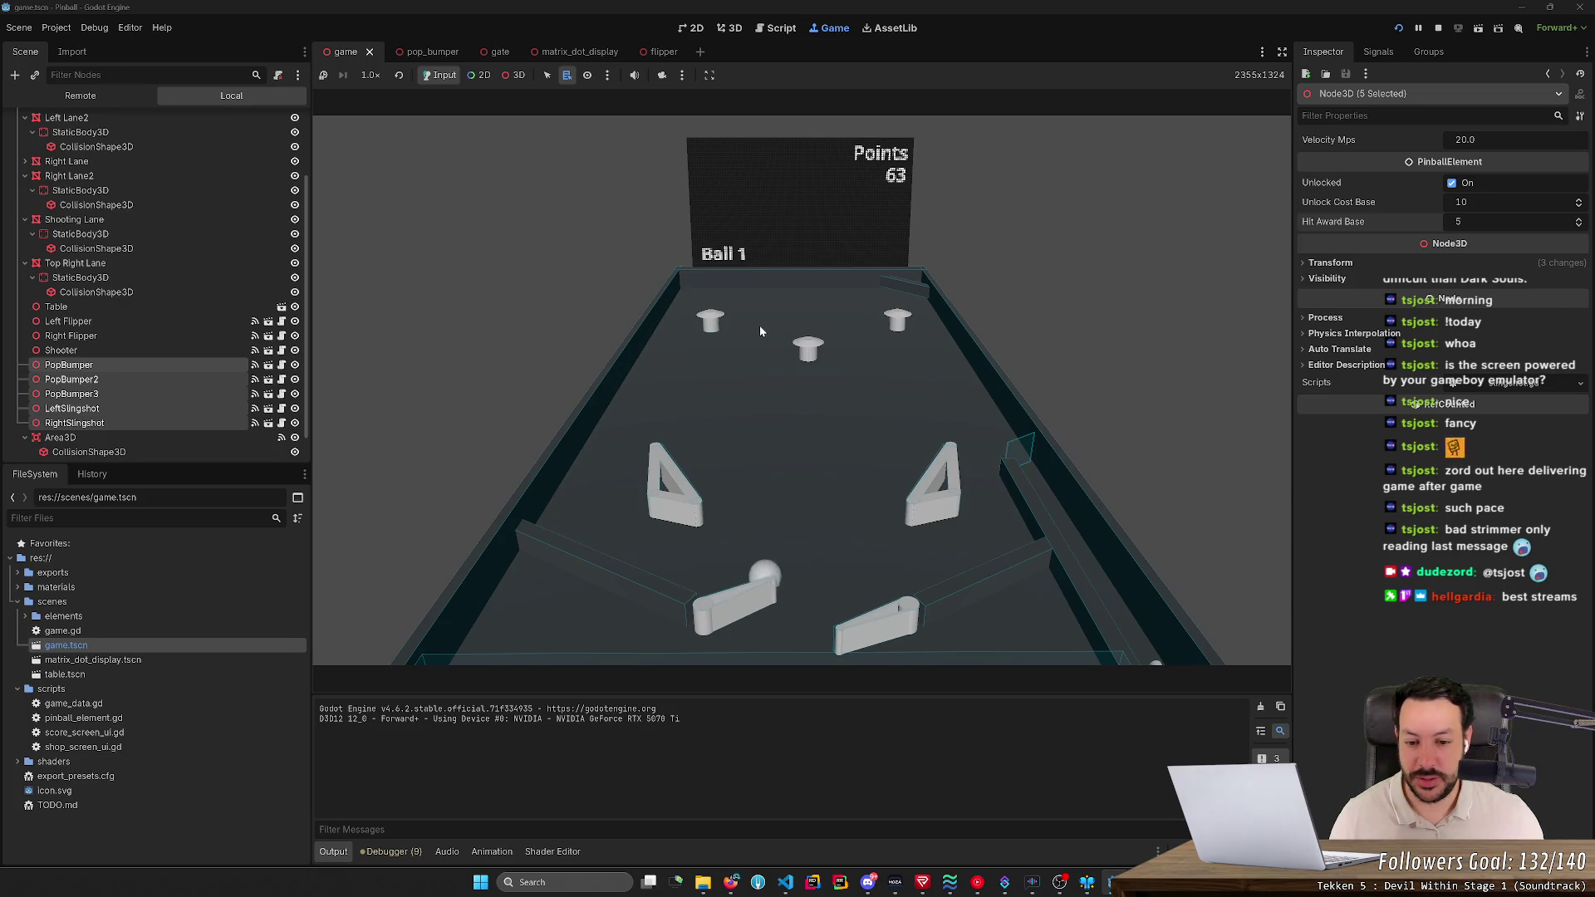
key("Right")
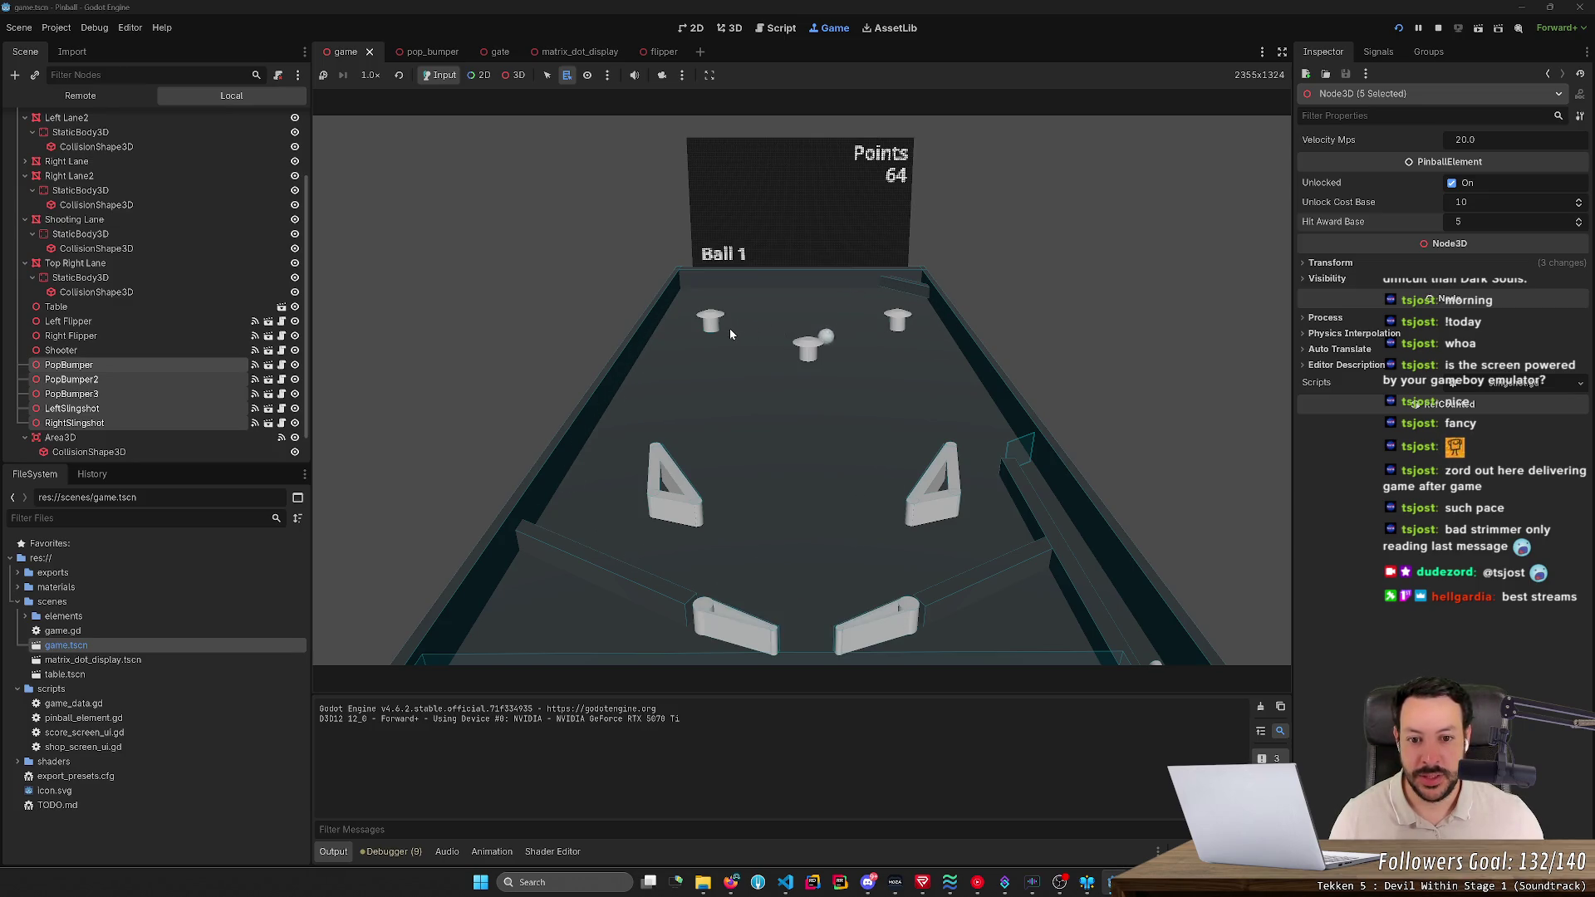
key("Right")
key("Left")
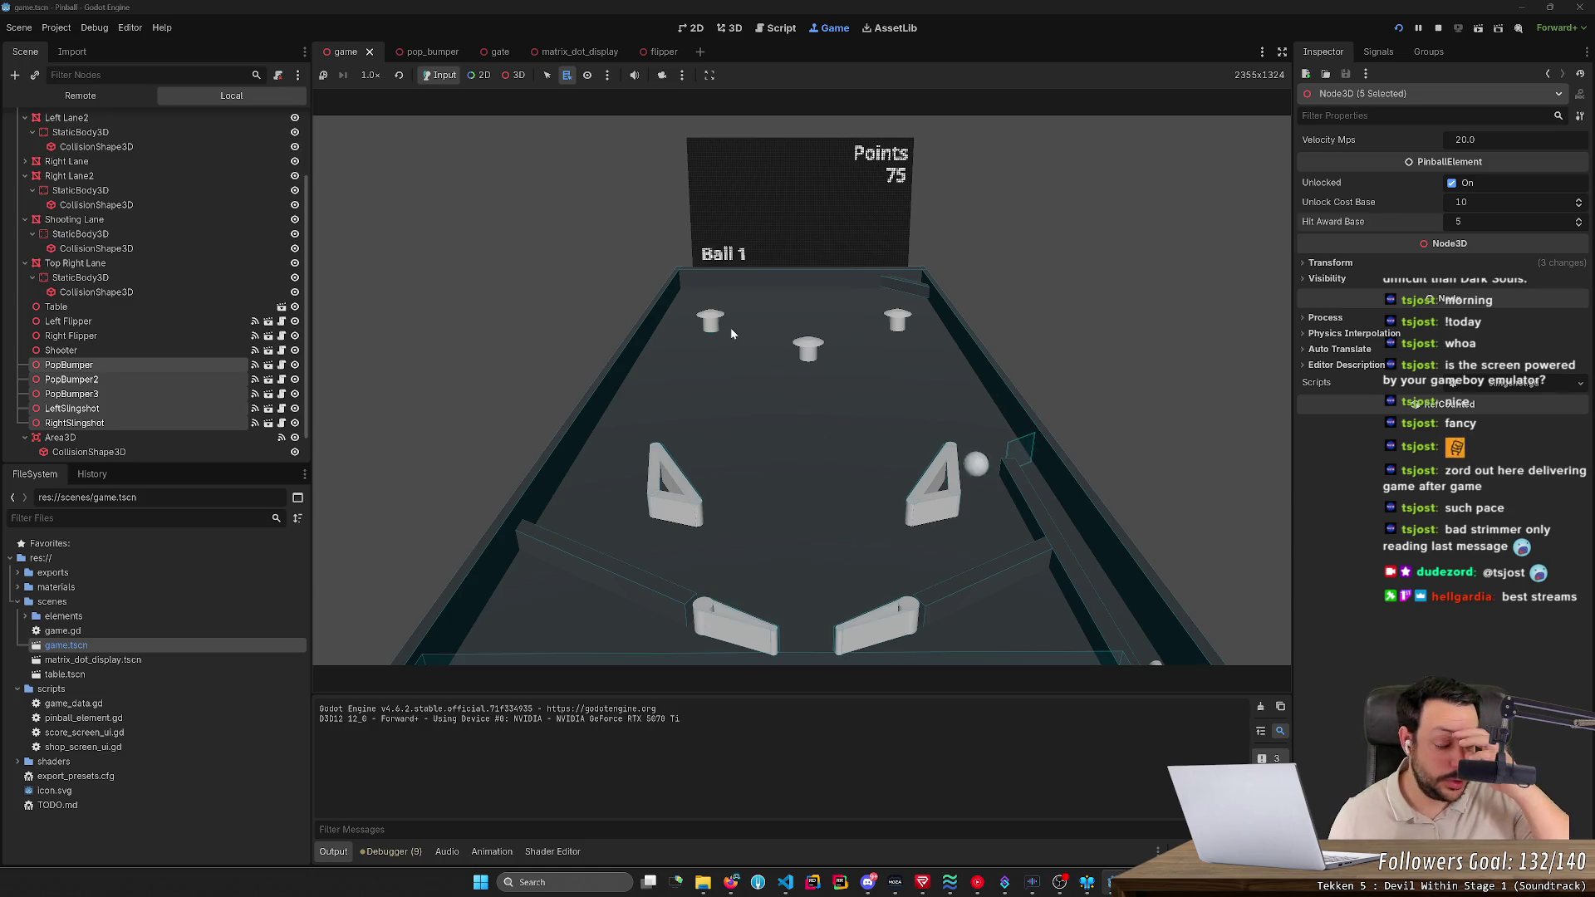
key("Right")
key("Left")
key("Right")
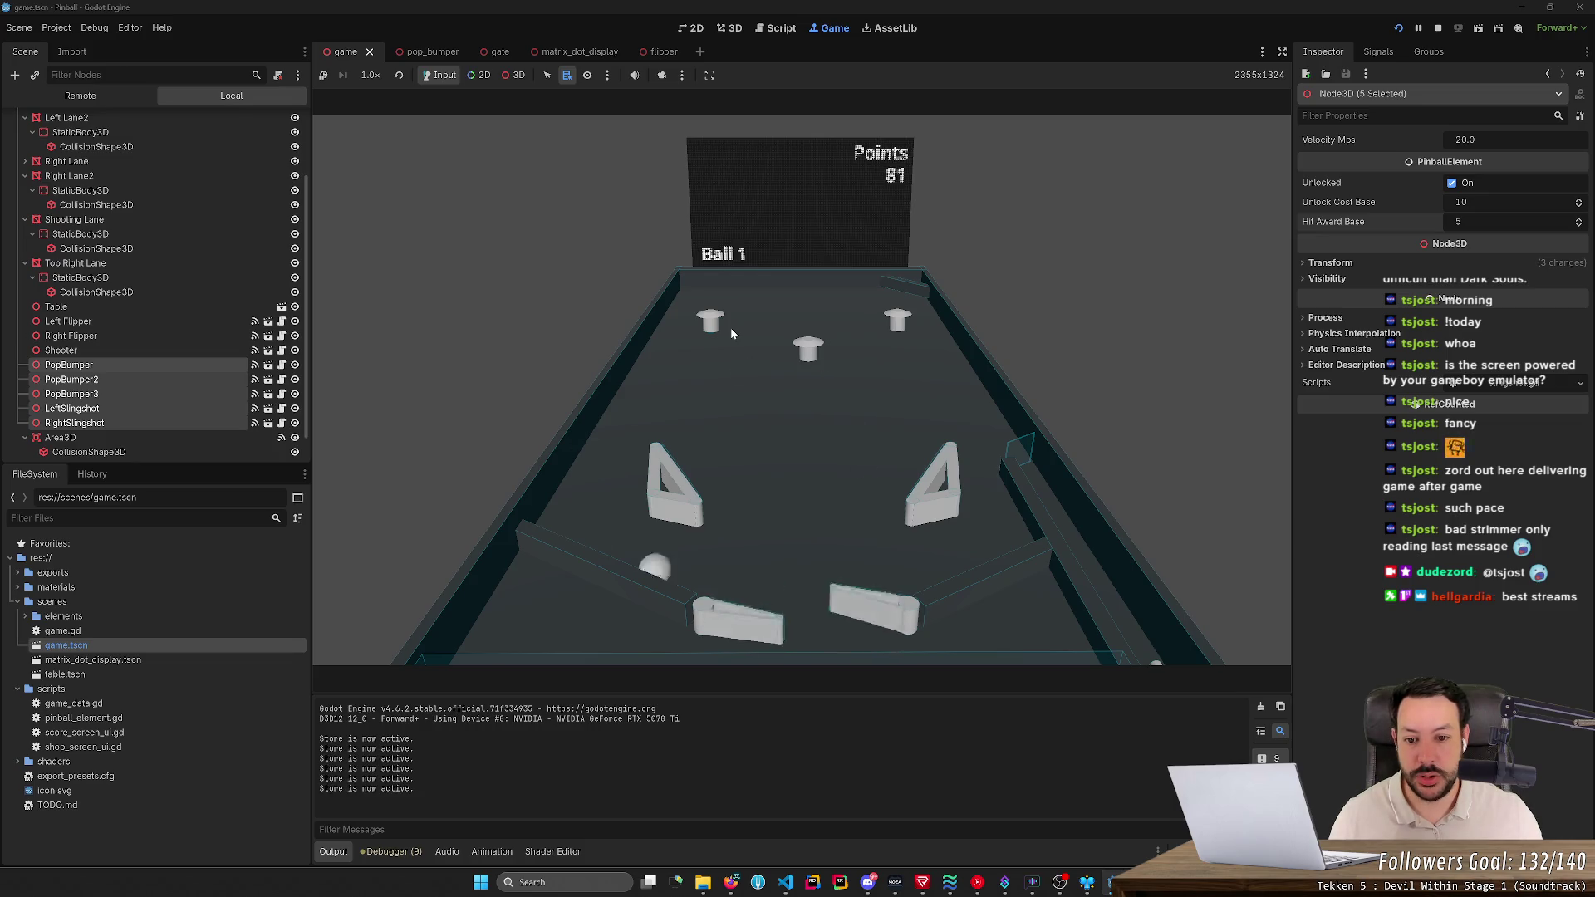
key("Left")
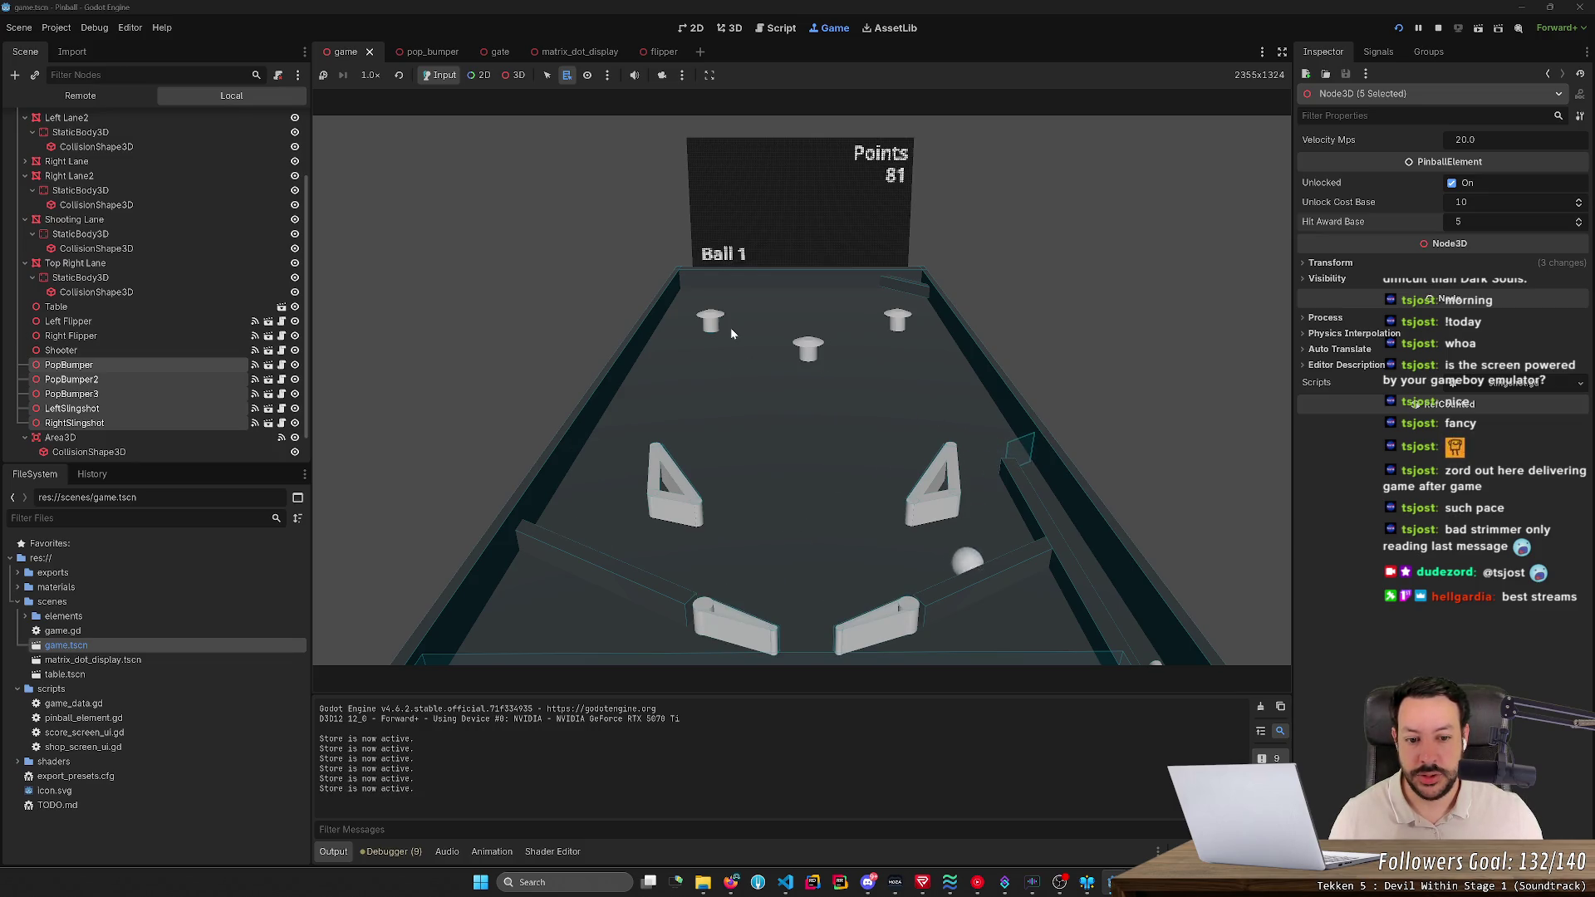
key("Right")
key("Left")
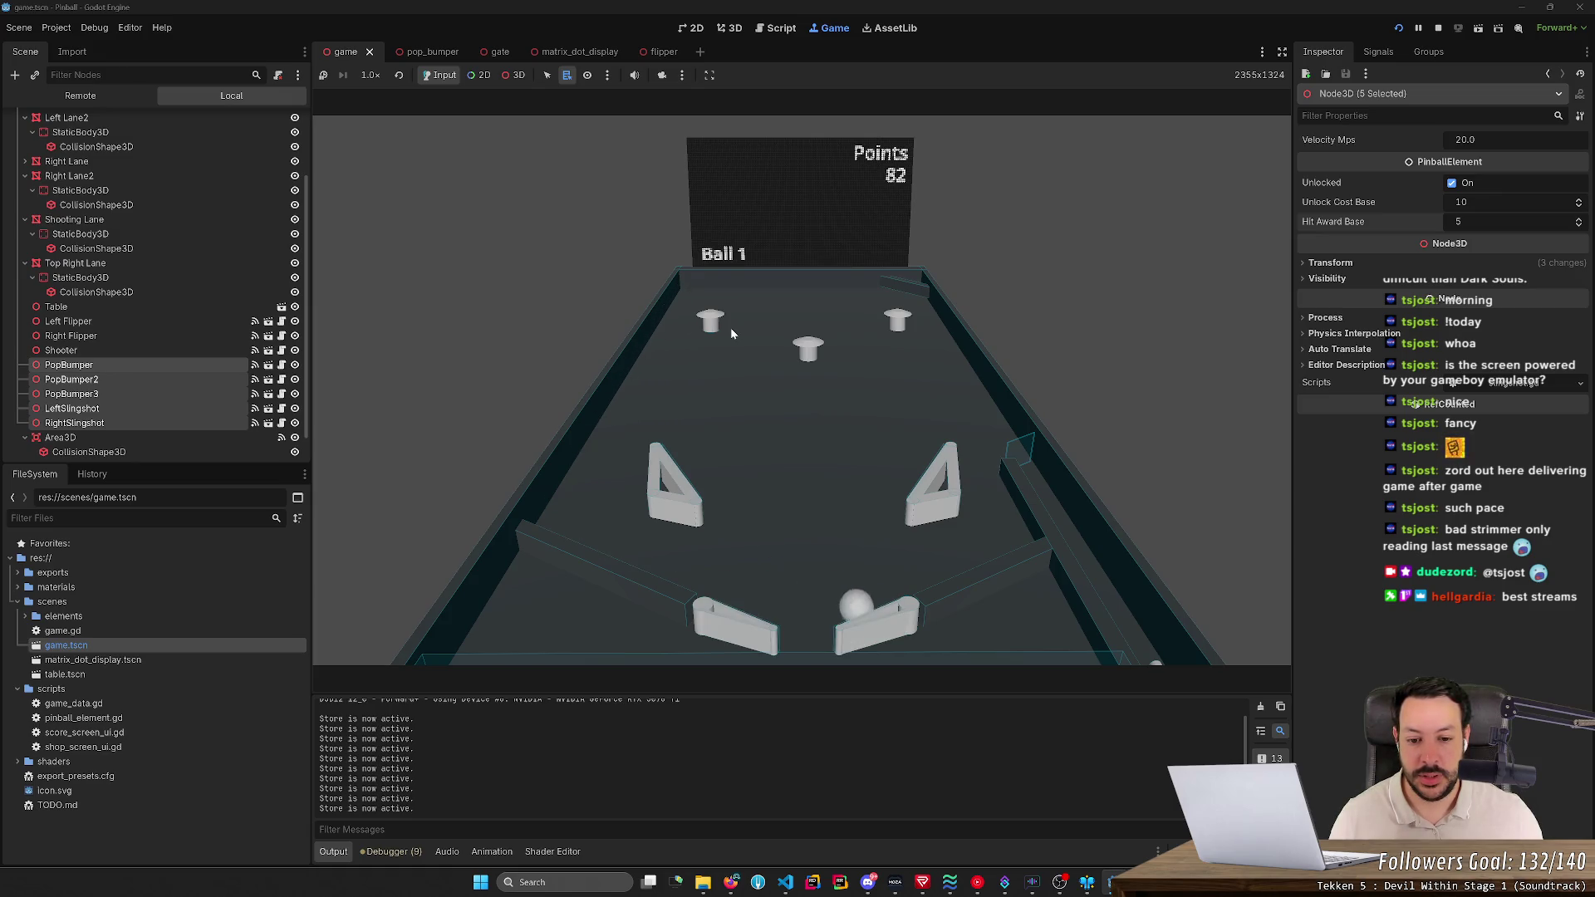
key("Right")
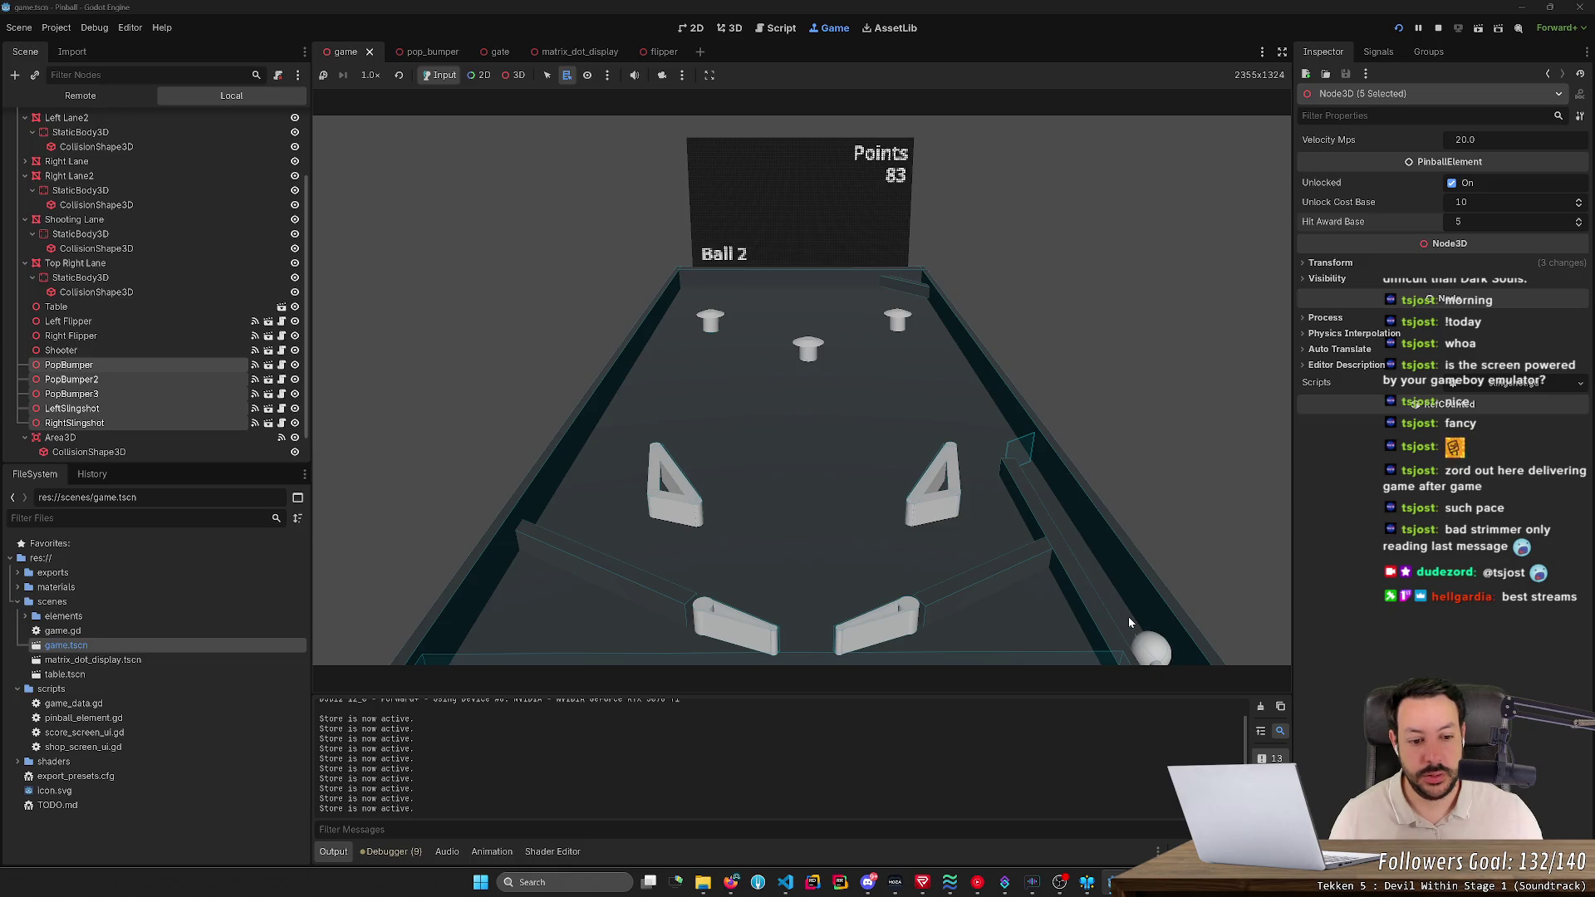
key("space")
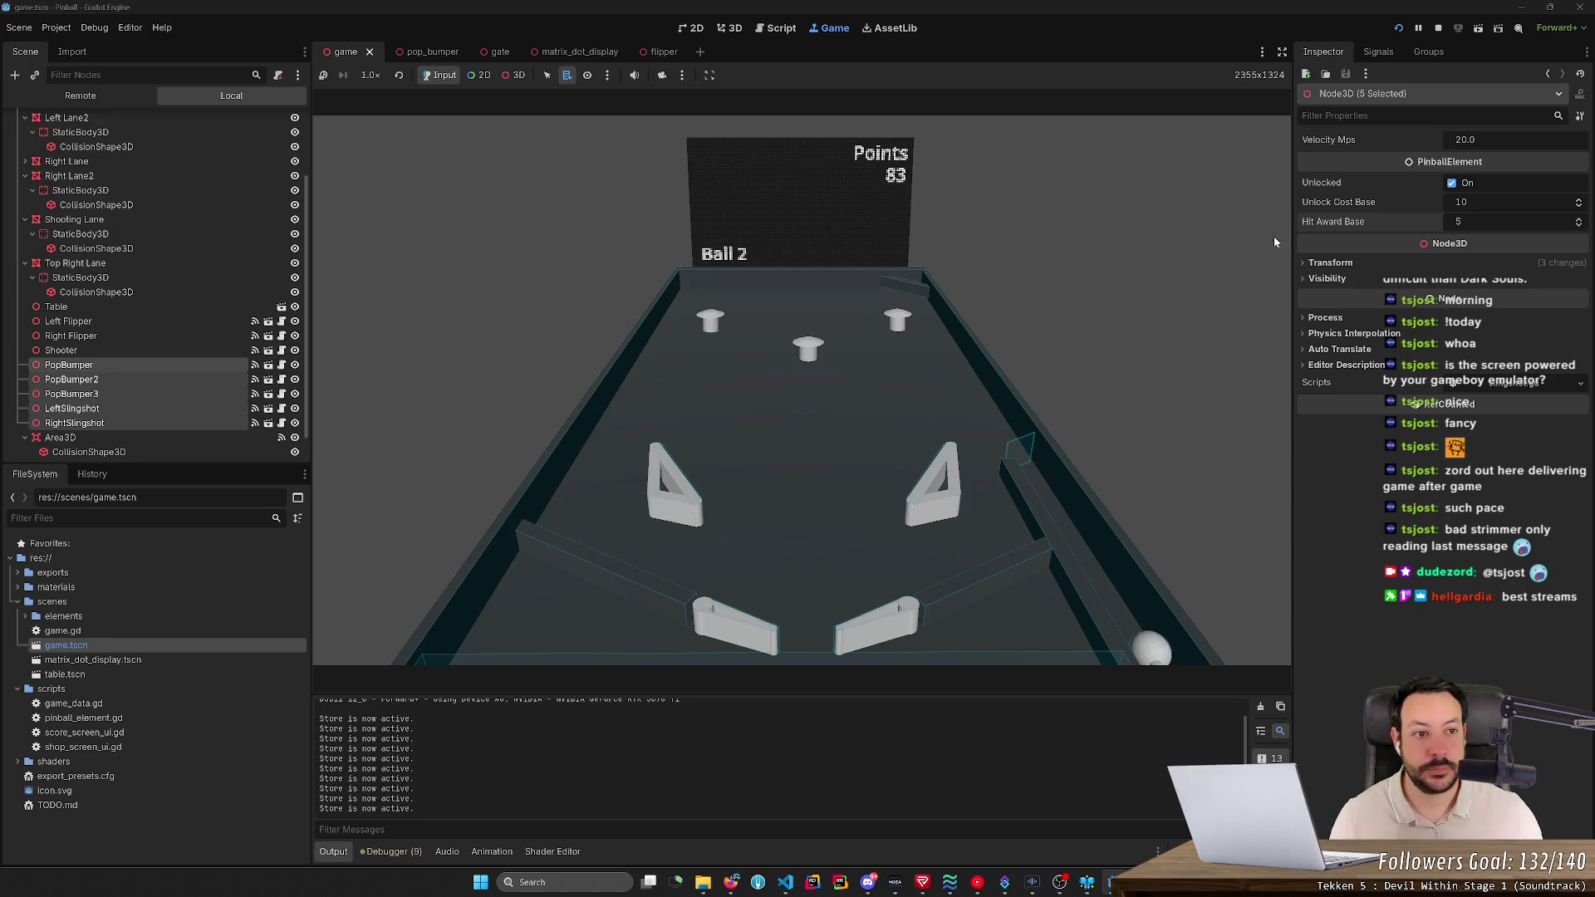
- Stop the playtest and bring the 3D view in to the shooter lane
left_click(1438, 29)
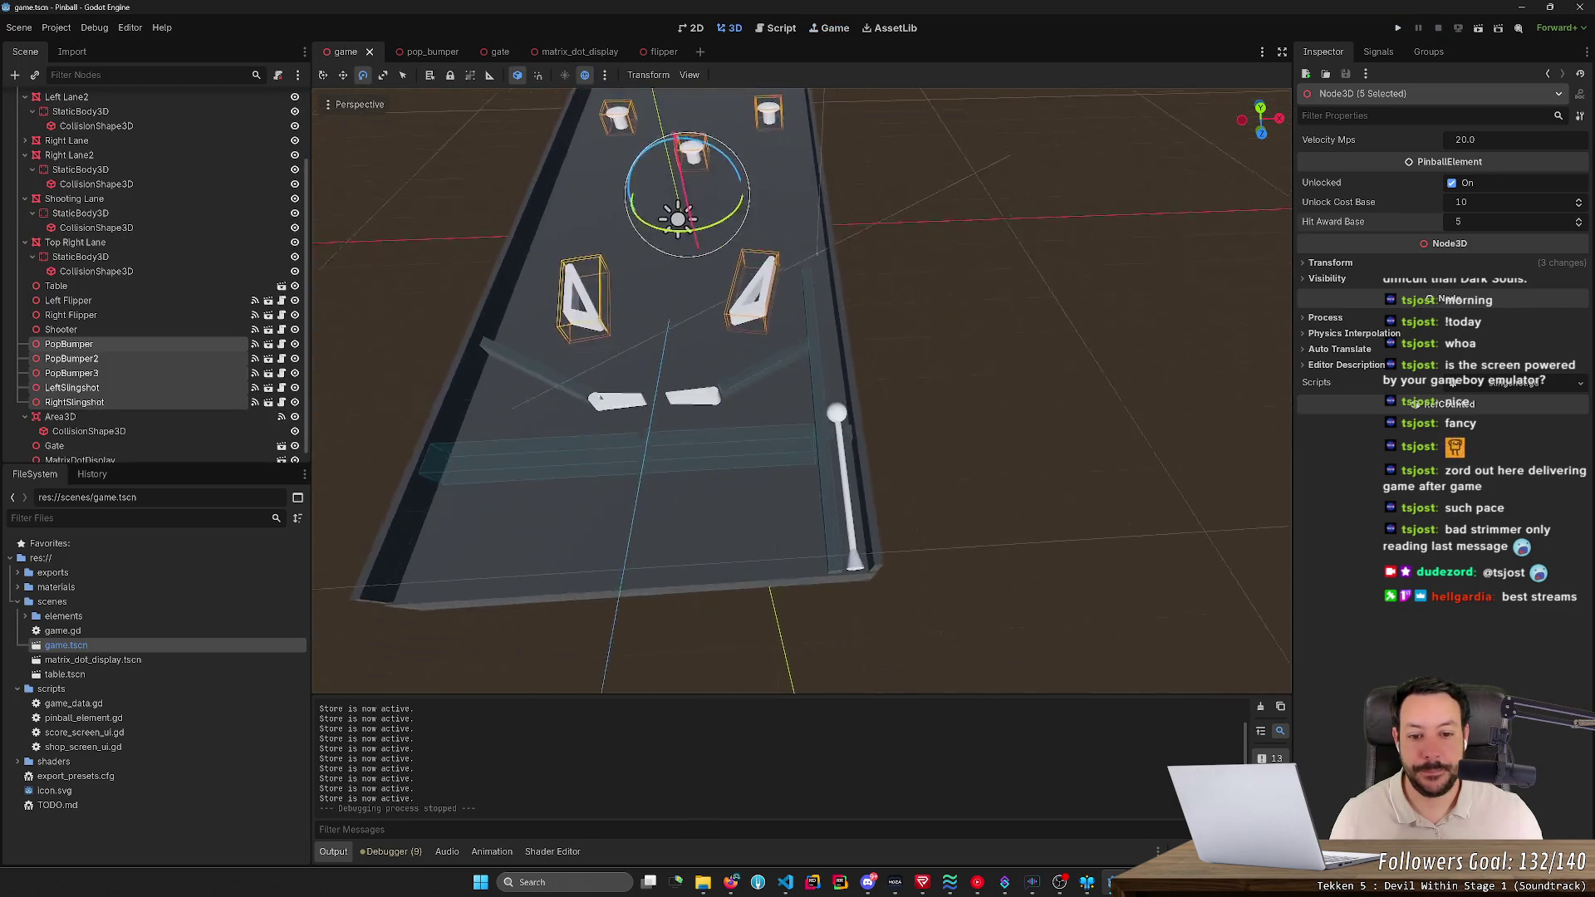
scroll(802, 390, "up", 5)
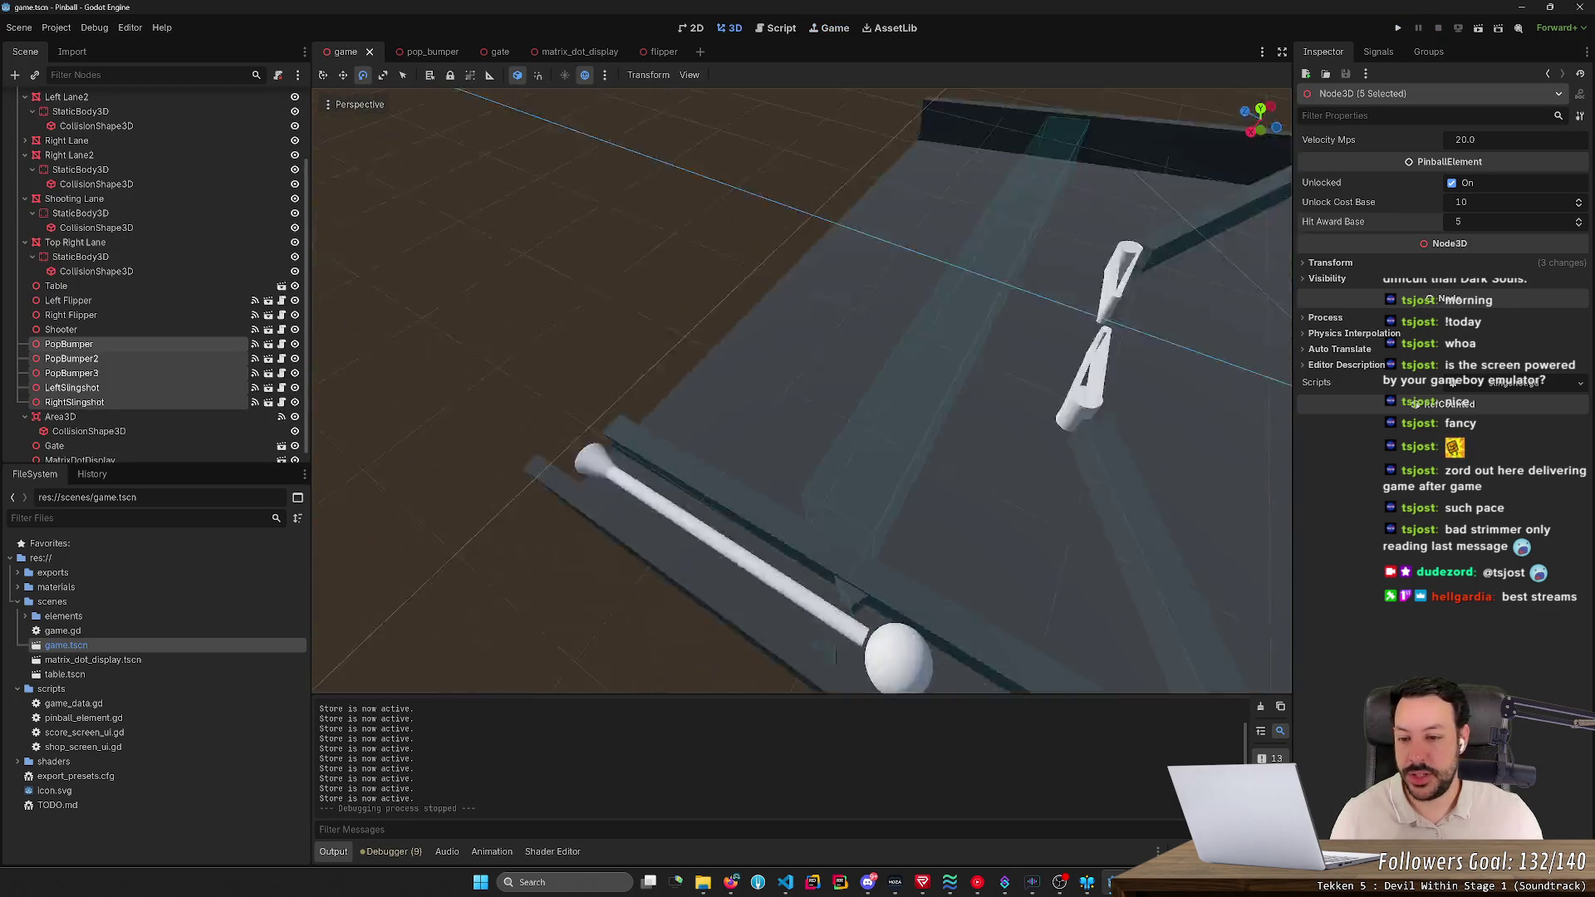
left_click_drag(1017, 262, 1016, 263)
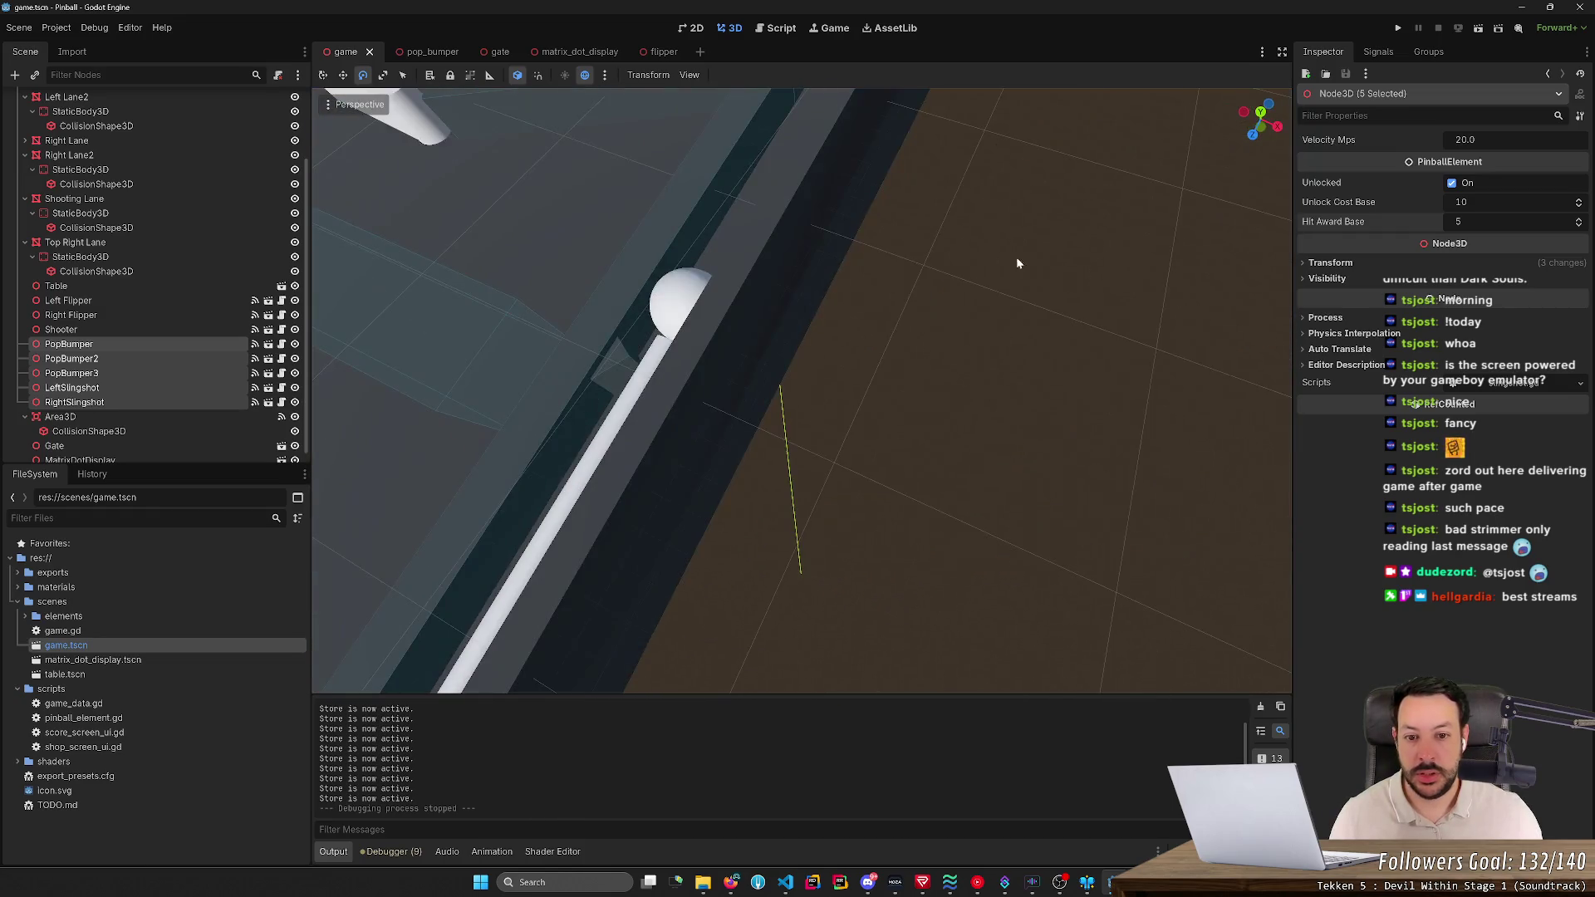
- Select the Shooting Lane and the Ball, centring the view looking toward the flippers
left_click(730, 313)
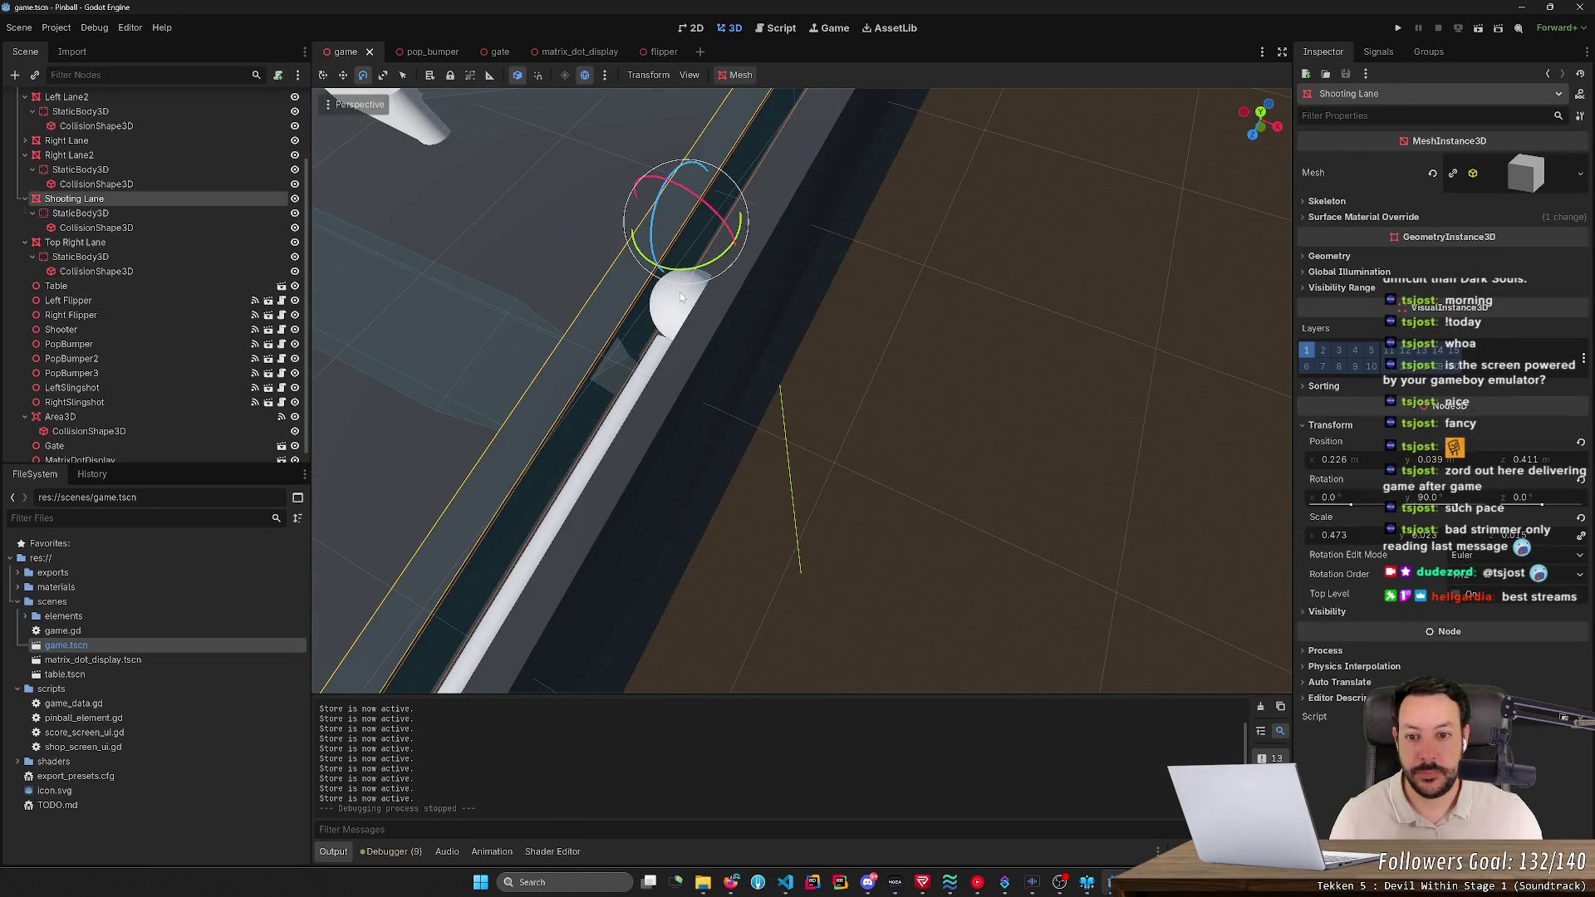
key("f")
scroll(117, 207, "up", 3)
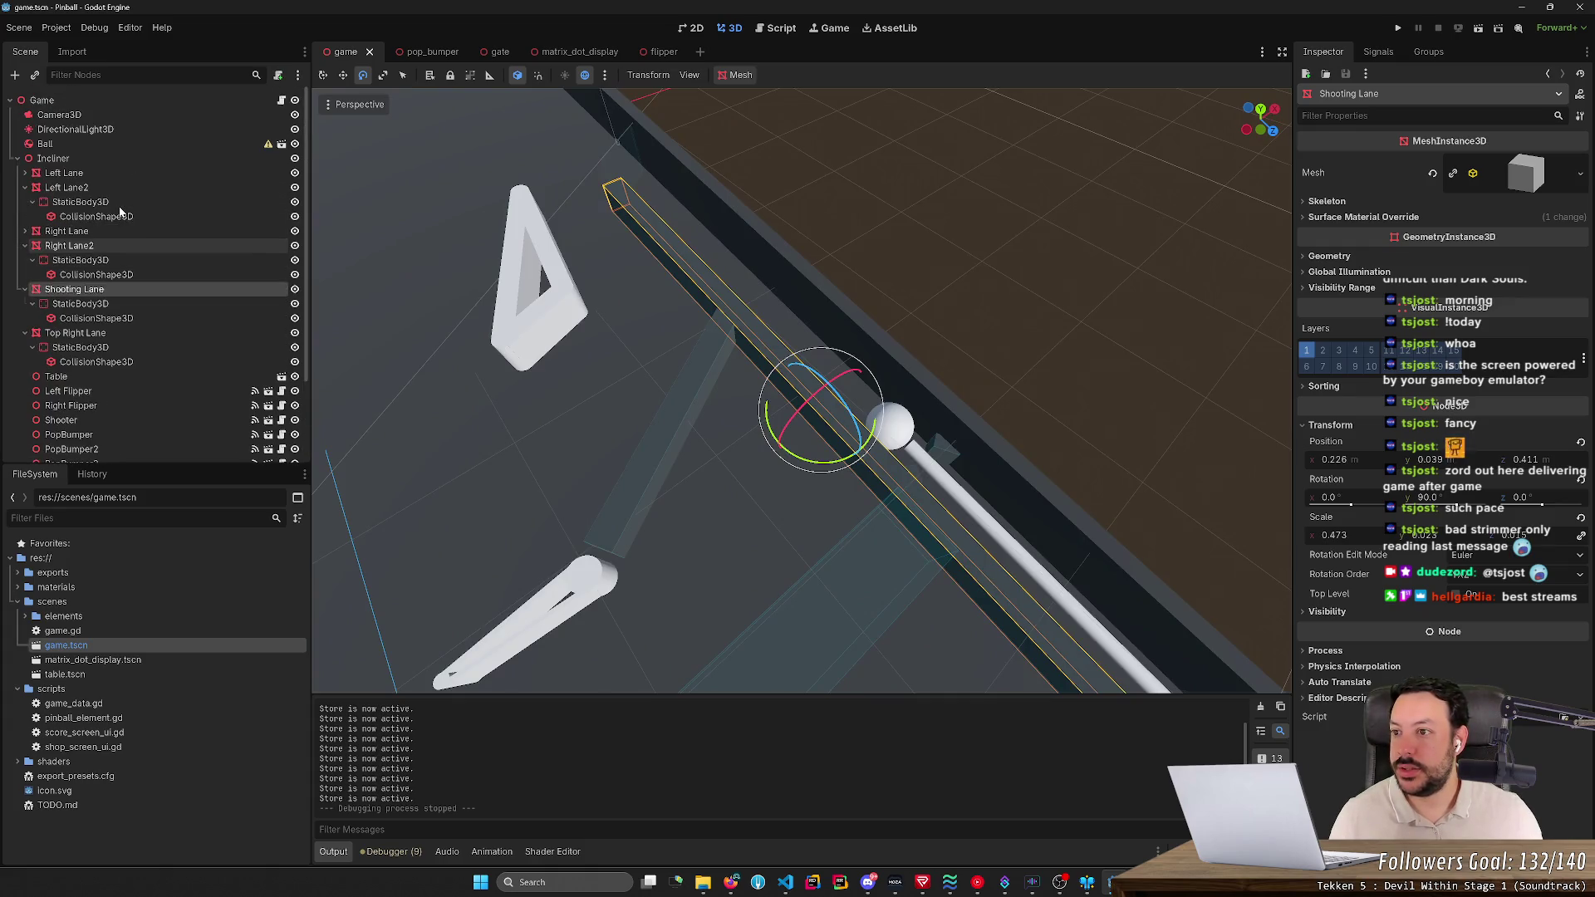
left_click(143, 143)
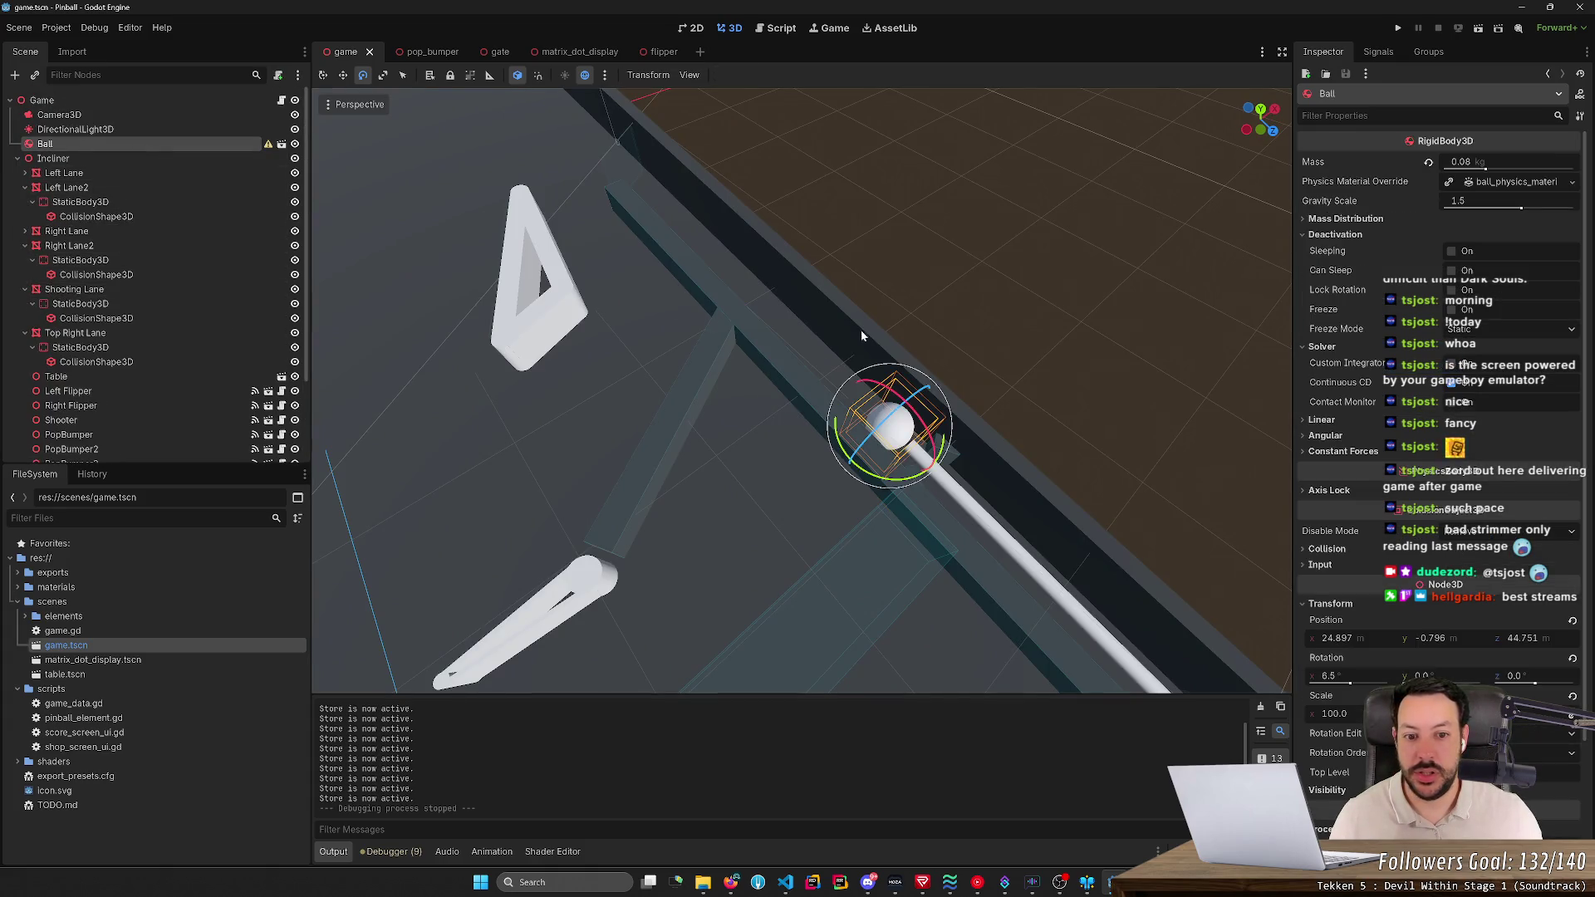
left_click_drag(930, 327, 839, 332)
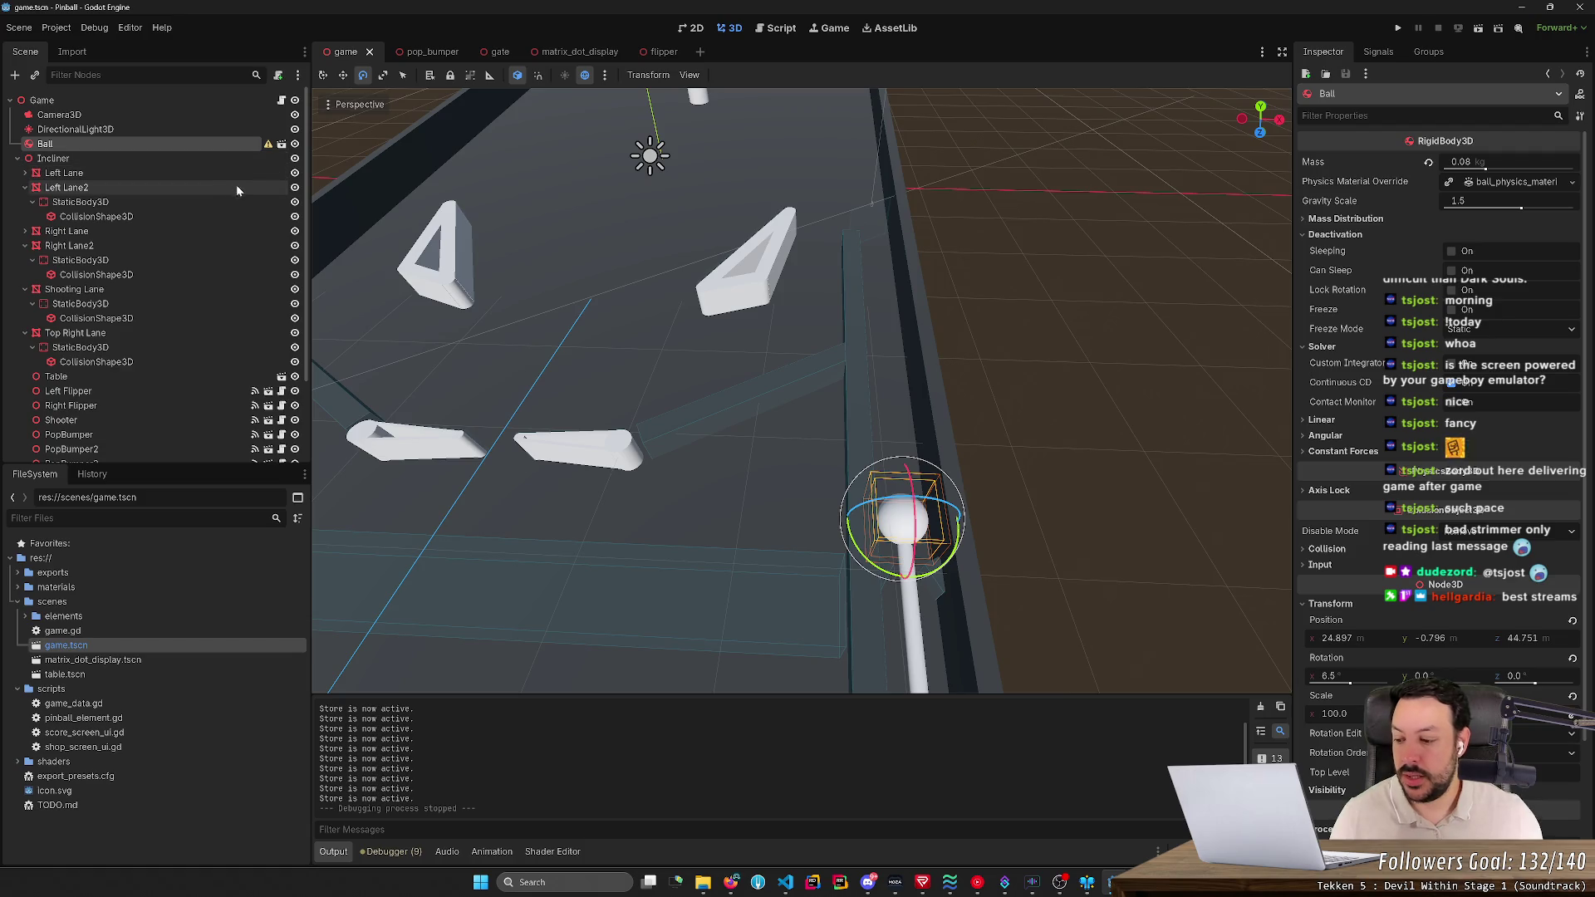
- Add a new empty Node3D to the game scene by searching 'node3d'
left_click(195, 157)
key("ctrl+a")
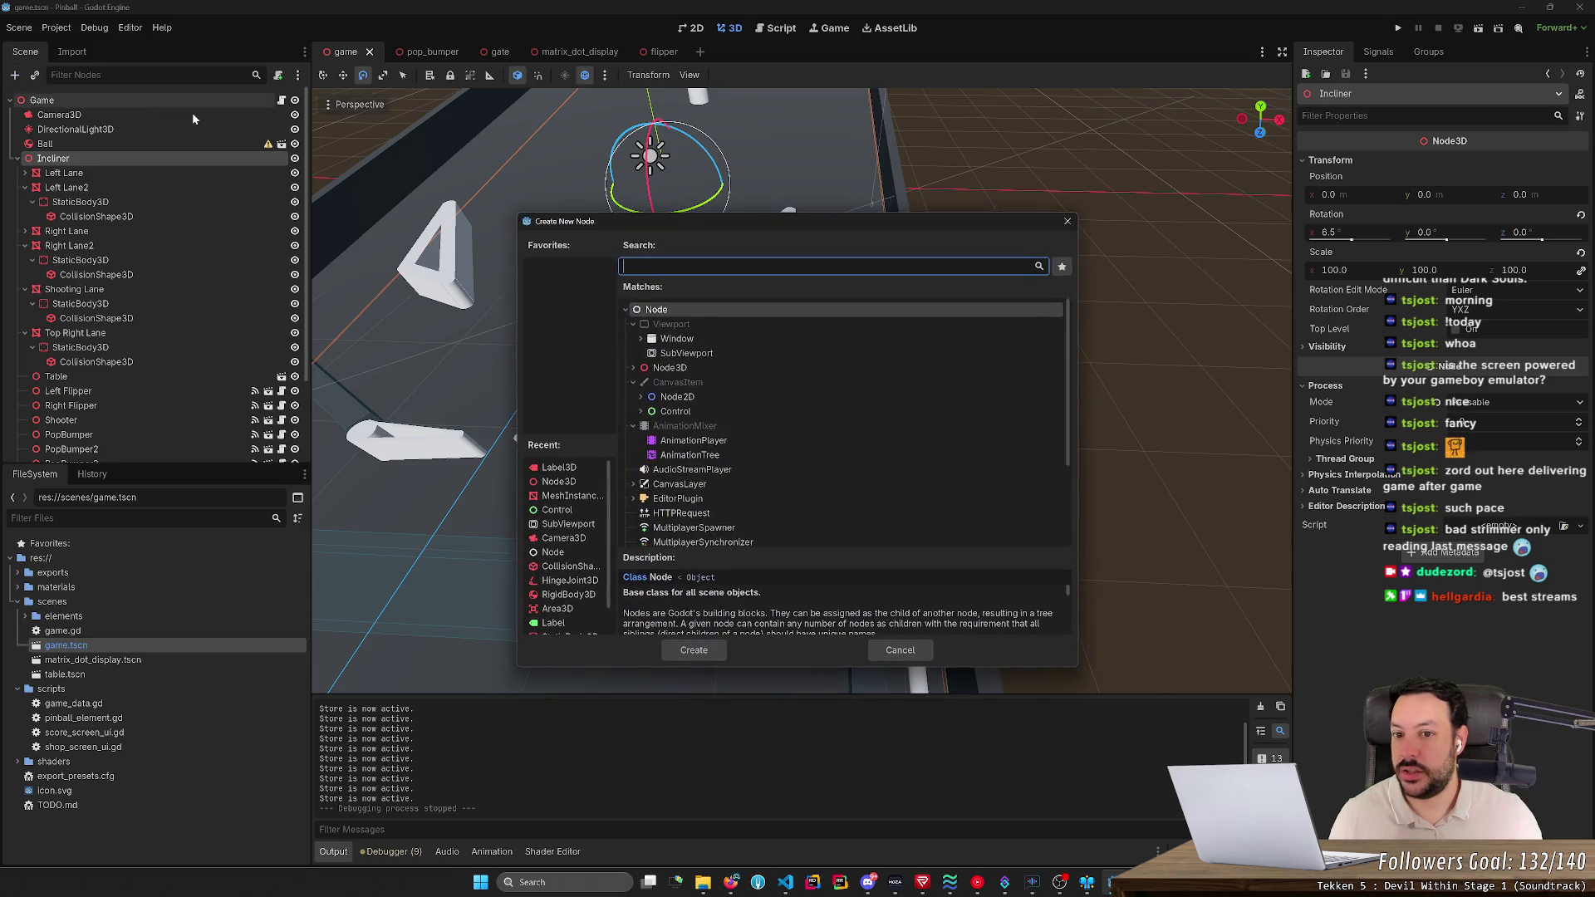
type("node3d")
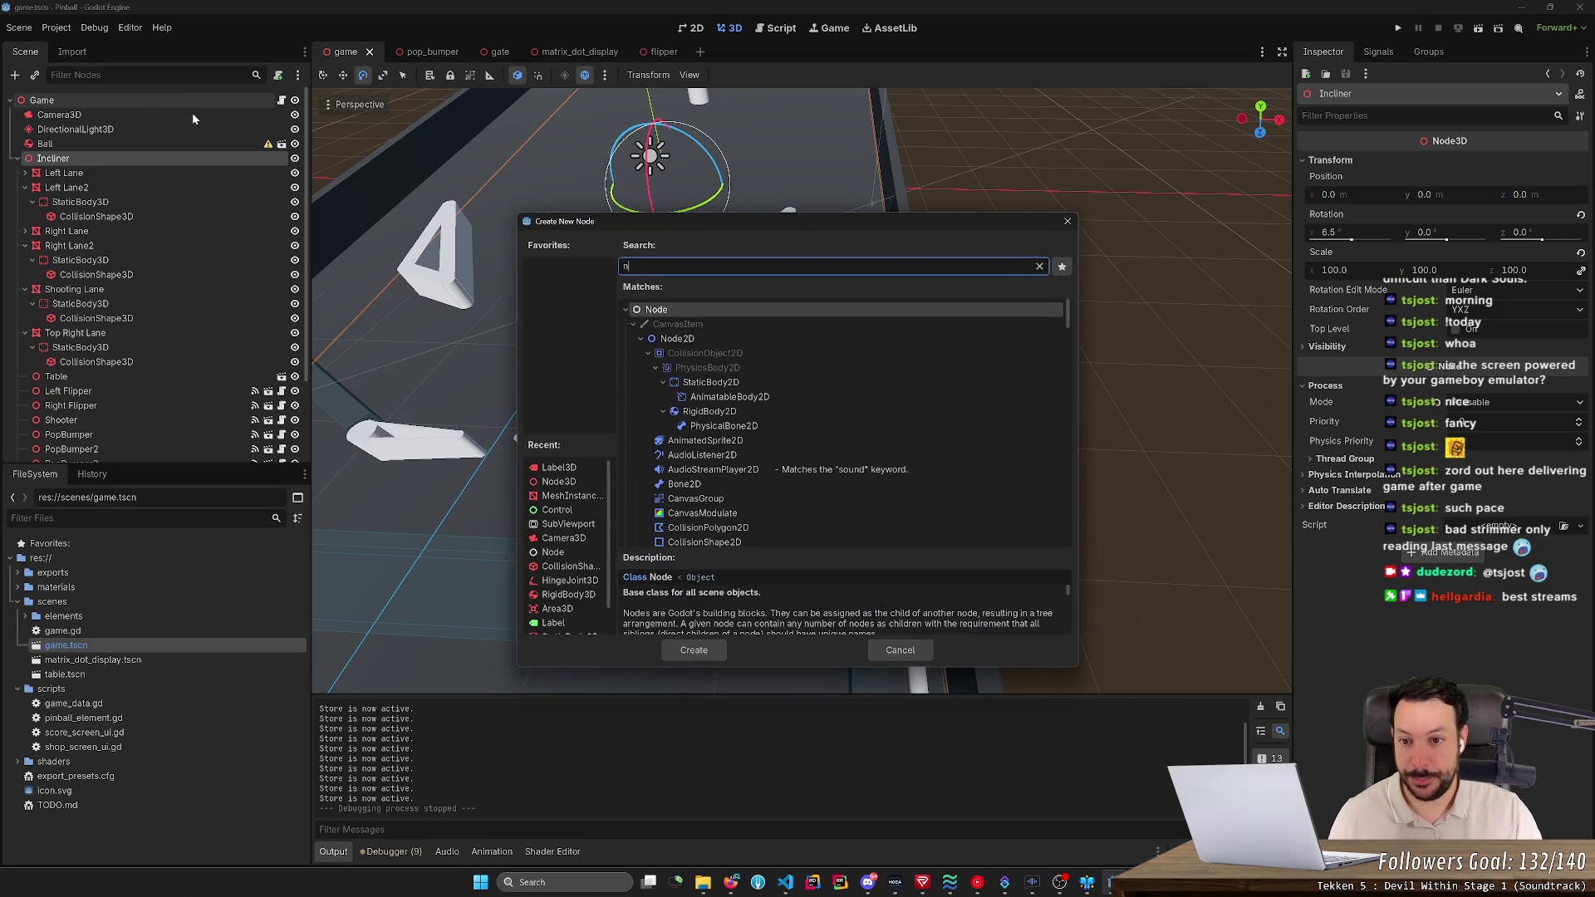
key("Return")
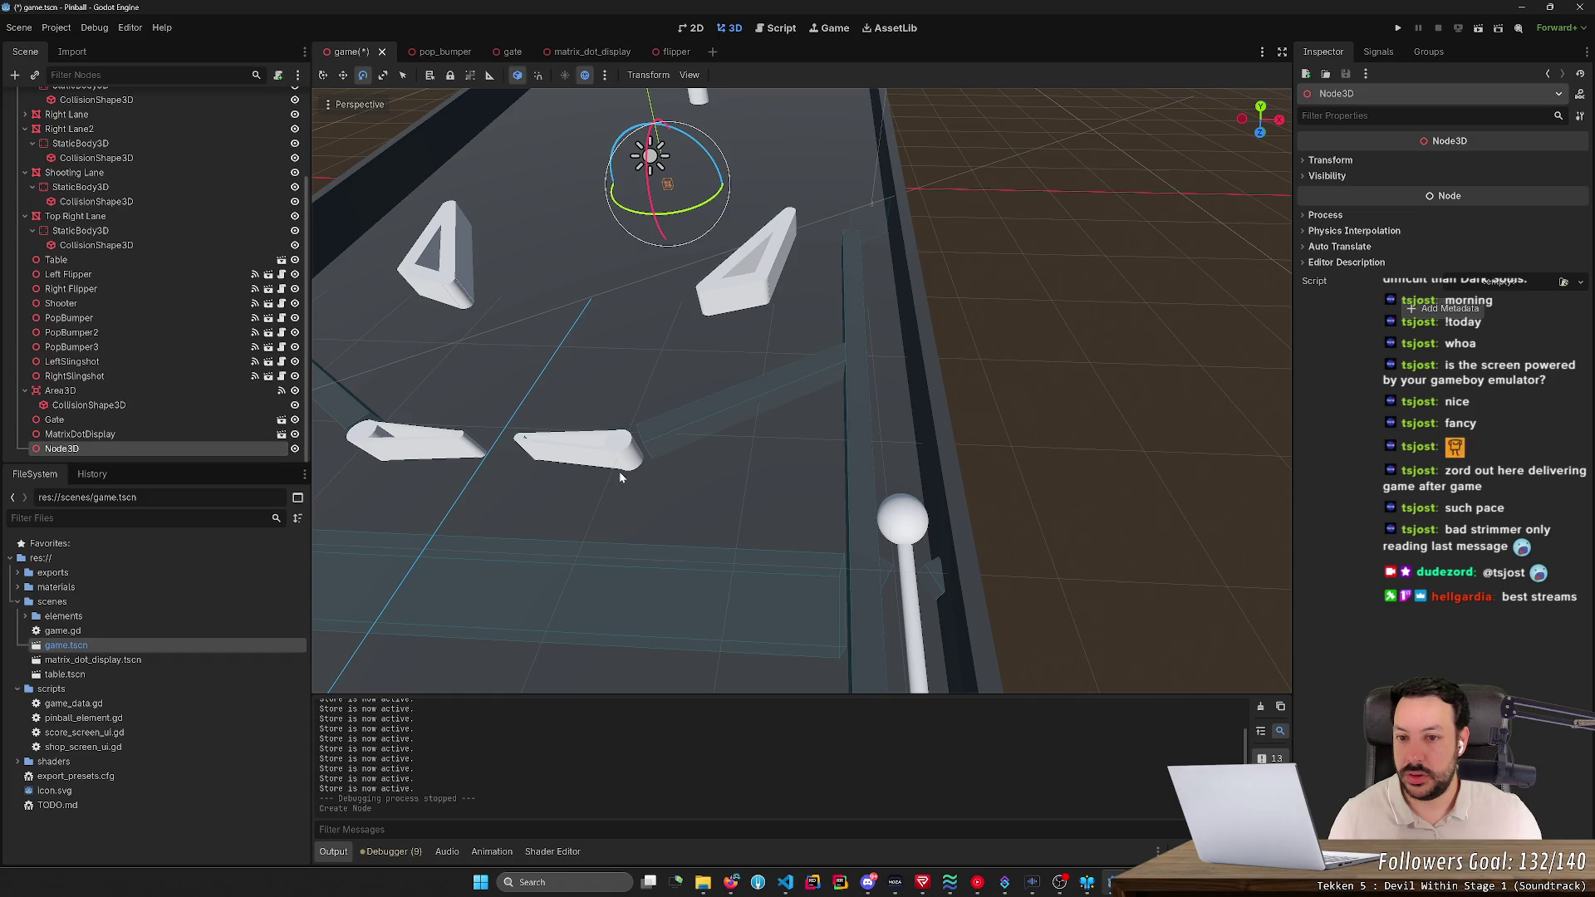
- Move the new Node3D over to the ball and slide it along X onto it
key("w")
left_click_drag(690, 200, 928, 480)
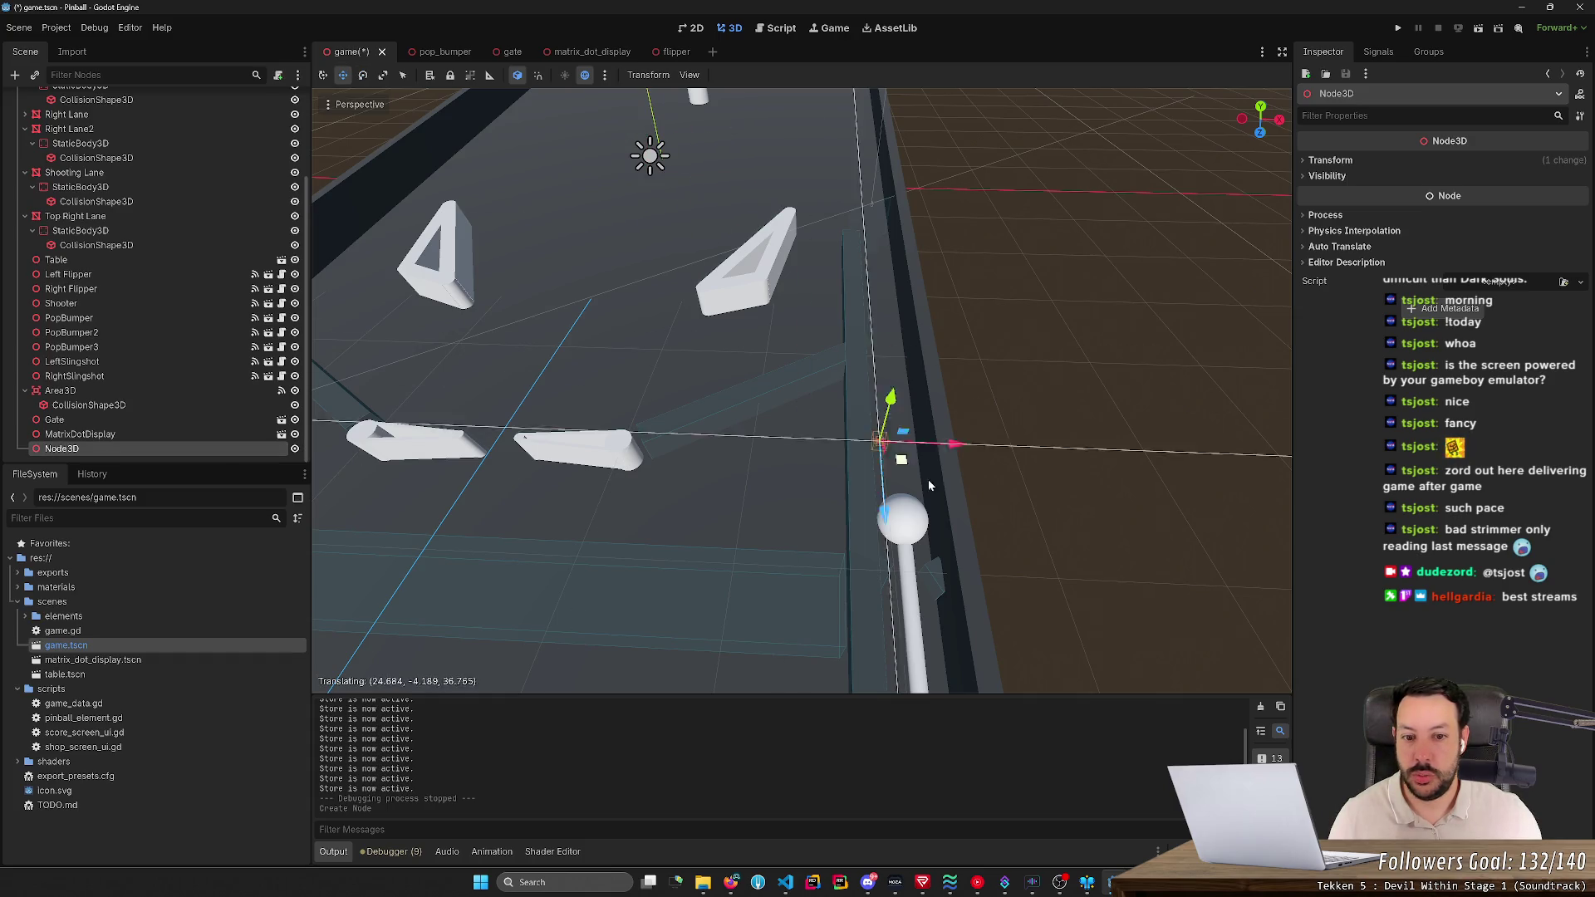
key("f")
scroll(802, 390, "up", 3)
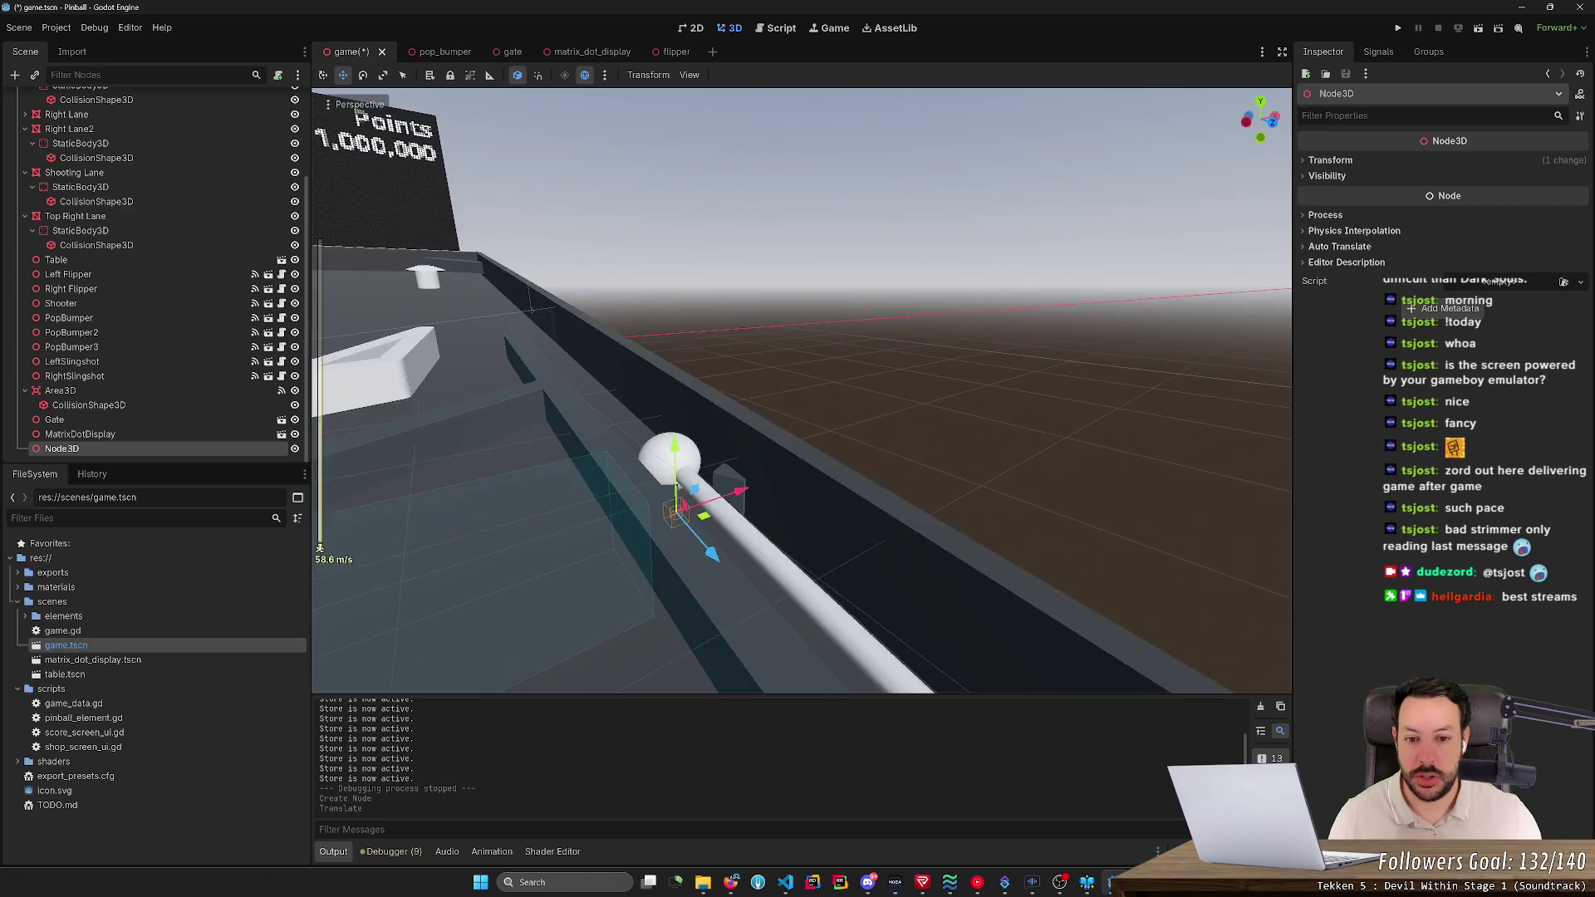
left_click_drag(885, 496, 846, 378)
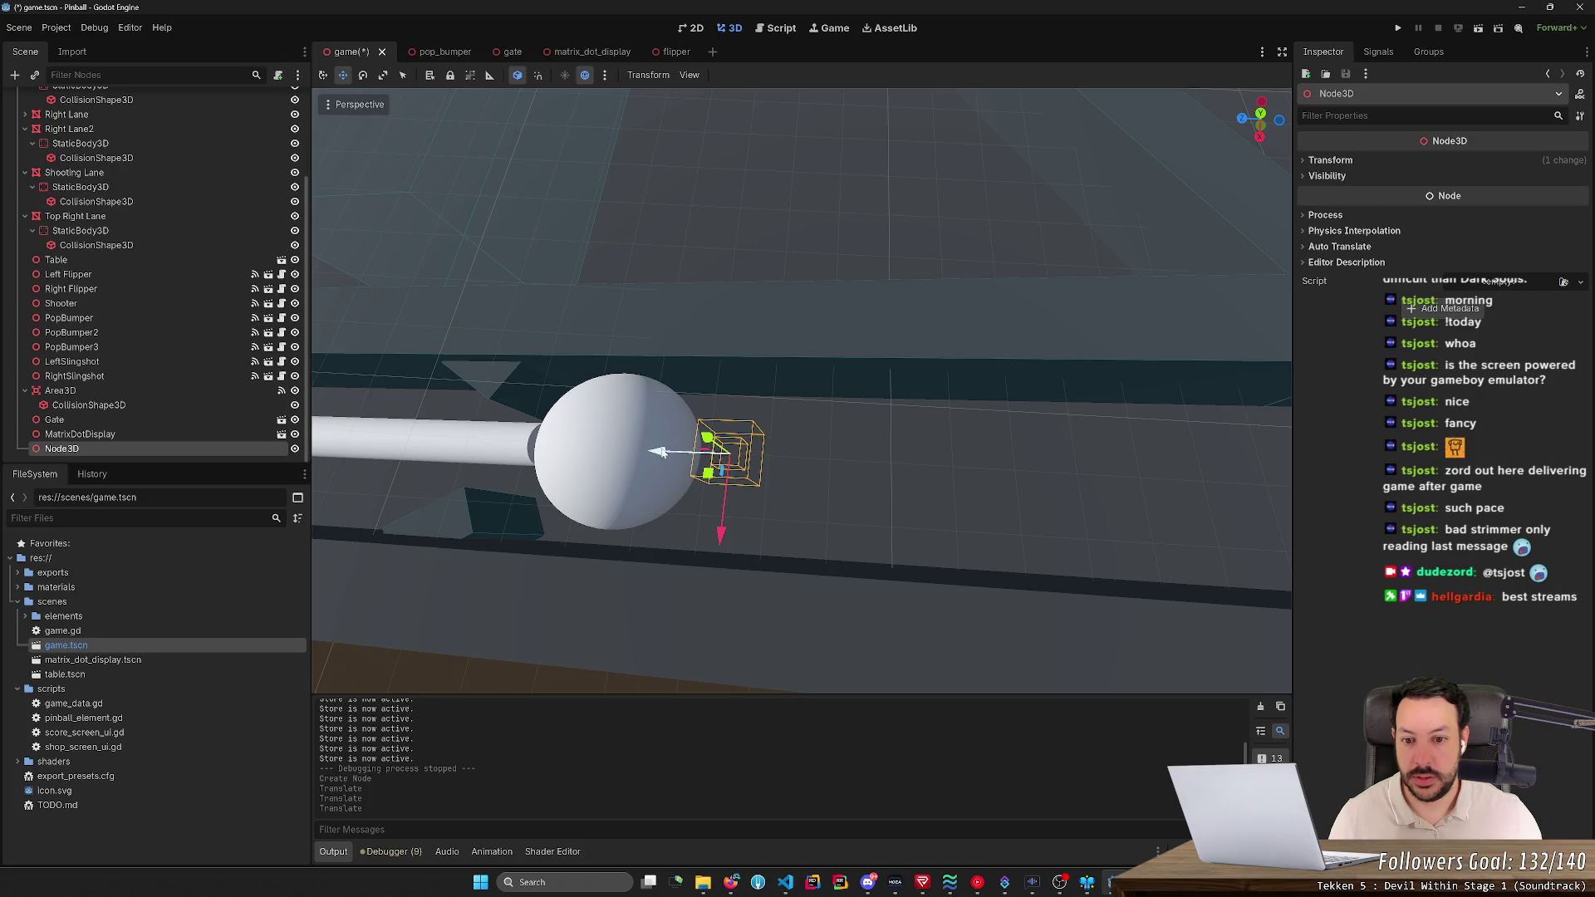
left_click_drag(661, 451, 565, 450)
key("f")
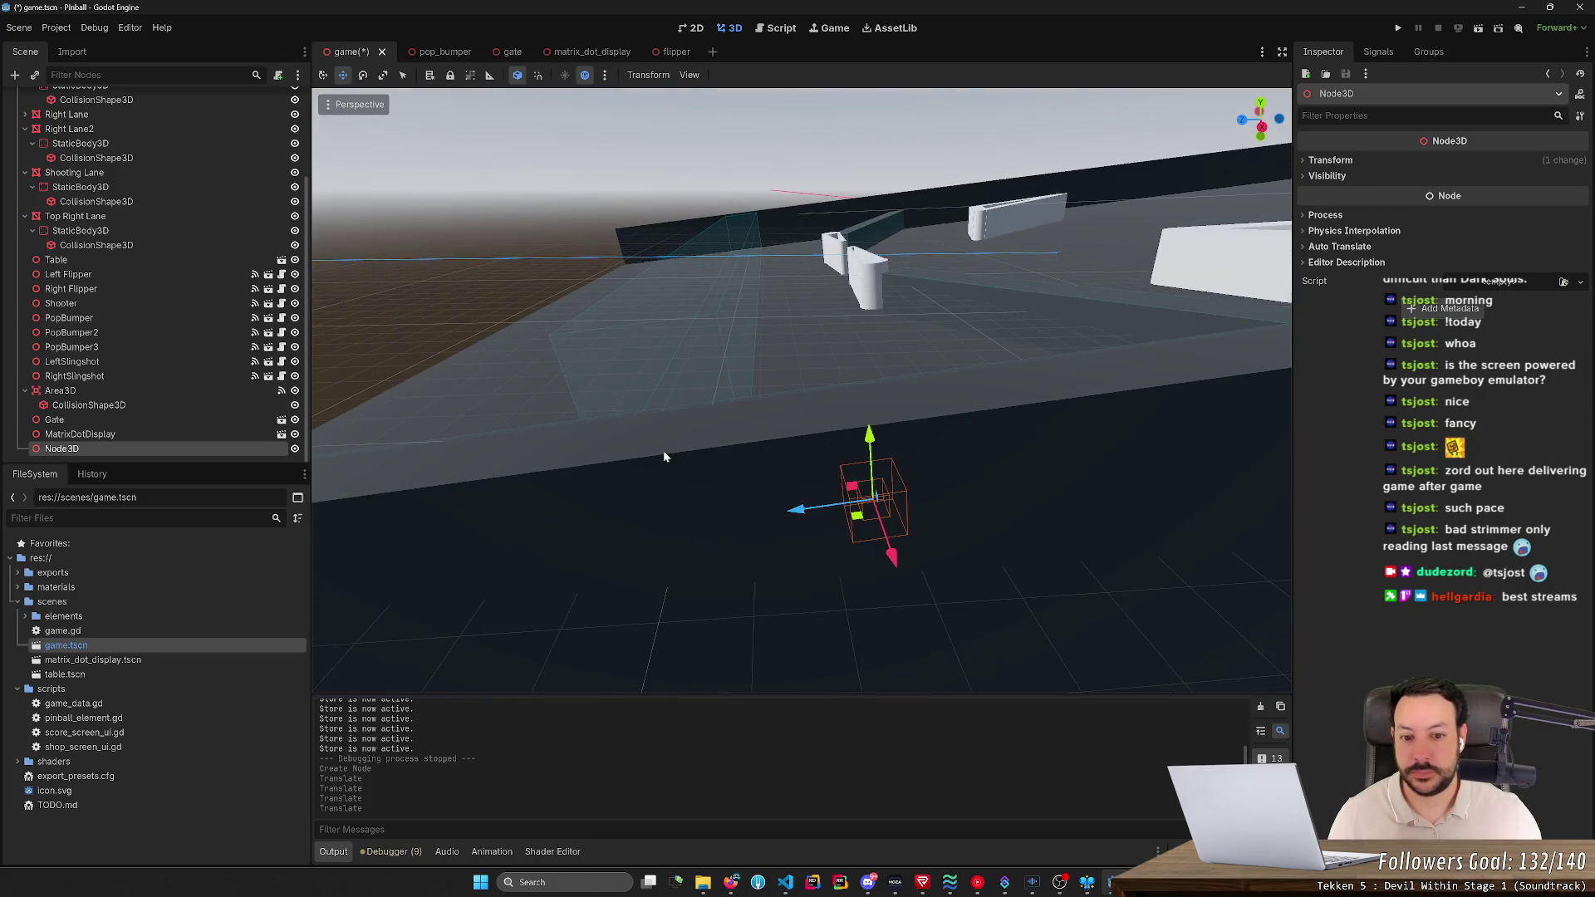
- Fine-tune the Node3D's X position and height on the ball using world axes, then save
key("t")
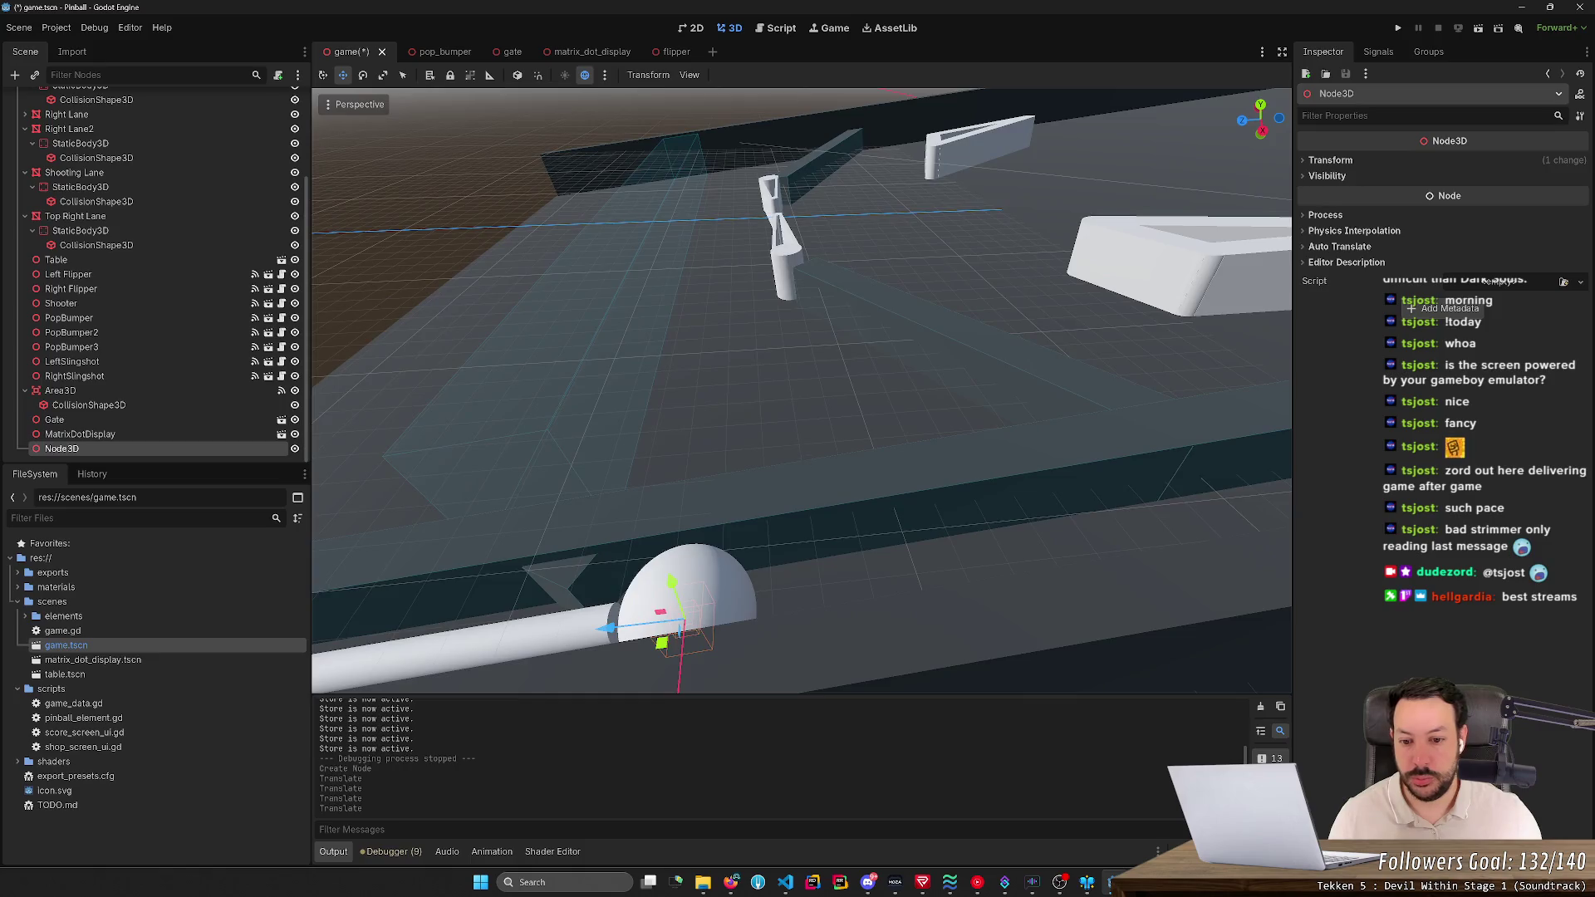
left_click_drag(889, 440, 893, 430)
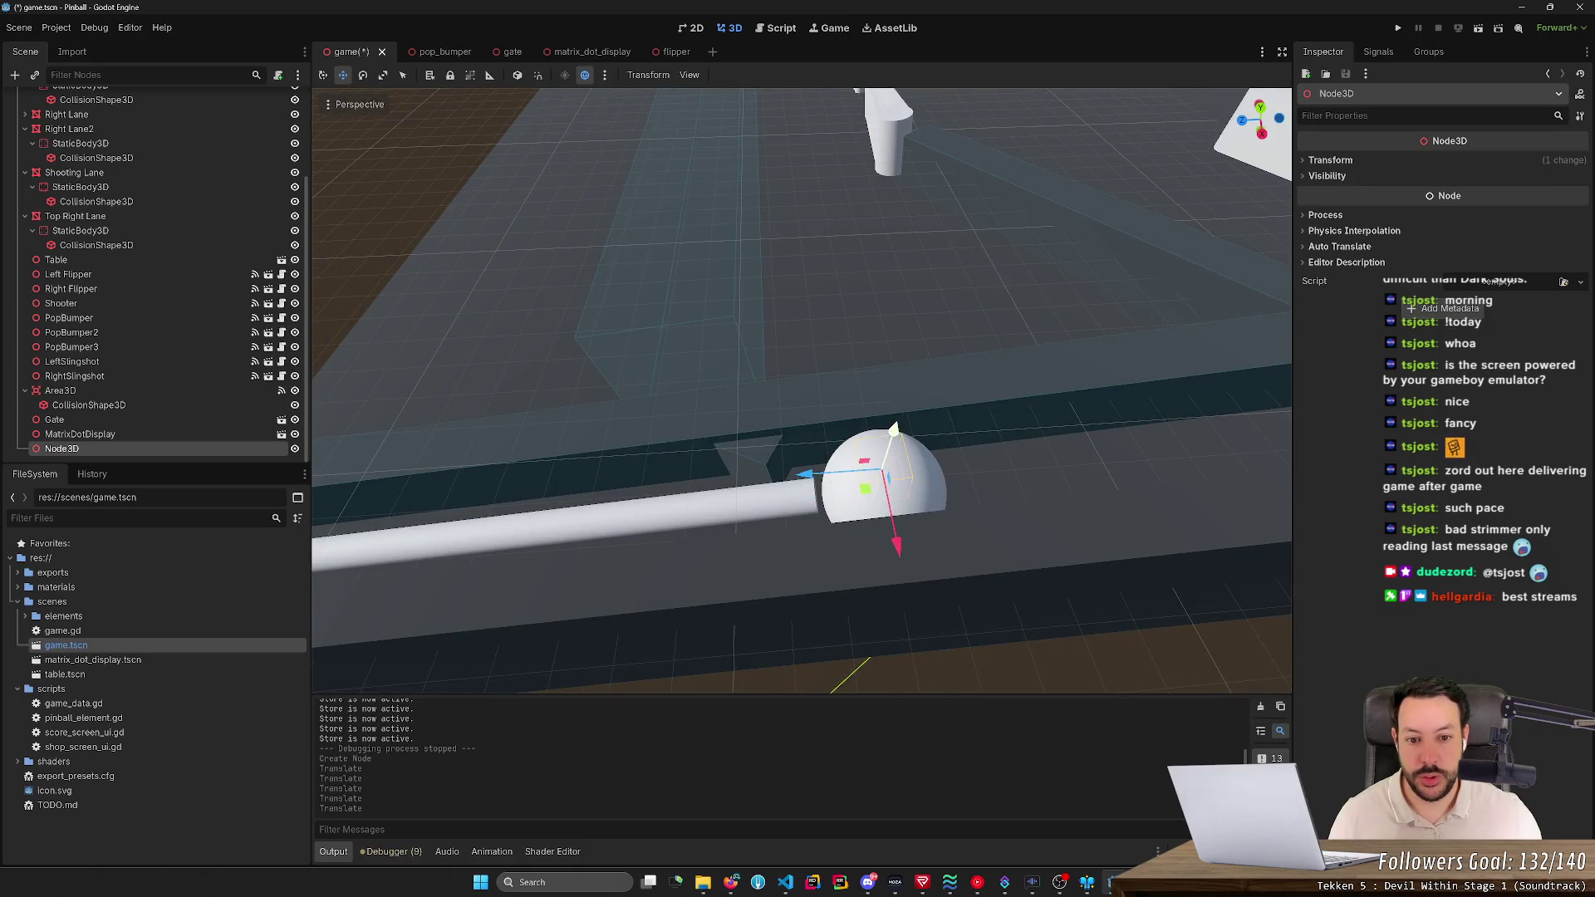
scroll(721, 437, "down", 3)
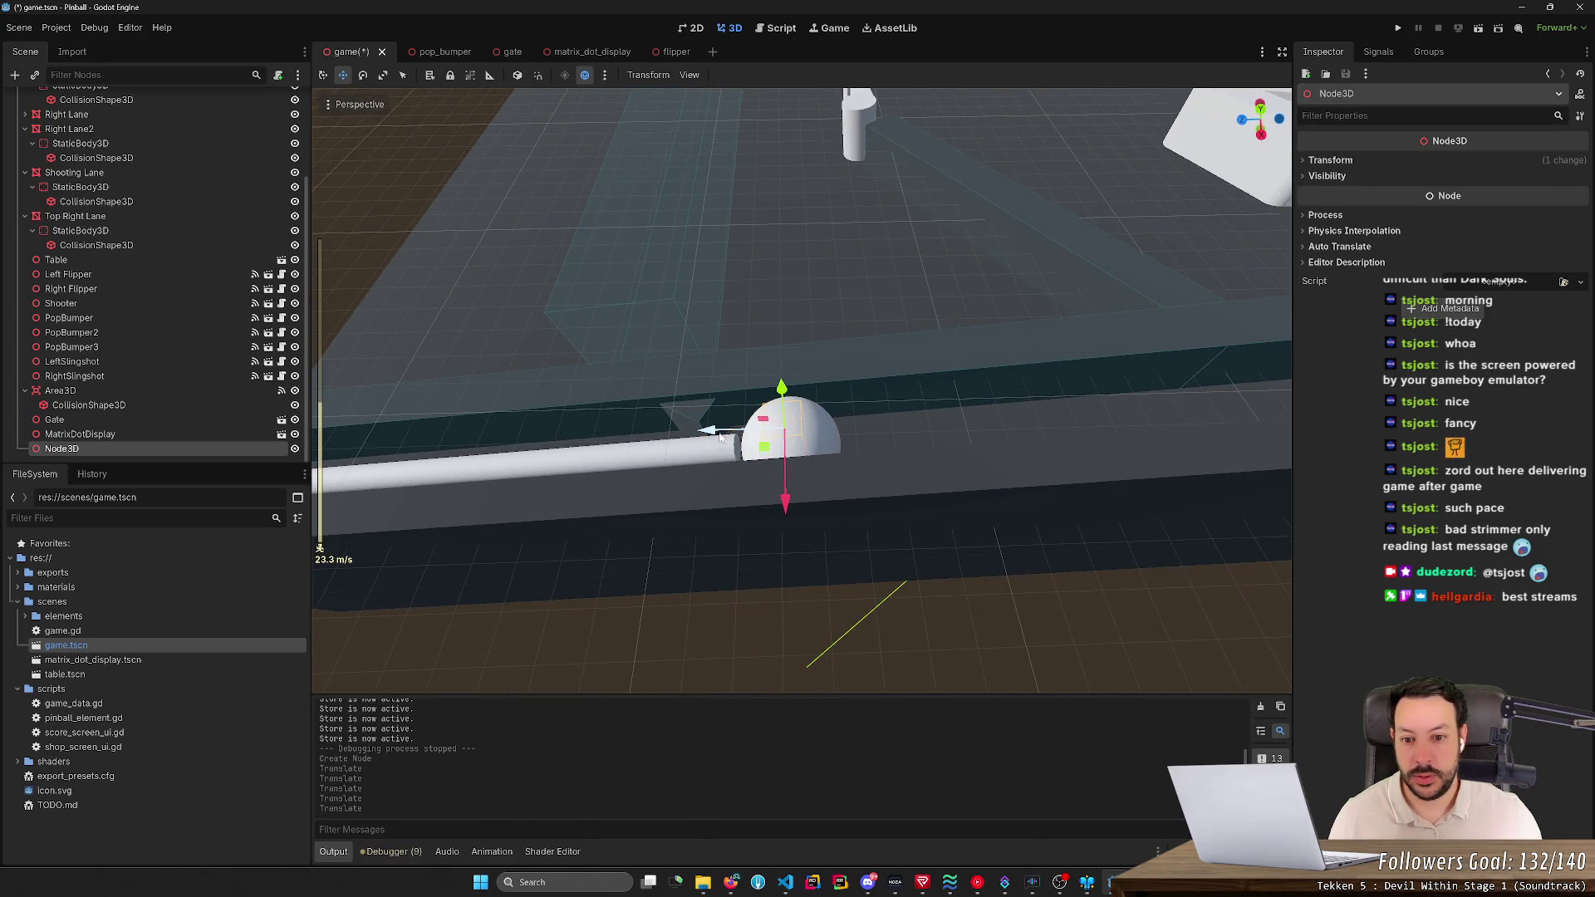
left_click_drag(720, 438, 706, 439)
key("f")
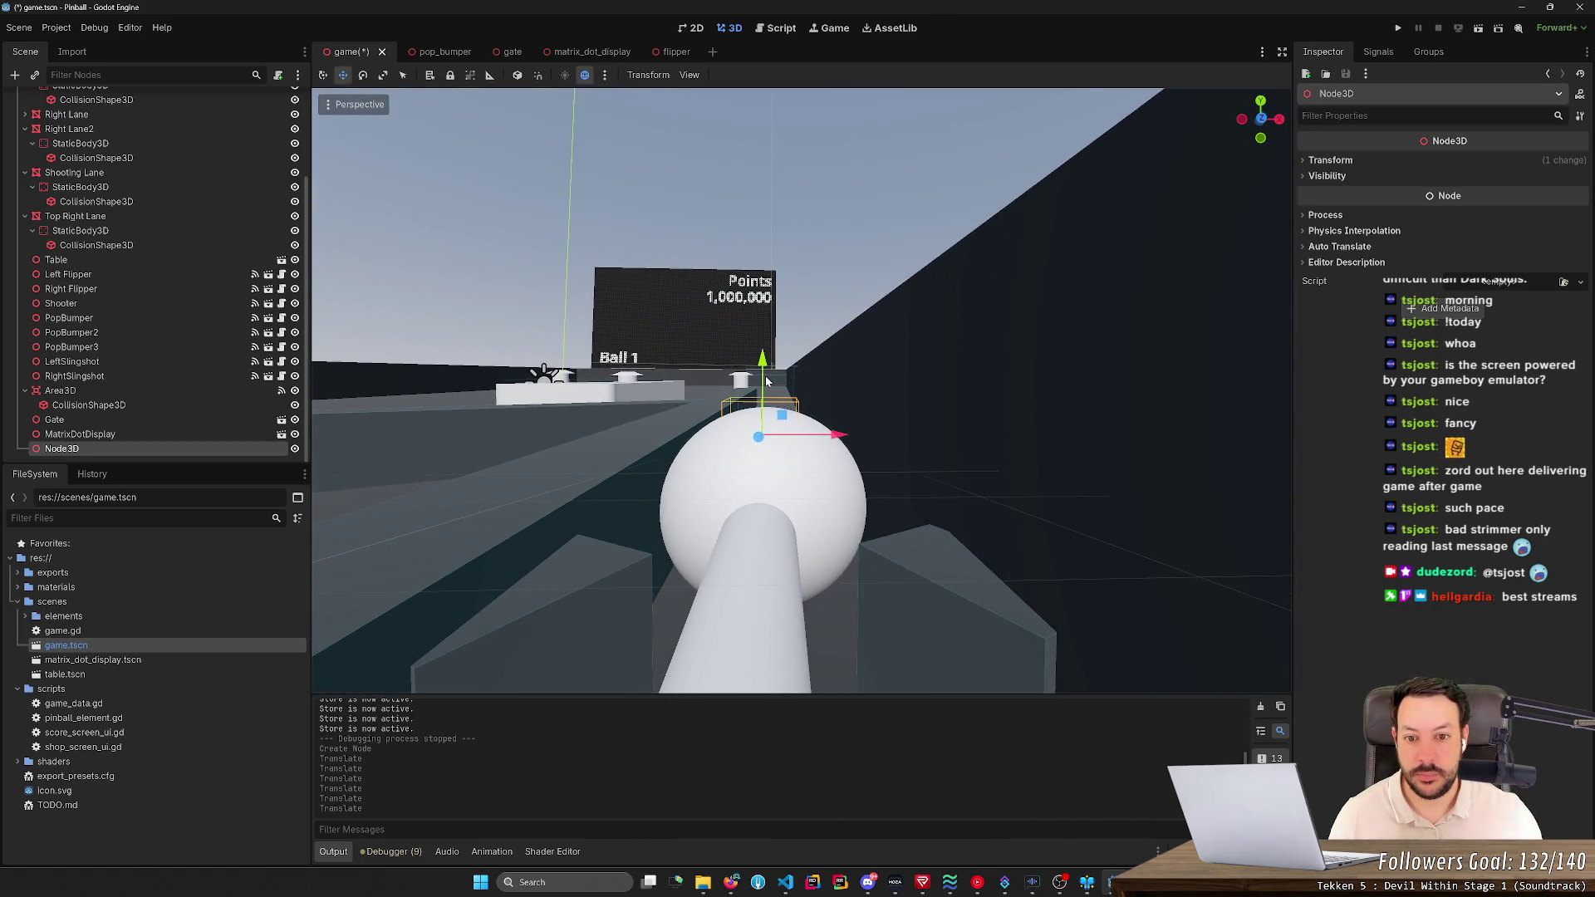
left_click_drag(766, 380, 779, 278)
key("f")
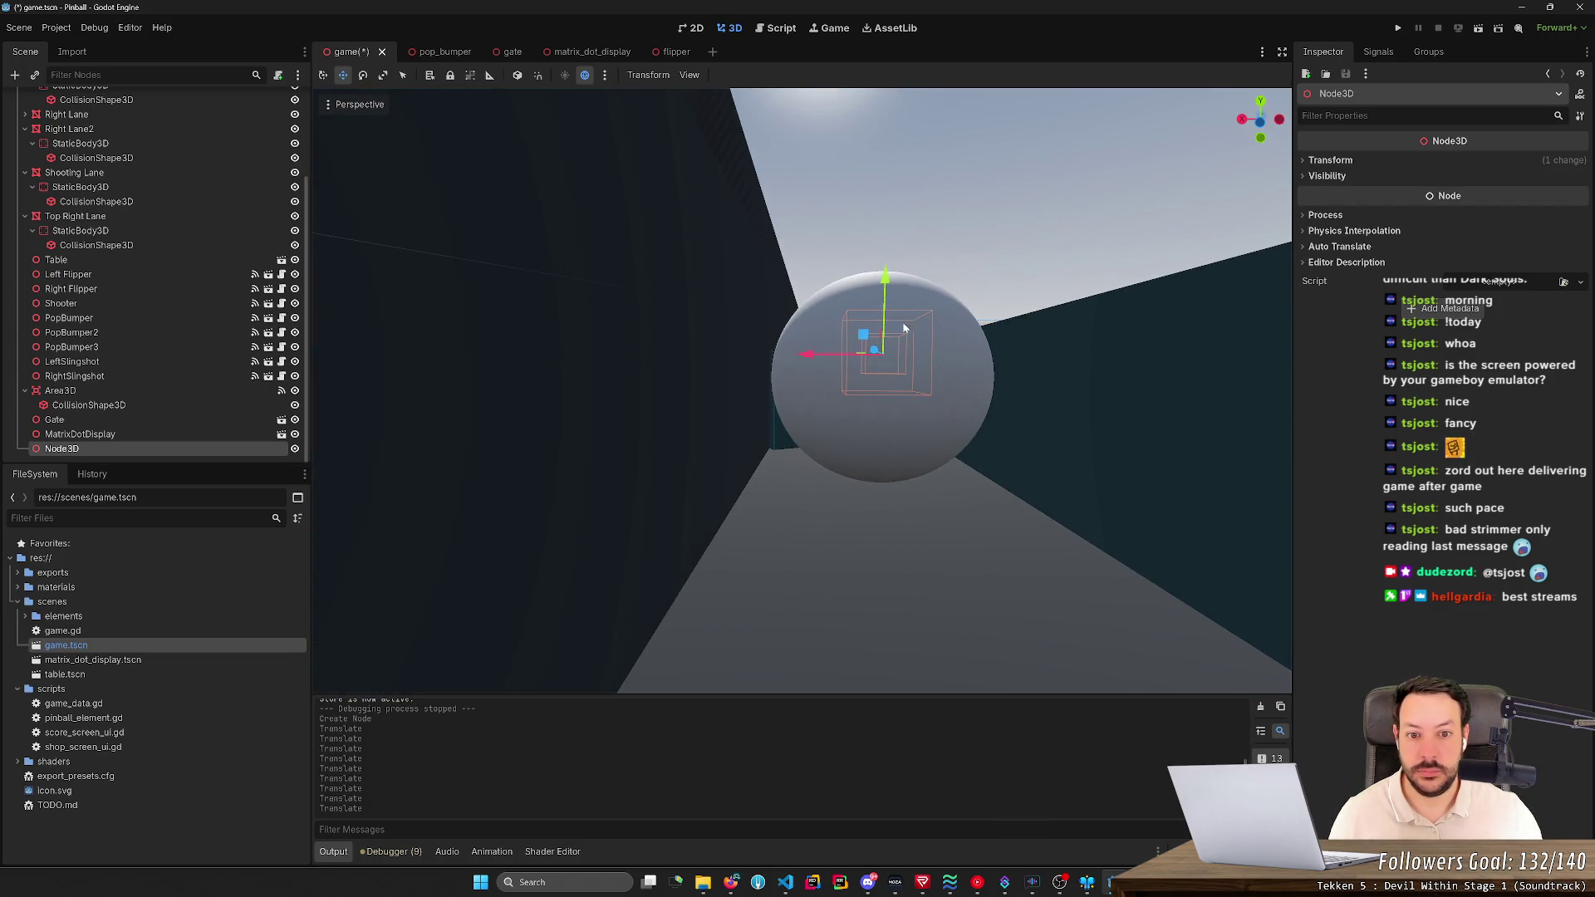
left_click_drag(886, 291, 885, 284)
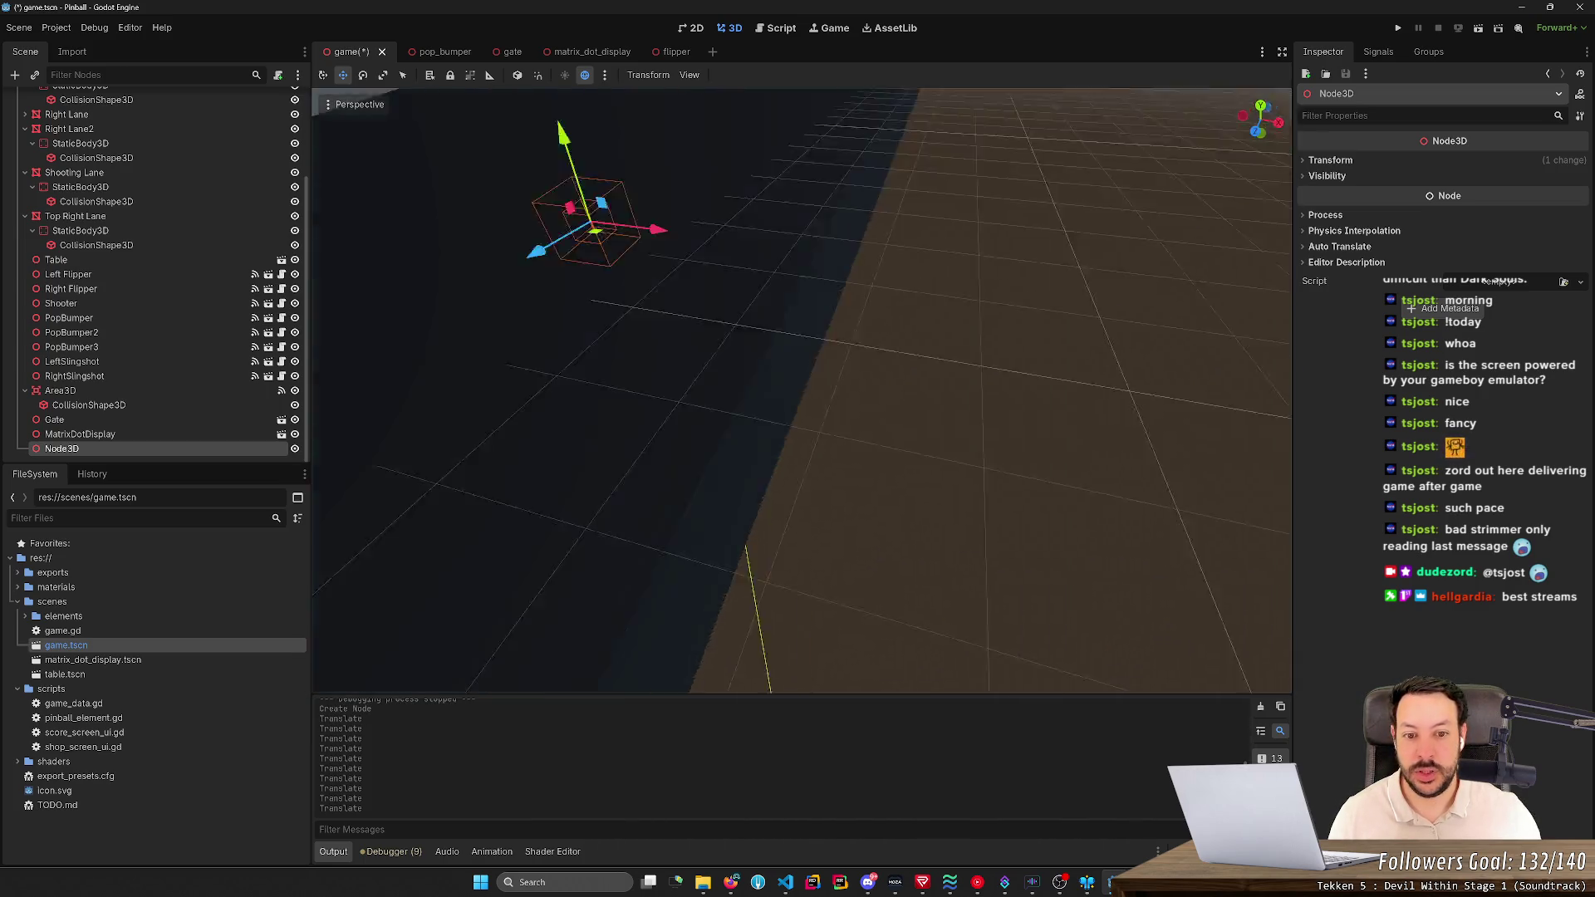
key("ctrl+s")
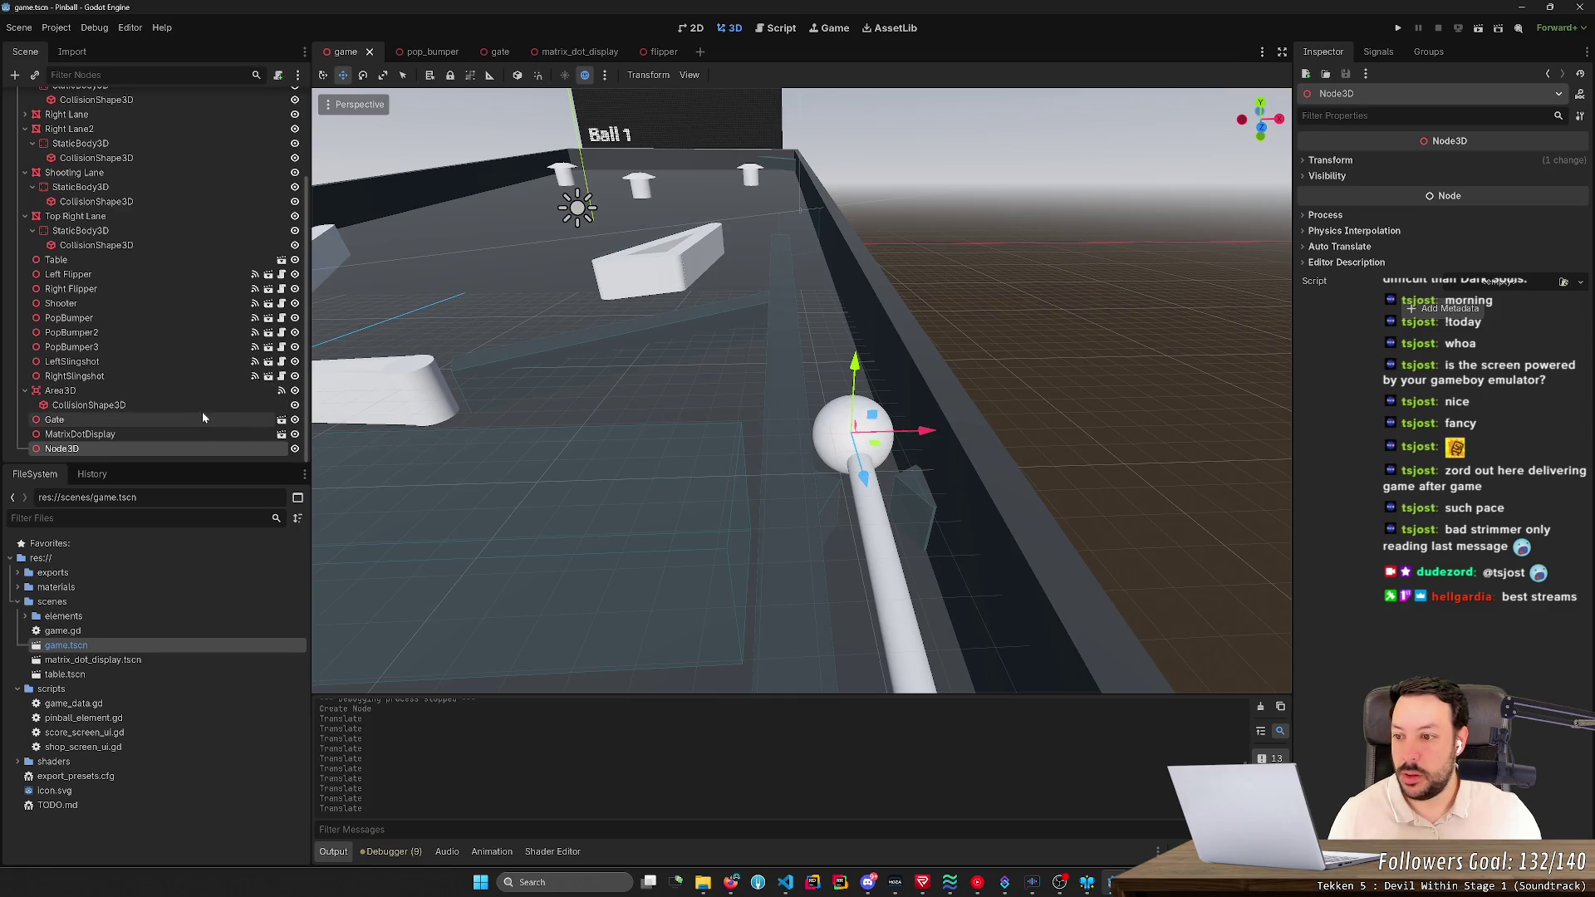
- Dismiss the Node3D's context menu and inspect the Game root's game.gd script and Always process mode
right_click(219, 453)
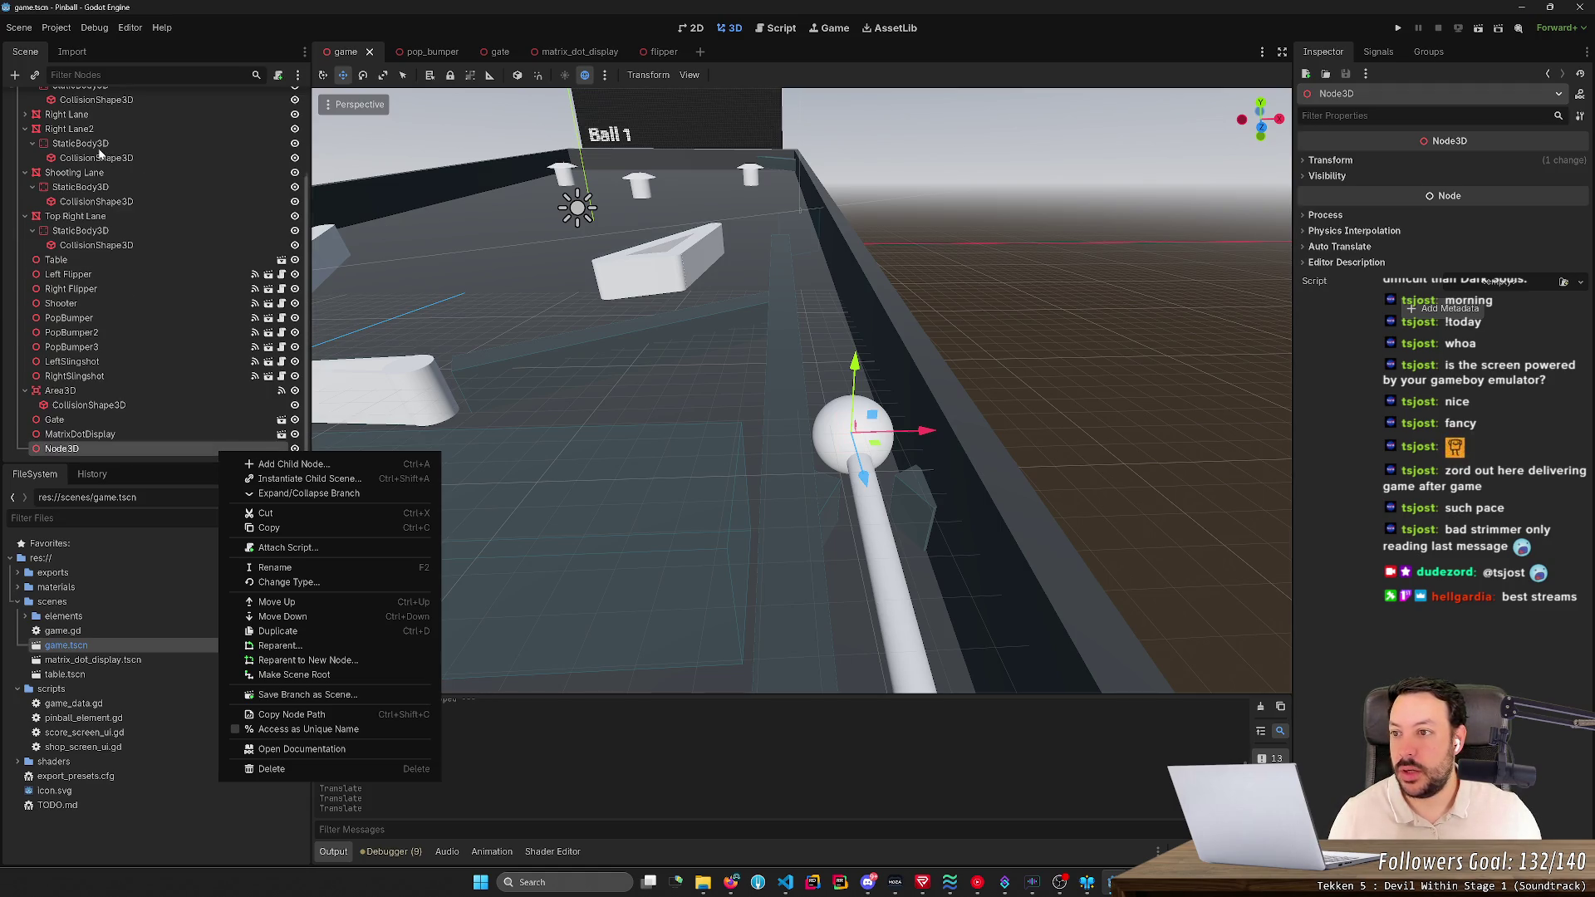
scroll(99, 154, "up", 3)
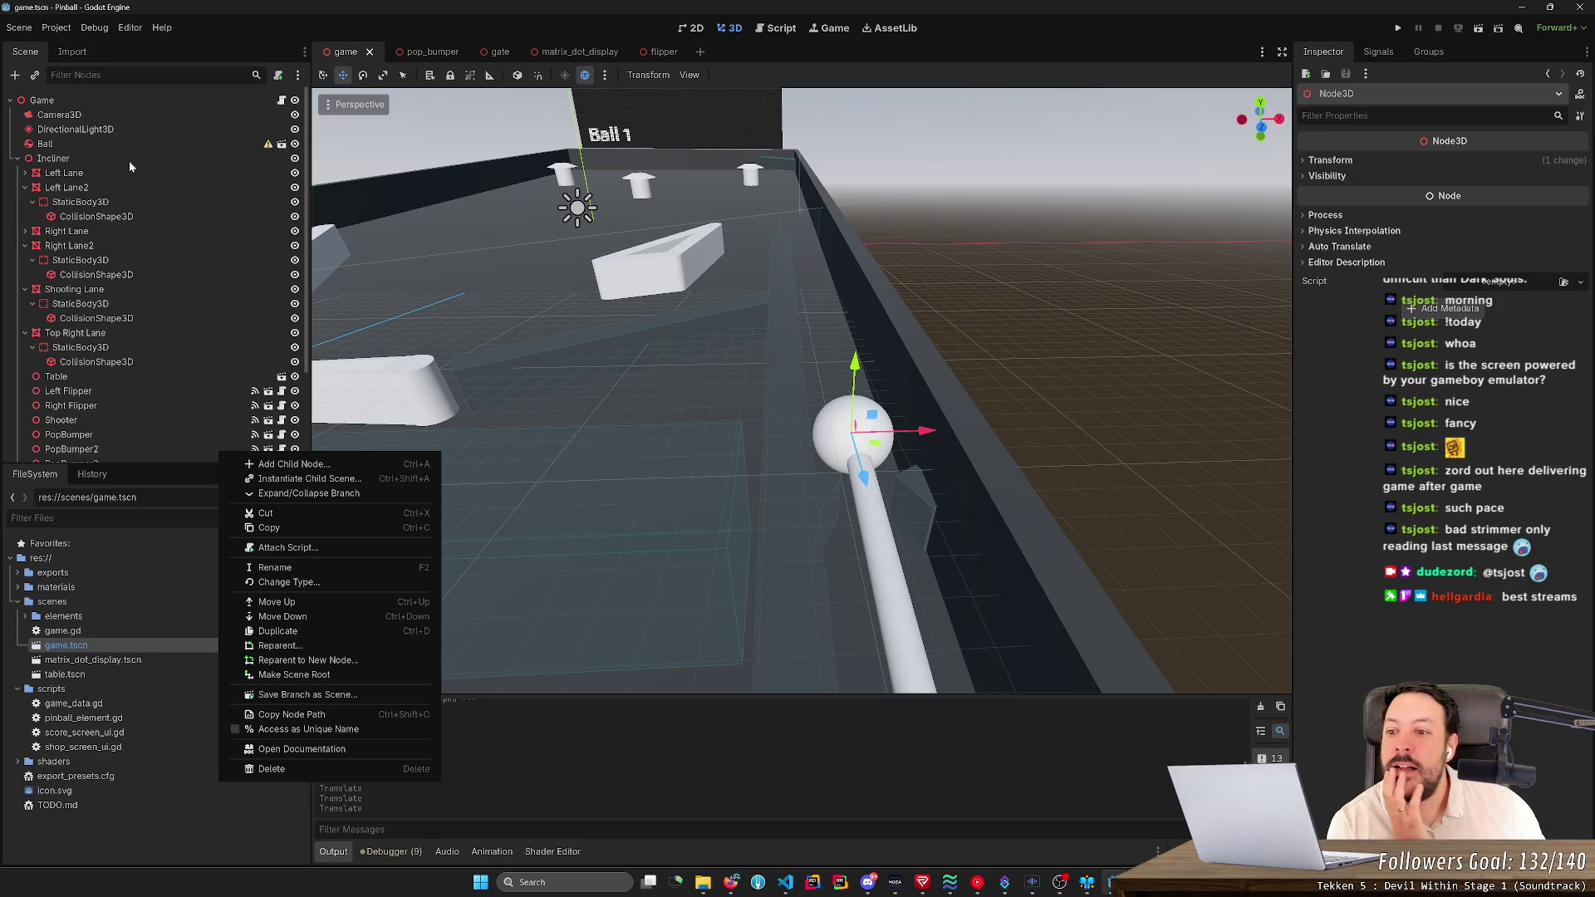
left_click(181, 96)
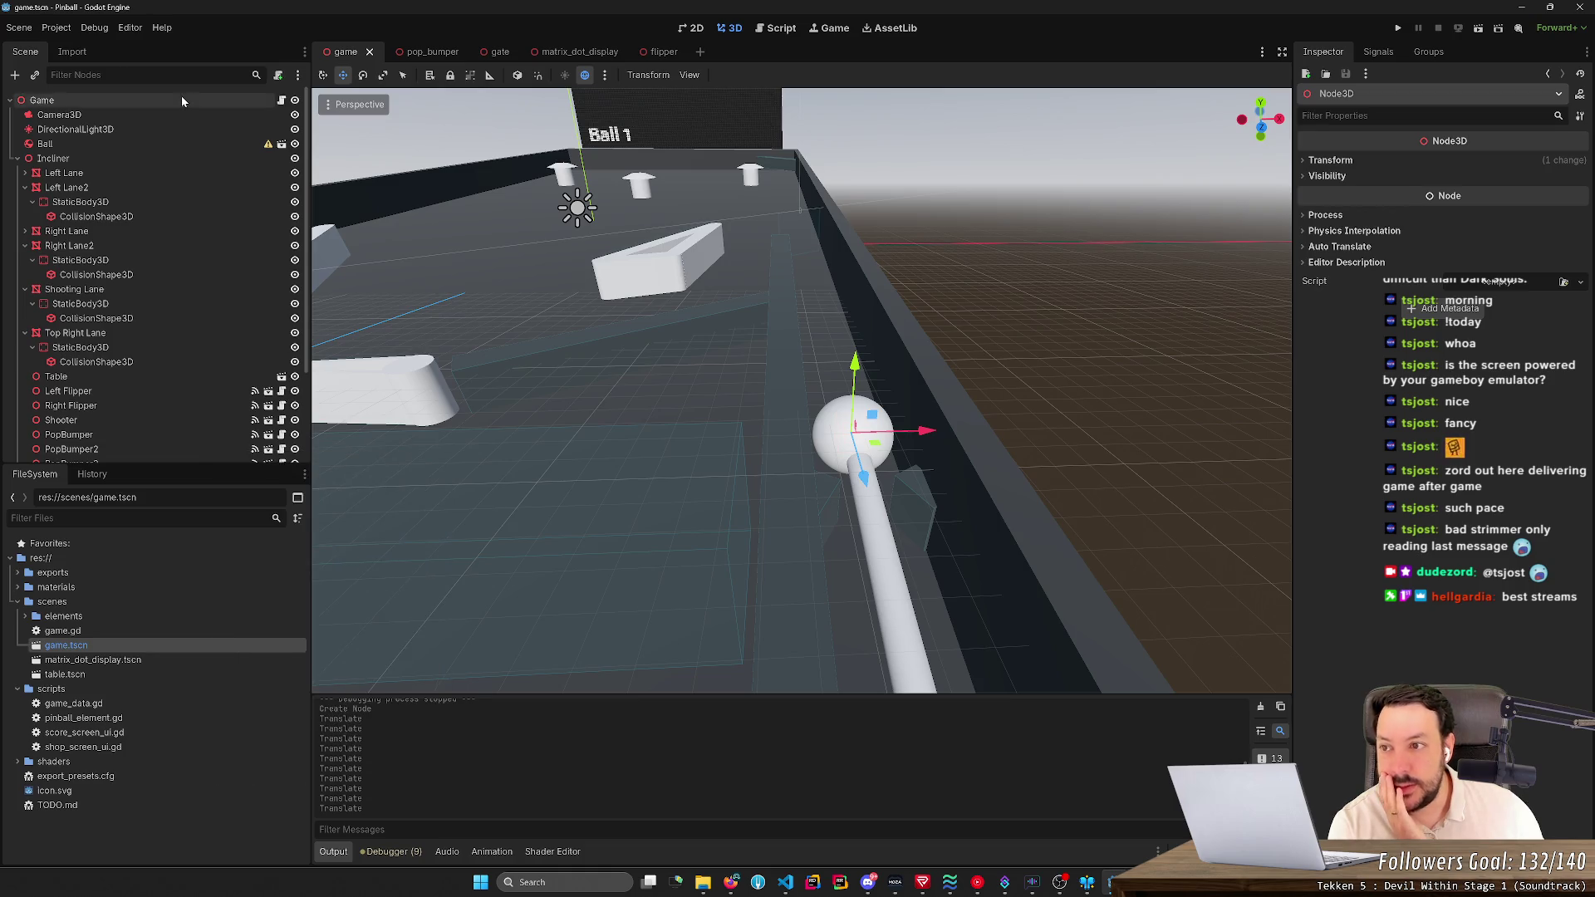
left_click(182, 98)
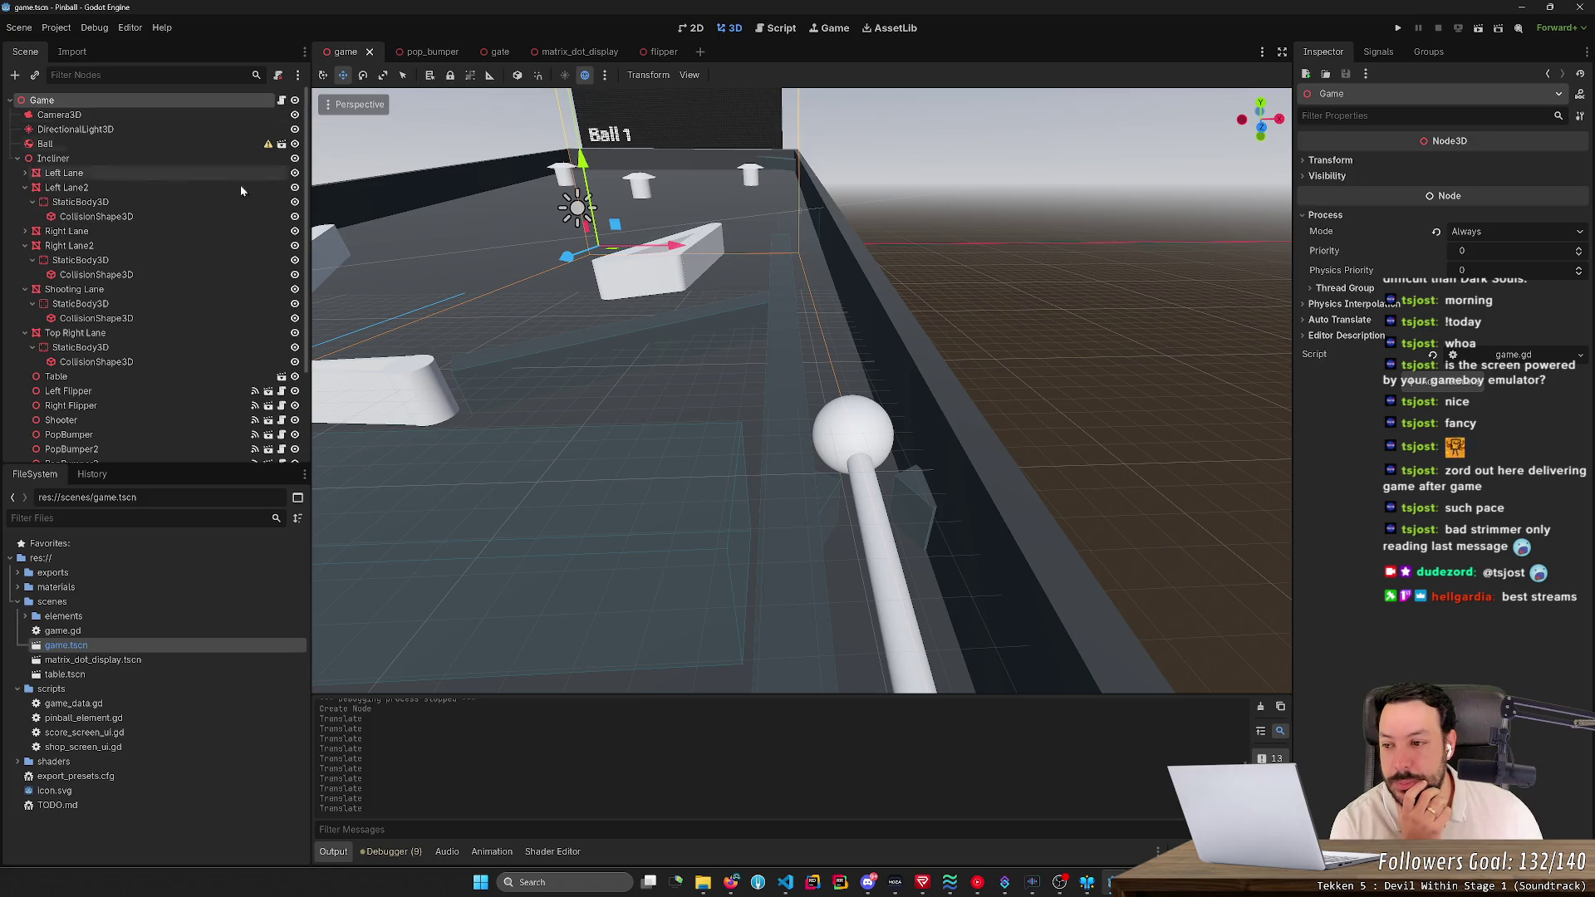
- Frame the Shooter and review Rod Length 0.12, Prepare 0.25, Release 0.05, then open game.gd
scroll(233, 200, "down", 3)
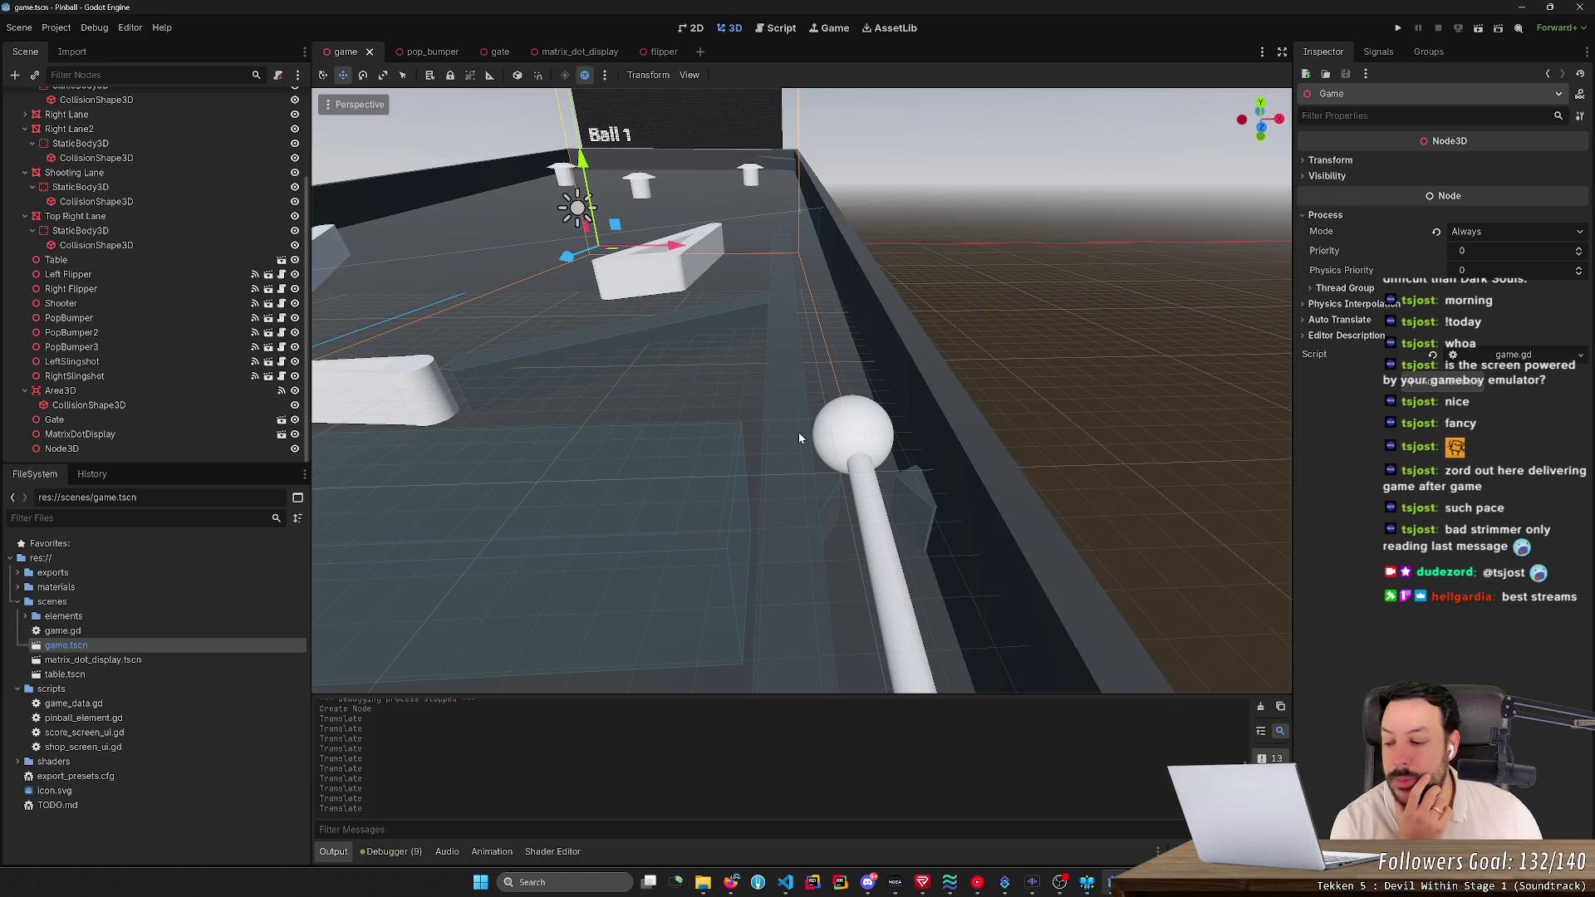
left_click(133, 303)
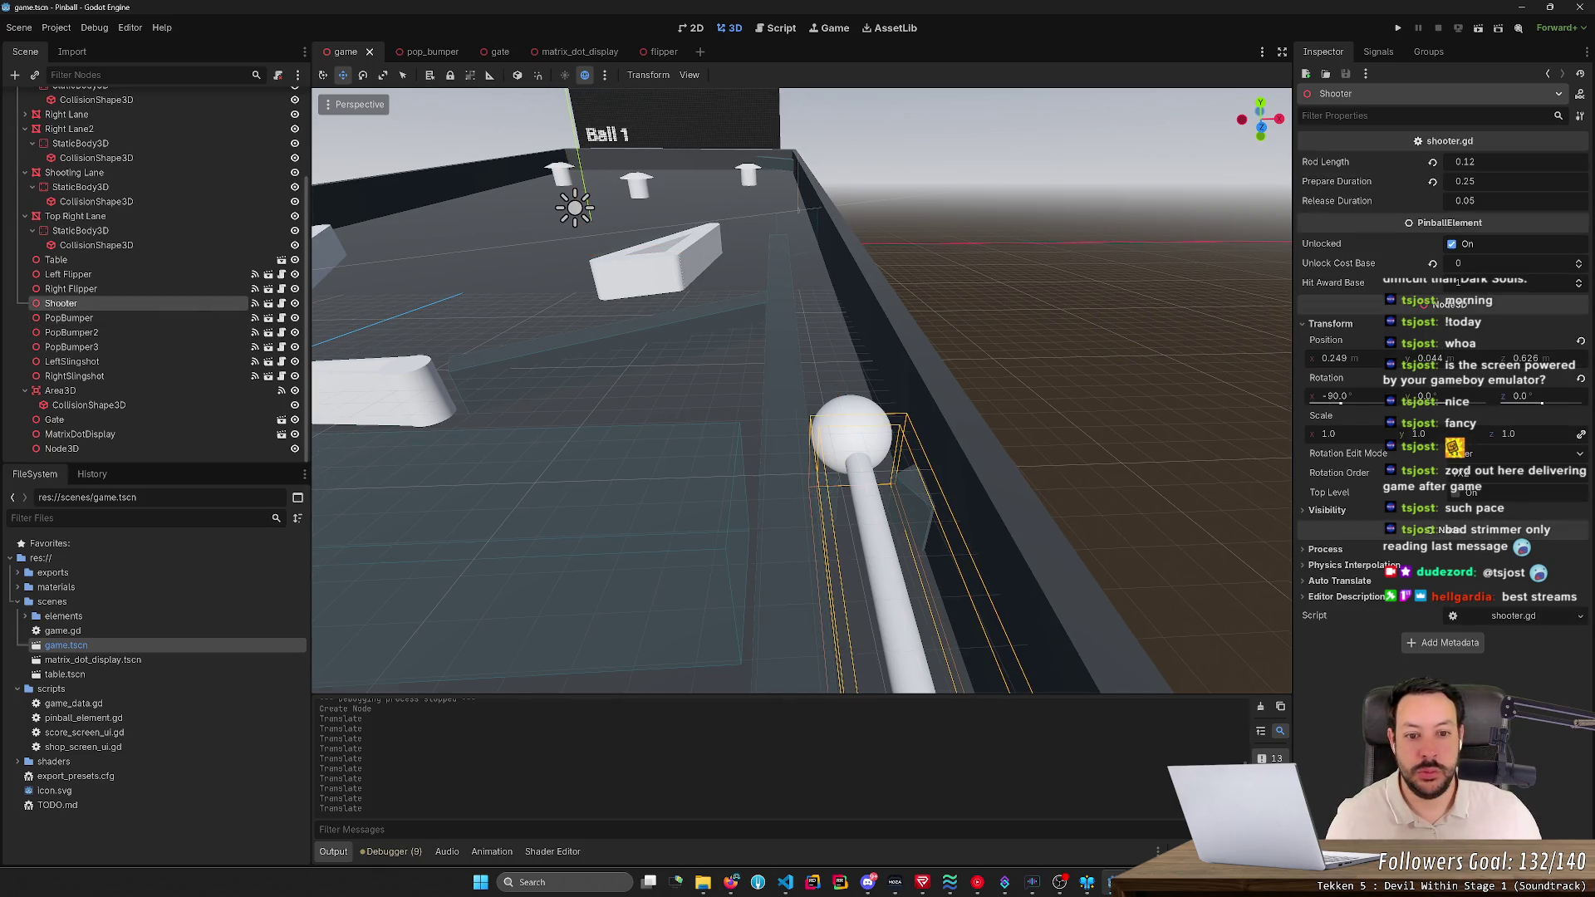
key("f")
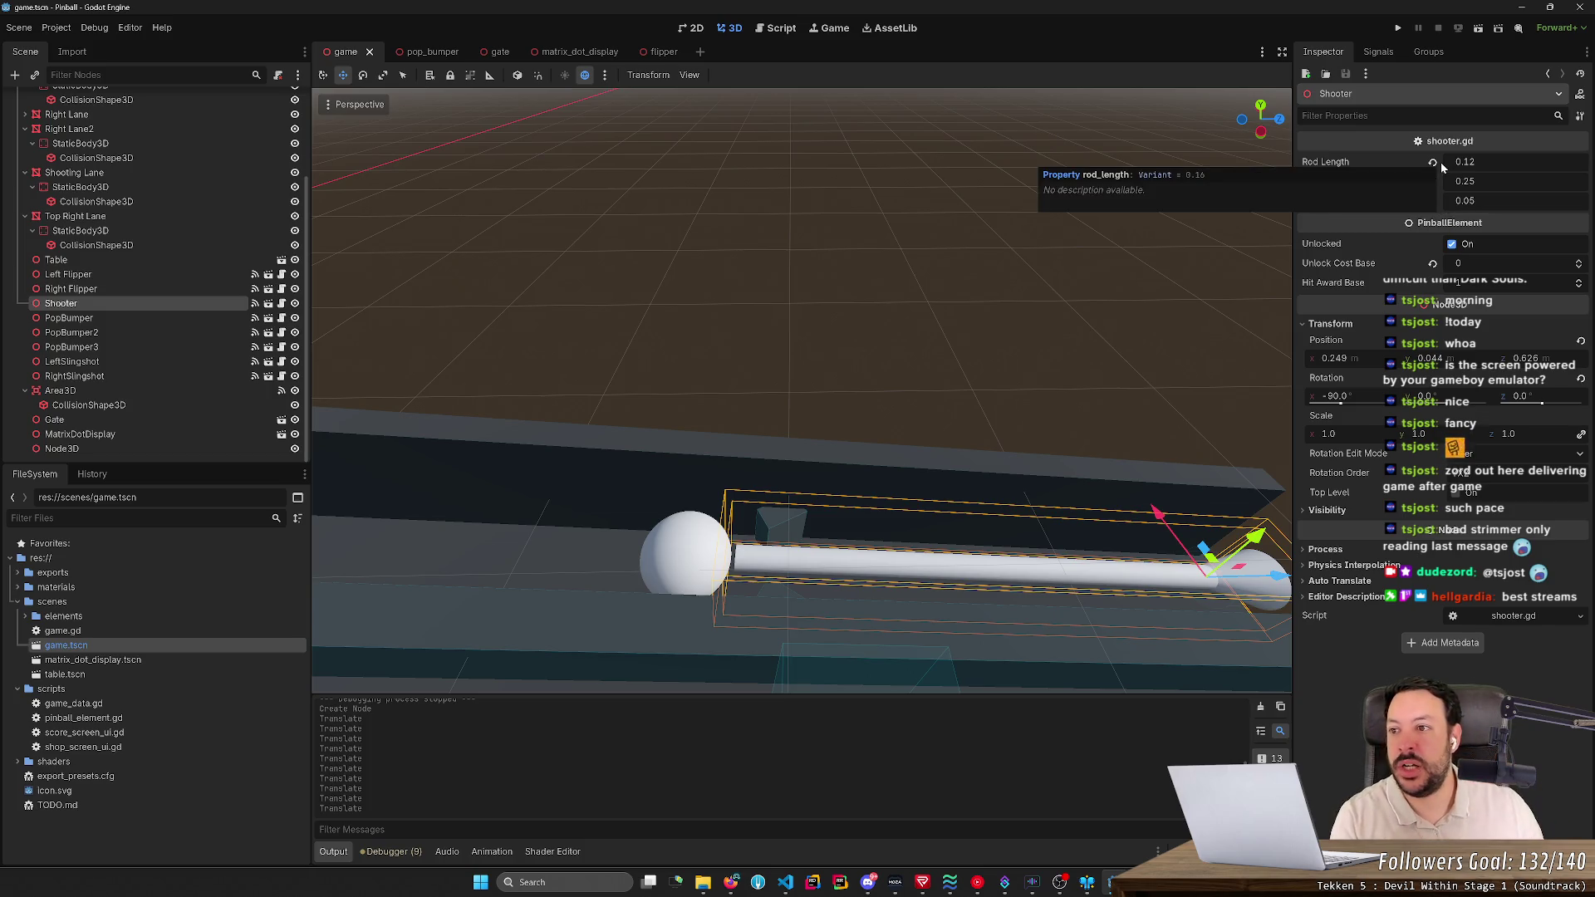
scroll(226, 186, "up", 3)
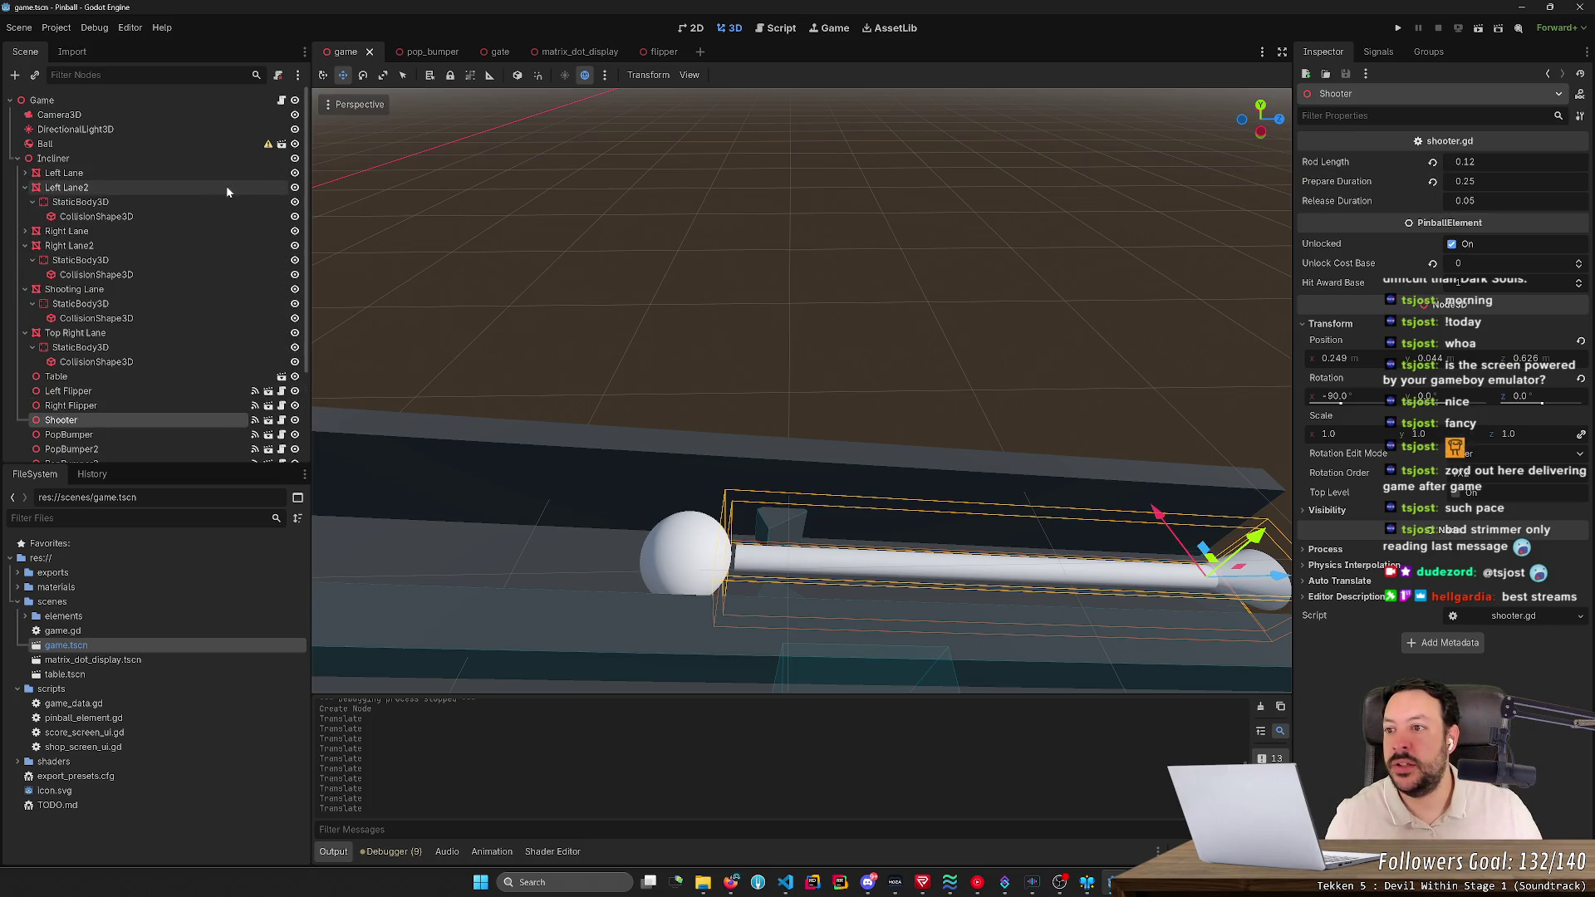
left_click(281, 100)
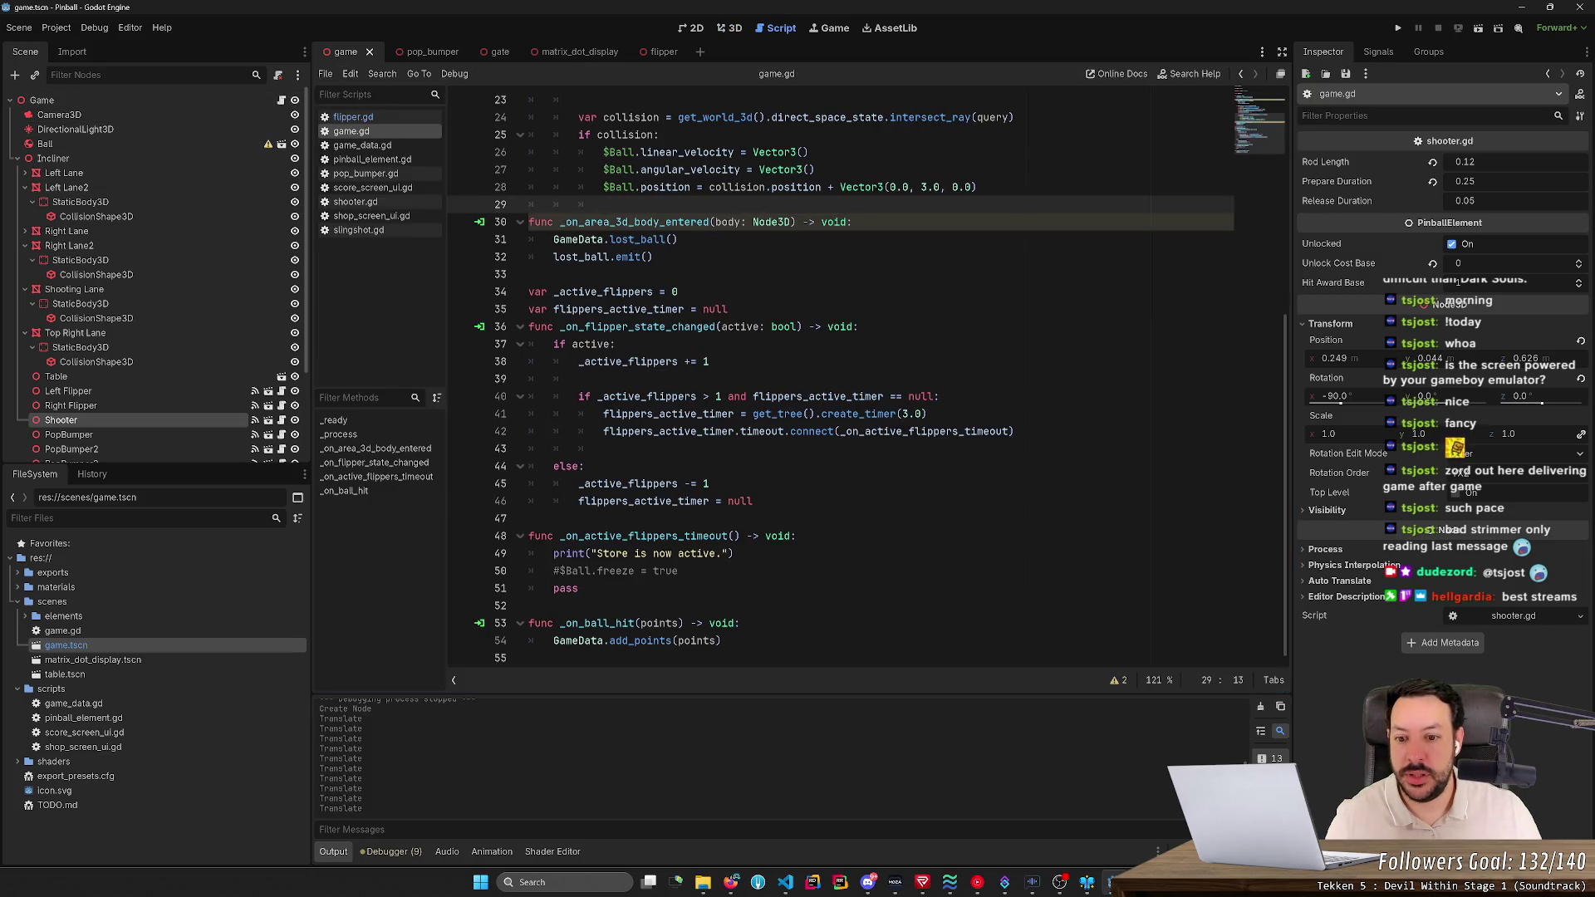
scroll(839, 377, "up", 2)
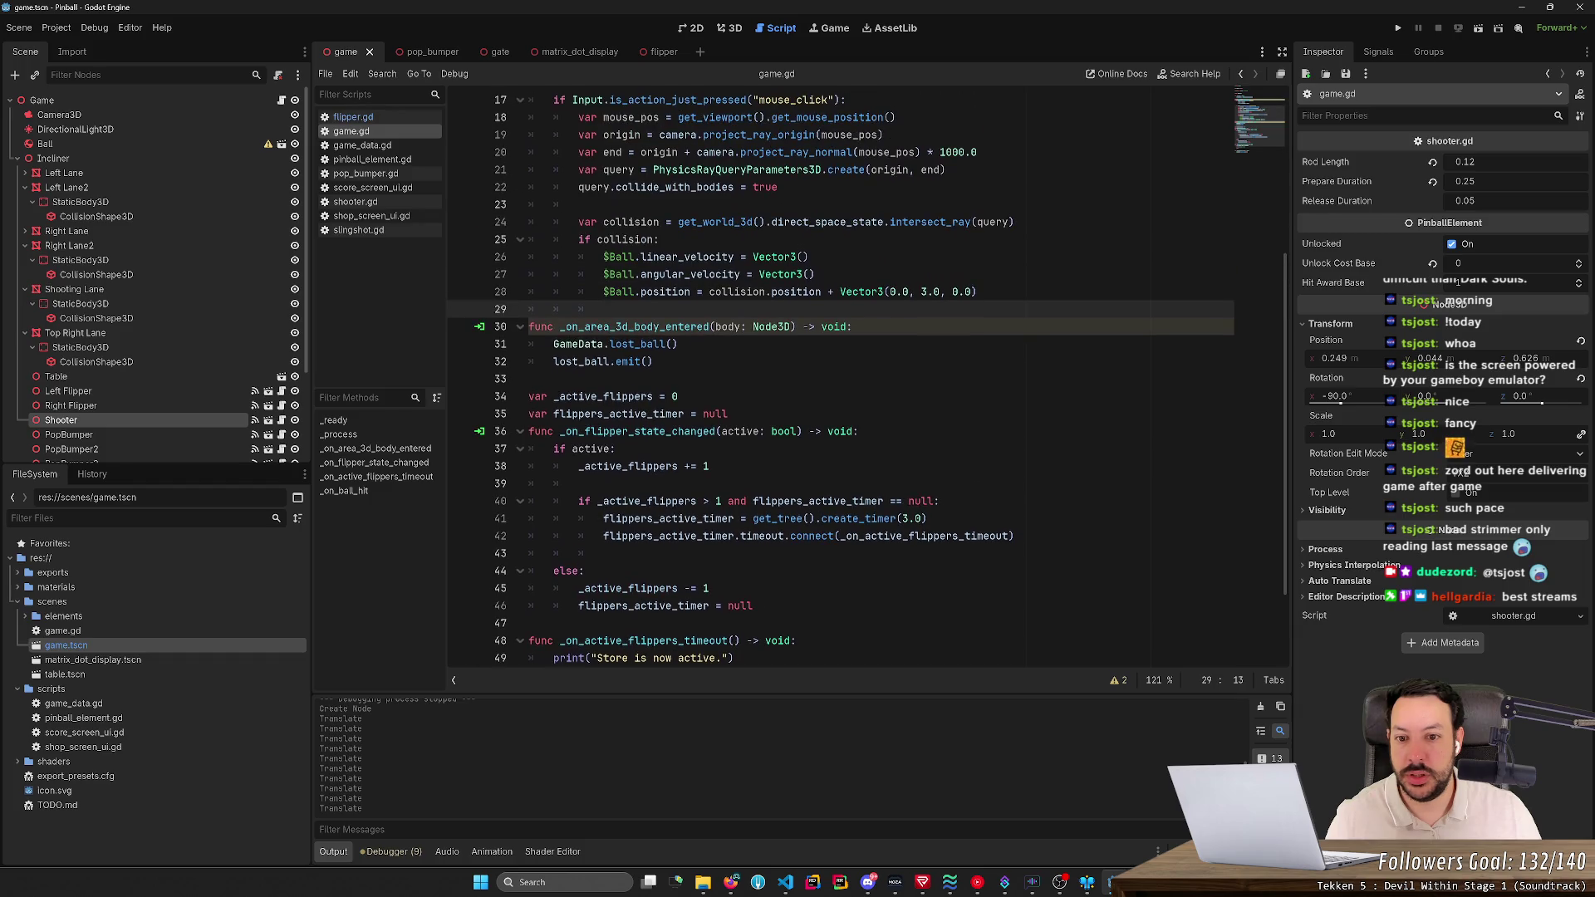
scroll(839, 378, "up", 5)
scroll(839, 378, "down", 3)
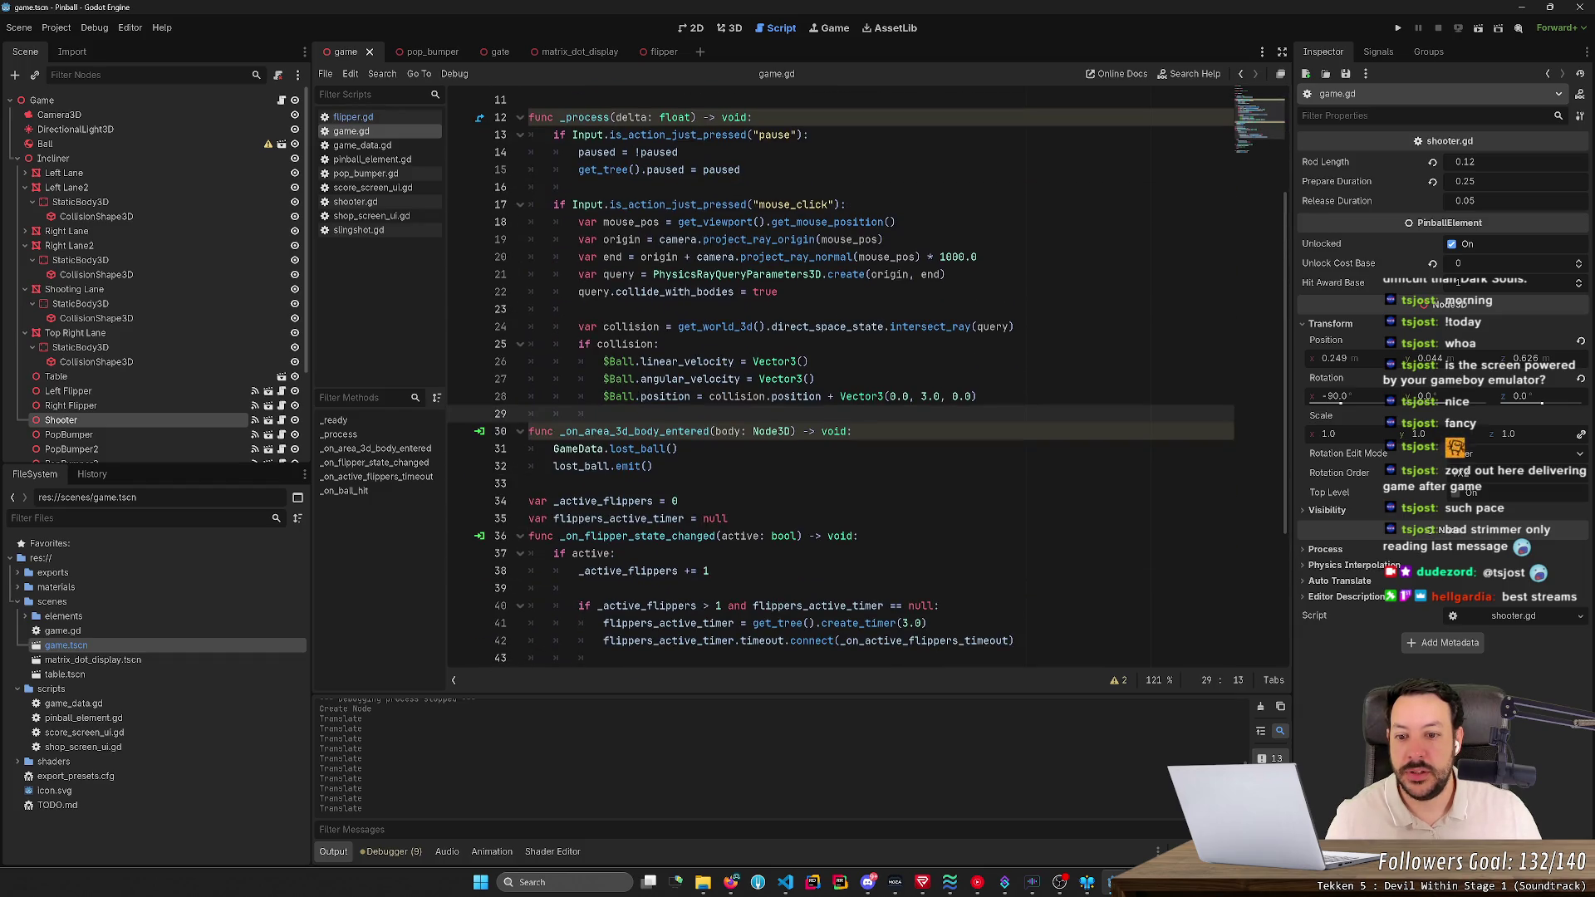
left_click_drag(656, 466, 529, 449)
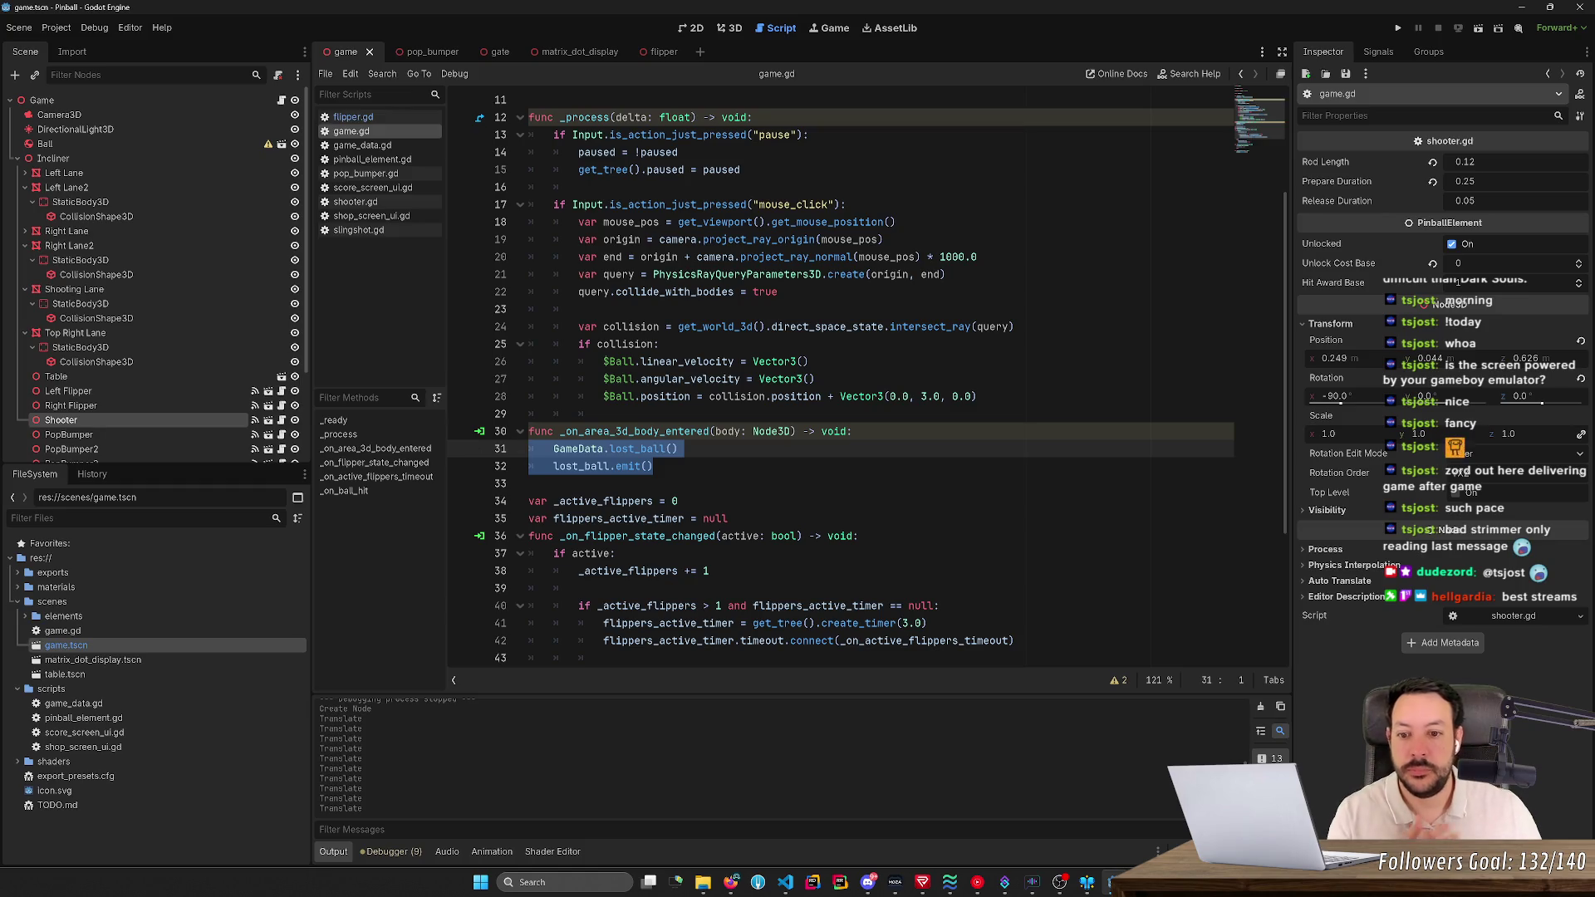
left_click(654, 466)
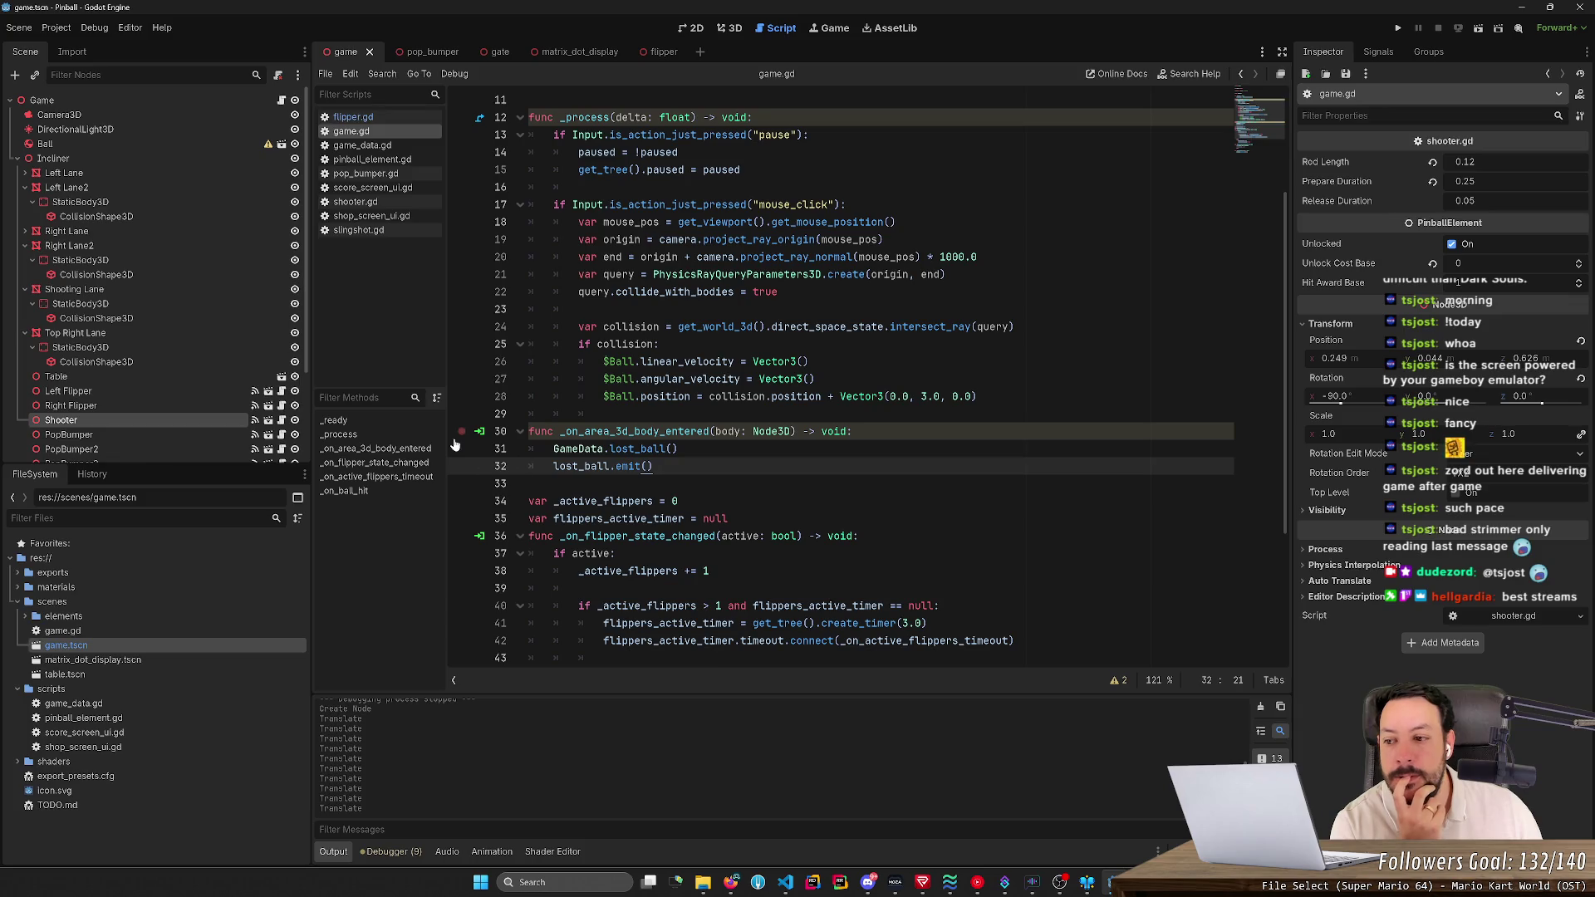
scroll(223, 402, "down", 3)
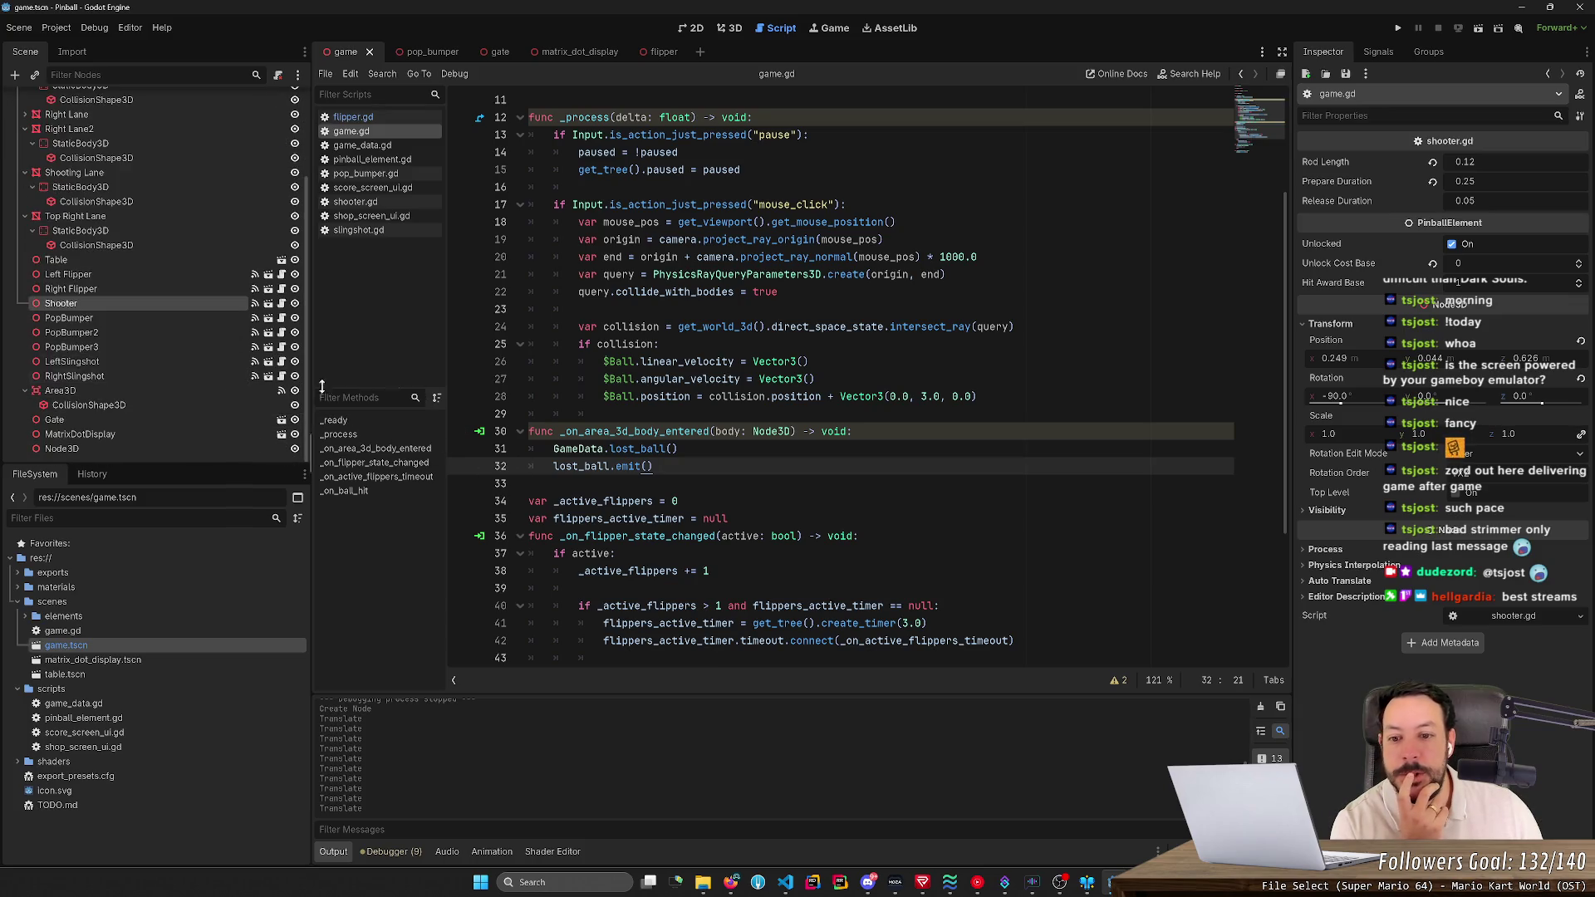
scroll(840, 376, "down", 4)
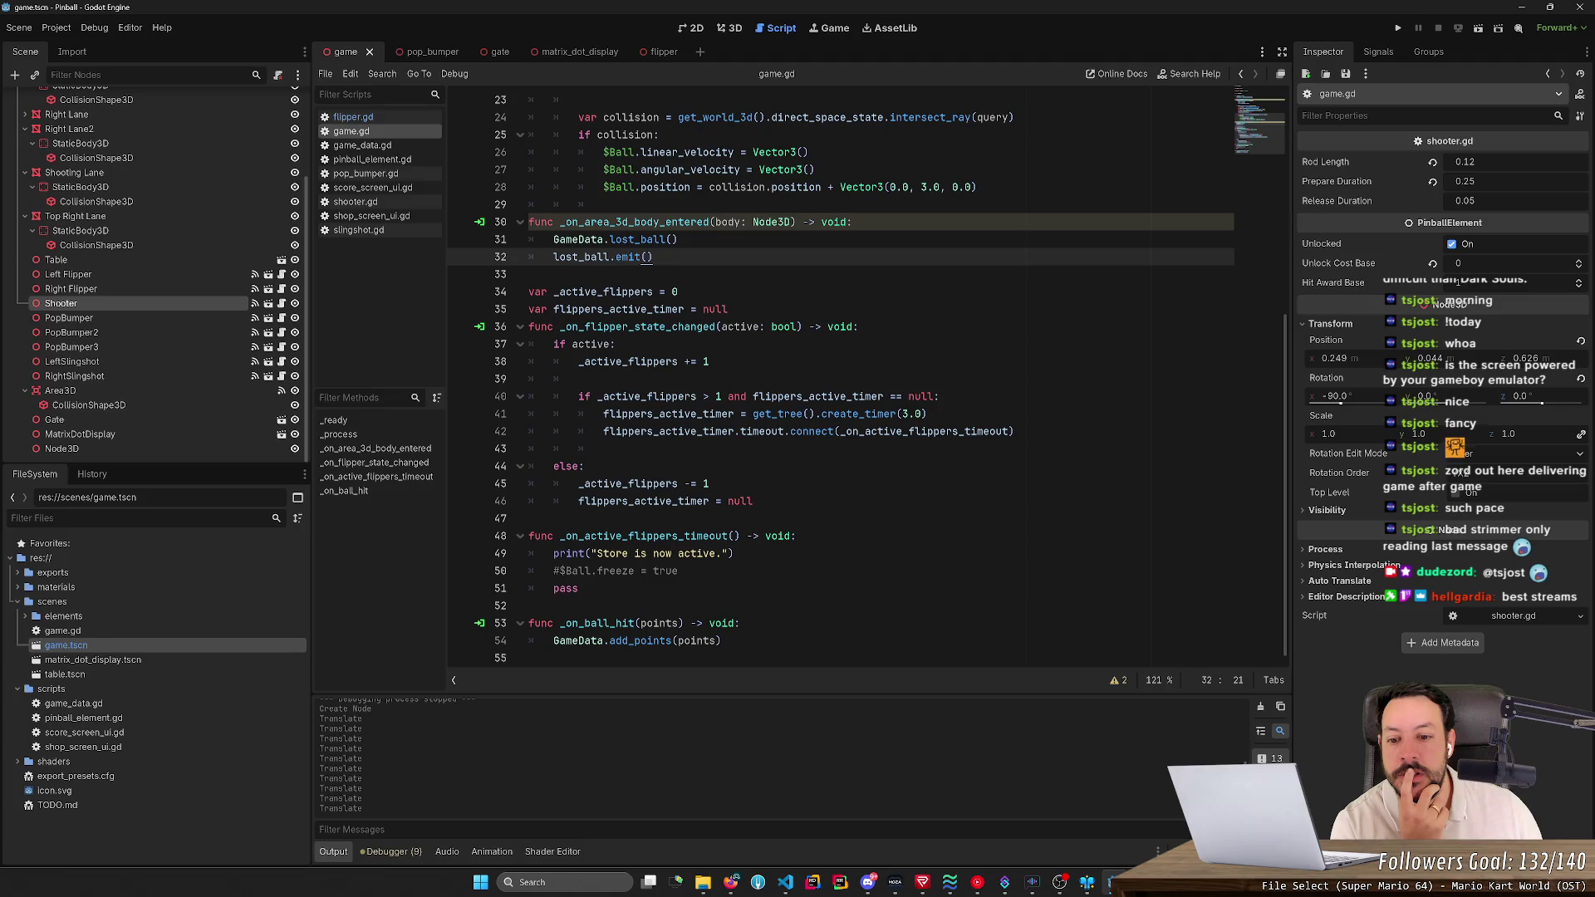
scroll(866, 375, "up", 7)
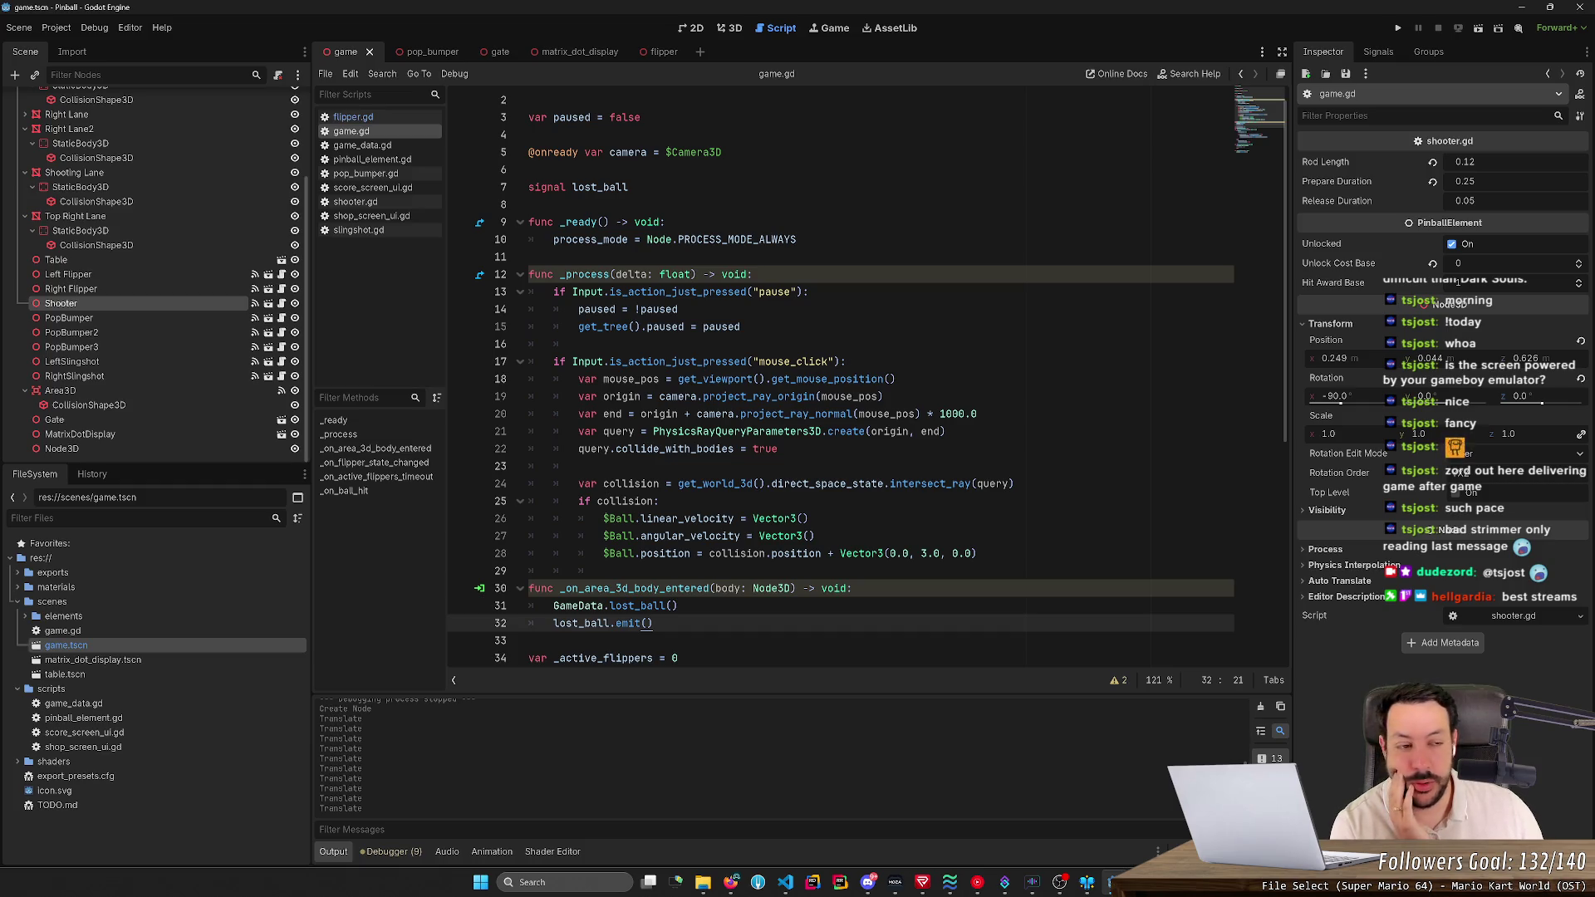
left_click(729, 30)
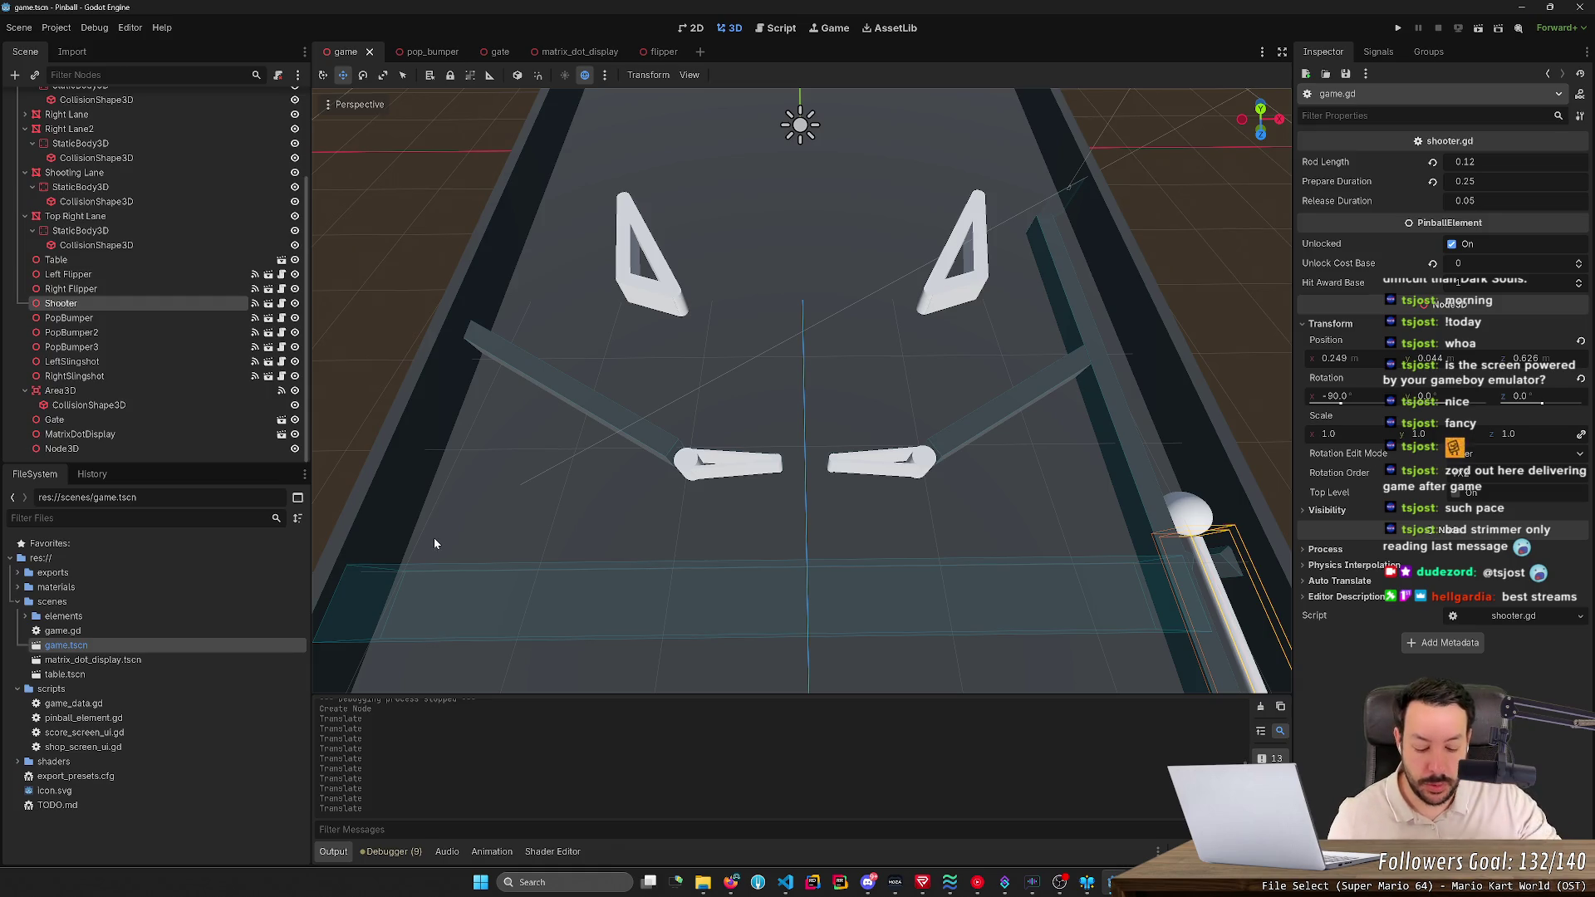
key("XF86AudioRaiseVolume")
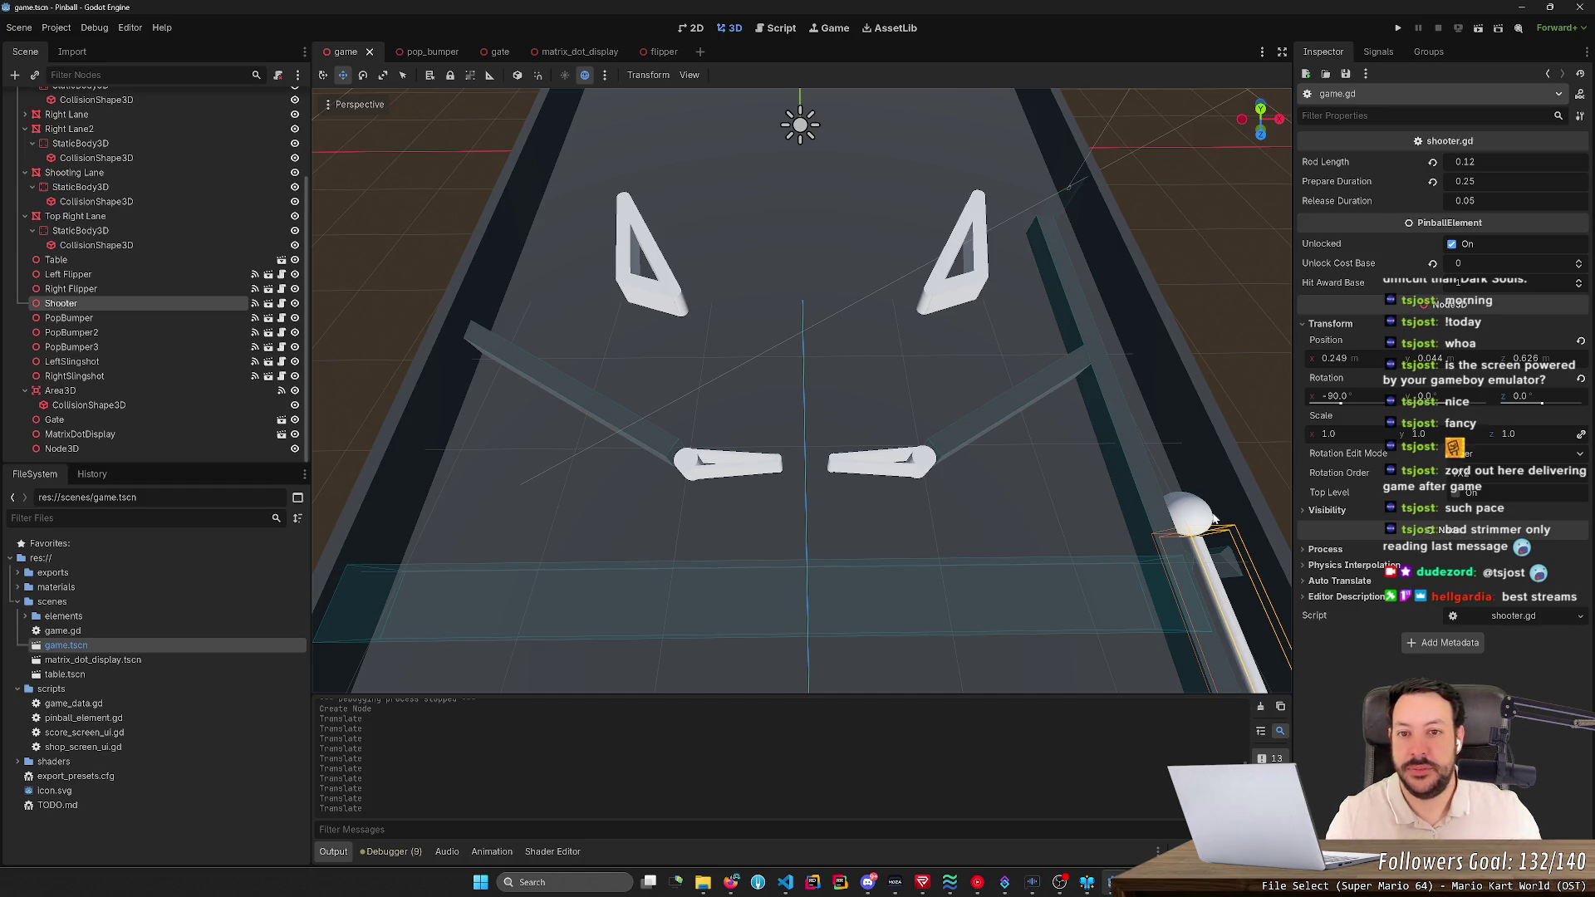
scroll(206, 191, "up", 5)
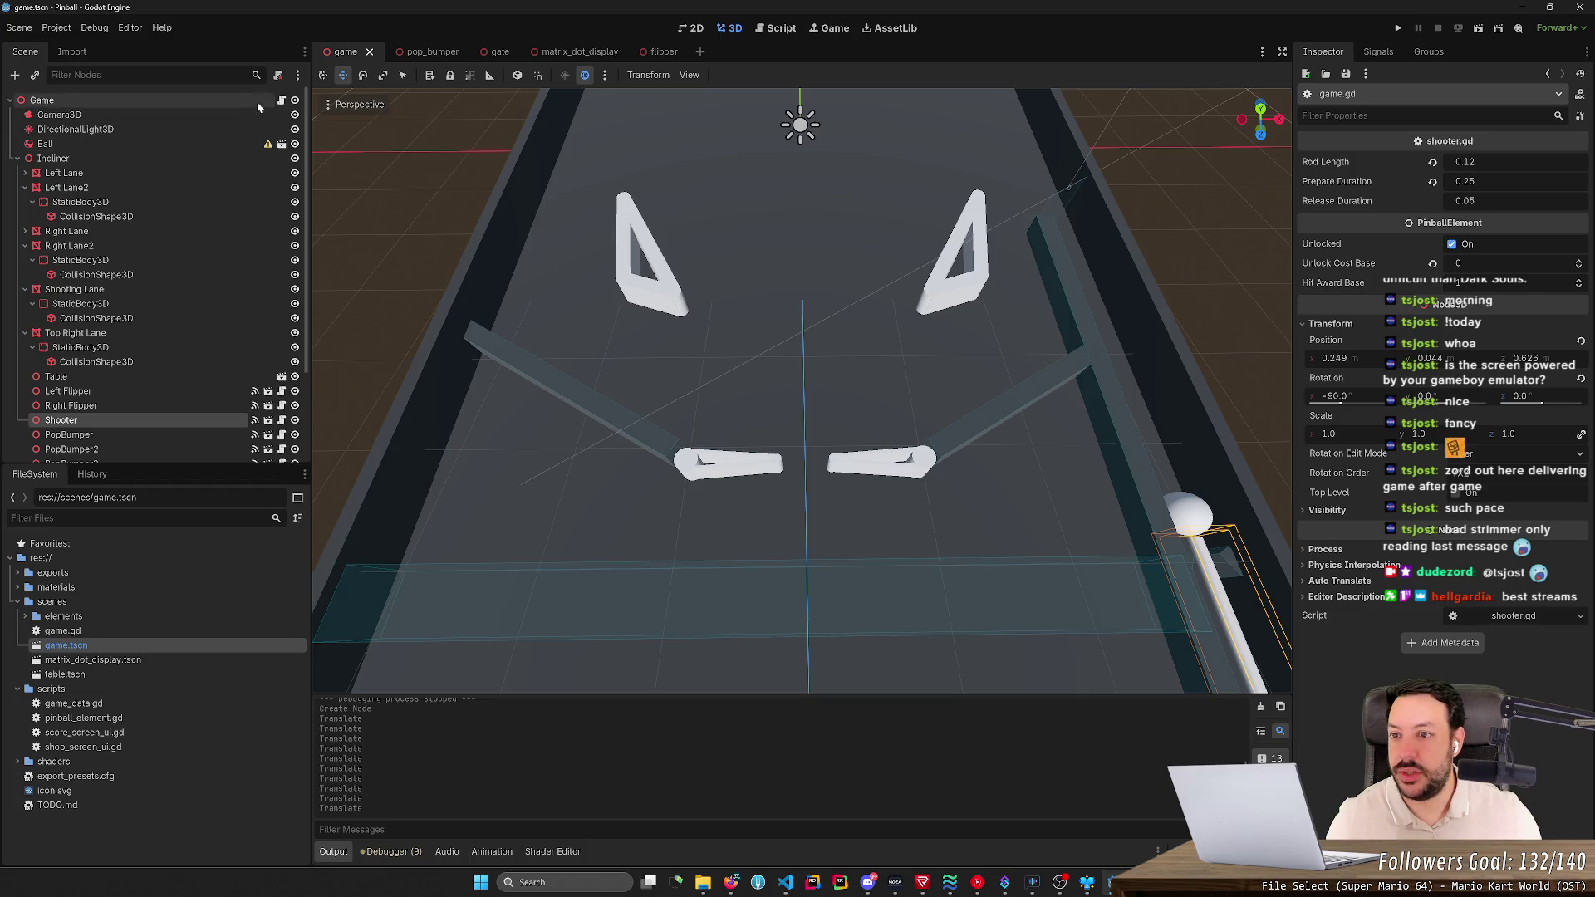
left_click(257, 101)
left_click(281, 100)
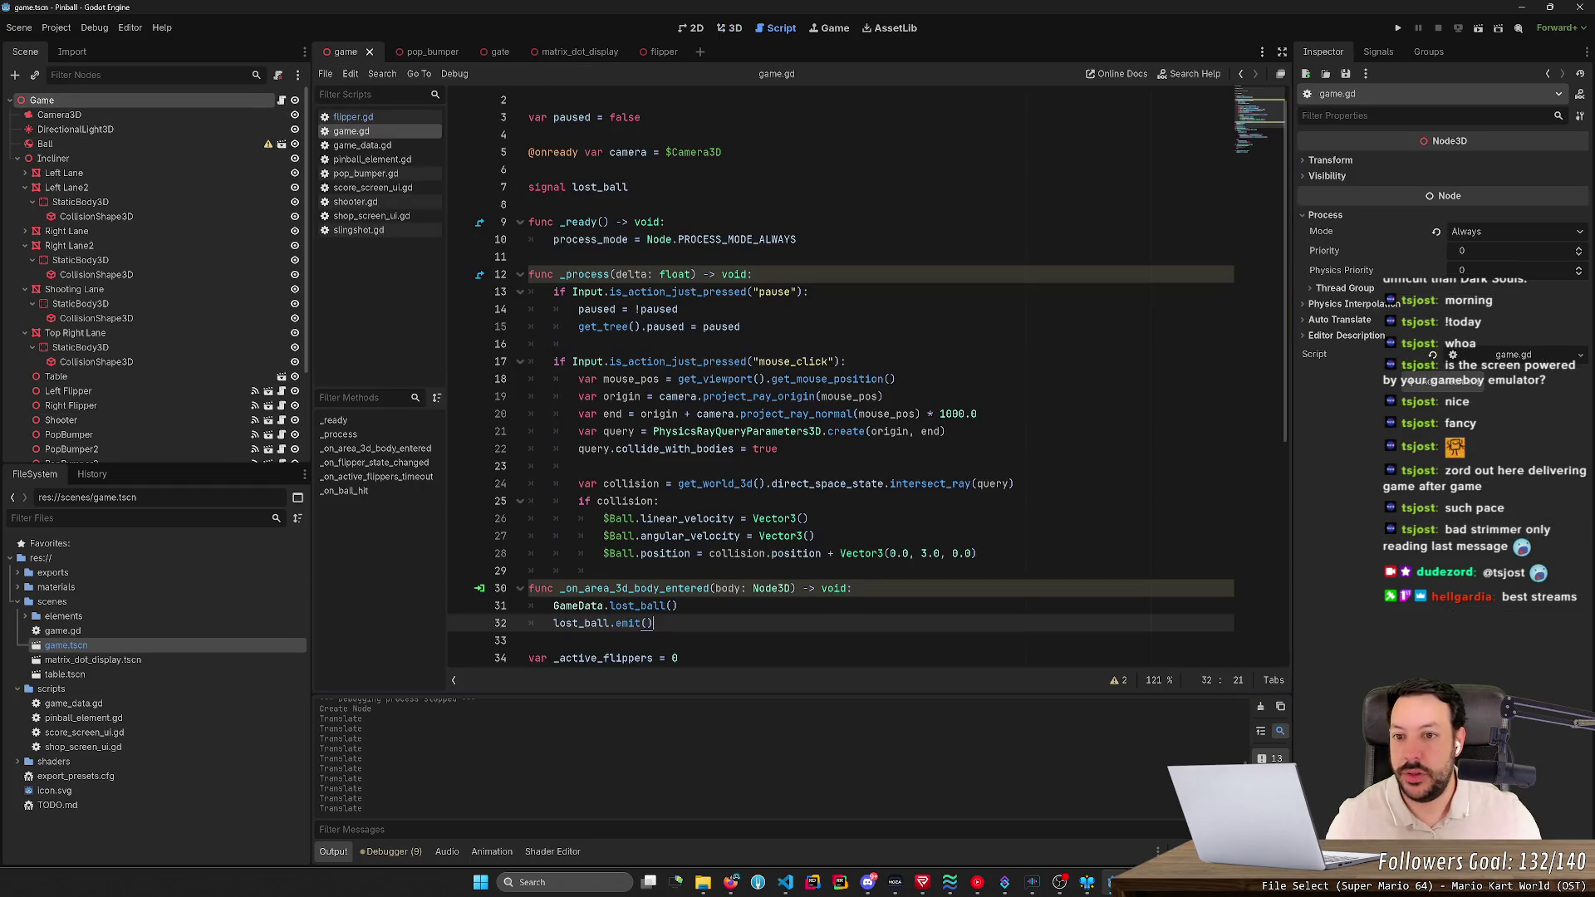
left_click(723, 170)
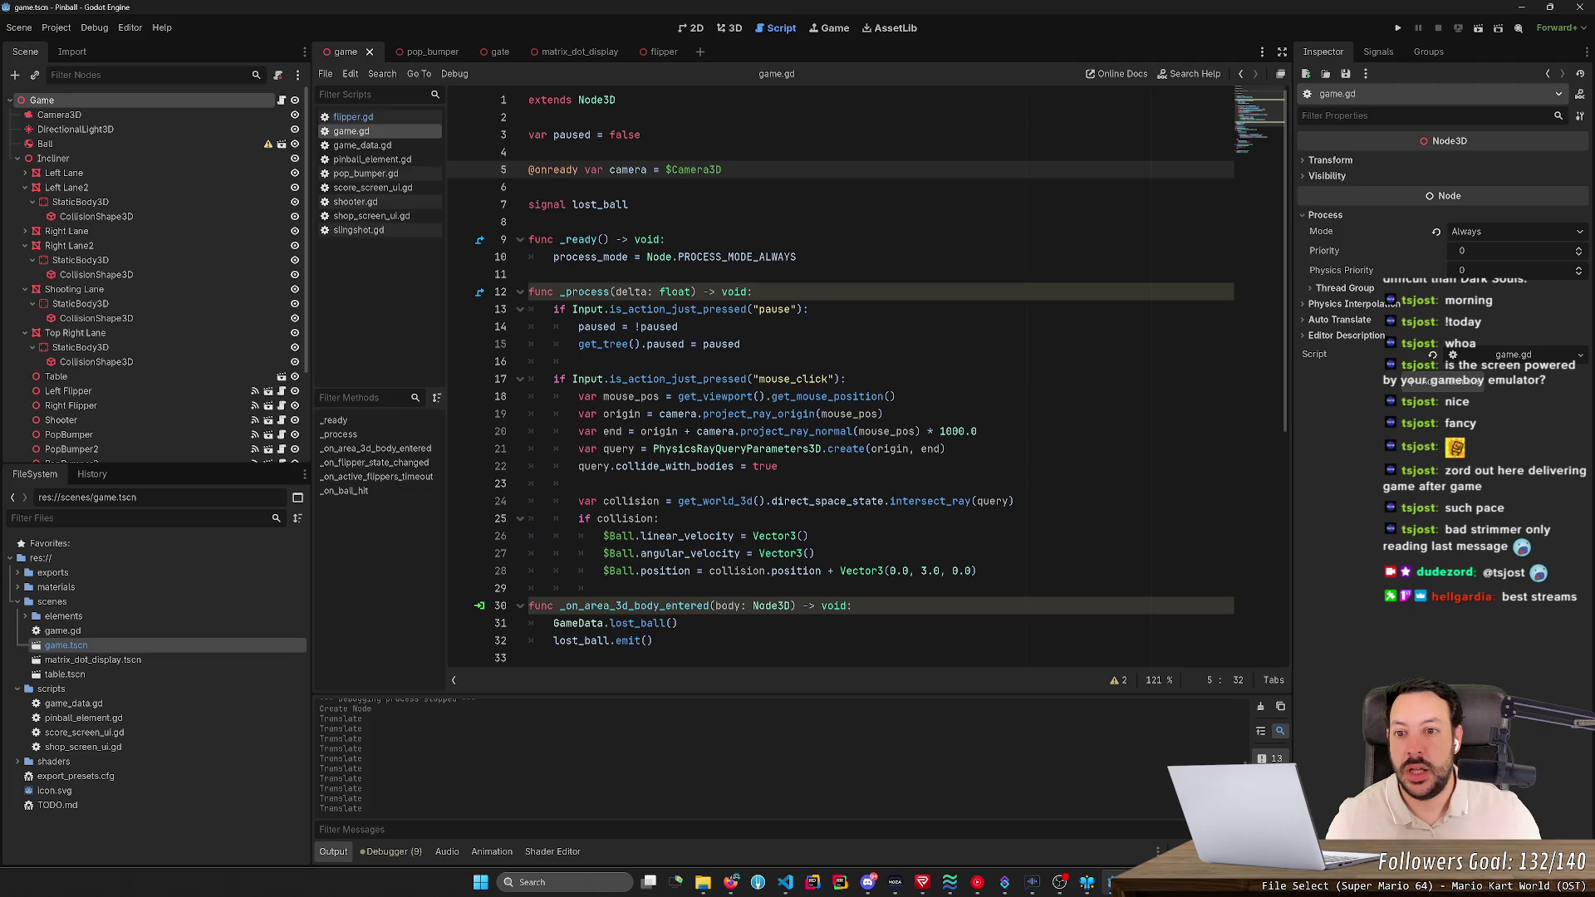
left_click(642, 134)
left_click(616, 100)
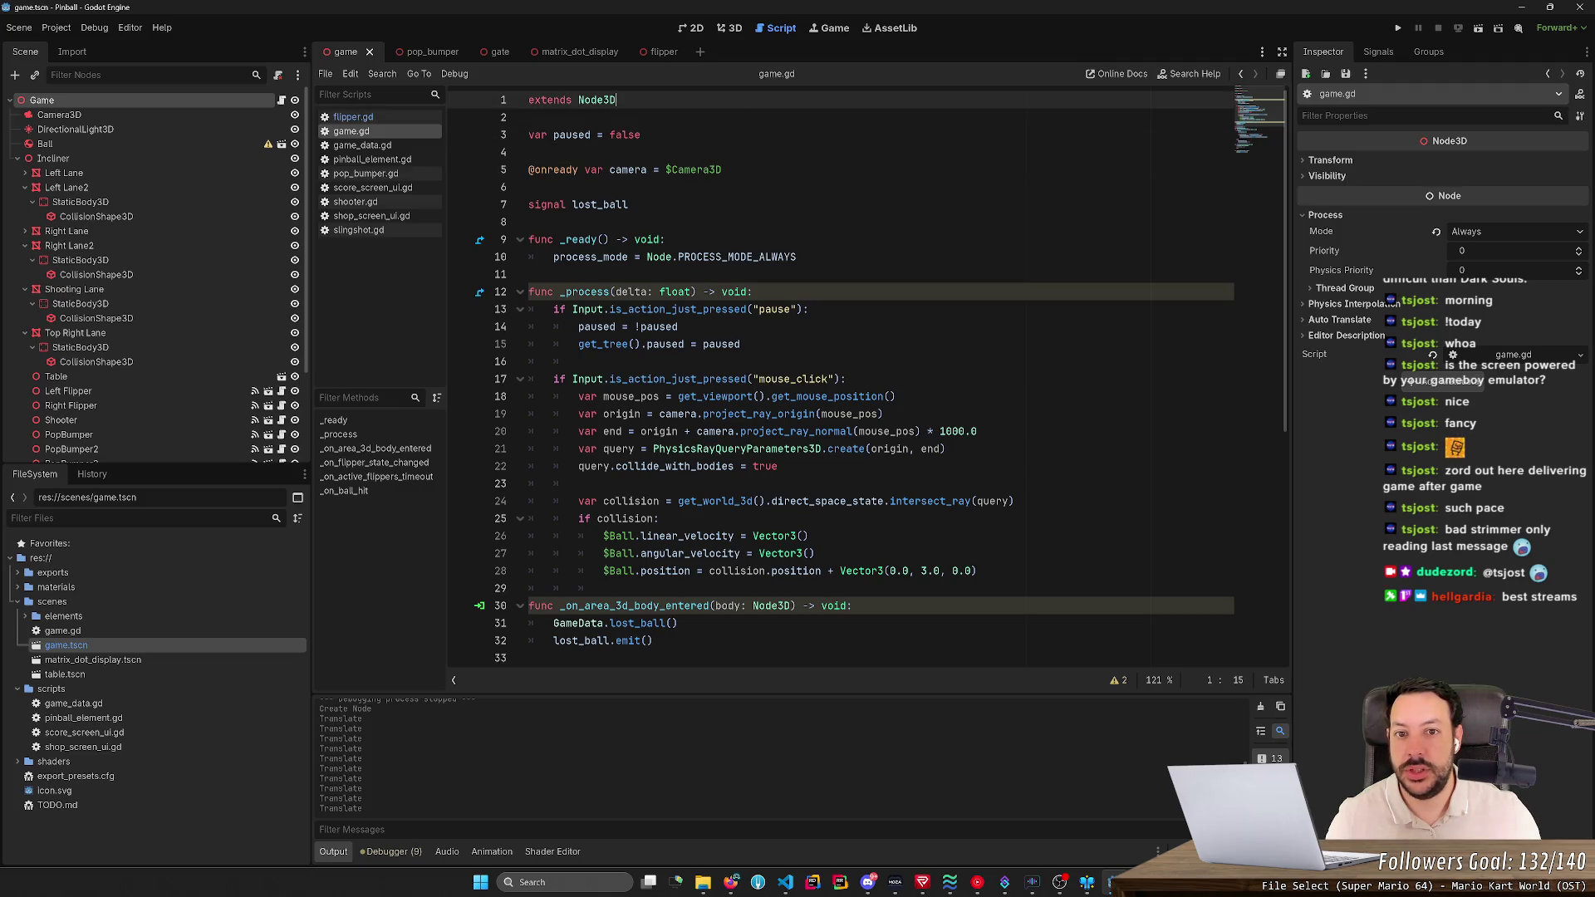
left_click(532, 118)
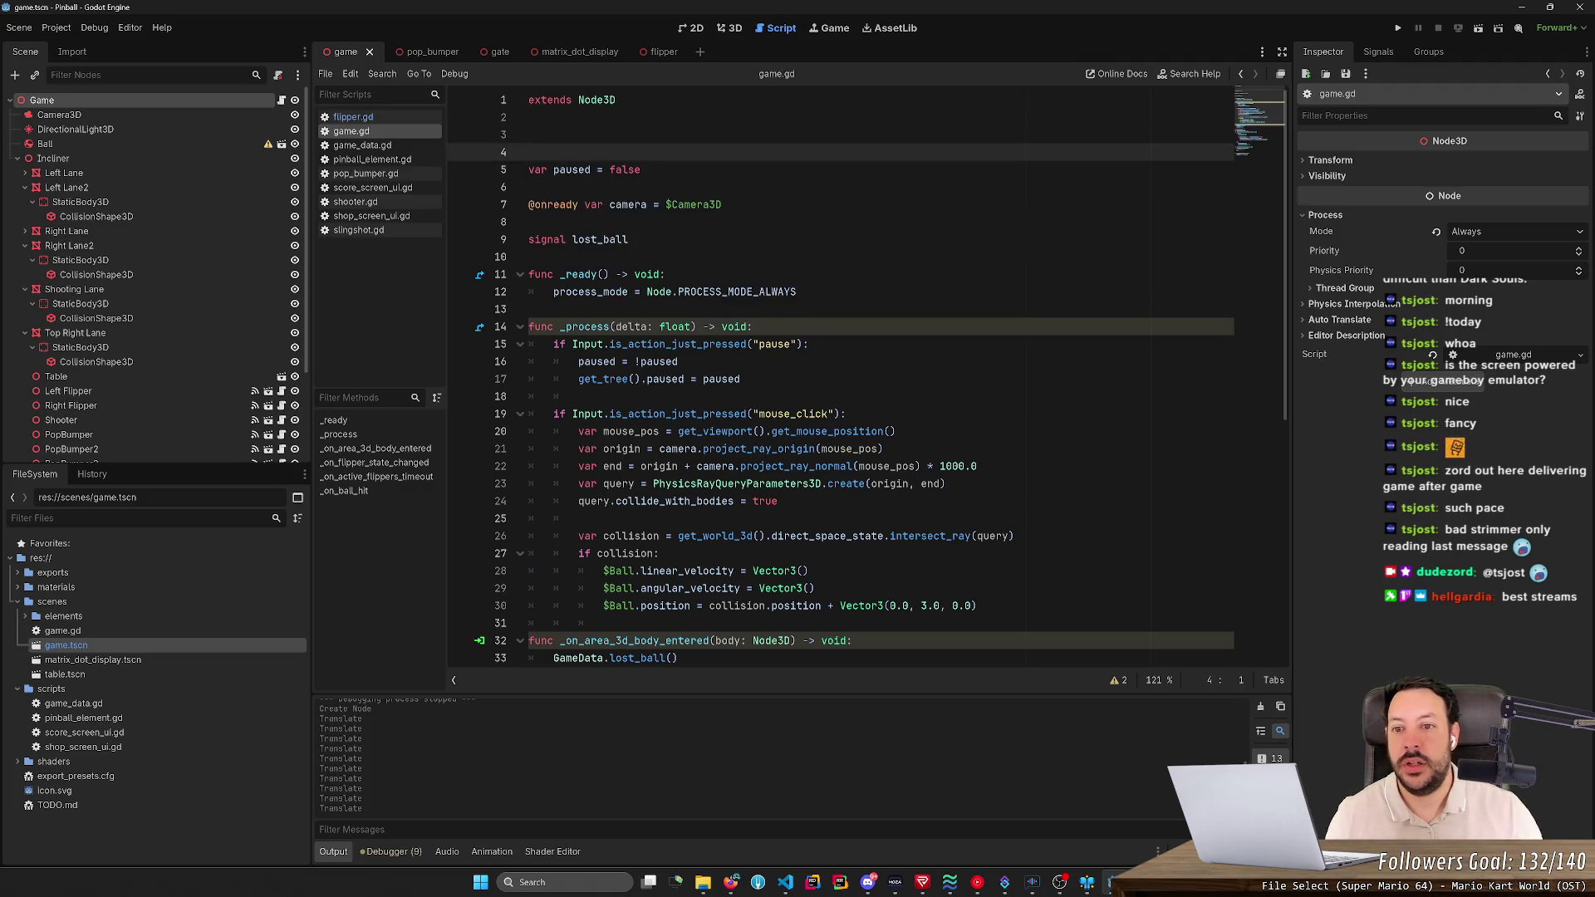
key("Return")
key("Return")
key("Return")
key("Up")
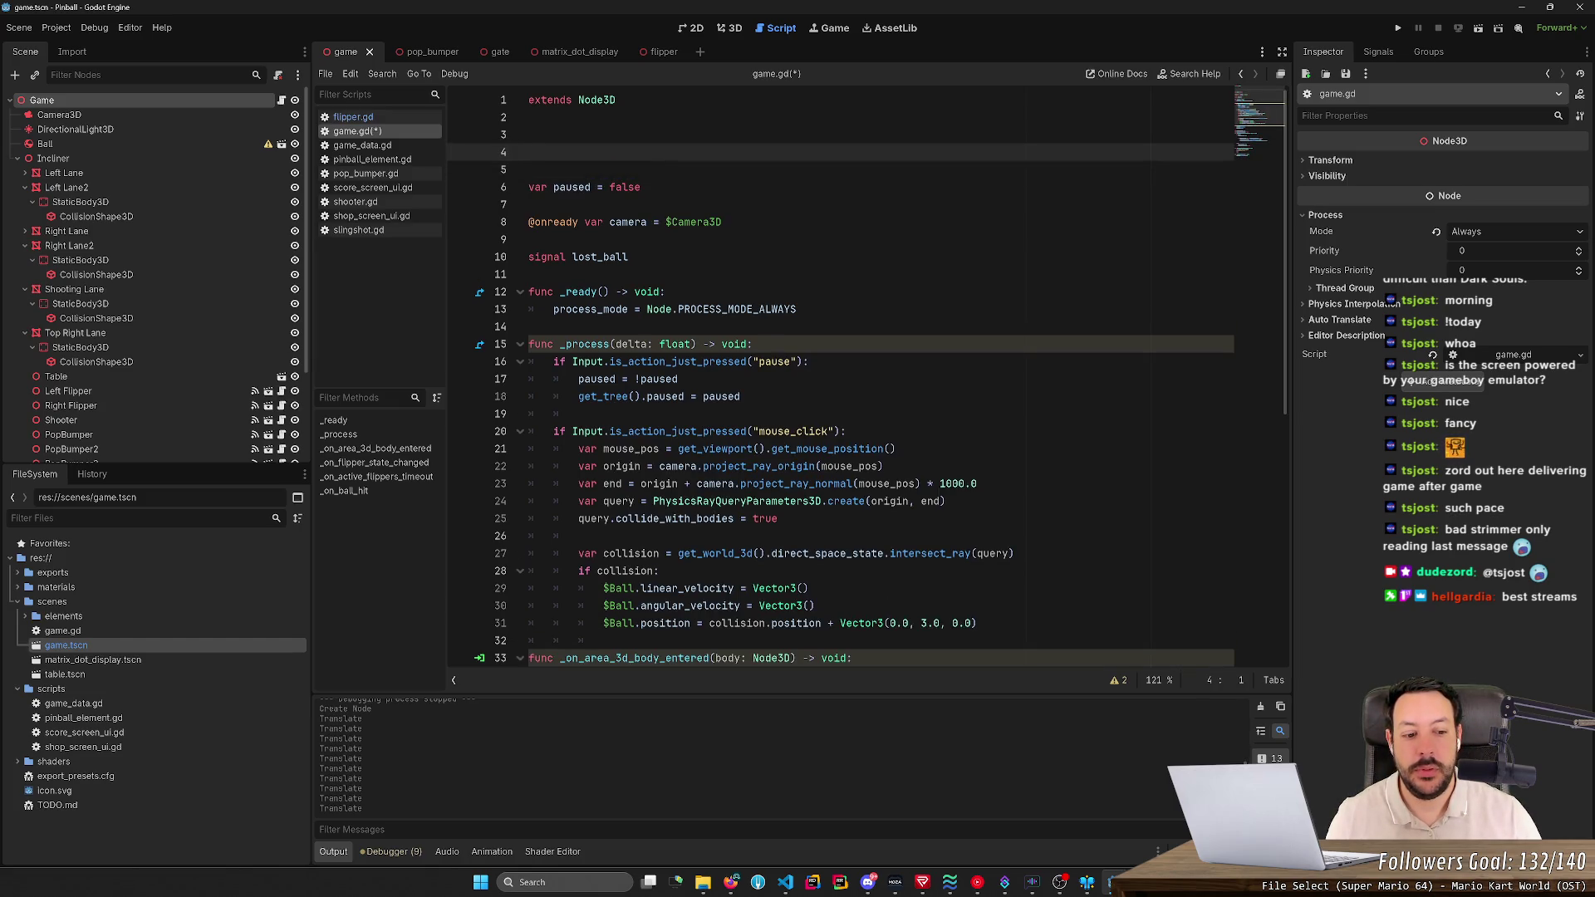
type("@export ")
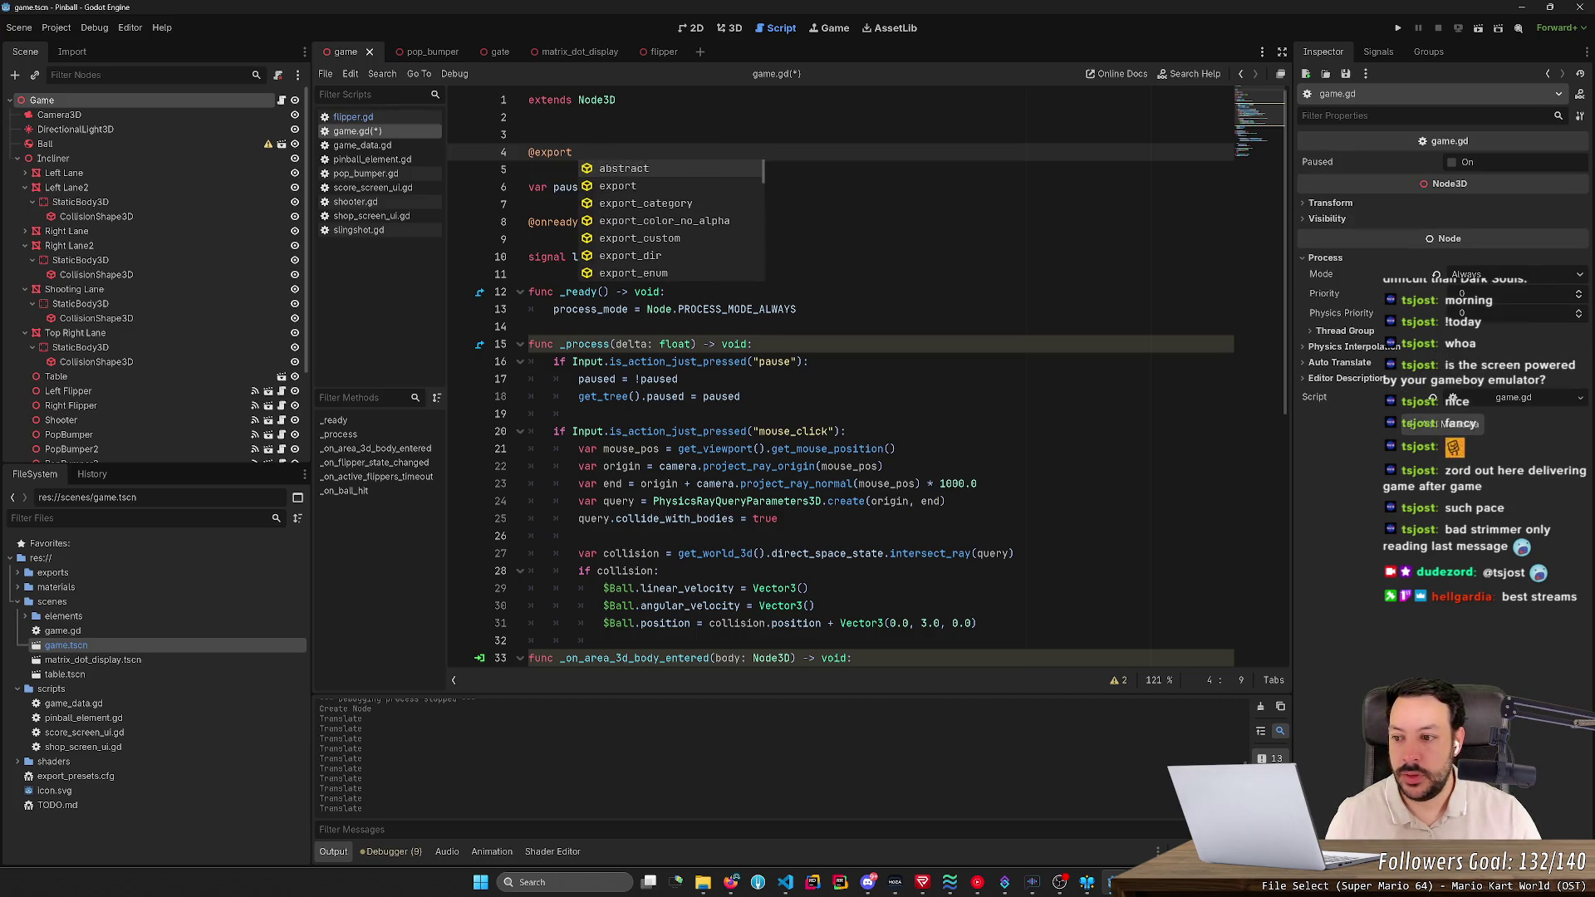
type("var ball_spawn_p")
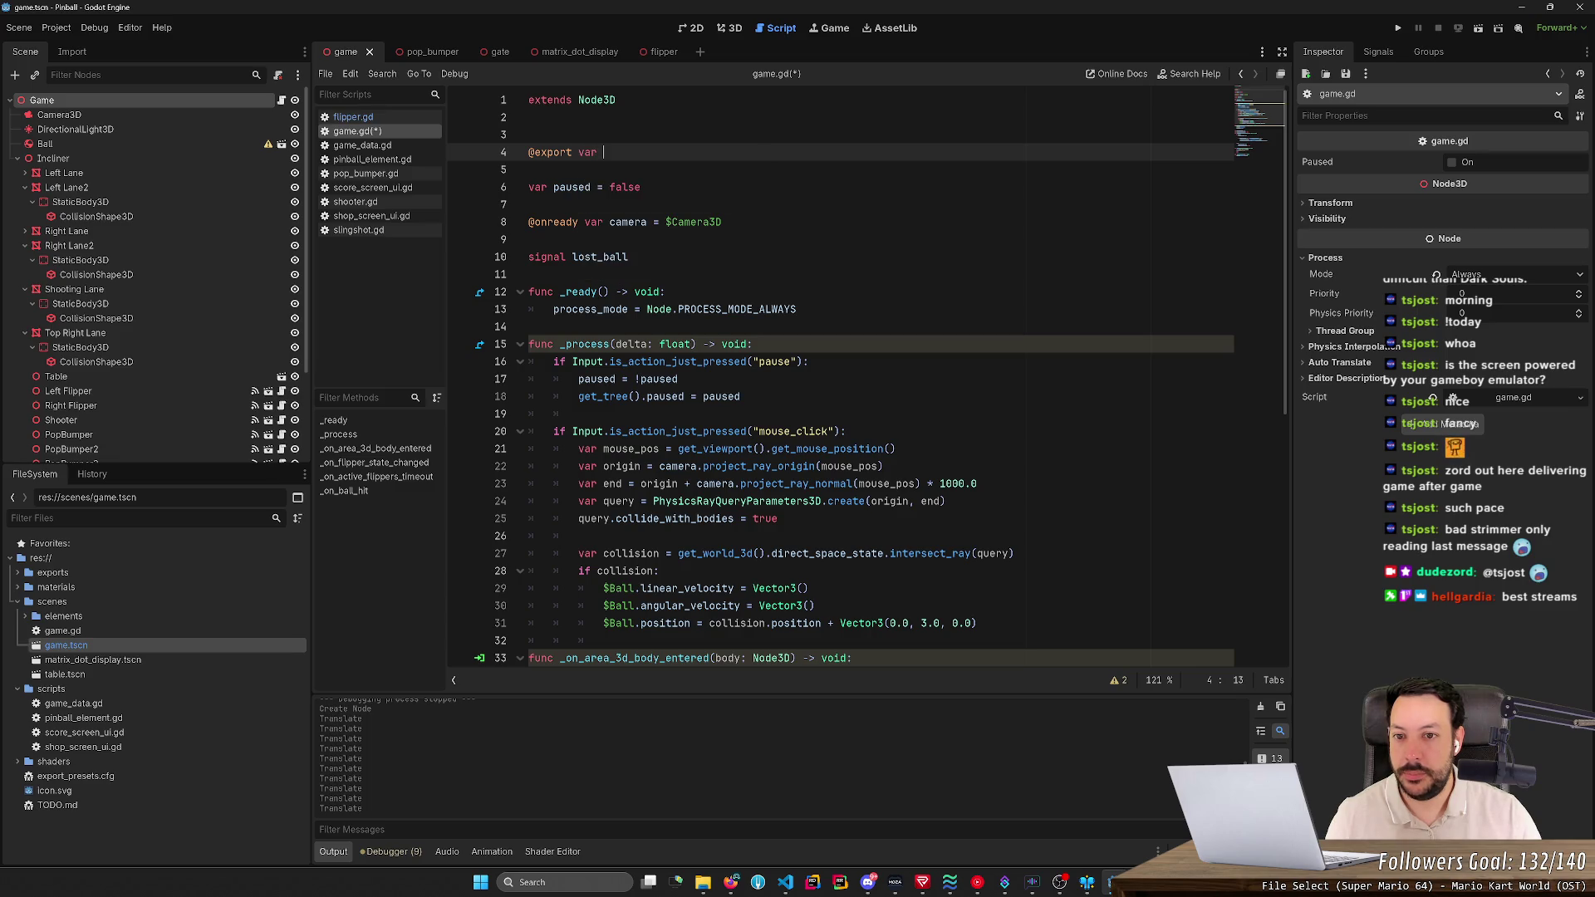
type("osition: Node3D")
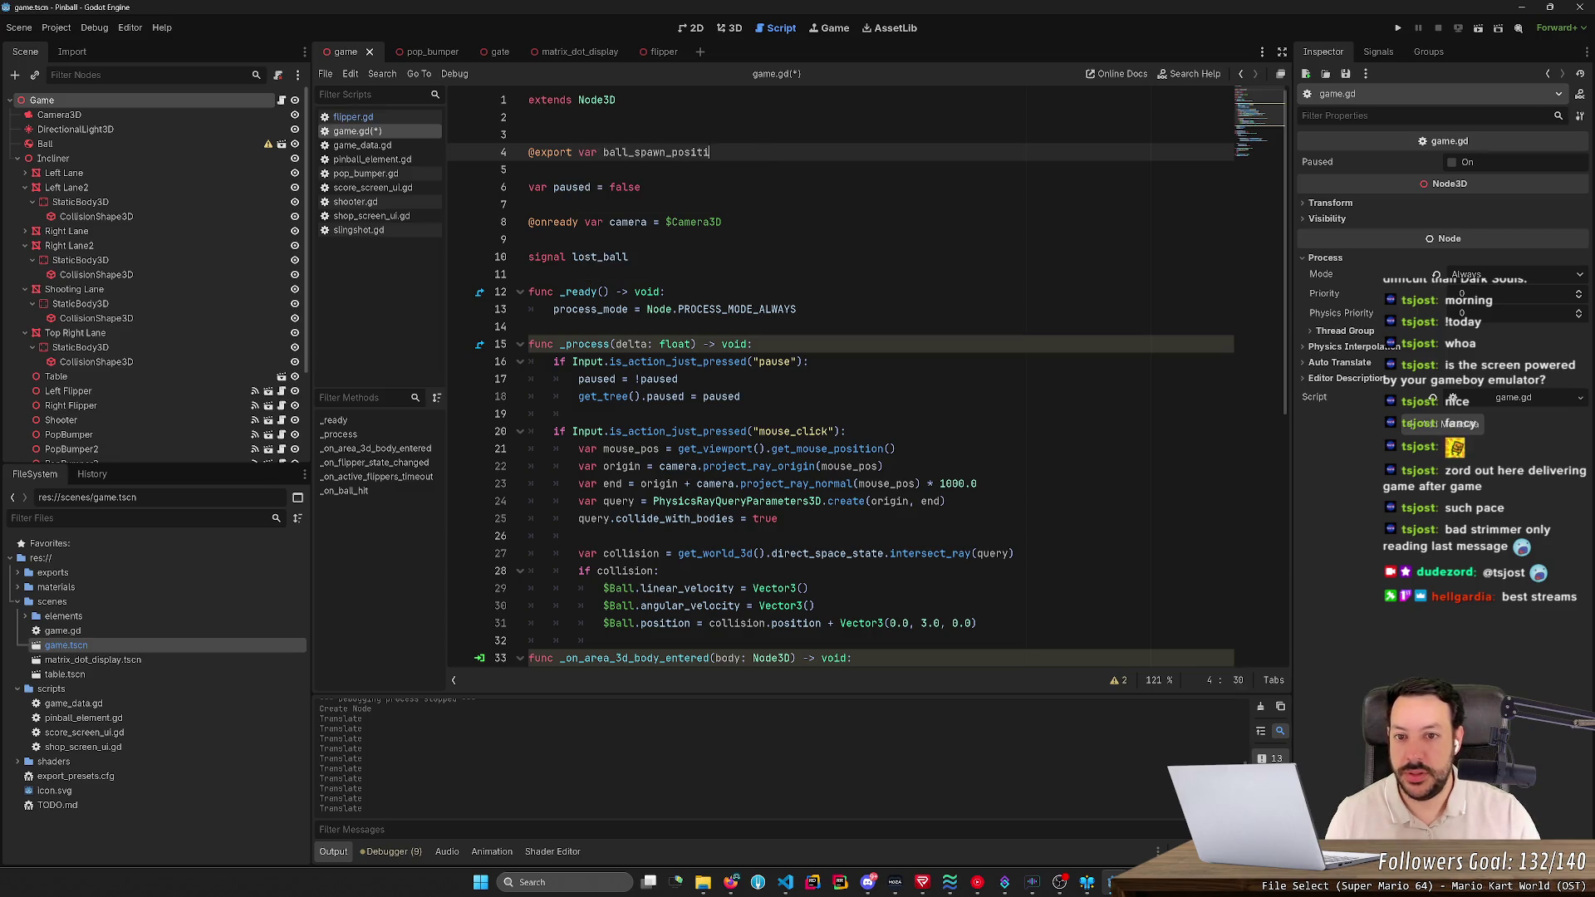
type(" = null;")
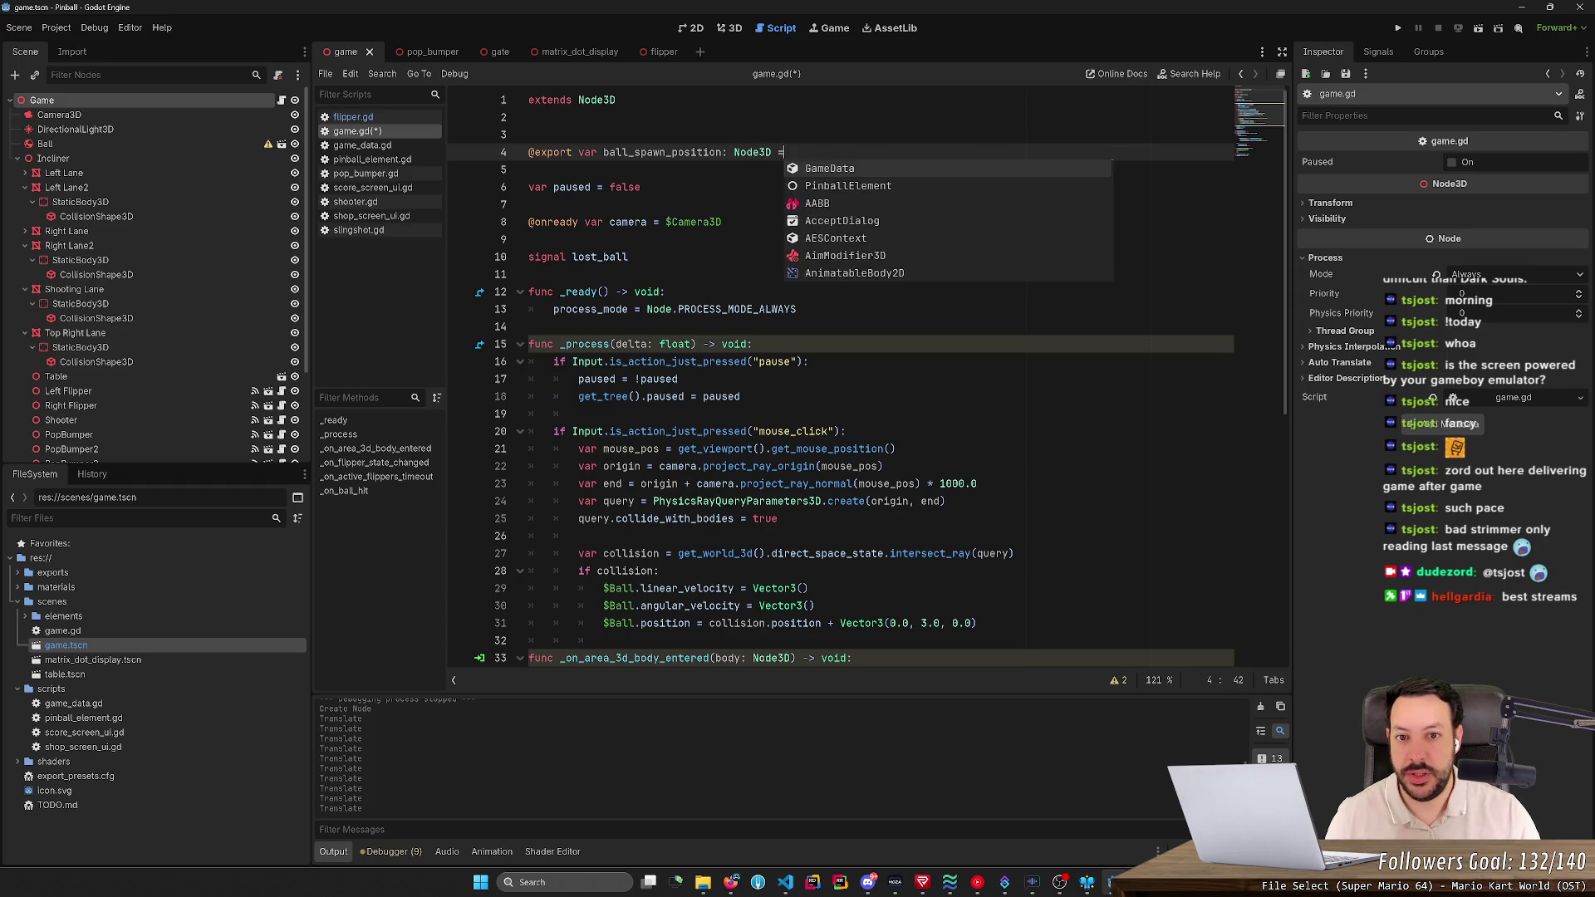
key("ctrl+s")
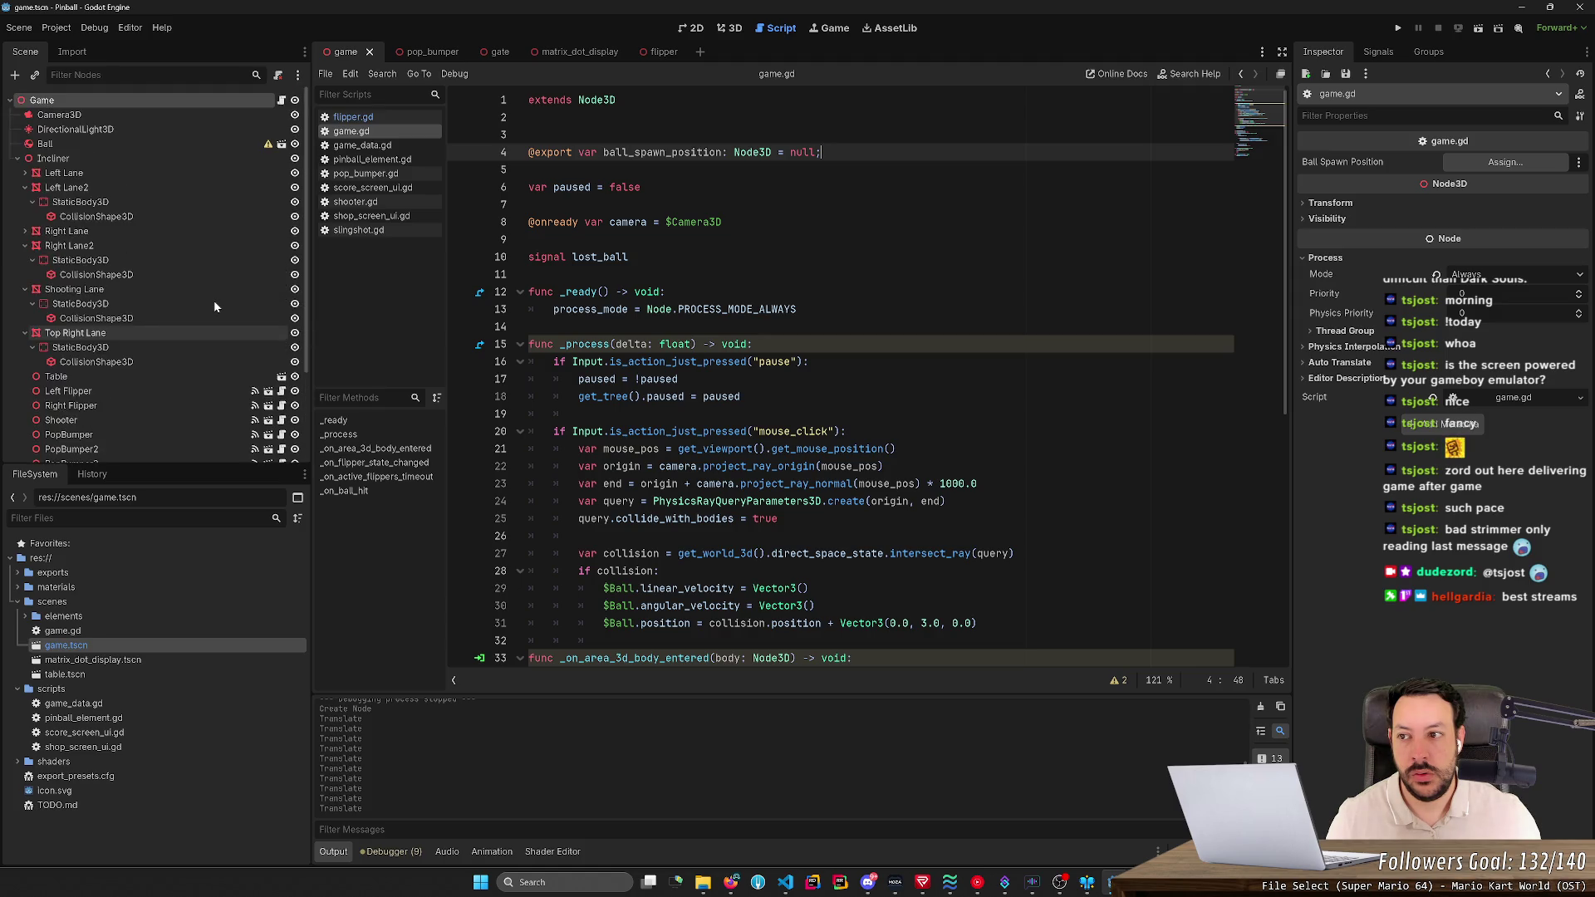
scroll(214, 303, "down", 3)
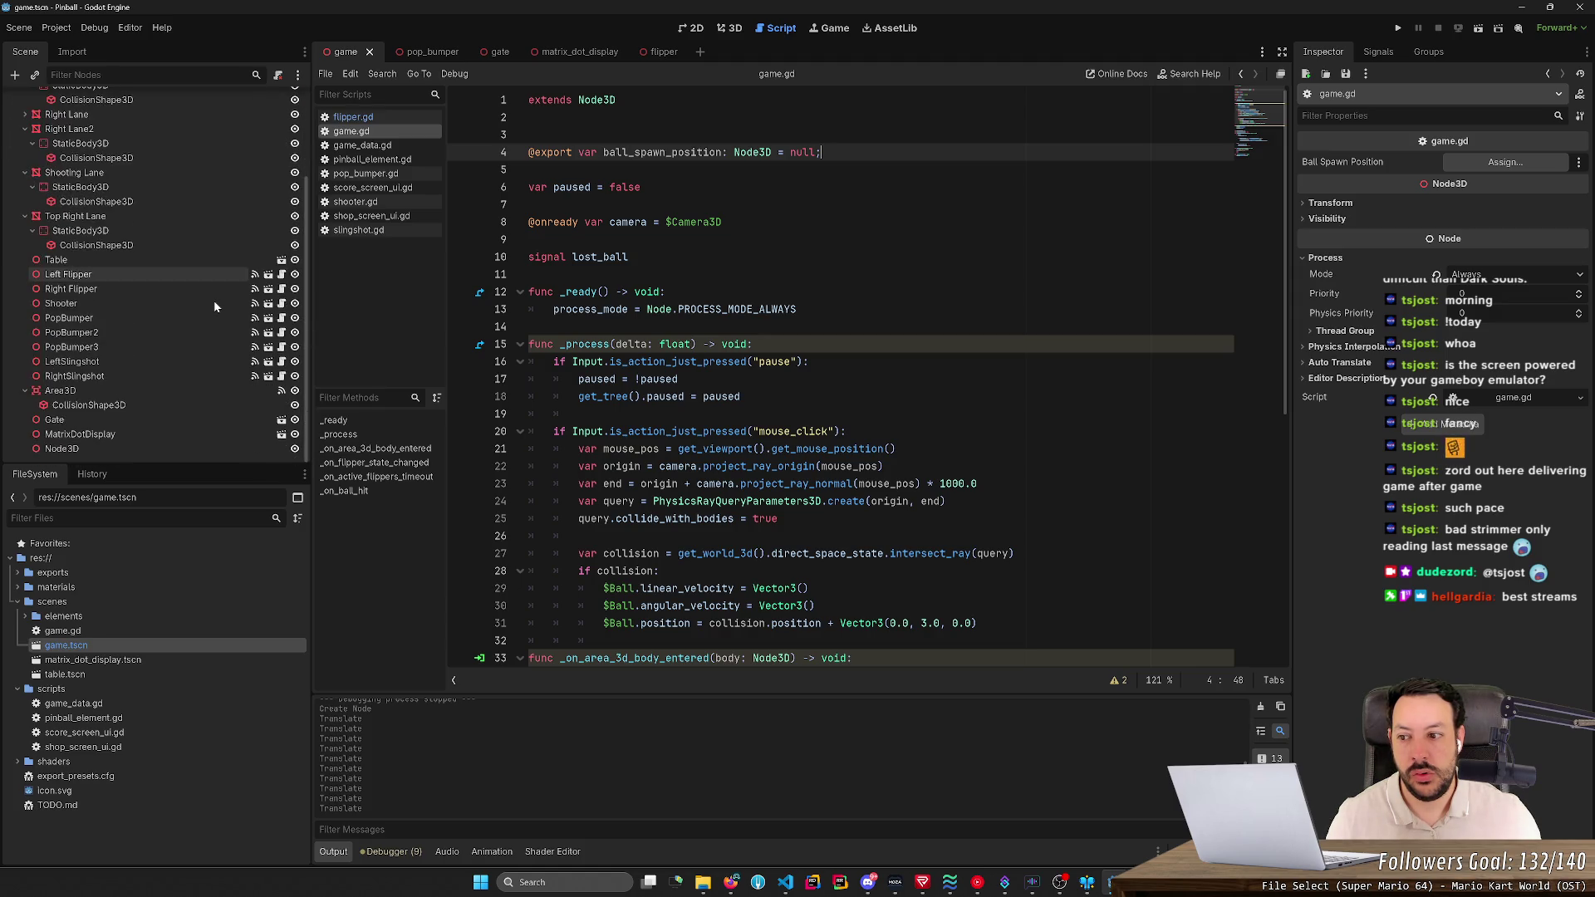
scroll(213, 307, "up", 3)
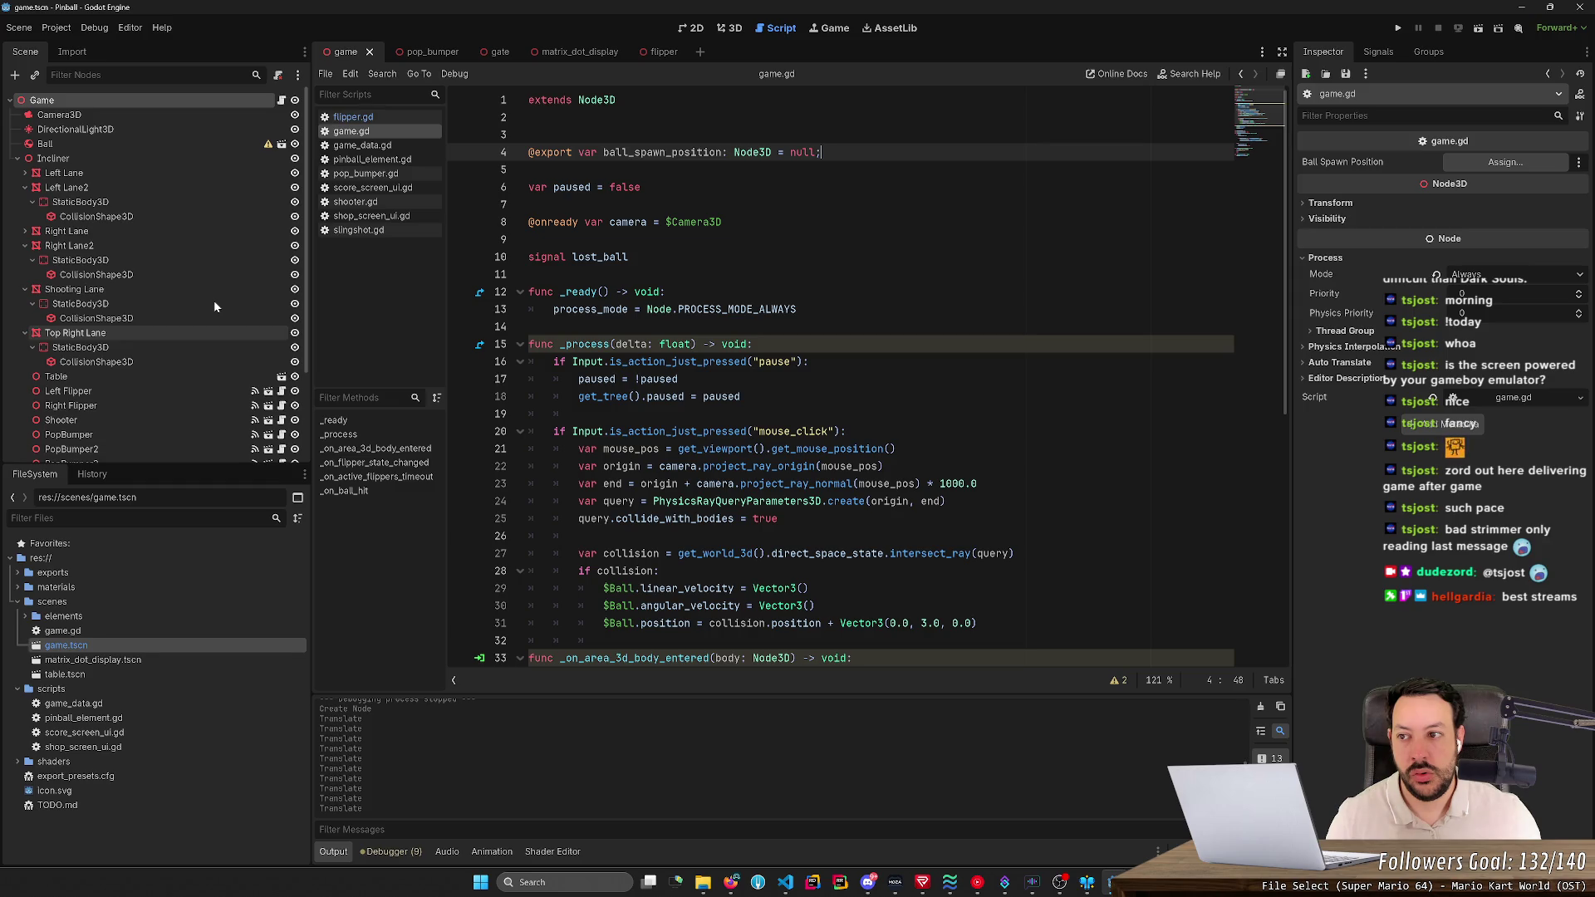
scroll(213, 302, "down", 3)
- Rename the new Node3D to BallSpawnPosition, then select the Node3D type and null default on line 4
left_click(84, 448)
left_click(83, 449)
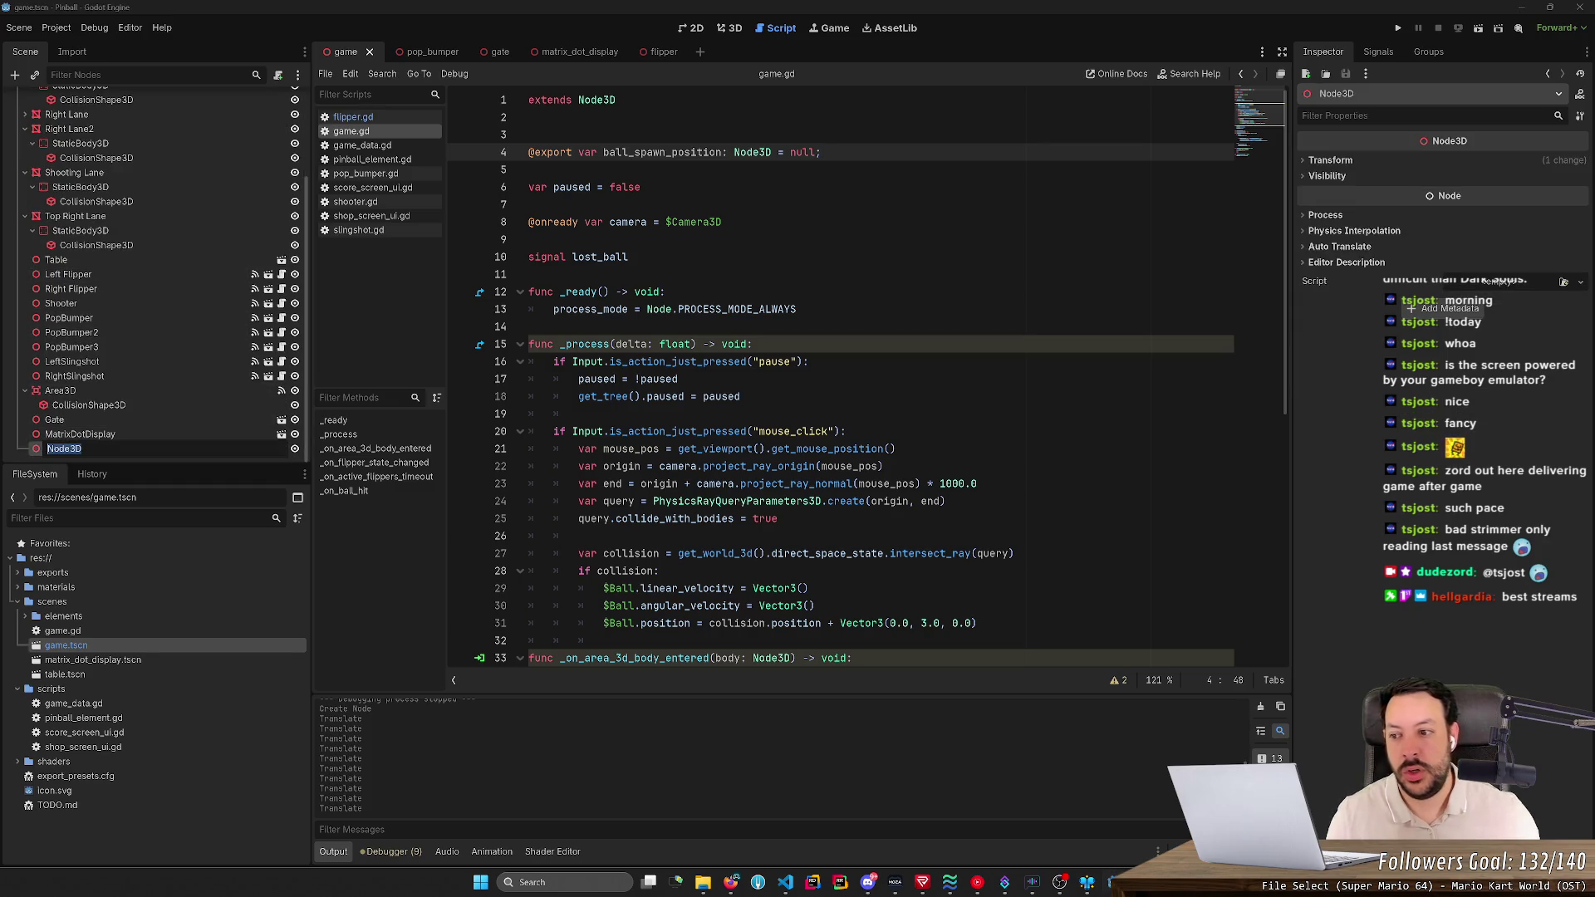
type("BallSpawnPositio")
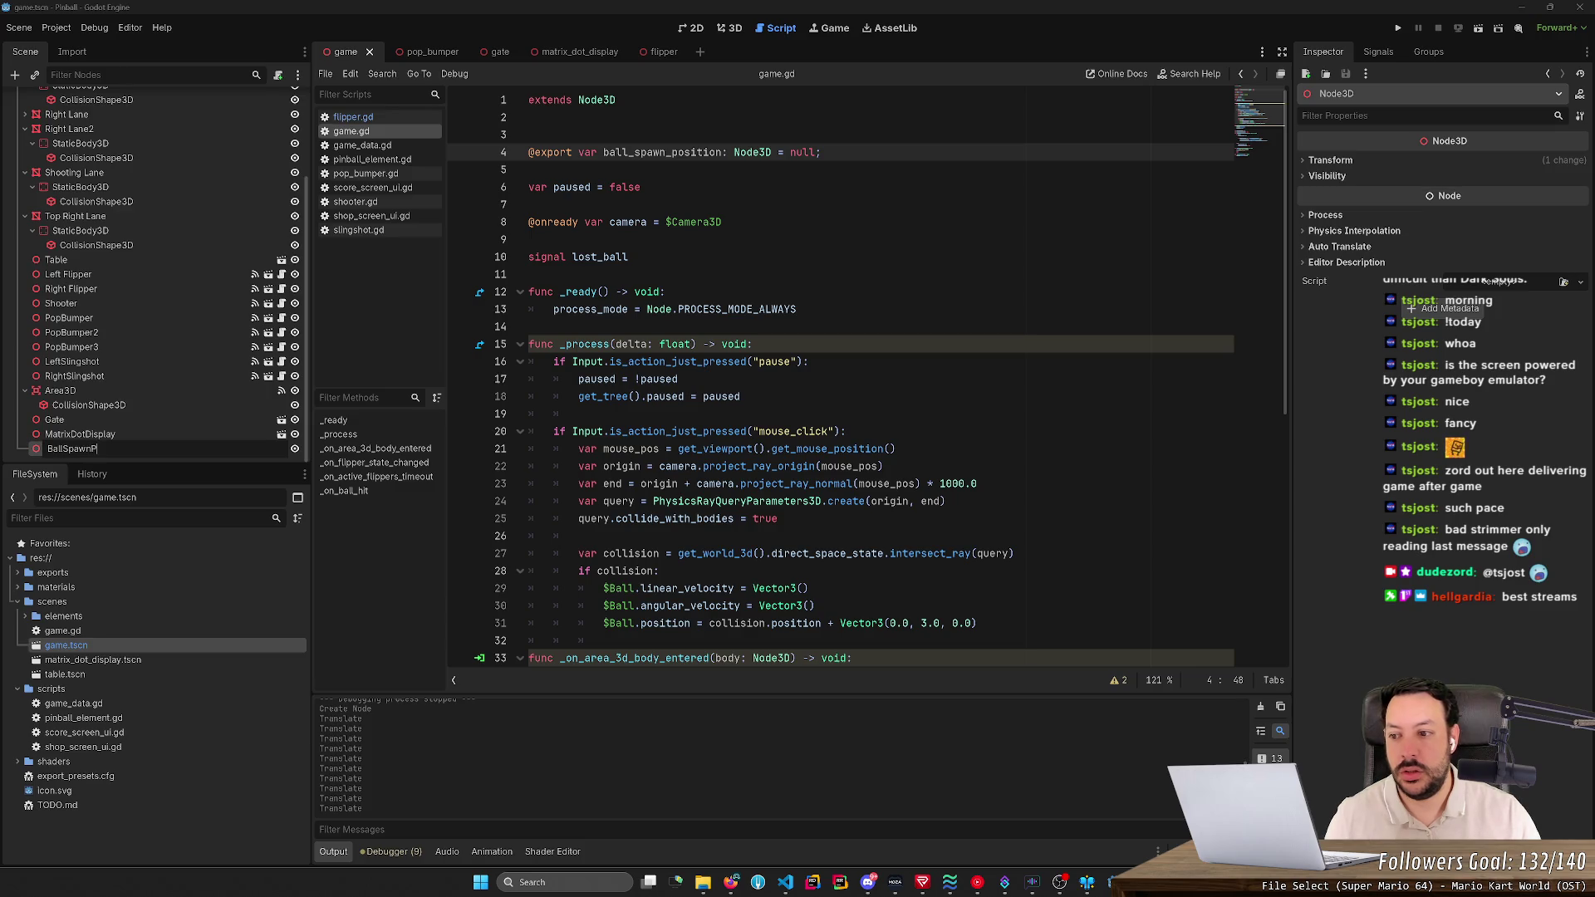
type("n")
key("Return")
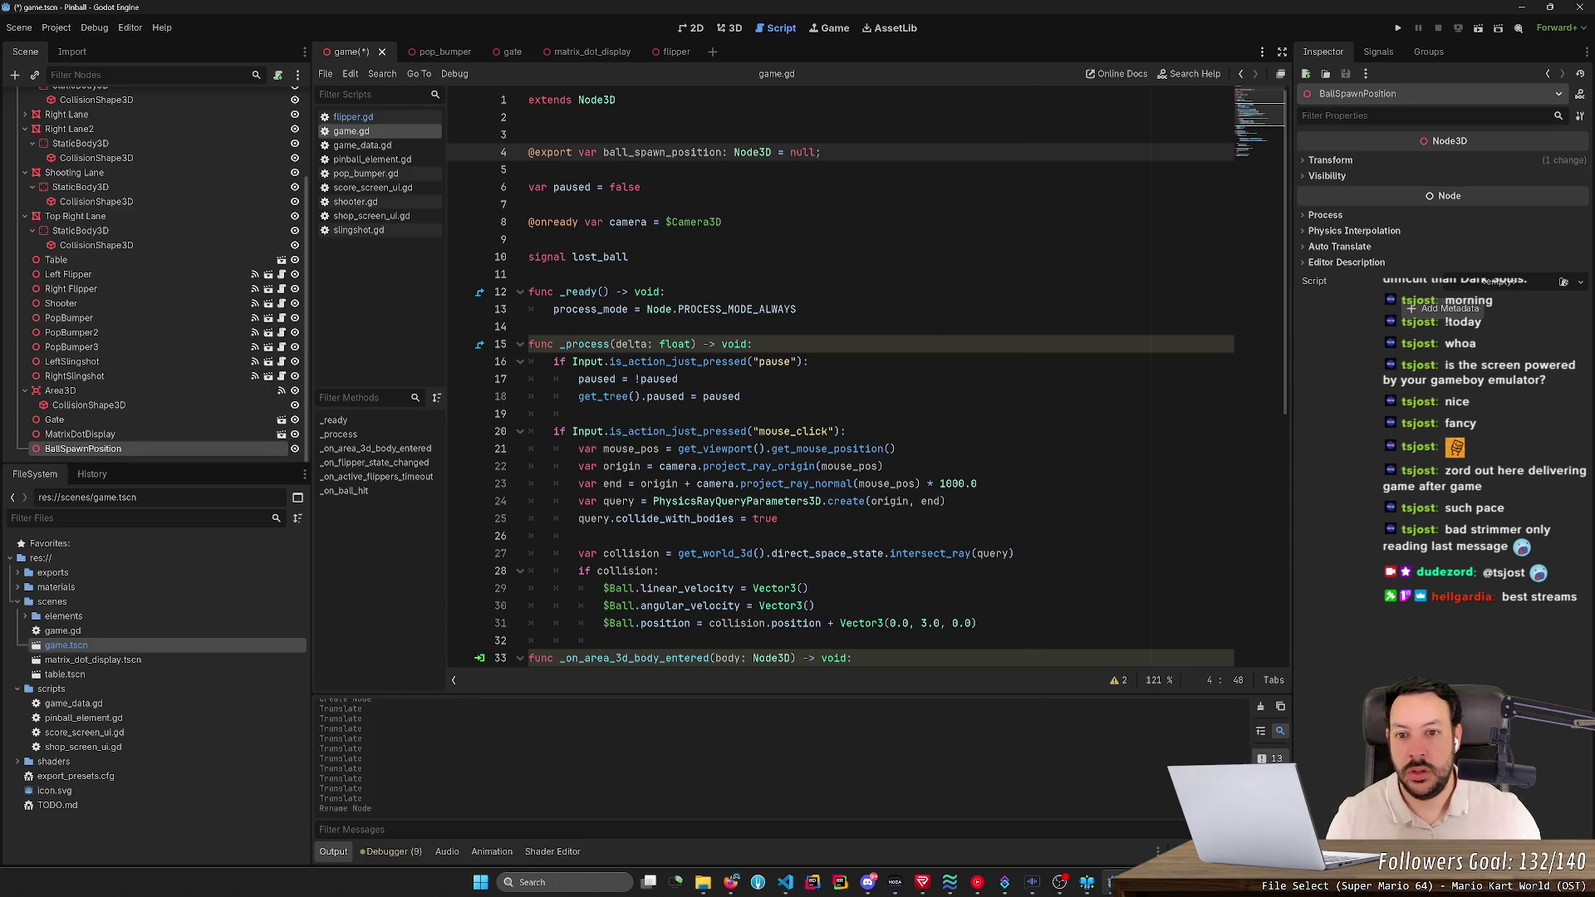
double_click(662, 152)
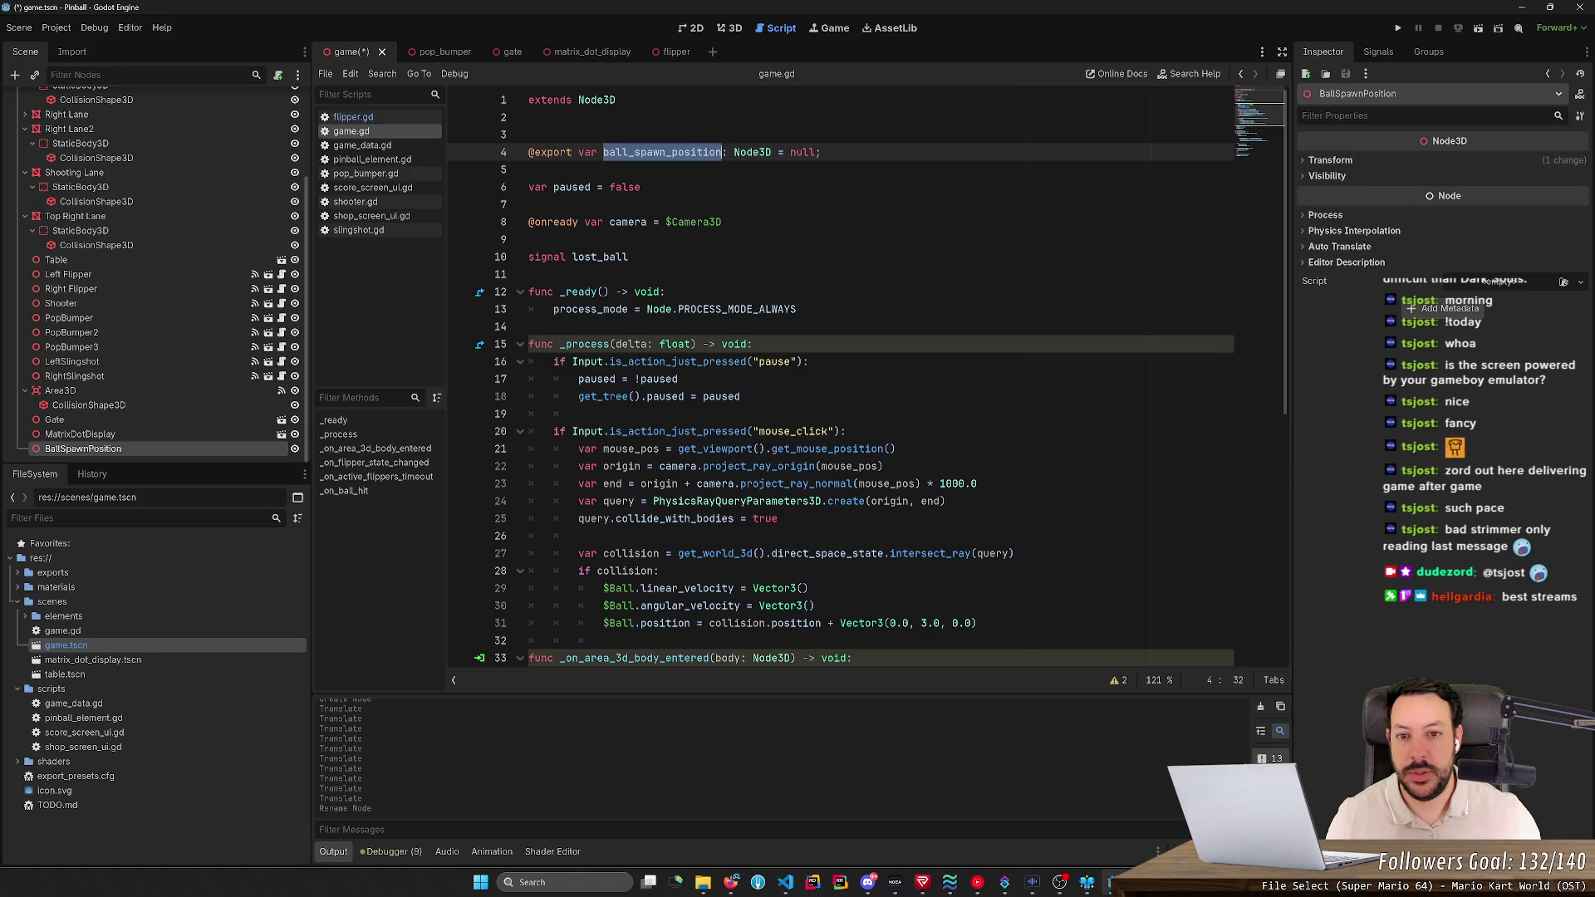
left_click_drag(734, 152, 822, 152)
key("BackSpace")
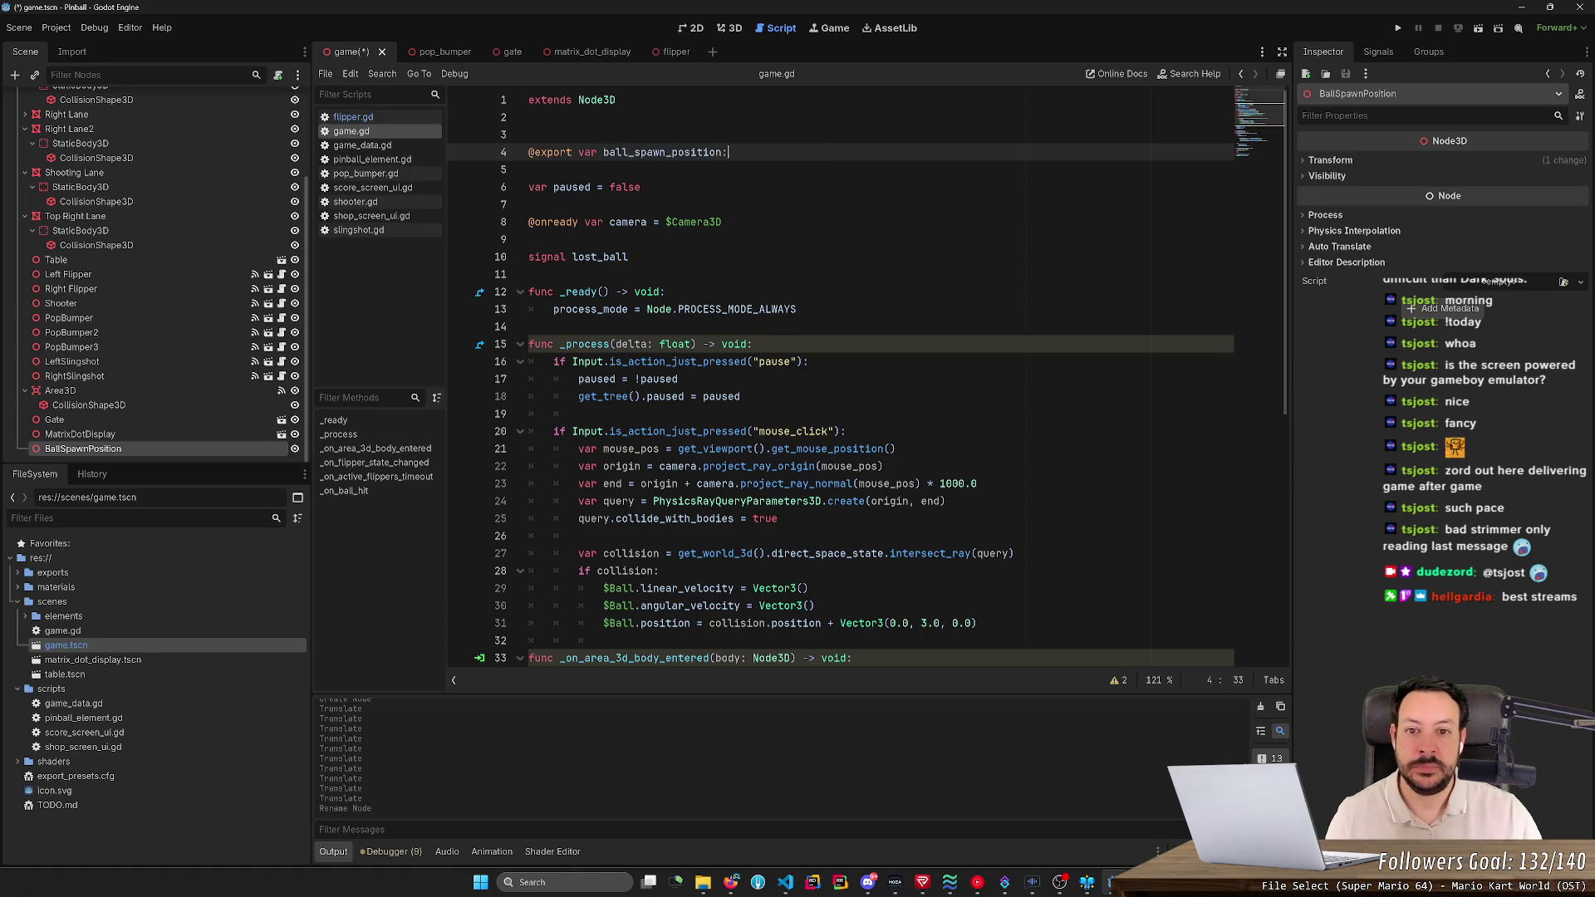
key("ctrl+BackSpace")
key("ctrl+BackSpace")
key("ctrl+BackSpace")
type("onready ")
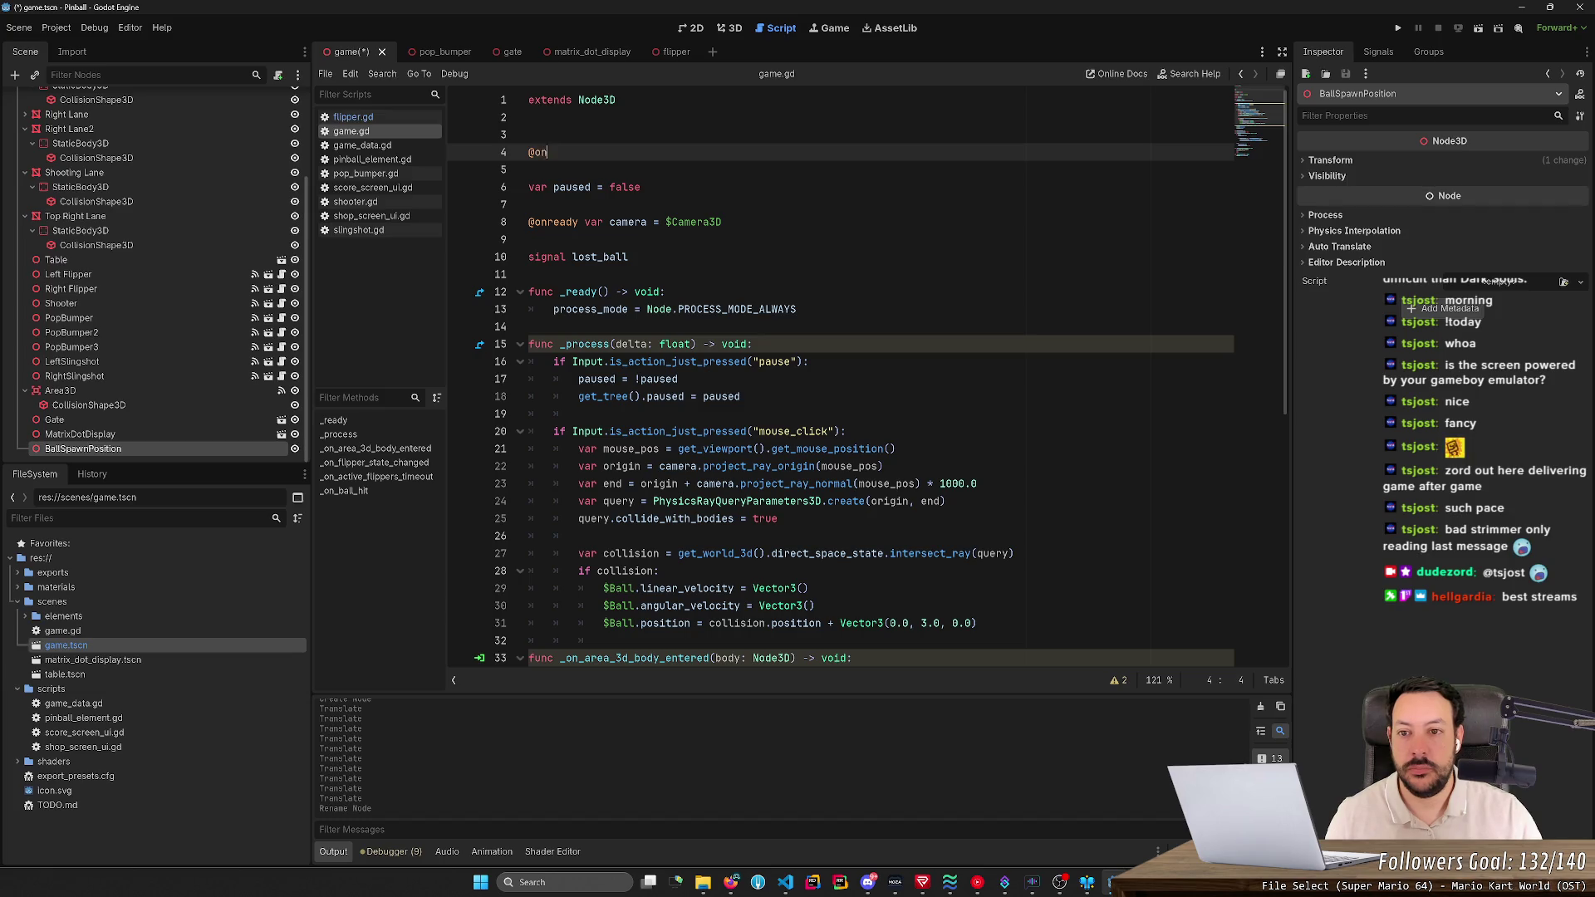
type("var ")
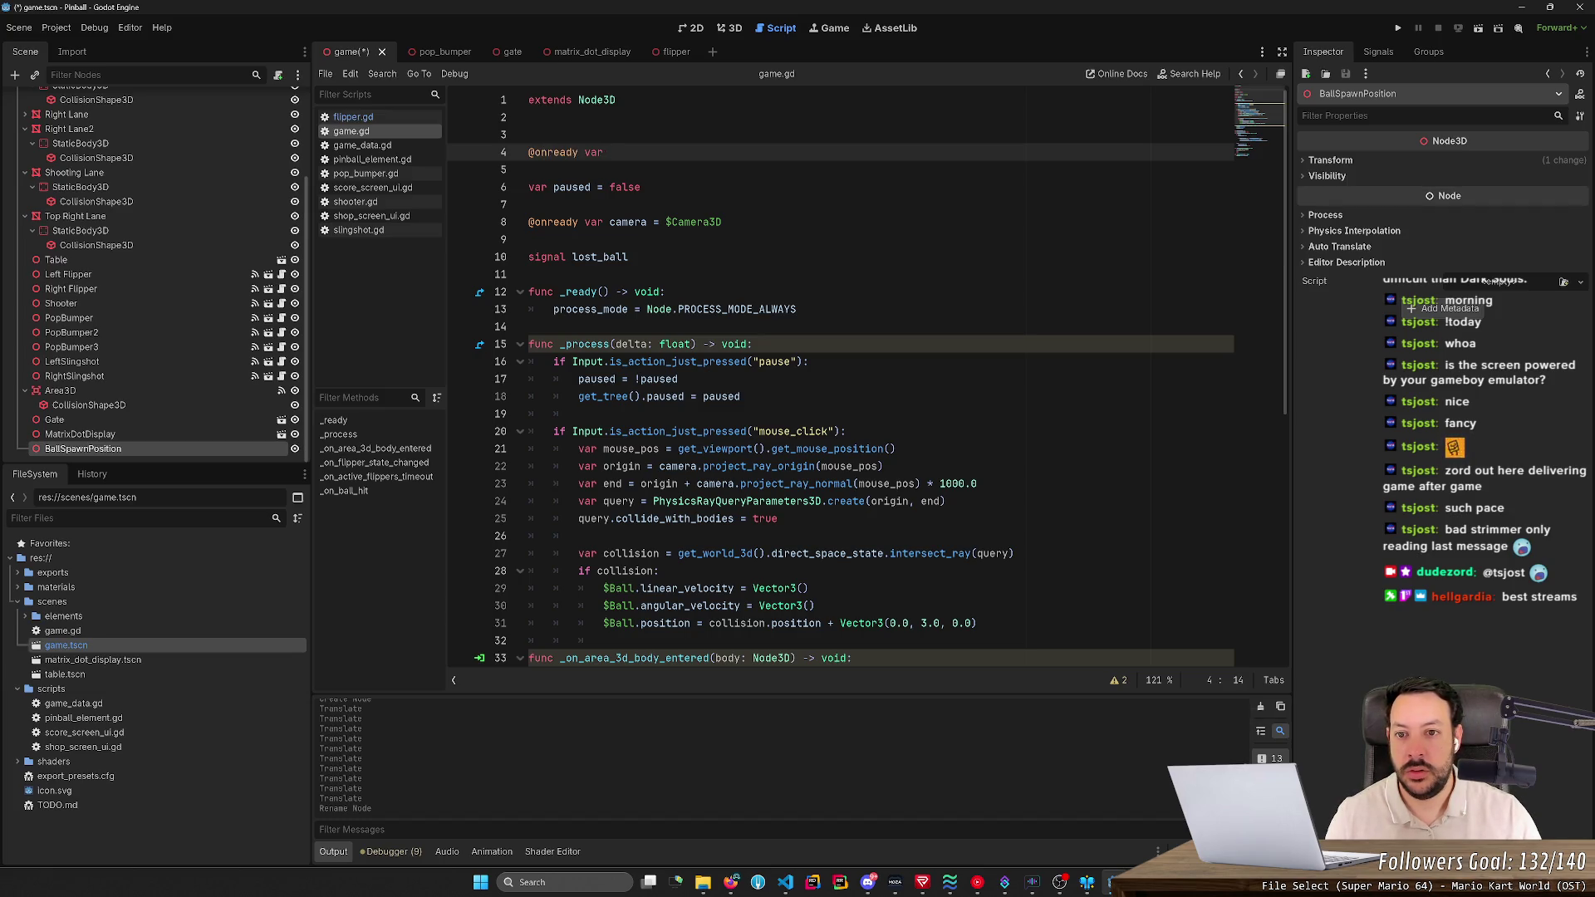
type("ball_spawn_pos")
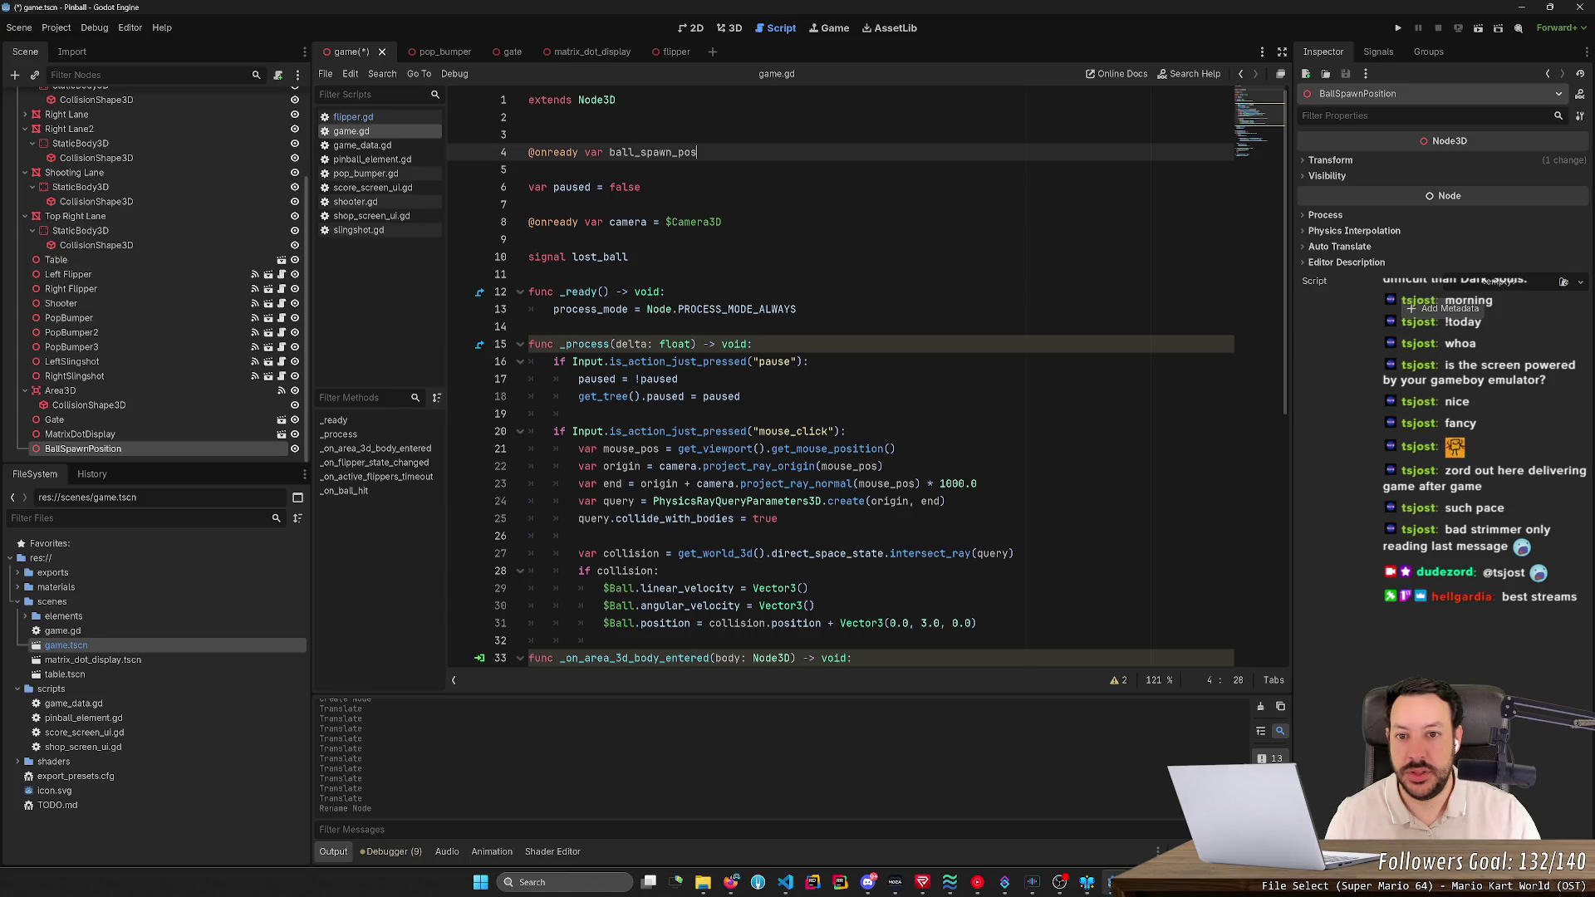
type("ition = ")
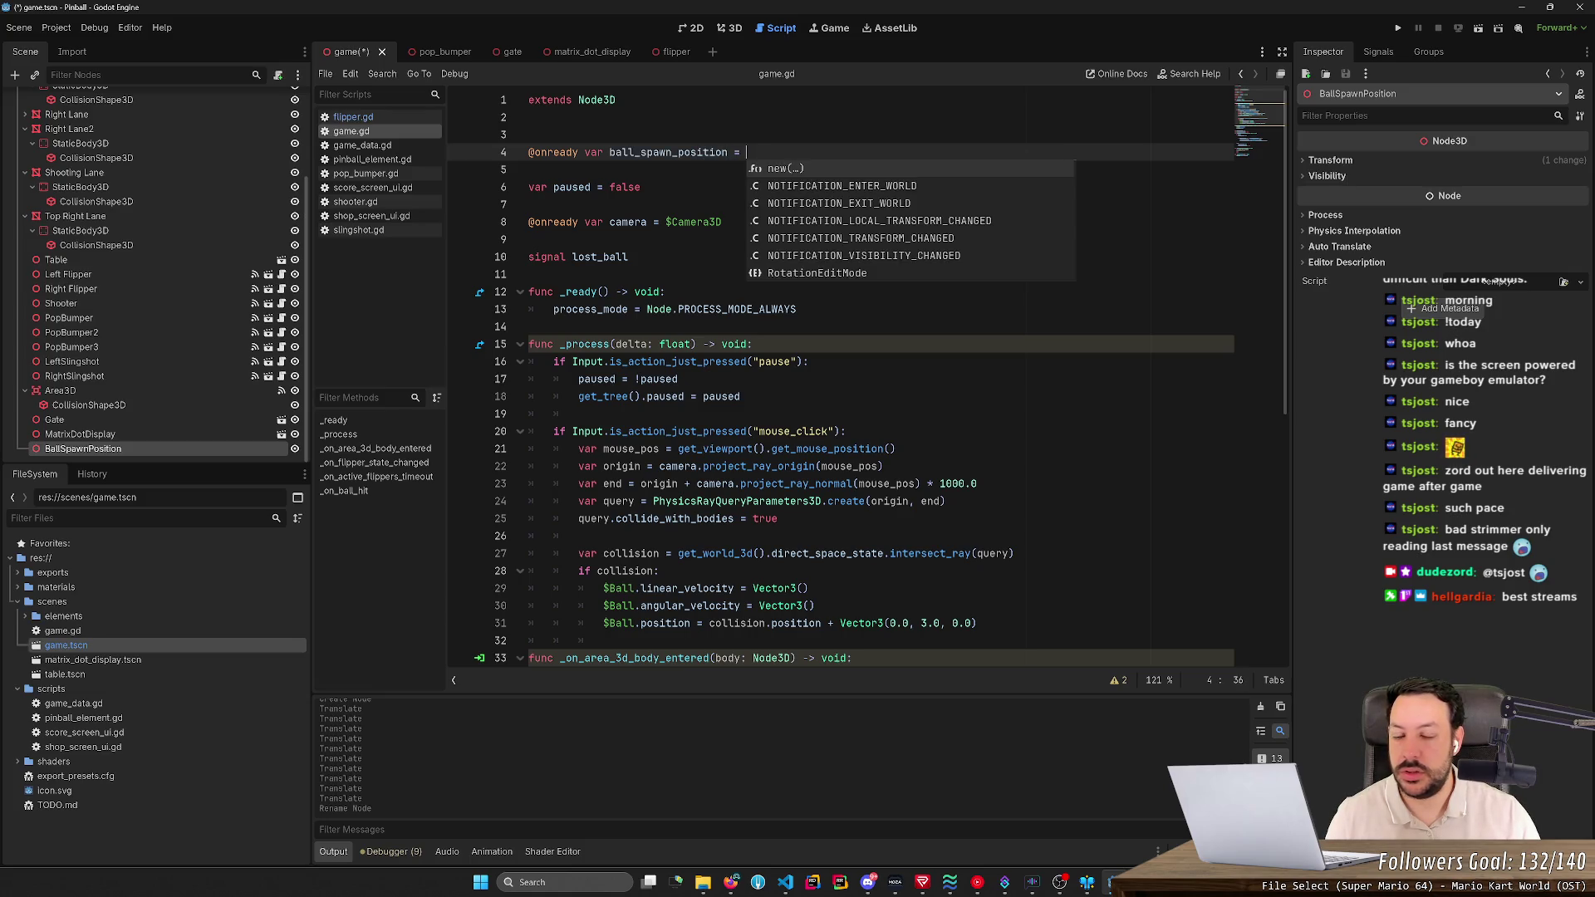
type("$")
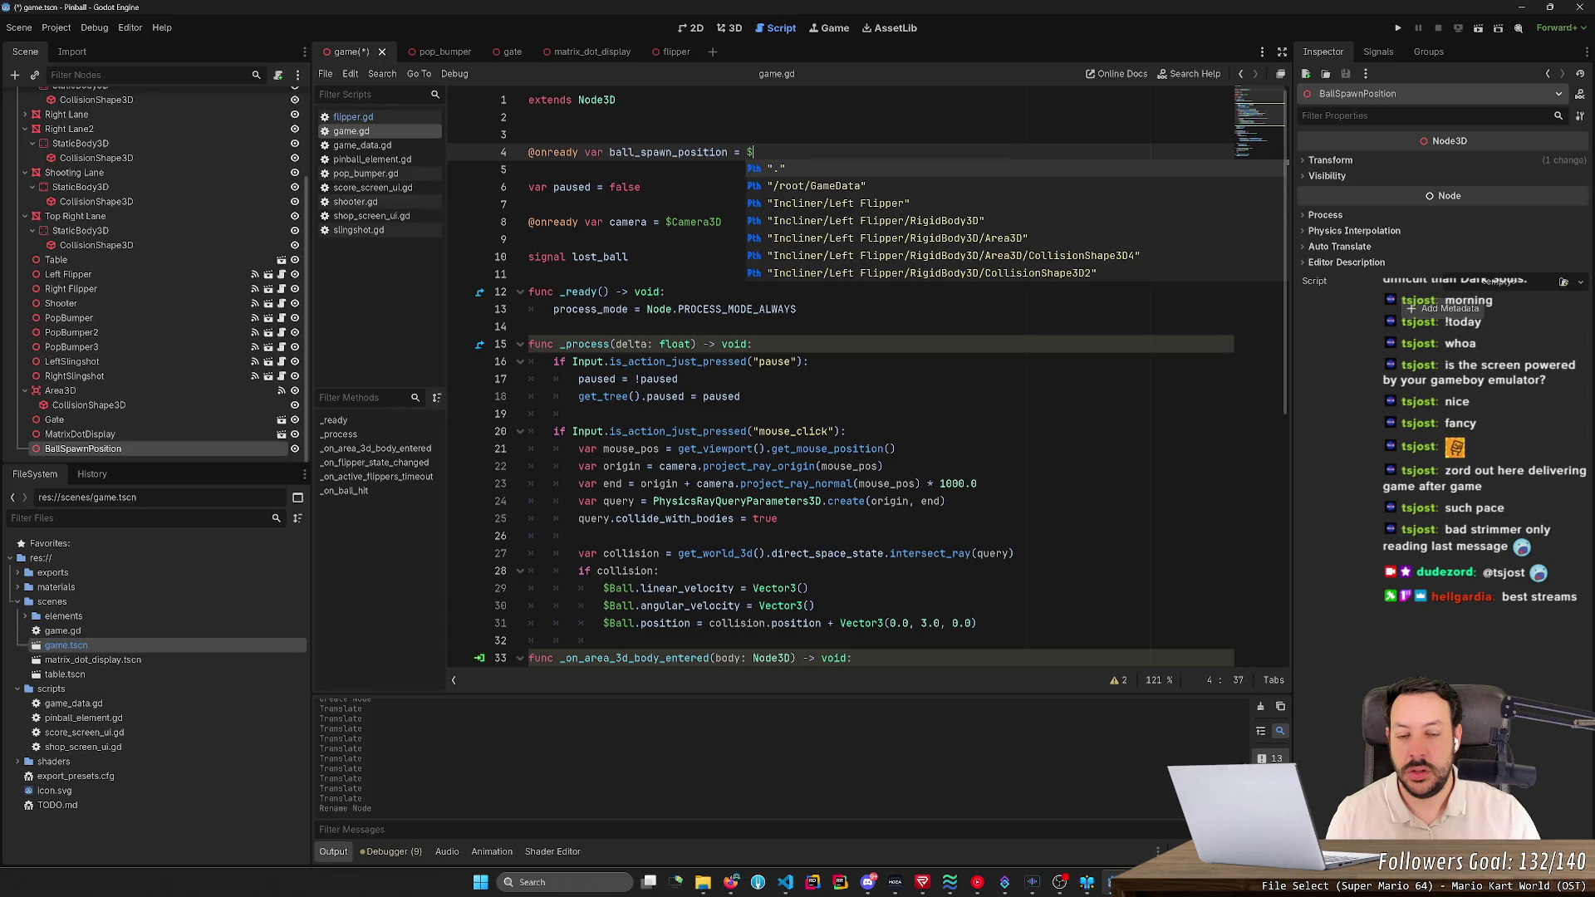
type("BalSpaw")
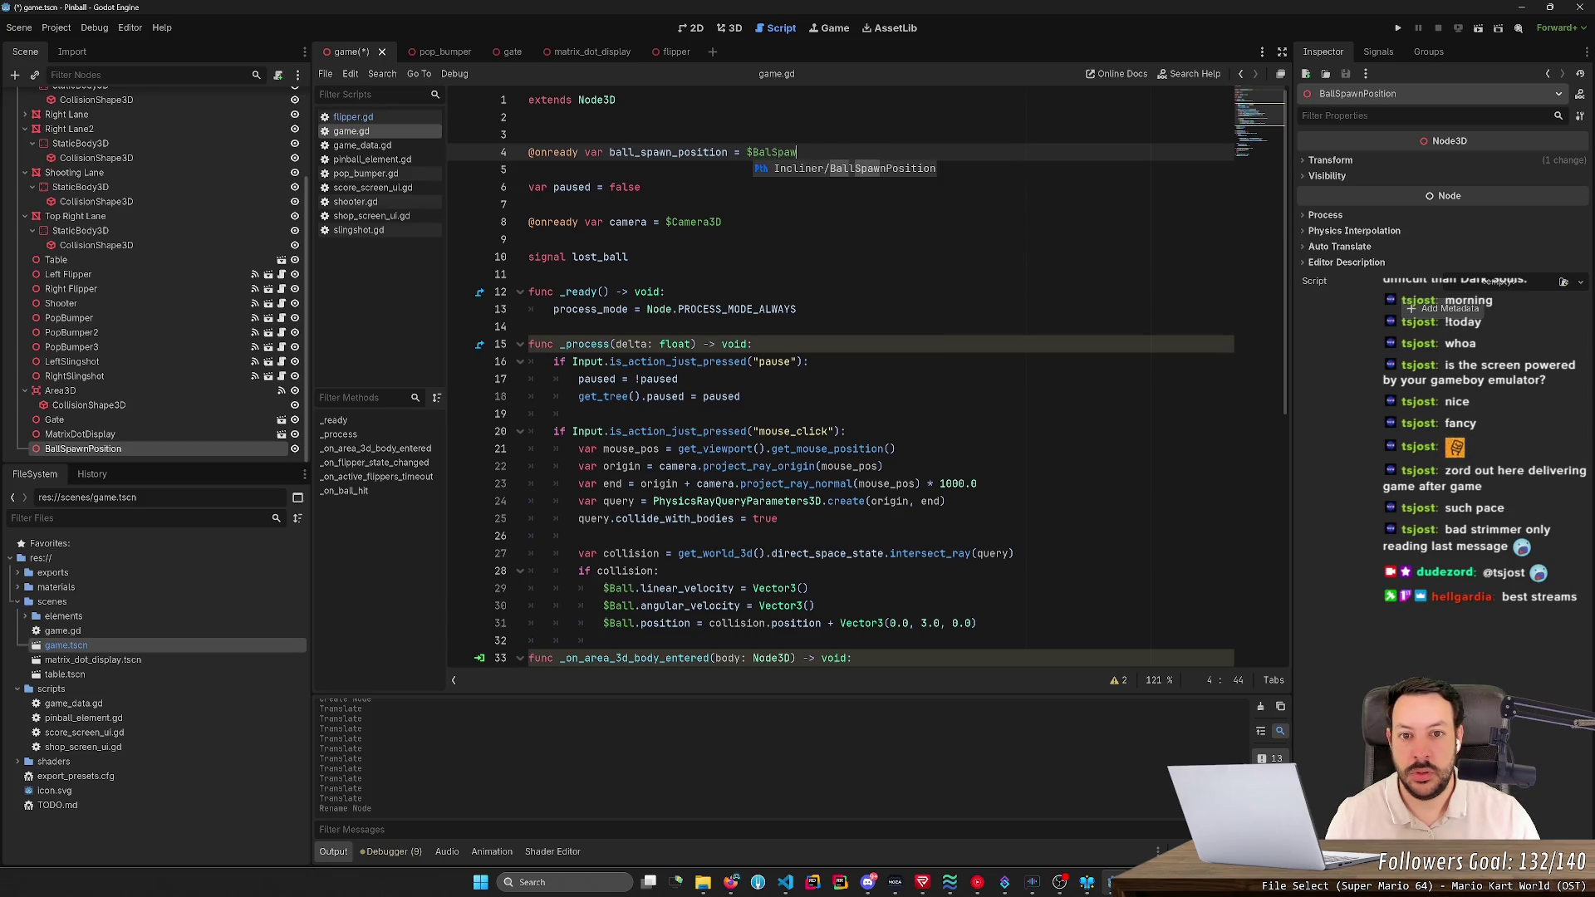
key("Return")
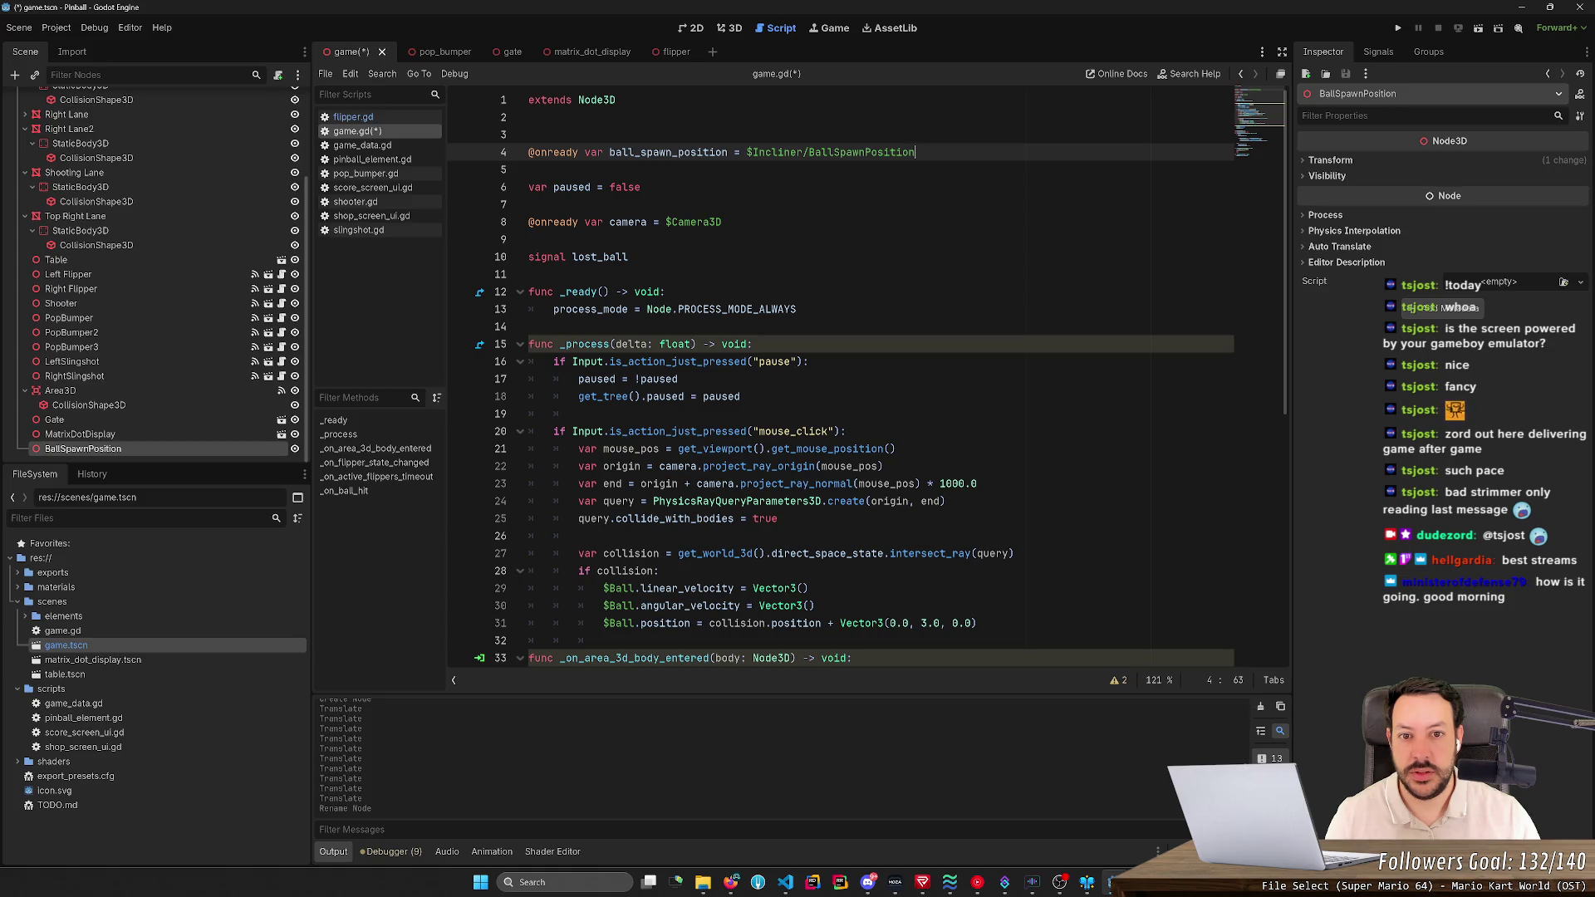
type(".")
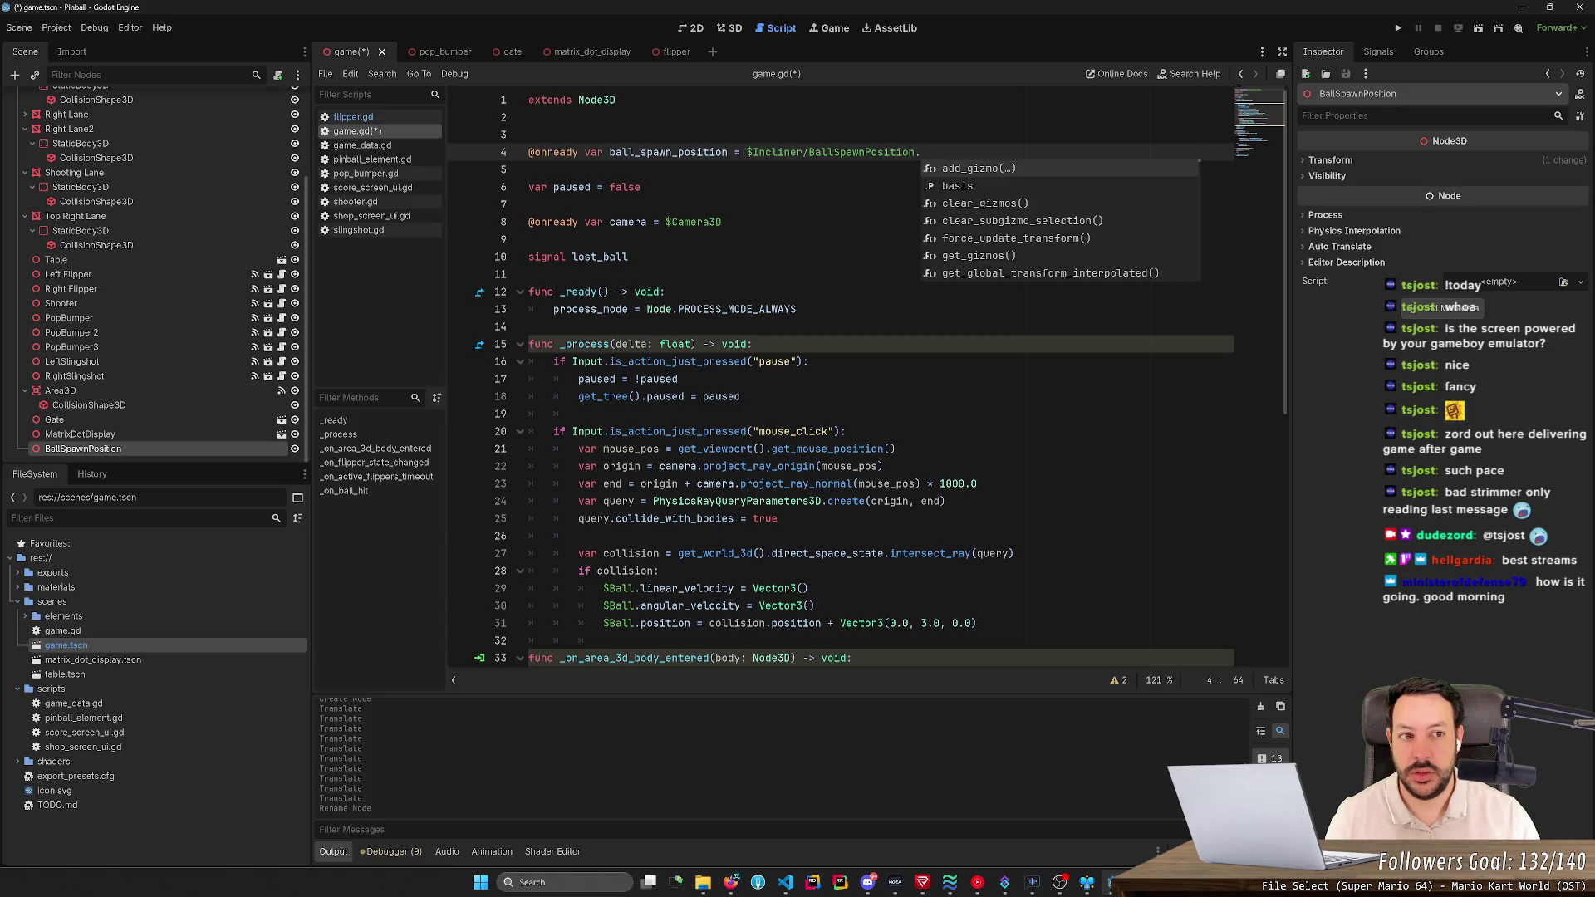
type("tr")
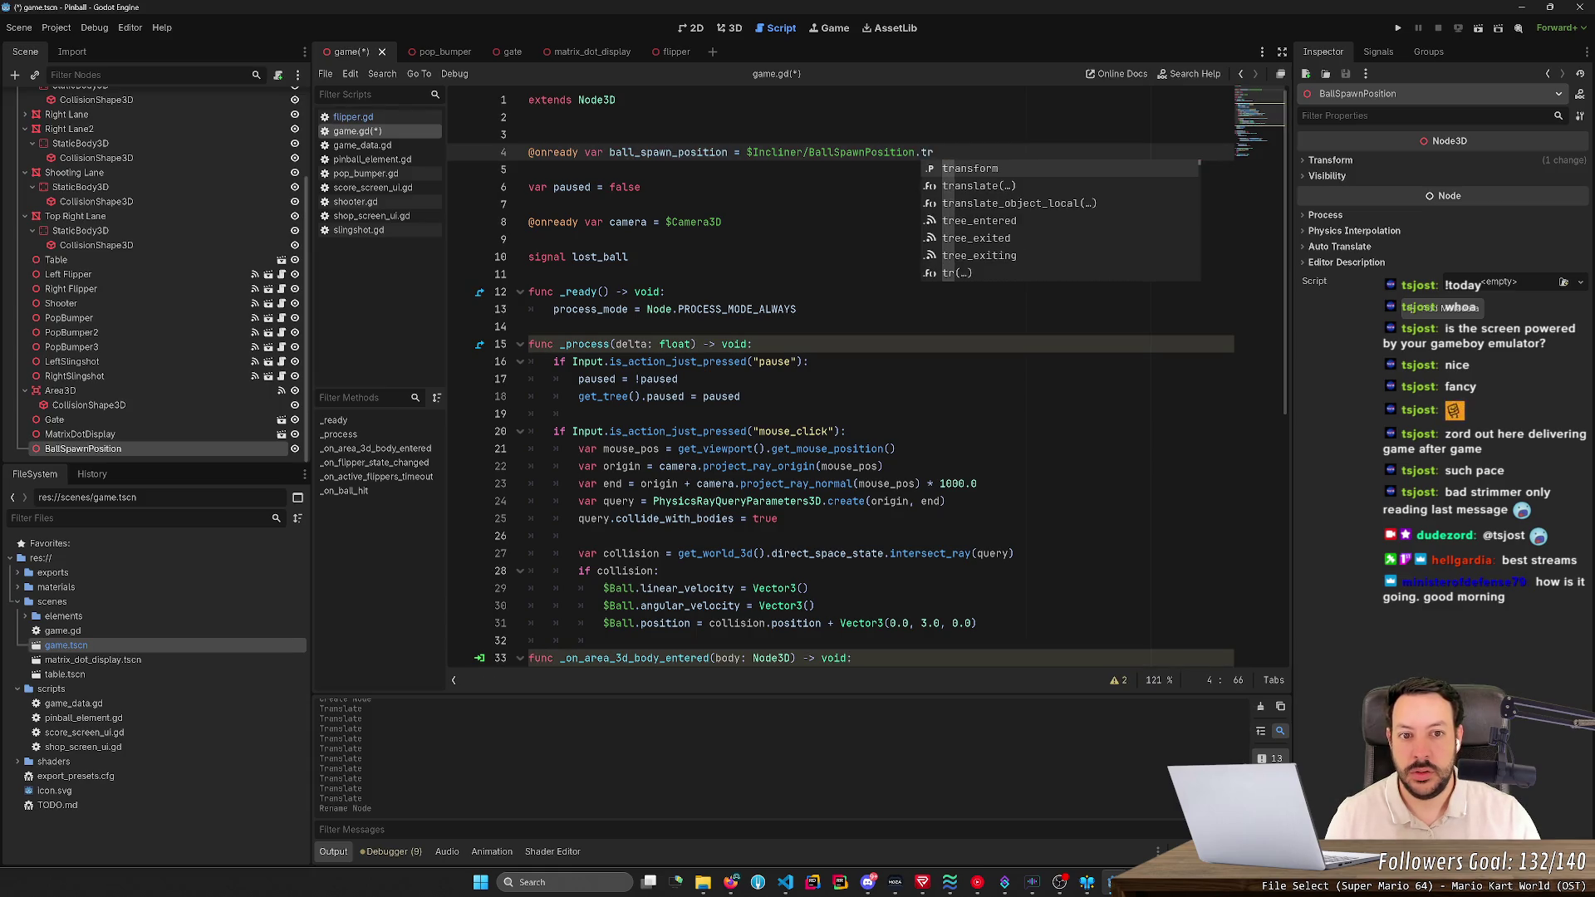
key("BackSpace")
key("BackSpace")
type("global")
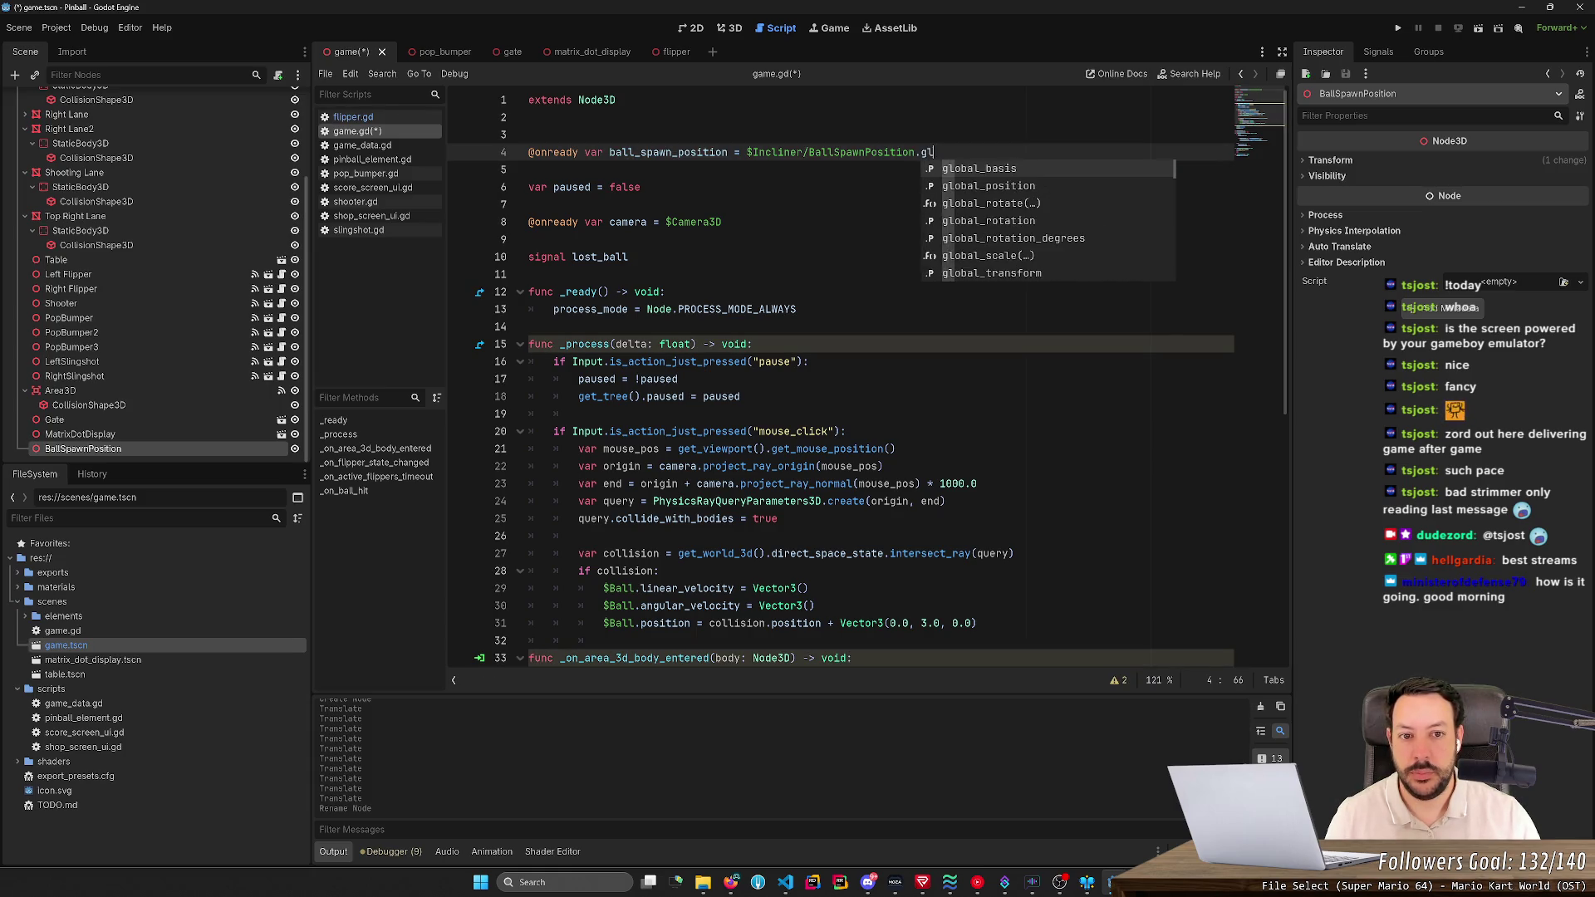
key("Down")
key("Return")
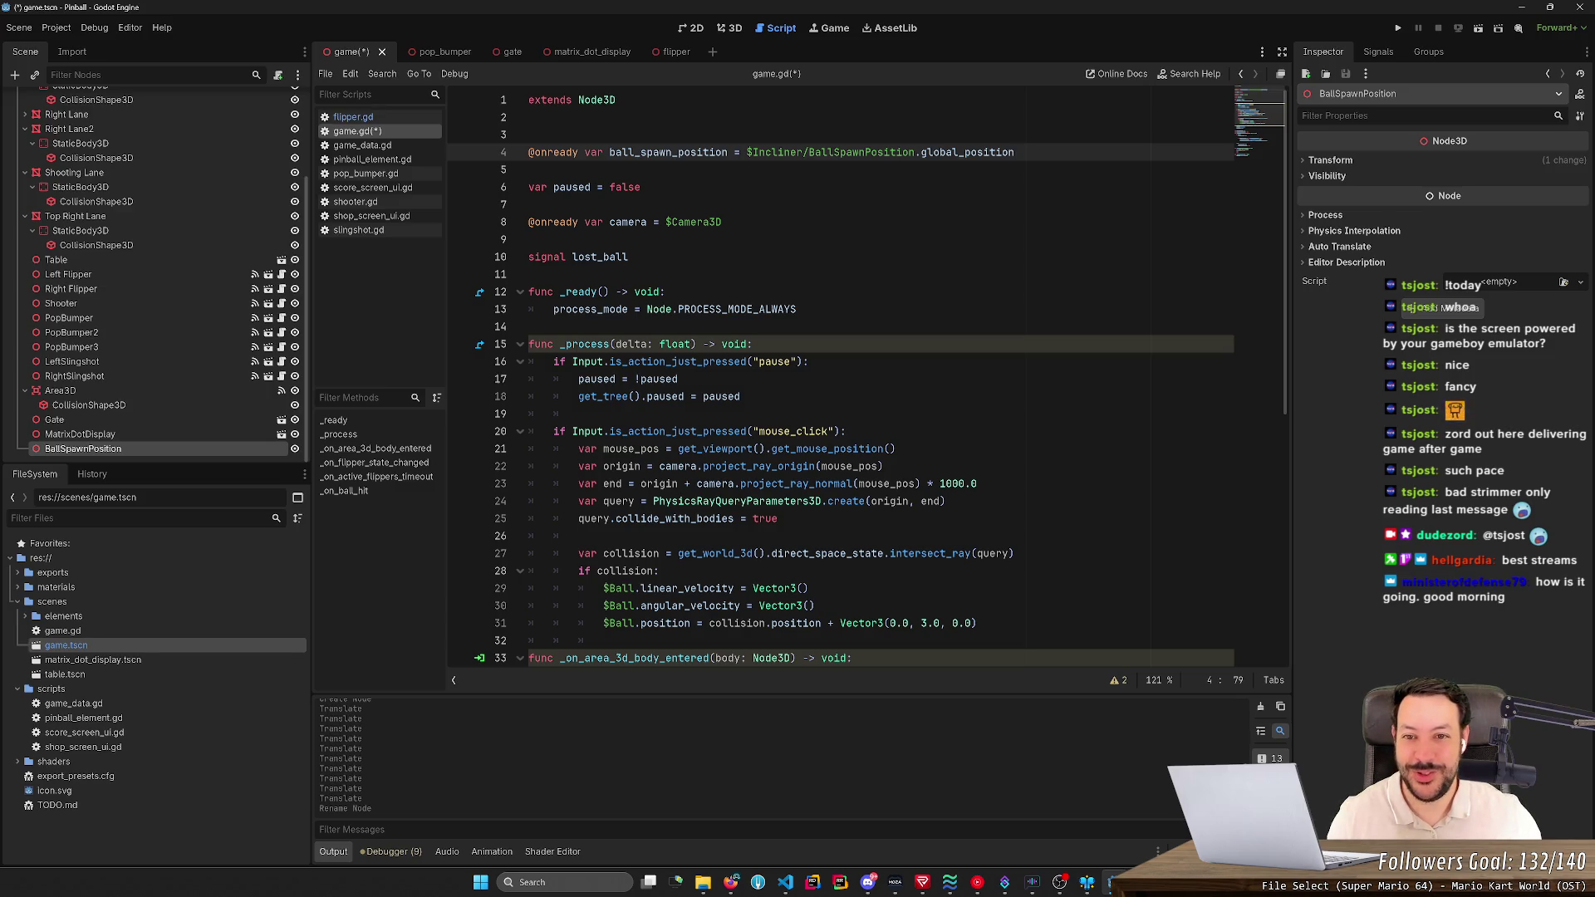
- Save game.gd and look over the script
double_click(669, 152)
key("ctrl+s")
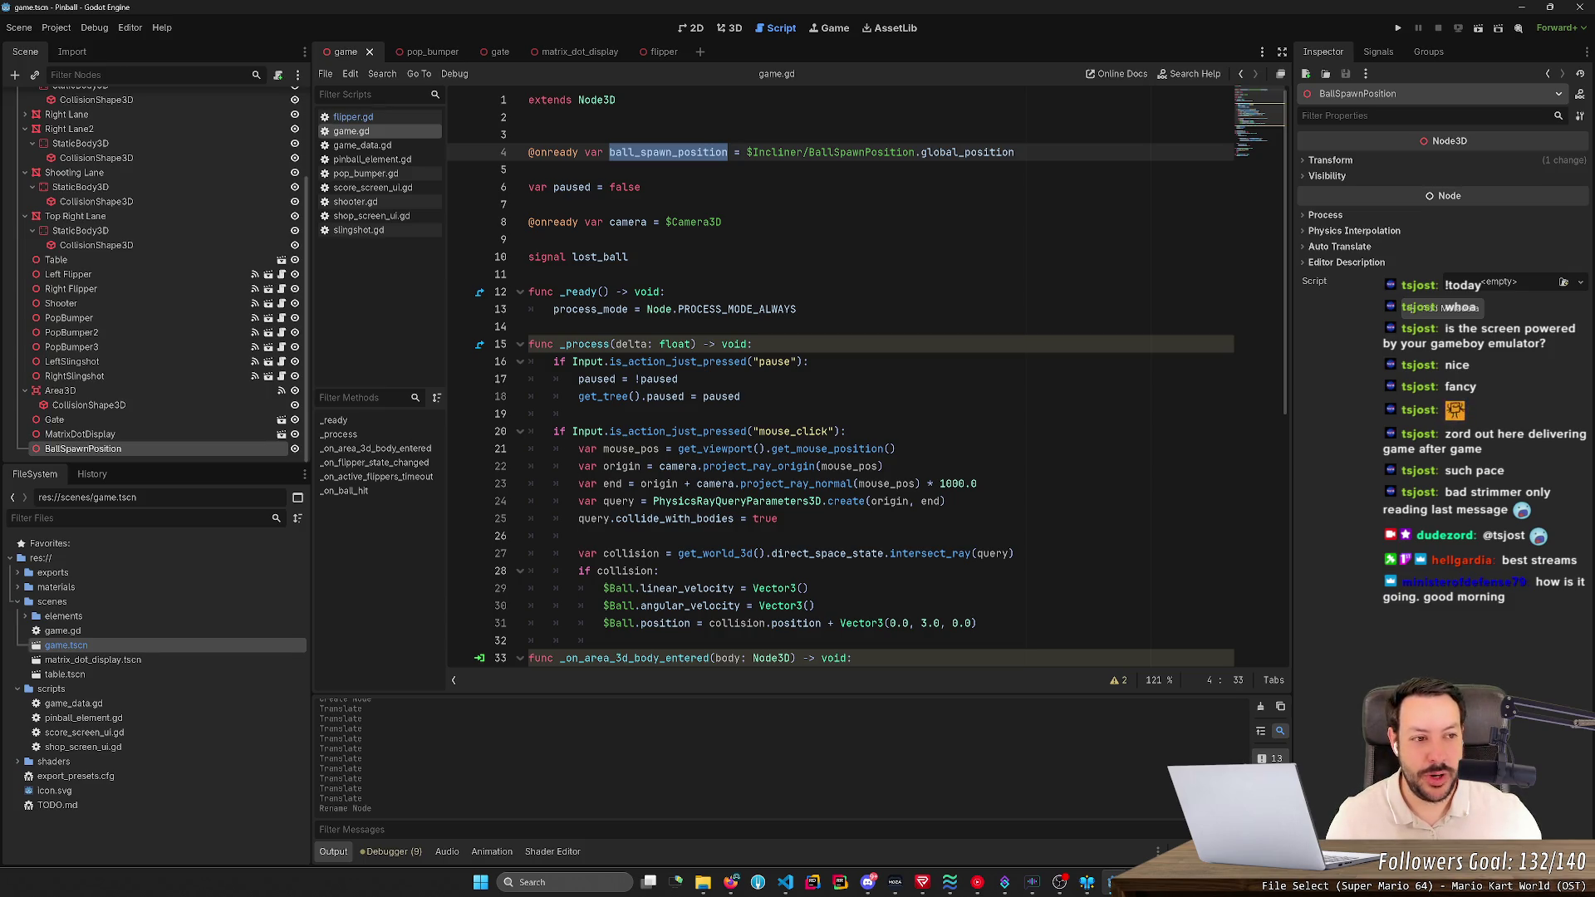
scroll(839, 373, "down", 5)
scroll(838, 374, "up", 5)
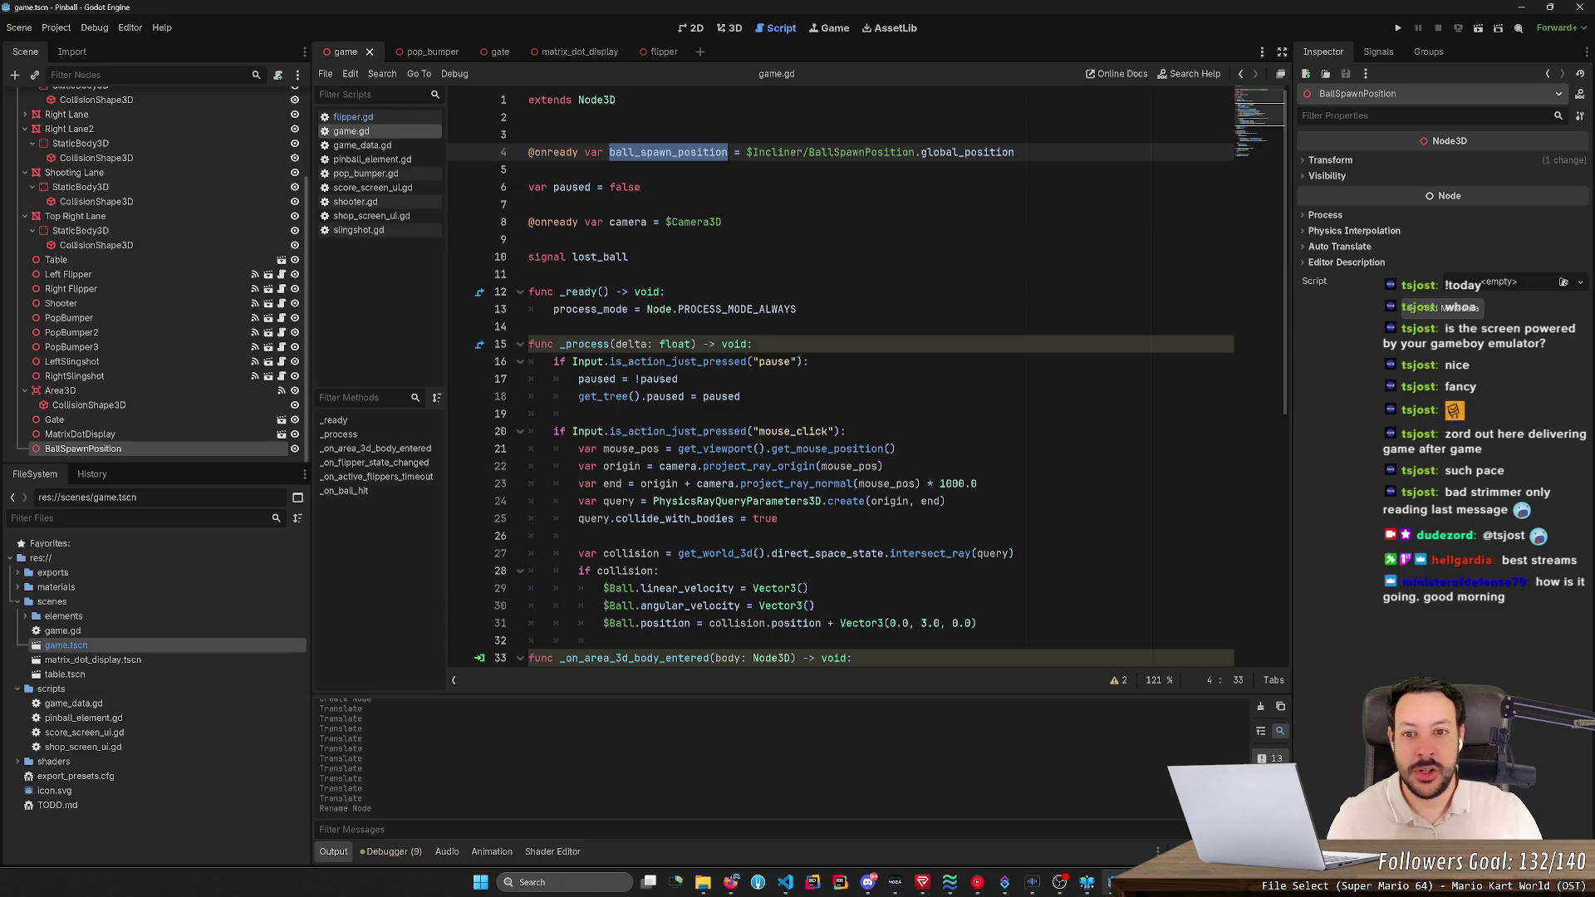
scroll(839, 374, "down", 5)
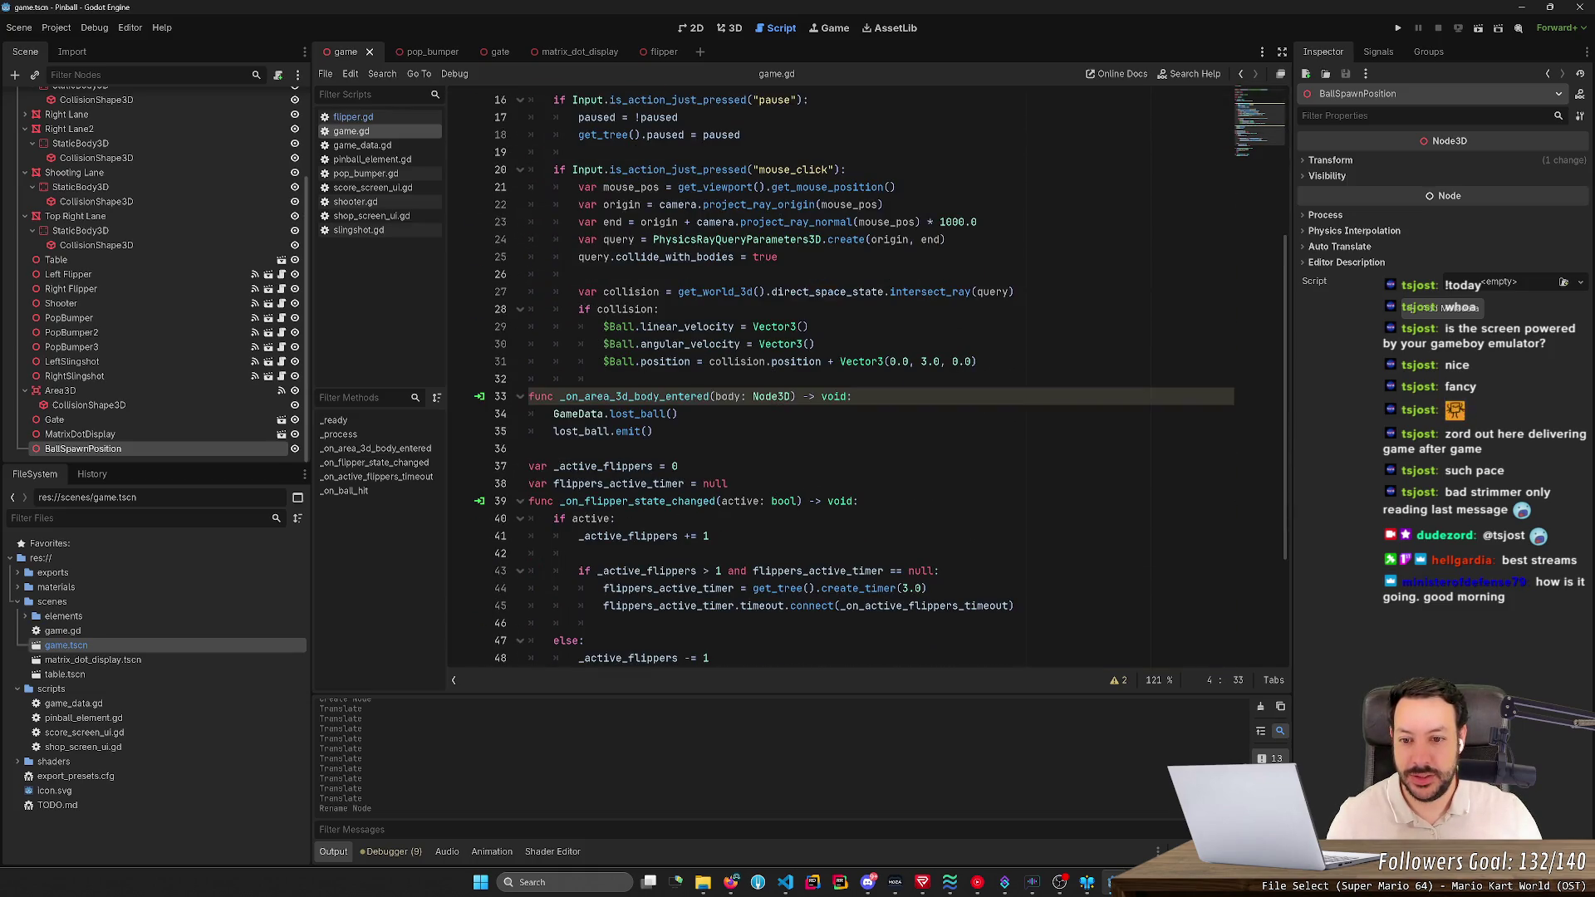
- Add a line in the lost-ball handler setting the Ball's position to ball_spawn_position
left_click(653, 431)
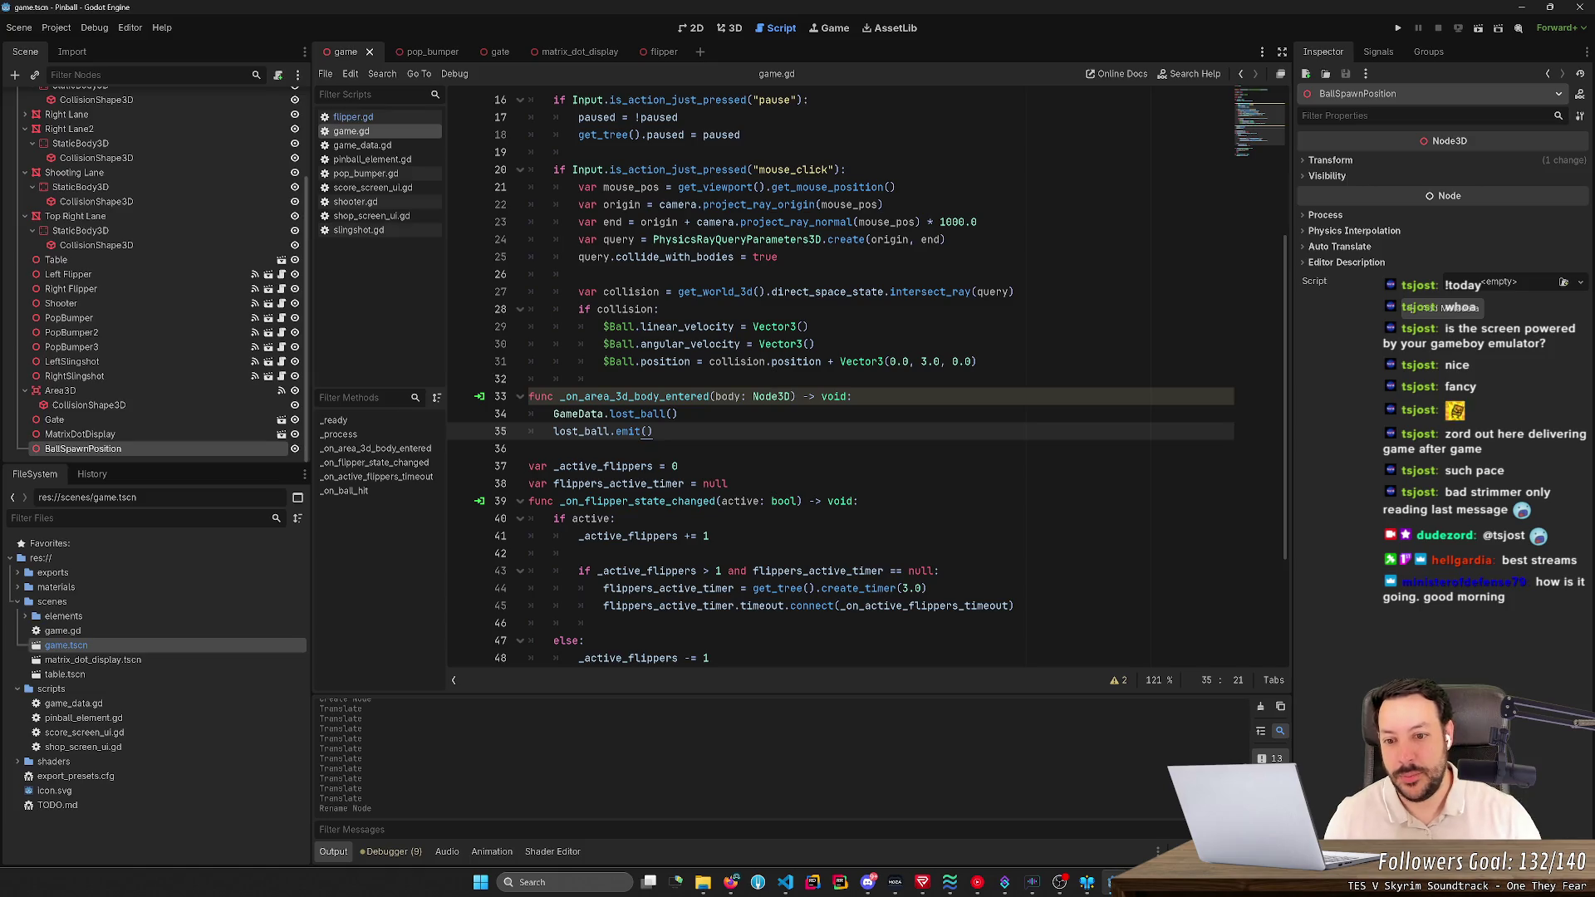
key("Return")
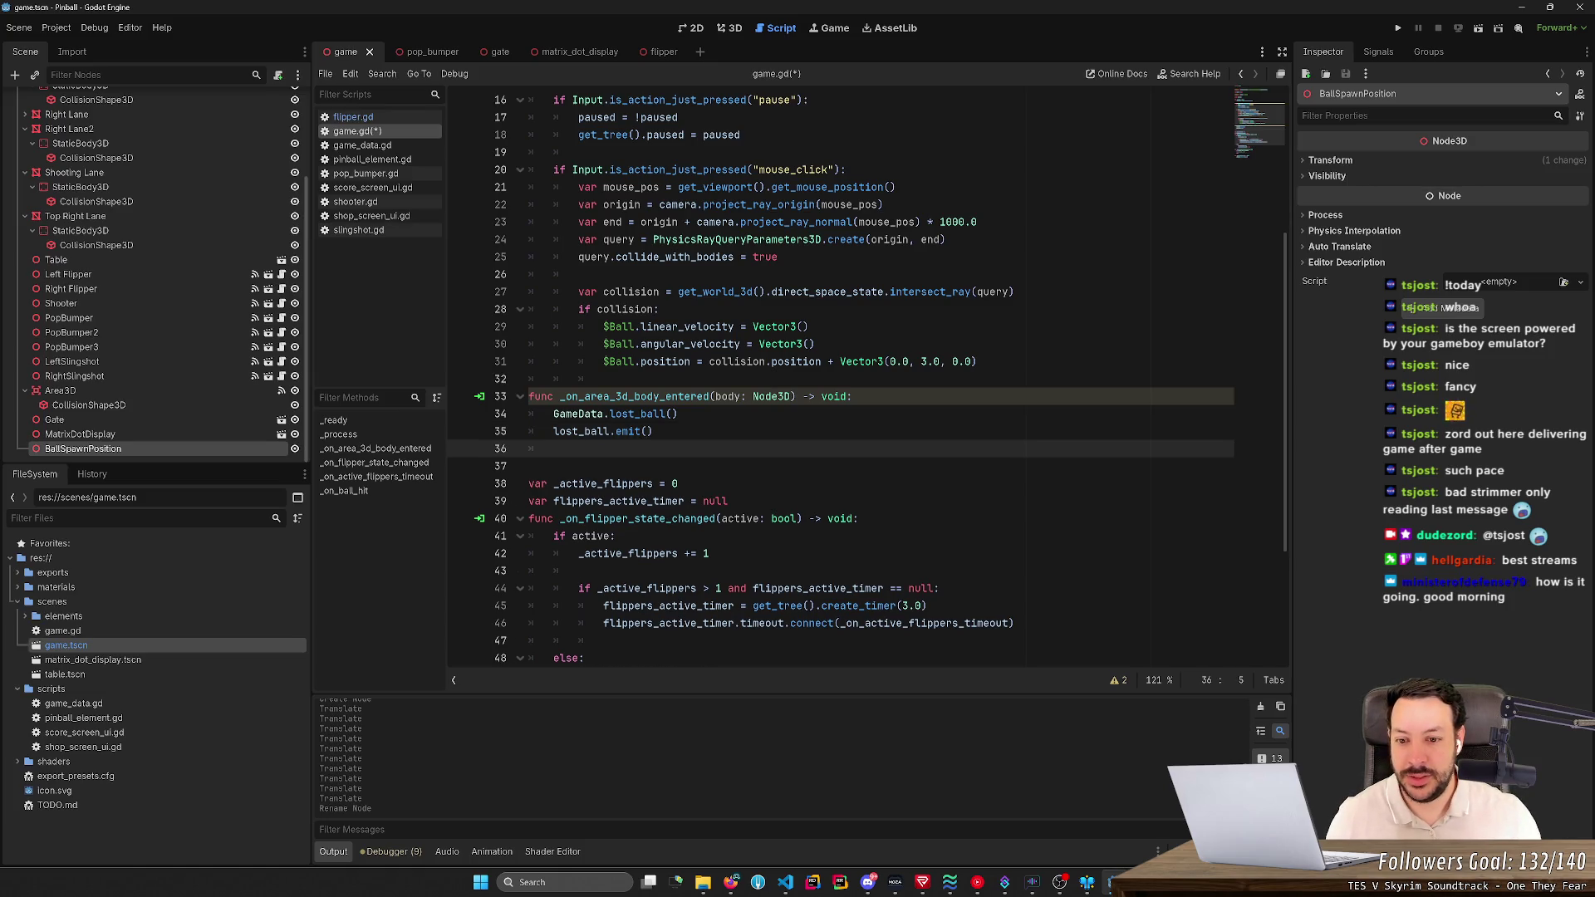
scroll(867, 378, "down", 1)
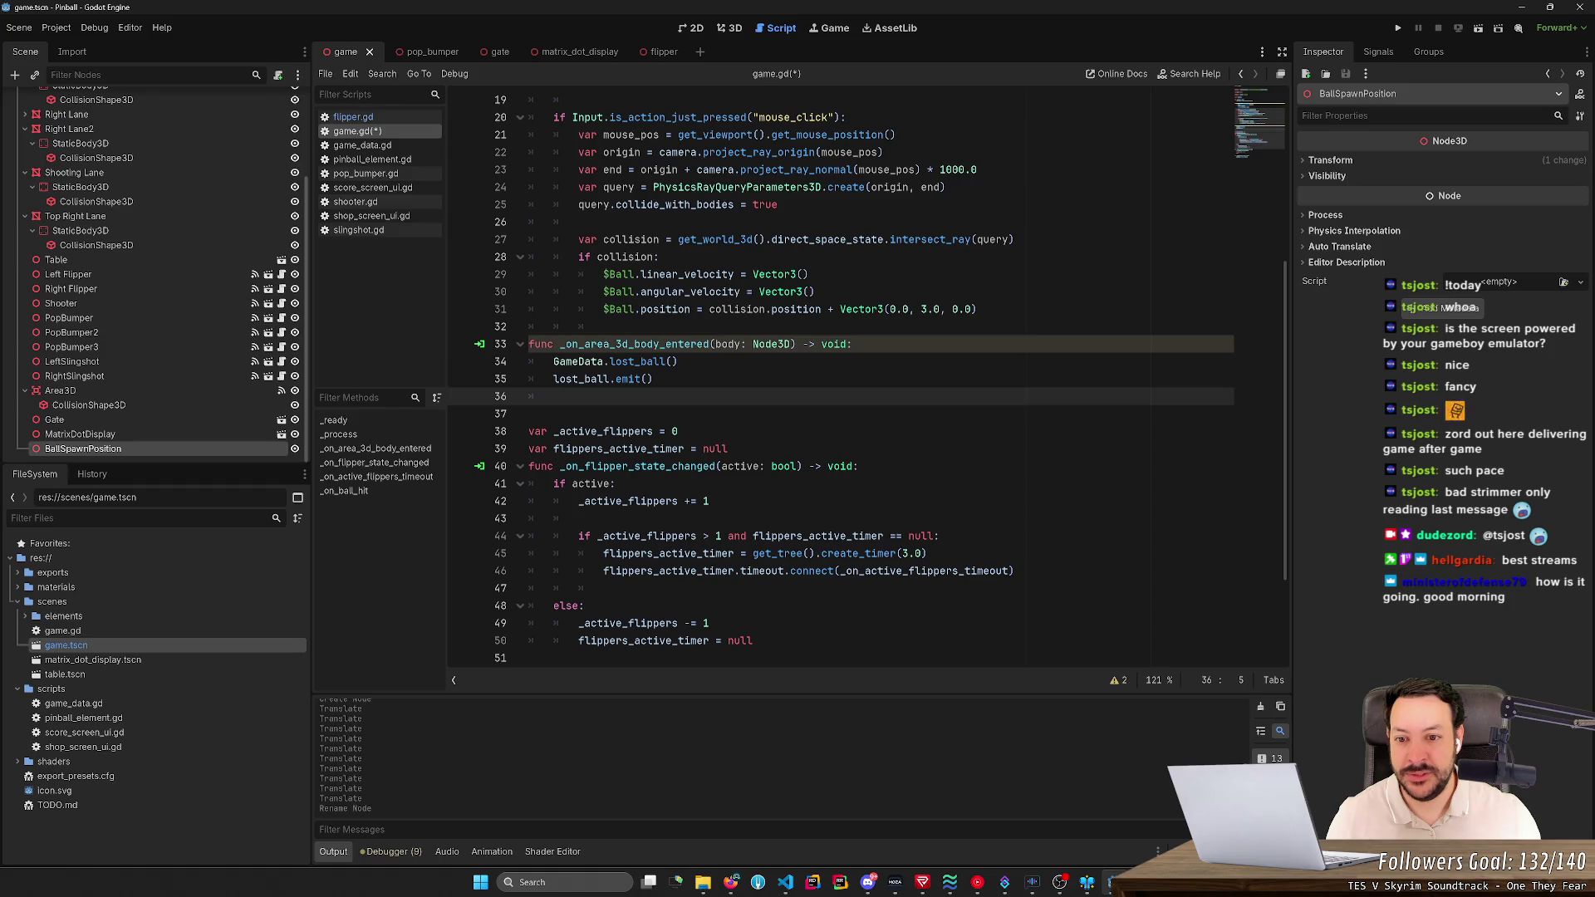
scroll(867, 378, "up", 3)
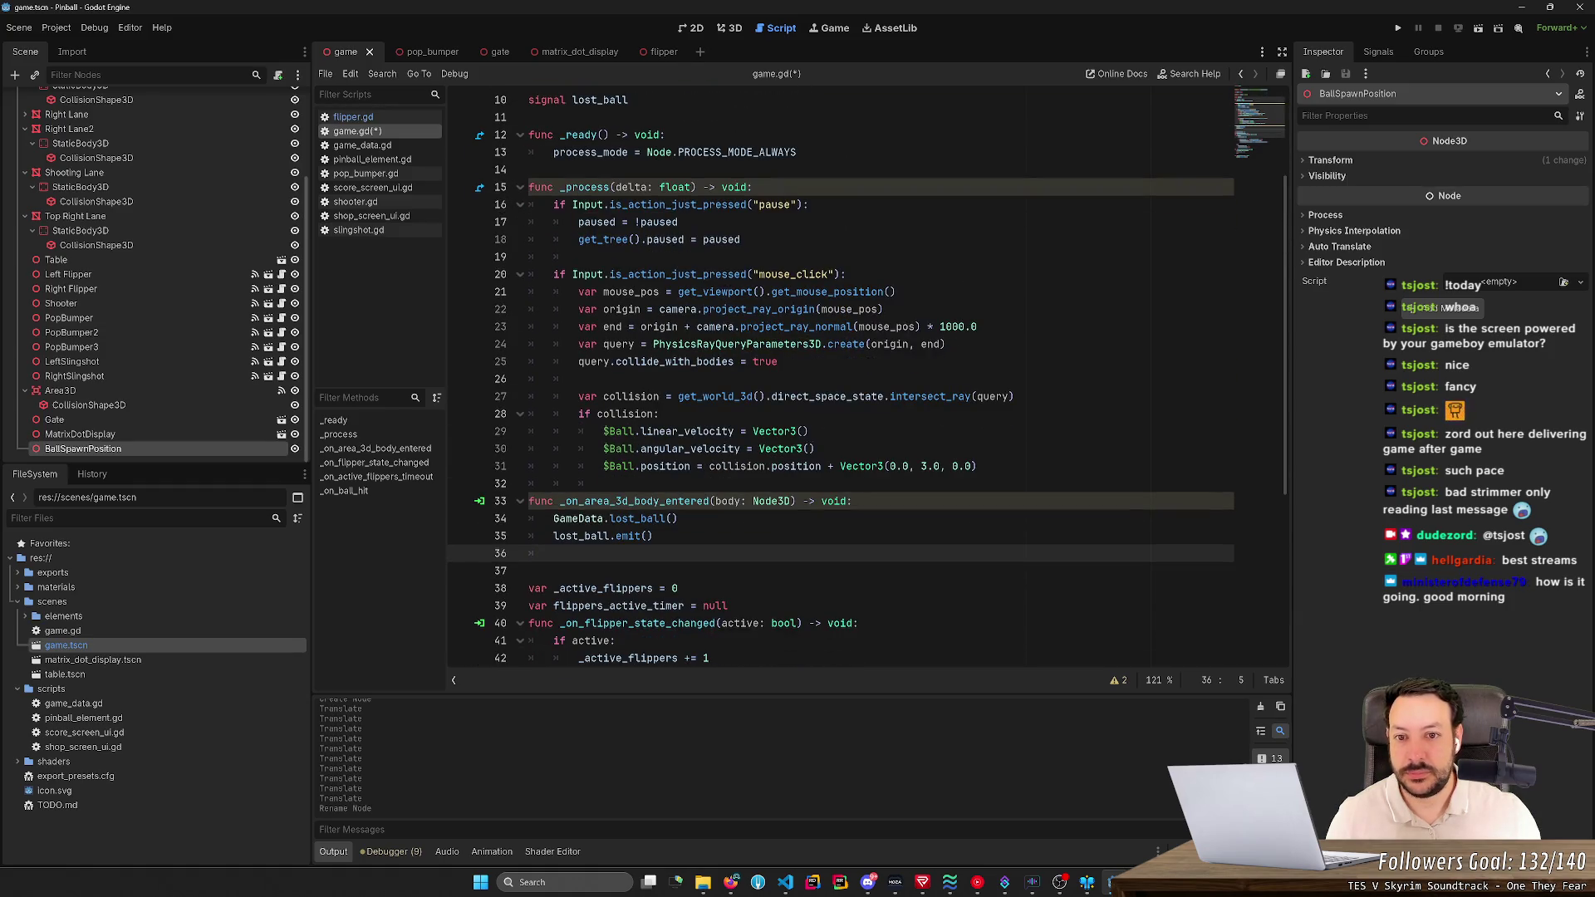
scroll(867, 379, "down", 2)
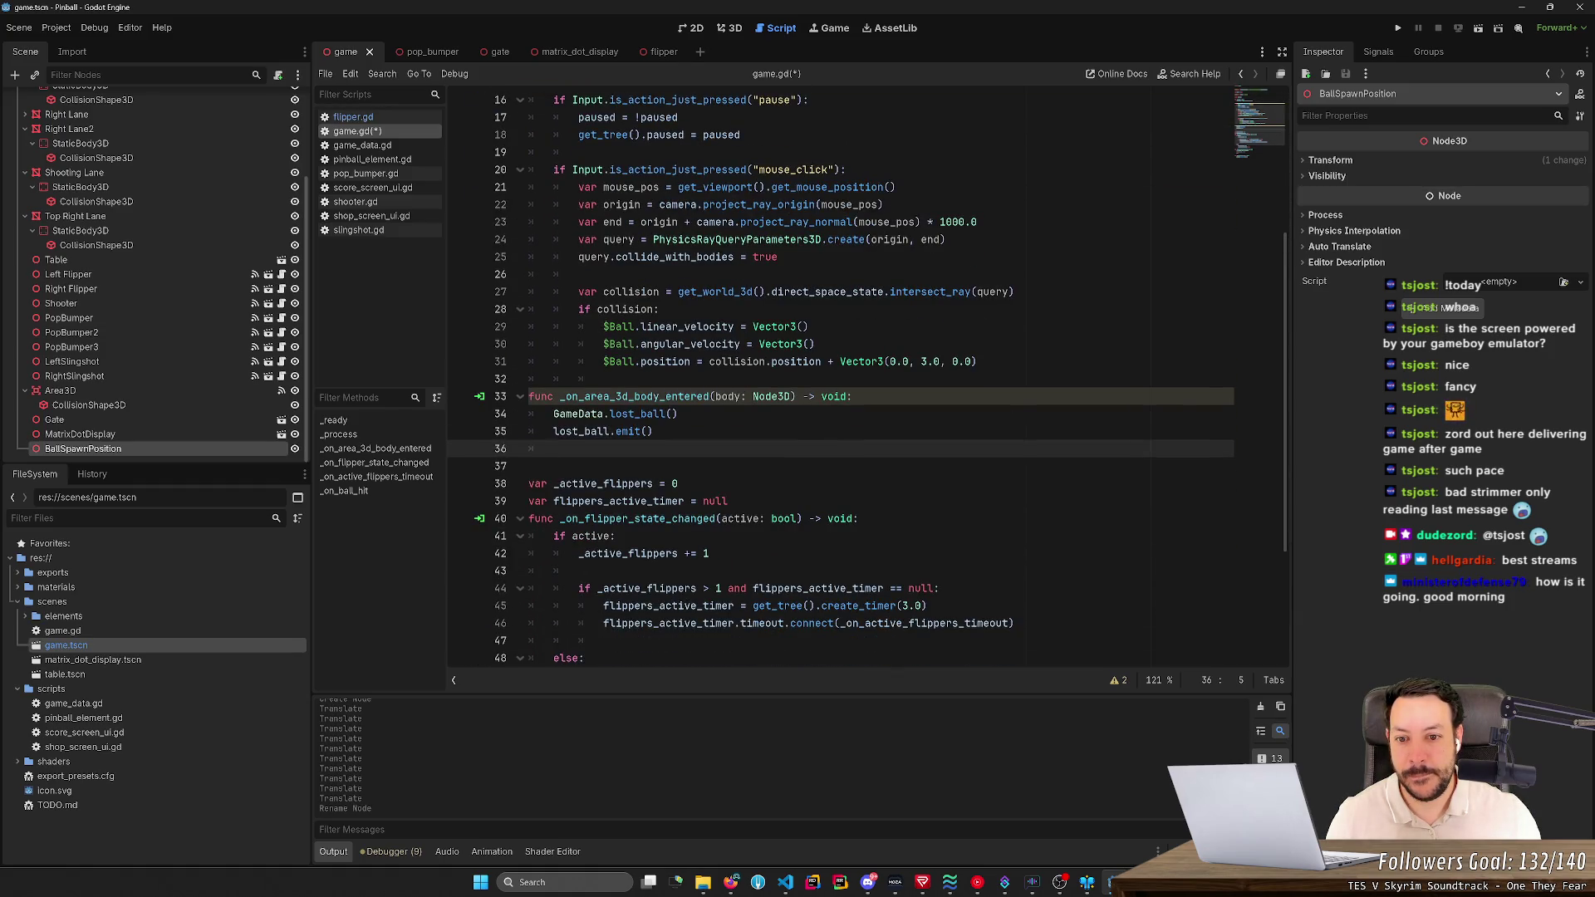
scroll(867, 379, "up", 4)
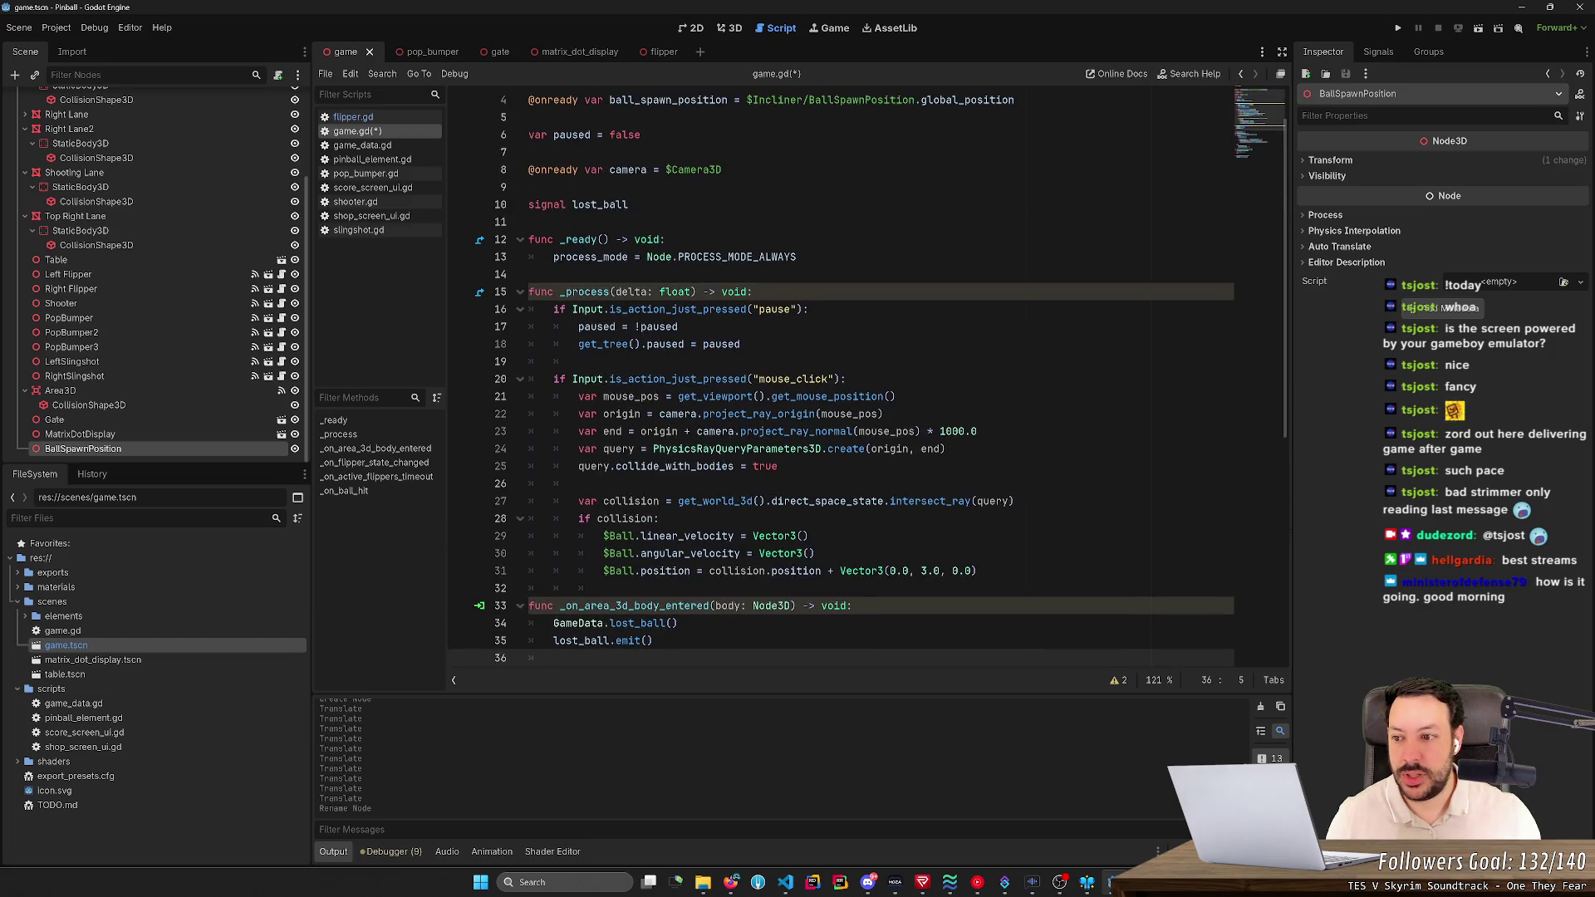
scroll(868, 379, "down", 4)
type("#")
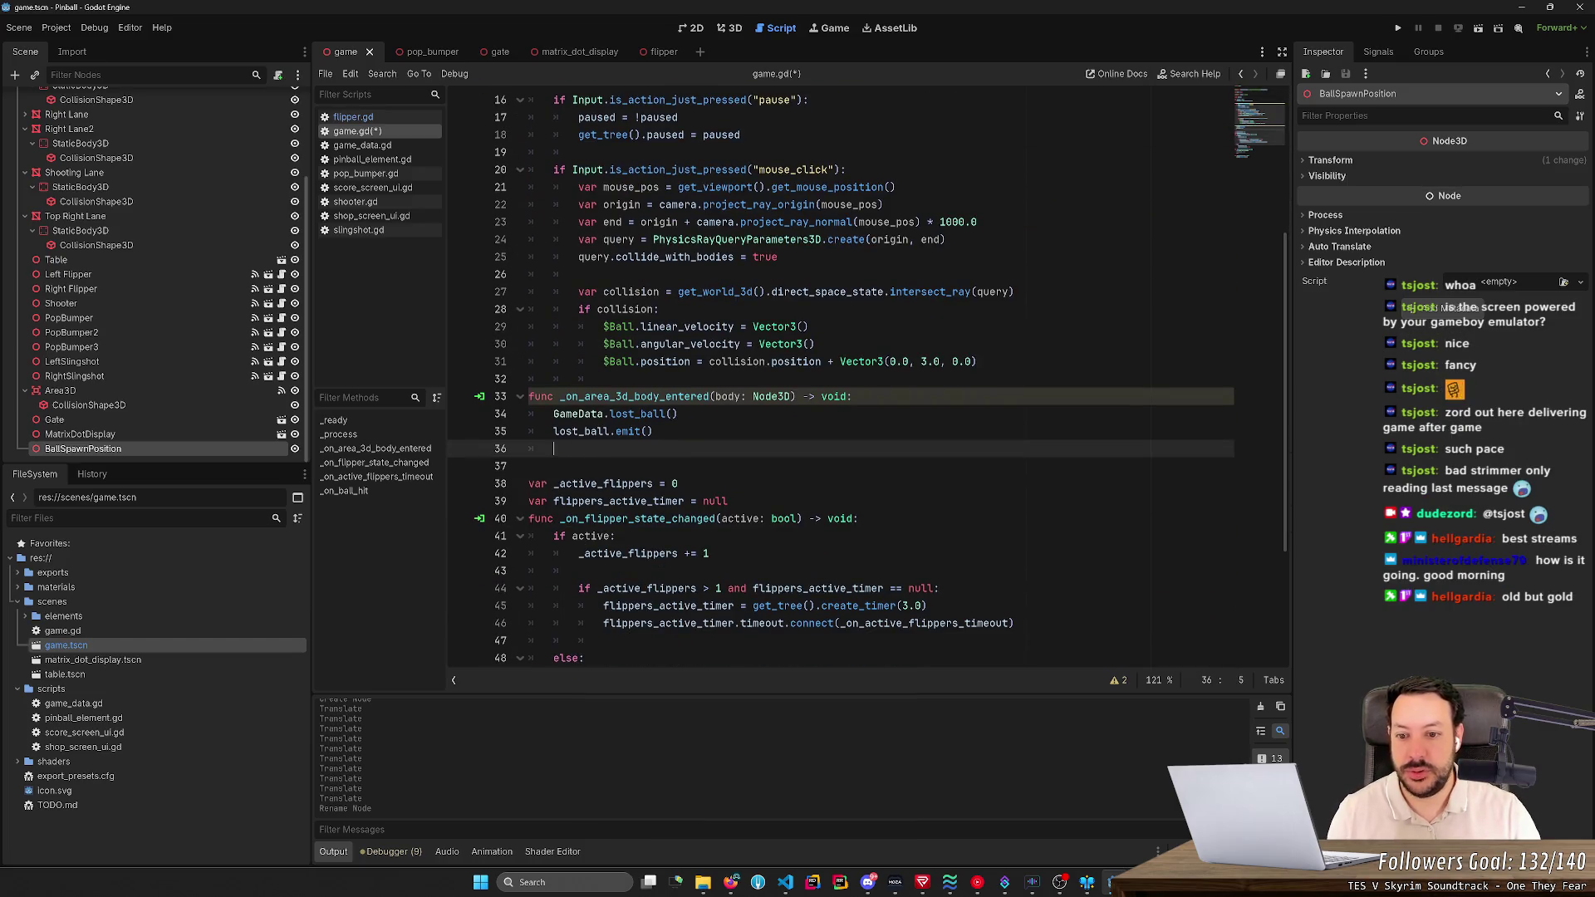
type("Ball.position = ball_spawn_position")
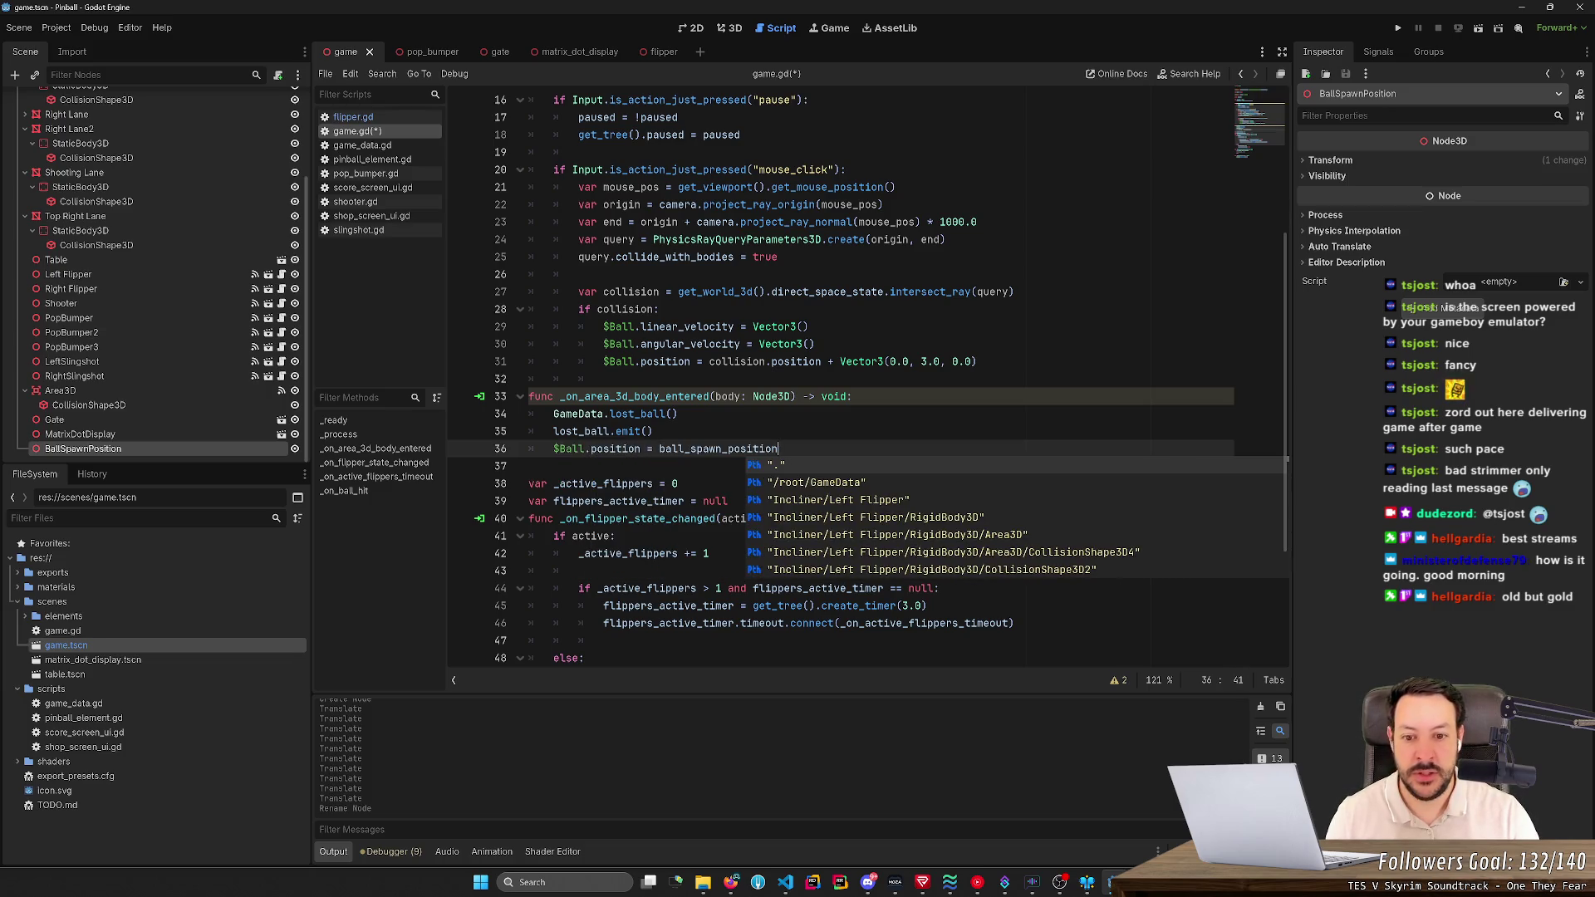
key("Escape")
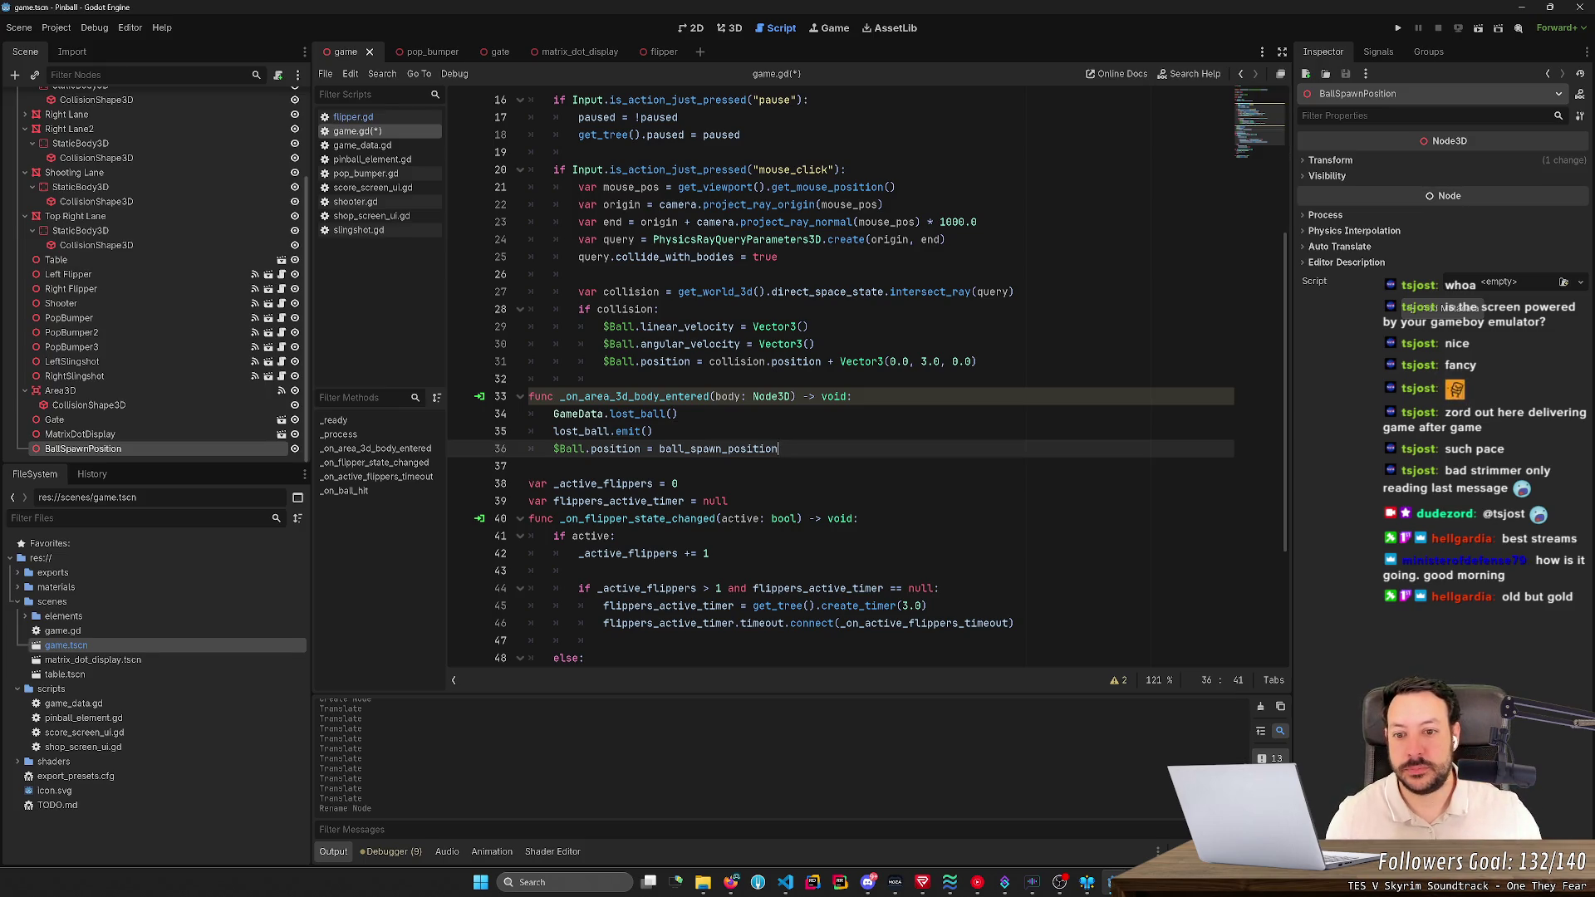
- Copy the linear and angular velocity-reset lines into the handler and fix their indentation
left_click_drag(817, 344, 529, 326)
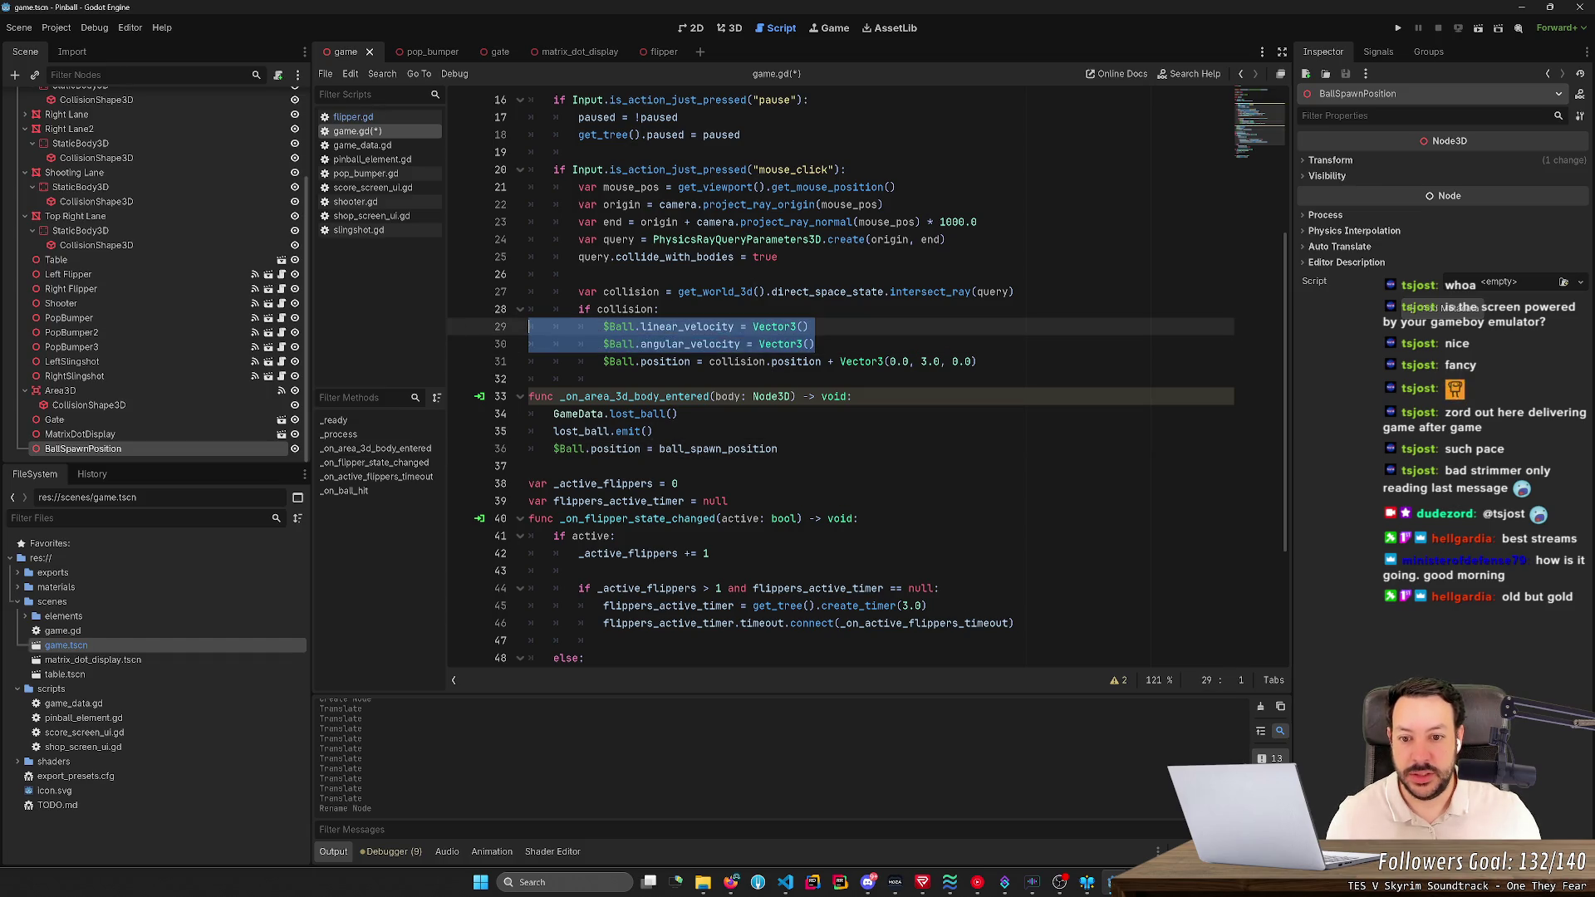
key("ctrl+c")
left_click(657, 431)
key("Return")
key("ctrl+v")
key("Up")
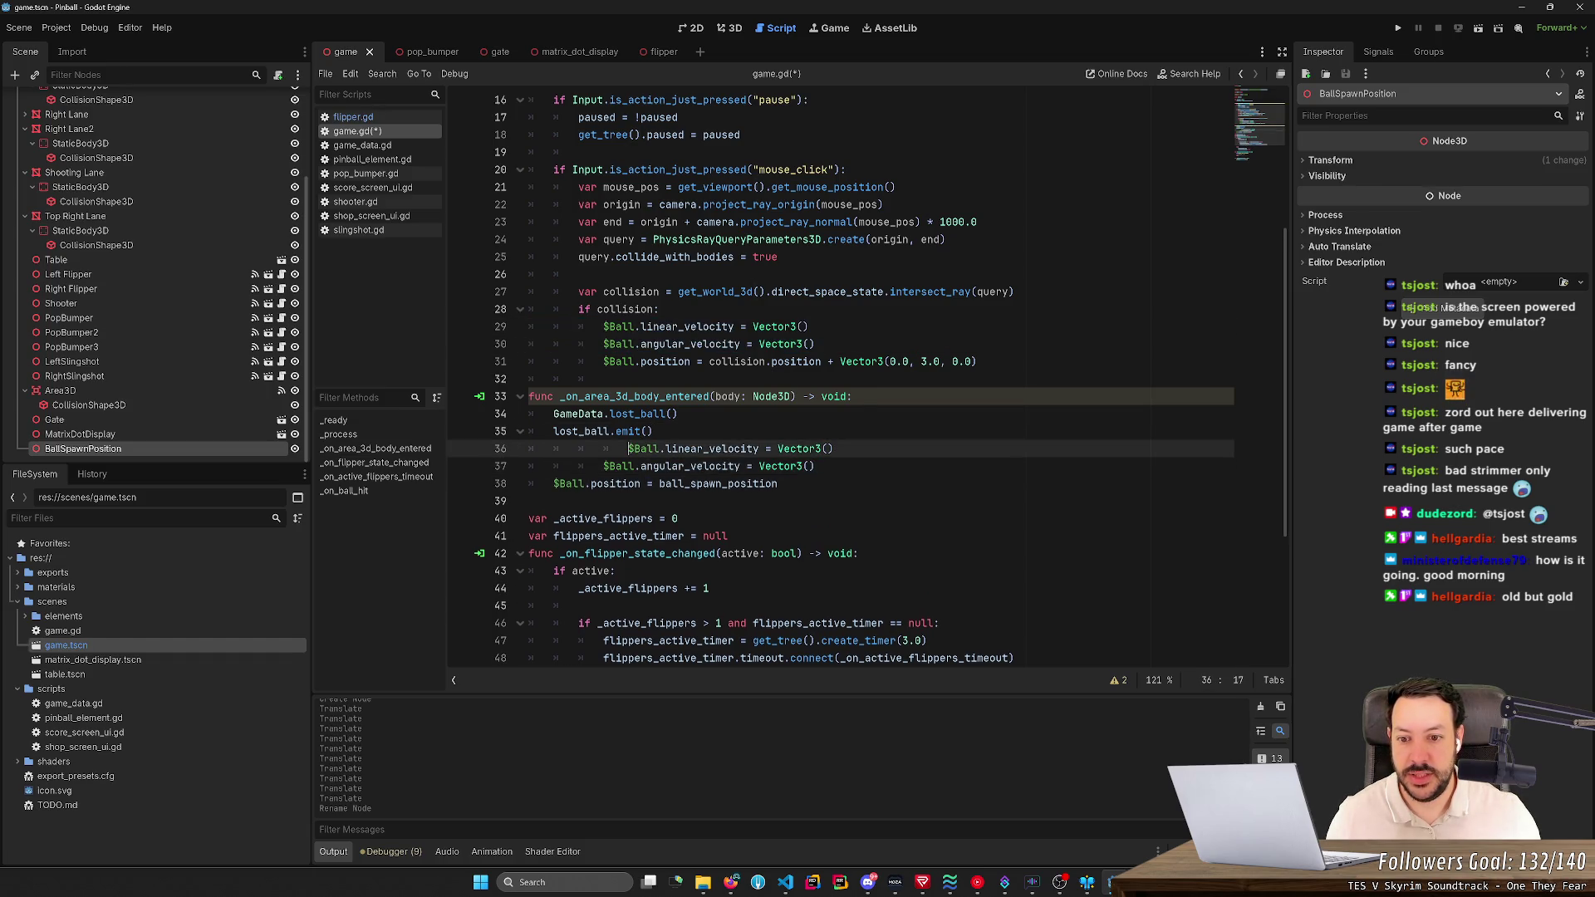
key("shift+Tab")
key("shift+Tab")
key("Down")
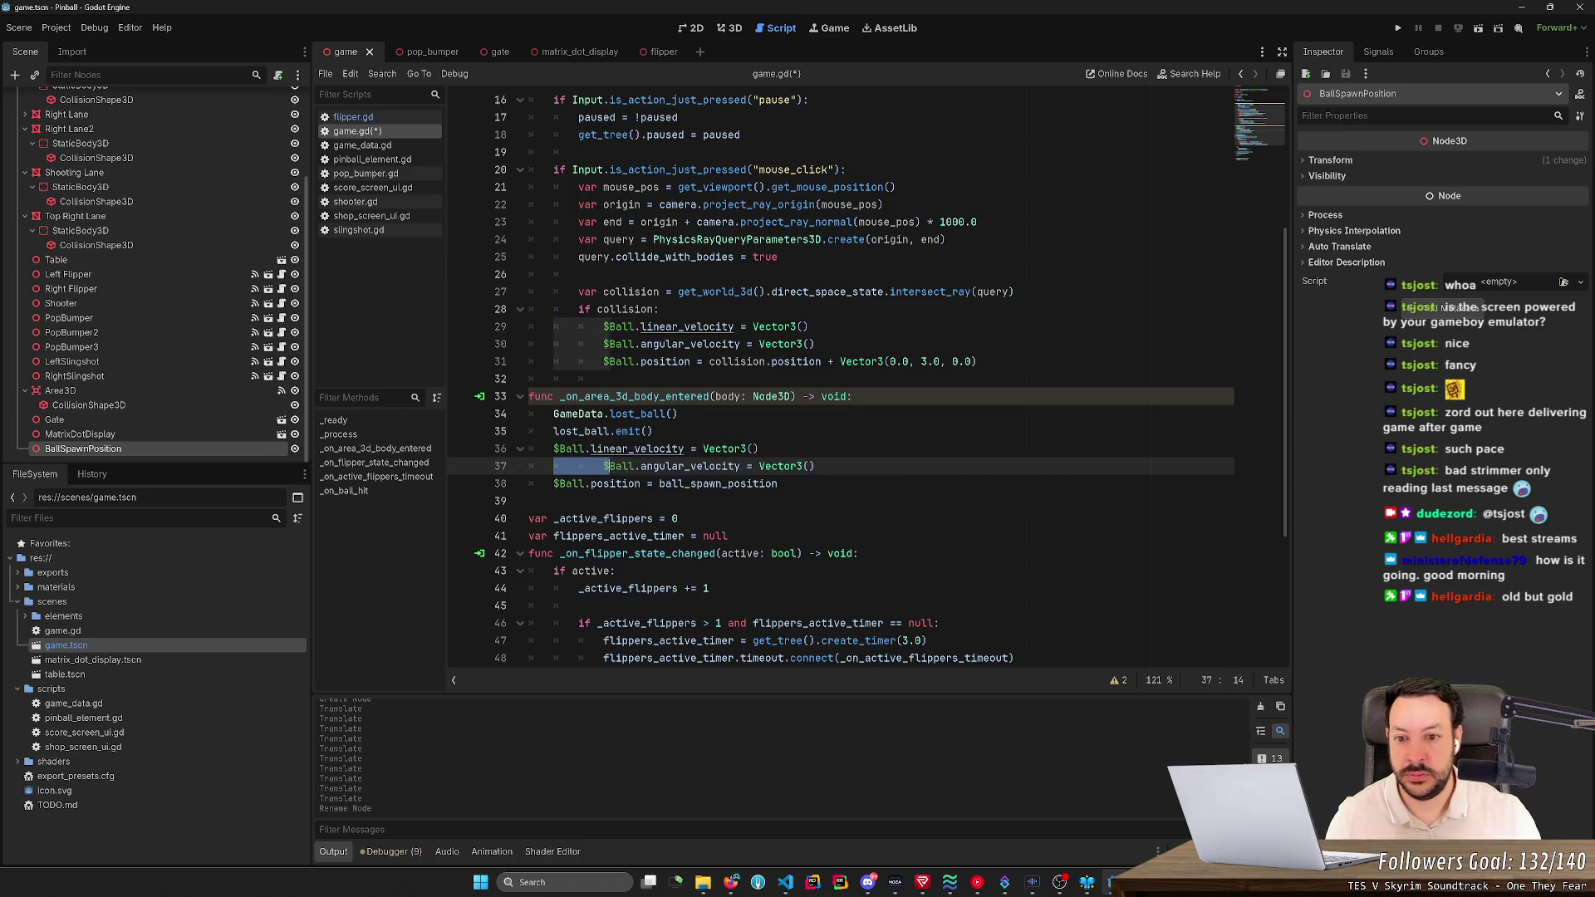
key("shift+Tab")
key("shift+Tab")
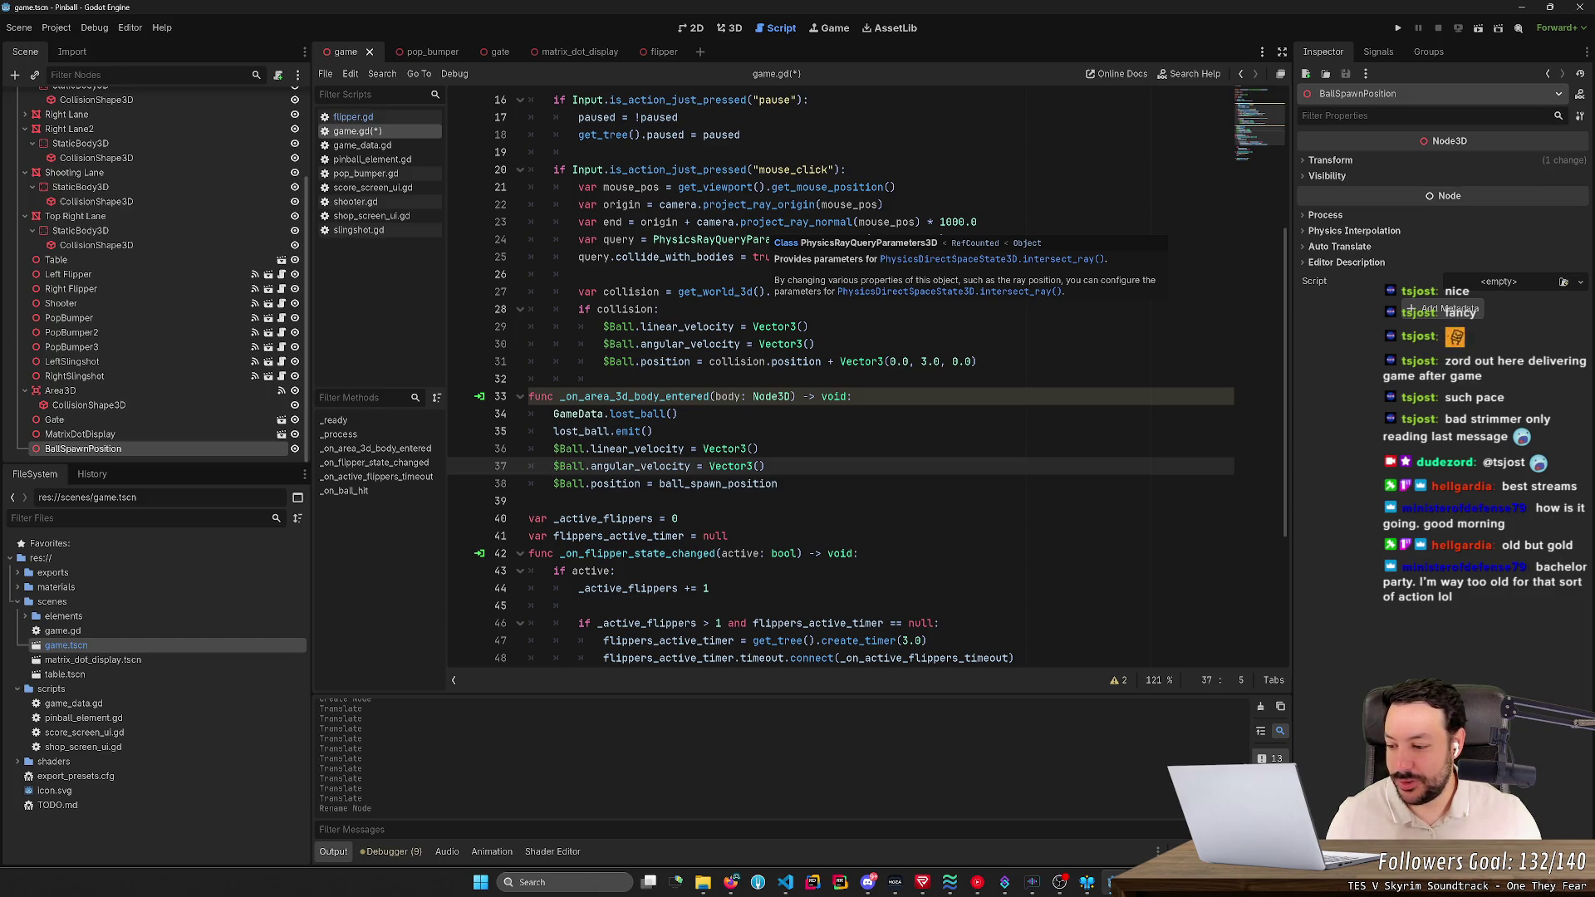
- Run the game, launch and drain the ball to check it respawns, then stop
left_click(1398, 29)
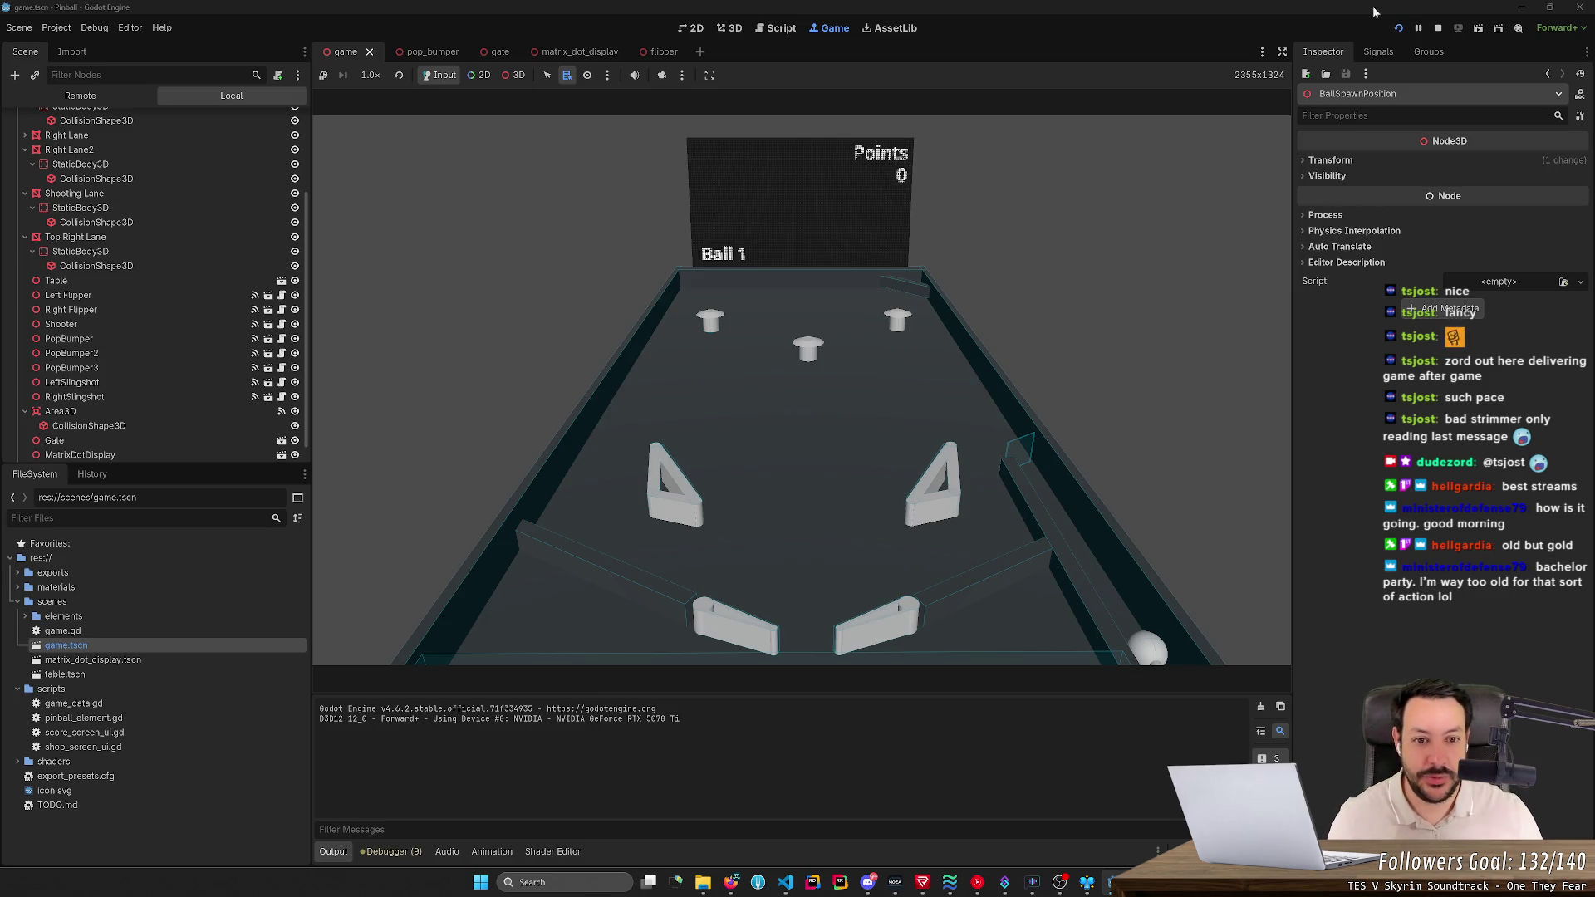
key("space")
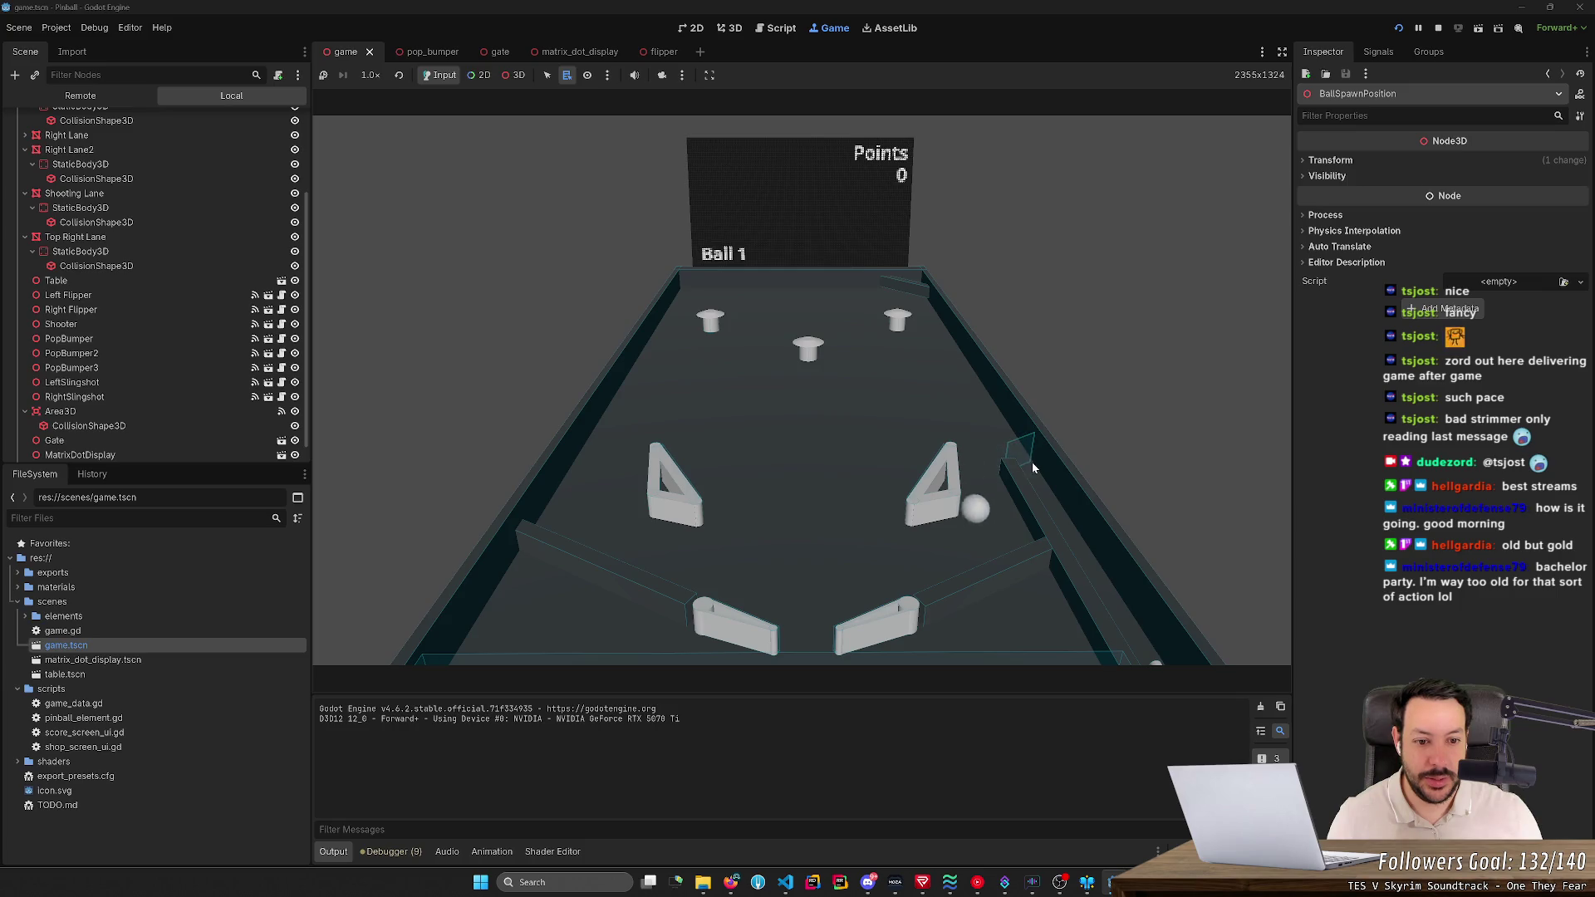
left_click(798, 431)
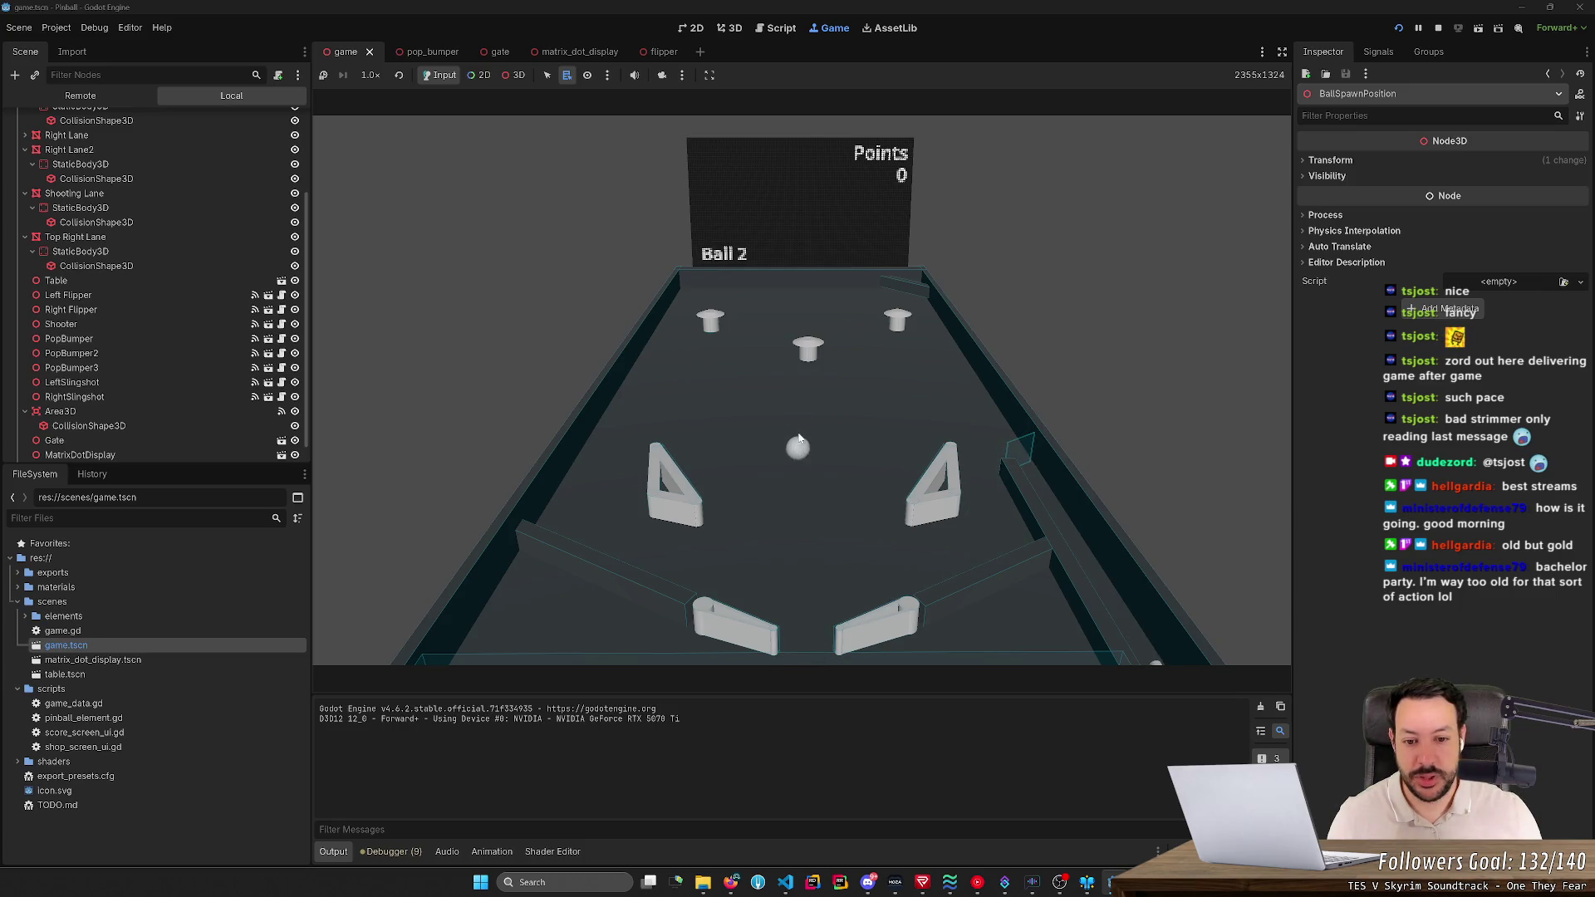
left_click(1439, 28)
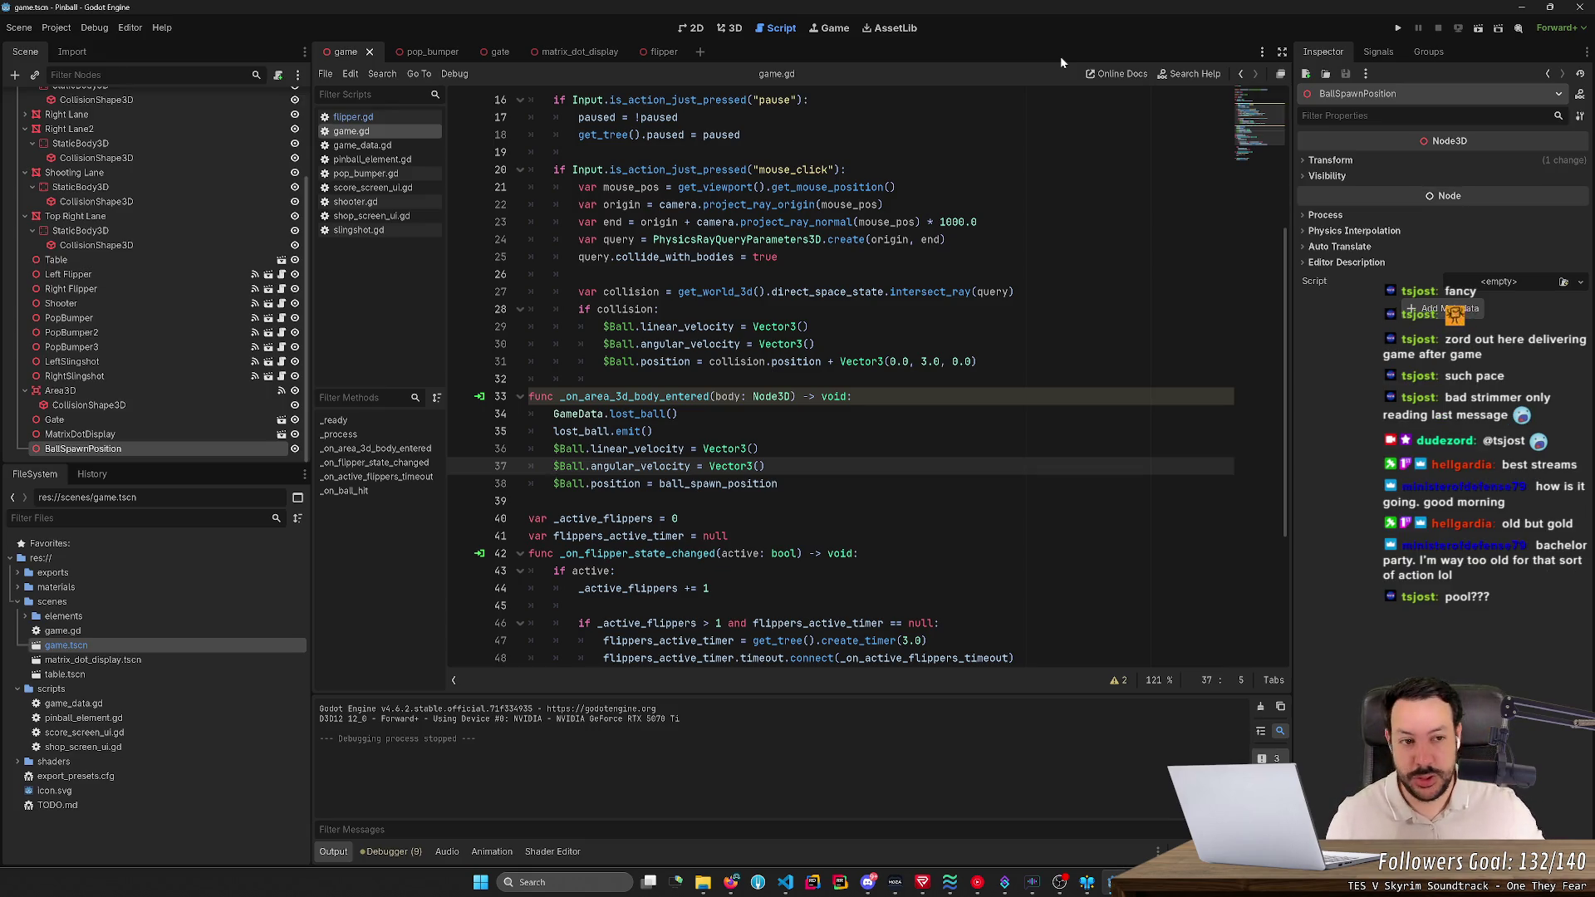
scroll(1271, 262, "up", 5)
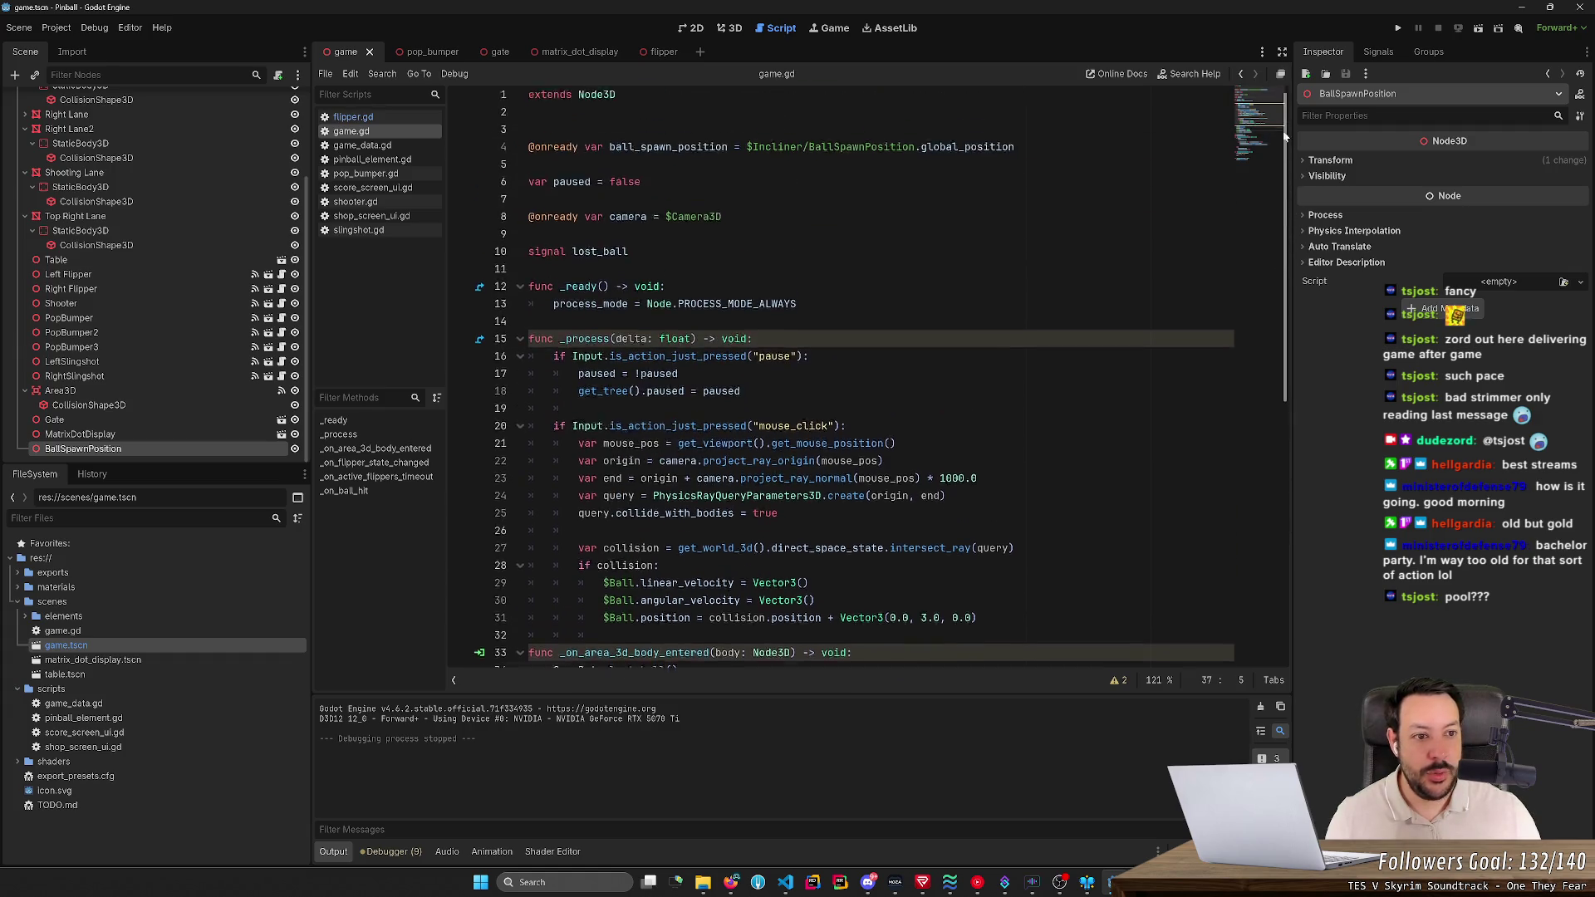
mouse_move(1281, 125)
left_mouse_down()
mouse_move(1288, 523)
mouse_move(1301, 327)
left_mouse_up()
scroll(839, 374, "down", 9)
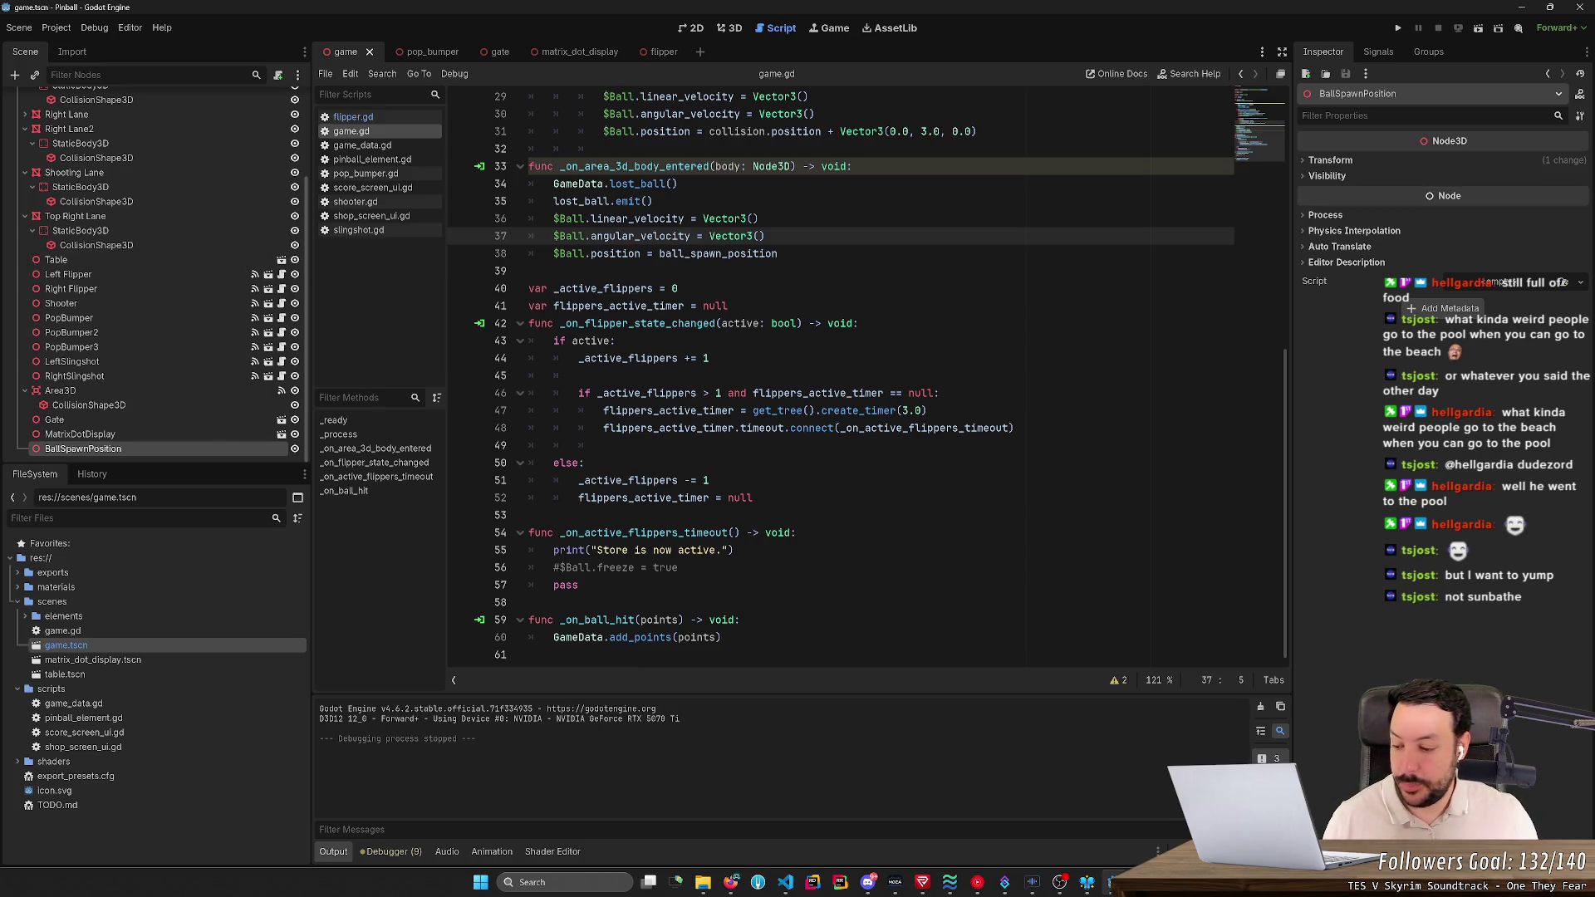
scroll(839, 374, "up", 9)
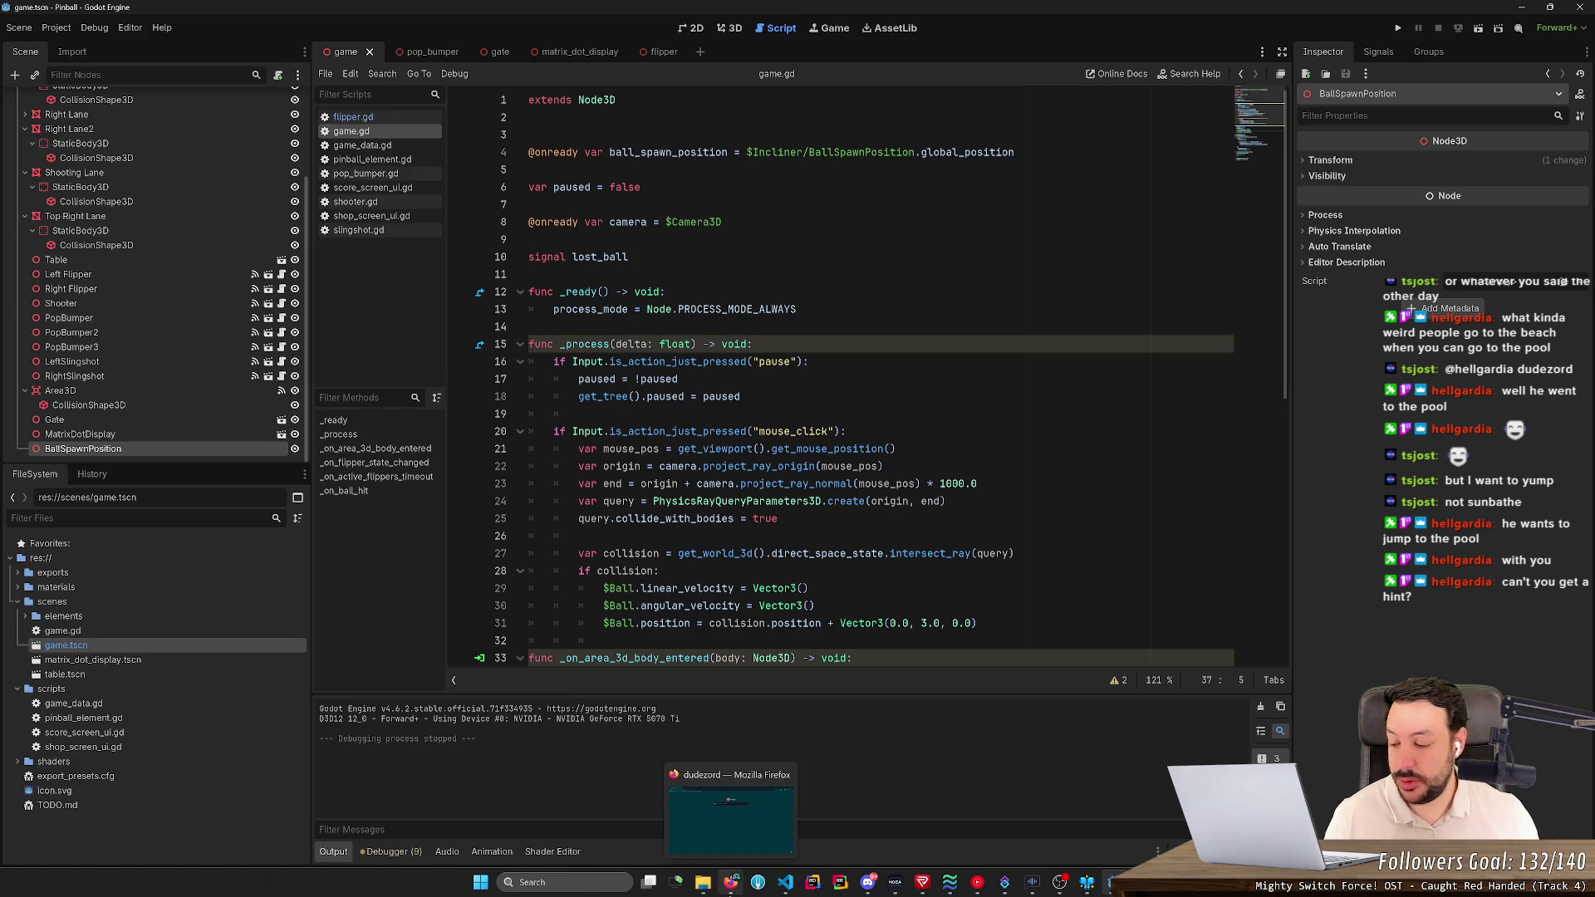
mouse_move(715, 449)
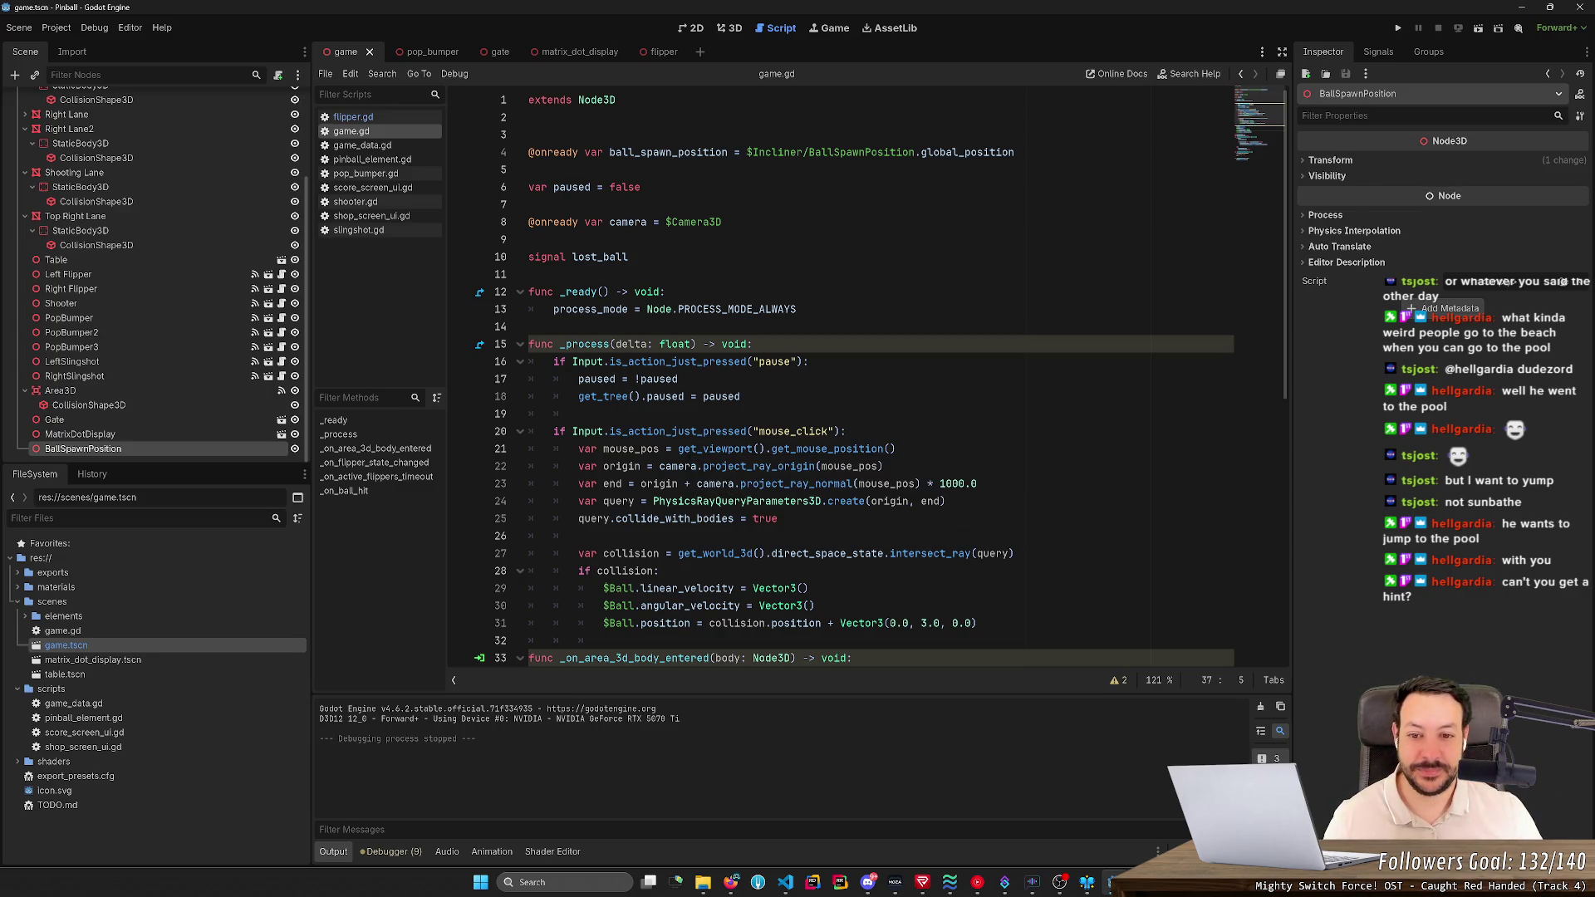
- Run the pinball game and work both flippers to keep the first ball in play
key("F5")
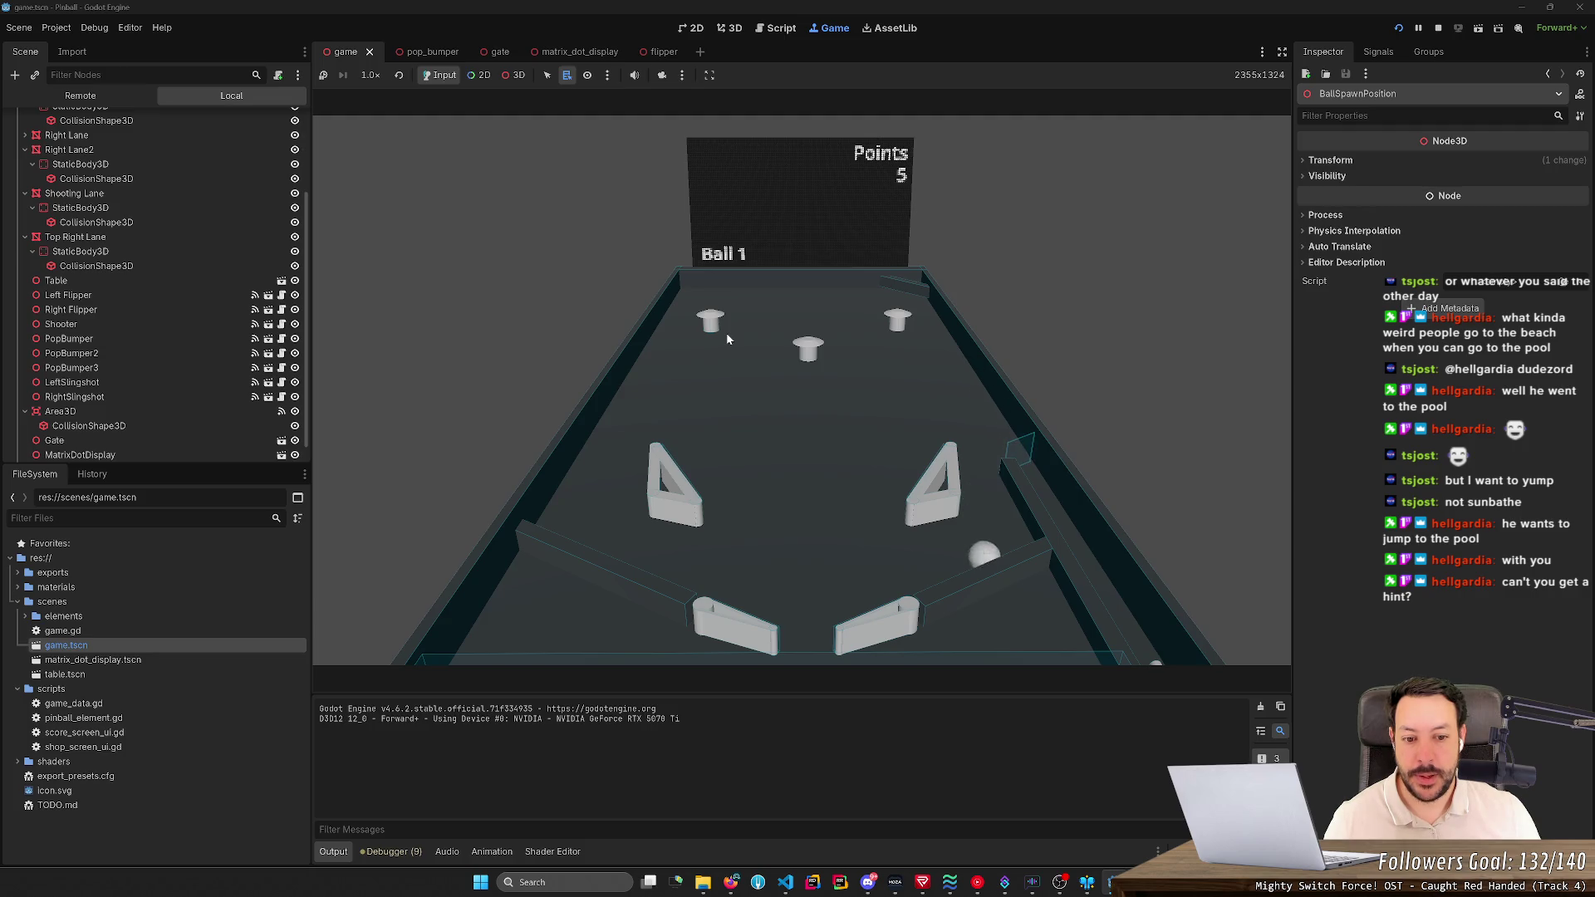
key("Left")
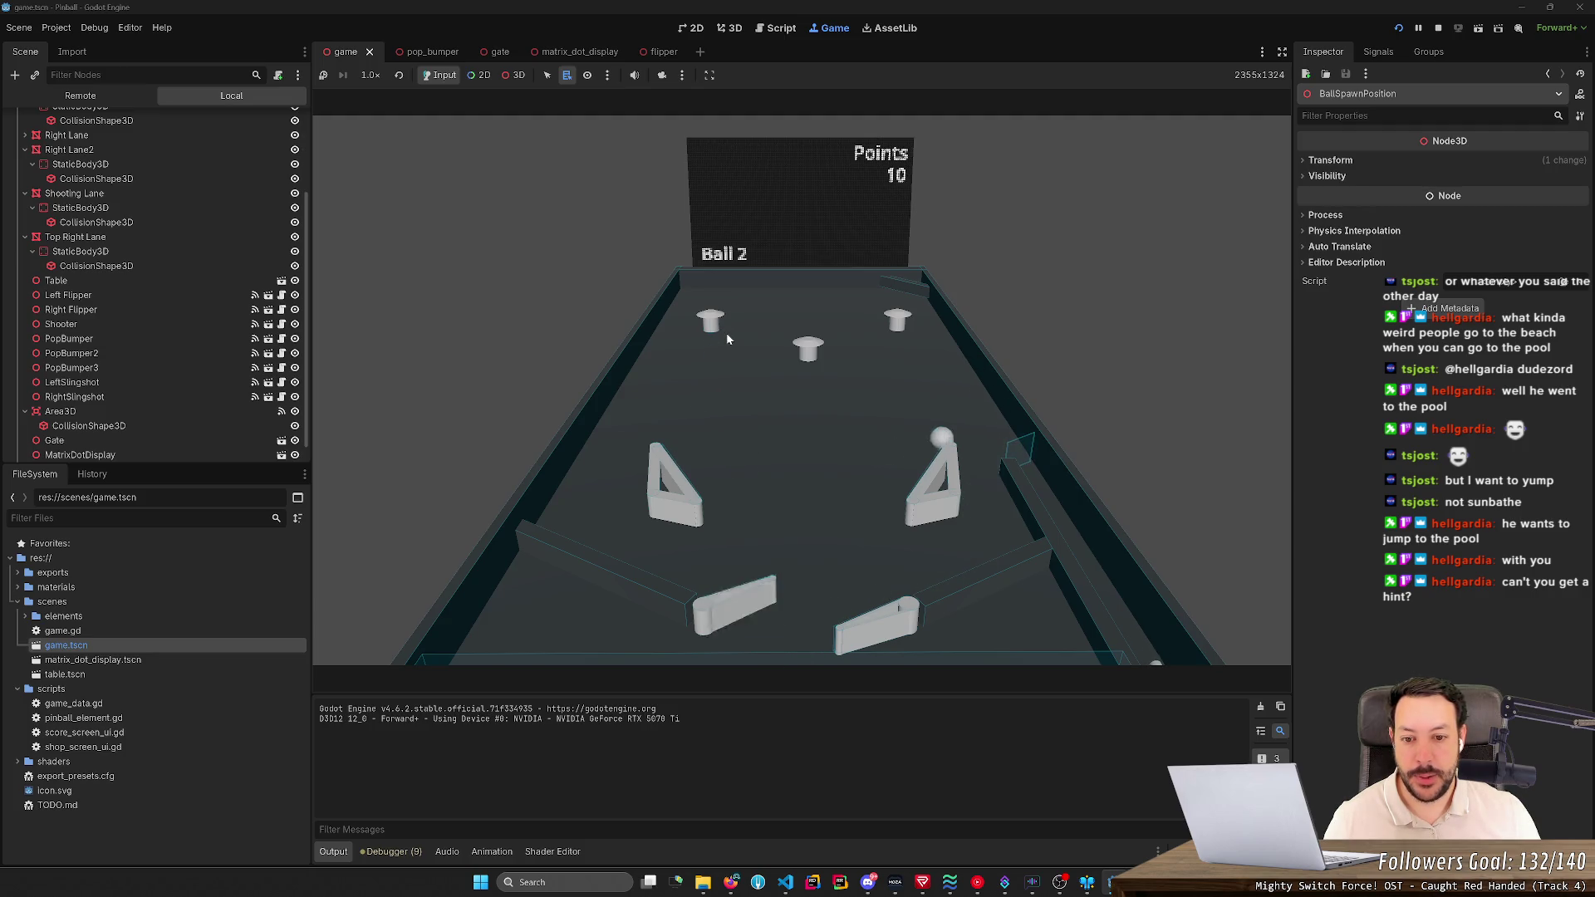
key("Right")
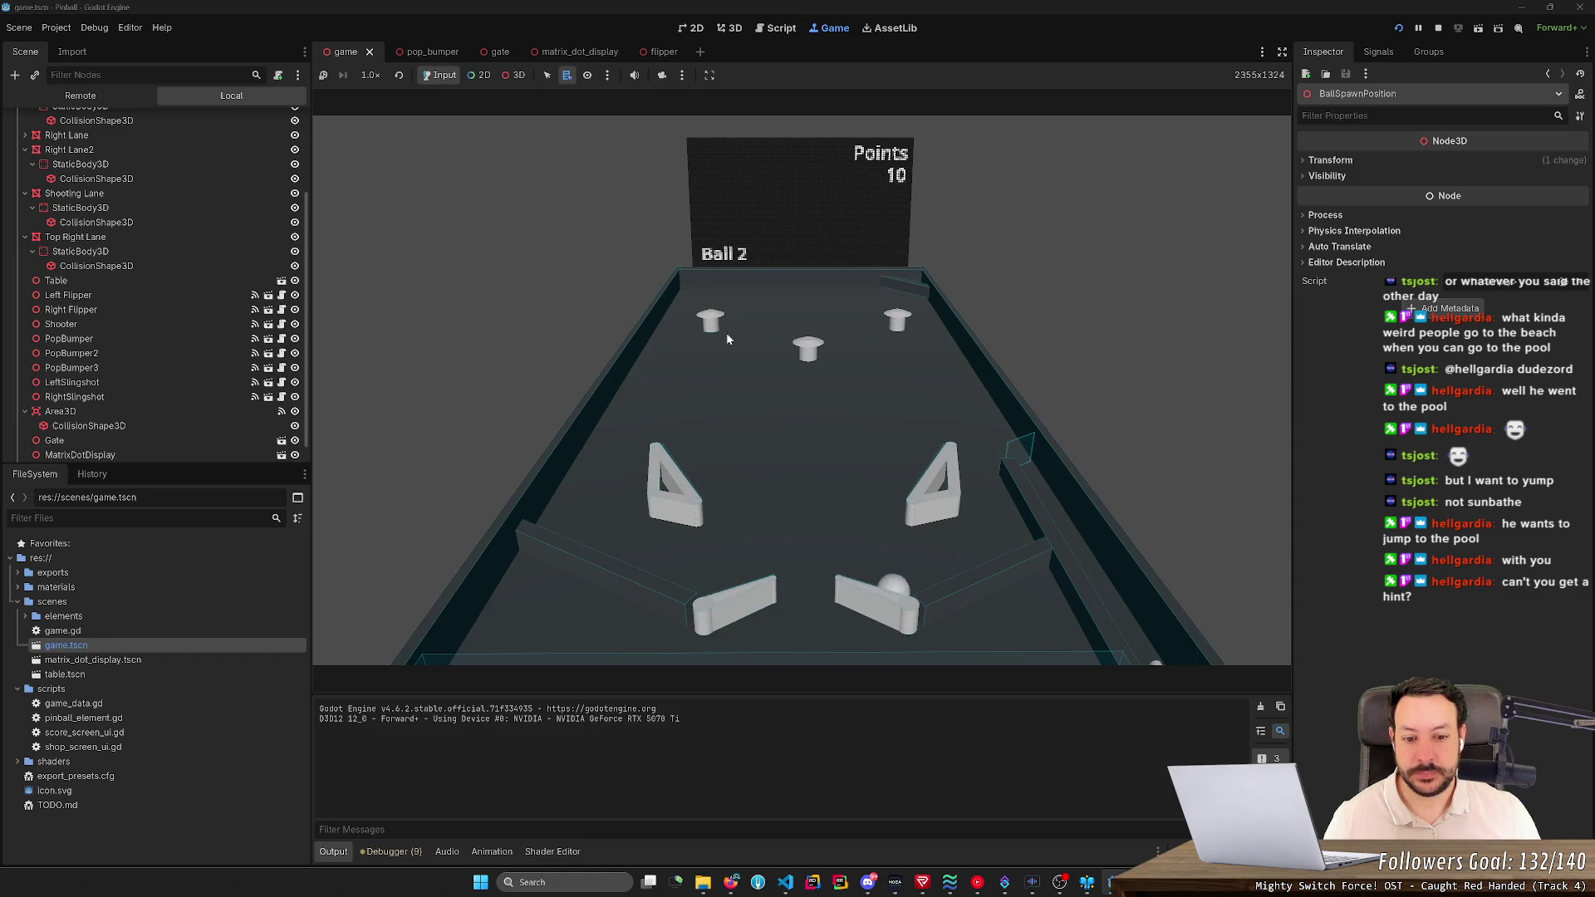
key("Right")
key("Right")
key("Left")
key("Right")
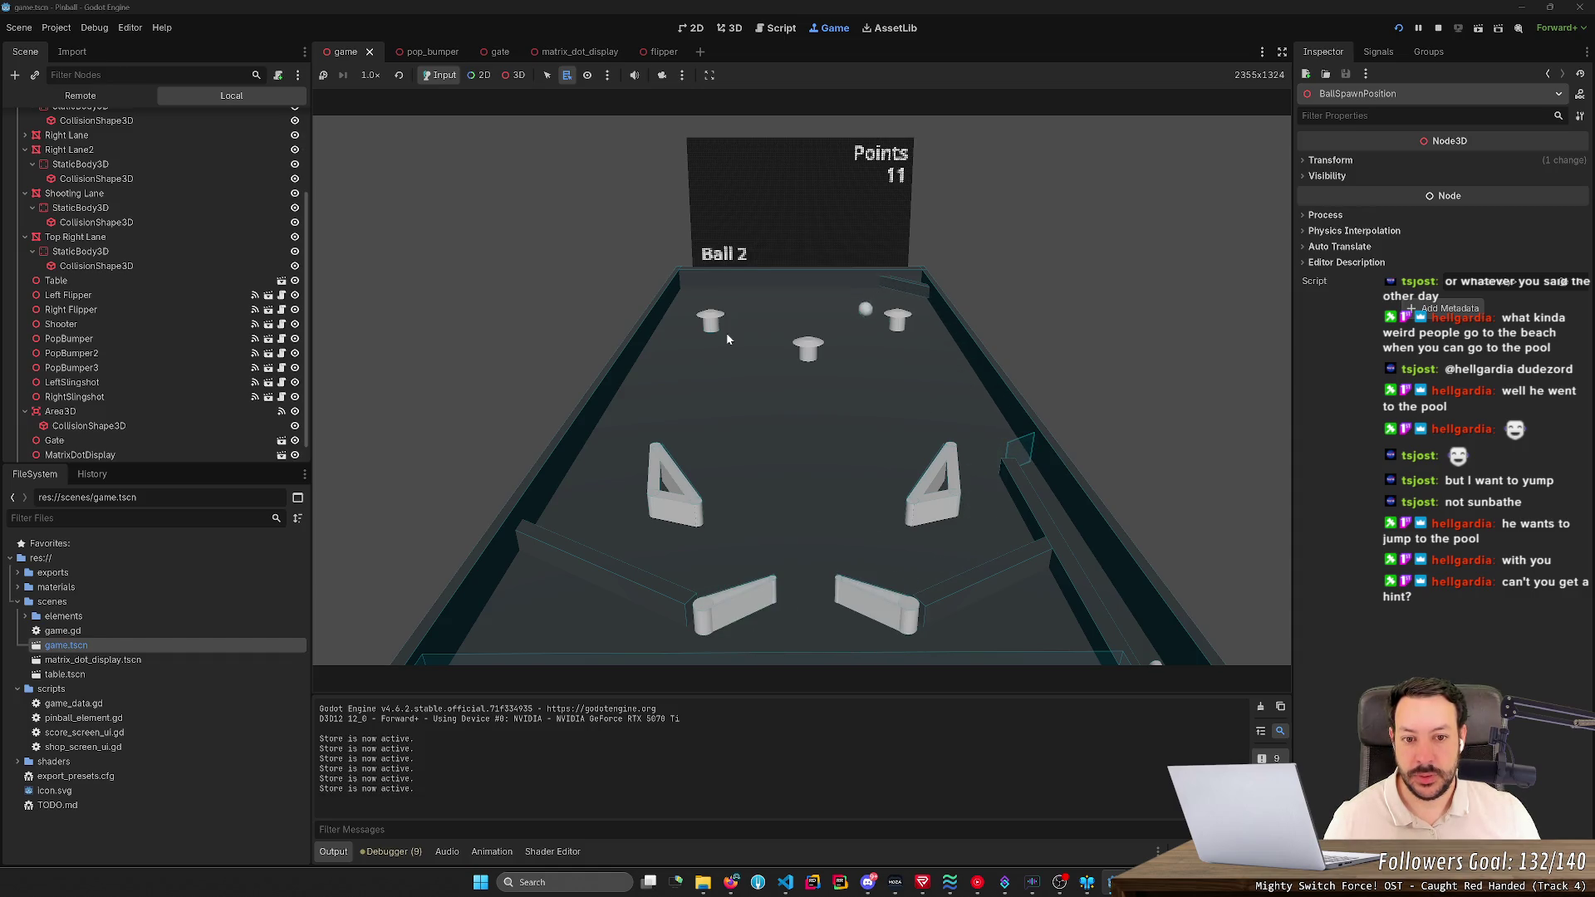
key("Right")
key("Left")
key("Left")
key("Right")
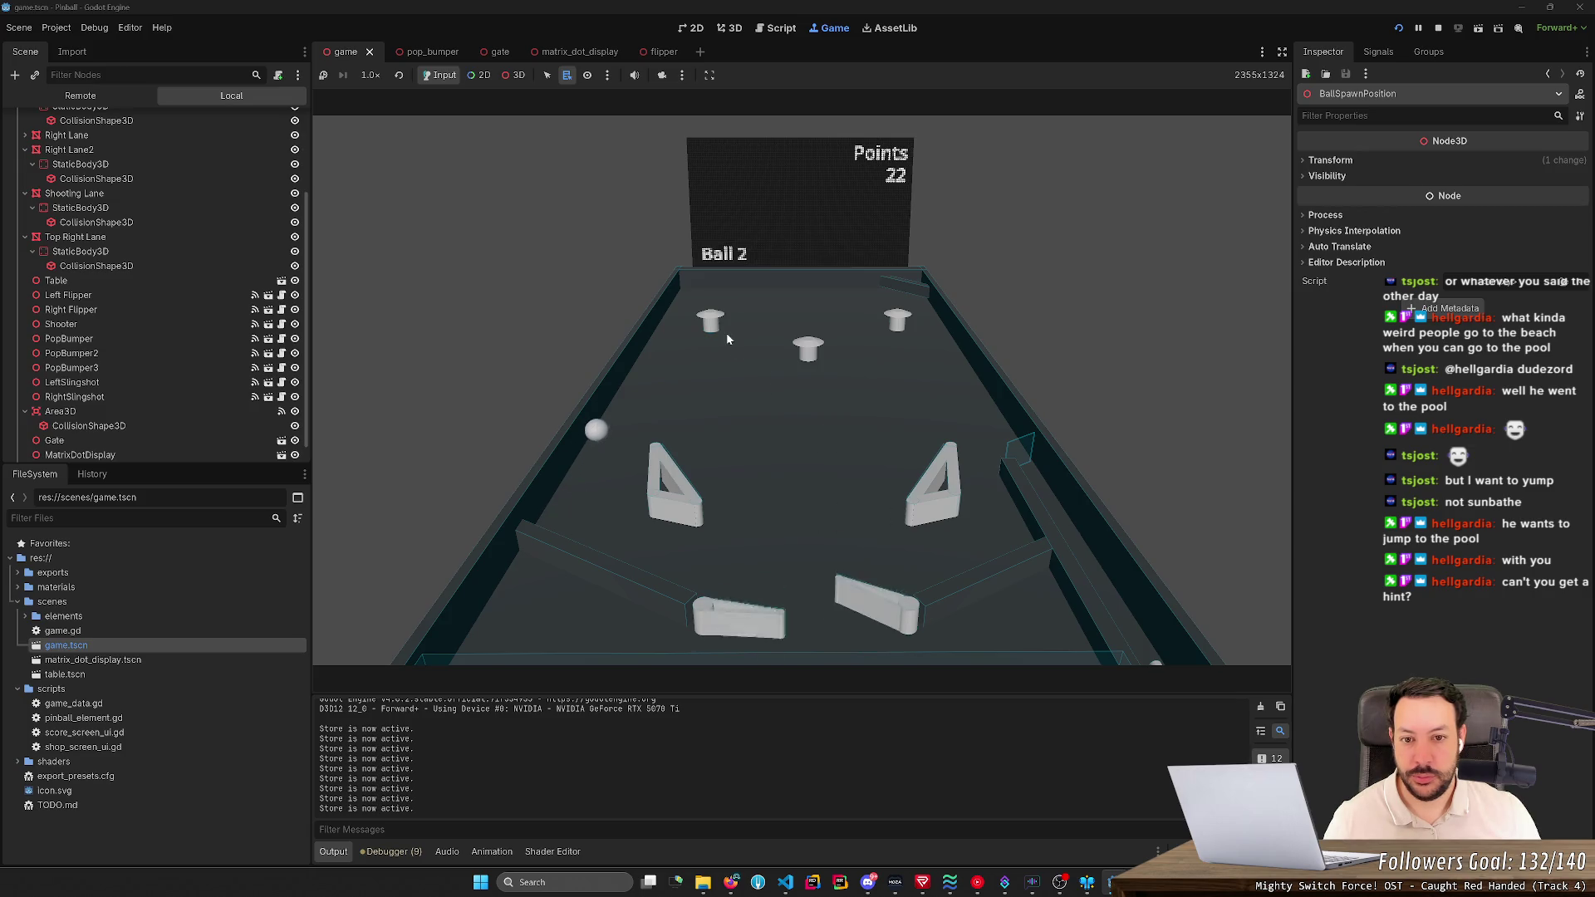
key("Left")
key("Right")
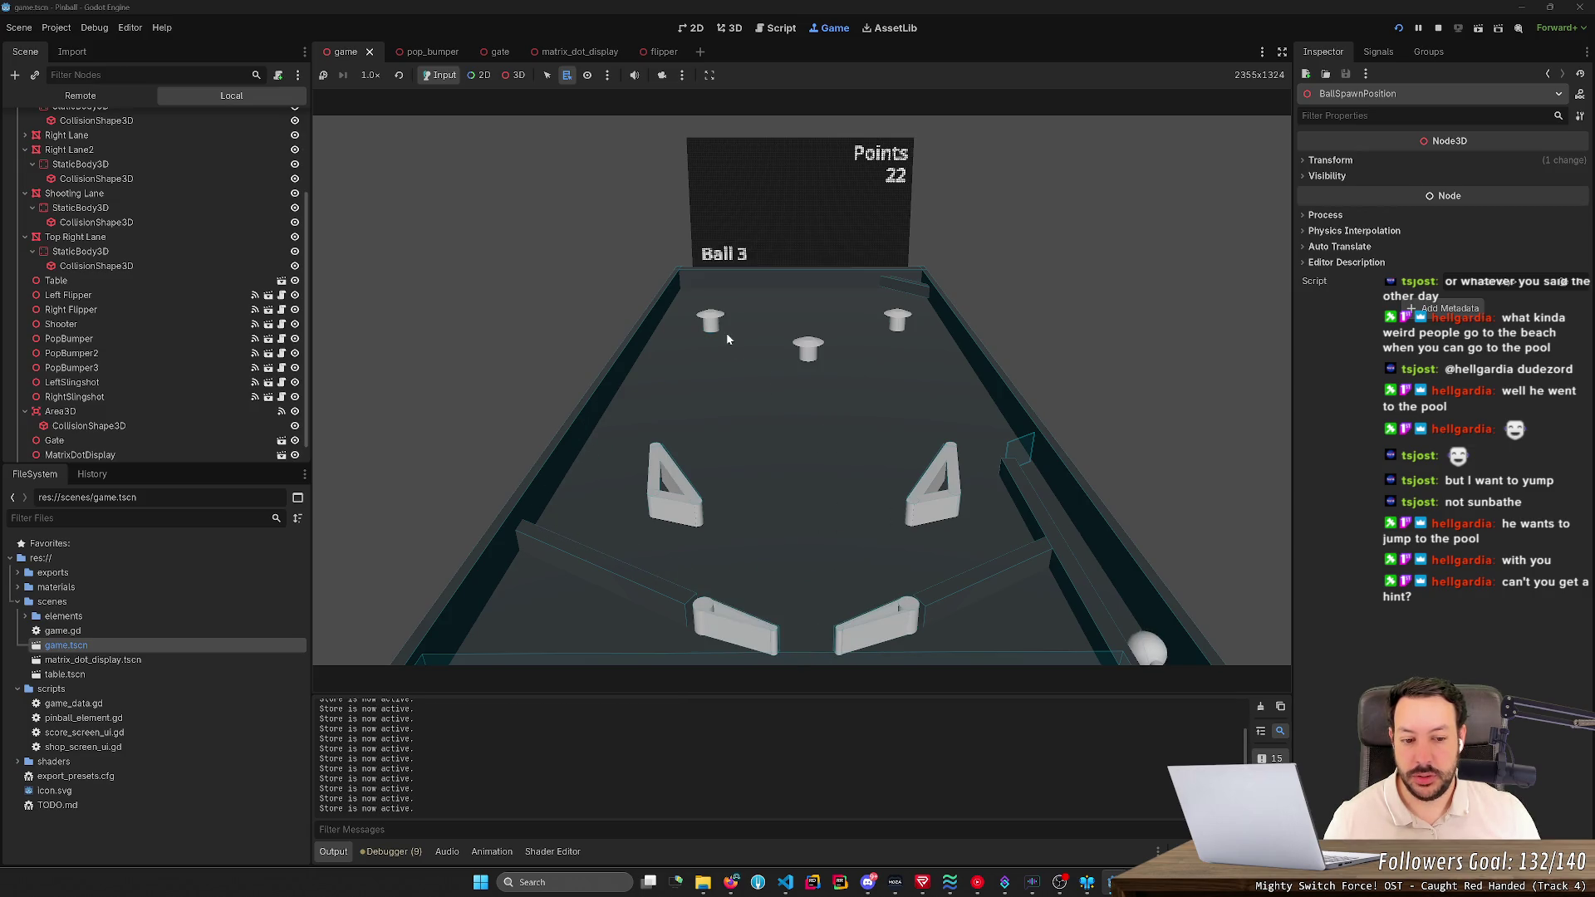
- Launch the respawned ball and flip the flippers to score points
key("space")
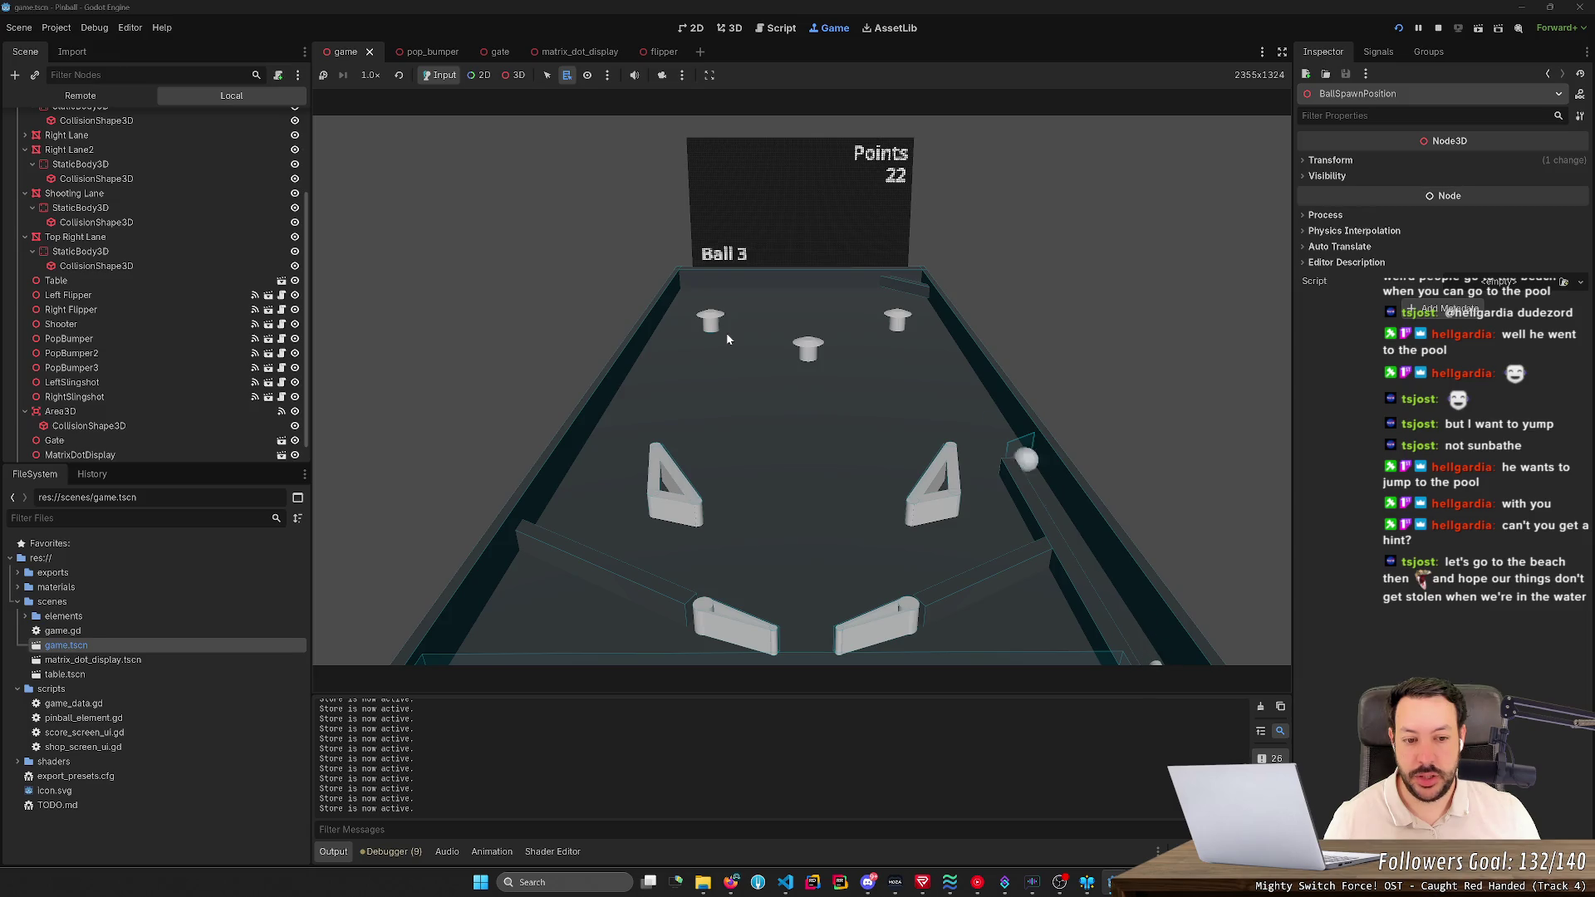
key("Right")
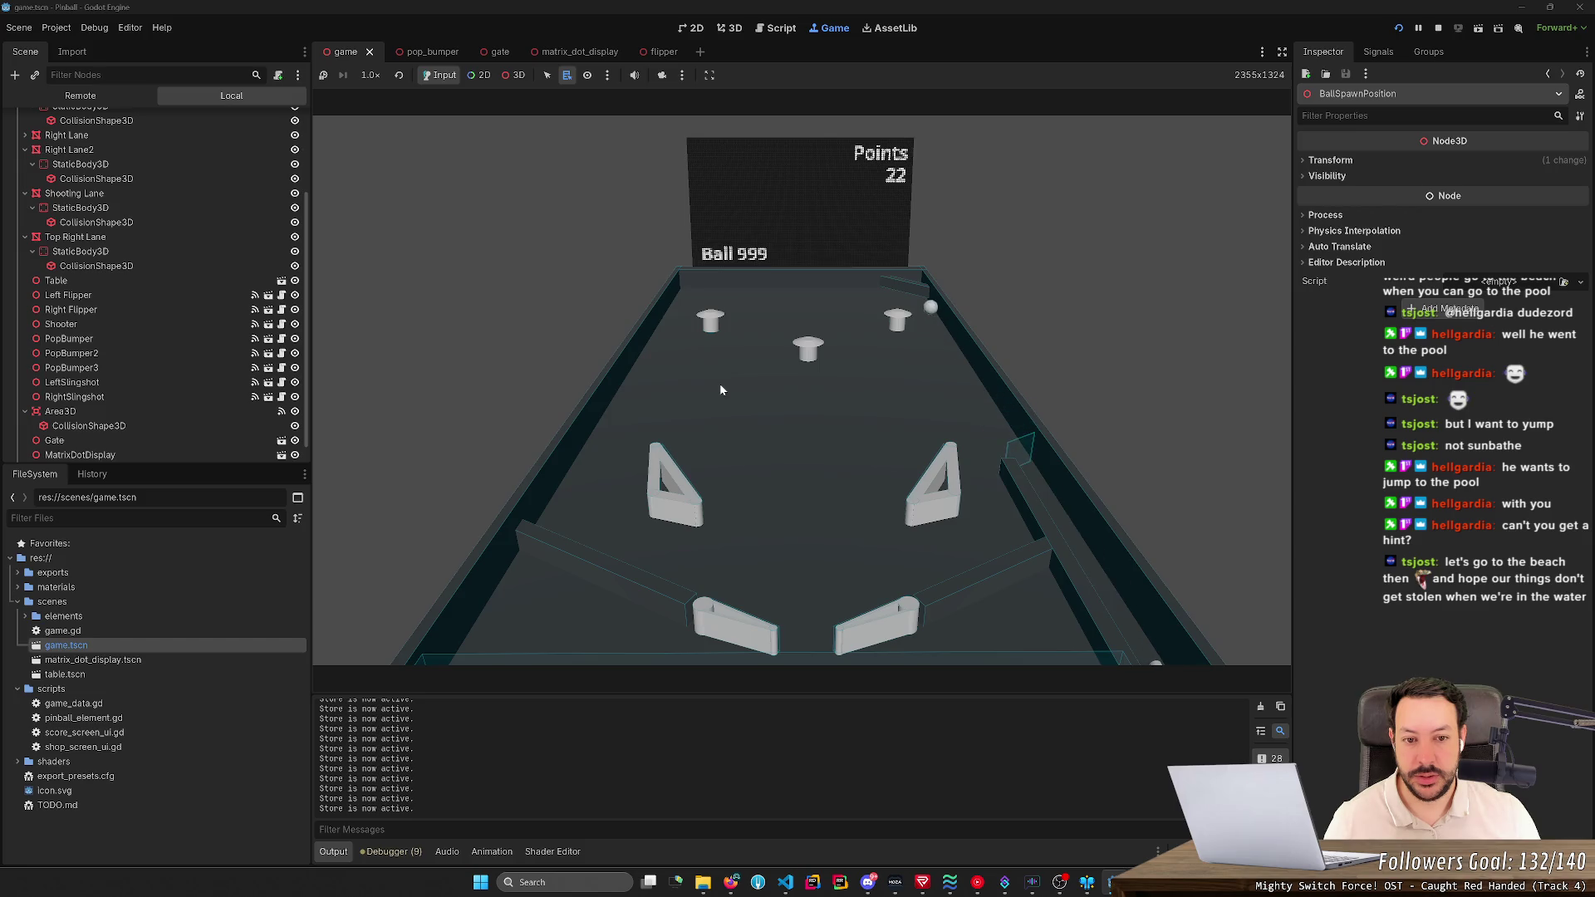
key("Right")
key("Left")
key("Right")
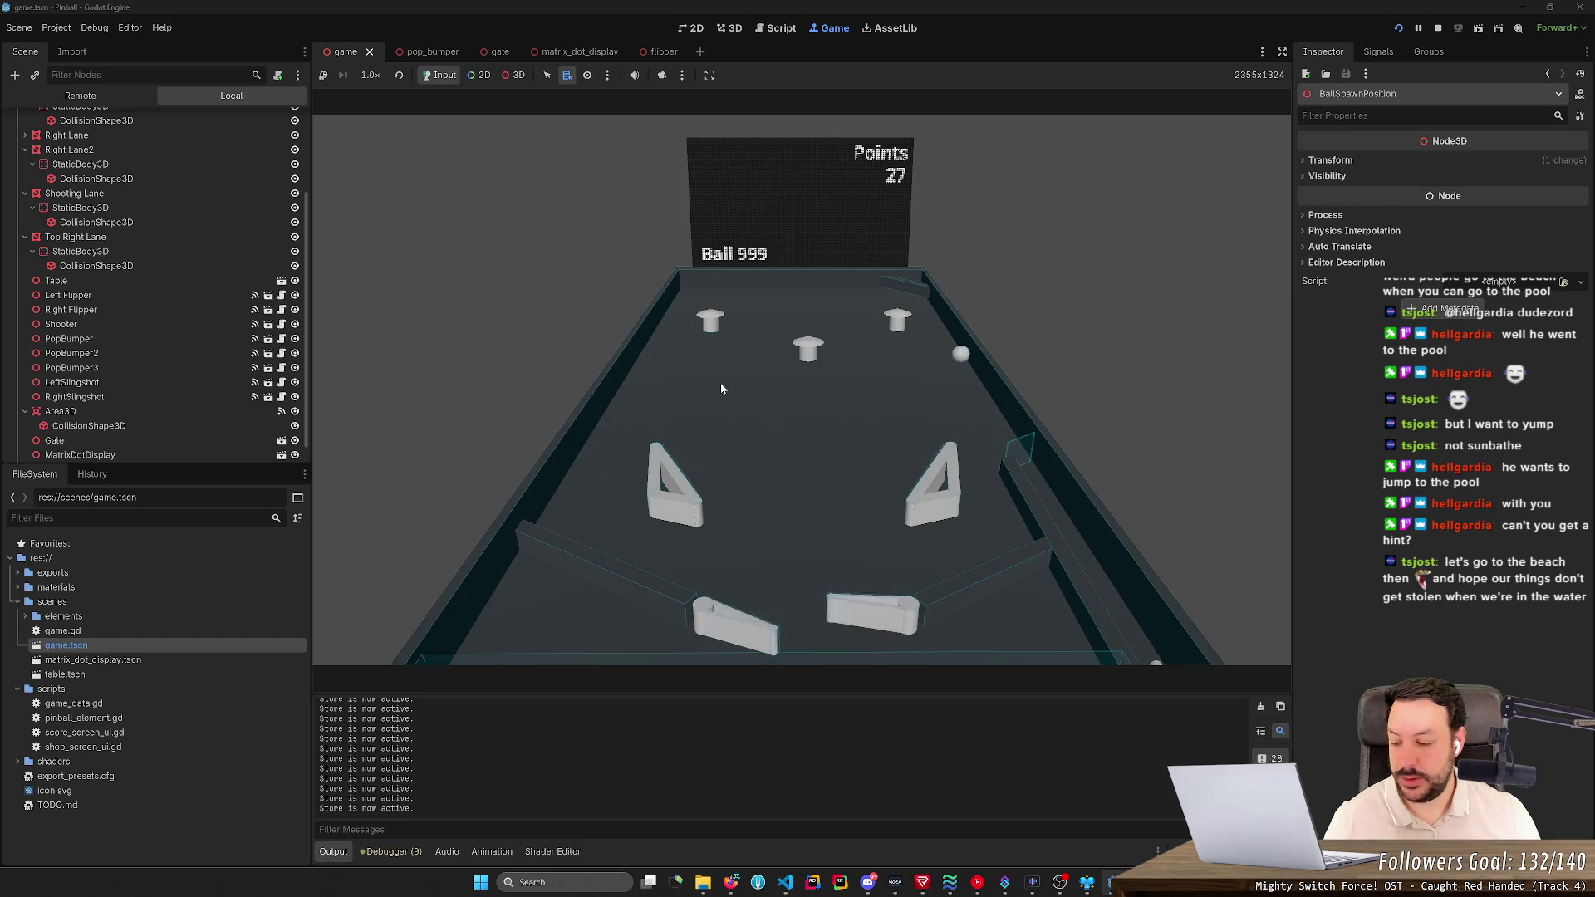
key("Left")
key("Right")
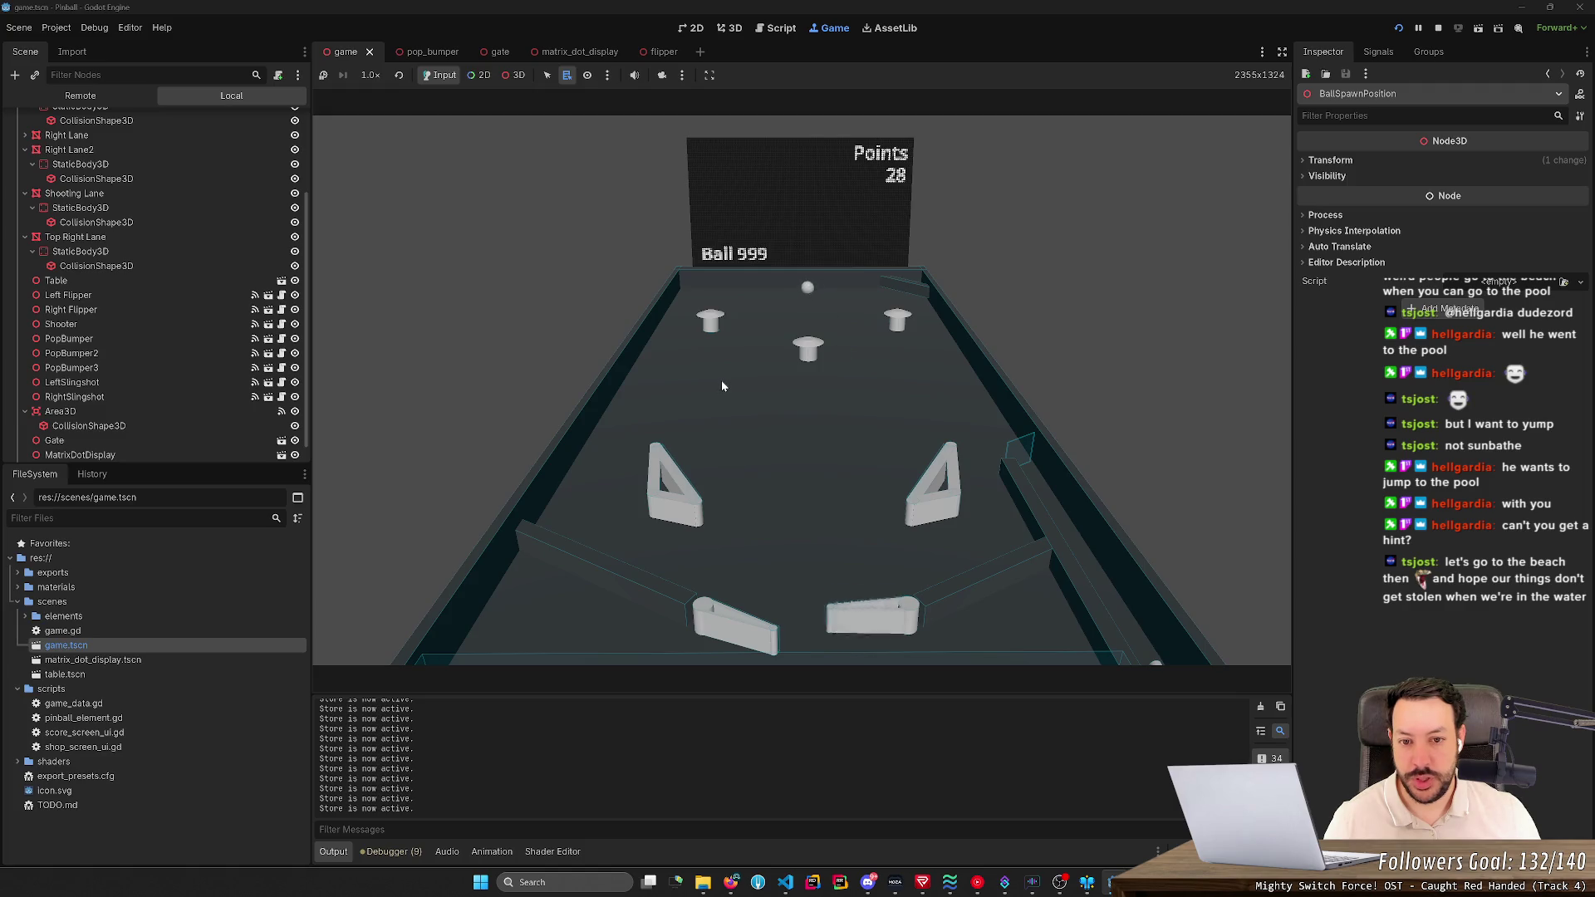
key("Left")
key("Right")
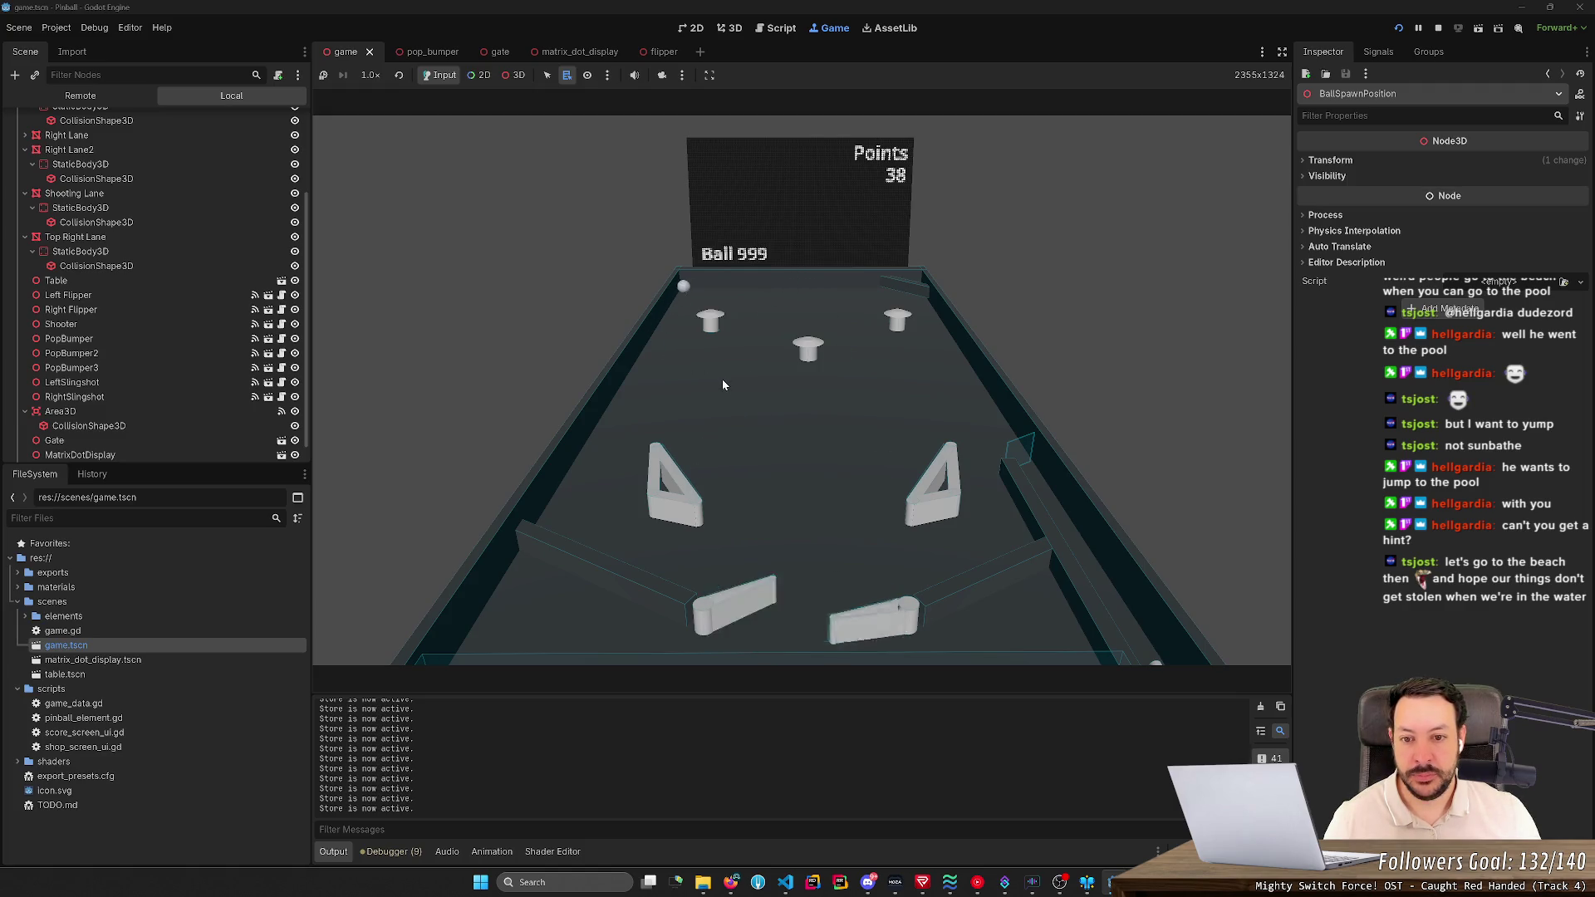
key("Left")
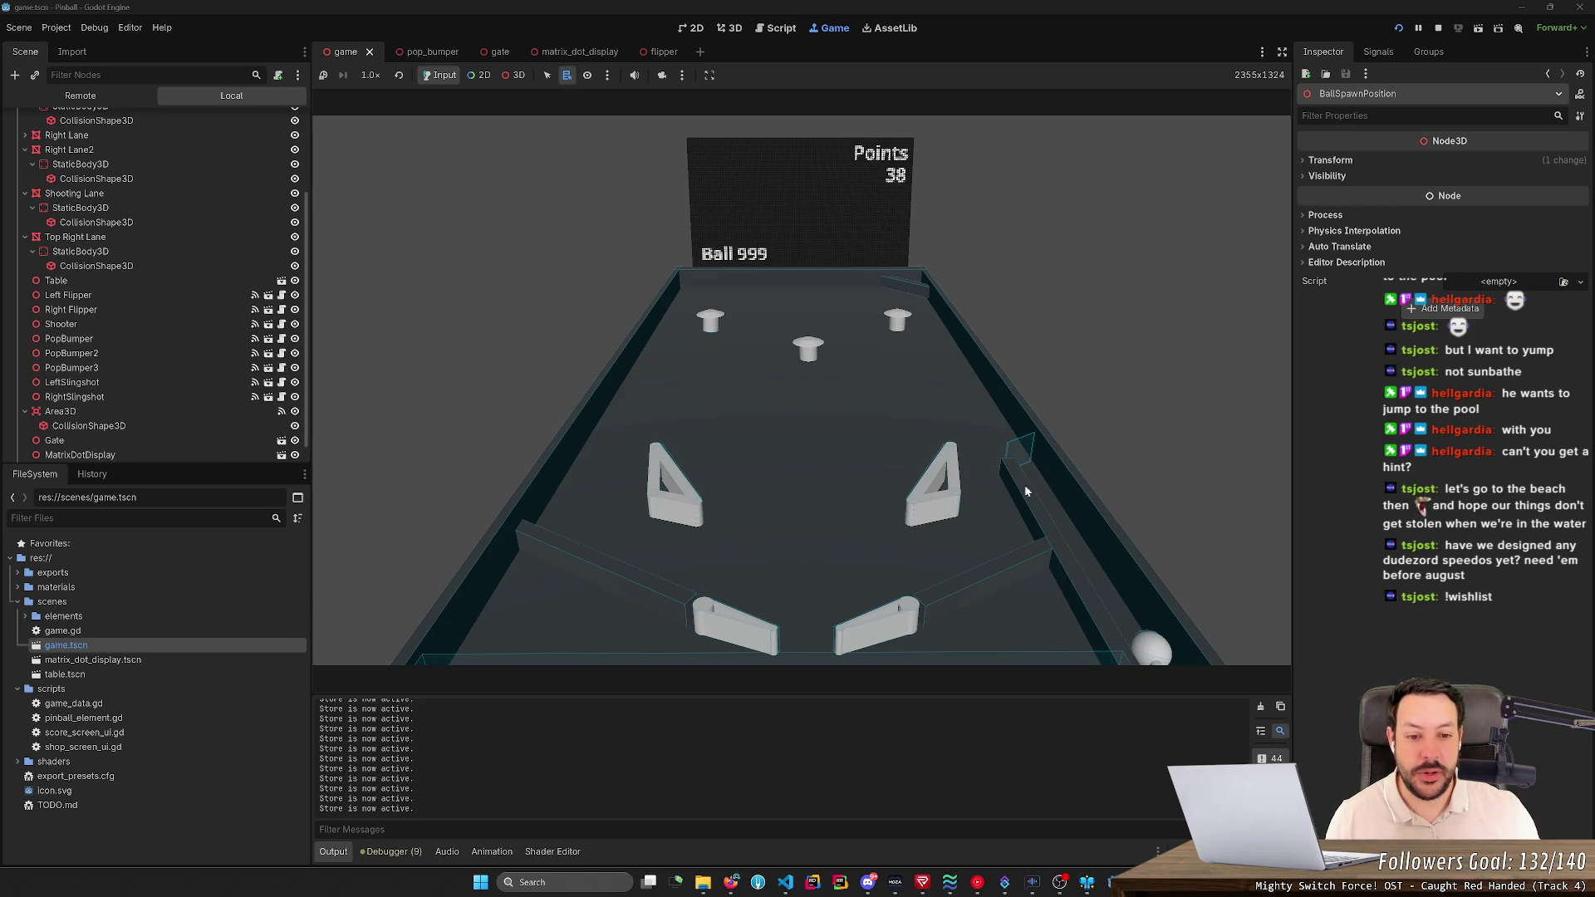
- Play another ball with the flippers, then stop the game and bring up Streamer.bot
key("space")
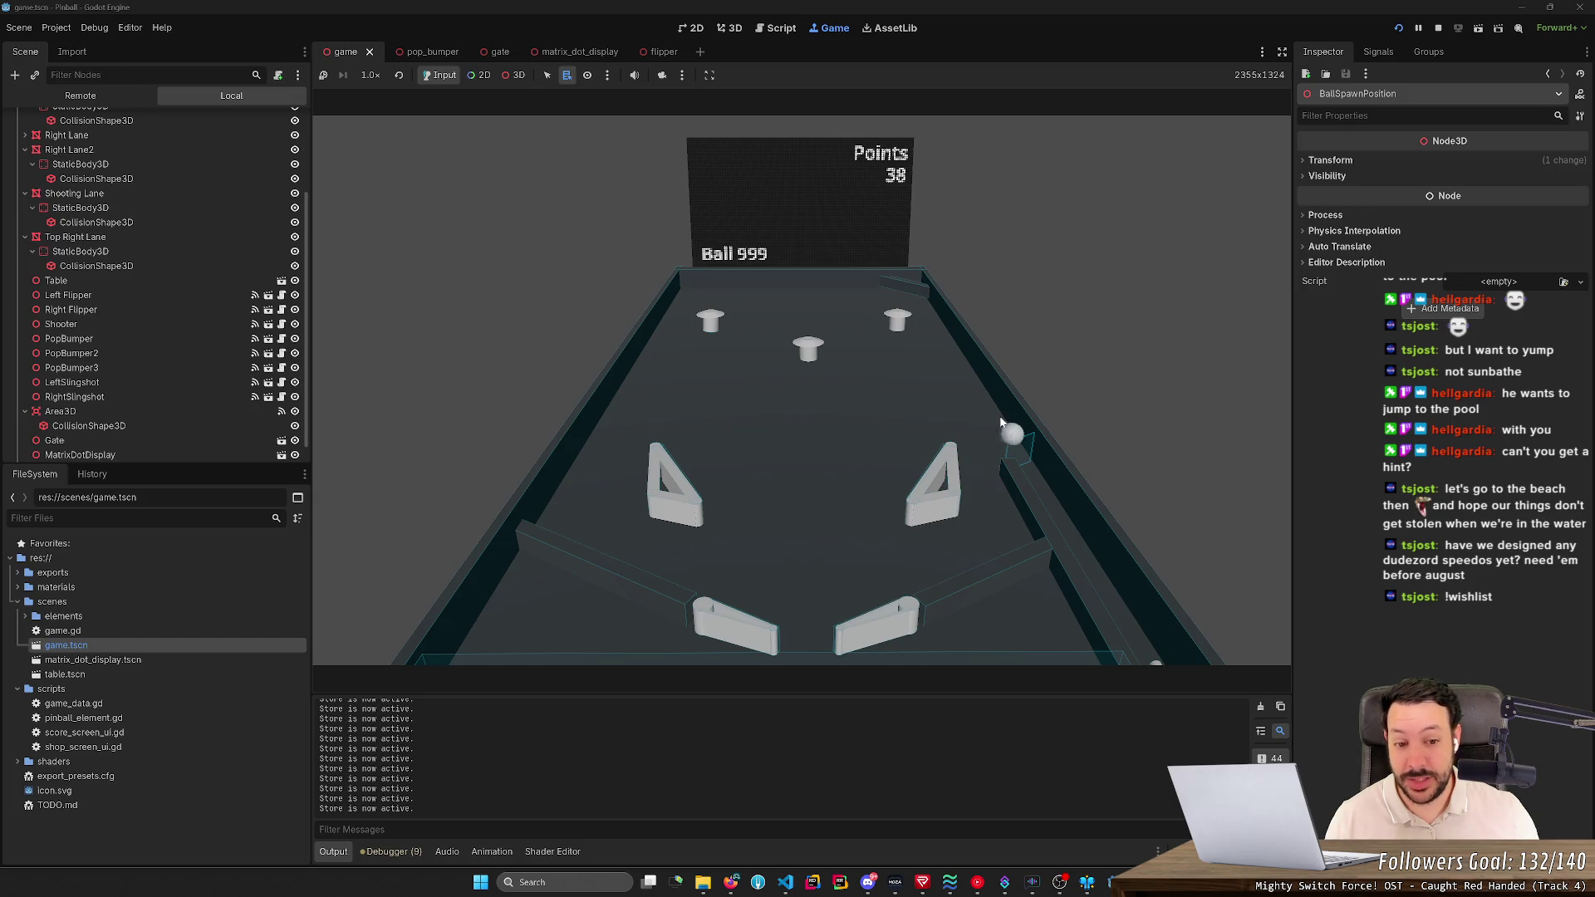
key("Right")
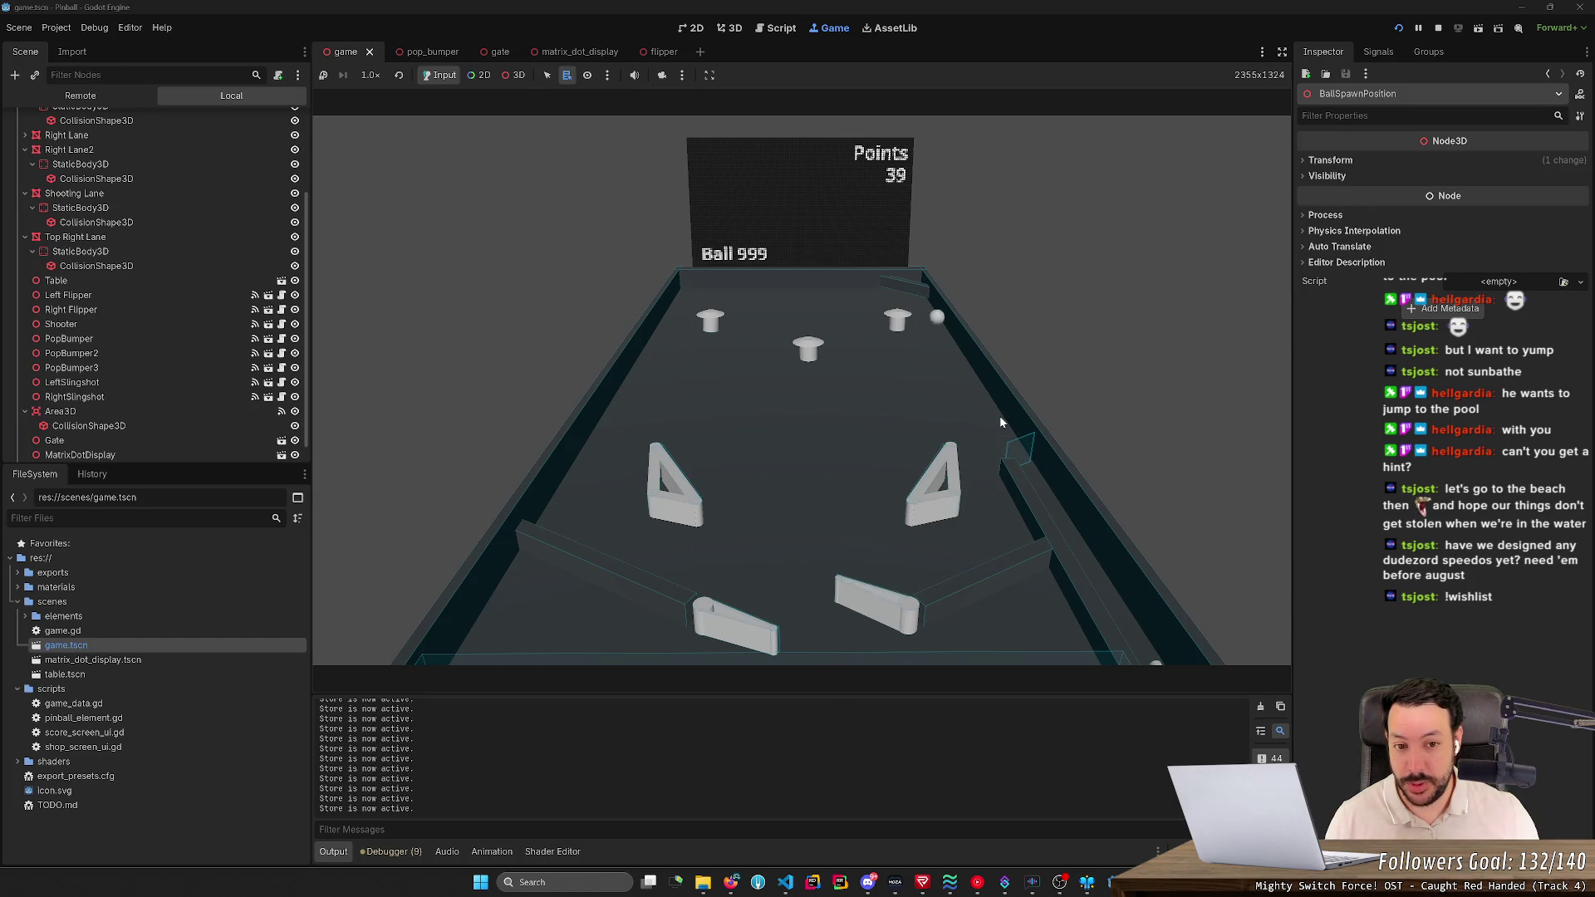
key("Left")
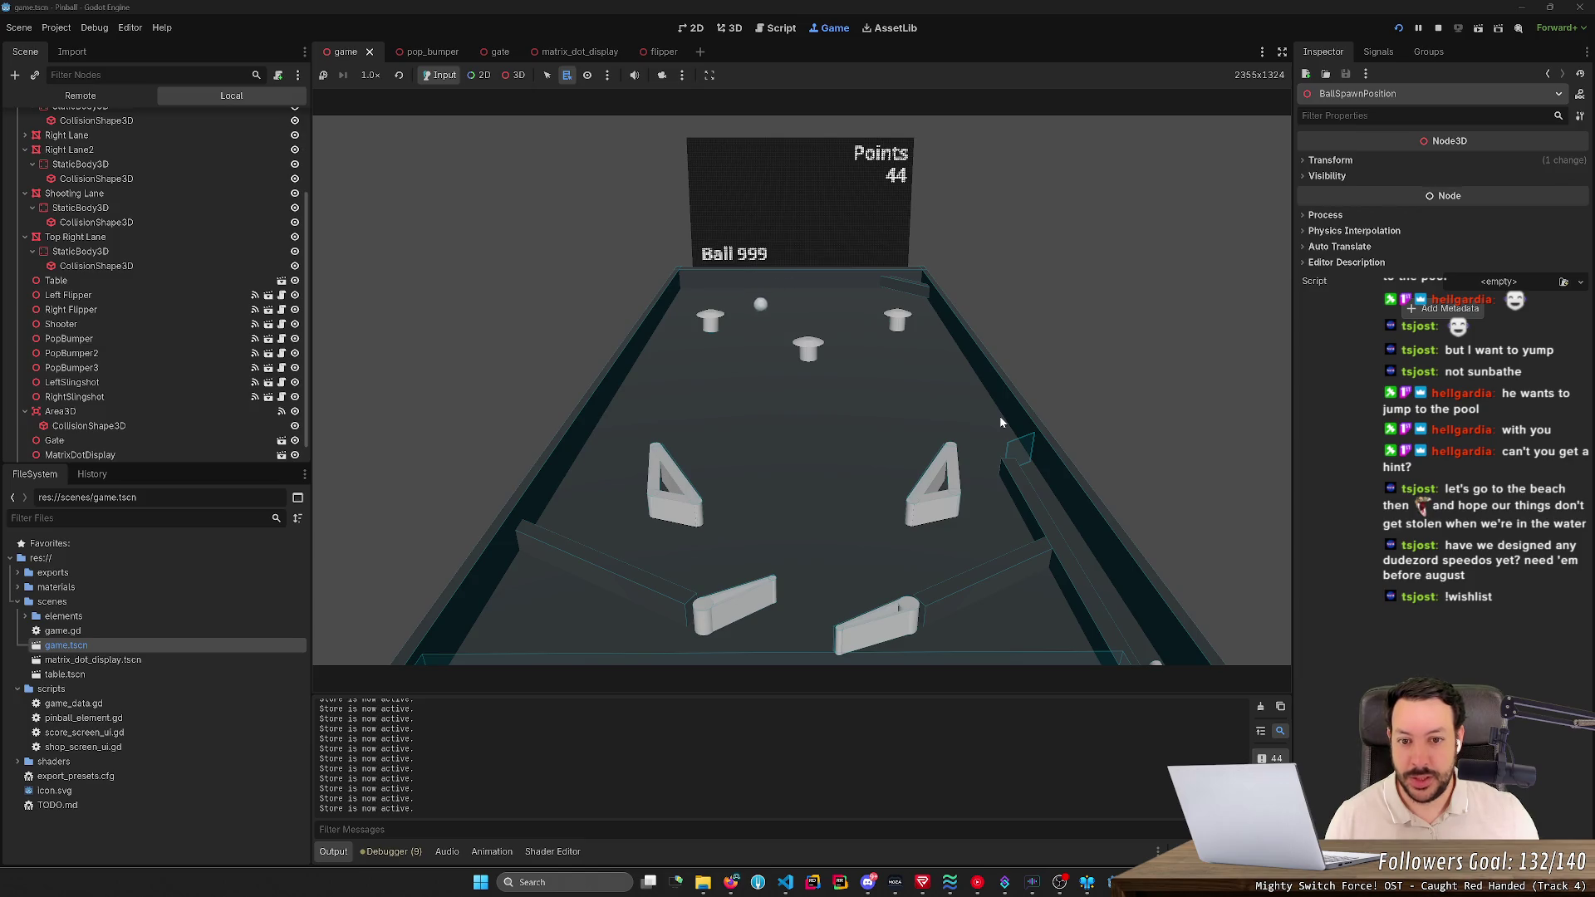
key("Right")
key("Left")
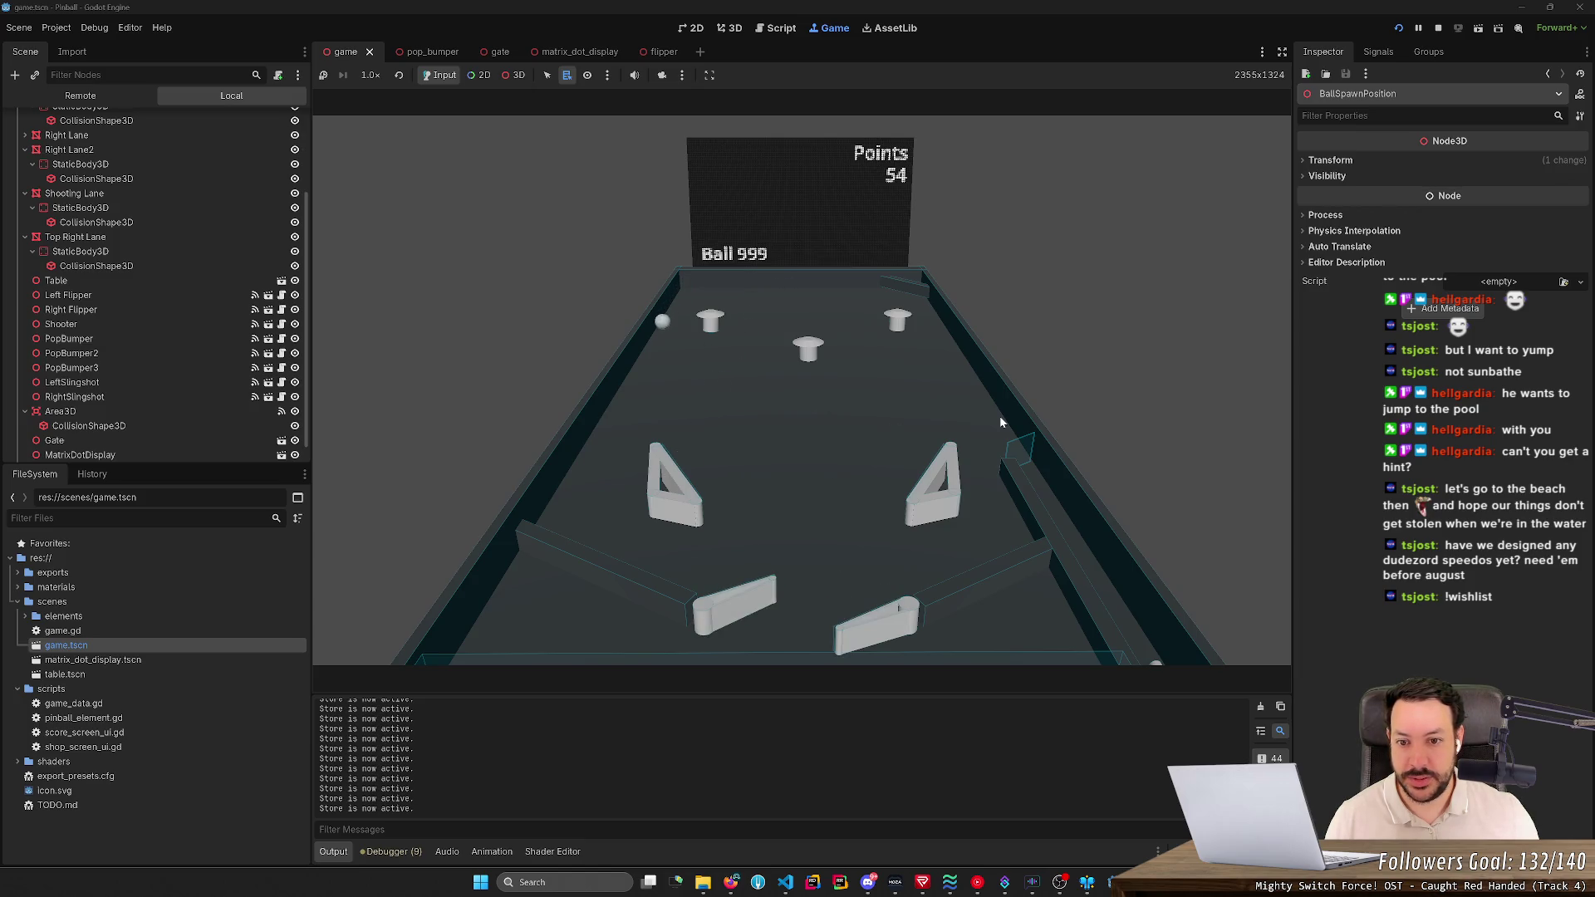
key("Right")
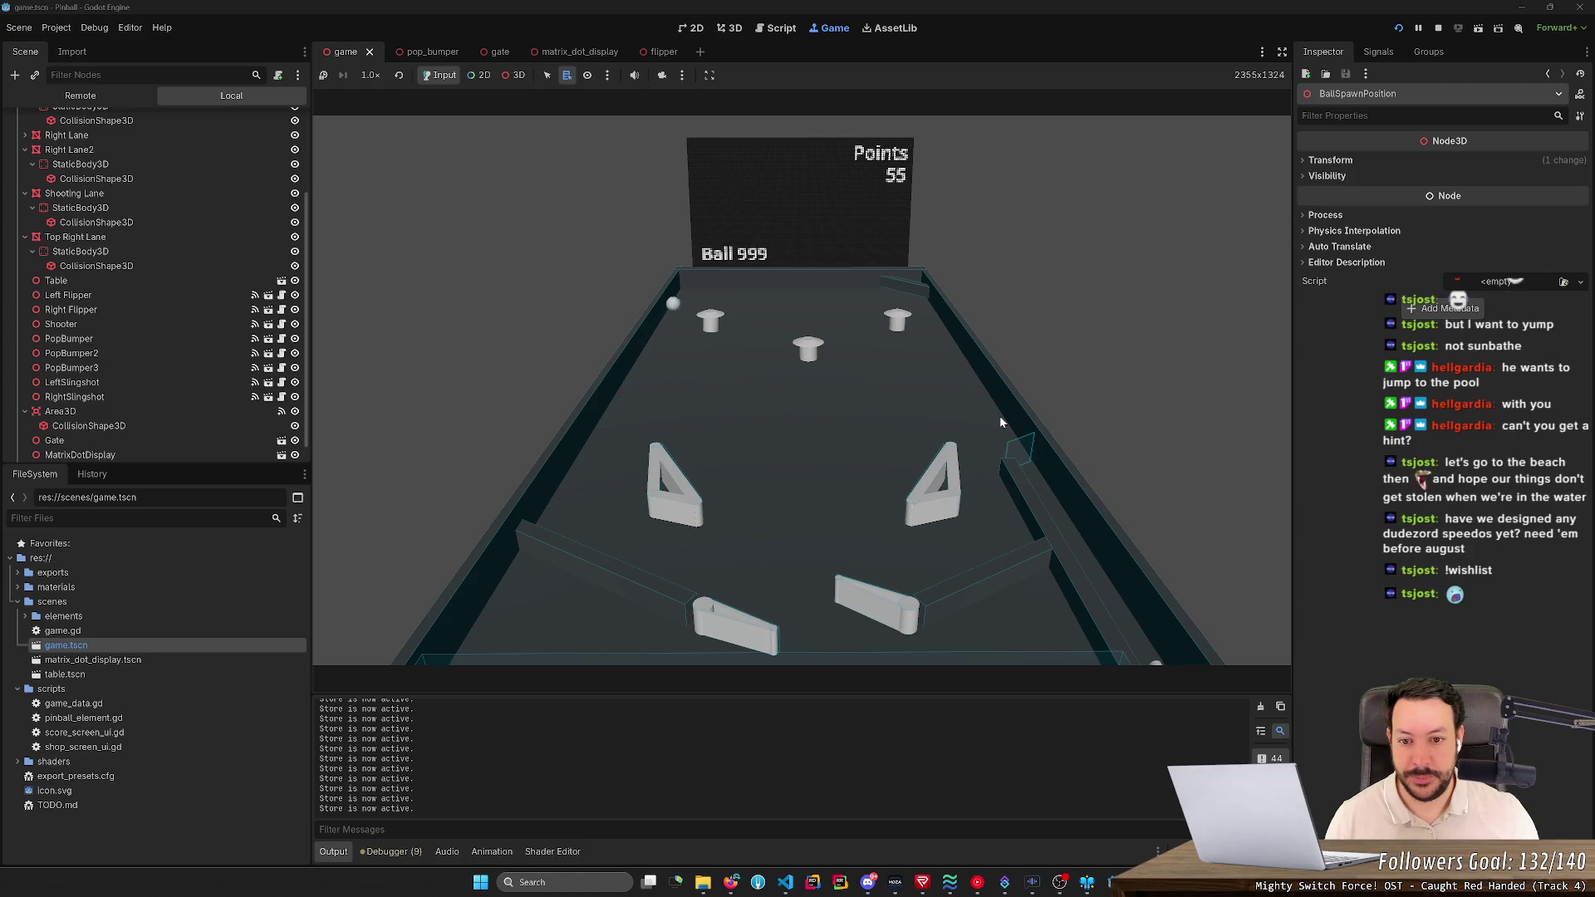
key("Left")
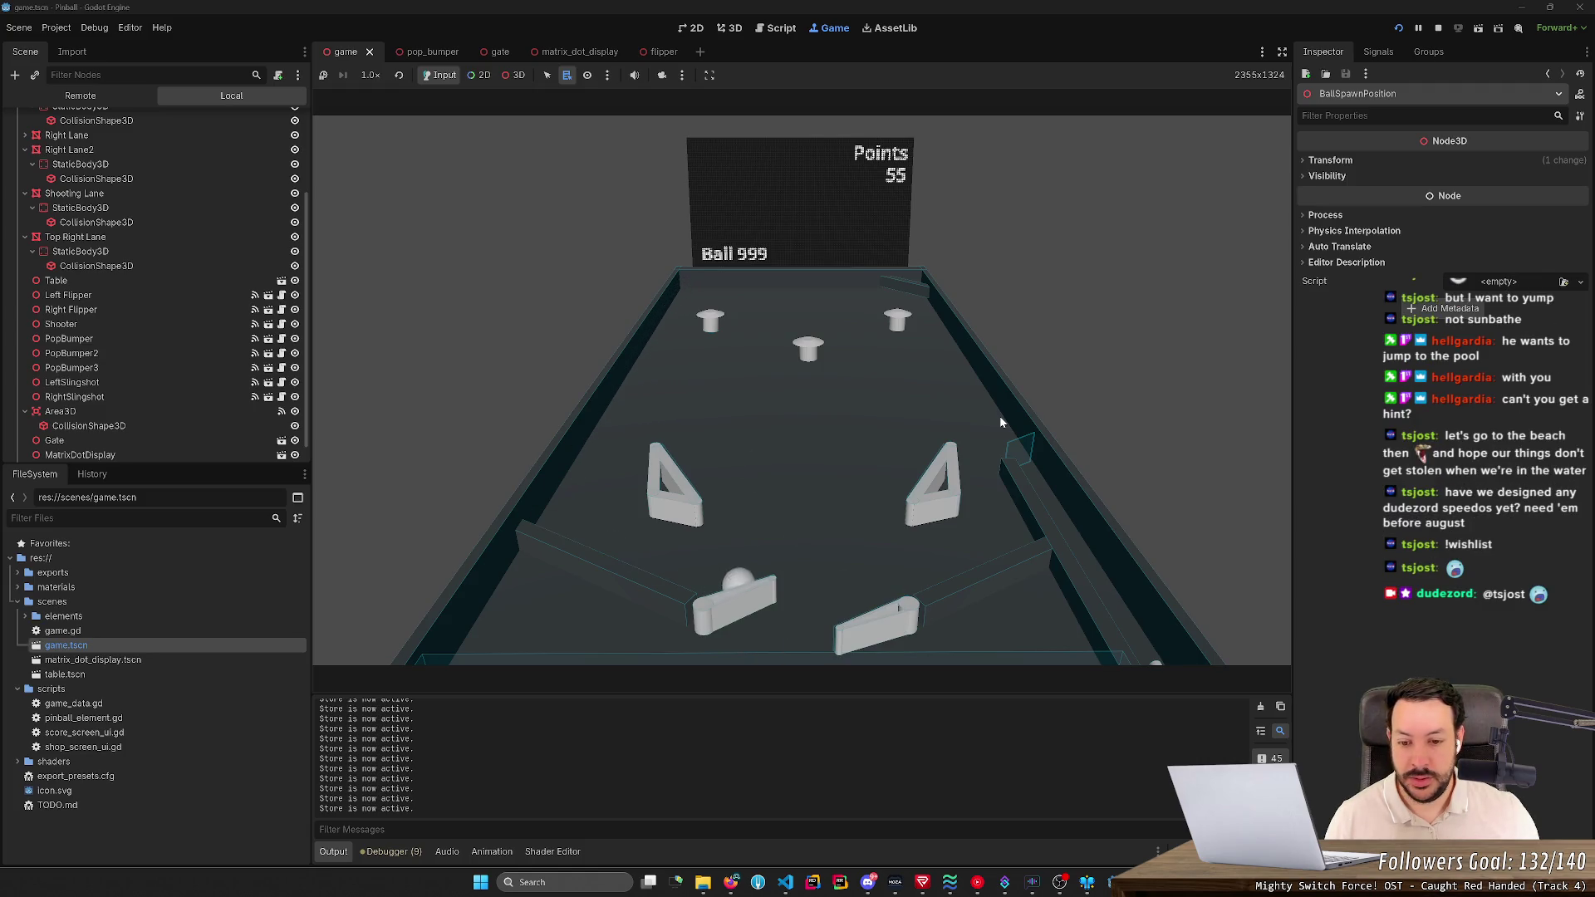
key("Right")
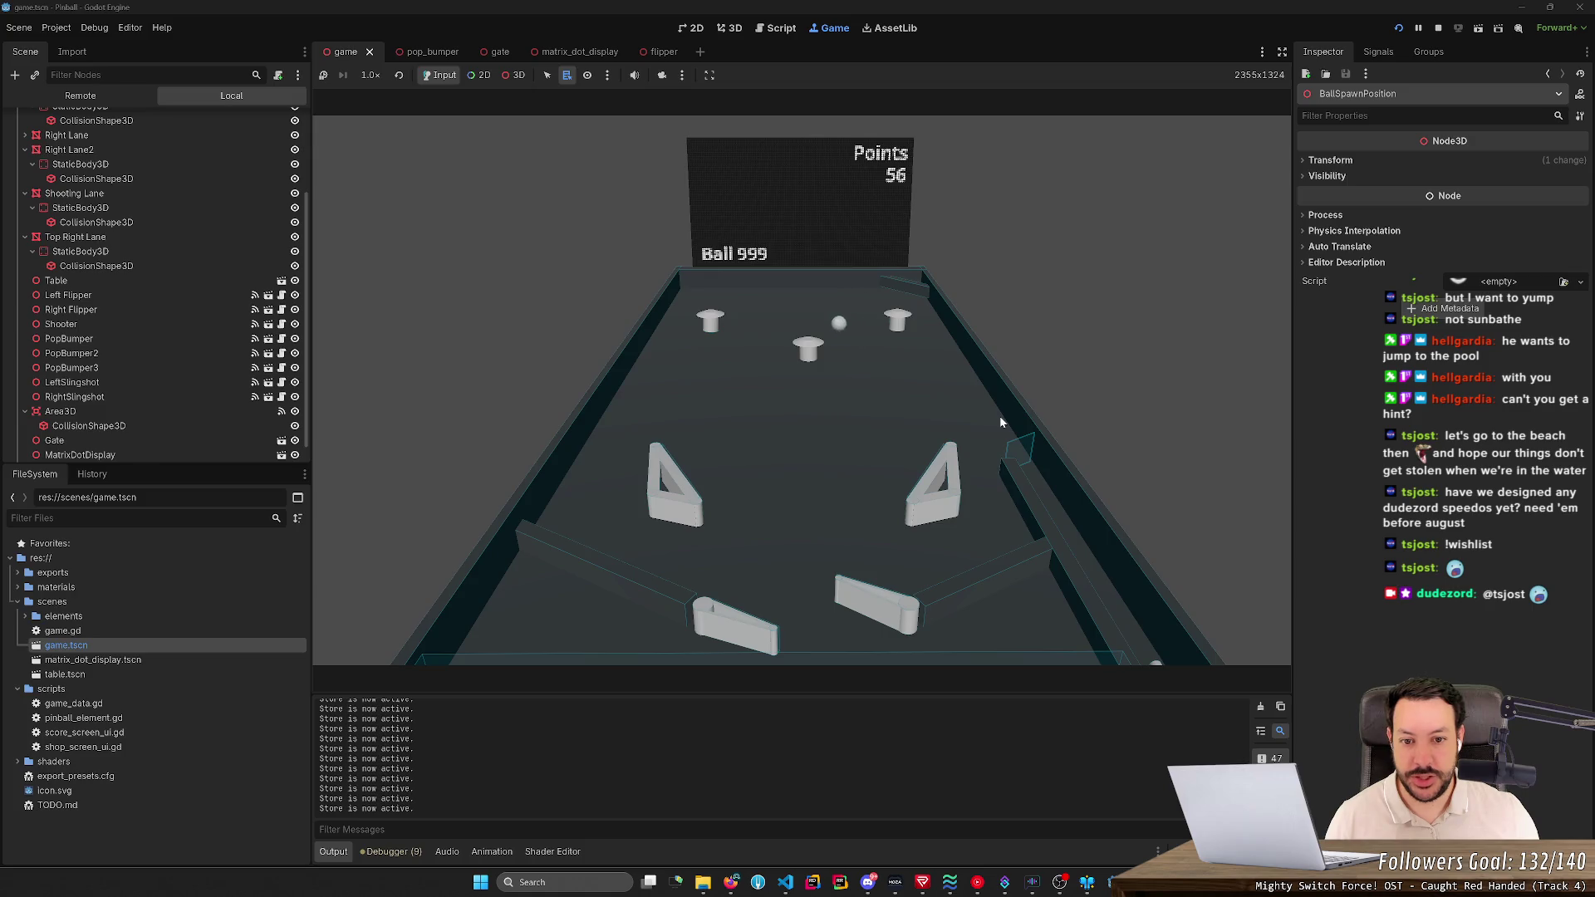
key("Right")
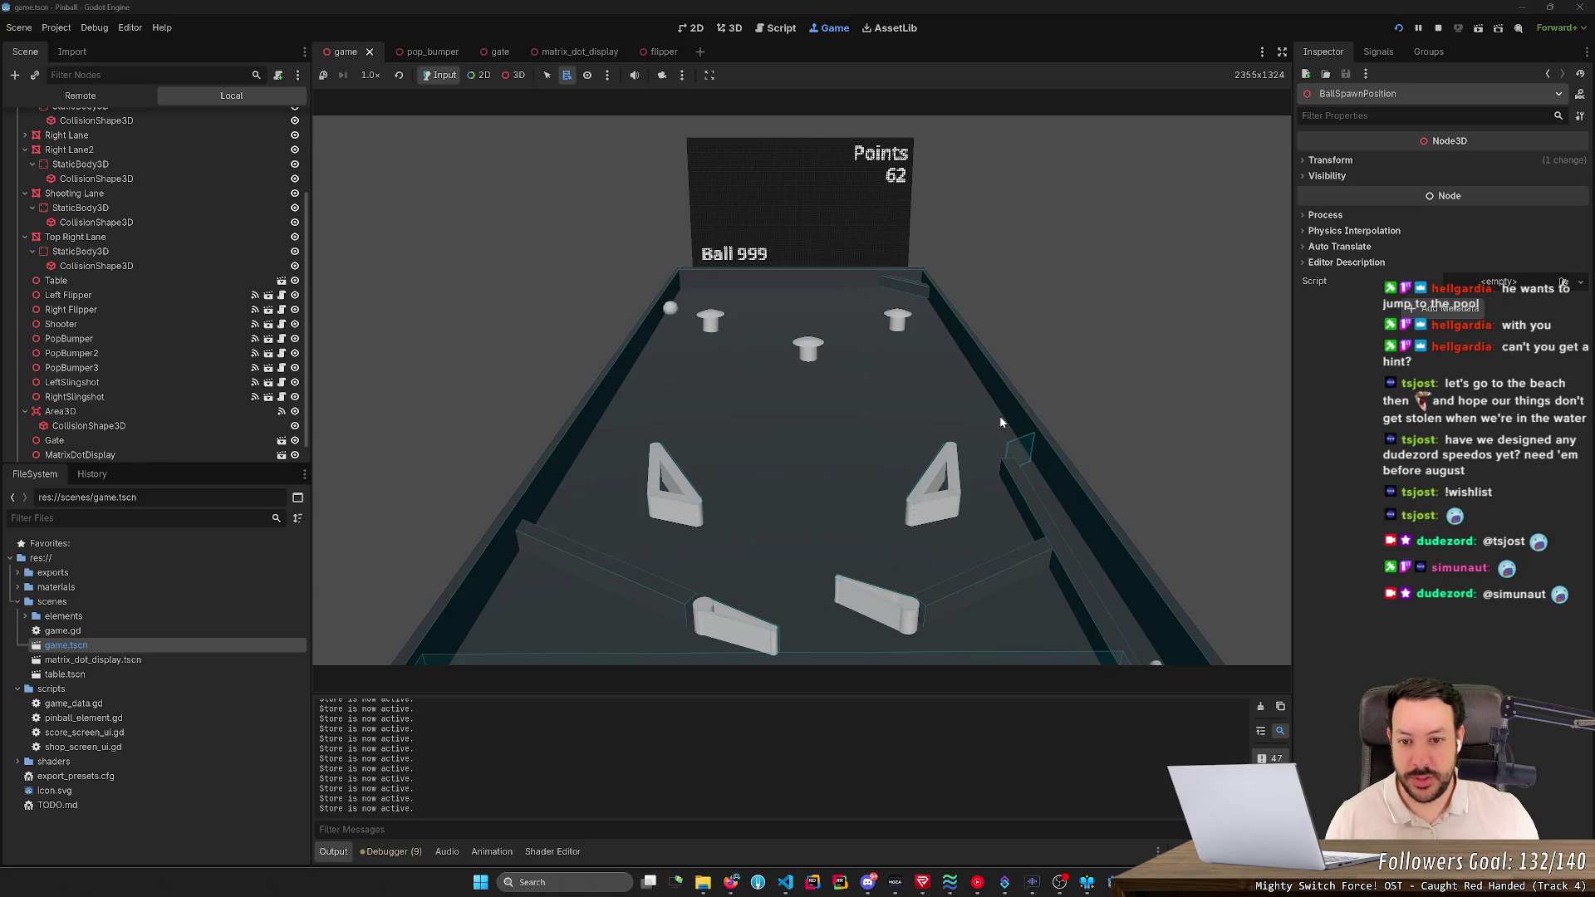
key("Left")
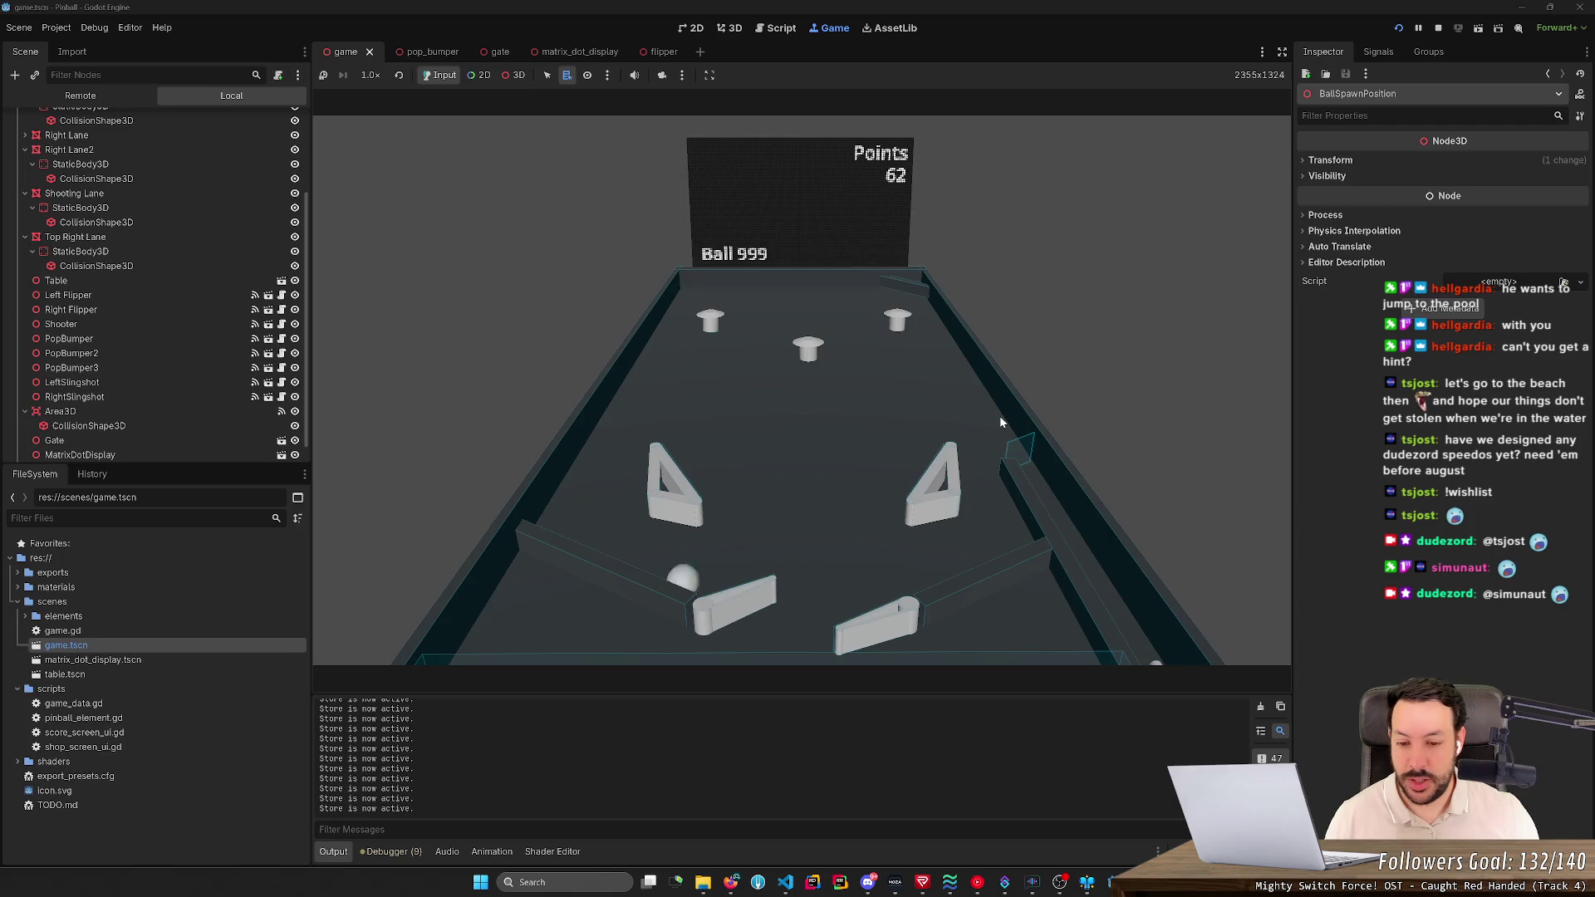
key("Right")
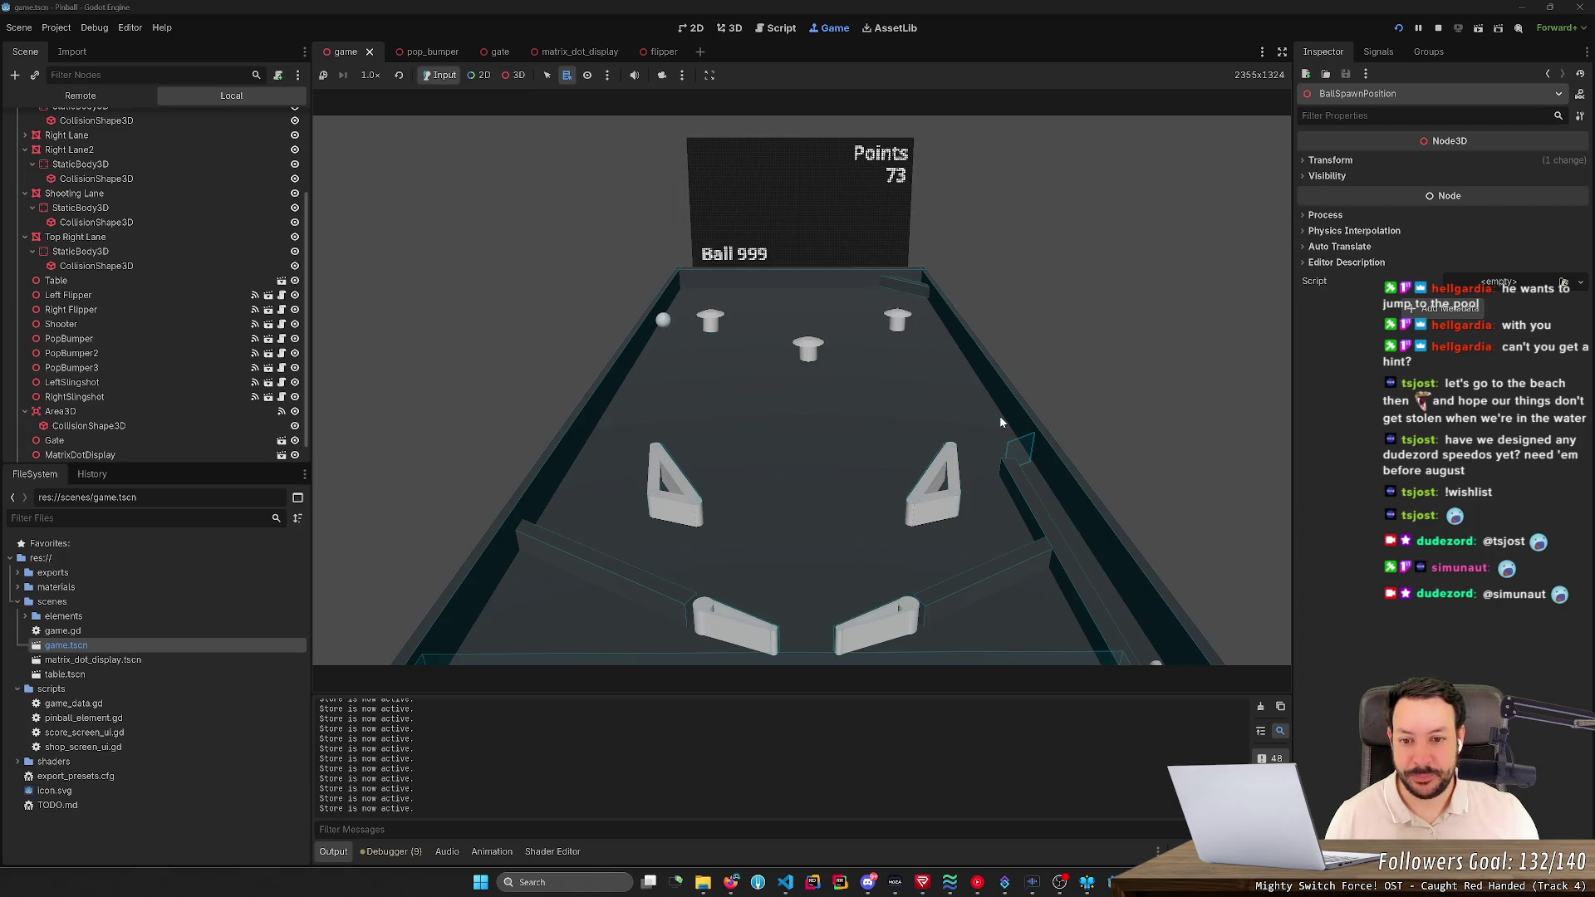
key("Left")
key("Right")
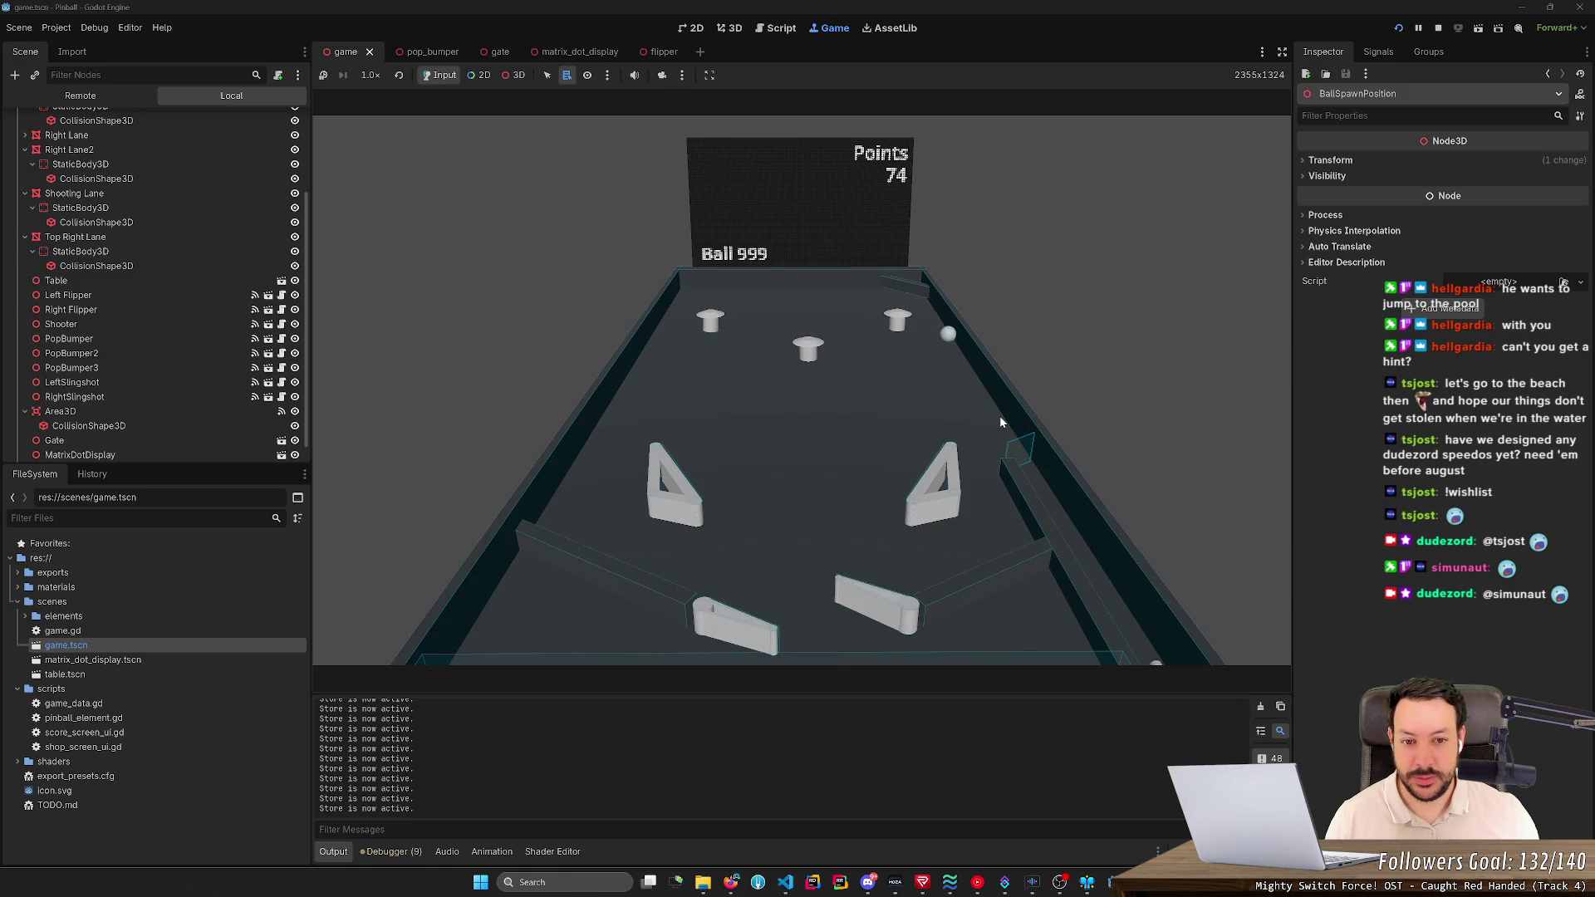
key("Left")
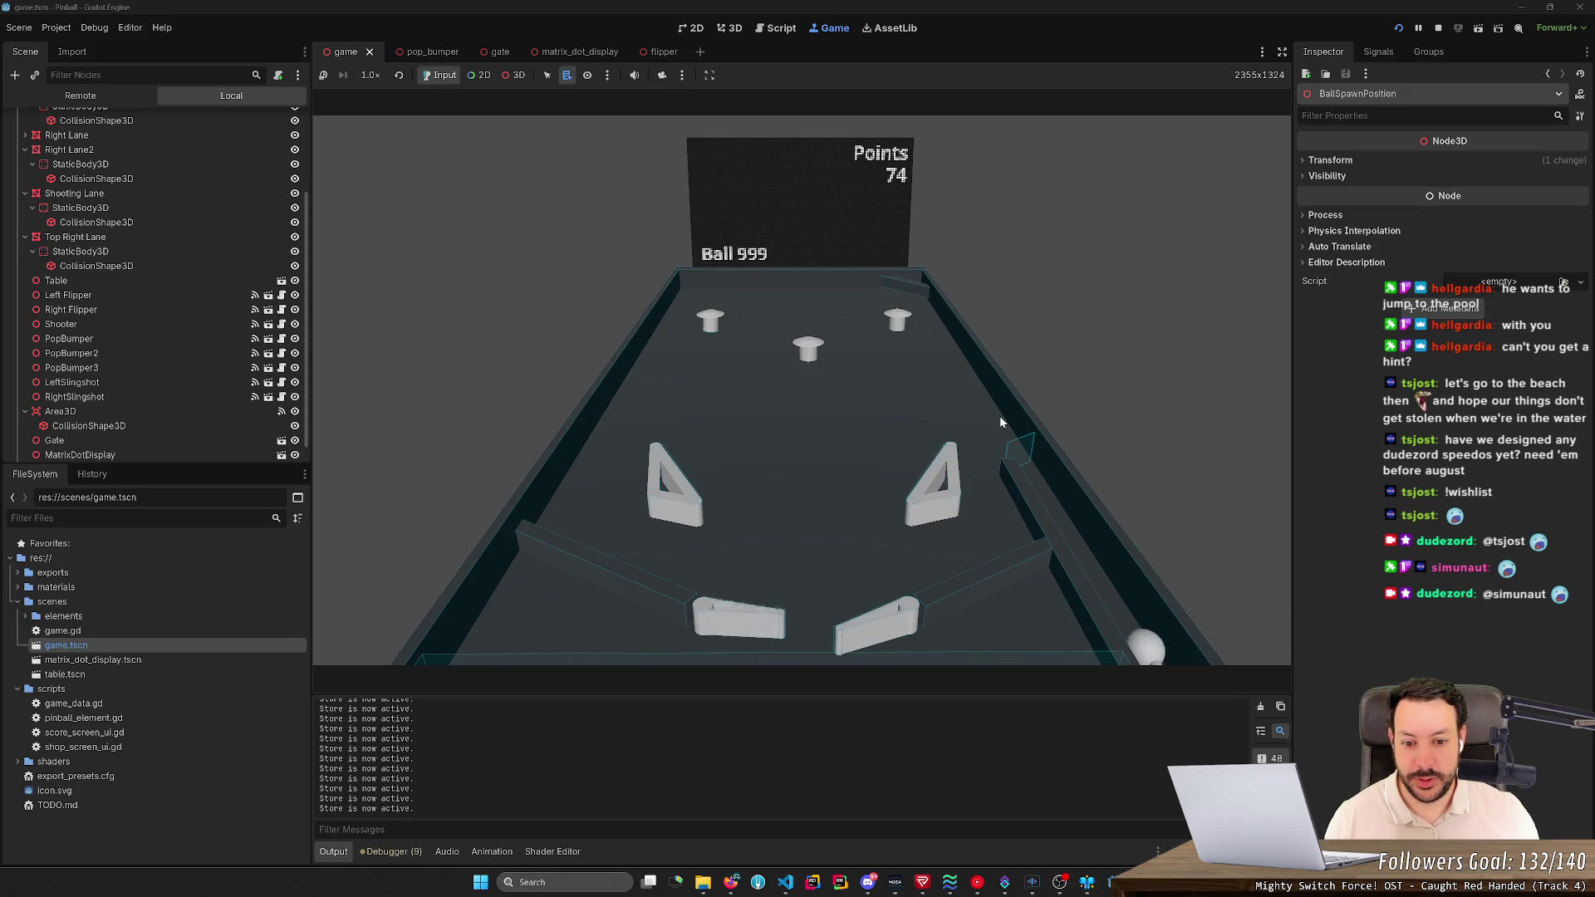
key("Right")
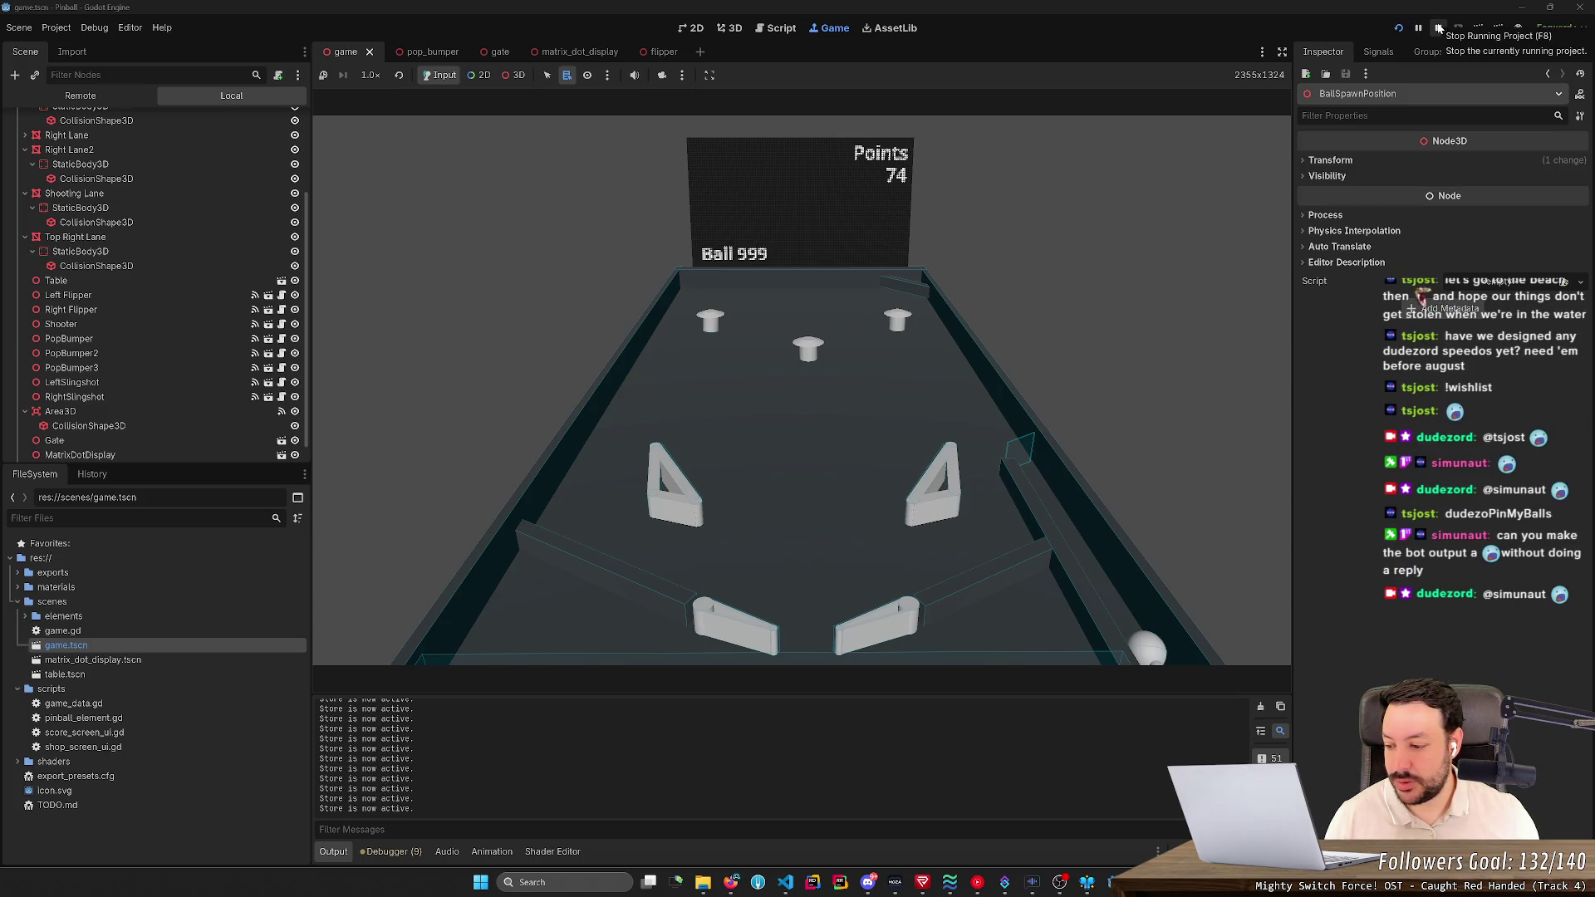
left_click(1438, 28)
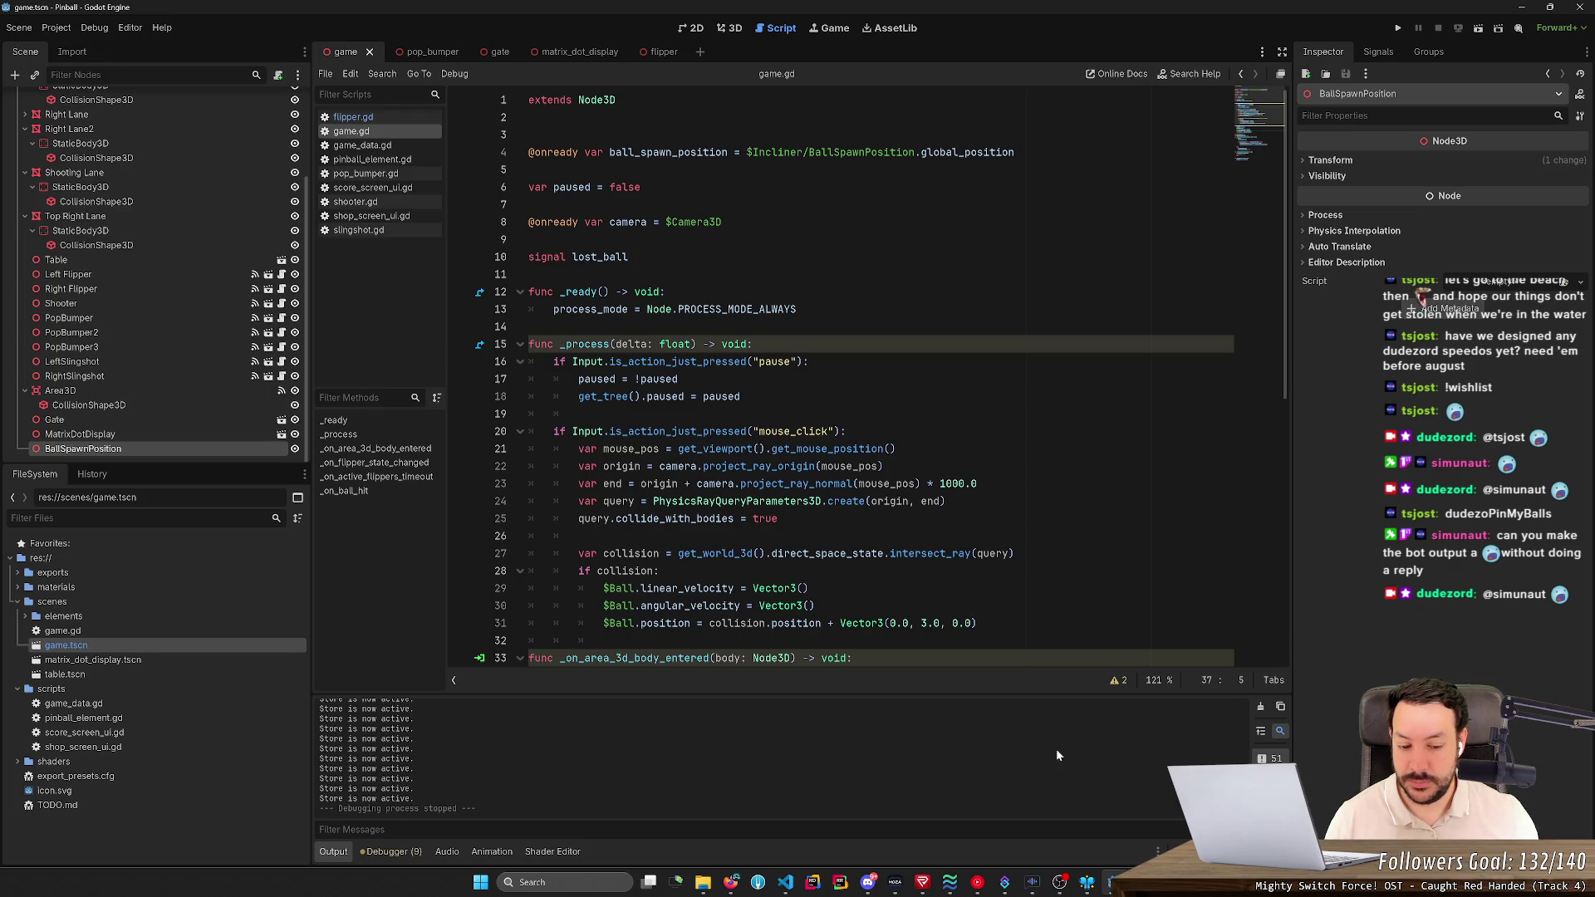
left_click(1004, 882)
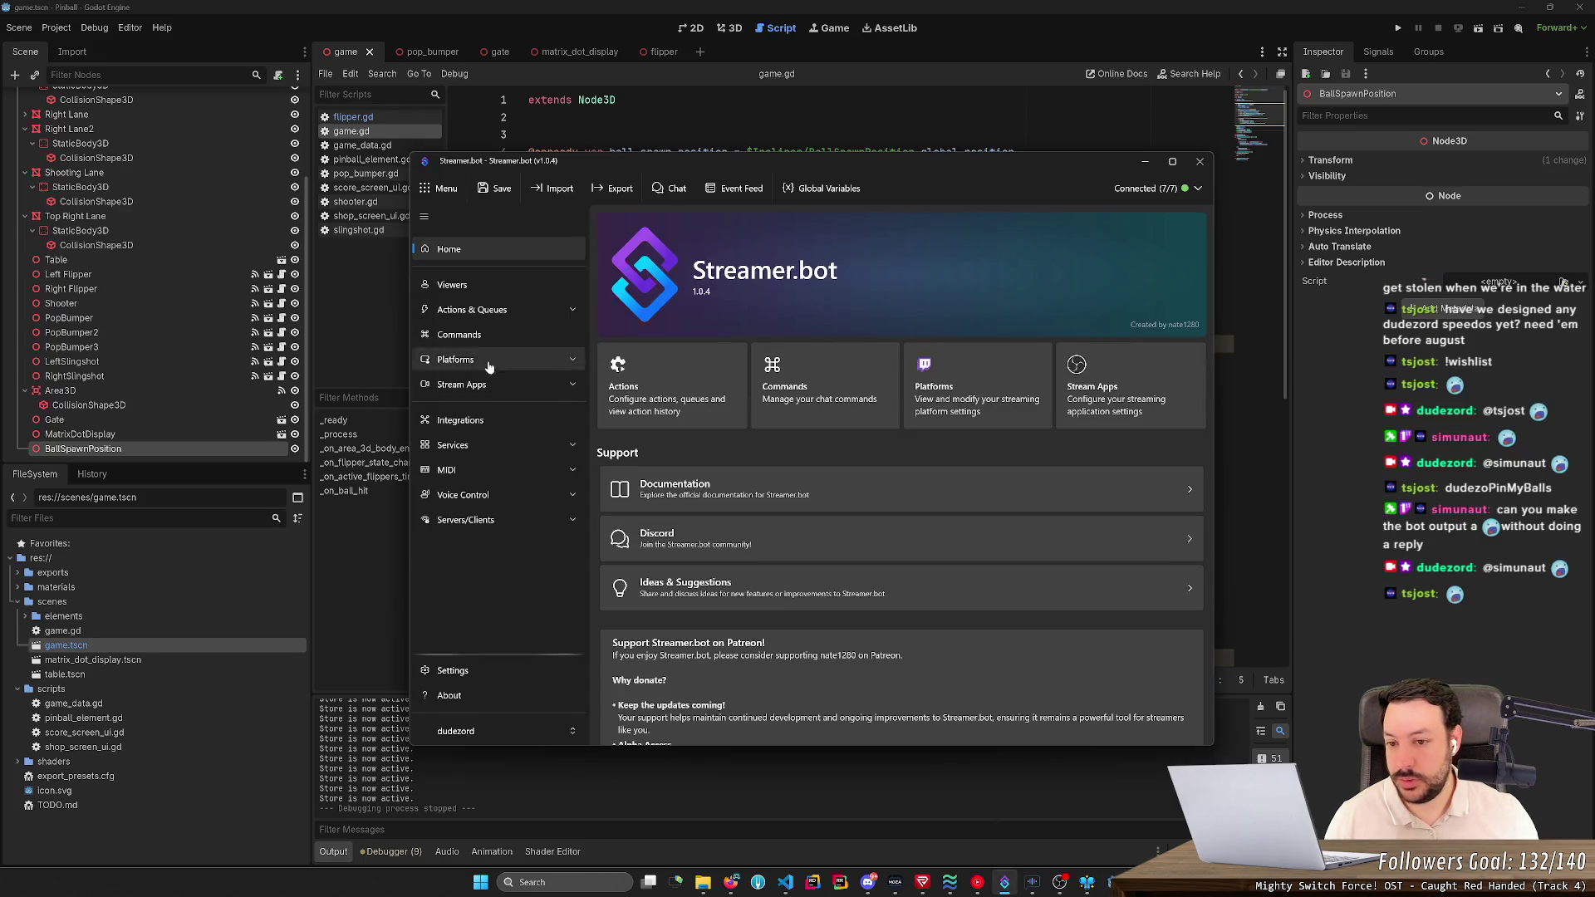
- Give the D: command action a Twitch Send Message to Channel sub-action with text 'D:'
left_click(490, 311)
left_click(539, 291)
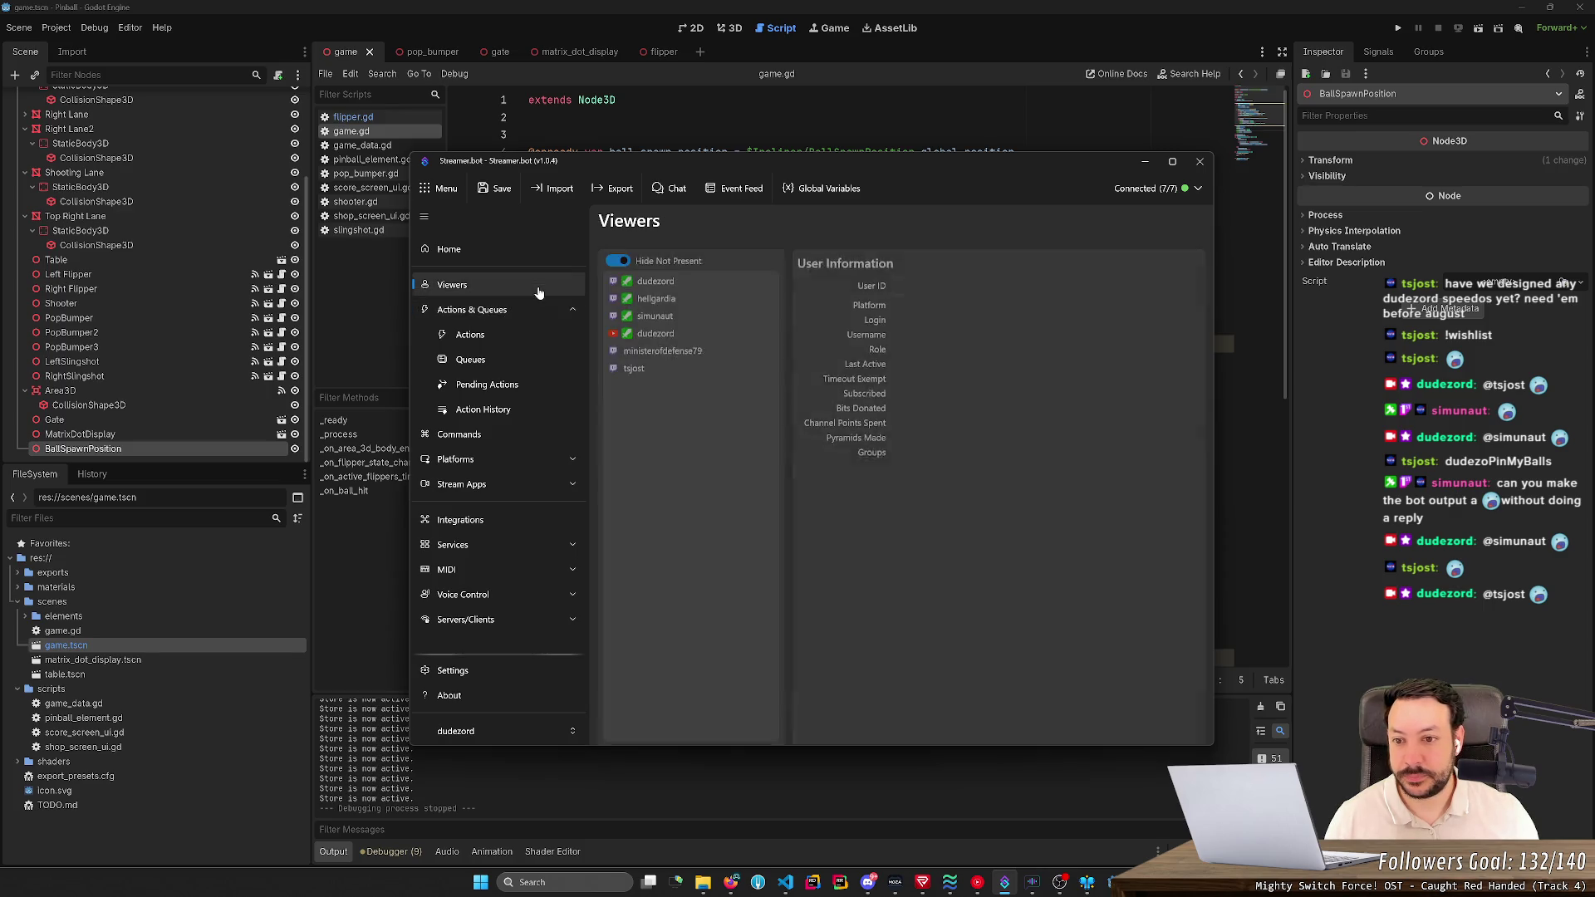
left_click(521, 336)
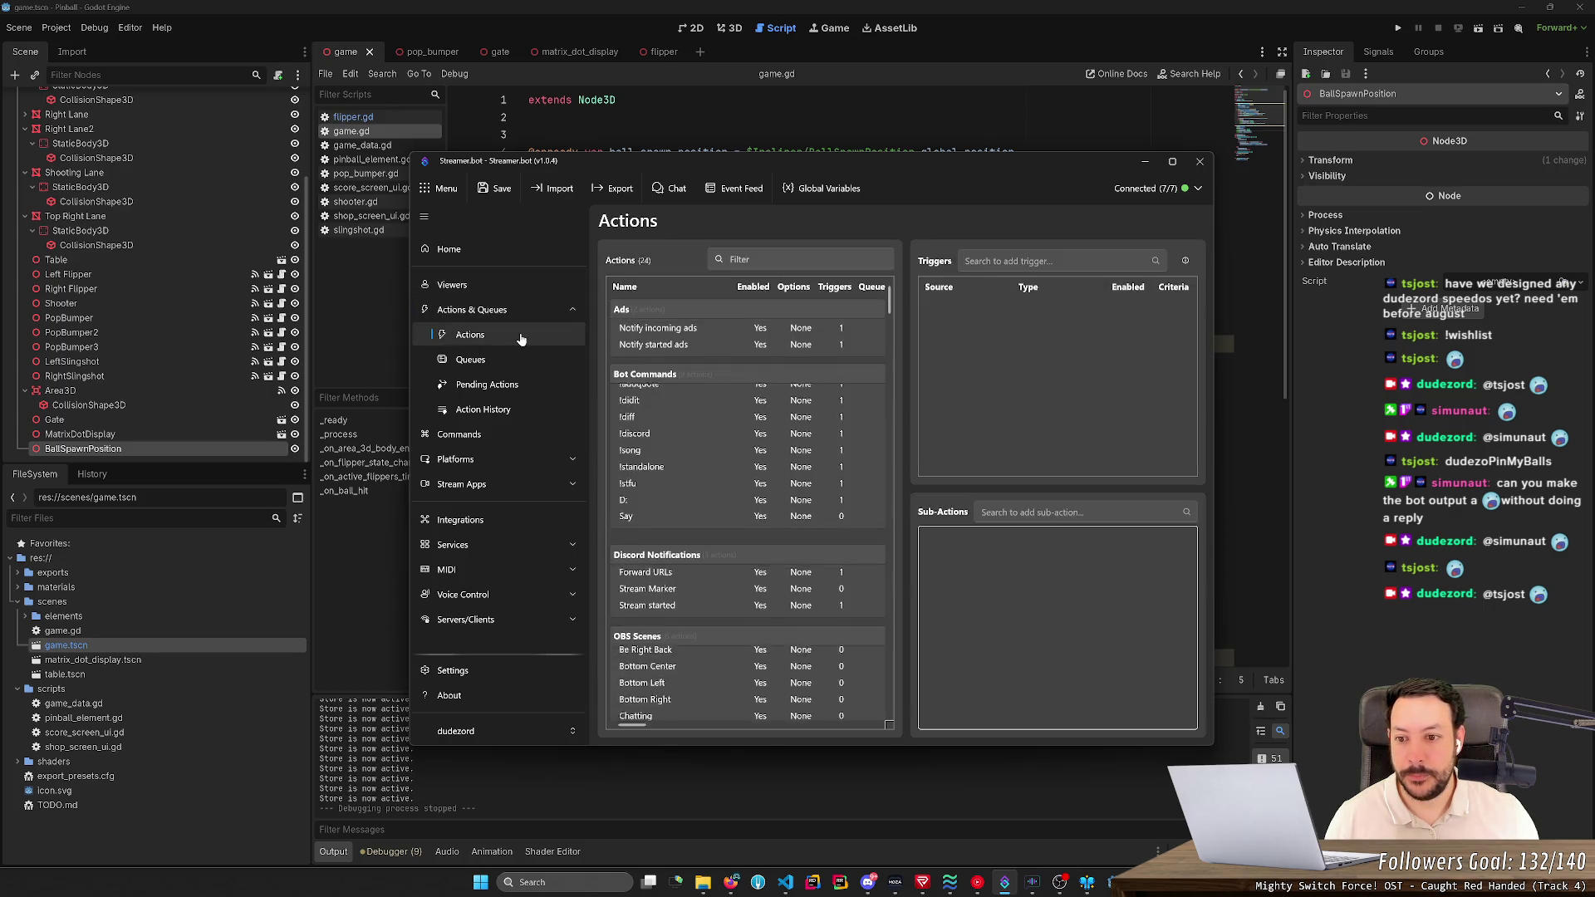
left_click(698, 511)
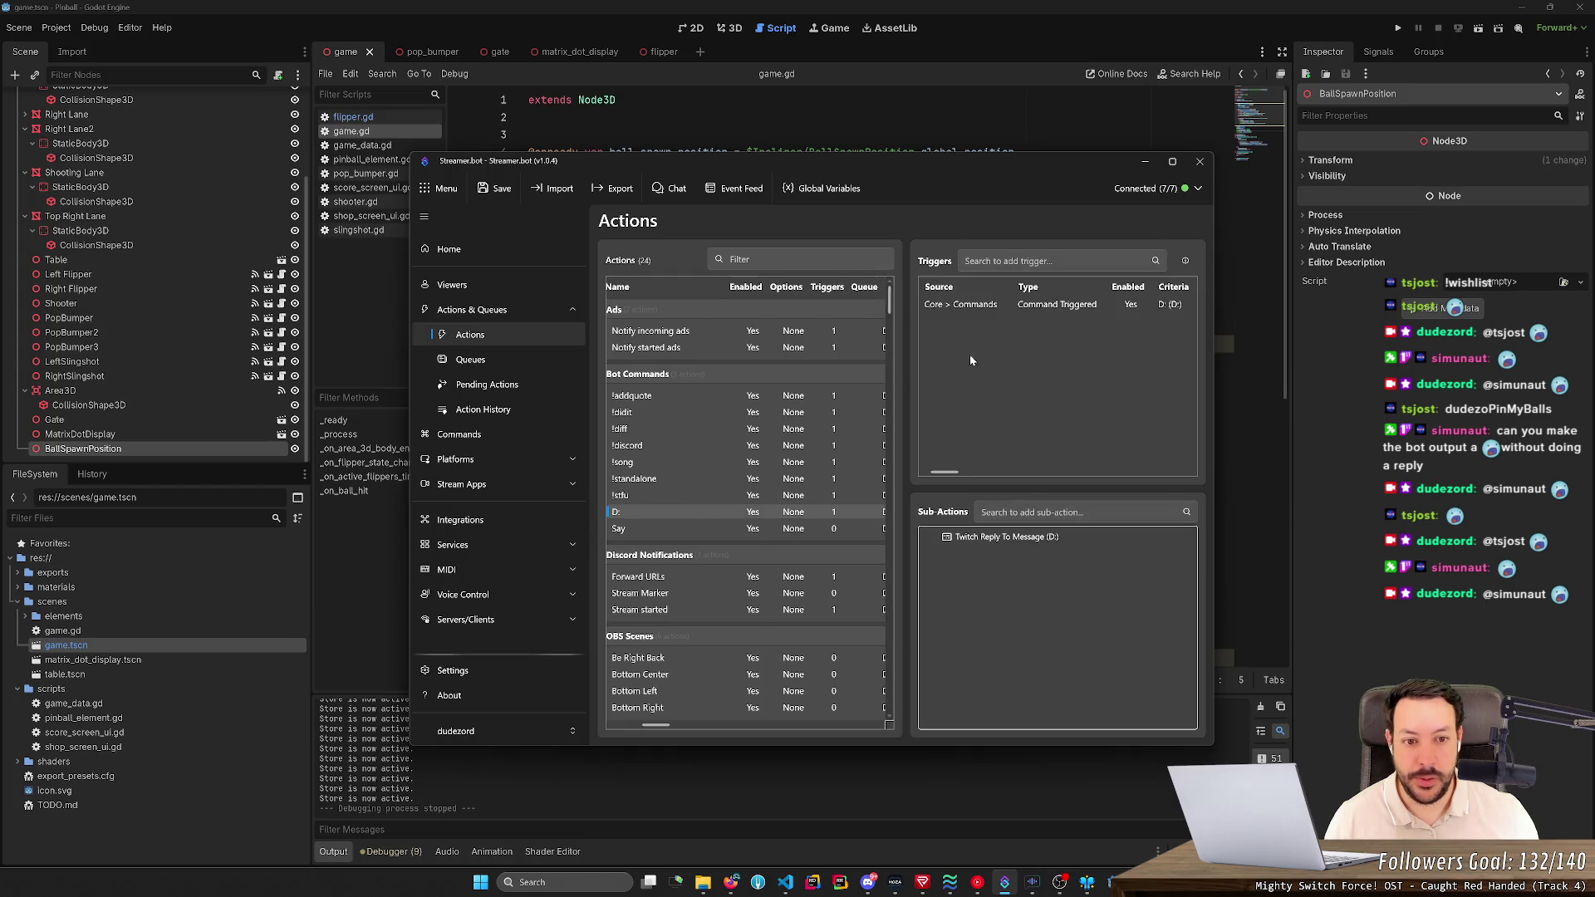
right_click(968, 585)
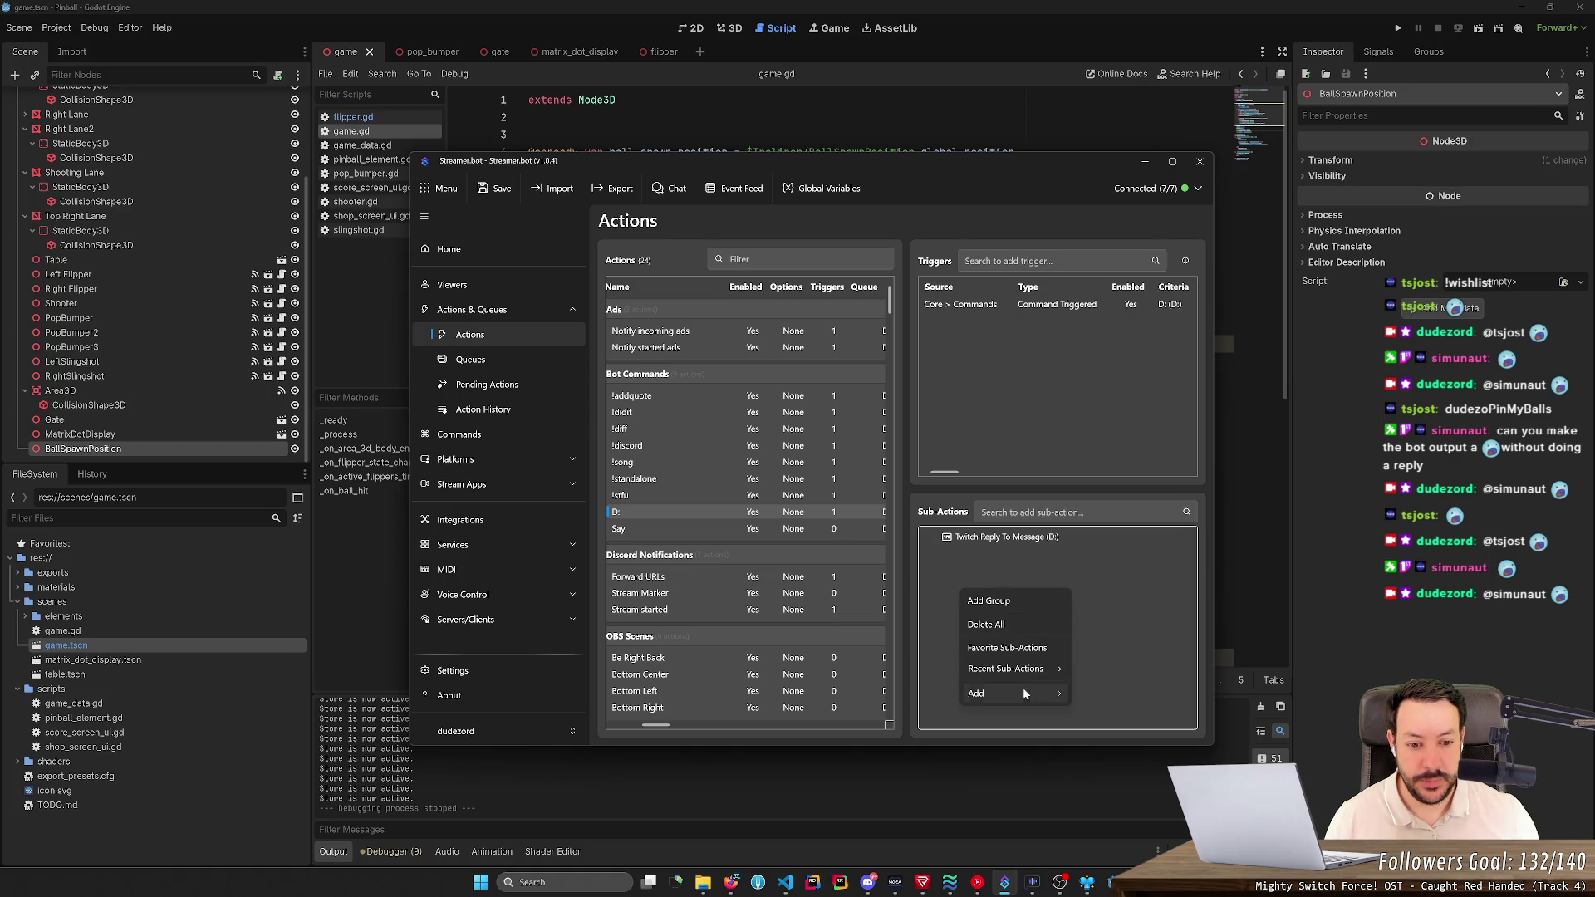
mouse_move(1023, 689)
mouse_move(1115, 665)
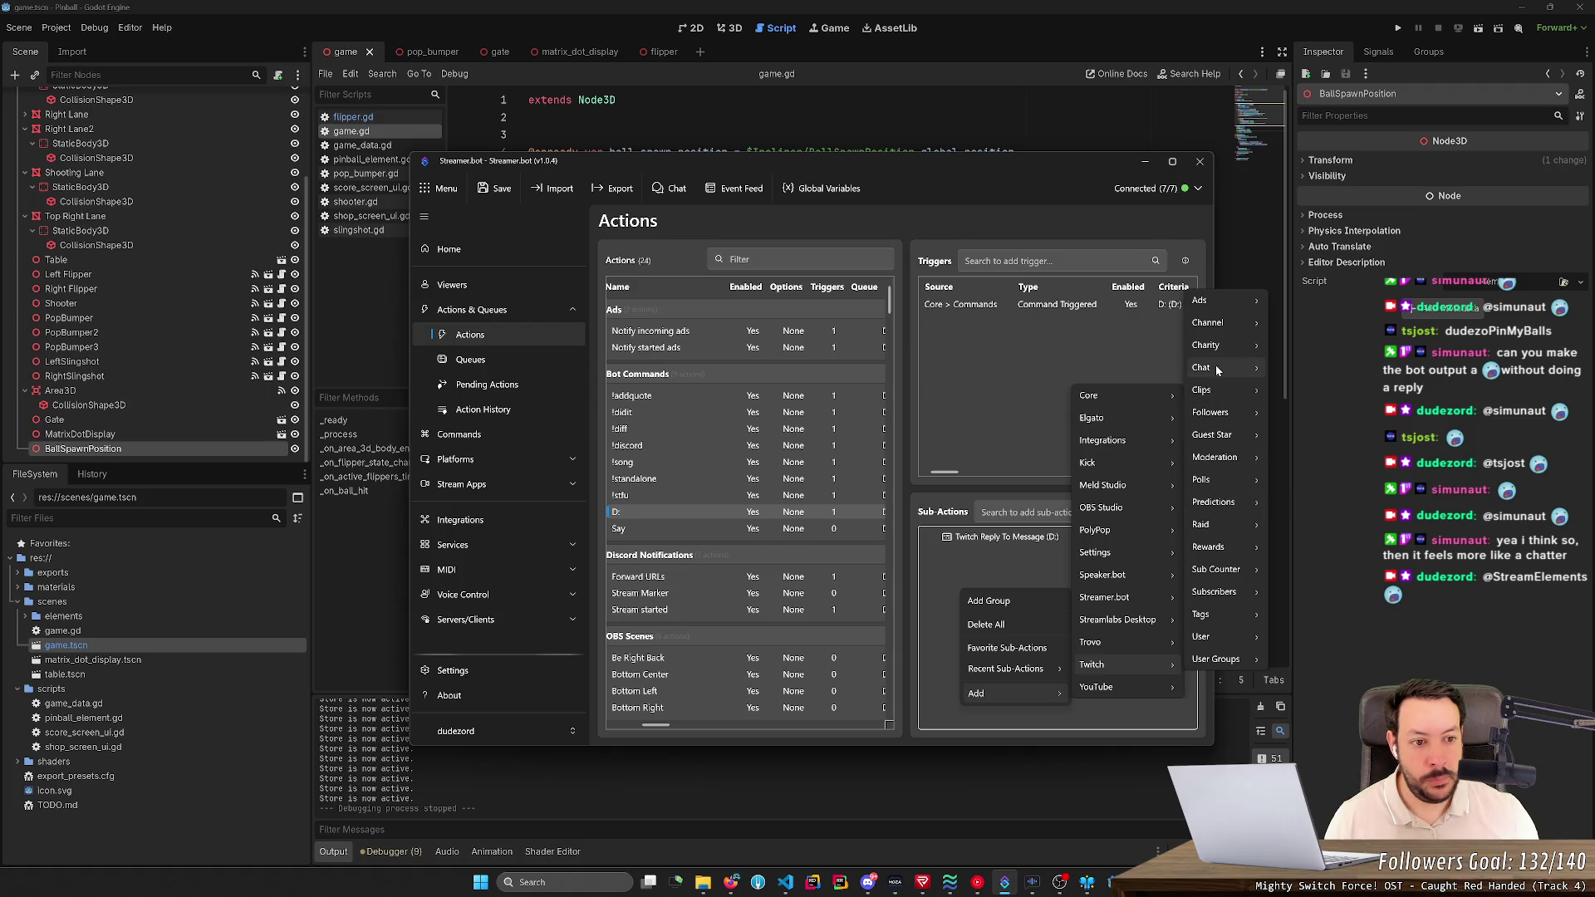
mouse_move(1218, 369)
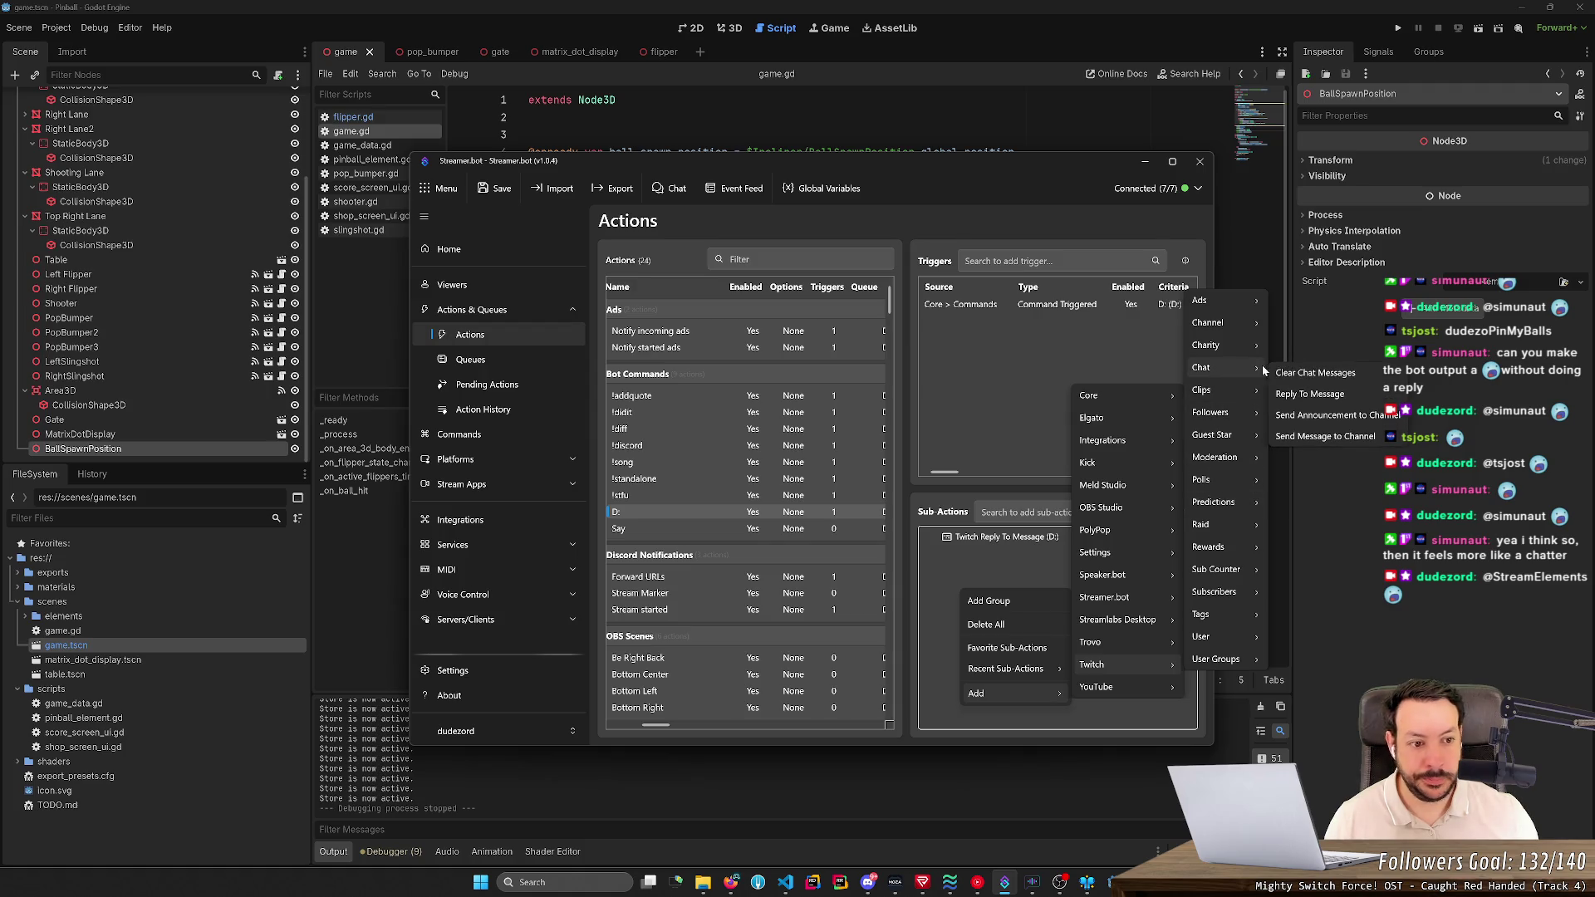
left_click(1329, 436)
type("D:")
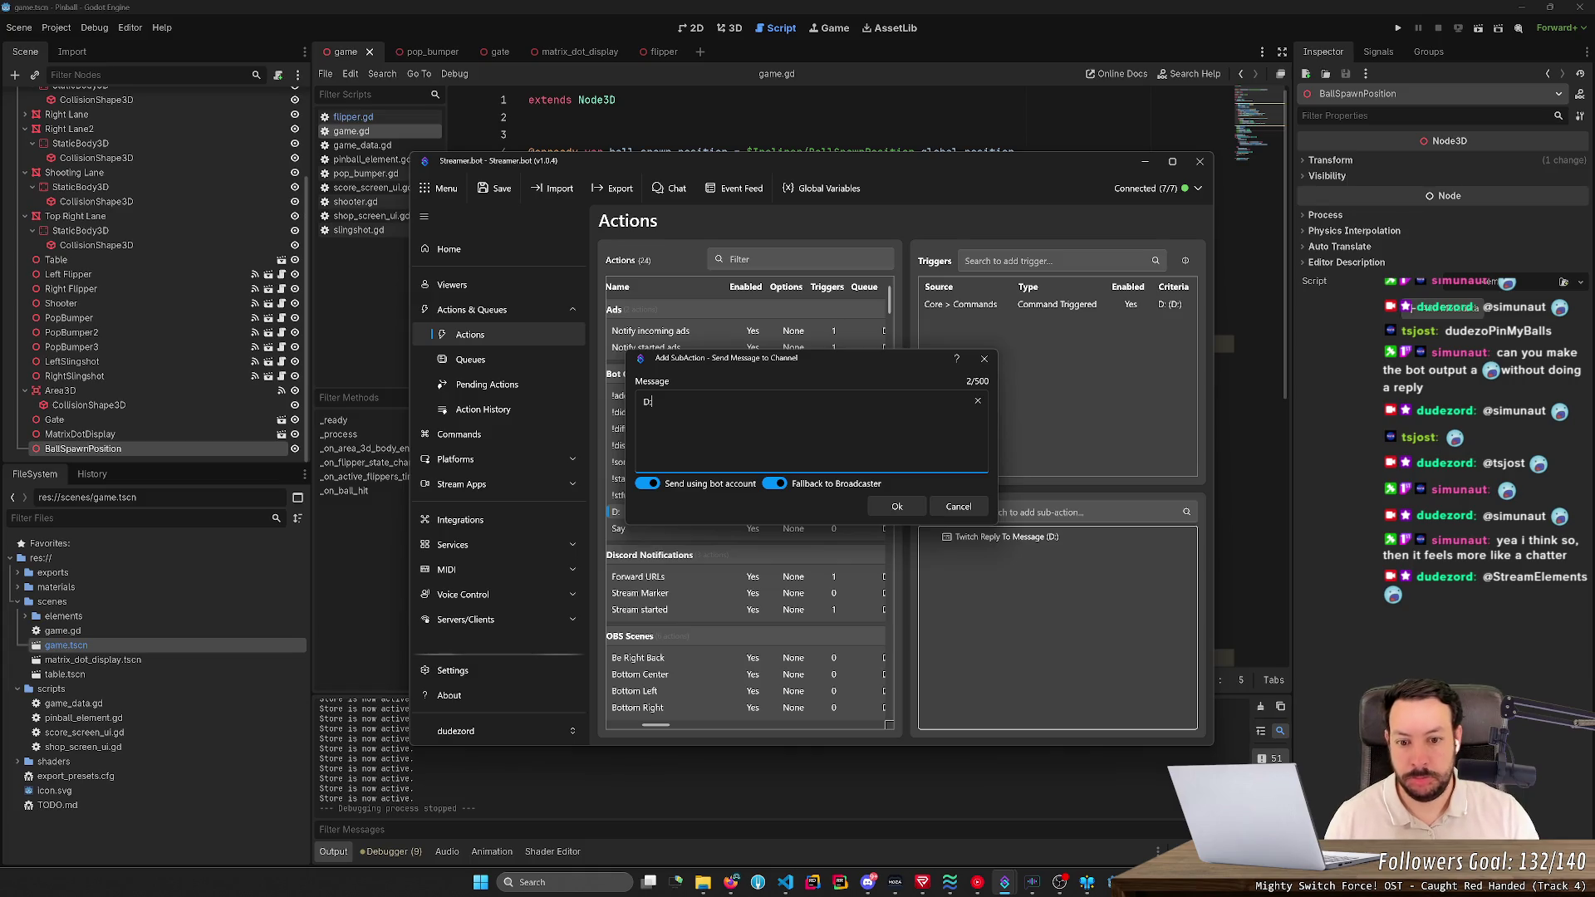
left_click(914, 508)
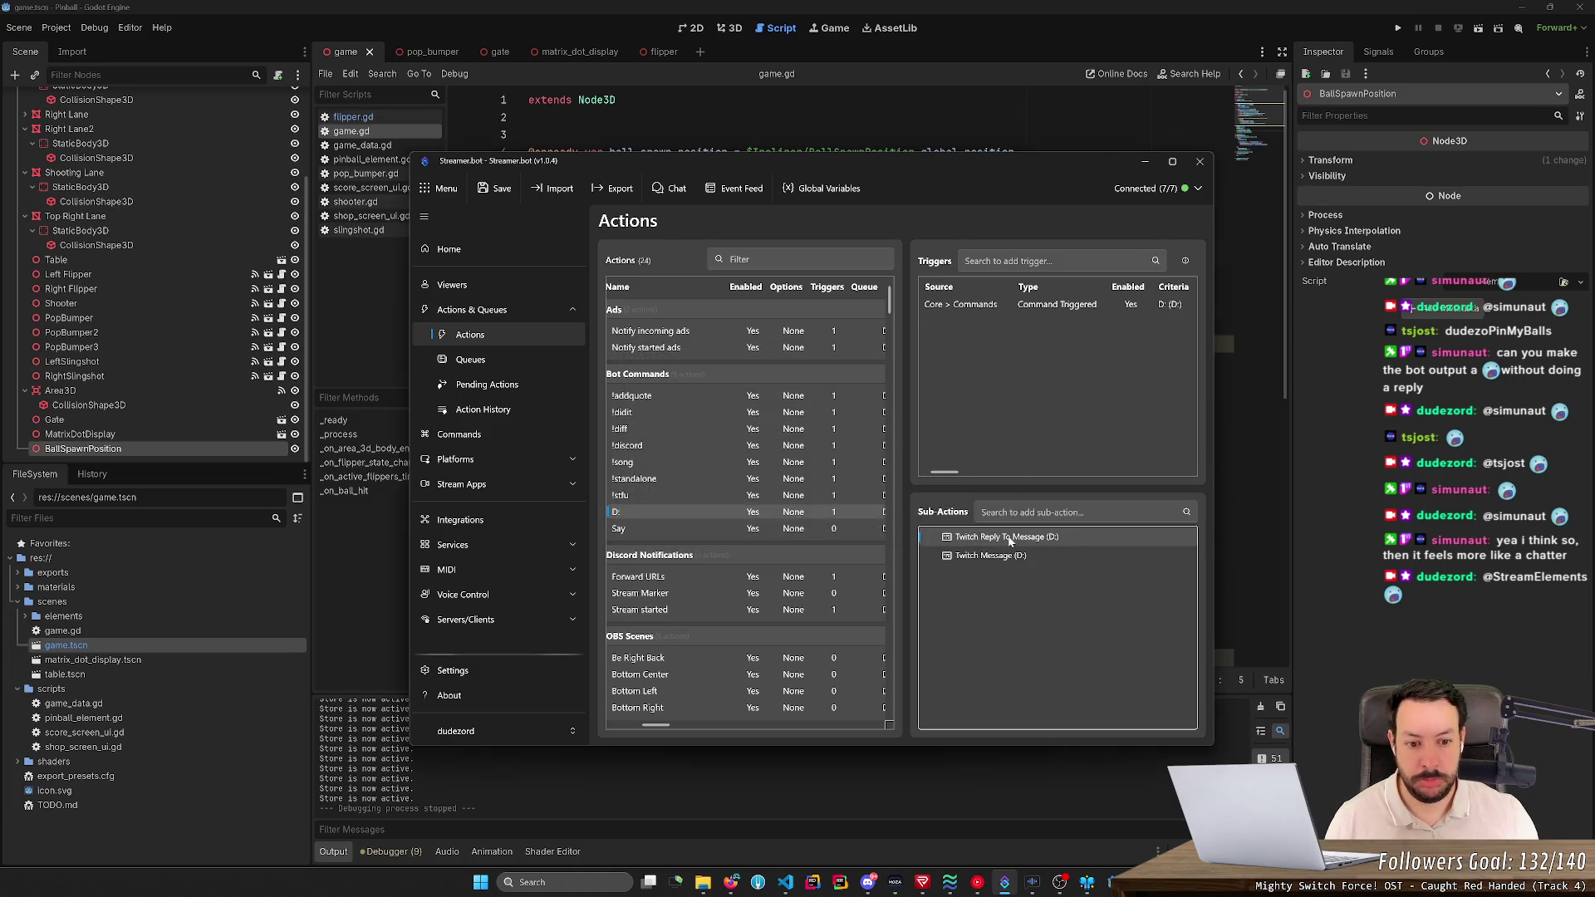
- Delete the Reply To Message sub-action, save the settings, and minimize Streamer.bot
right_click(1009, 540)
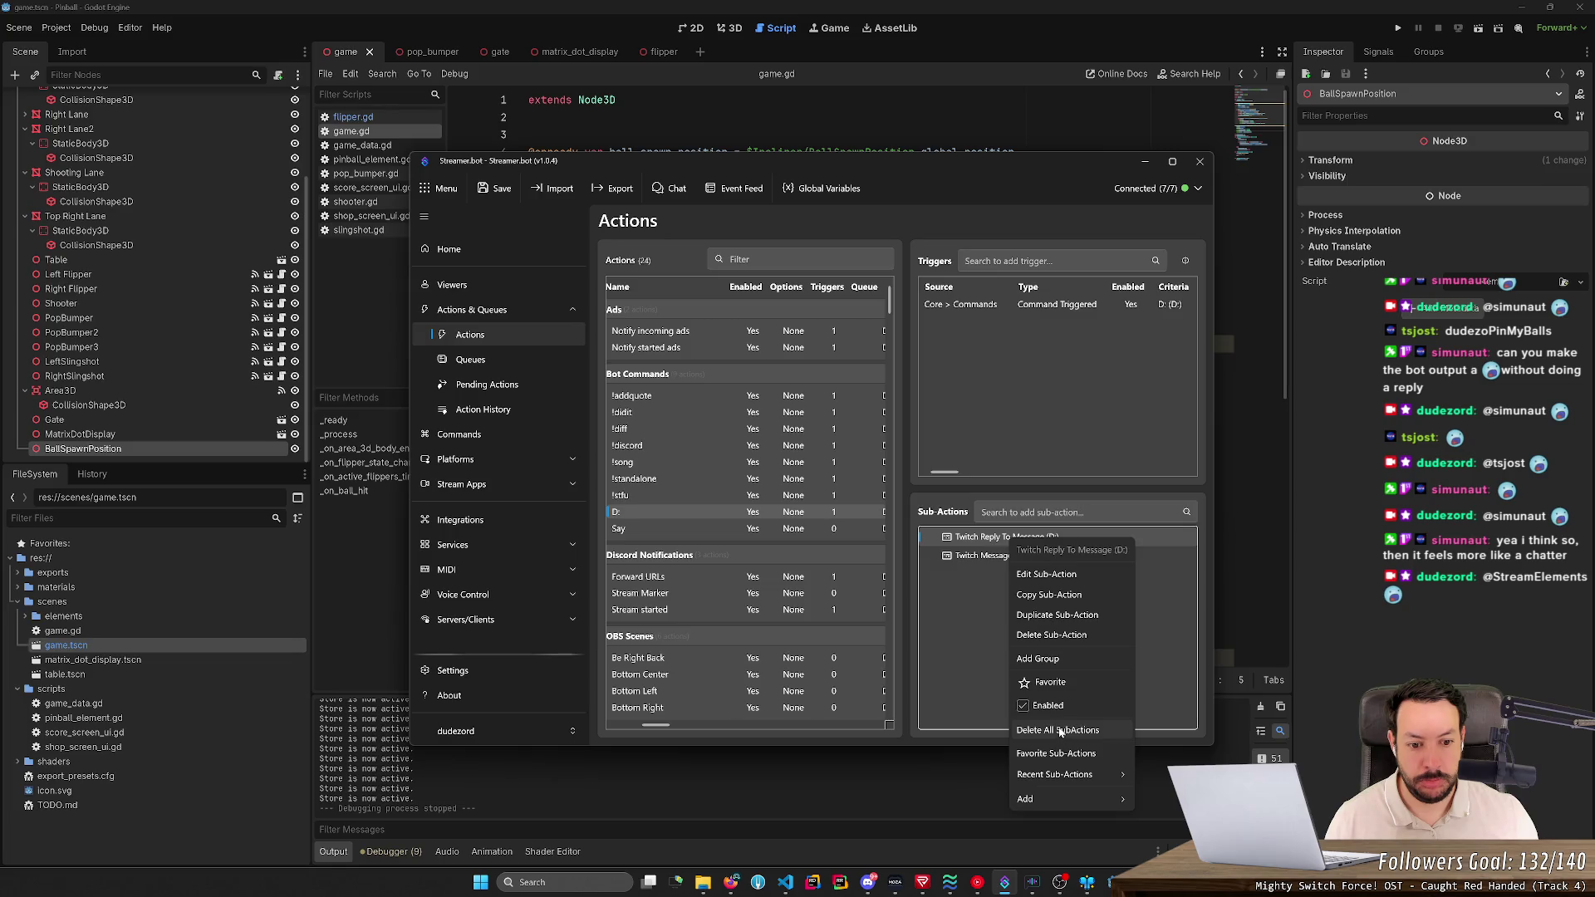
left_click(1051, 635)
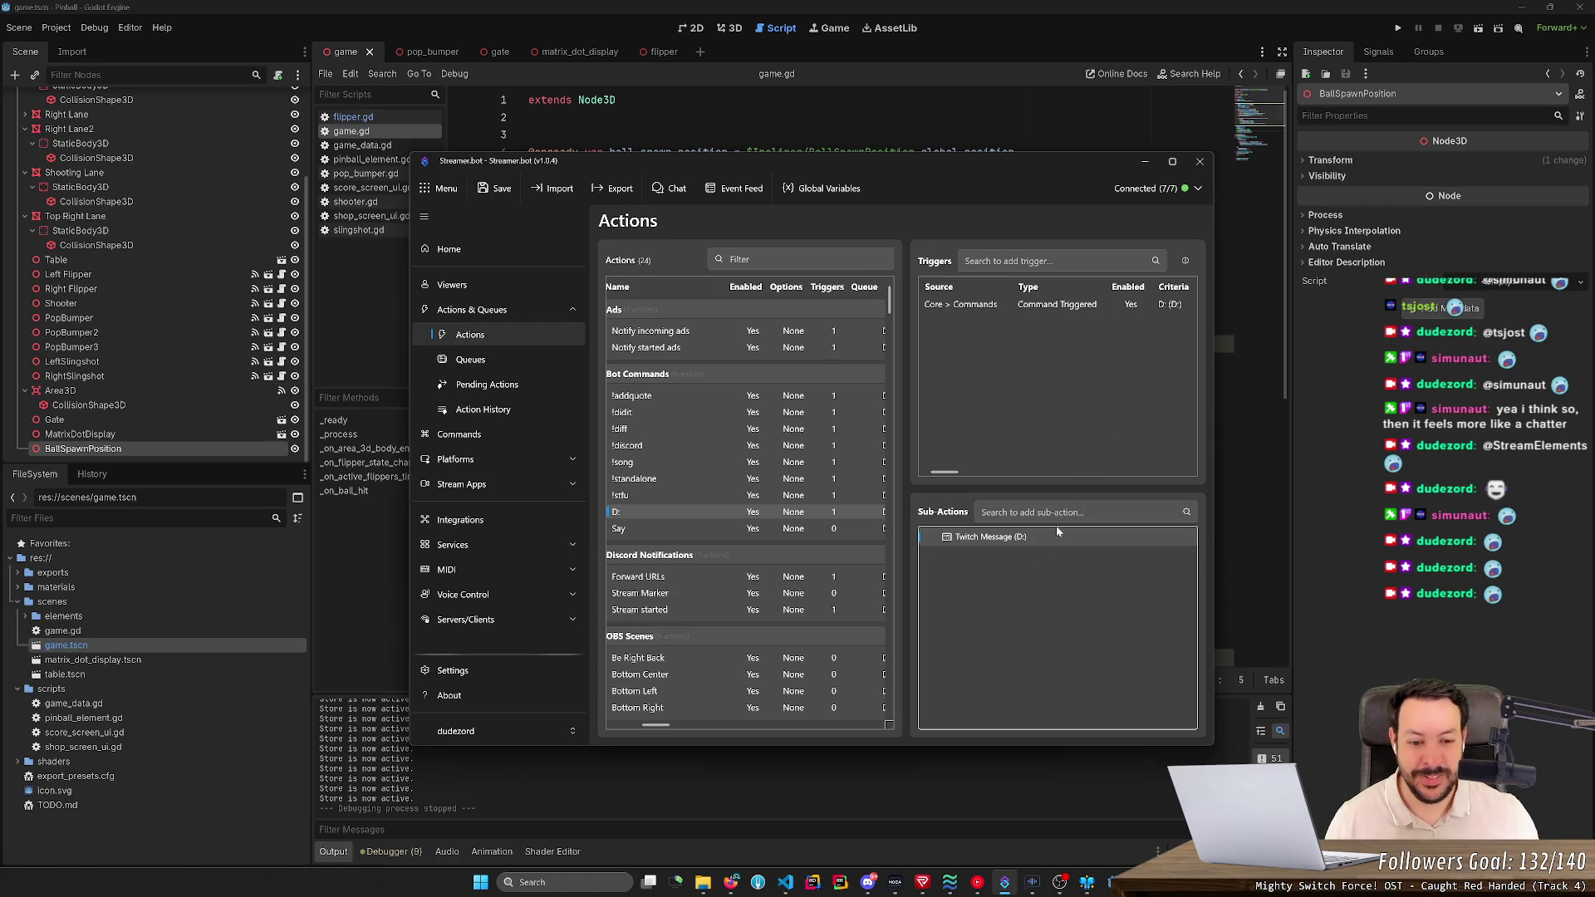
key("ctrl+s")
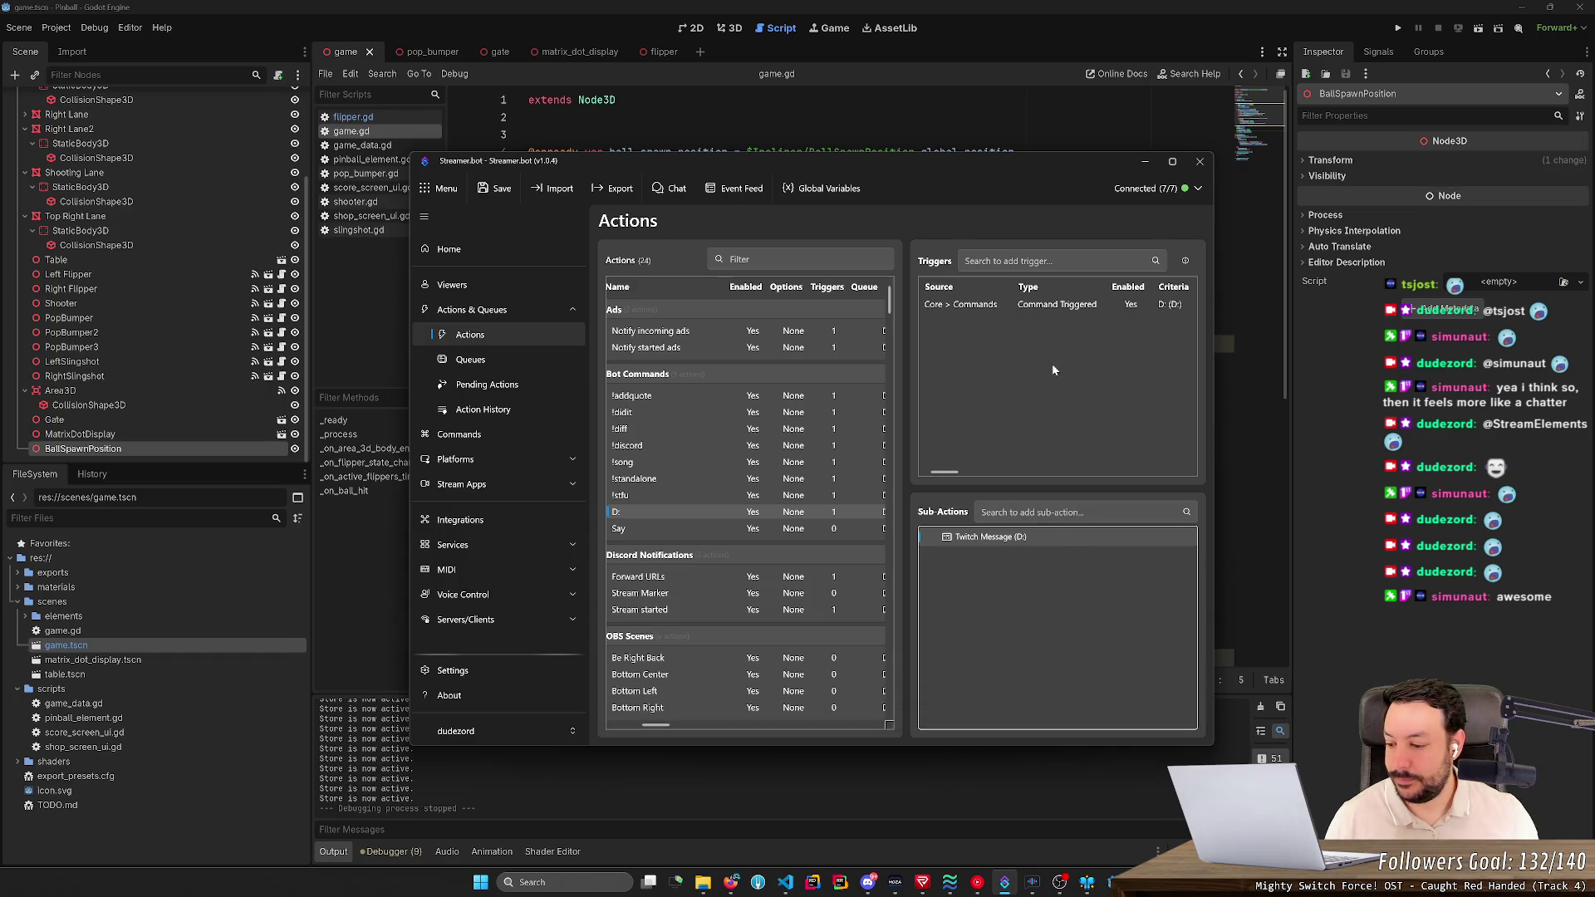
left_click(1146, 162)
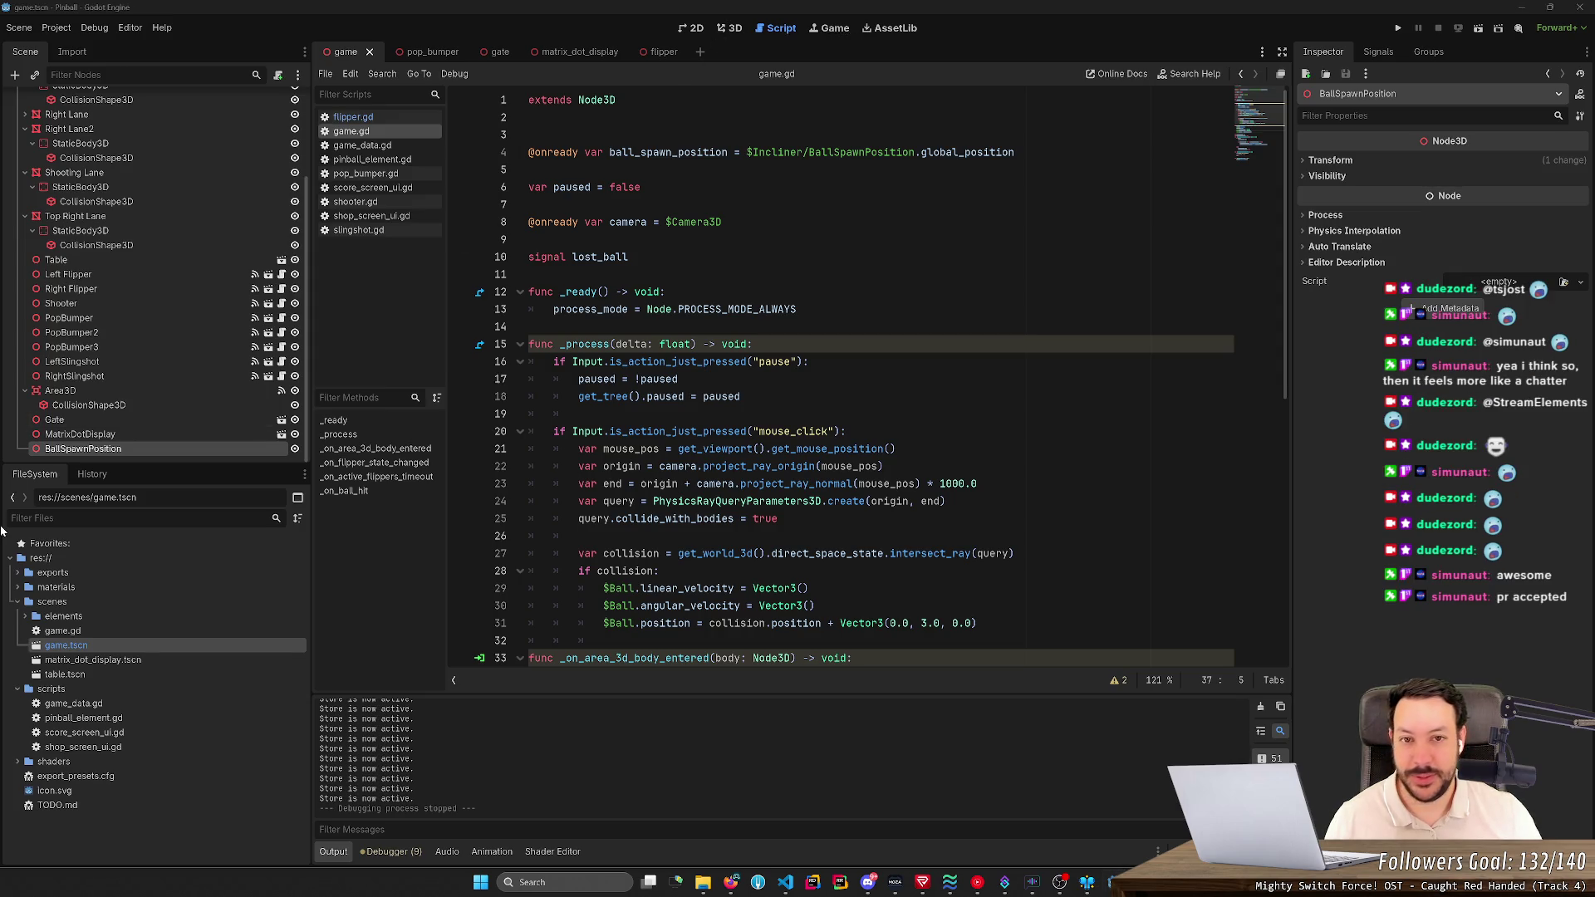
- Switch to the 3D view, zoom around the pinball table, and run the game with F5
left_click(735, 32)
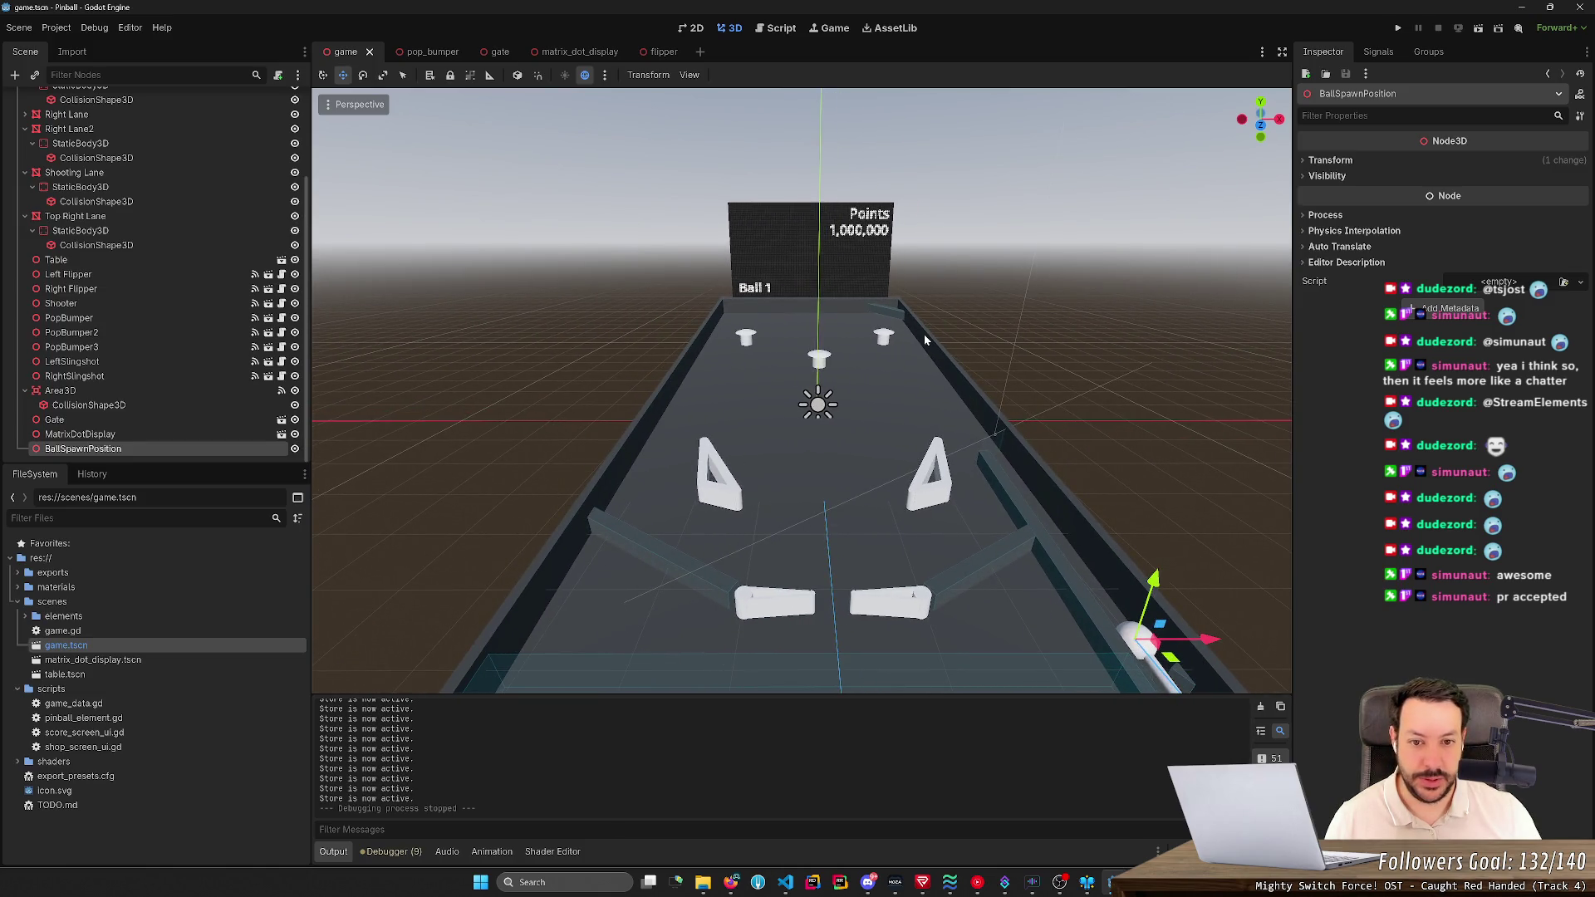
scroll(924, 334, "up", 2)
scroll(925, 339, "down", 2)
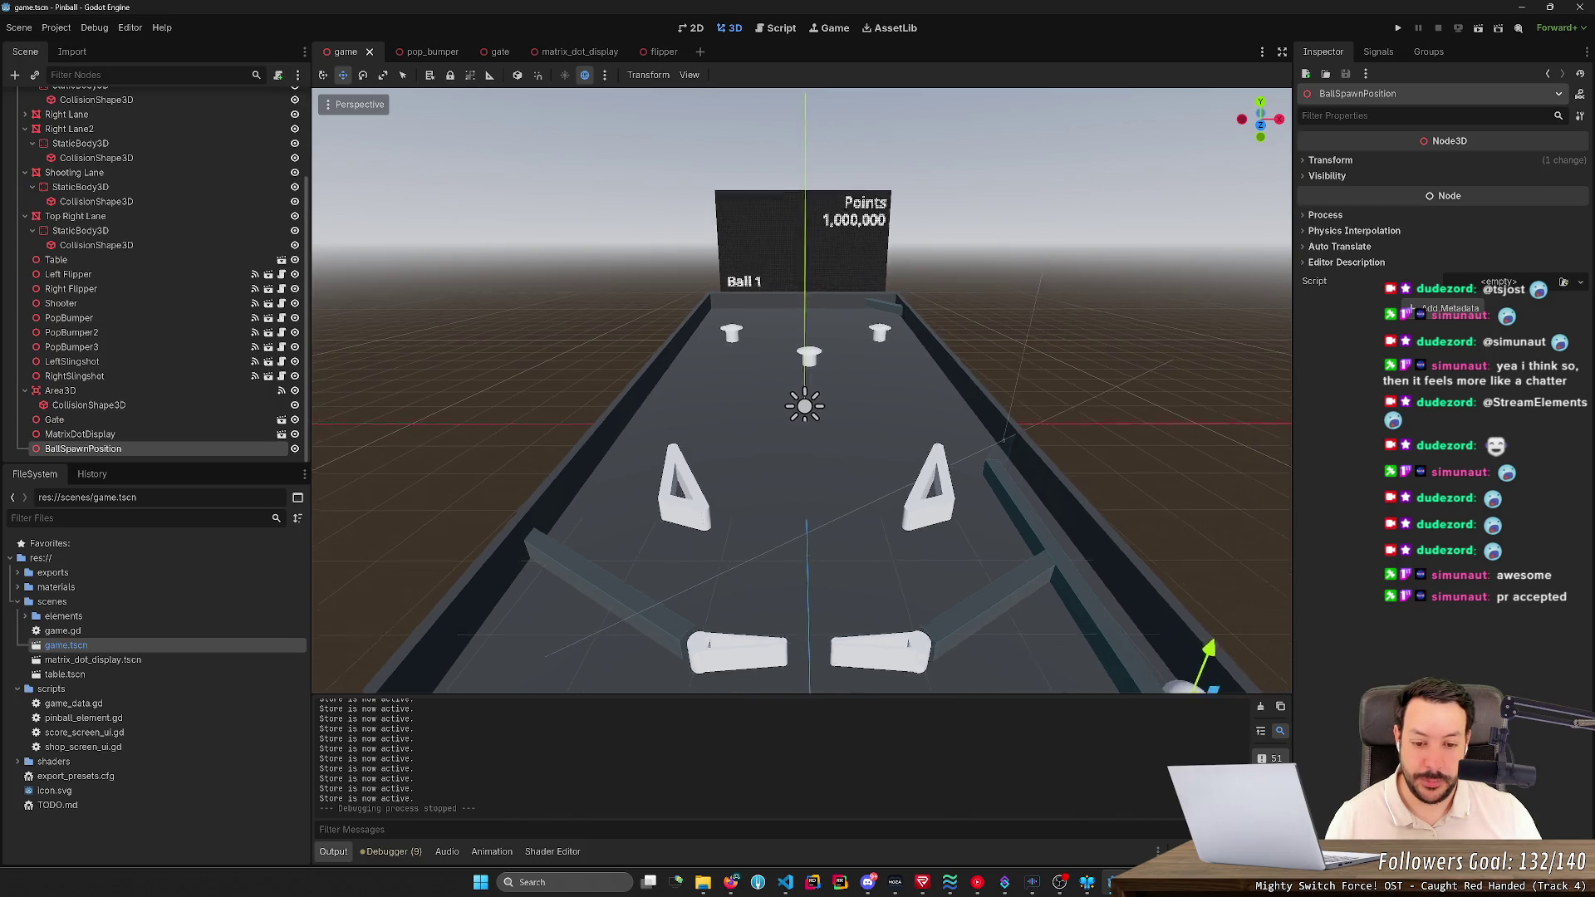
scroll(925, 339, "up", 2)
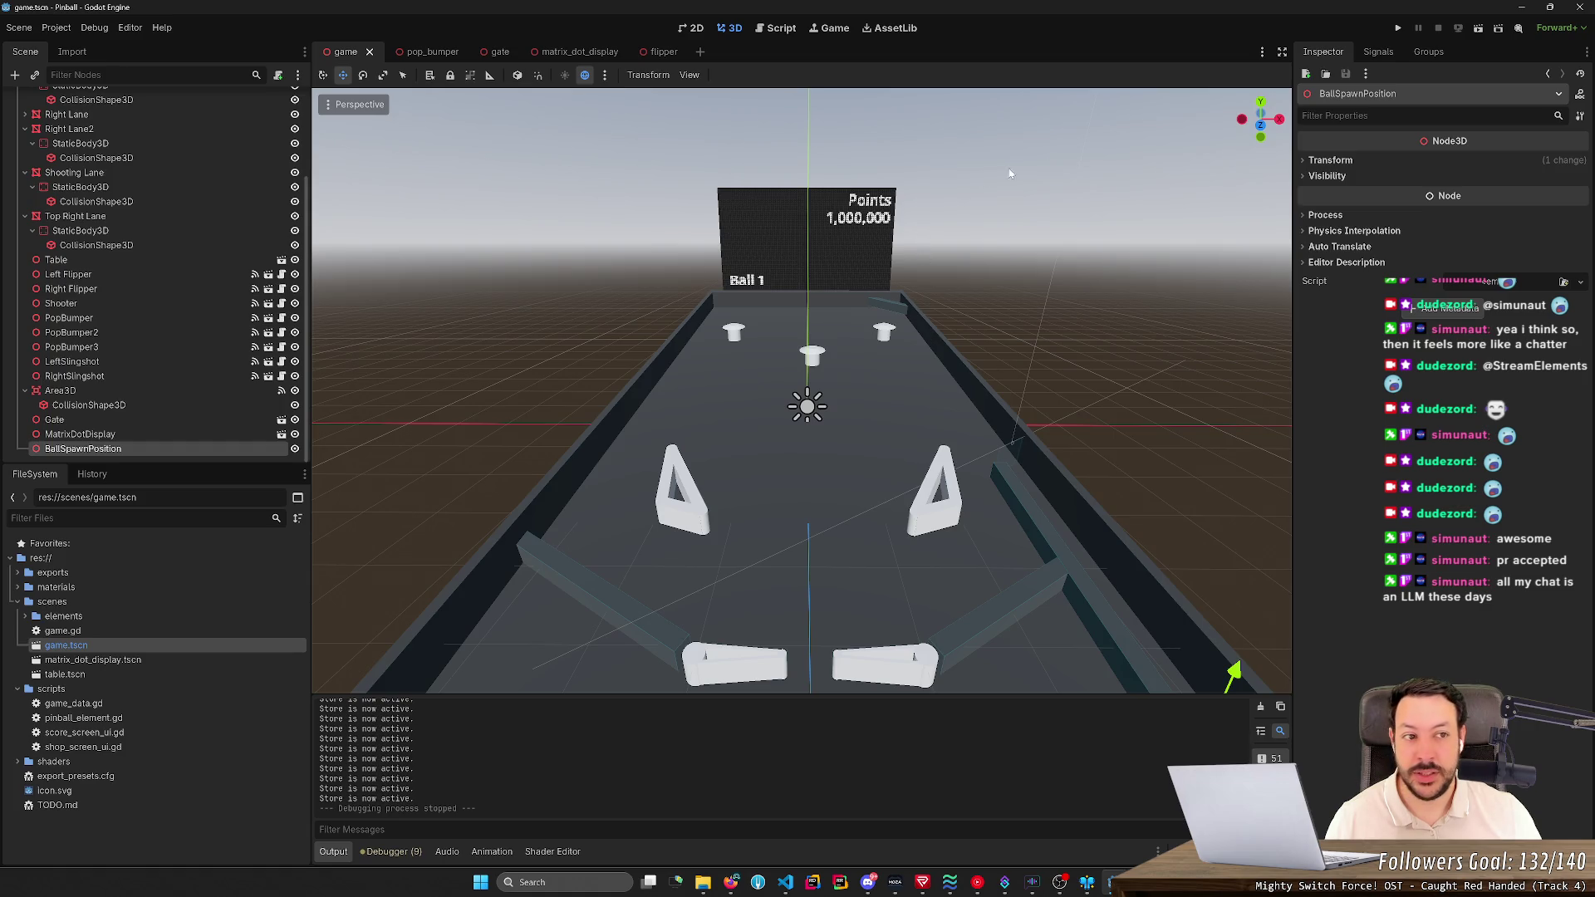
key("F5")
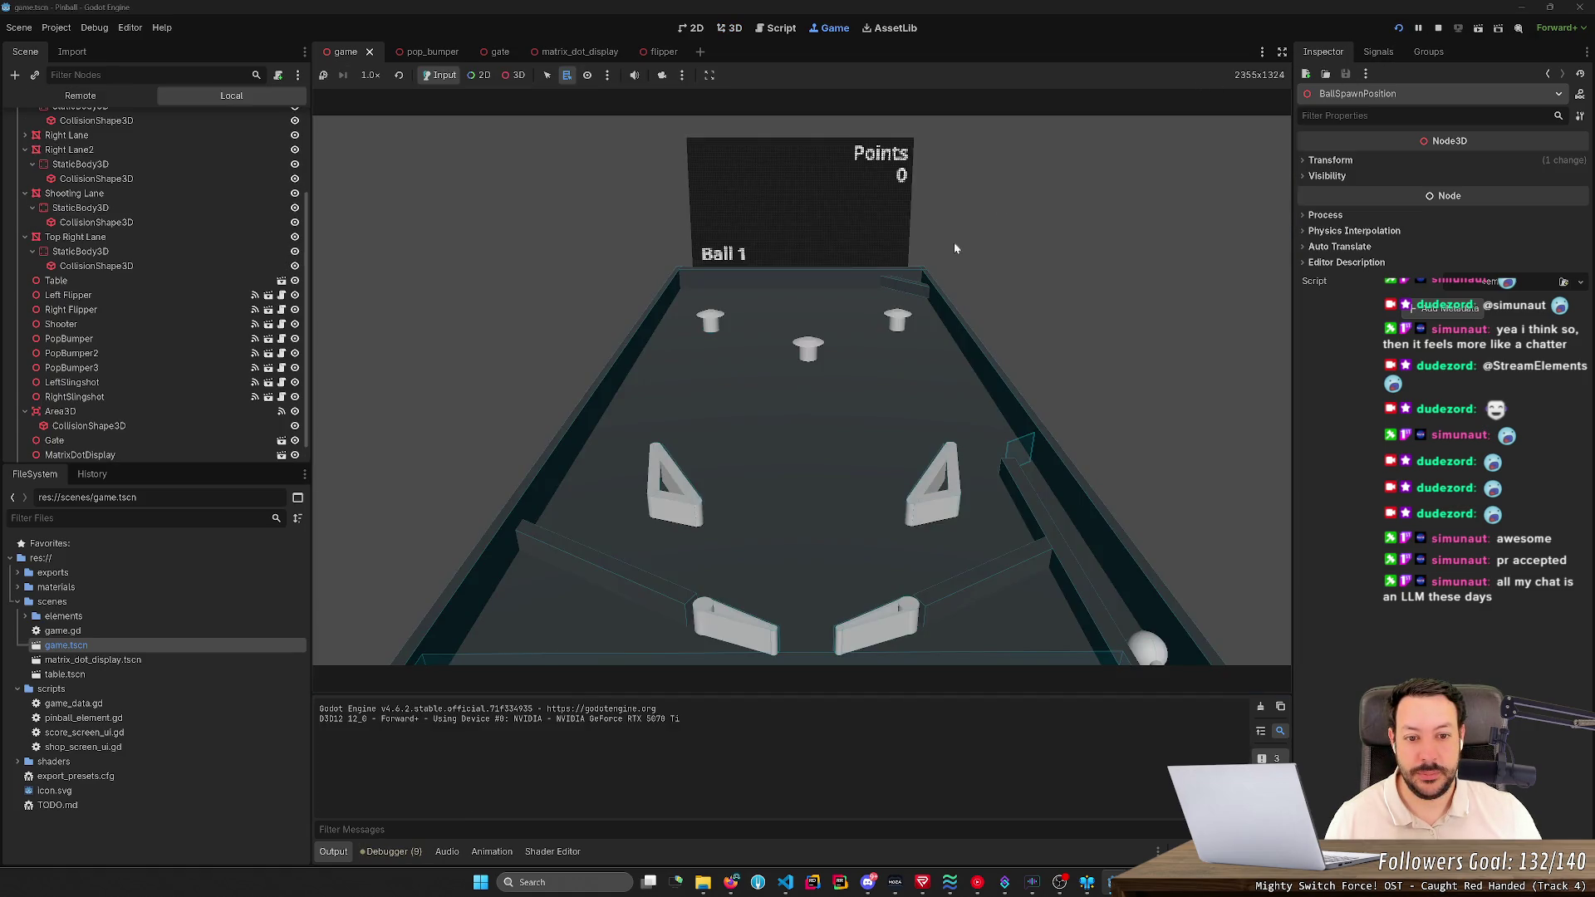
- Launch the ball and drop balls mid-table and near the bumpers to test draining
key("space")
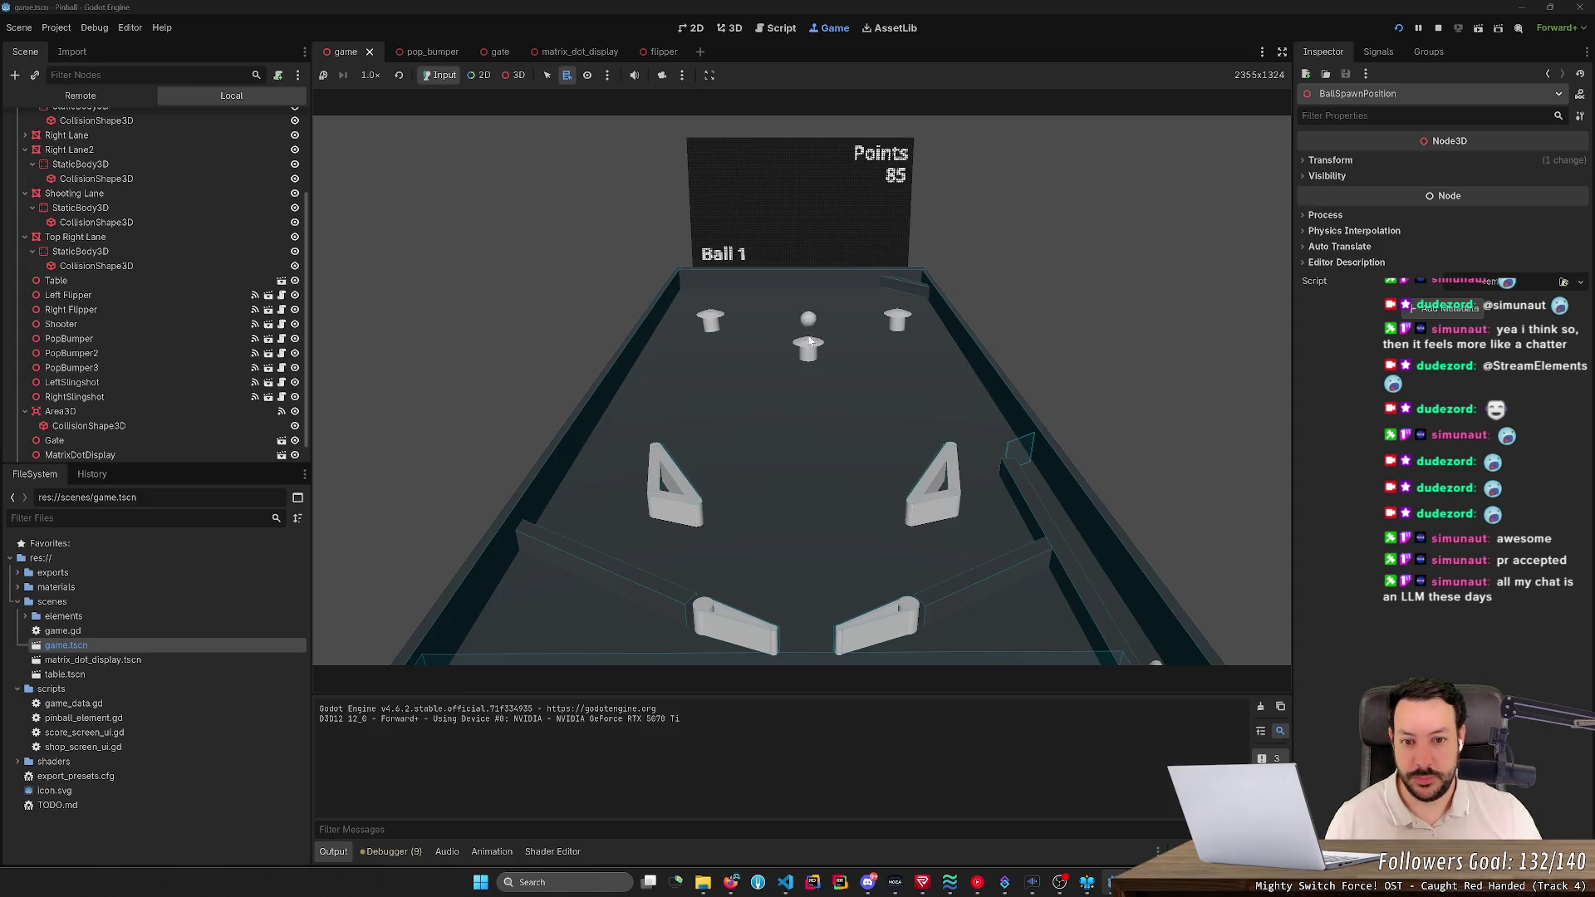
left_click(806, 555)
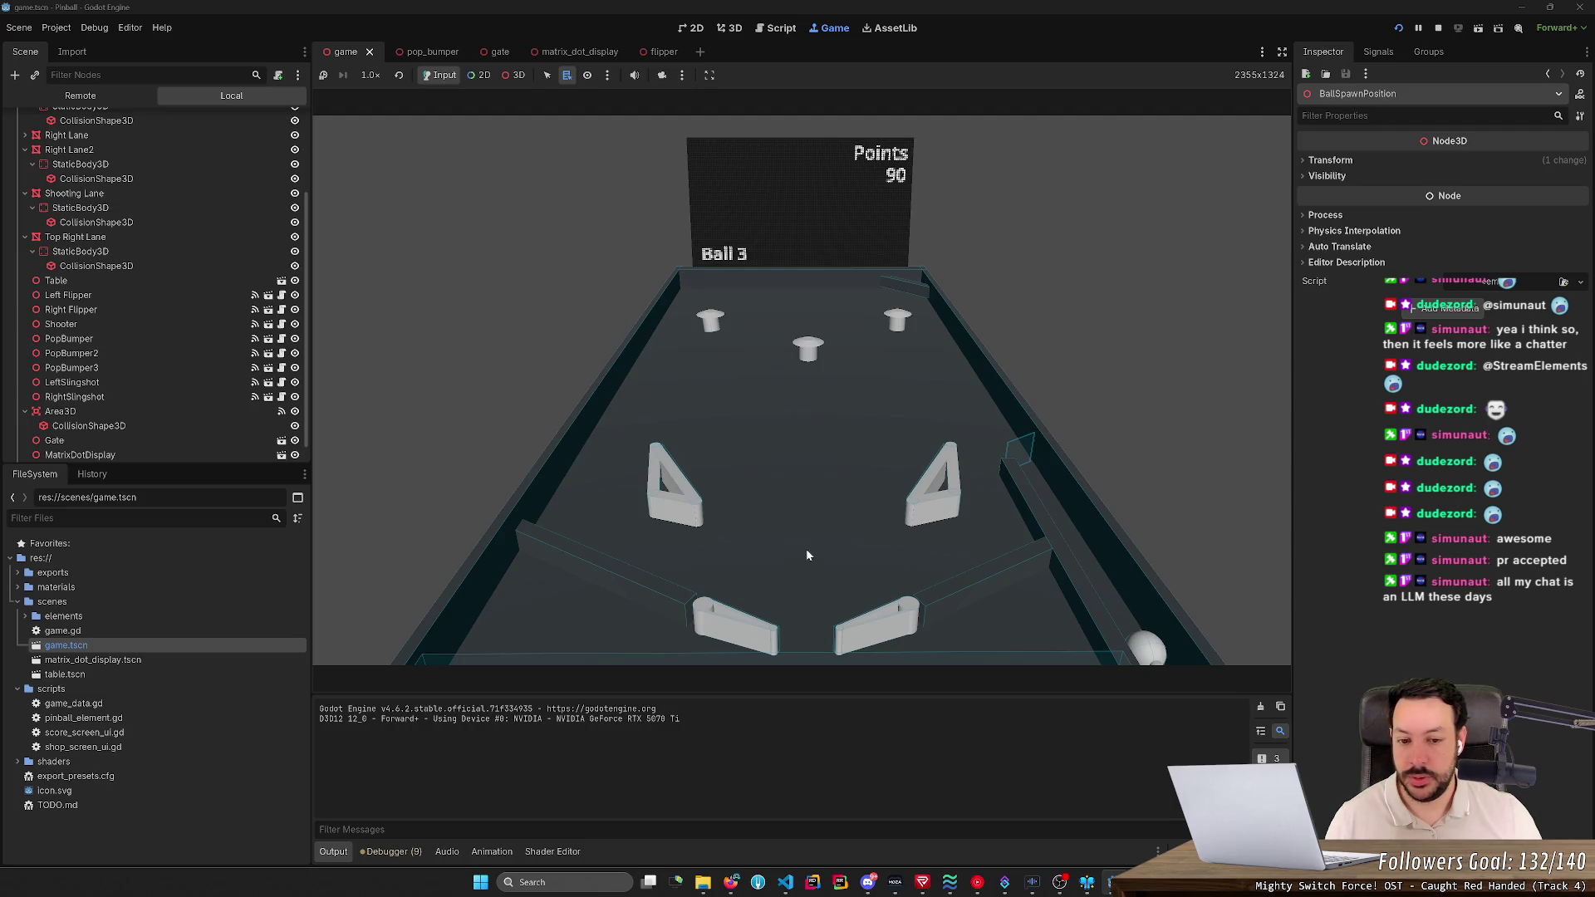
left_click(761, 549)
key("Left")
key("Left")
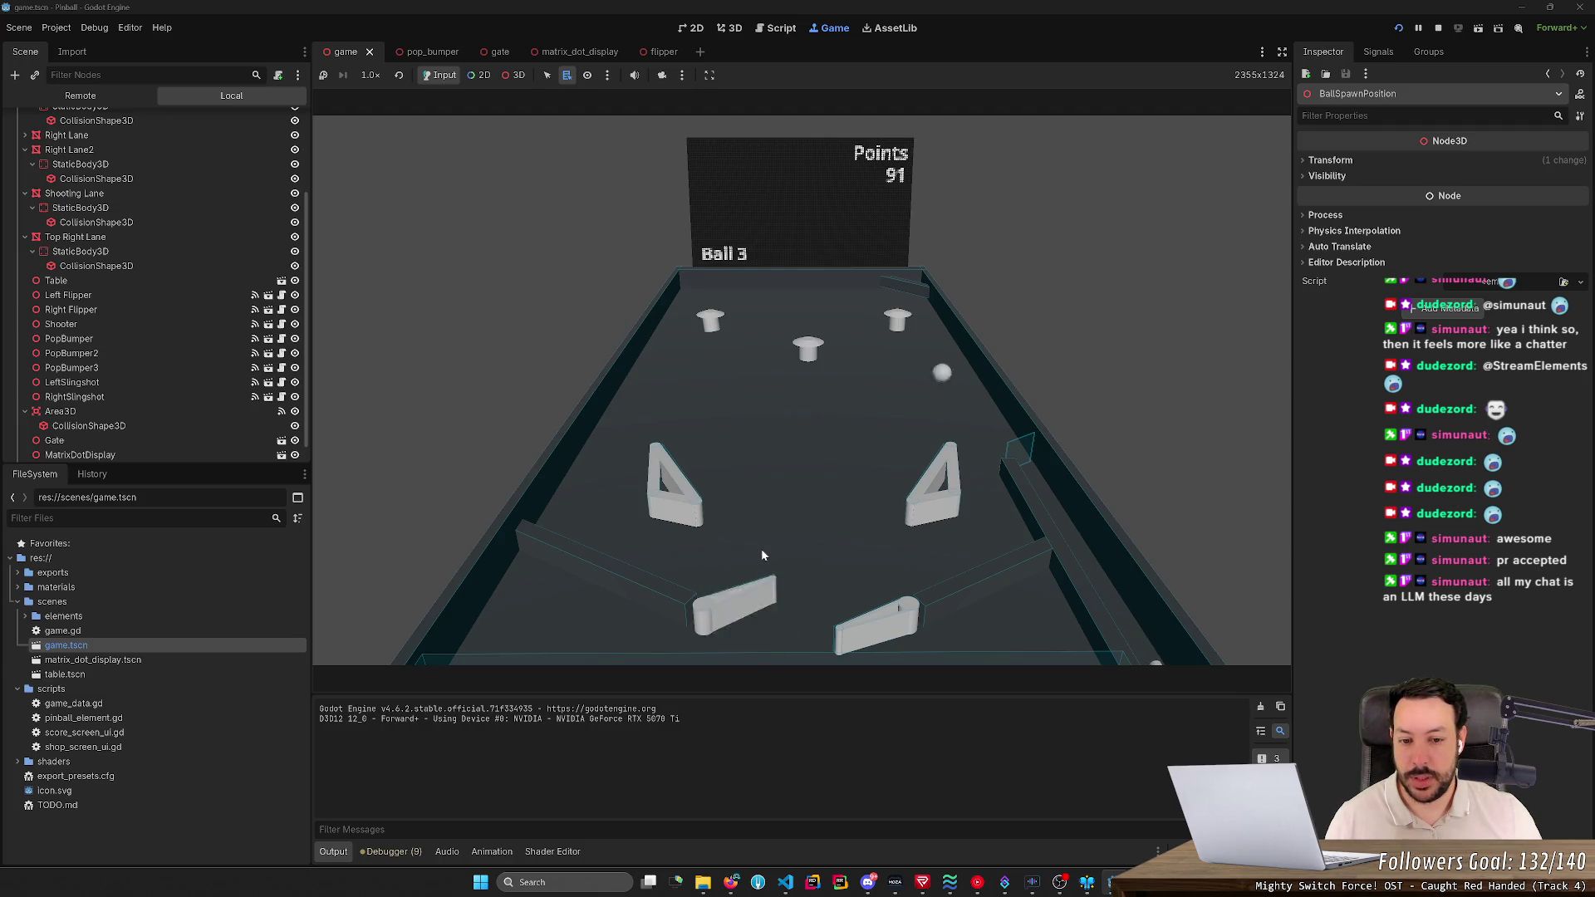
left_click(807, 449)
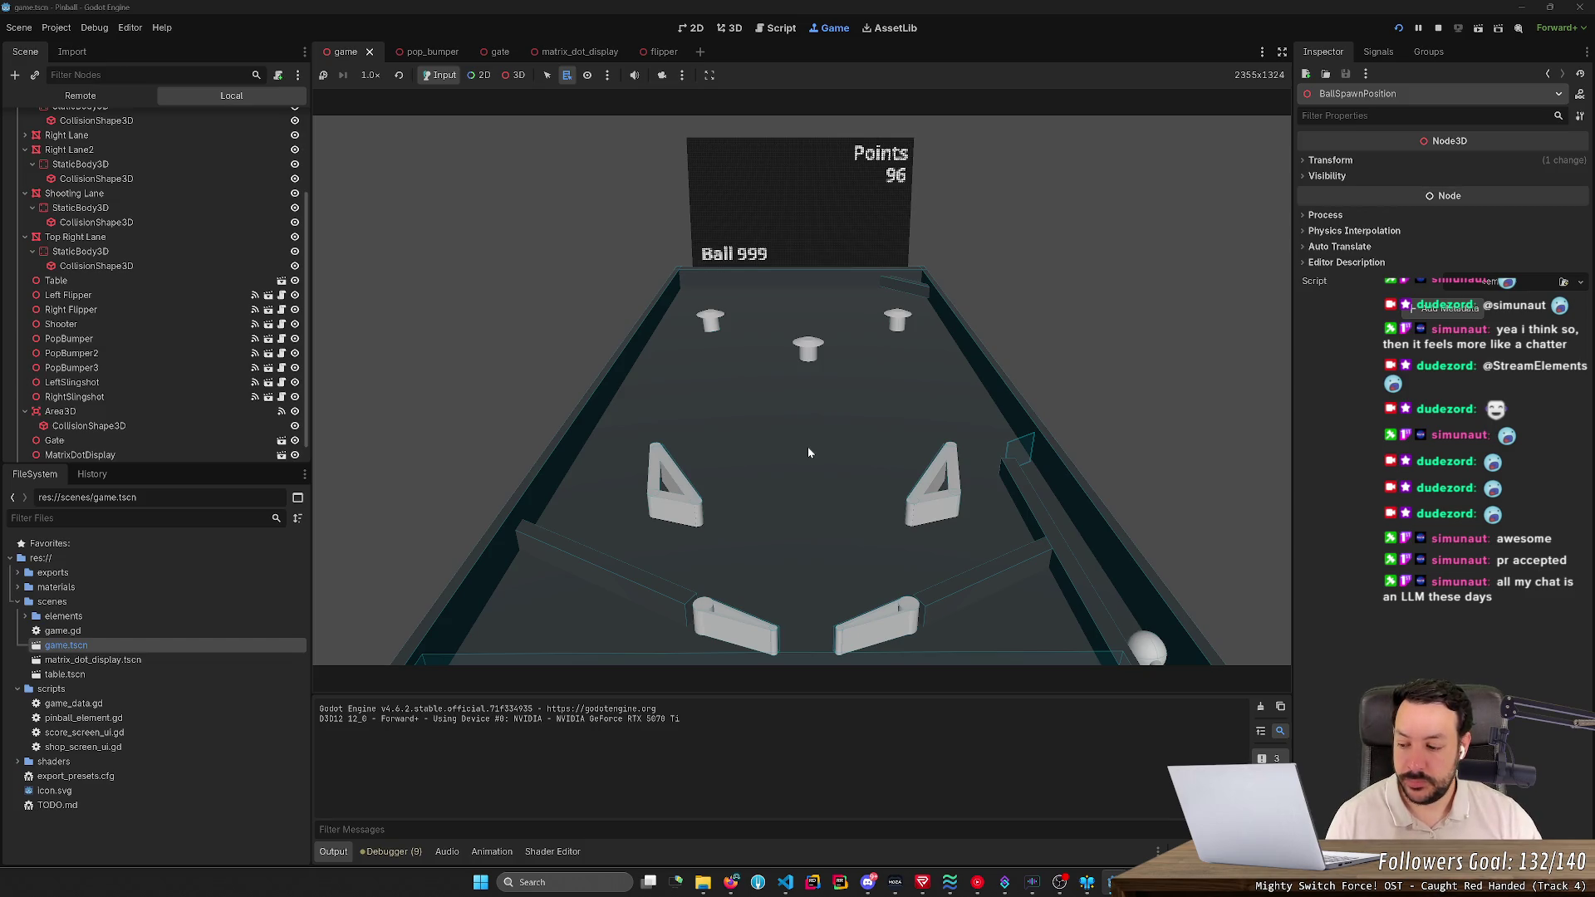
key("XF86AudioLowerVolume")
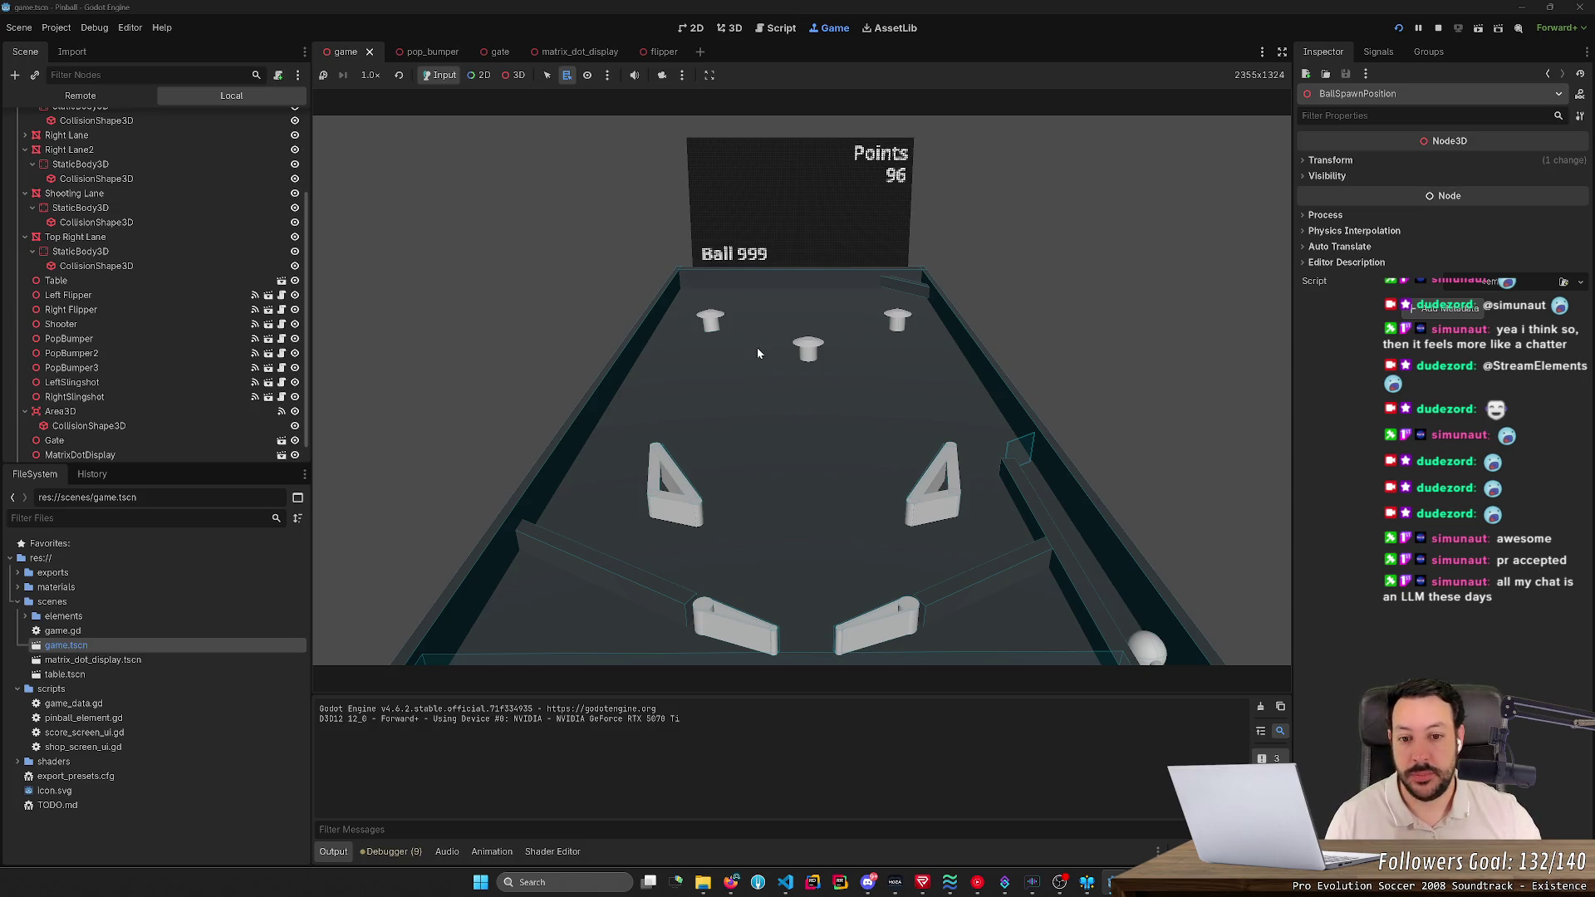
- Keep the ball bouncing on the top-left bumper to score, then drop it mid-table to drain
left_click(711, 338)
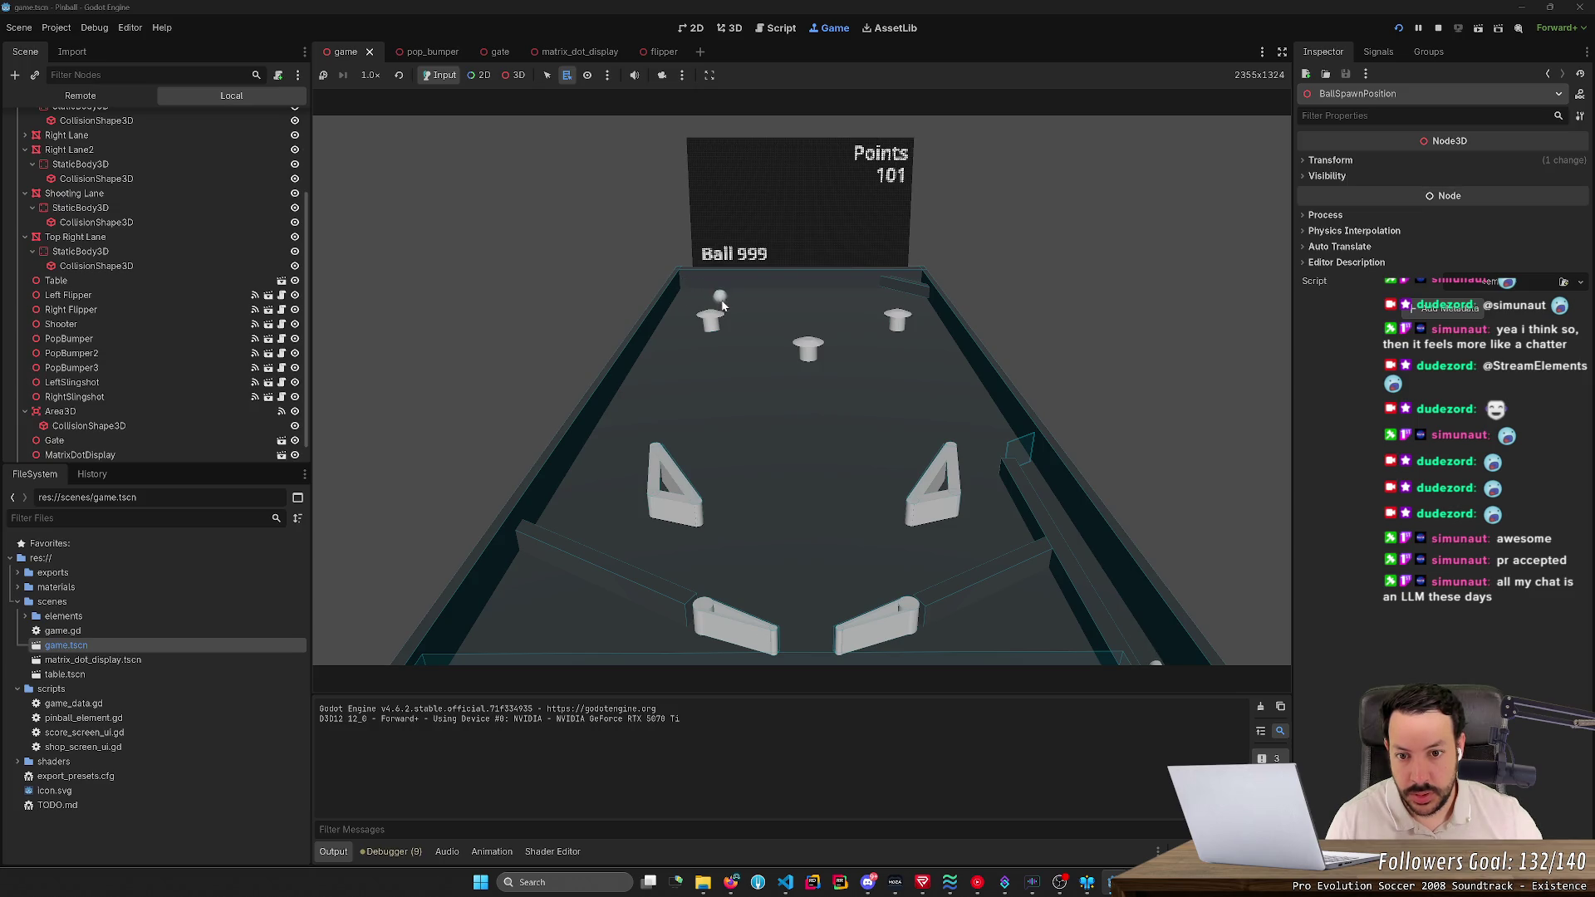
left_click_drag(721, 306, 725, 314)
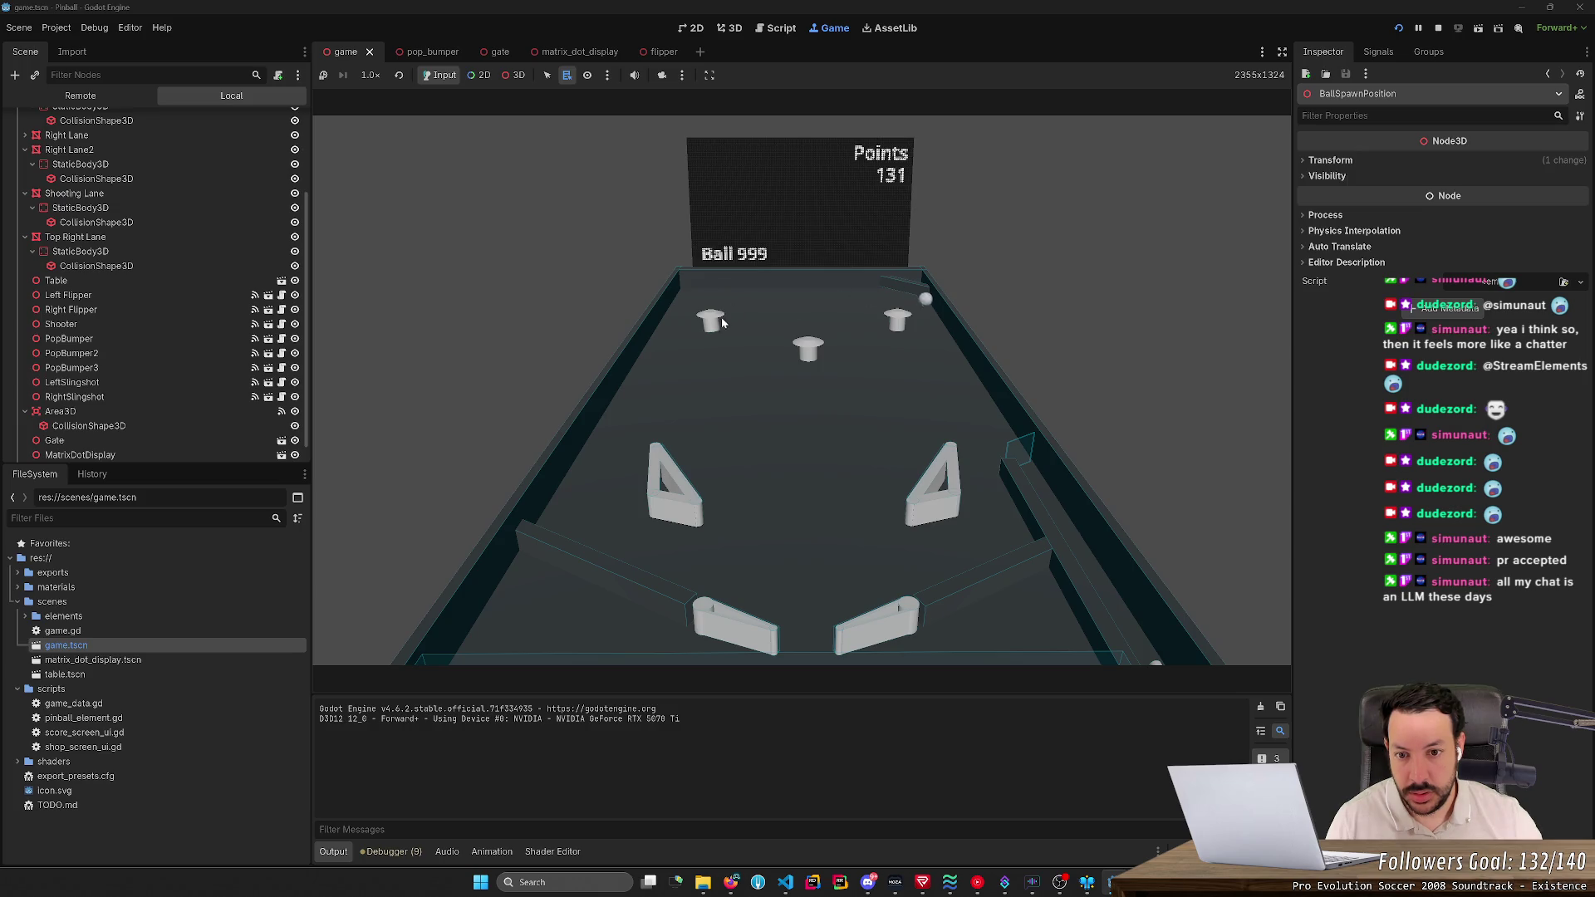
left_click(712, 332)
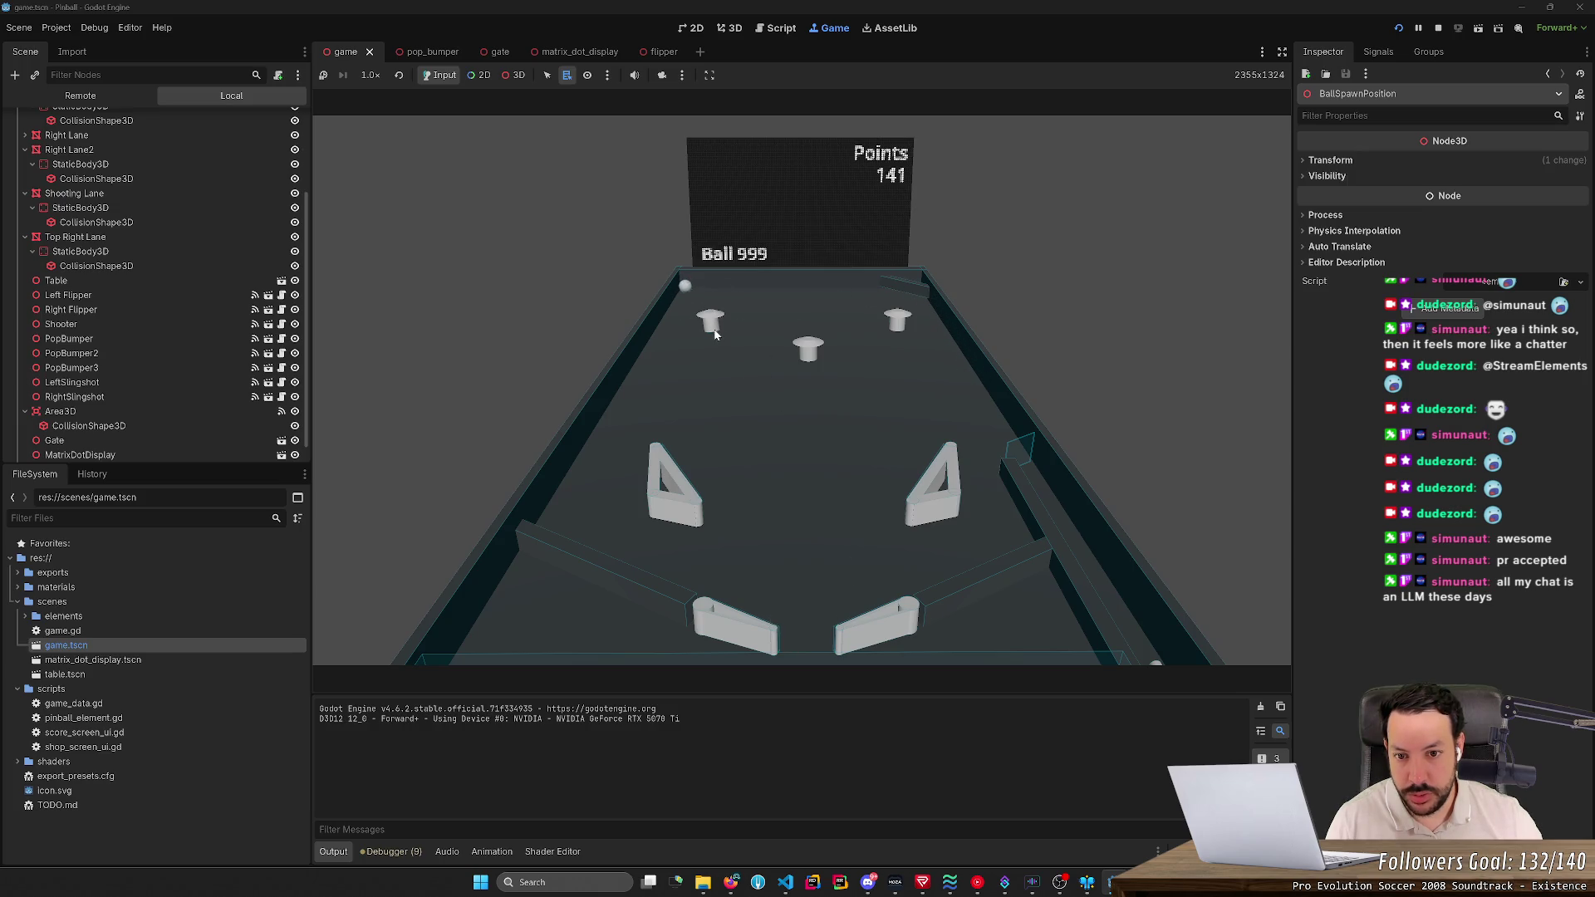
left_click(804, 582)
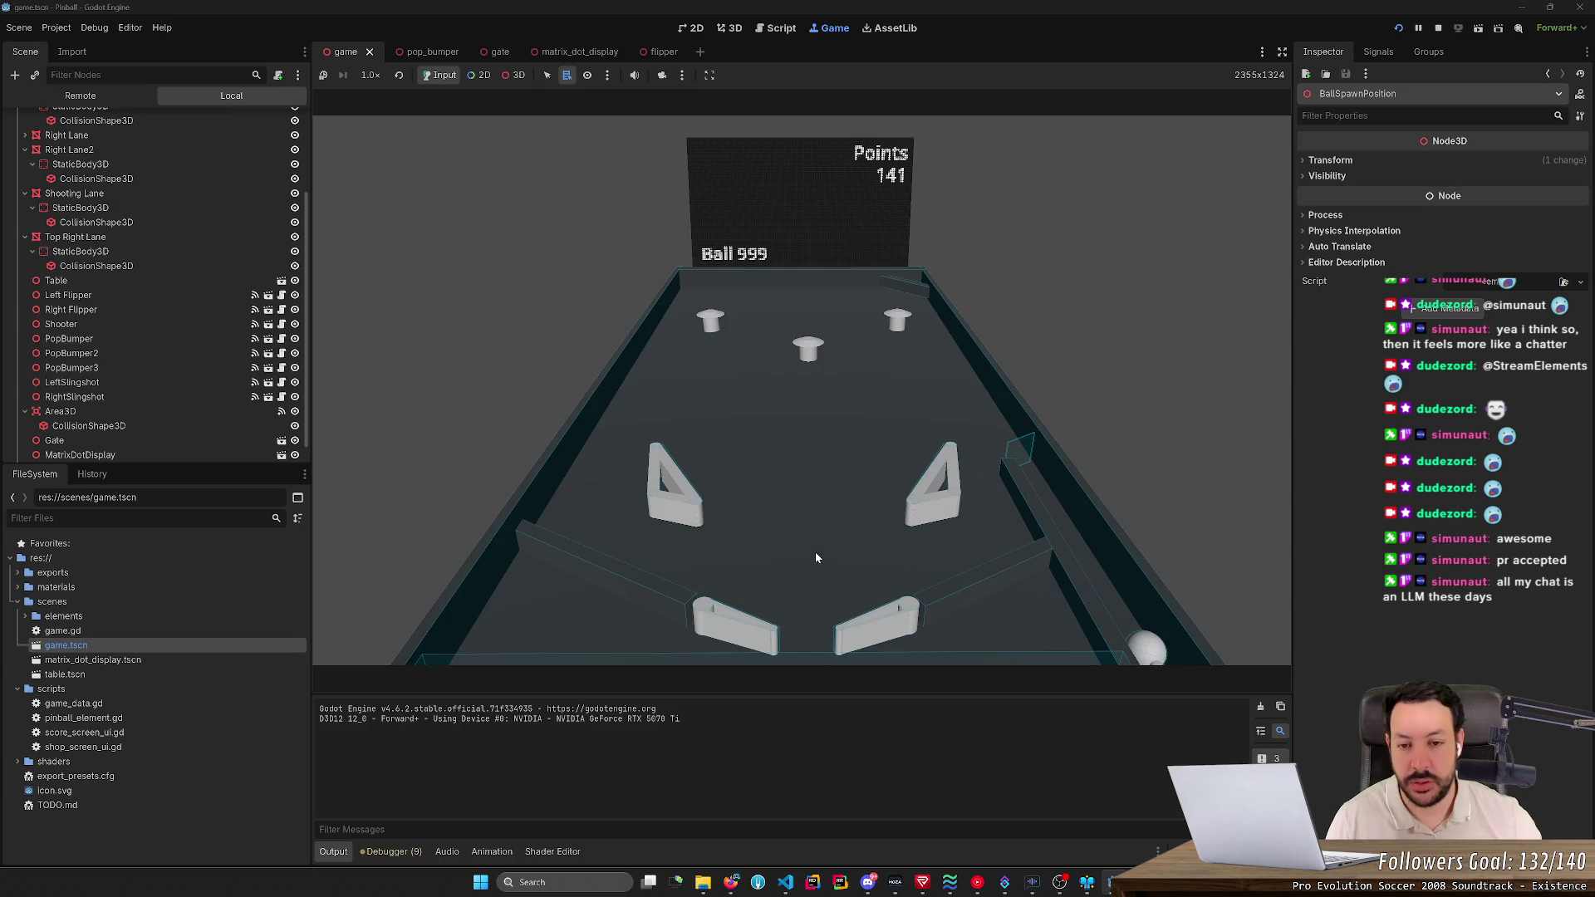
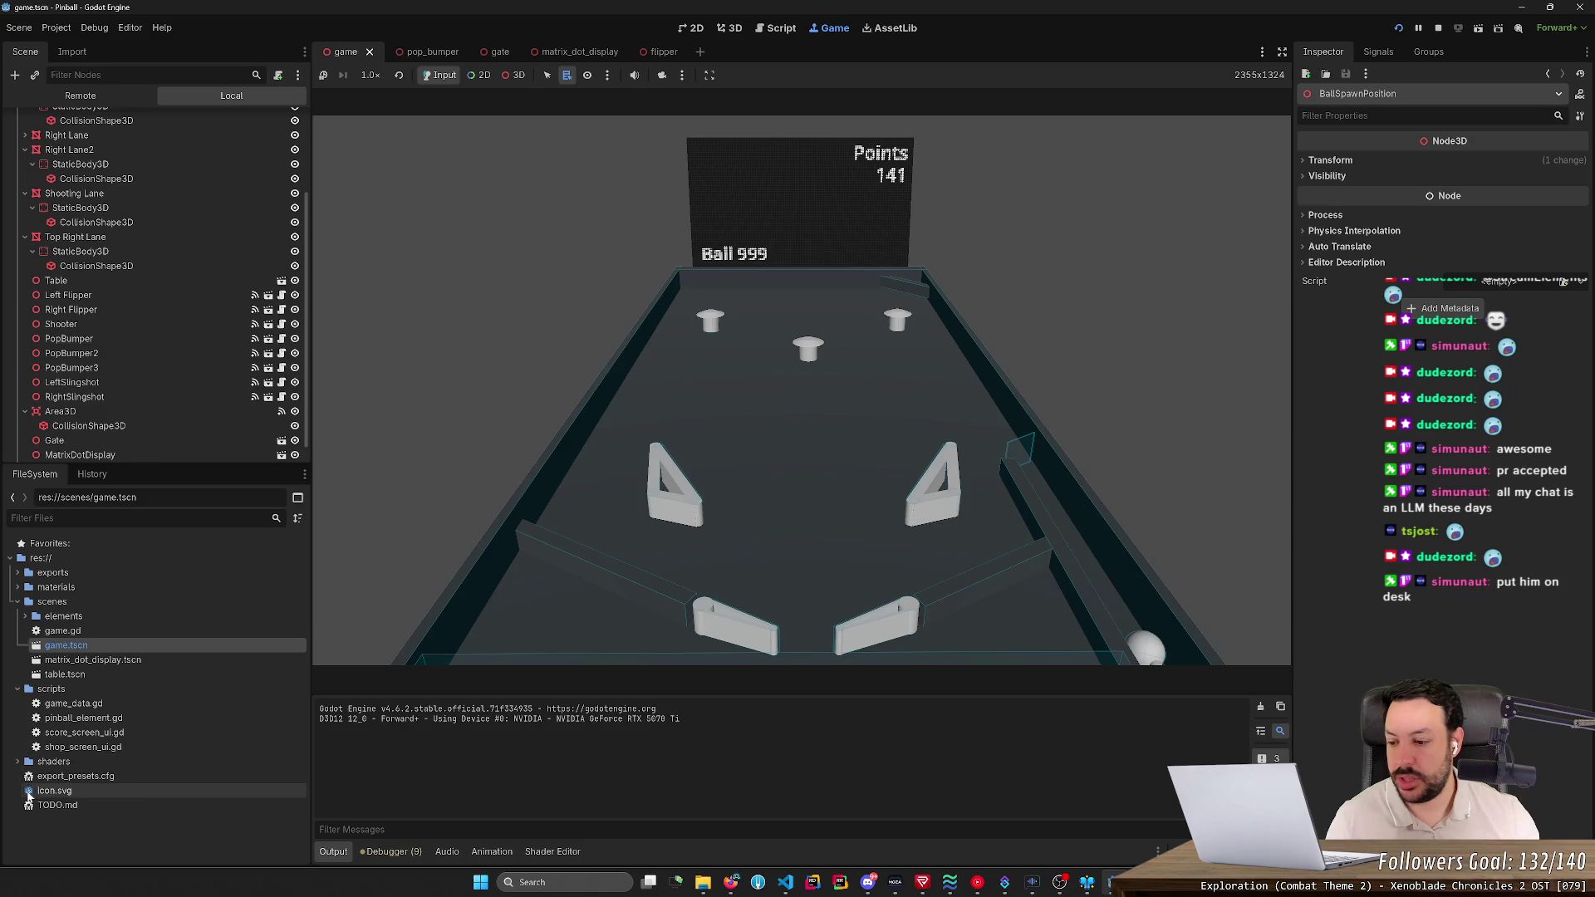
- Open TODO.md in the script editor and add an empty line at the end of the notes
double_click(58, 804)
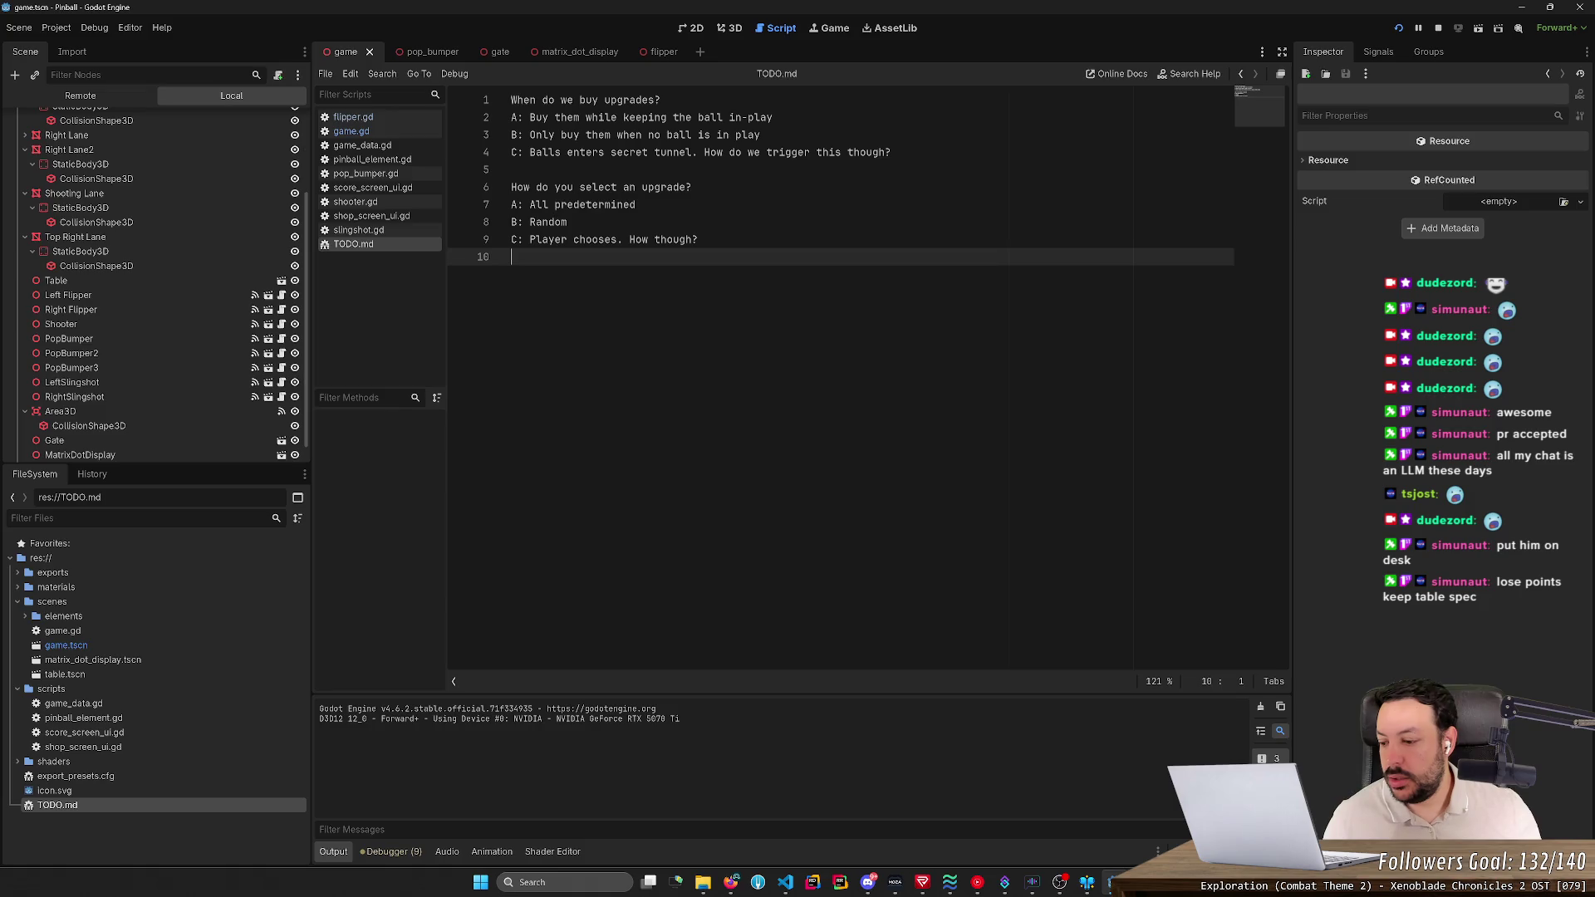
key("Return")
key("Return")
key("BackSpace")
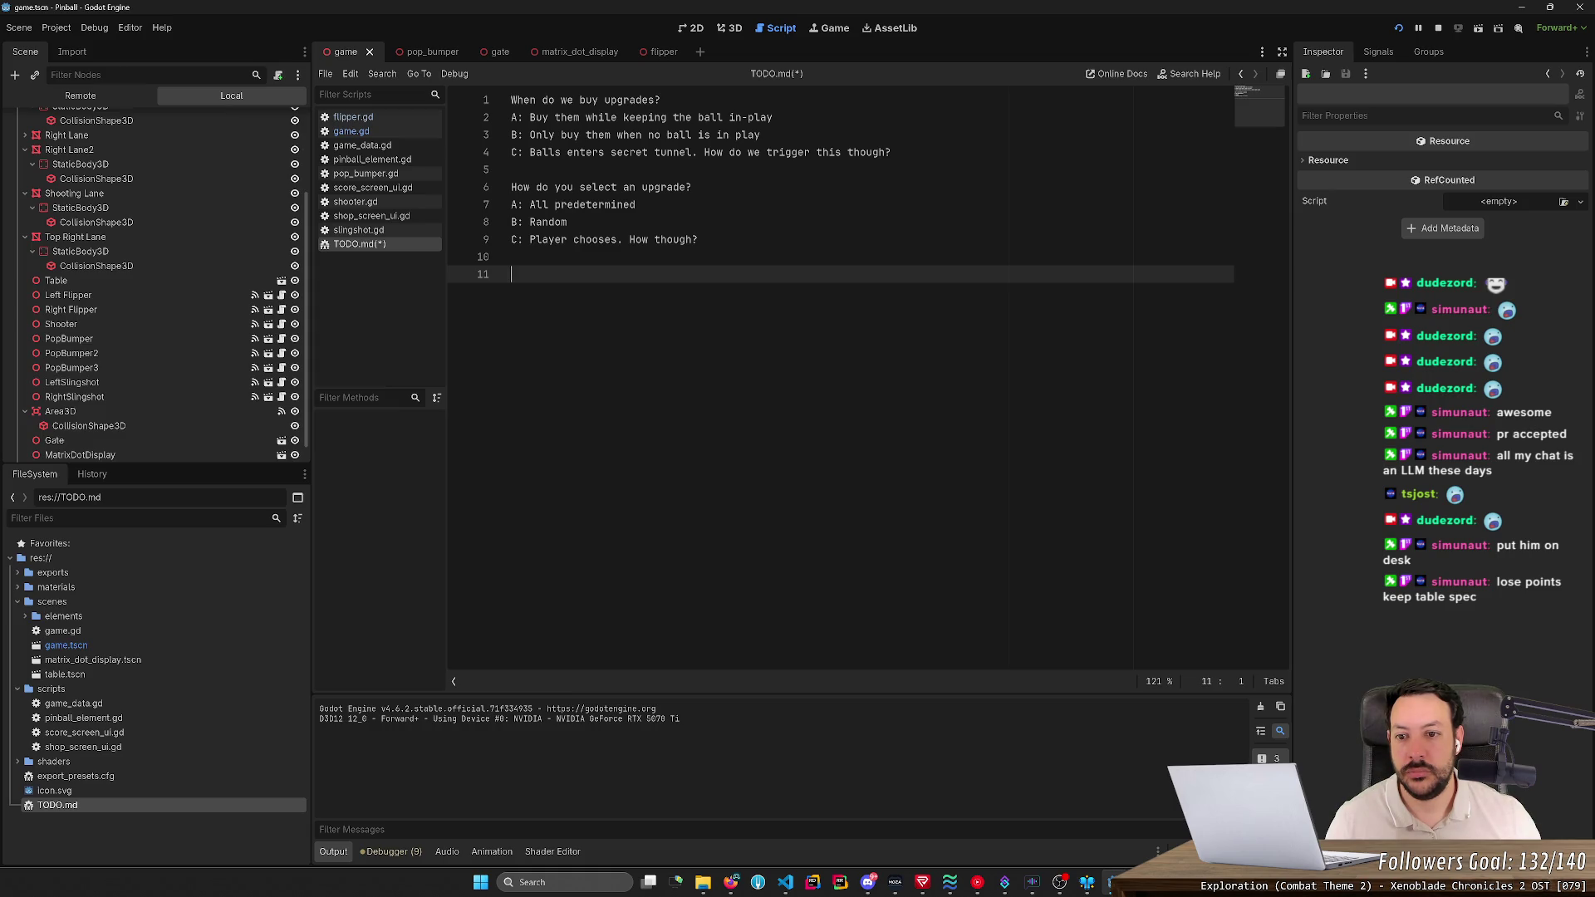
- Write line 10: '>>> Ball gets locked. Left and right flippers to scroll. Shooter to select.'
left_click(511, 257)
type(">>>")
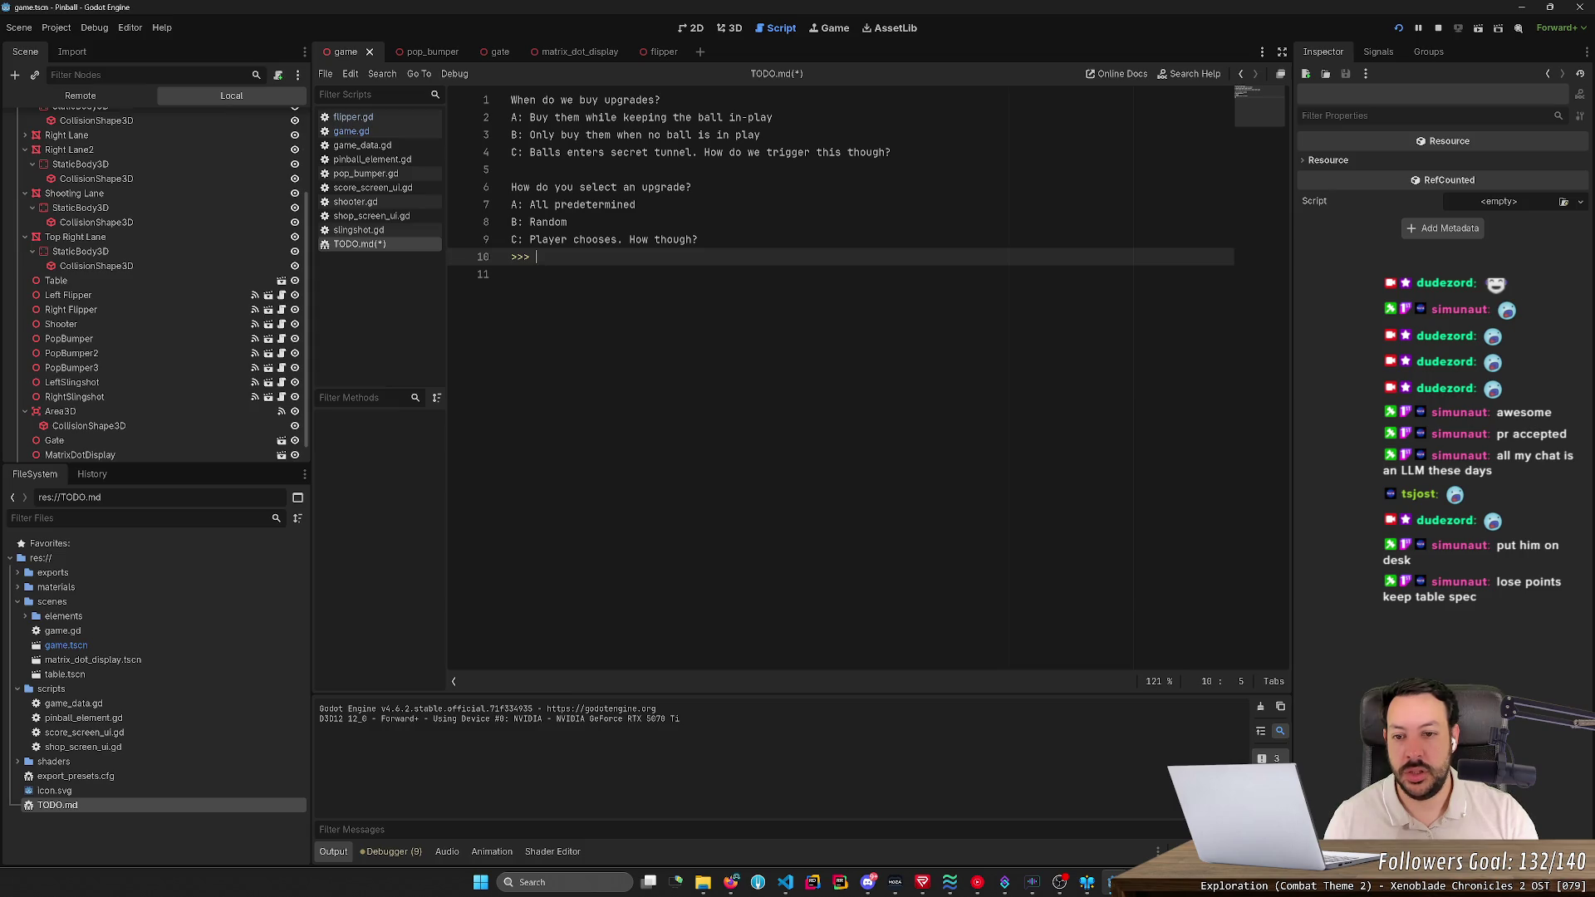
type("Ball gets locke")
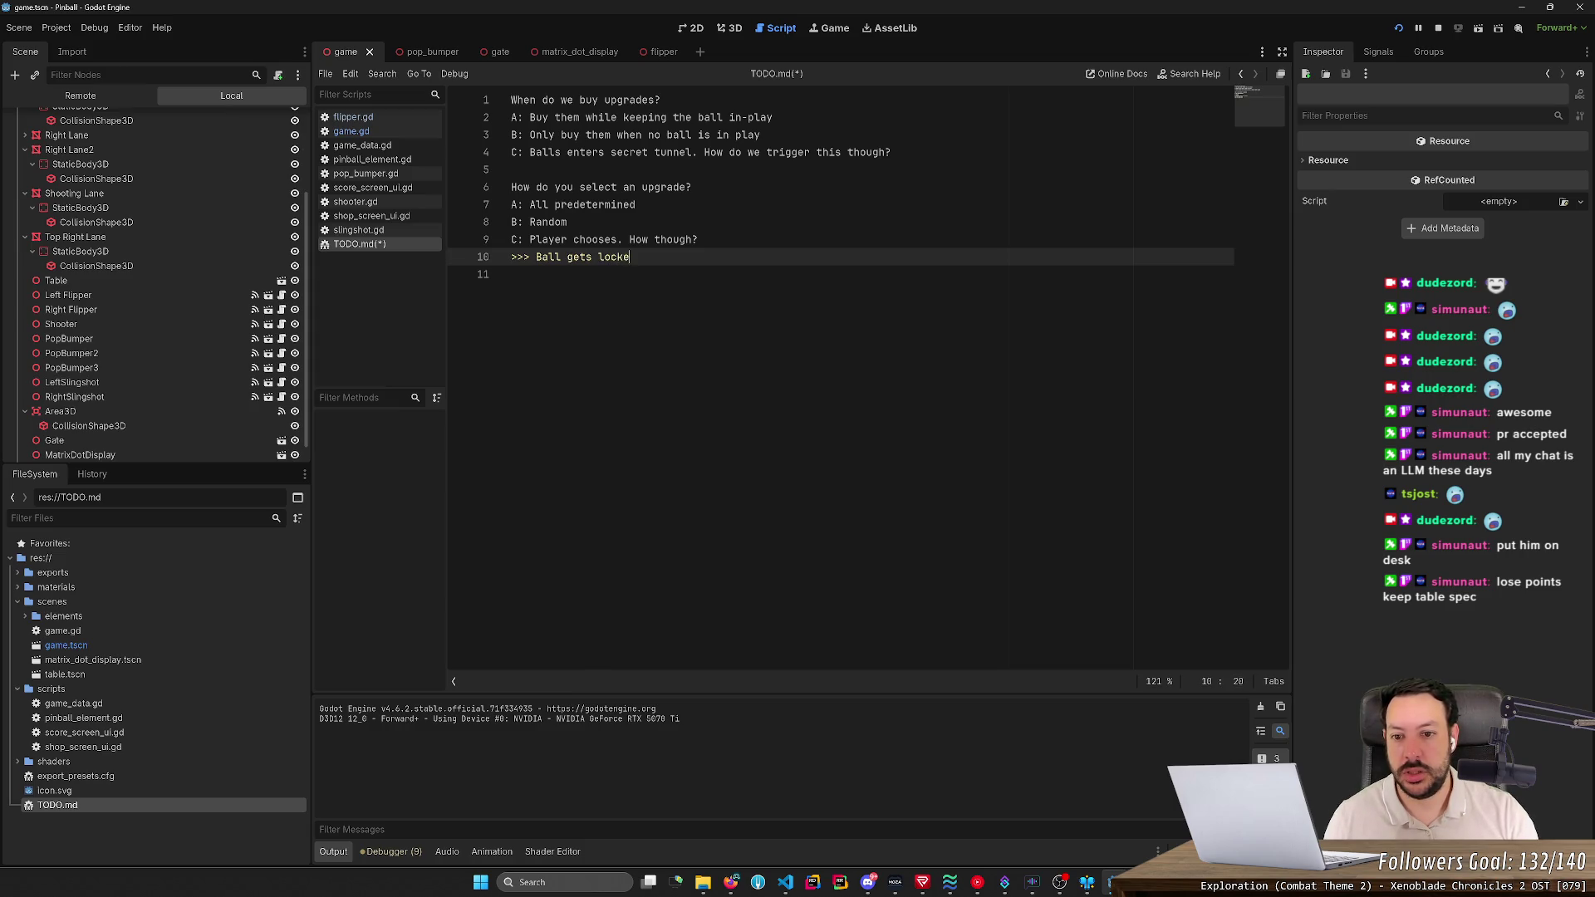
type("Left and right fli")
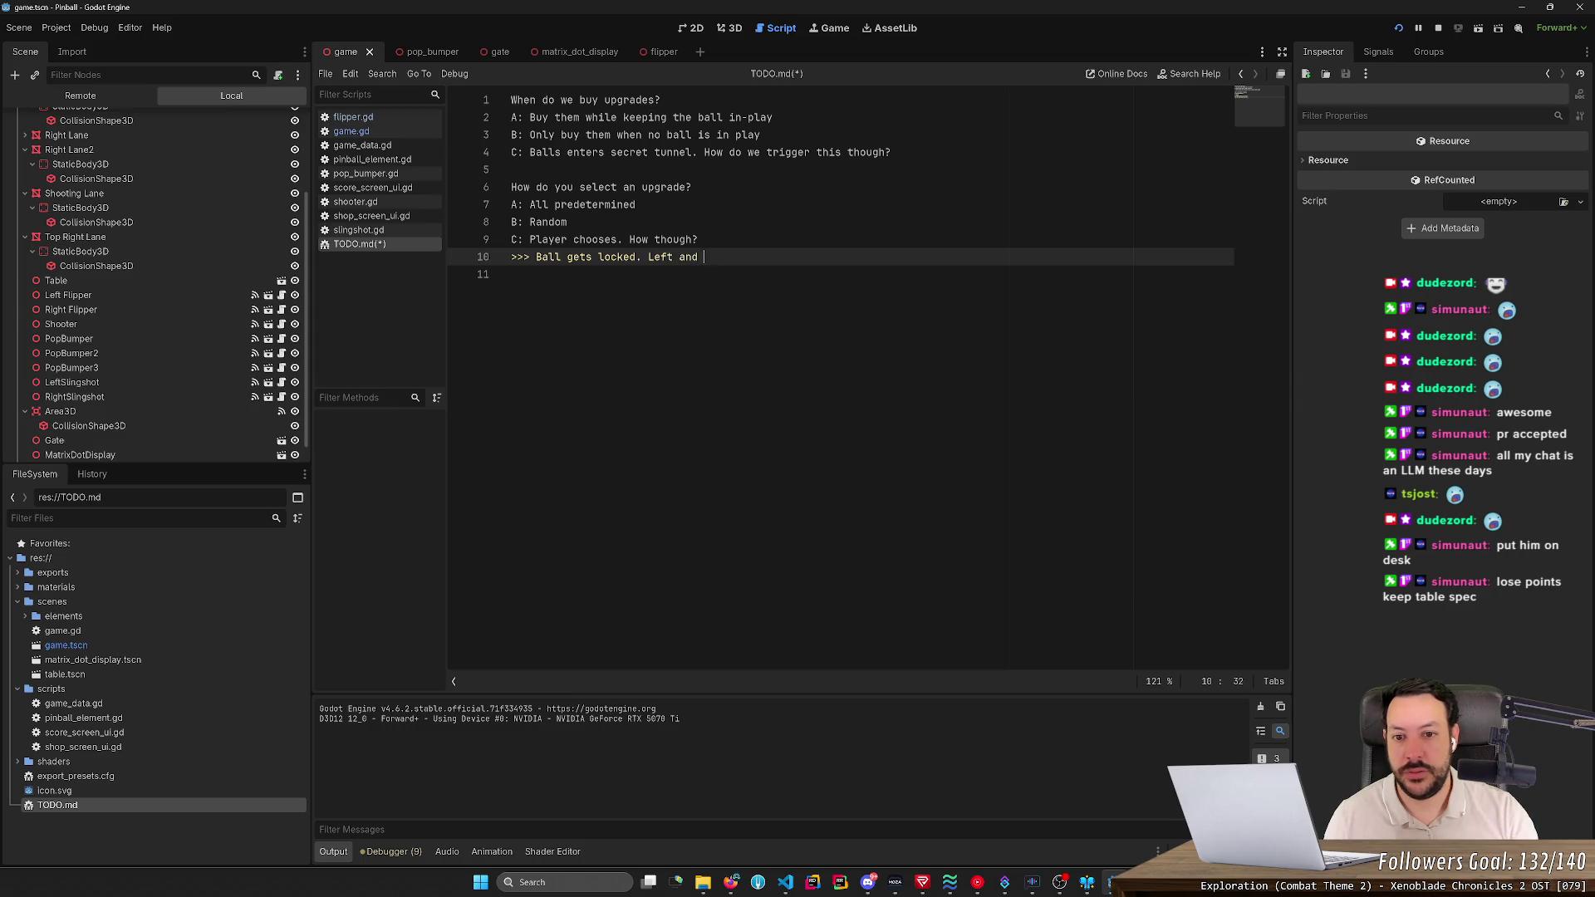
type("ppers")
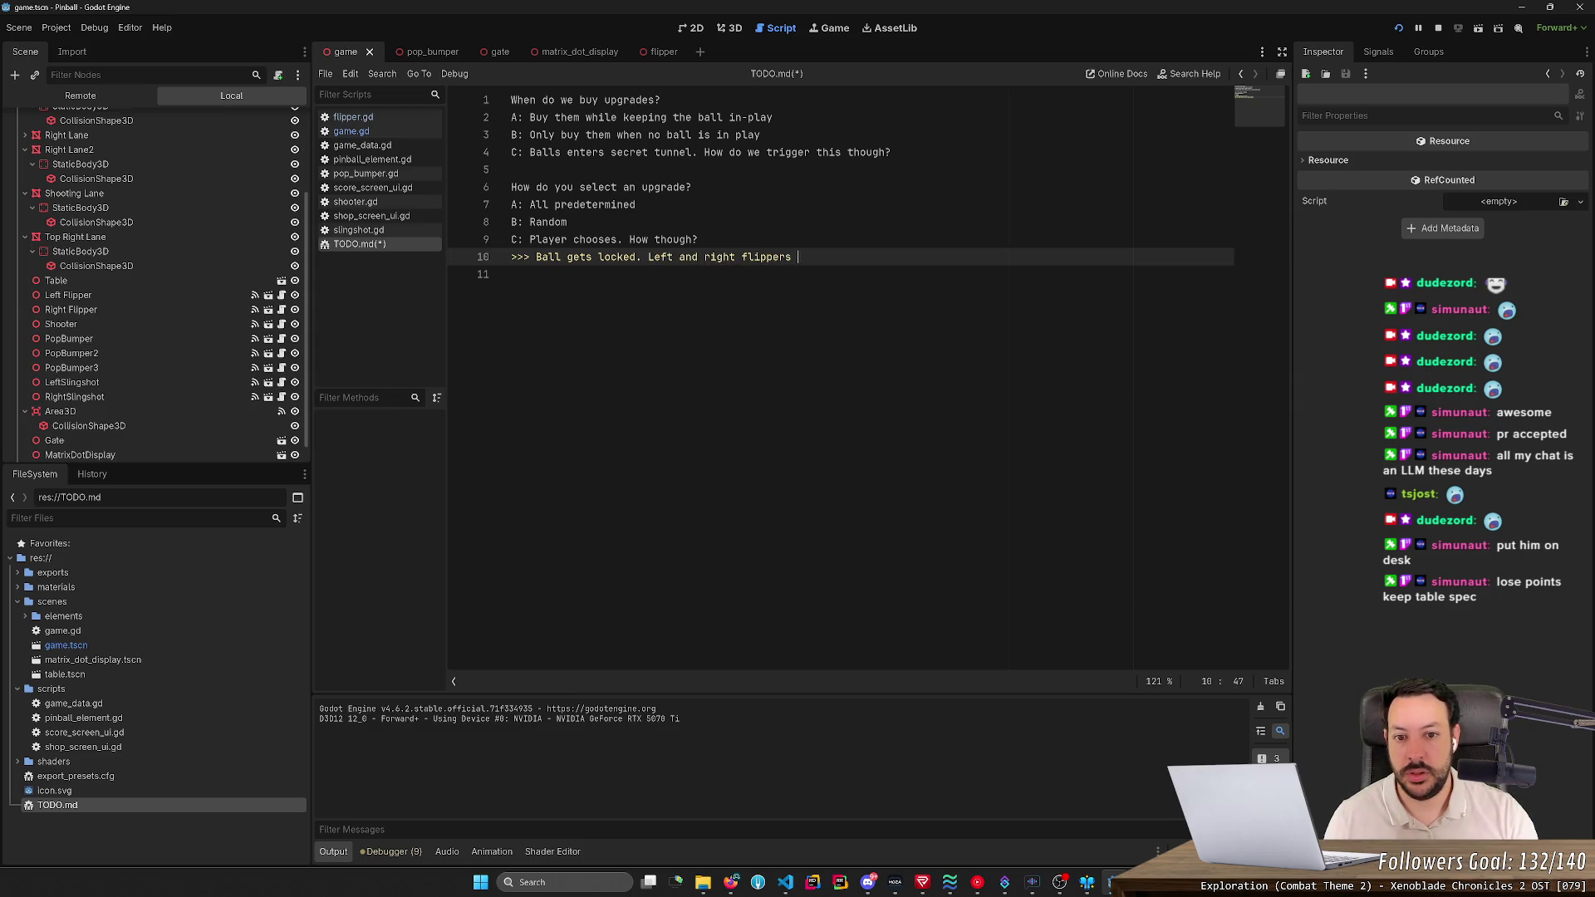
type("to s")
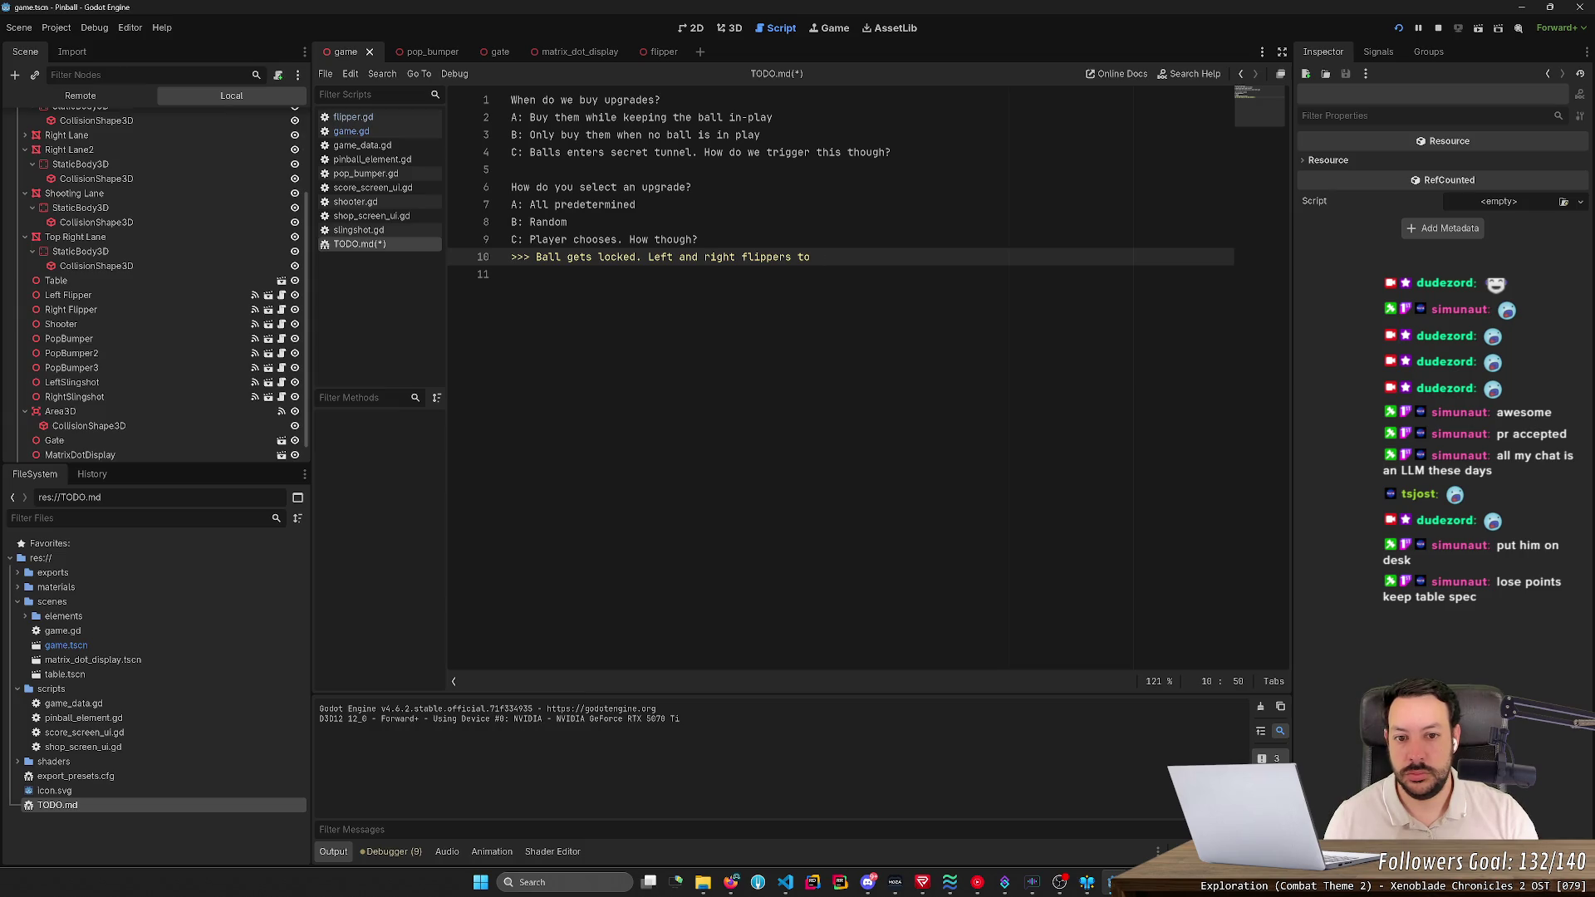
type("scroll. ")
type("S")
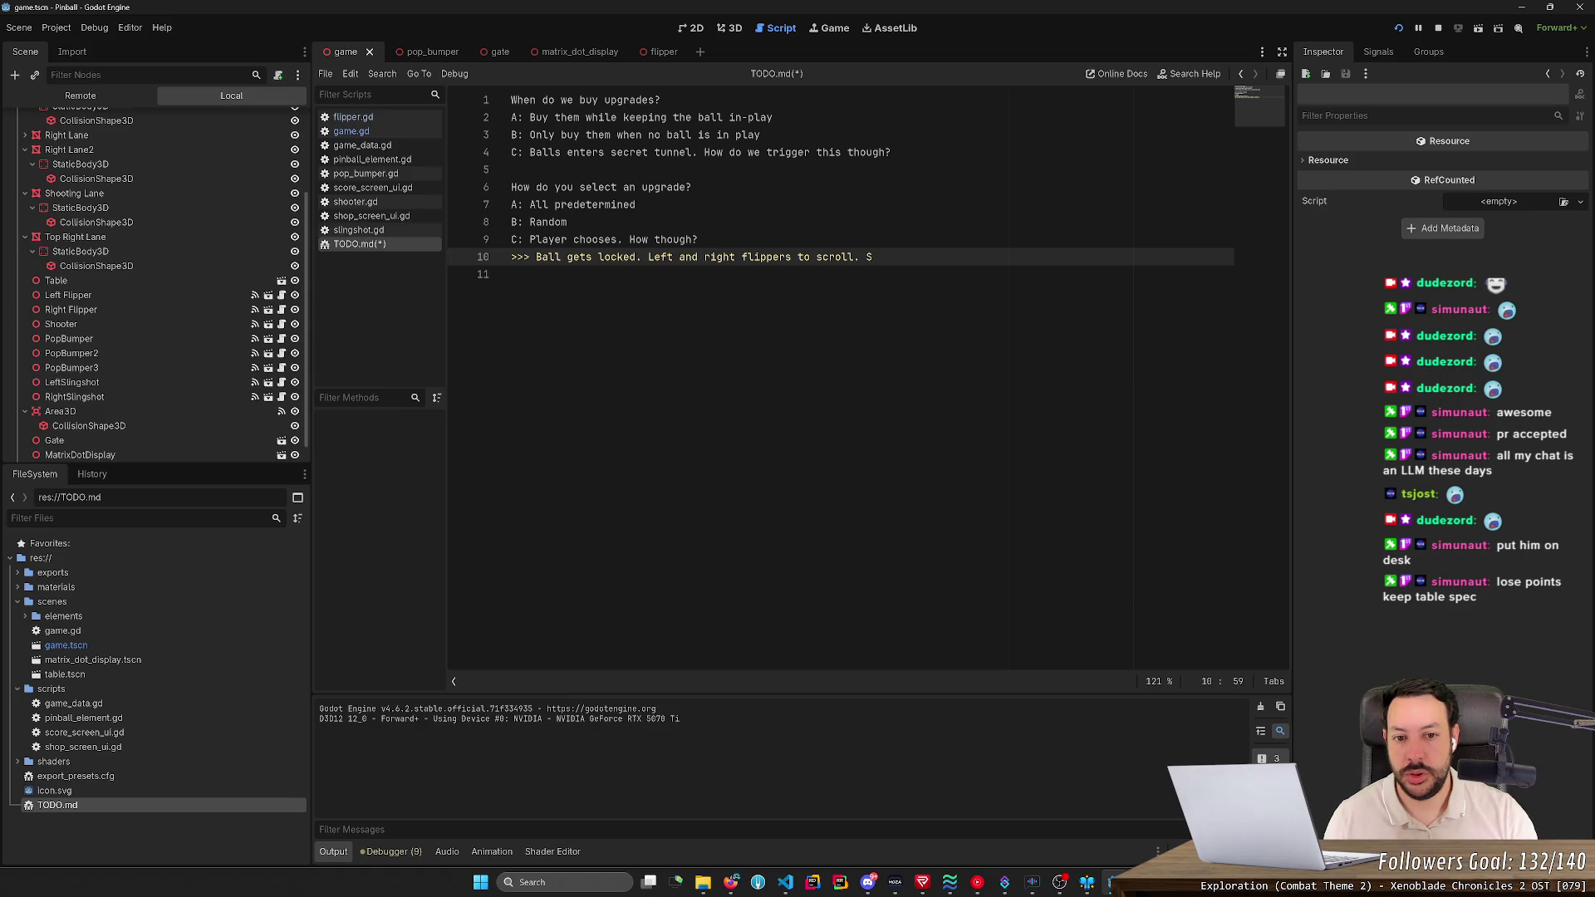
type("hooter to select")
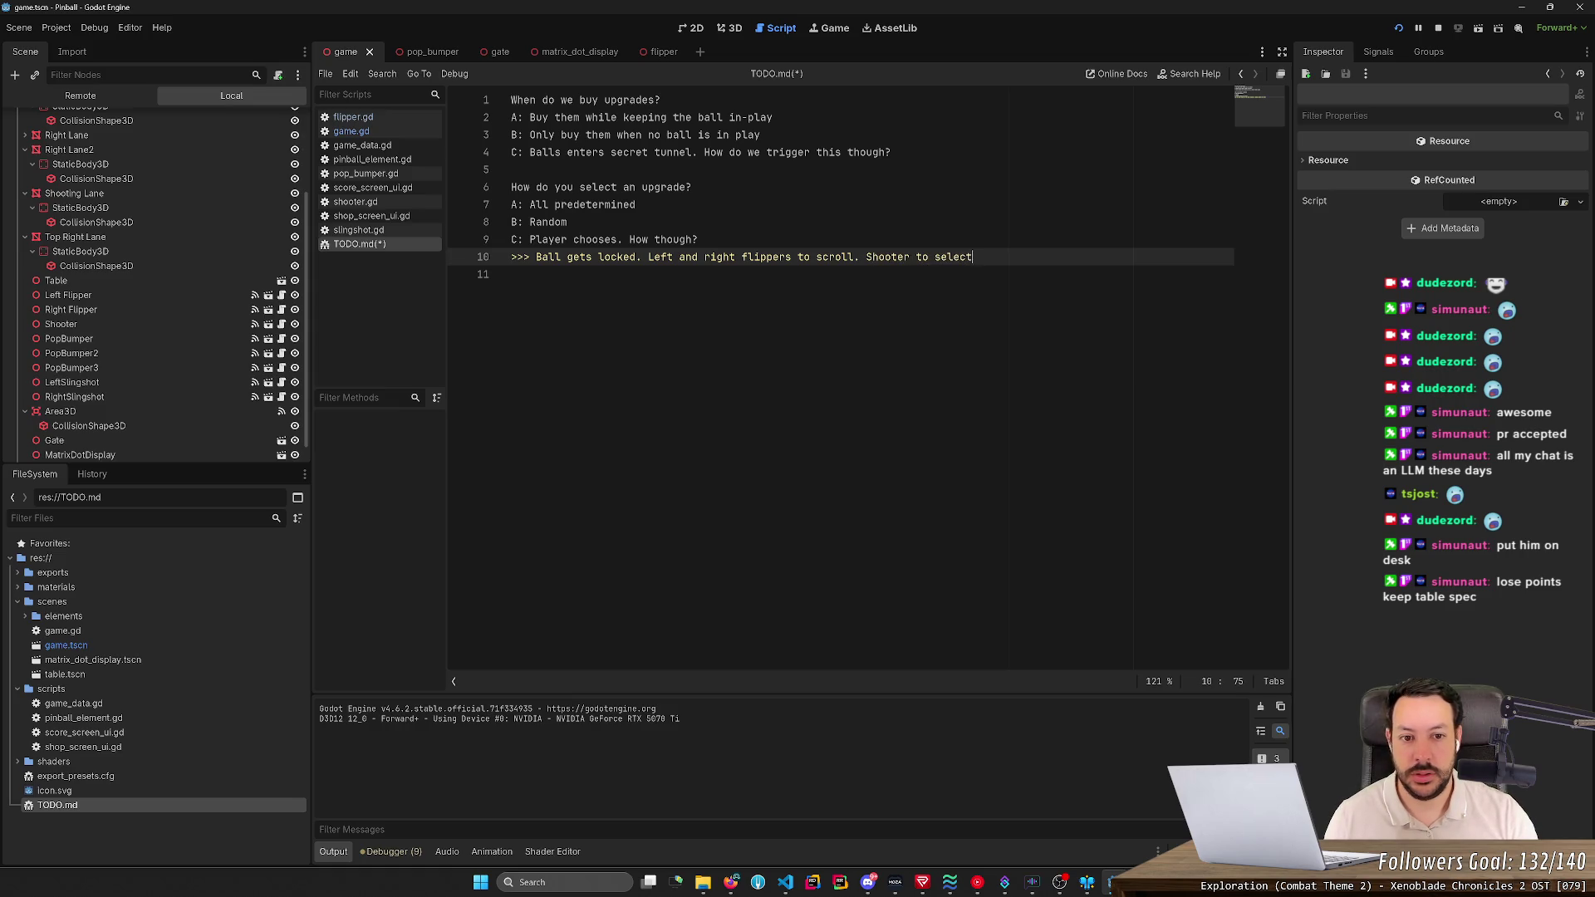
type(".")
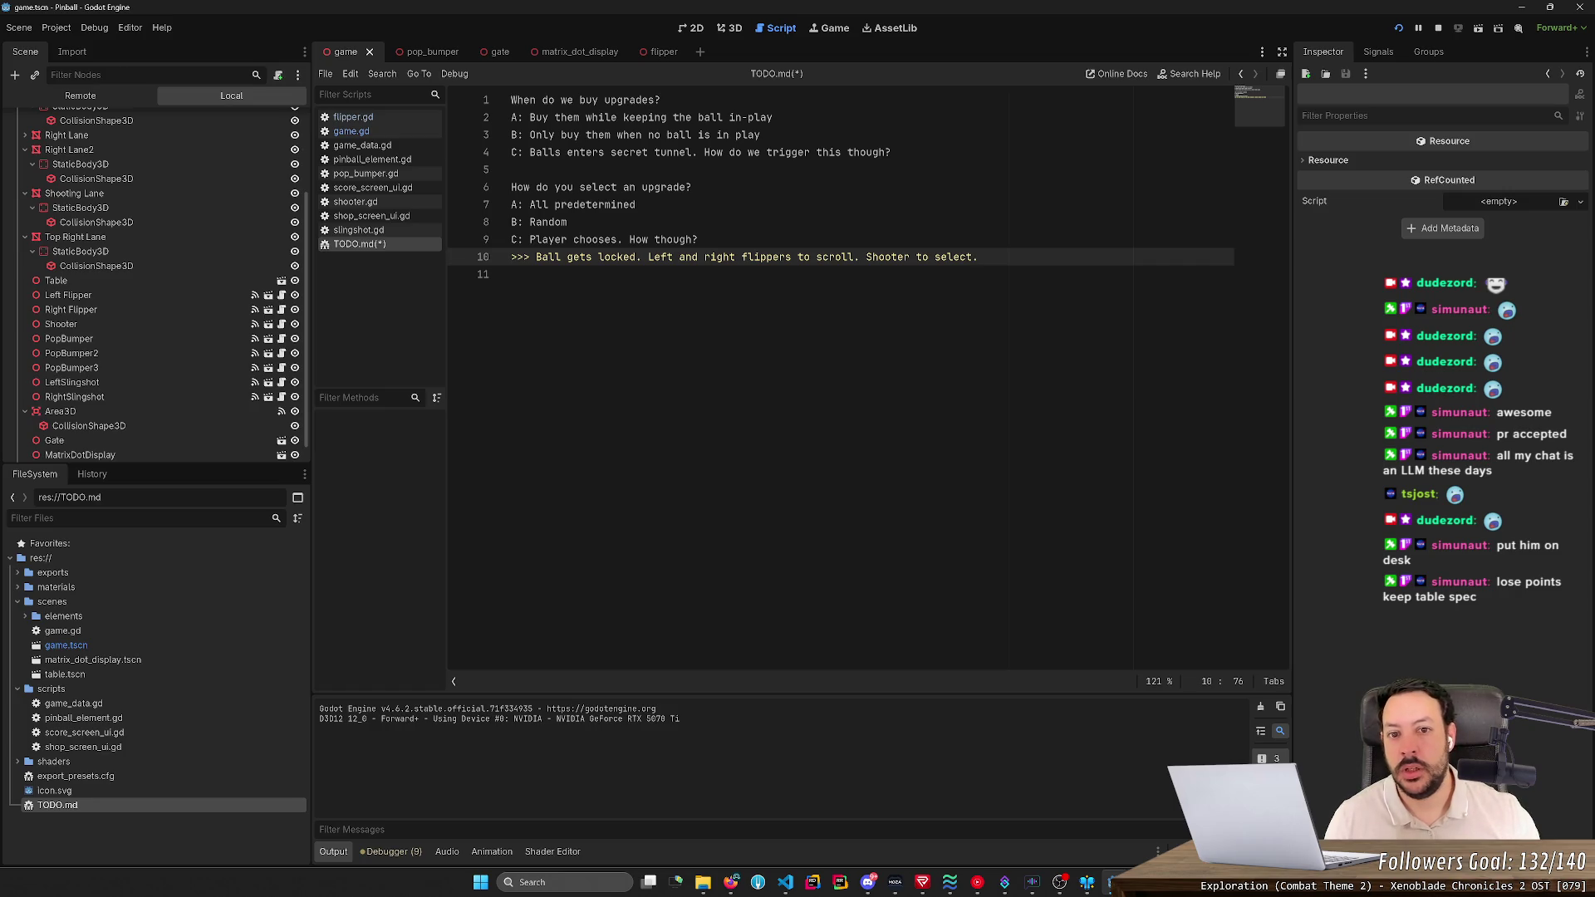
left_click(532, 152)
- Answer the first question on line 5 with '>>> Lift both flippers up to enable the store. Shoot the ball to the store entrance.'
key("Down")
type(">>>")
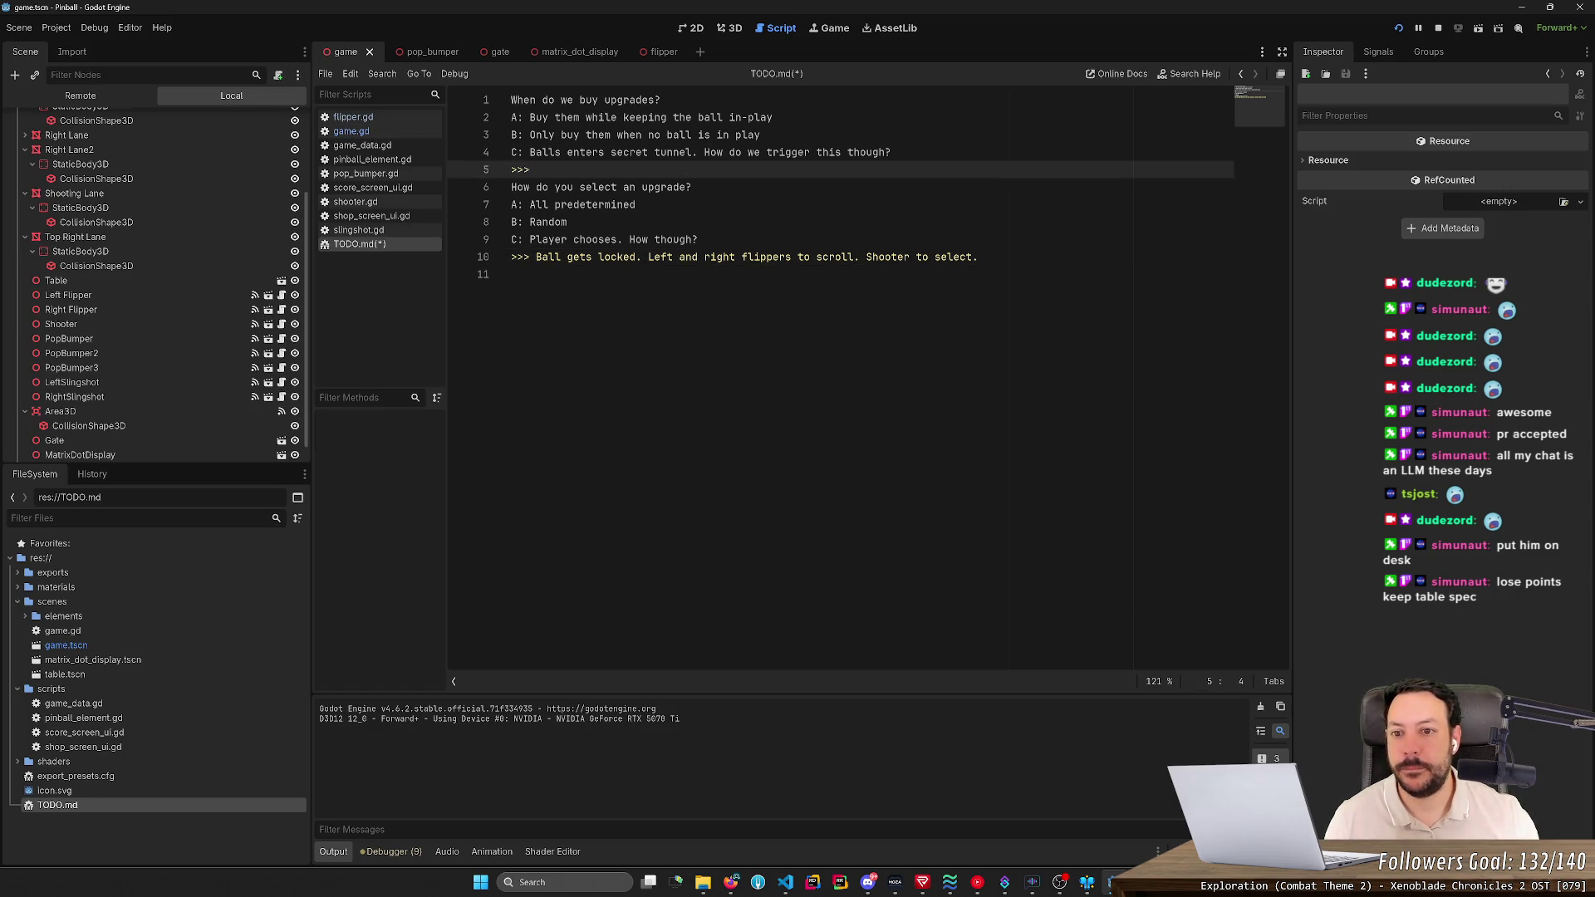
key("Return")
key("Left")
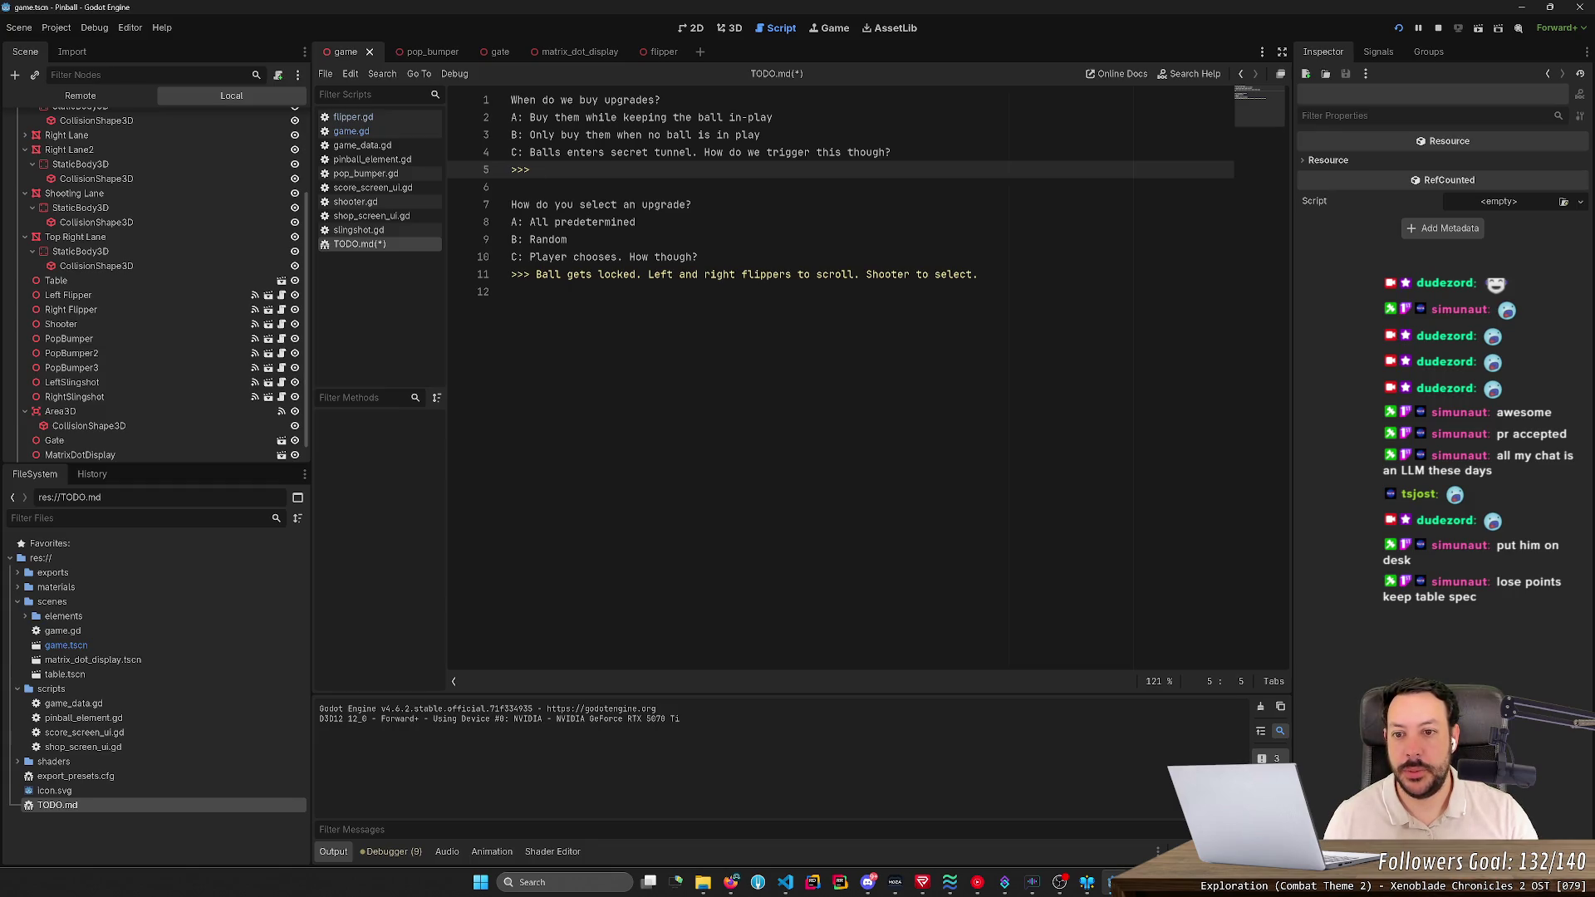
type("Lift both f")
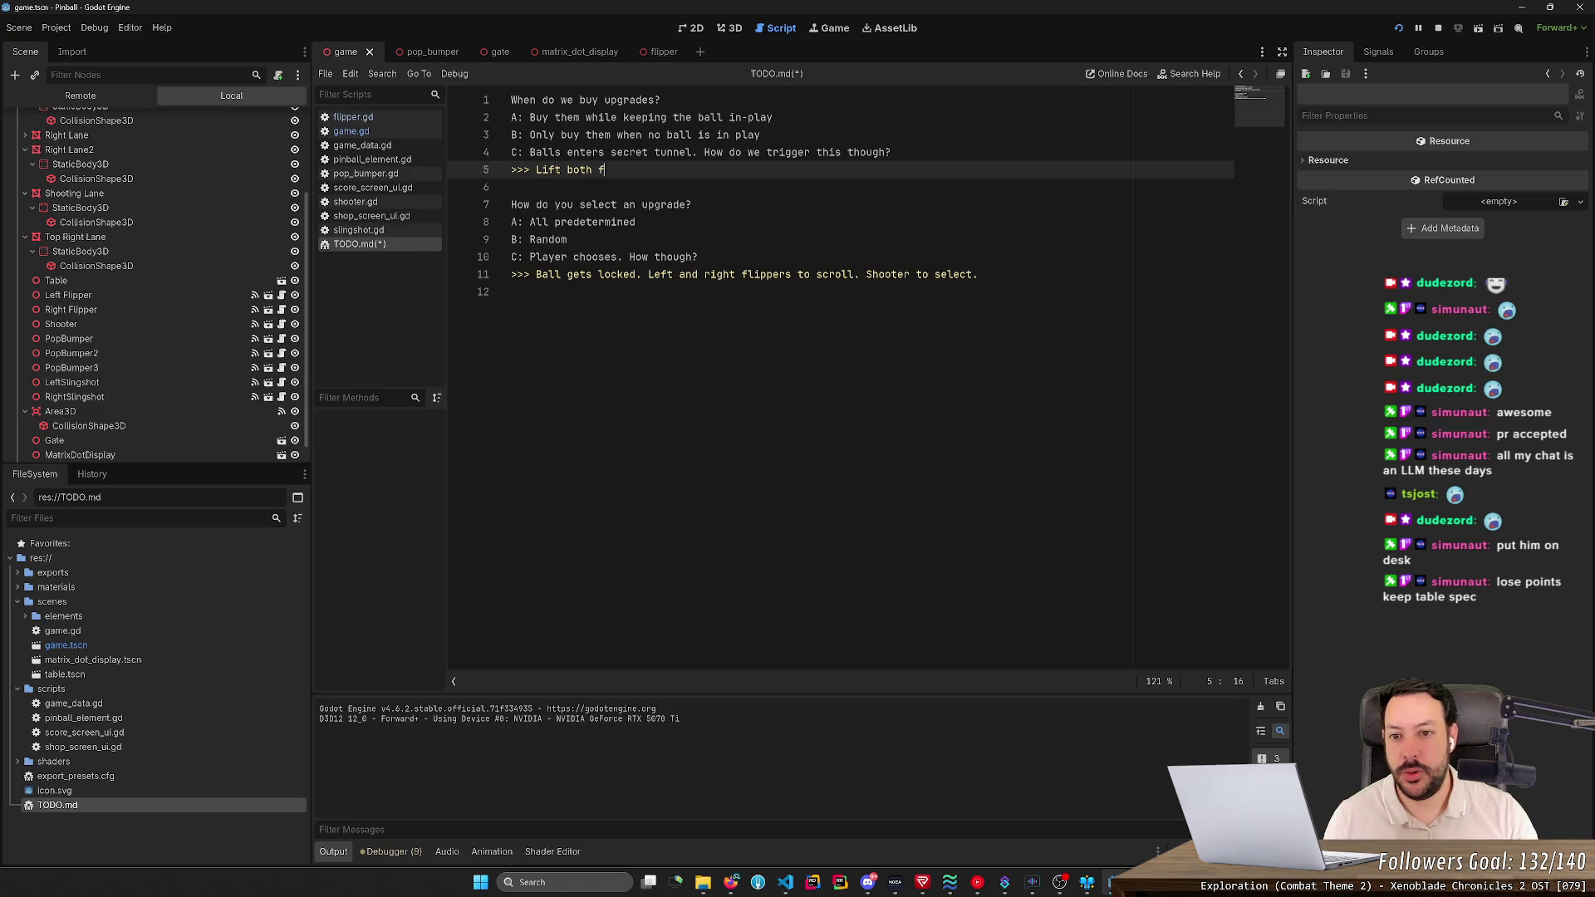
type("lippers up to")
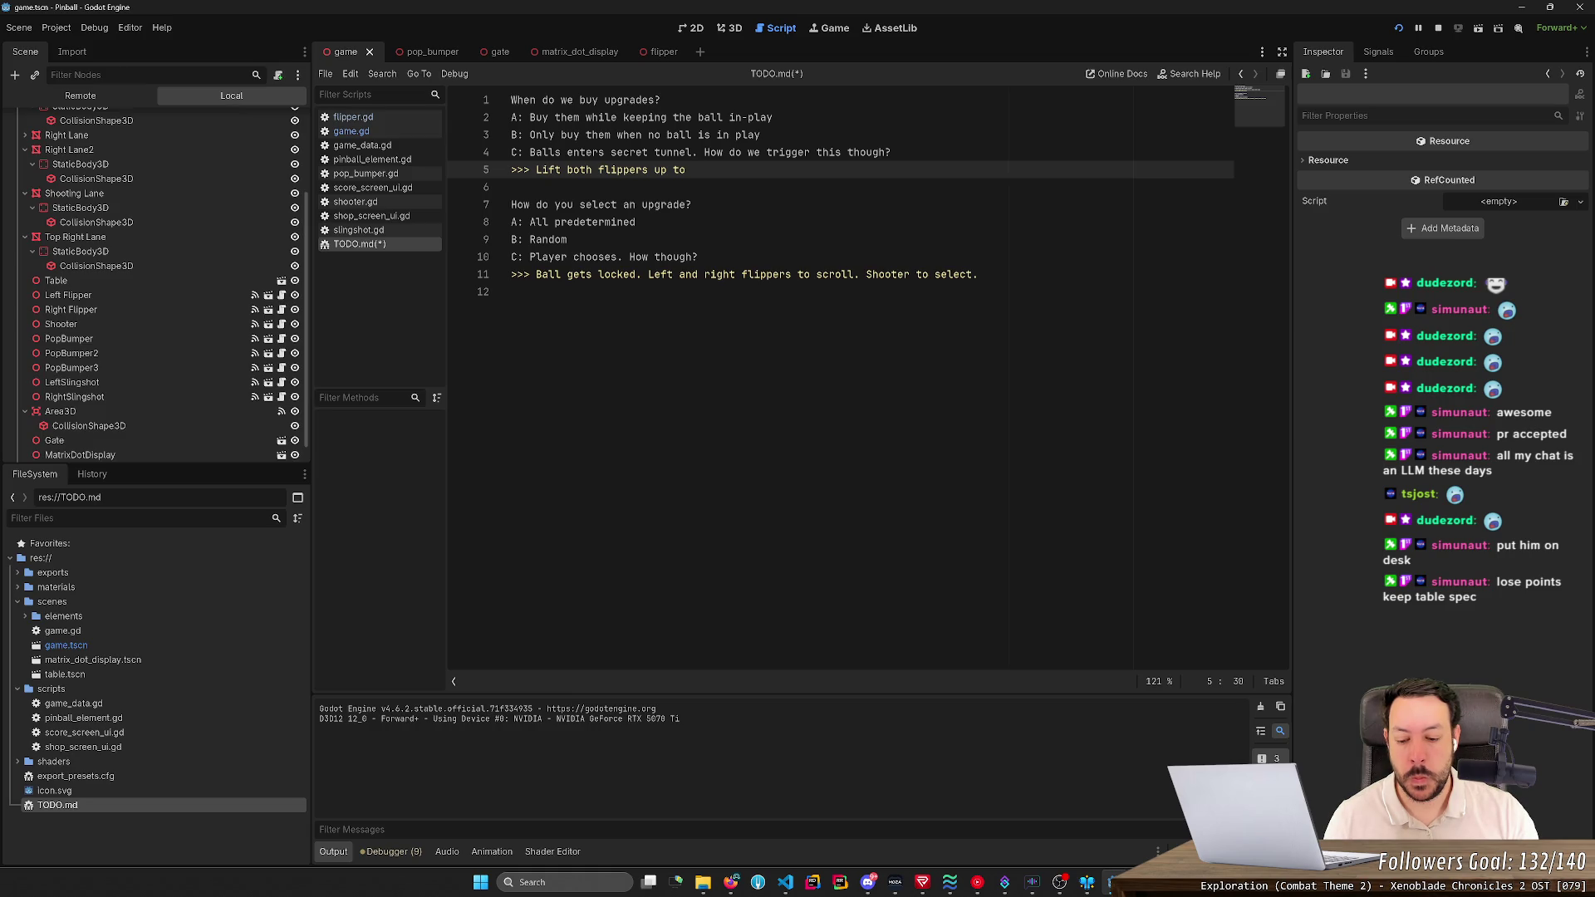
type("enable the store. ")
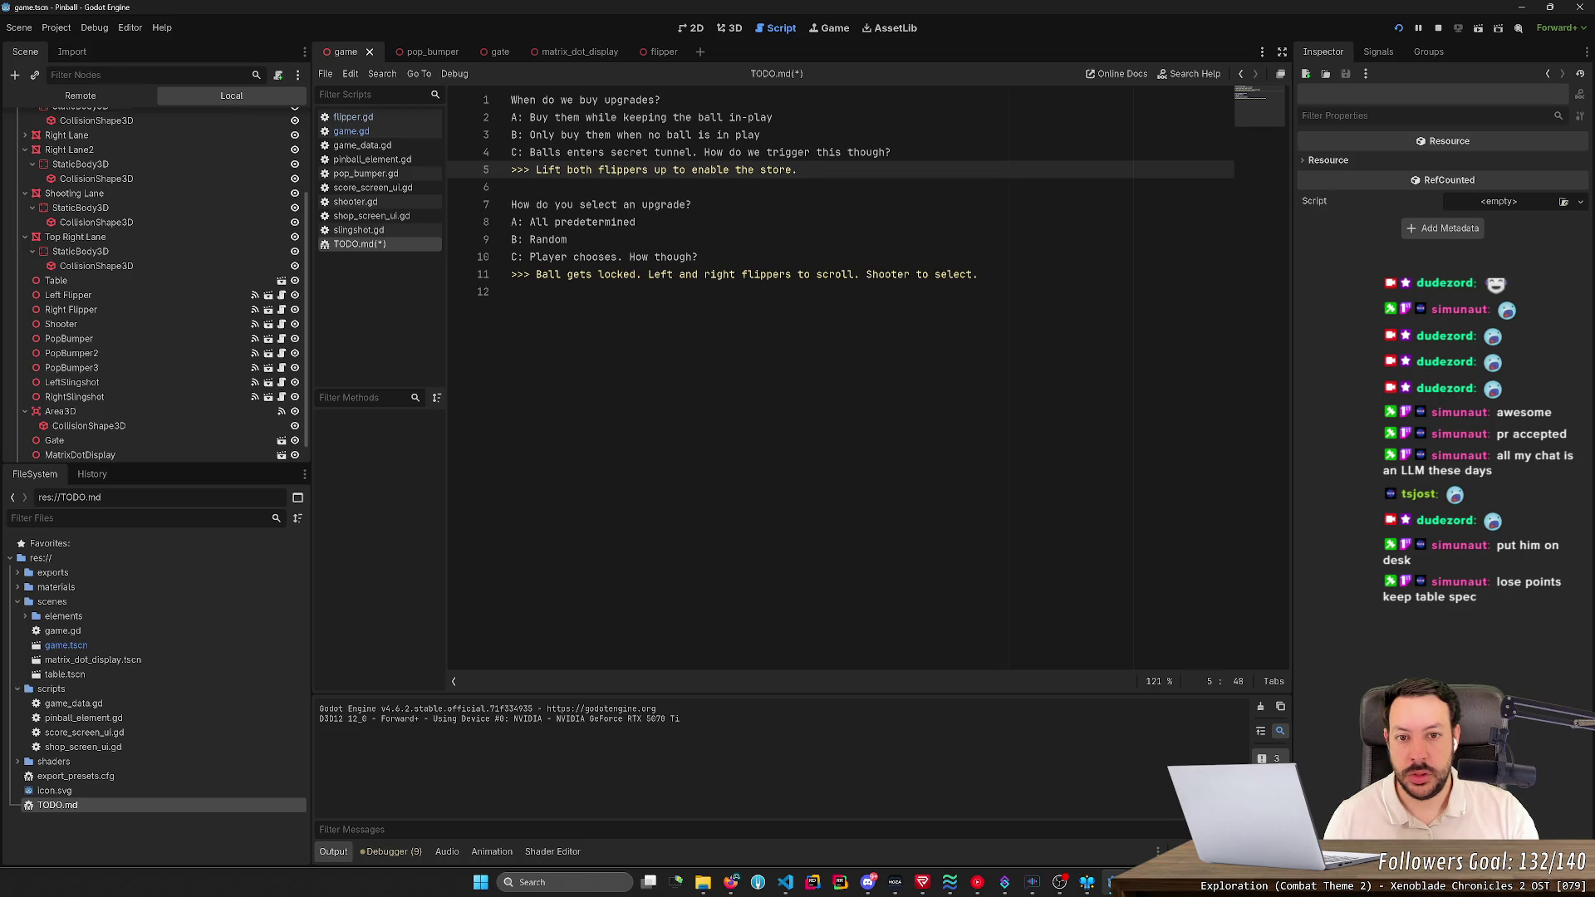
type("Shoto ")
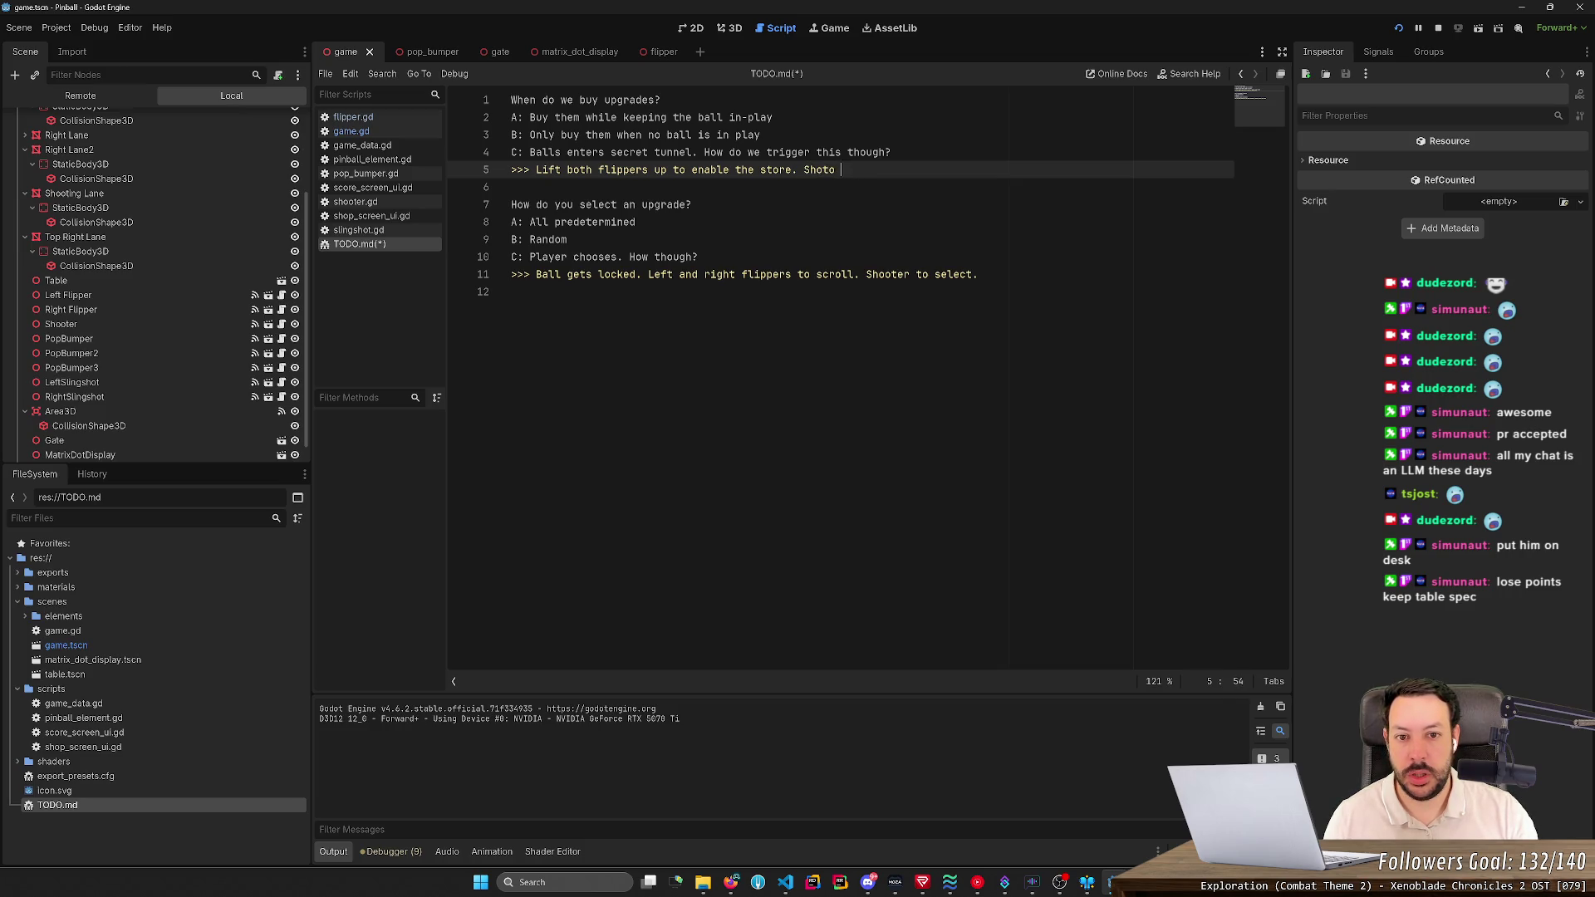
type("t the ball to the s")
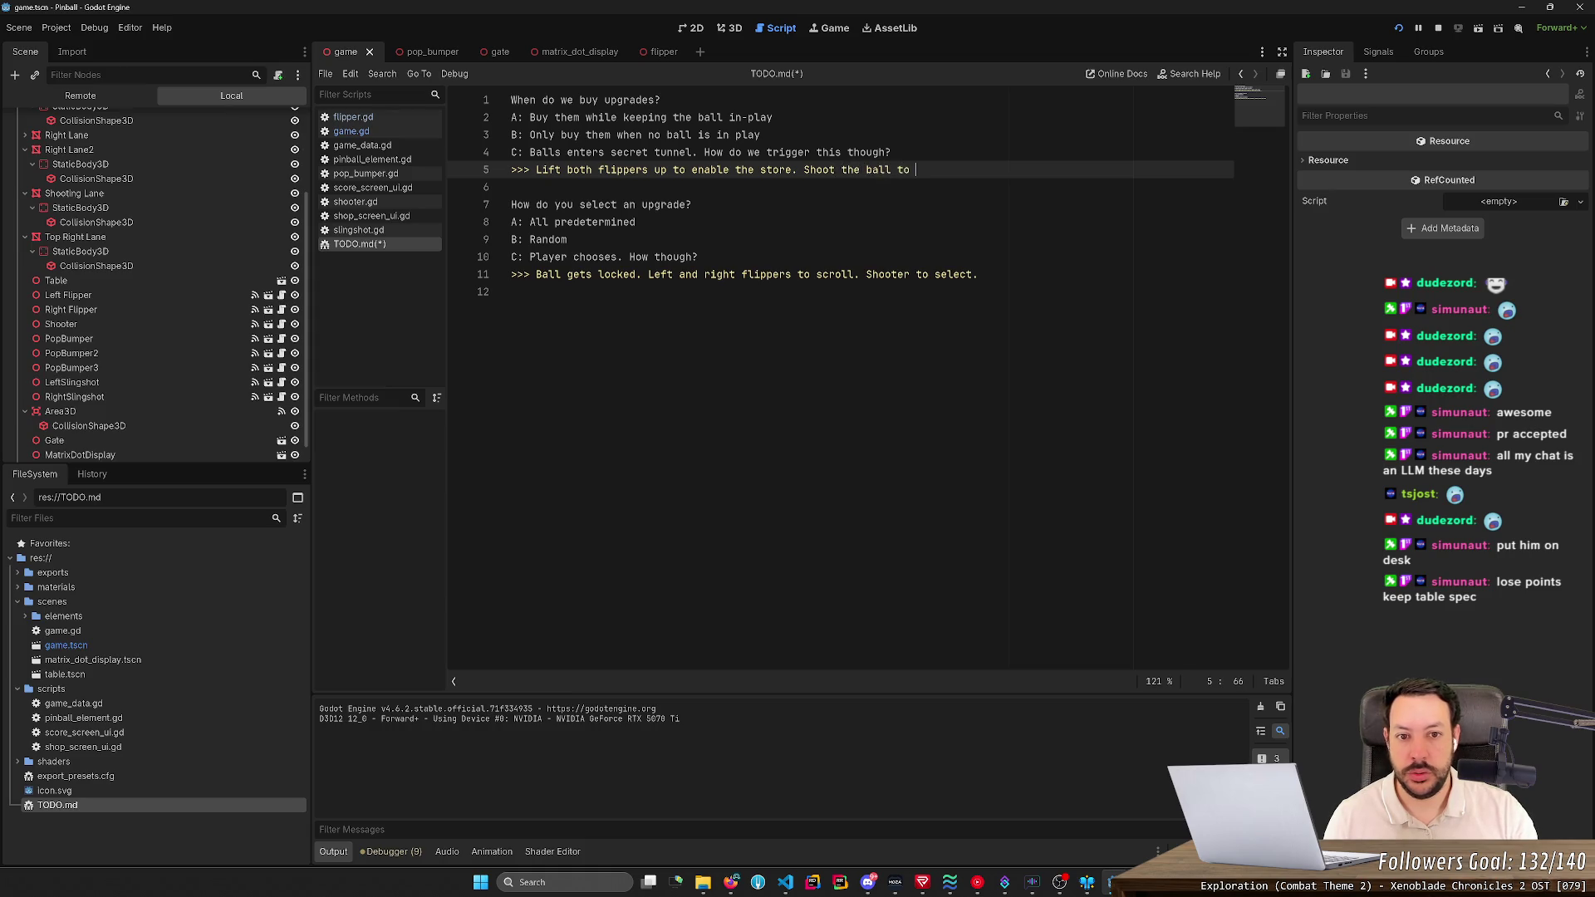
type("toreentrance.")
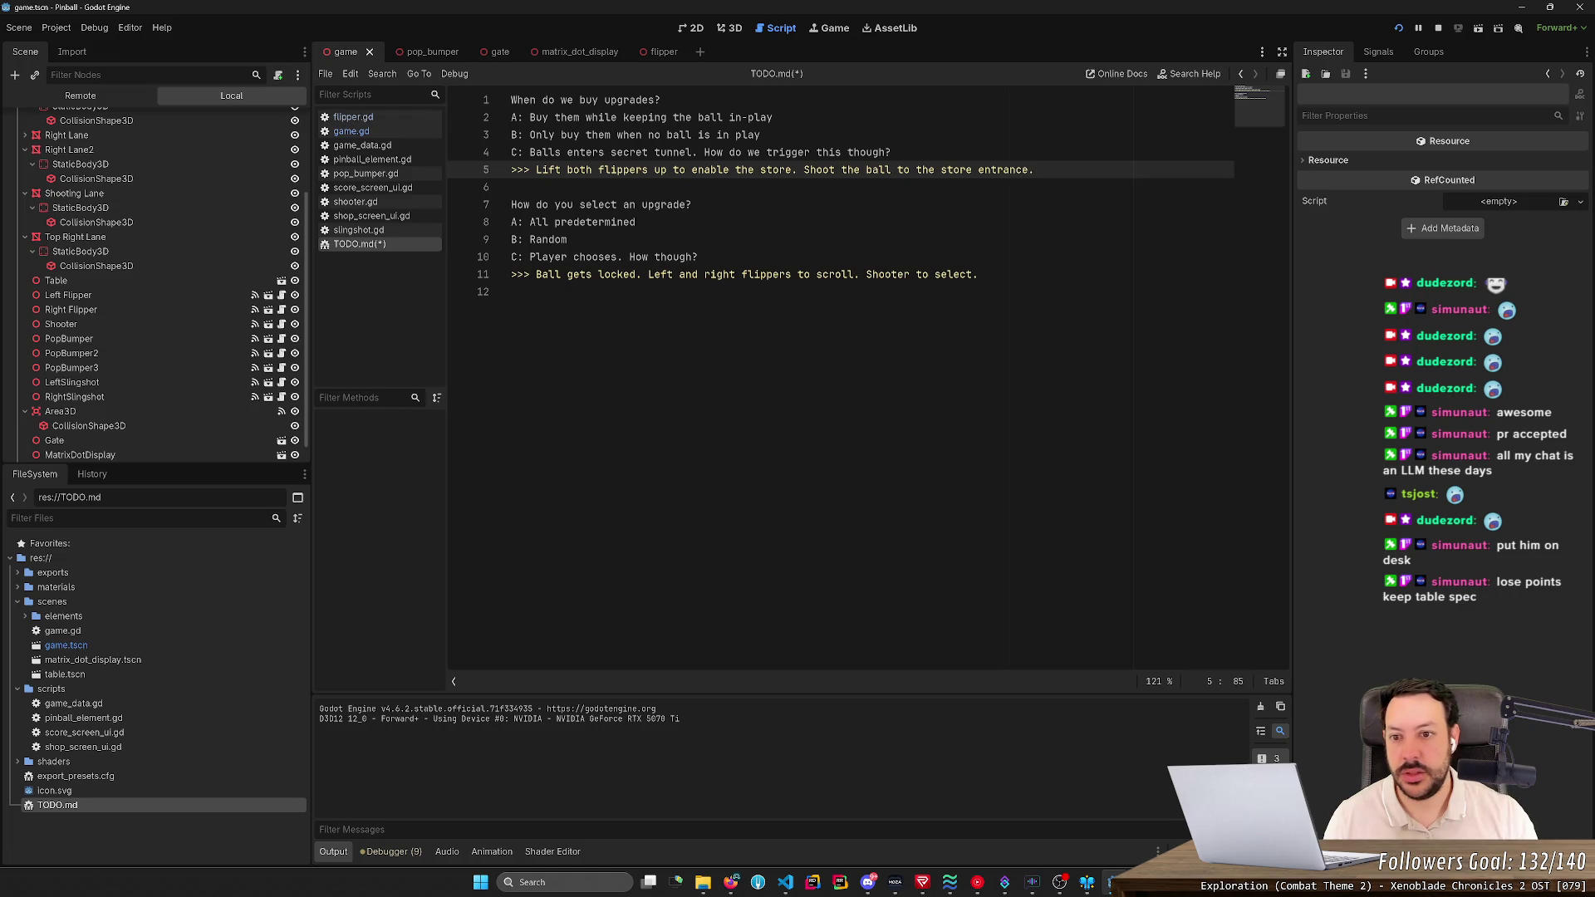
key("Down")
key("Down")
key("Down")
key("Return")
key("Return")
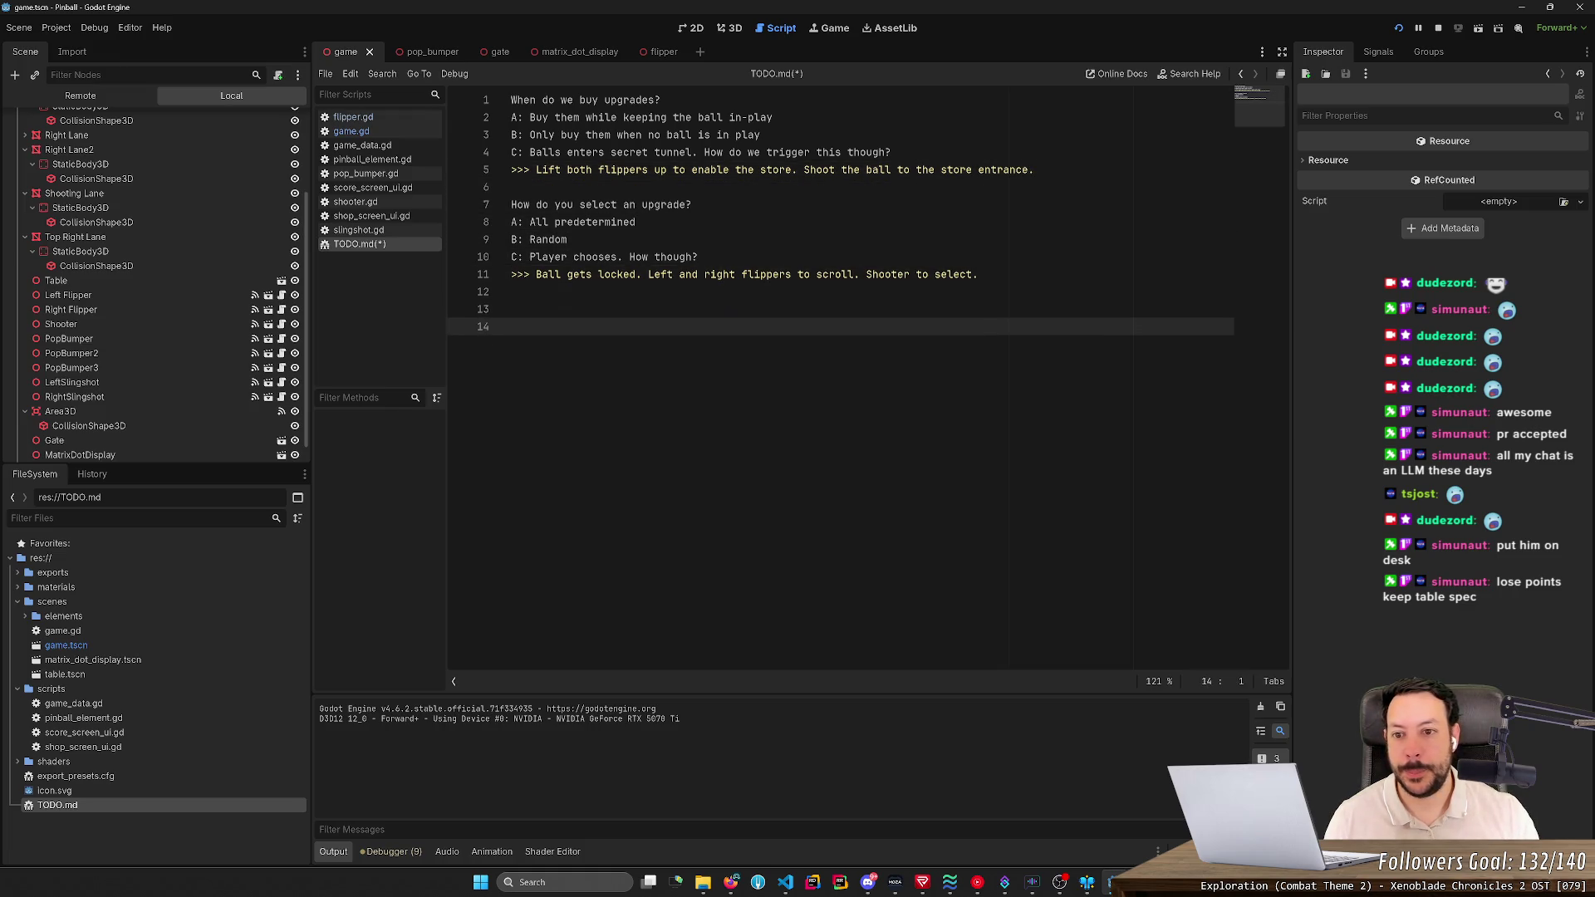
- Add the question 'What happens to your progress when you lose all 3 balls?' with 'A: Lose all points. Keep all unlocks.'
key("BackSpace")
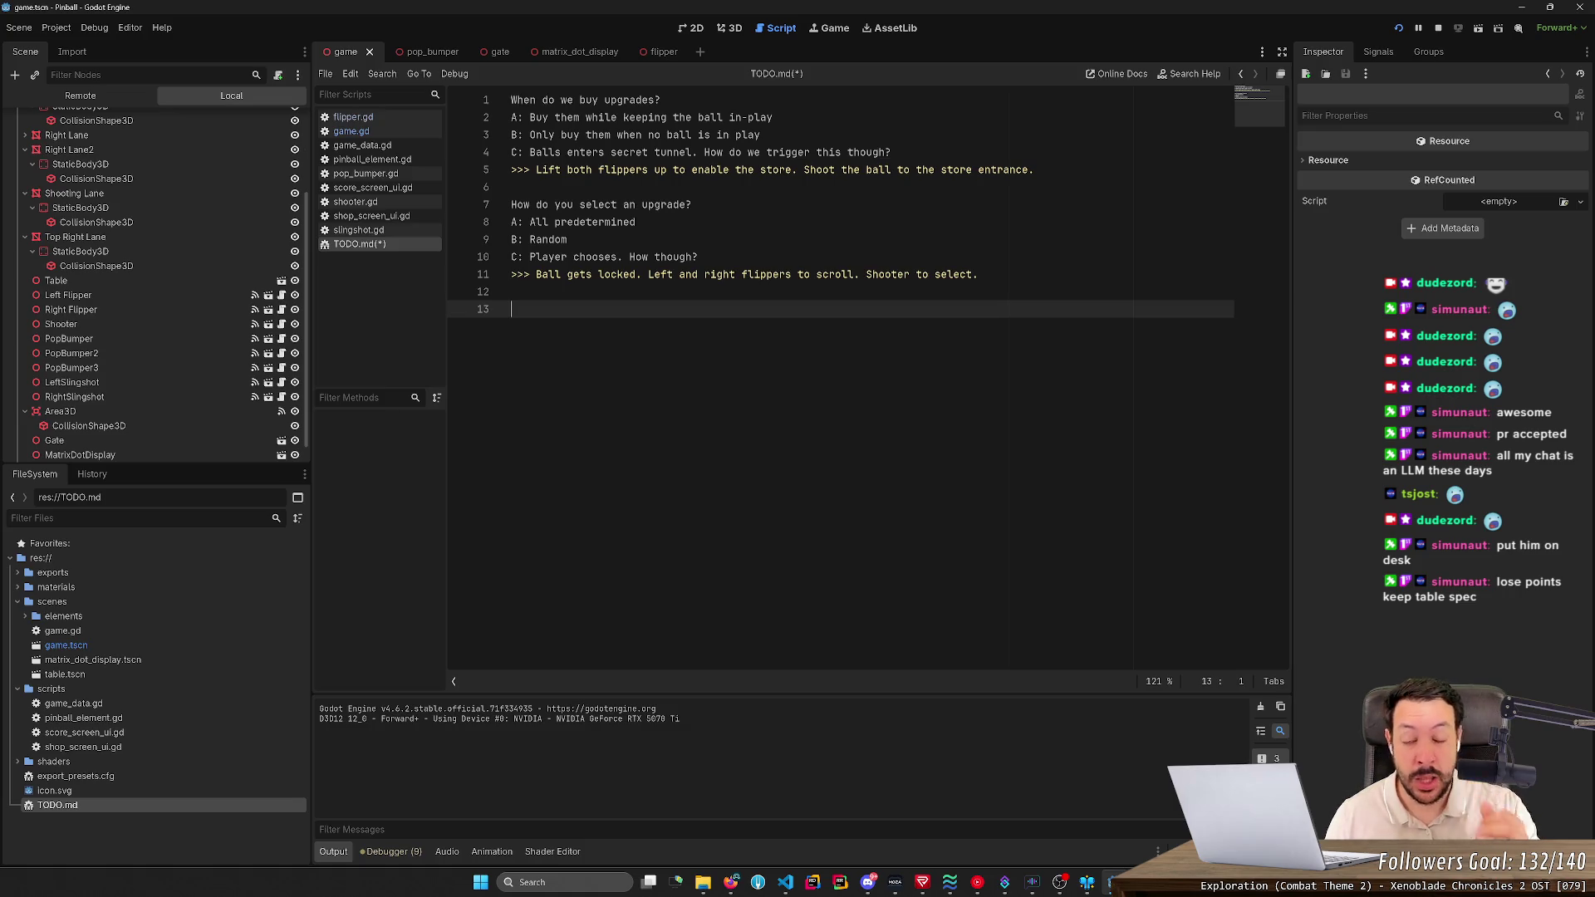
type("What")
key("BackSpace")
key("BackSpace")
key("BackSpace")
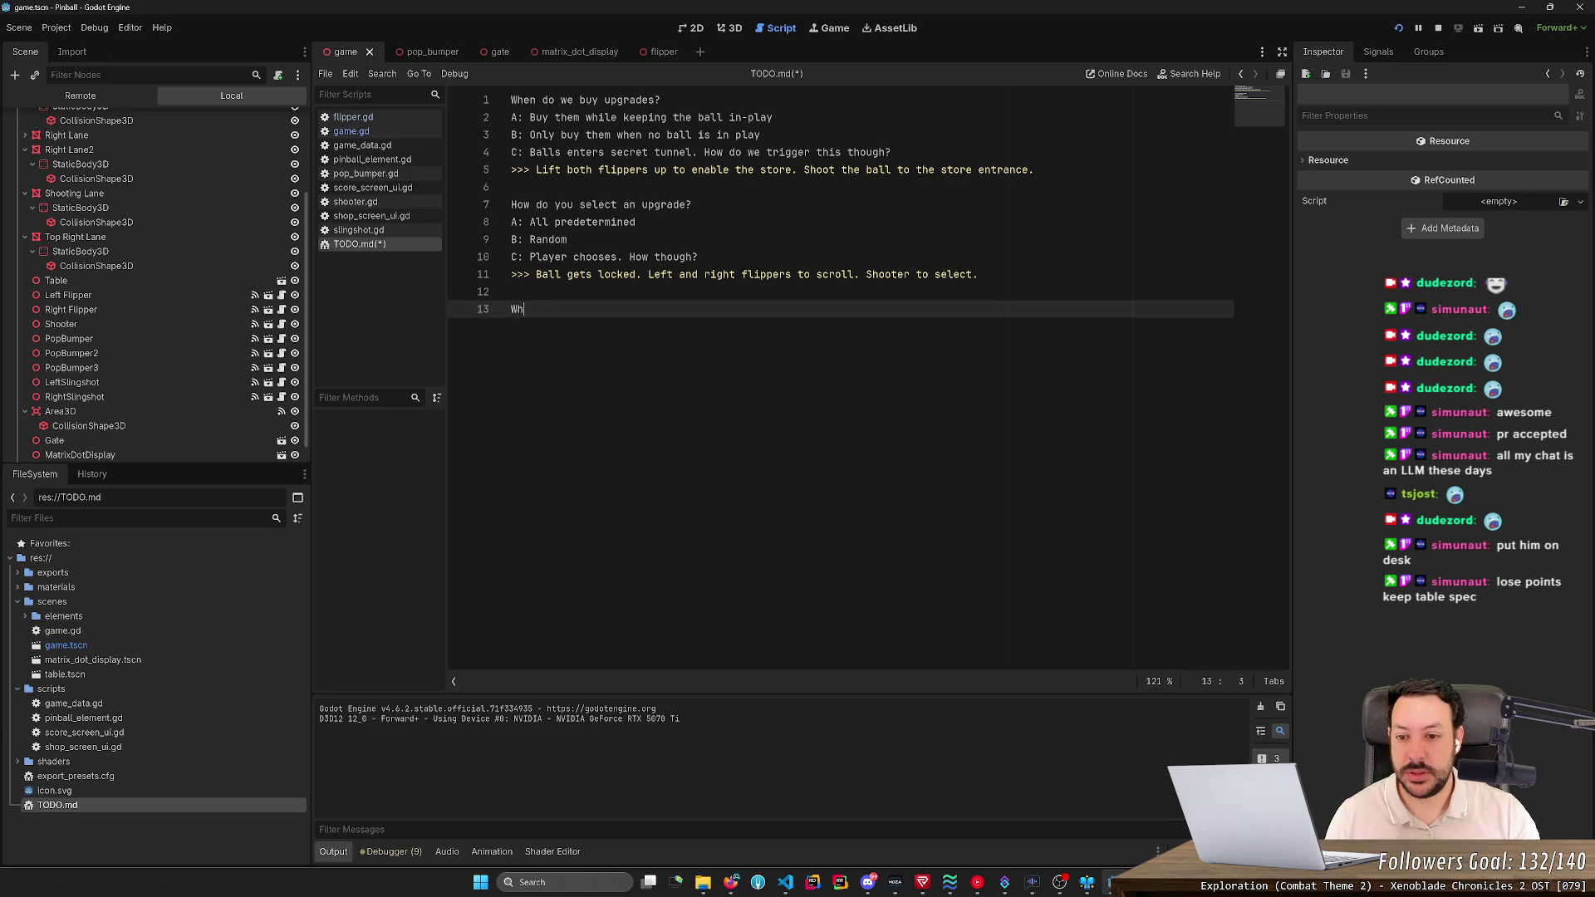
type("at happens t")
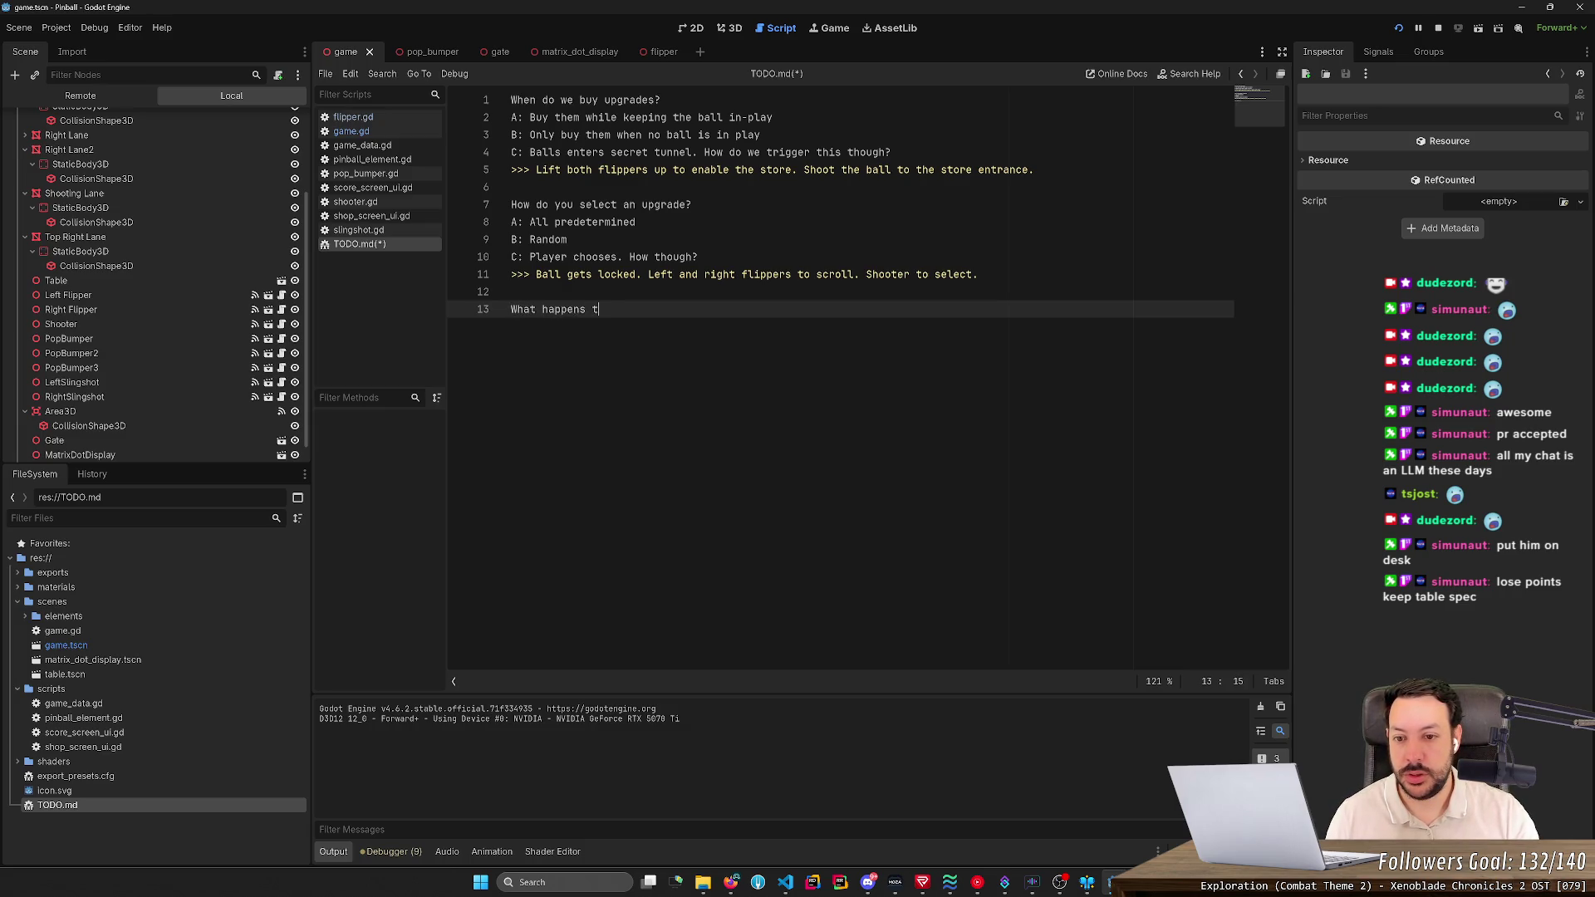
type("o your progress when you lose all 3 balls?")
key("Return")
type("A: ")
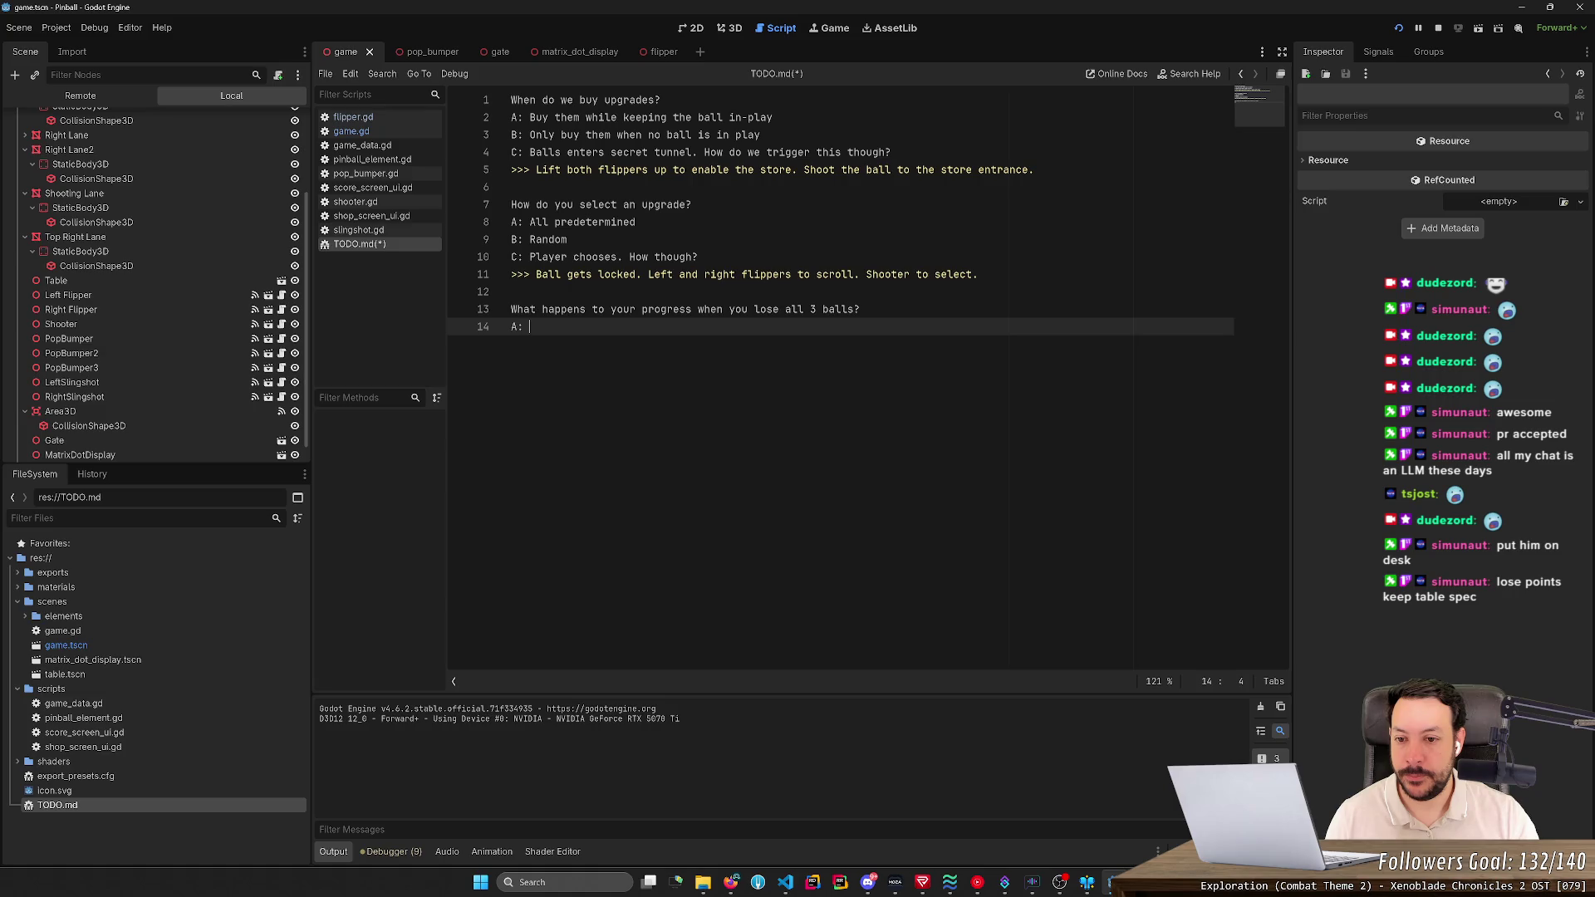
type("Lose everyt")
key("BackSpace")
key("BackSpace")
key("BackSpace")
type("al")
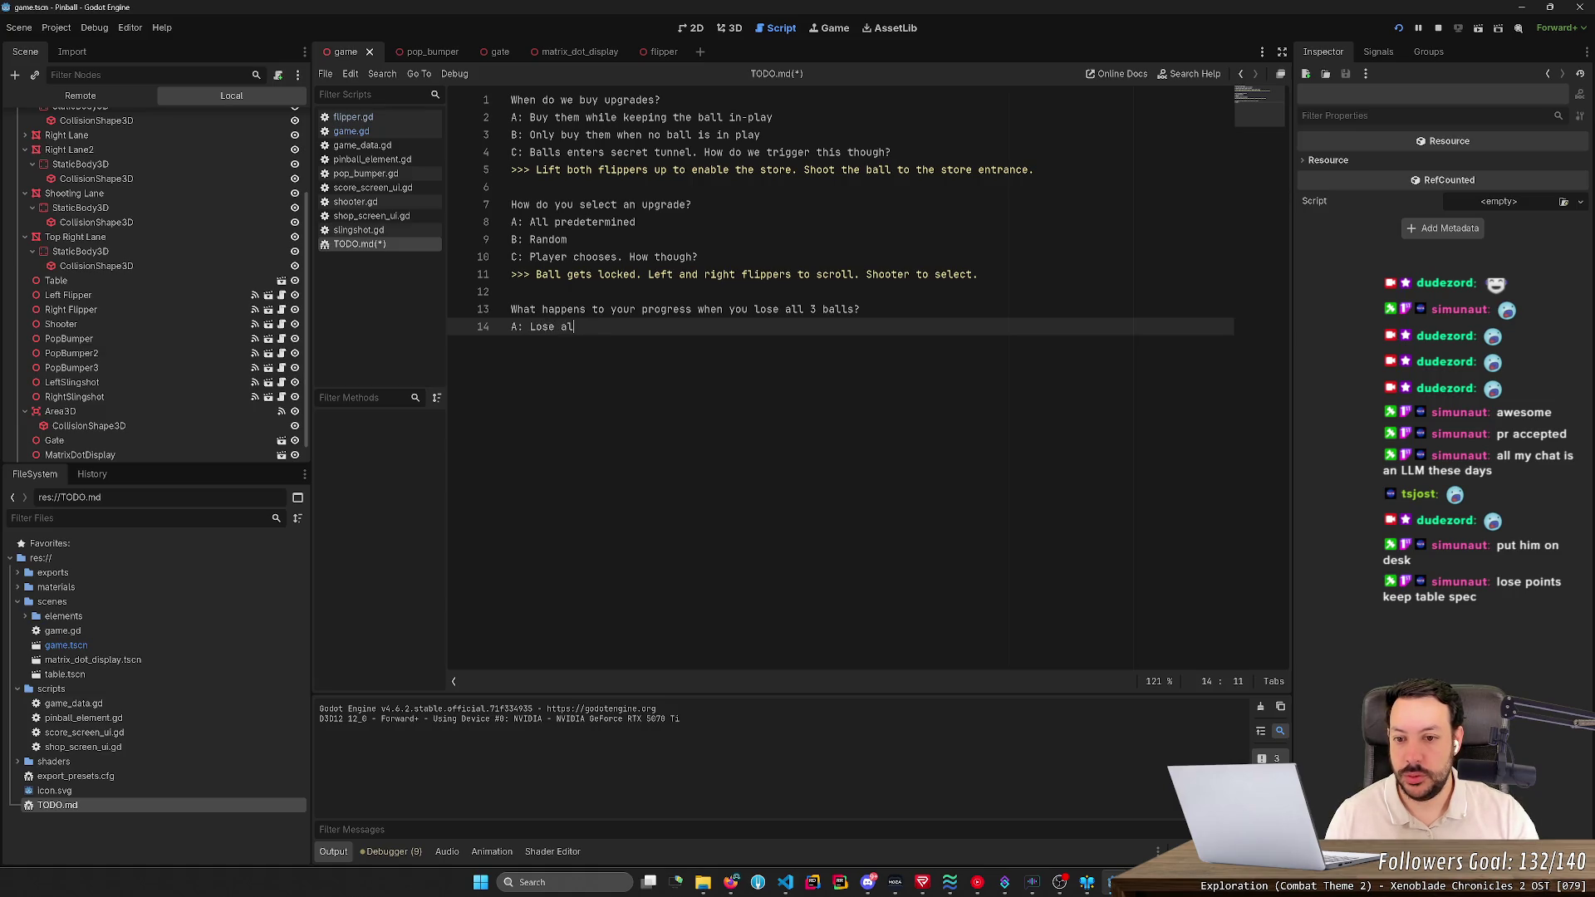
type("l points. ")
type("Keep all unlocks.")
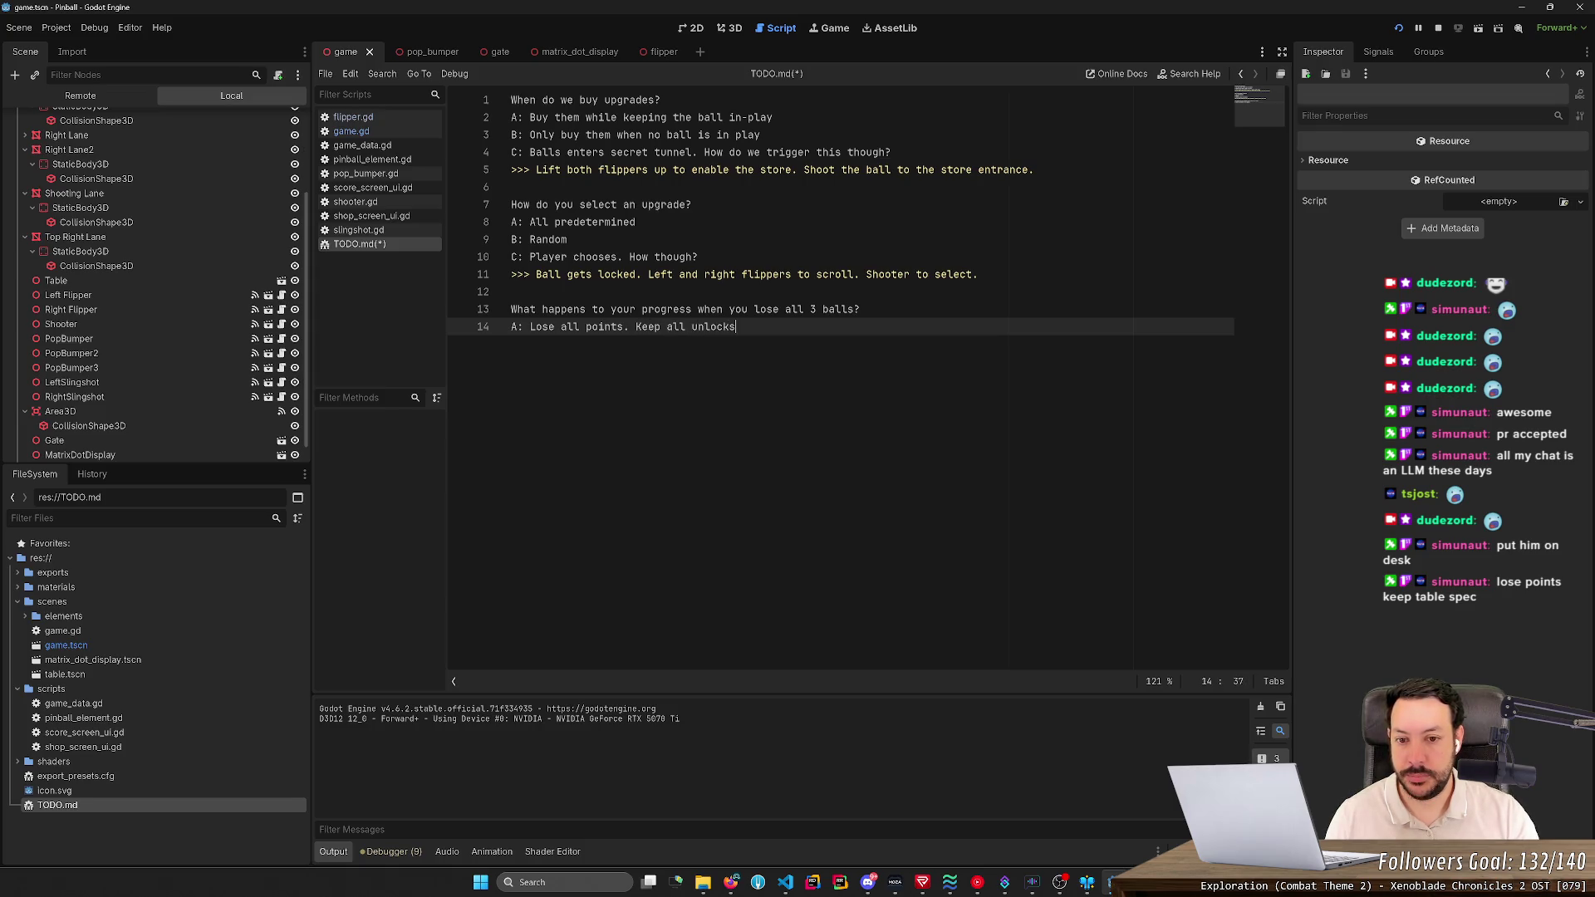
- Insert option A 'Keep all points. Keep all unlocks.' above a new B: label
key("Return")
type("B:")
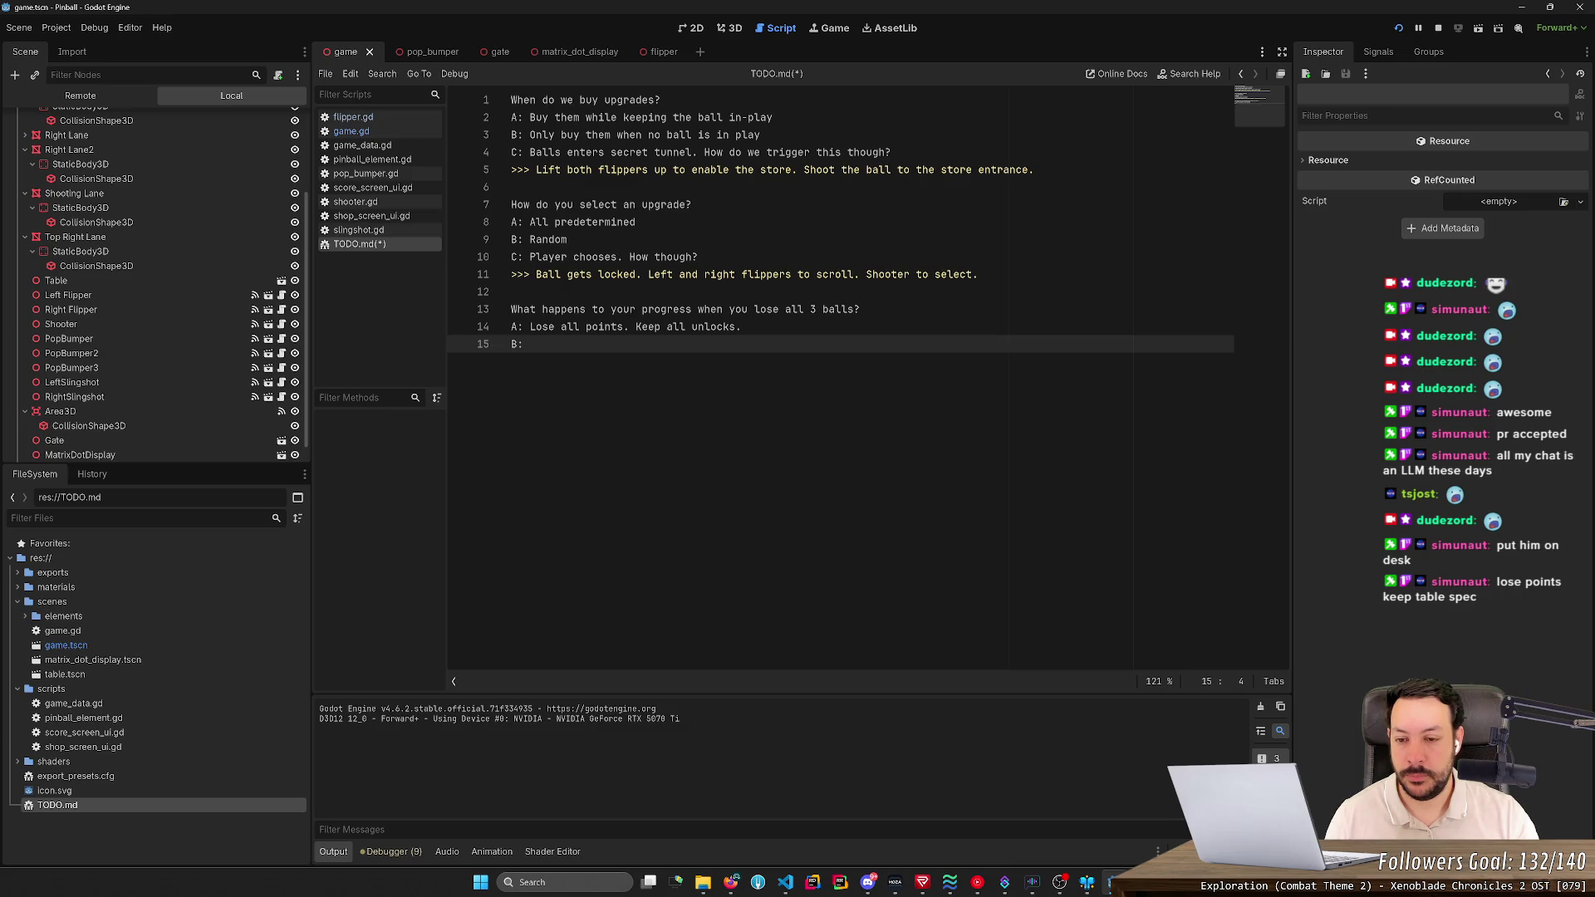
key("Up")
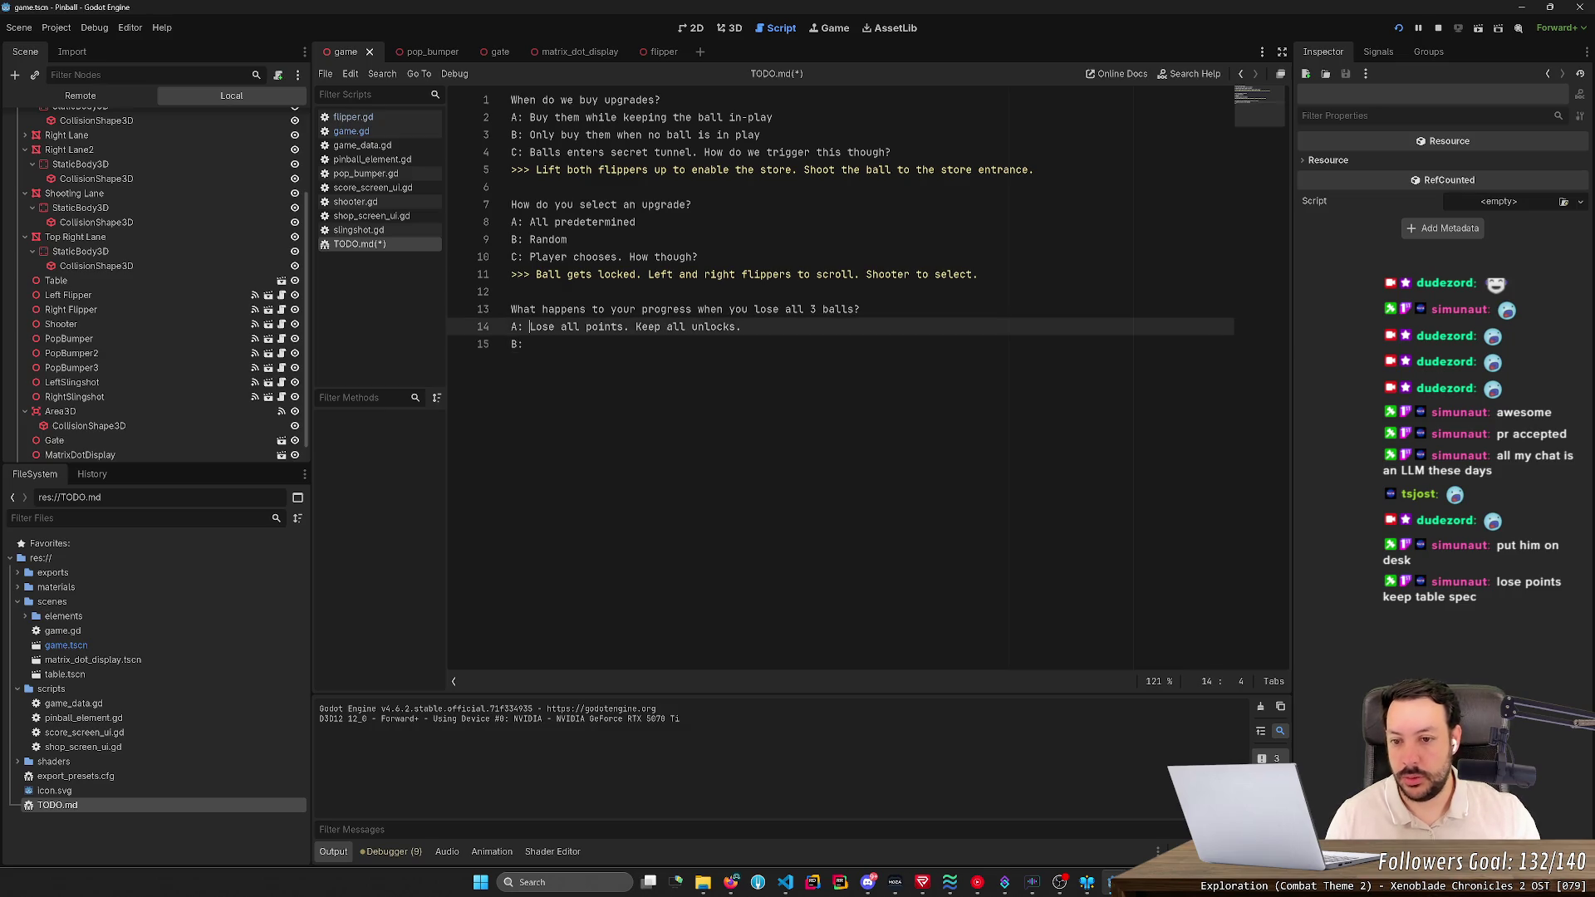
key("Return")
key("Up")
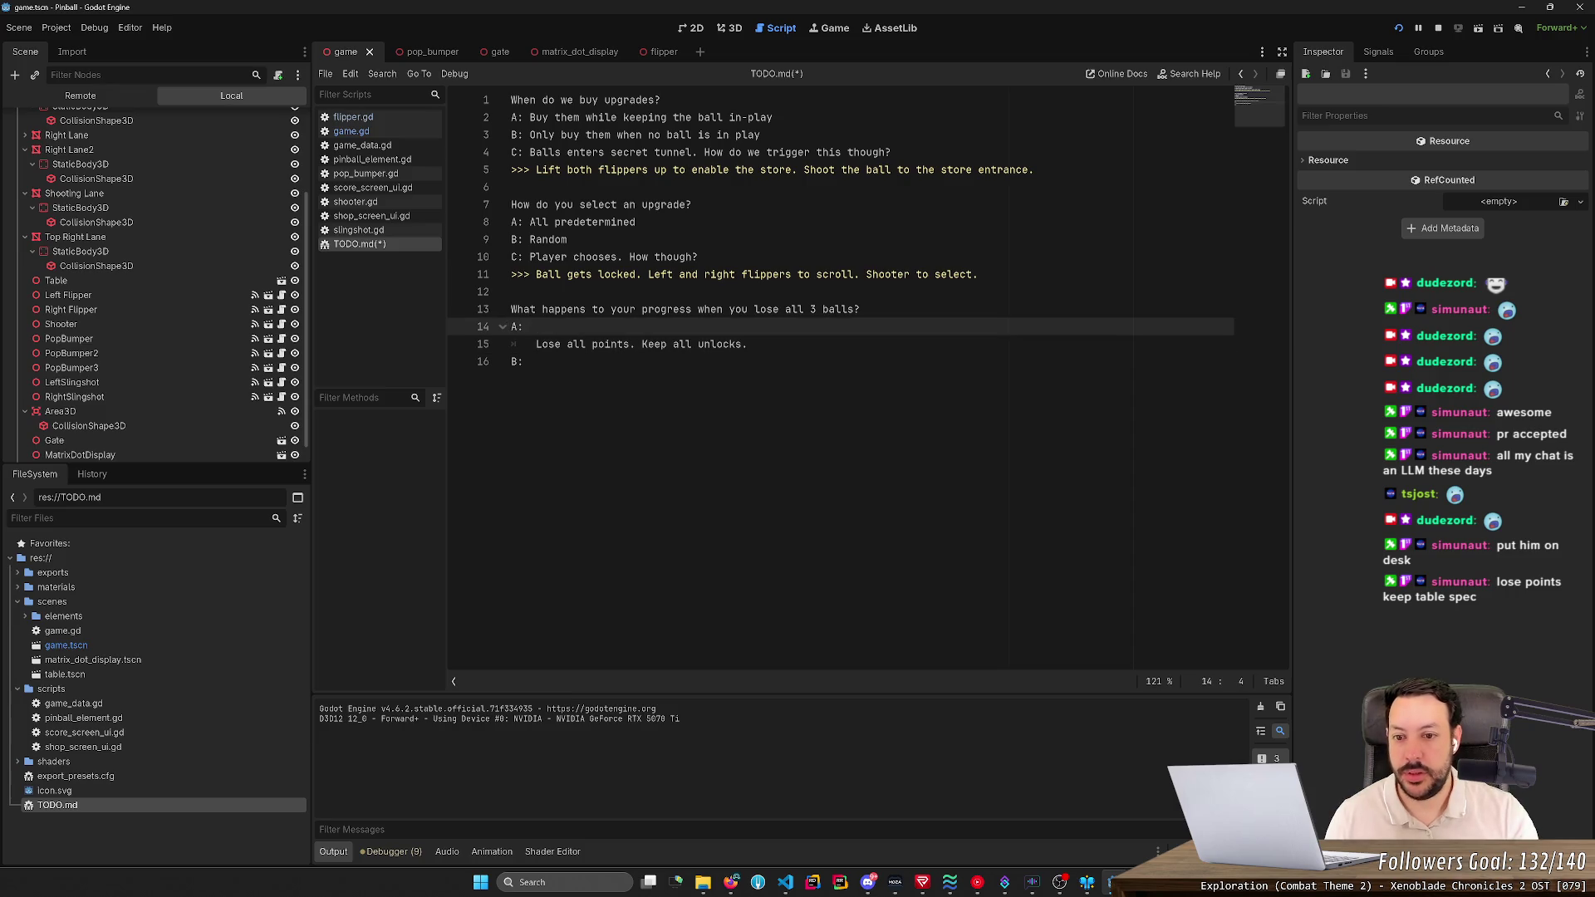
type("Keep all points.")
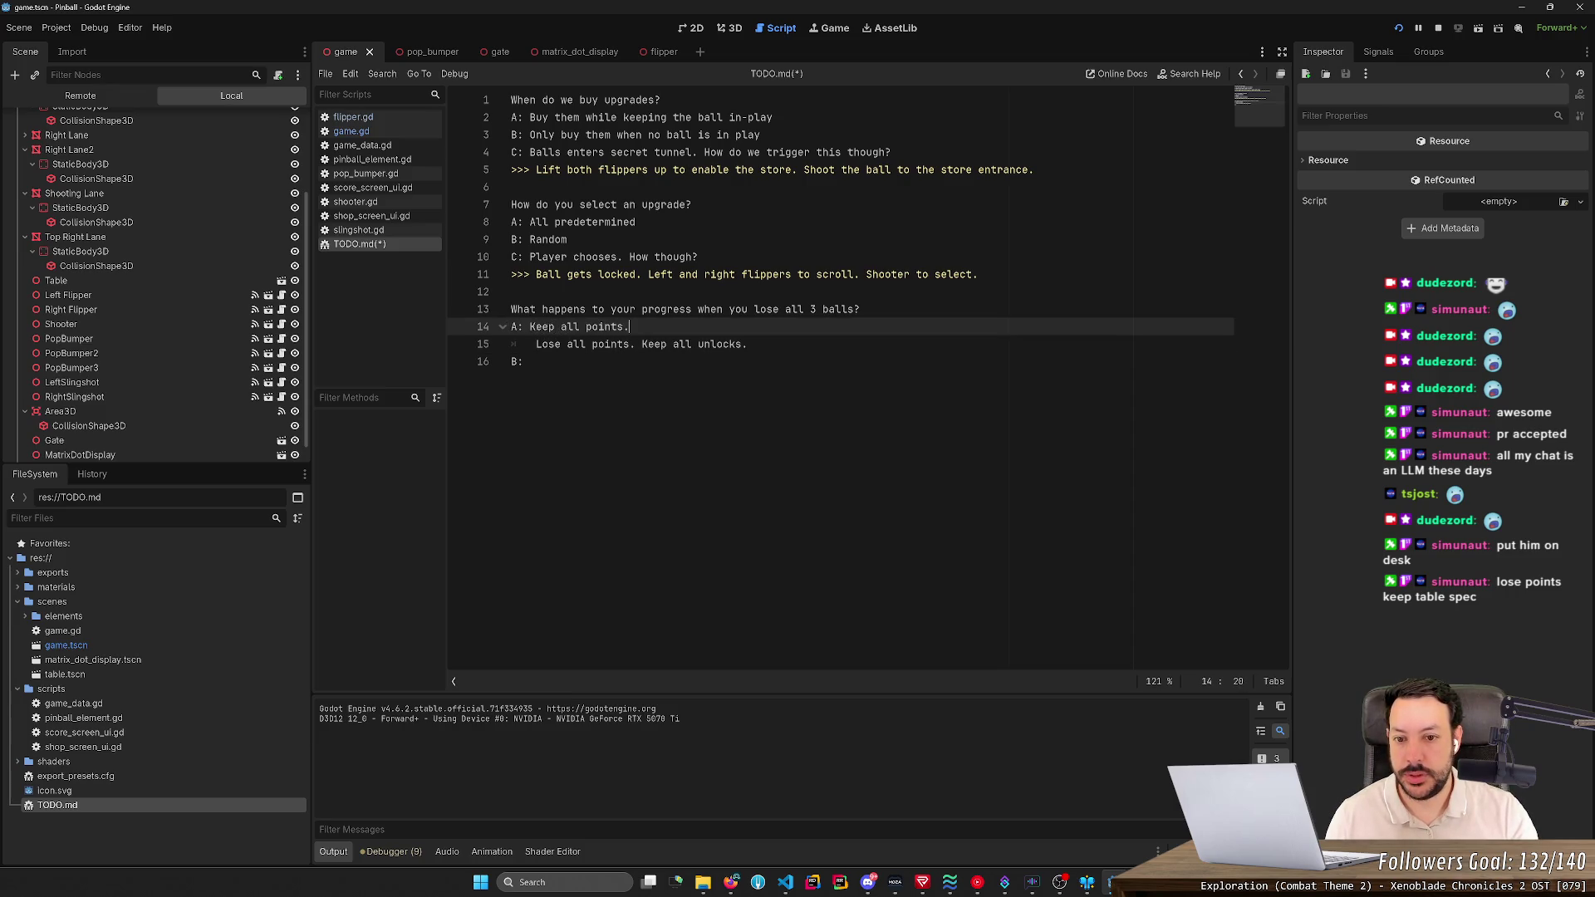
type(" Keep all u")
type("nlocks.")
key("Return")
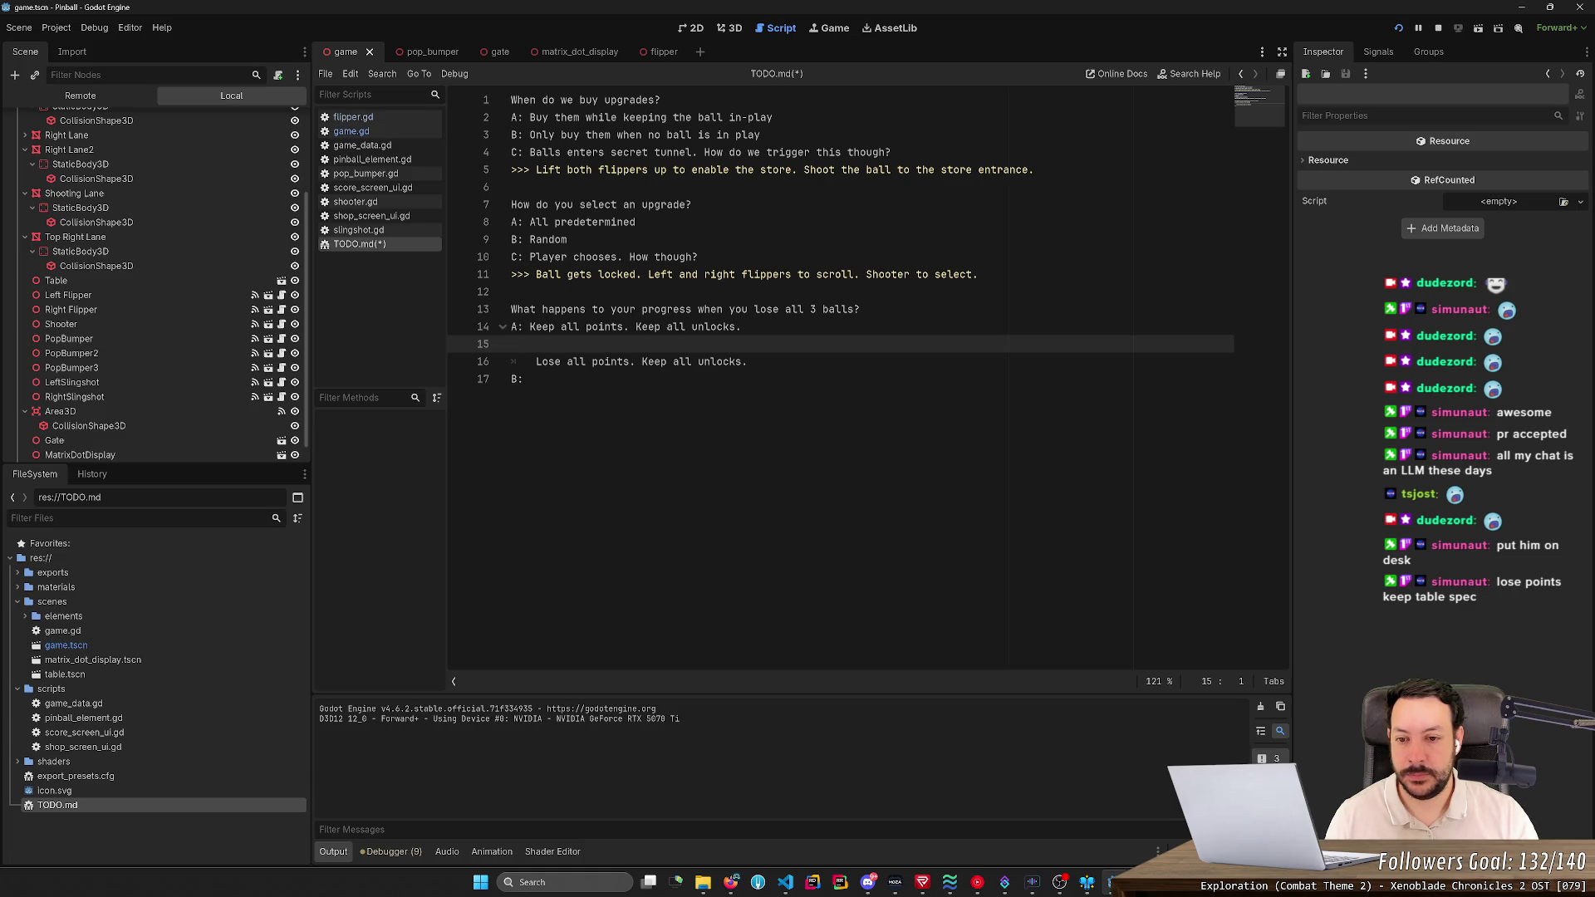
type("B:")
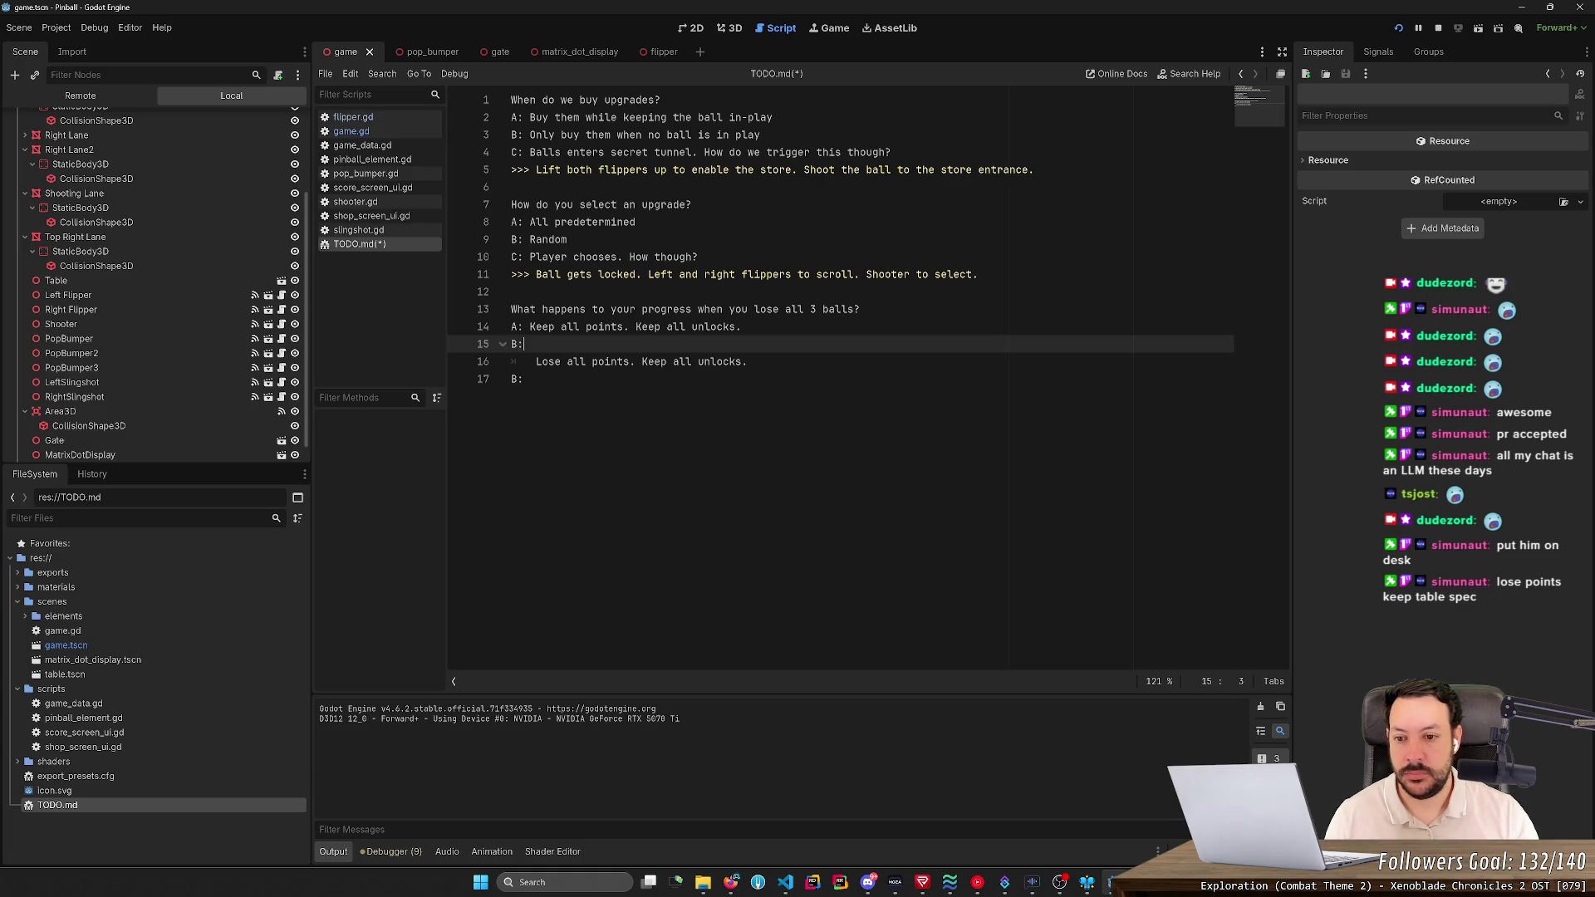
- Join 'Lose all points. Keep all unlocks.' onto option B's line and remove the leftover colon
key("shift+Down")
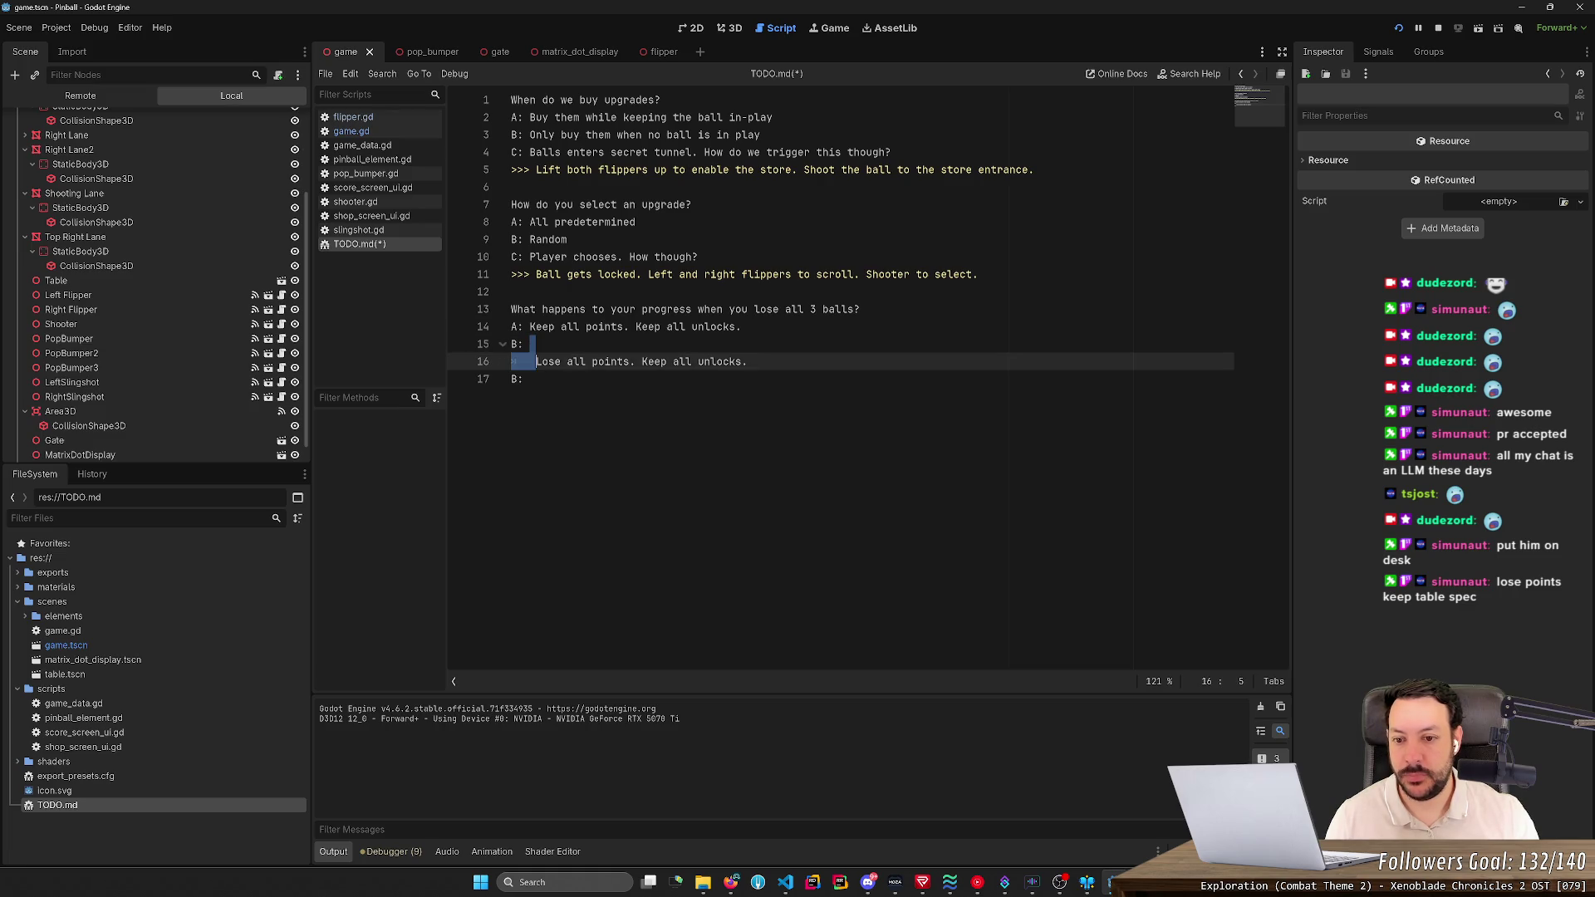
key("BackSpace")
left_click(529, 361)
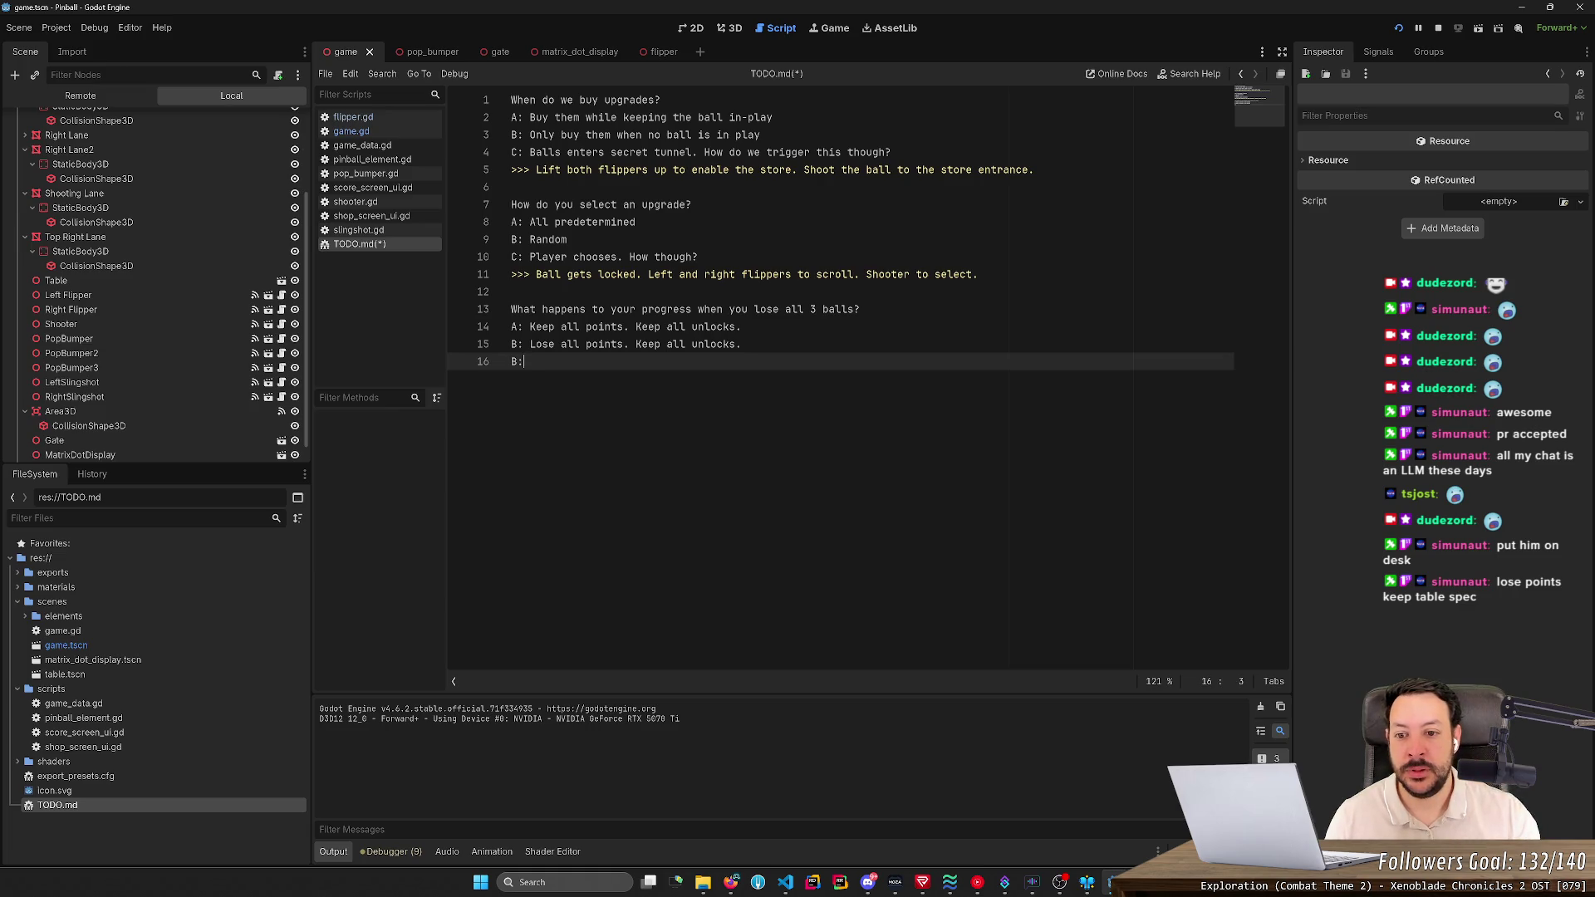
key("BackSpace")
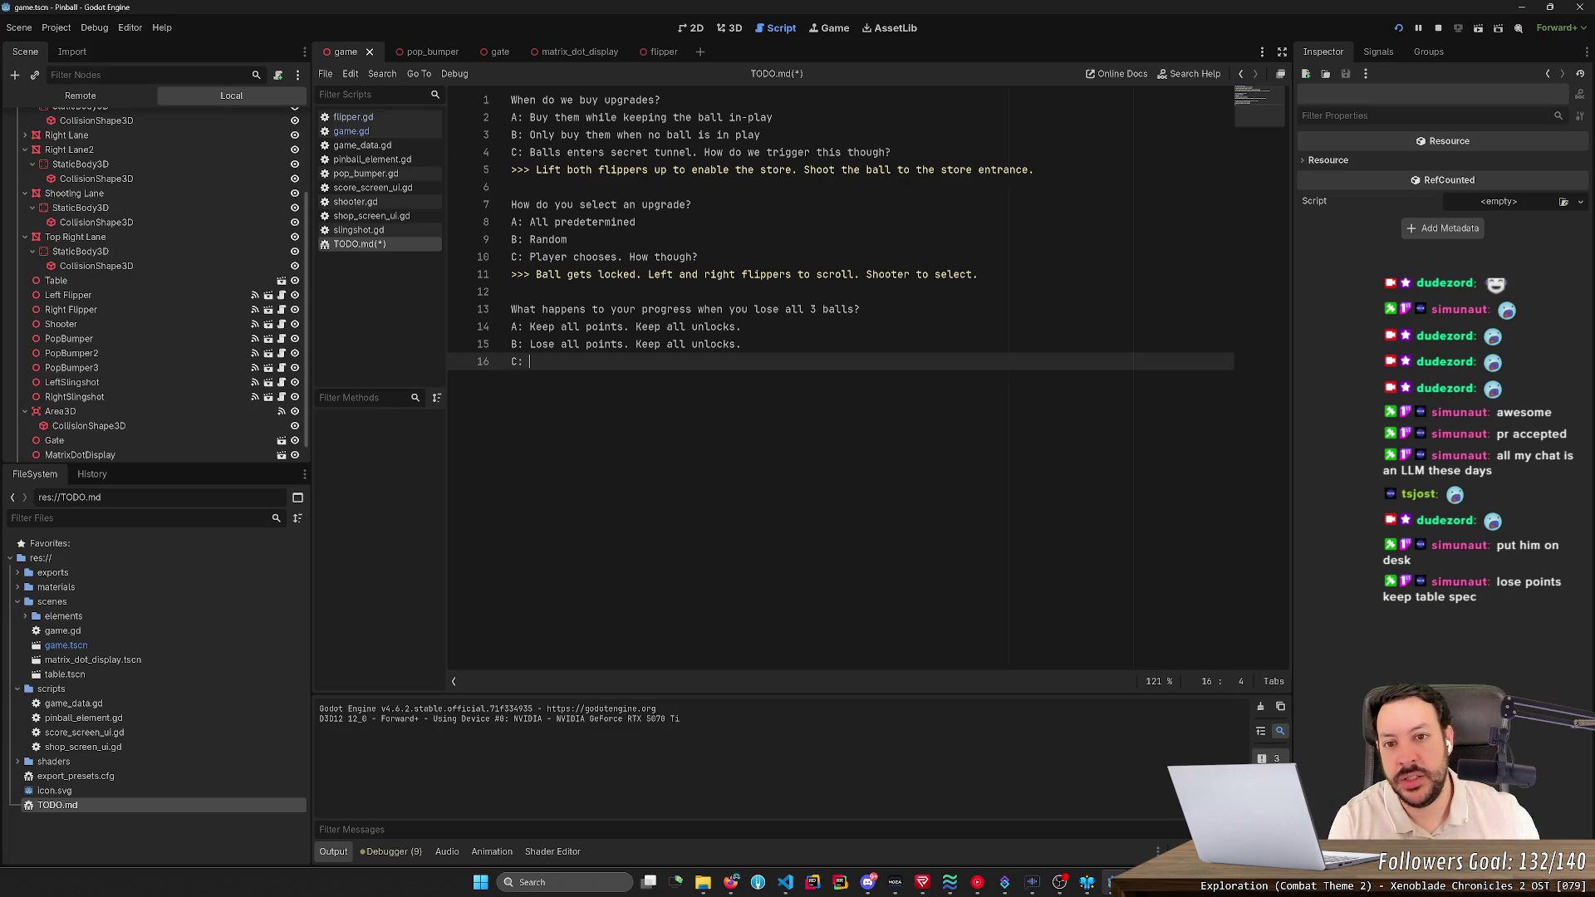
- Switch to the 3D view and fly the camera between the scoreboard, bumpers and flippers
left_click(744, 29)
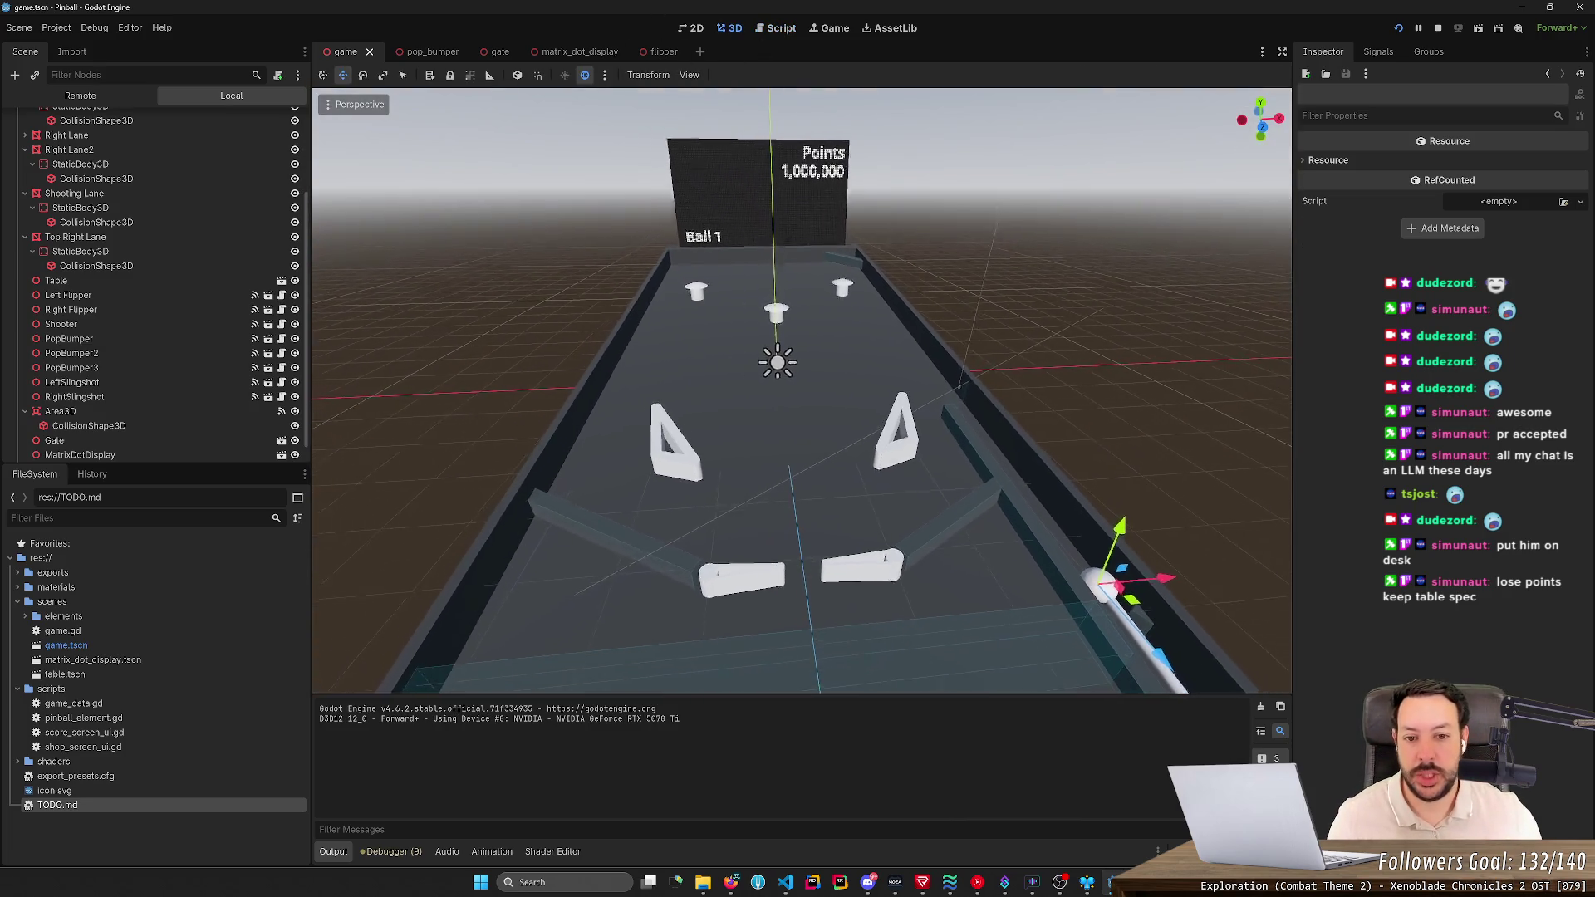
scroll(801, 390, "up", 2)
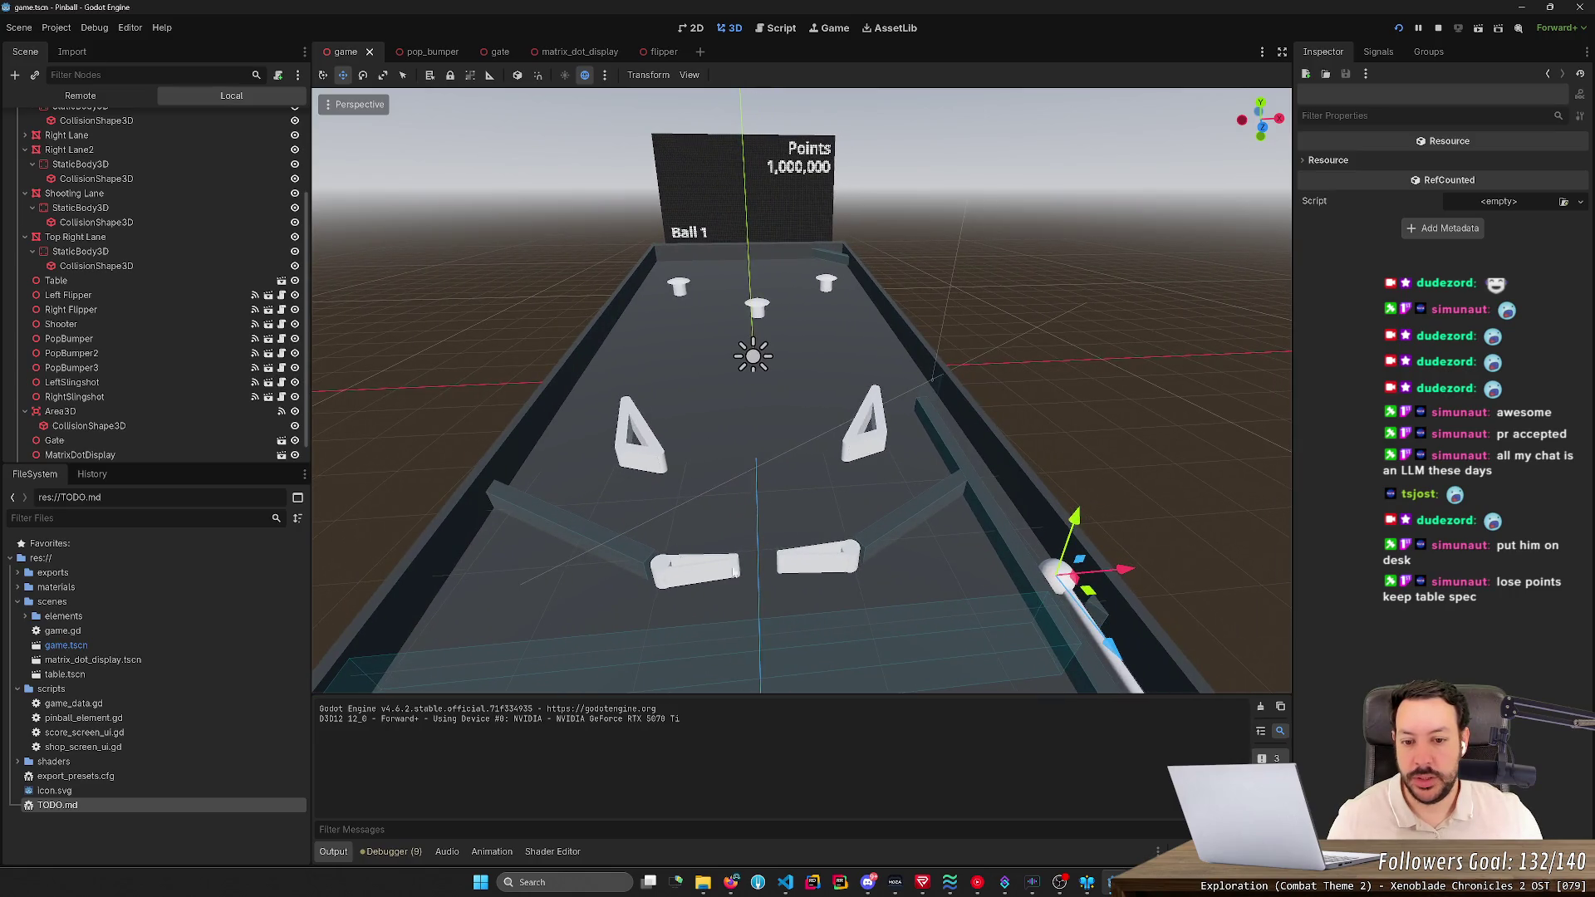
key("w")
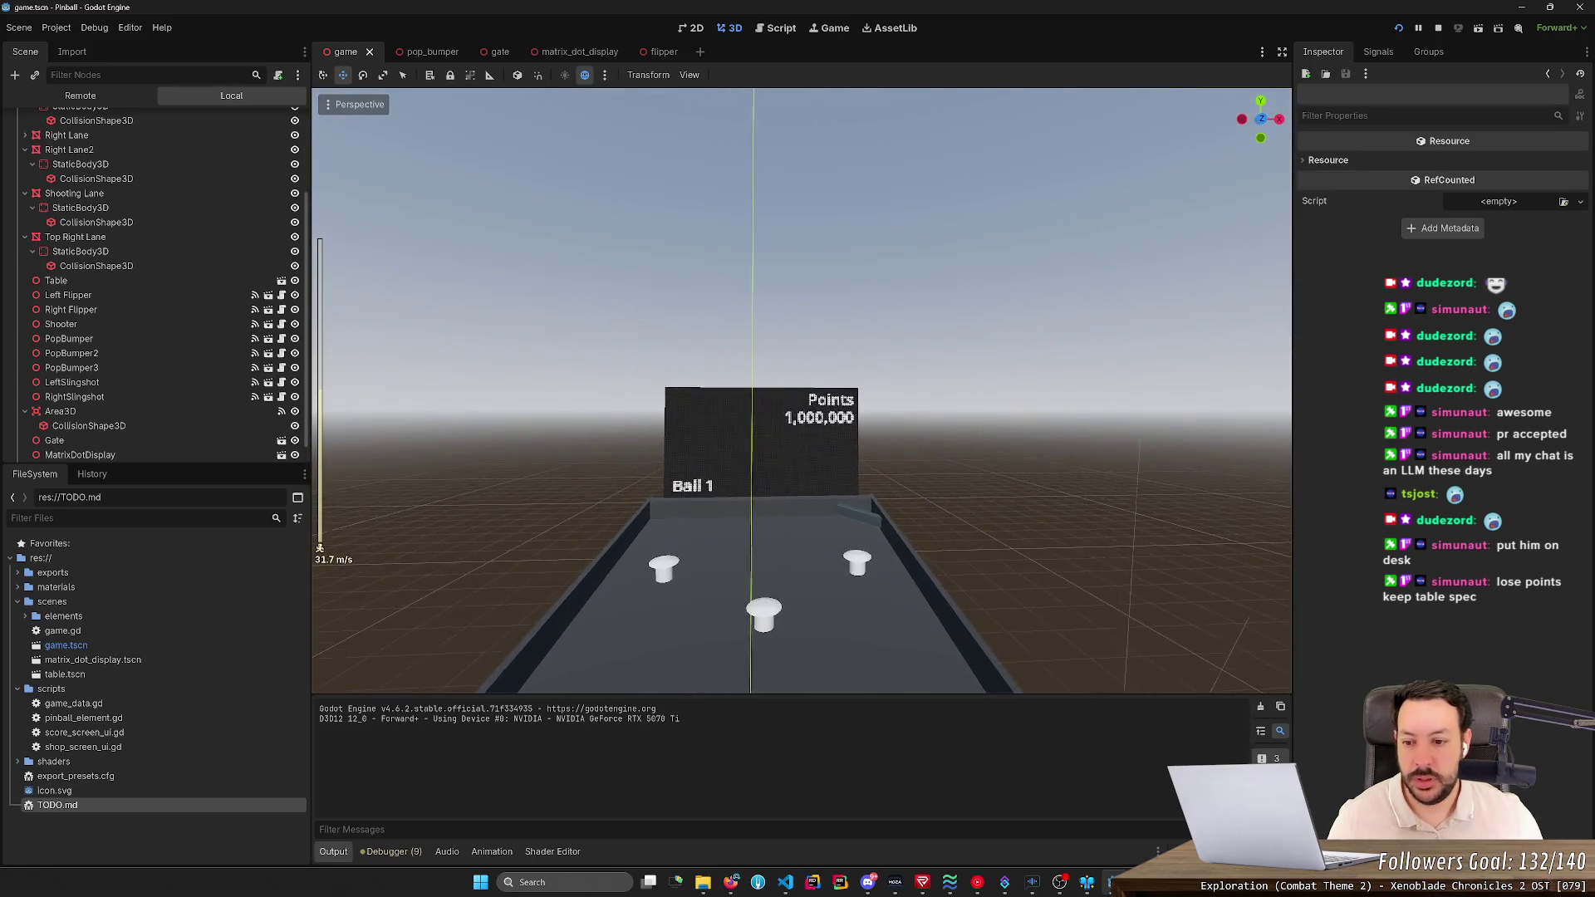
key("w")
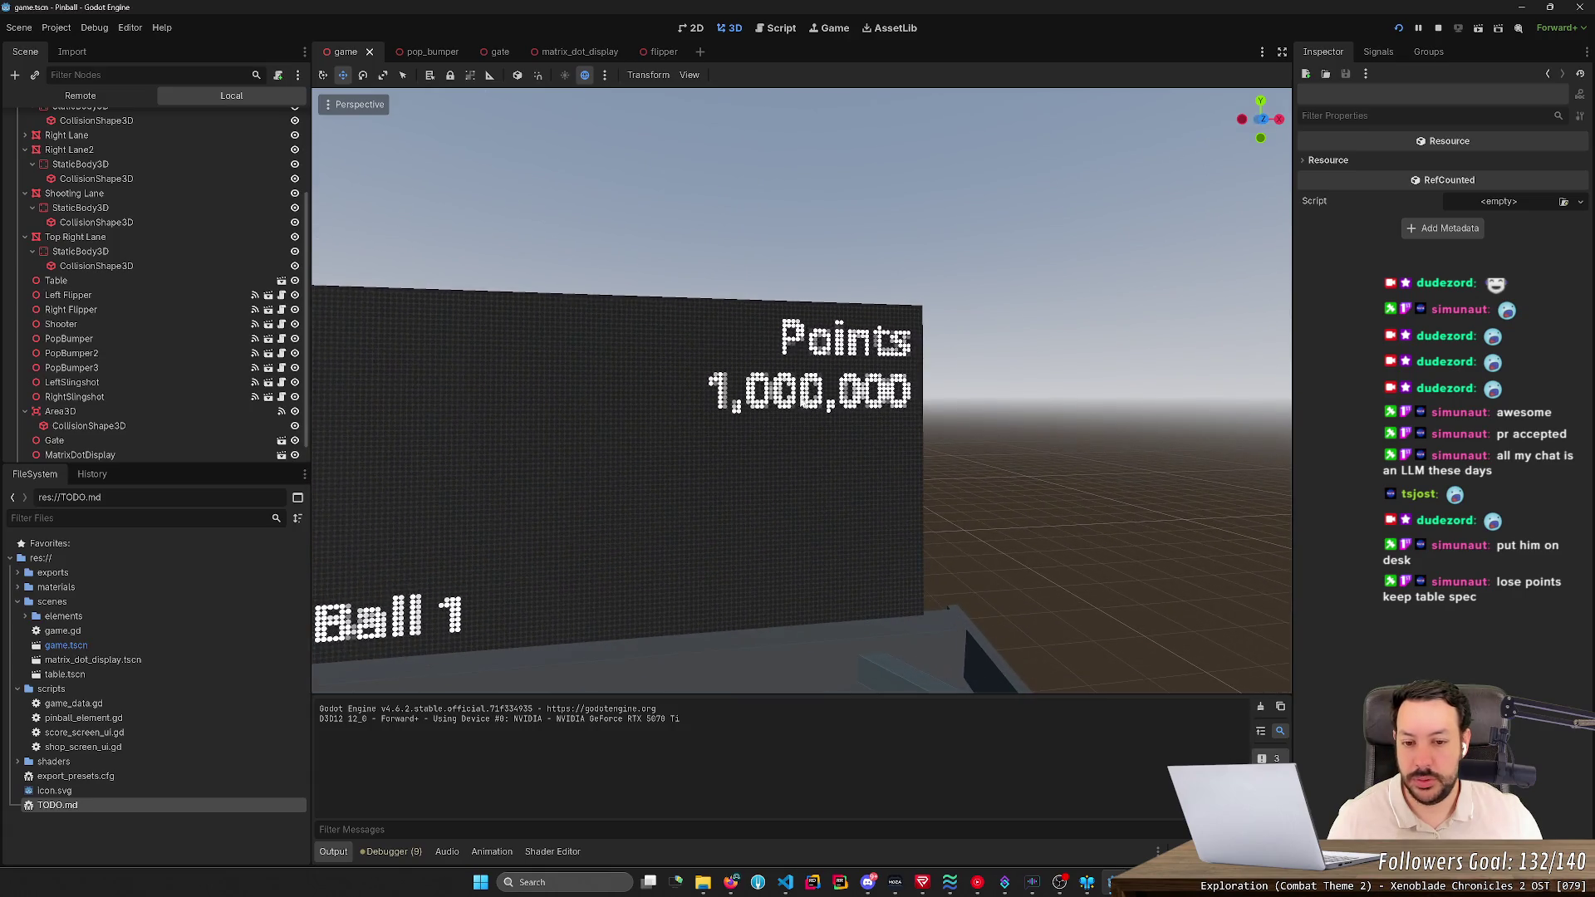
key("w")
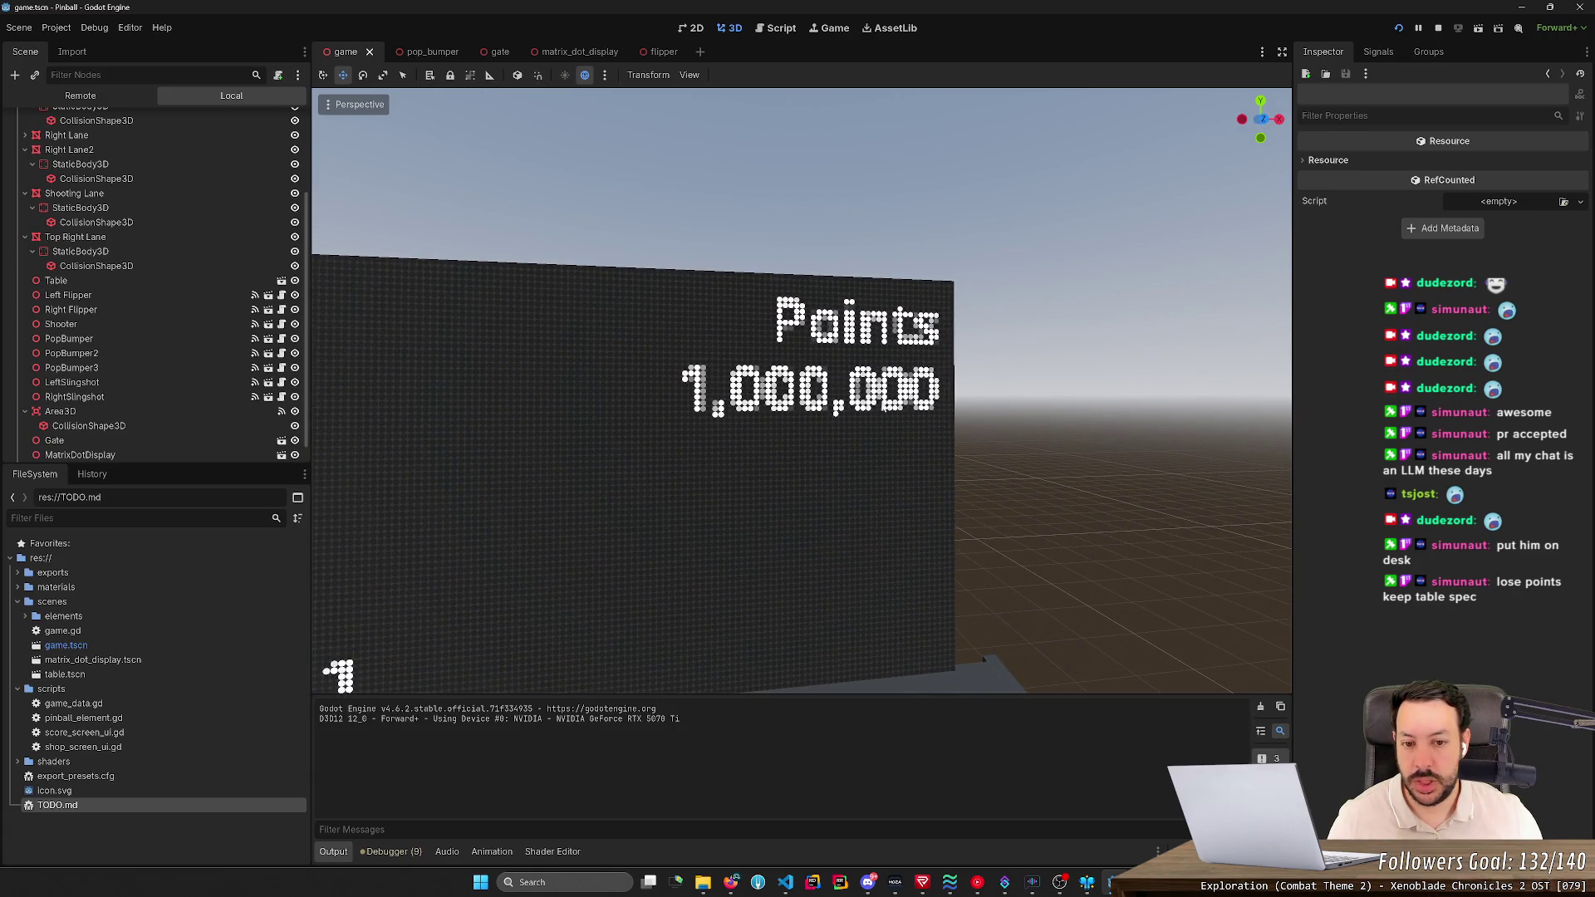
scroll(885, 417, "down", 3)
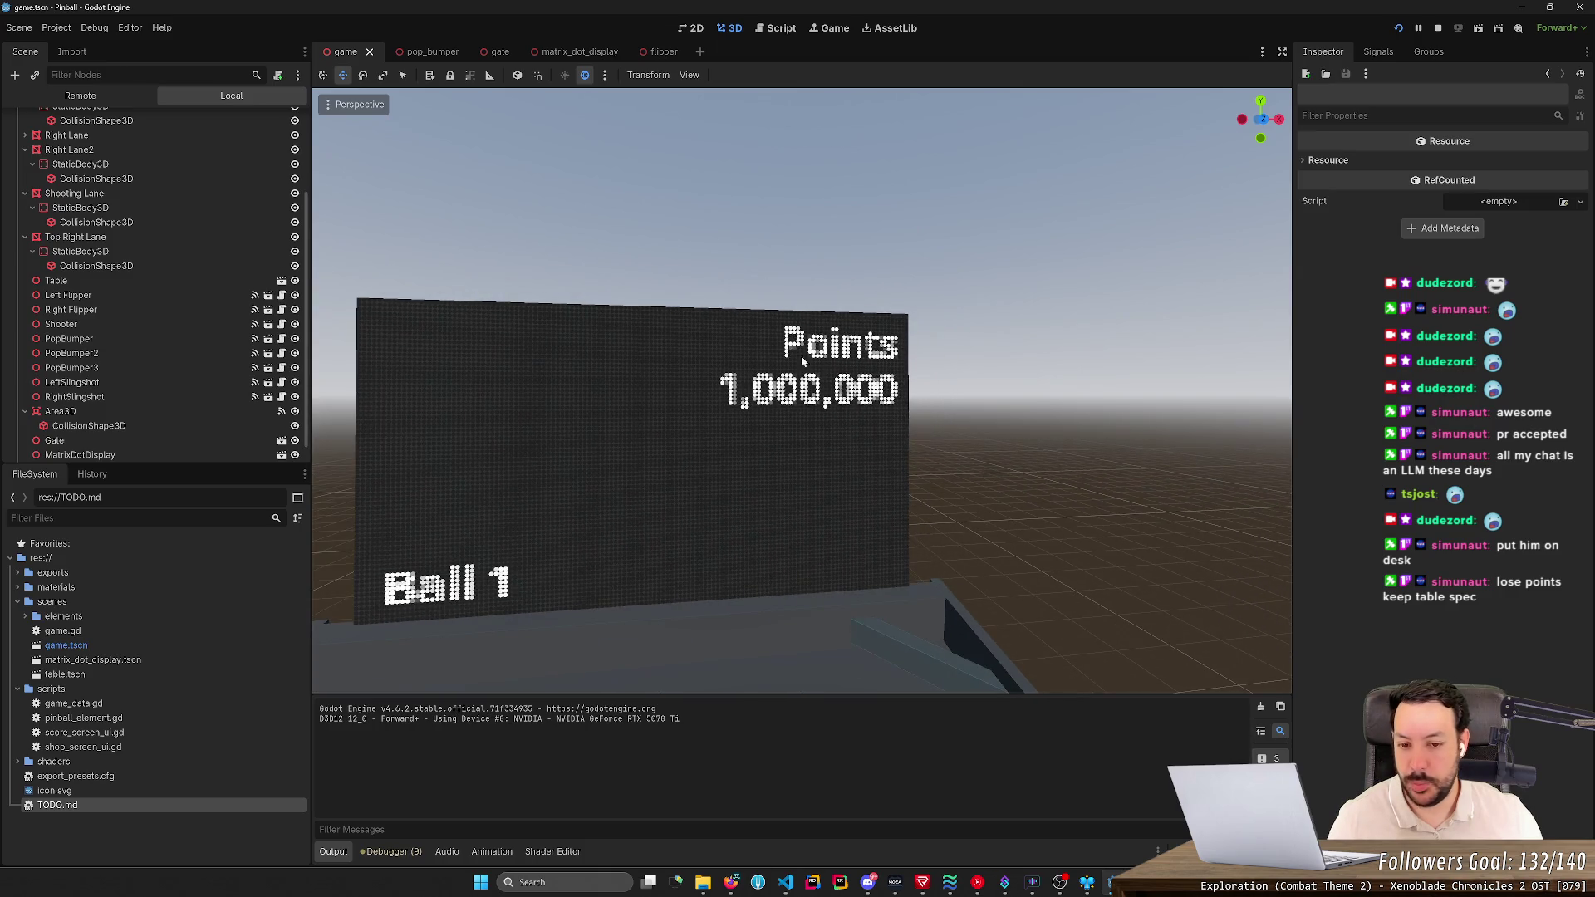
key("a")
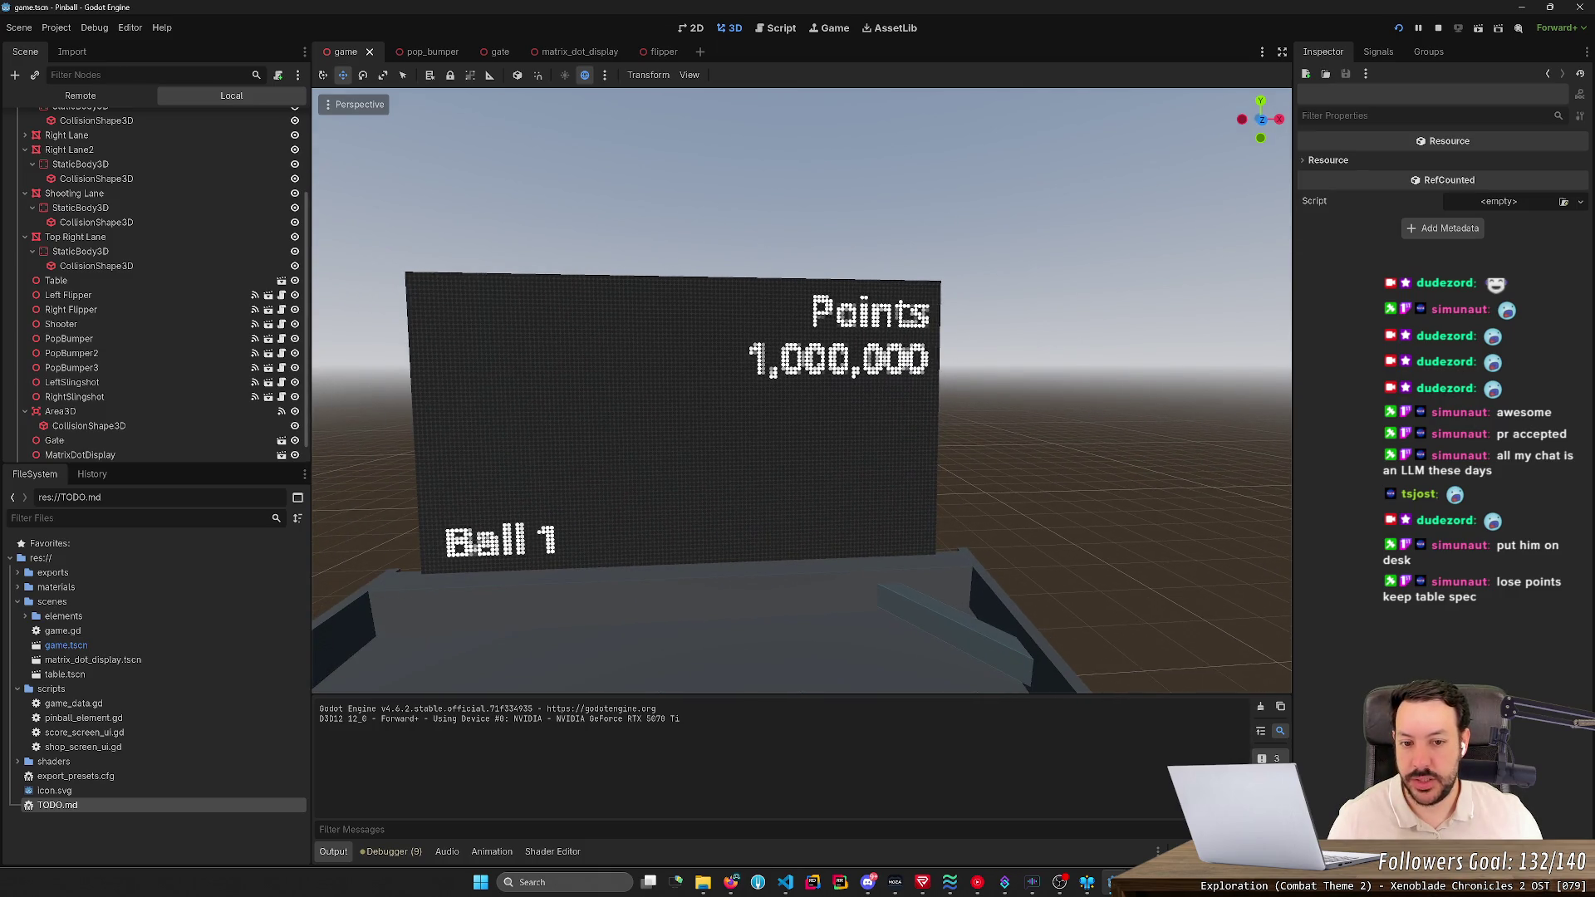
key("s")
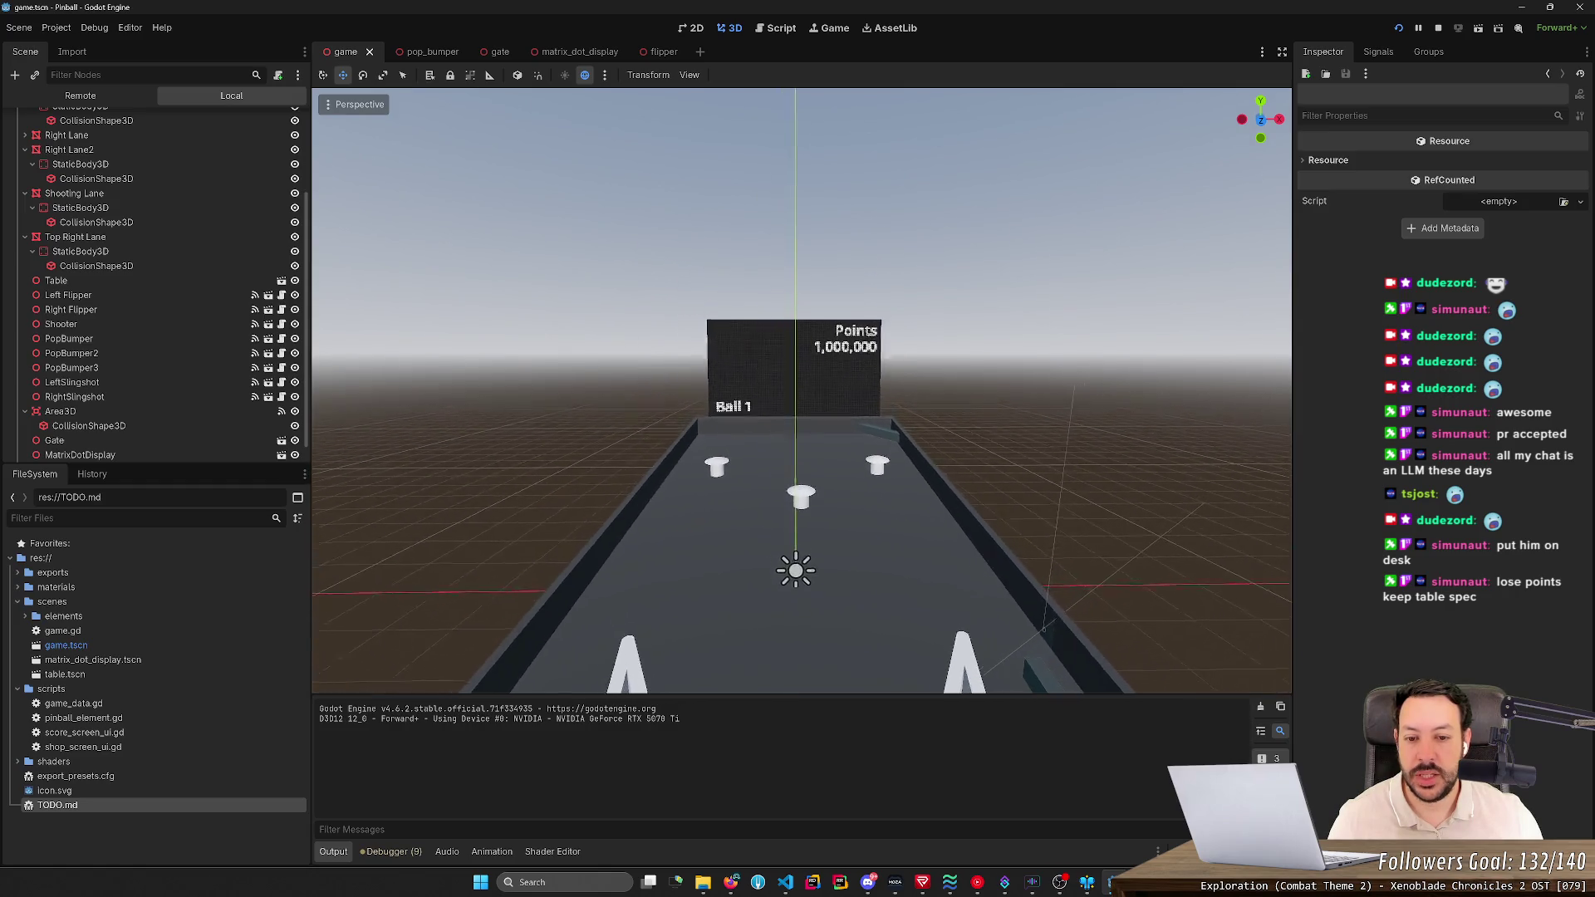
key("s")
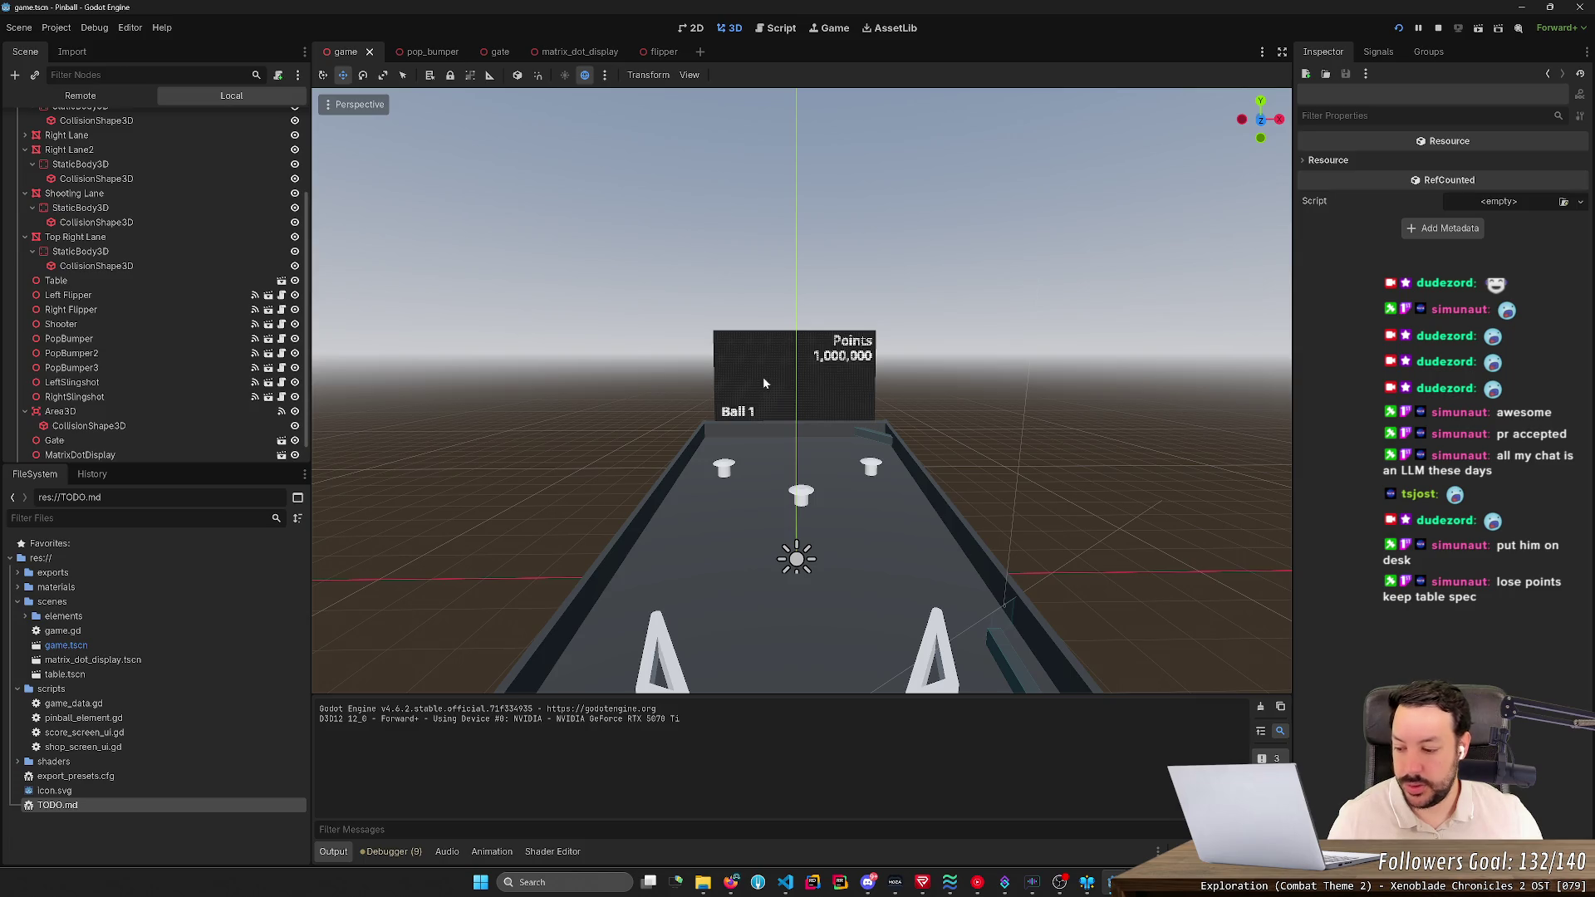
key("w")
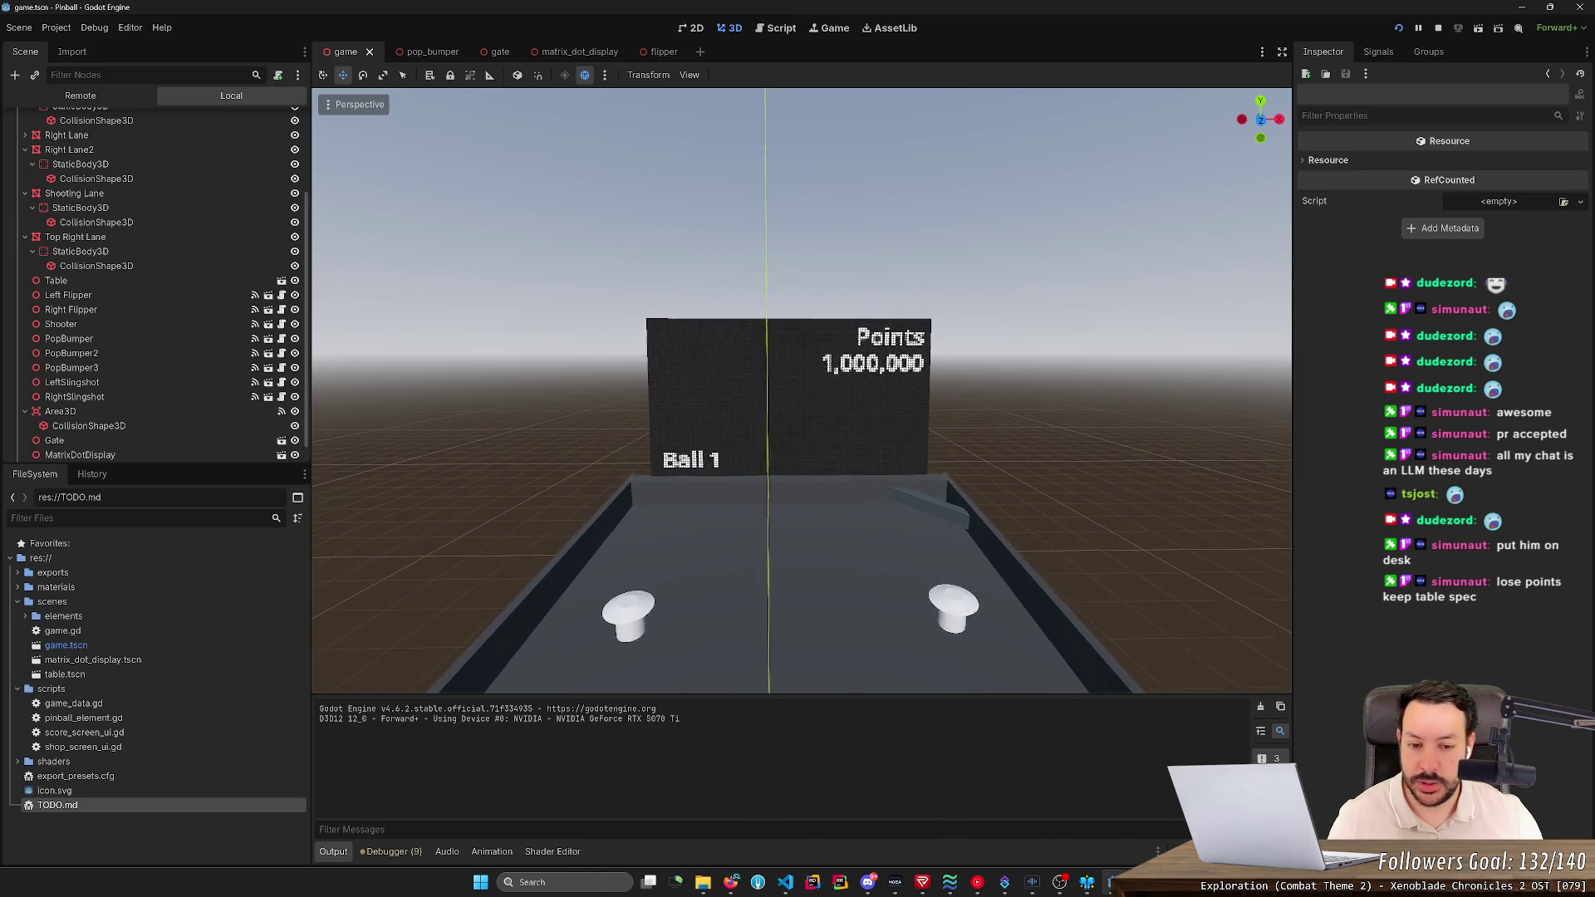
key("s")
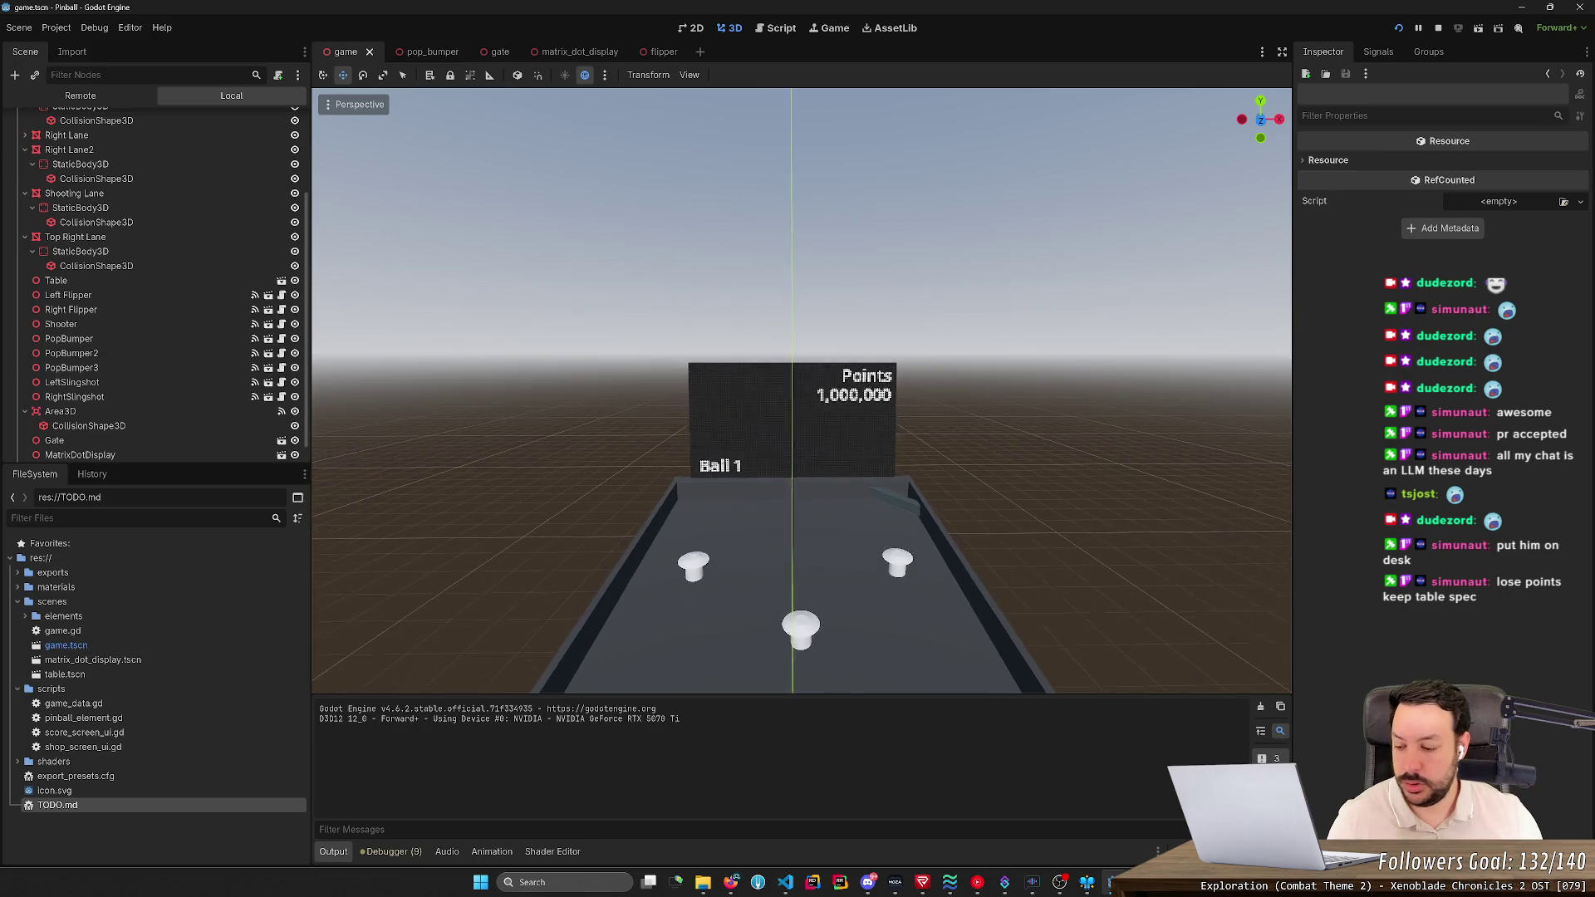
key("s")
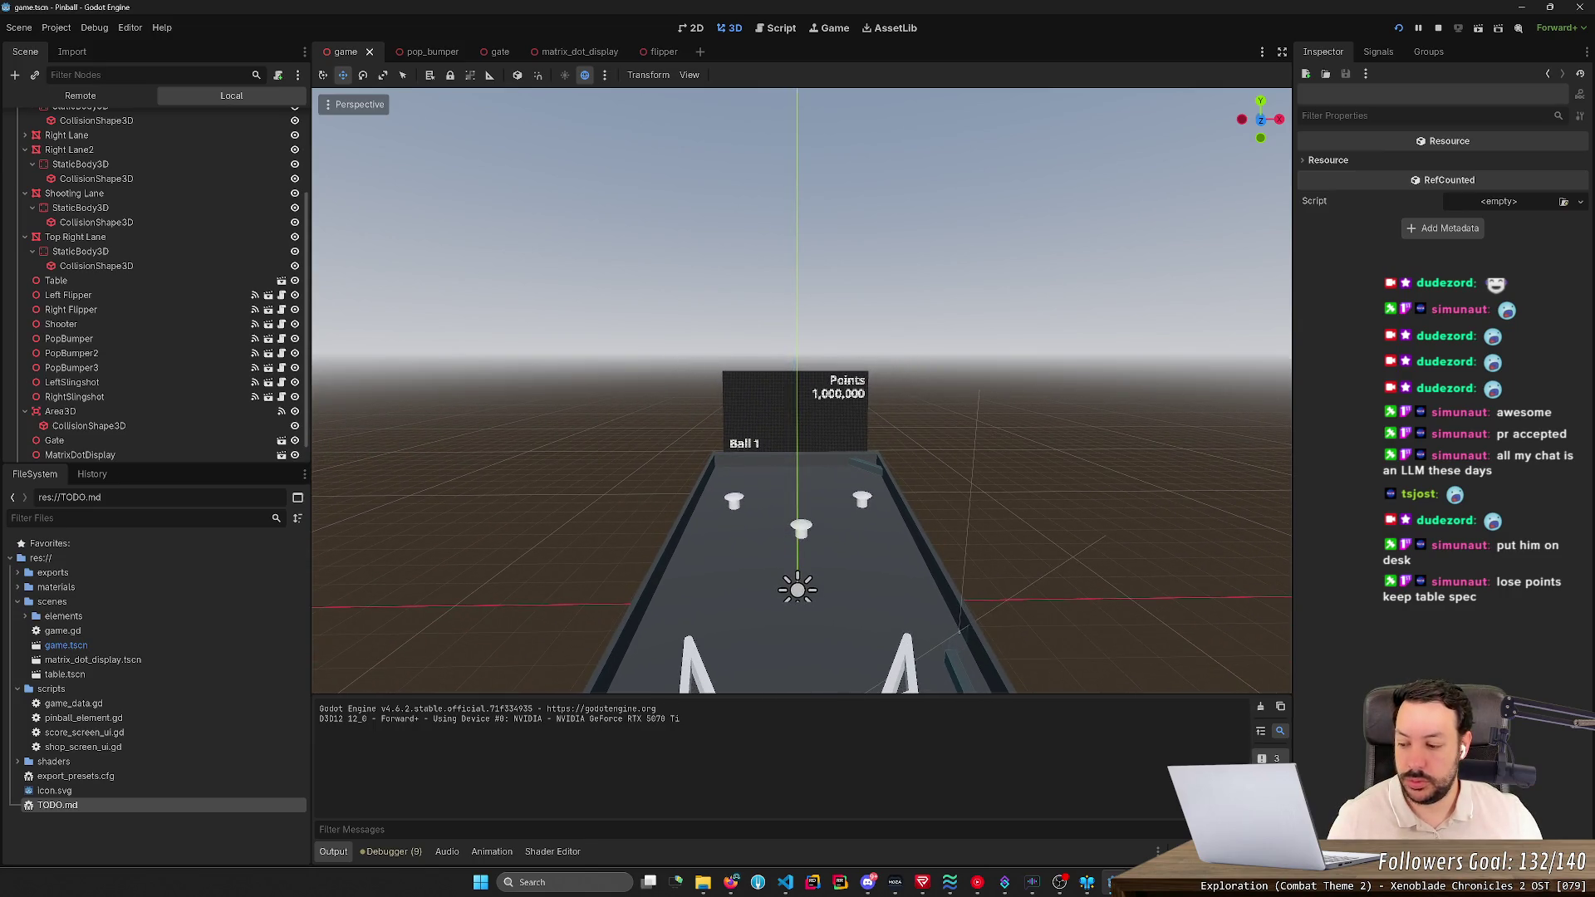
key("w")
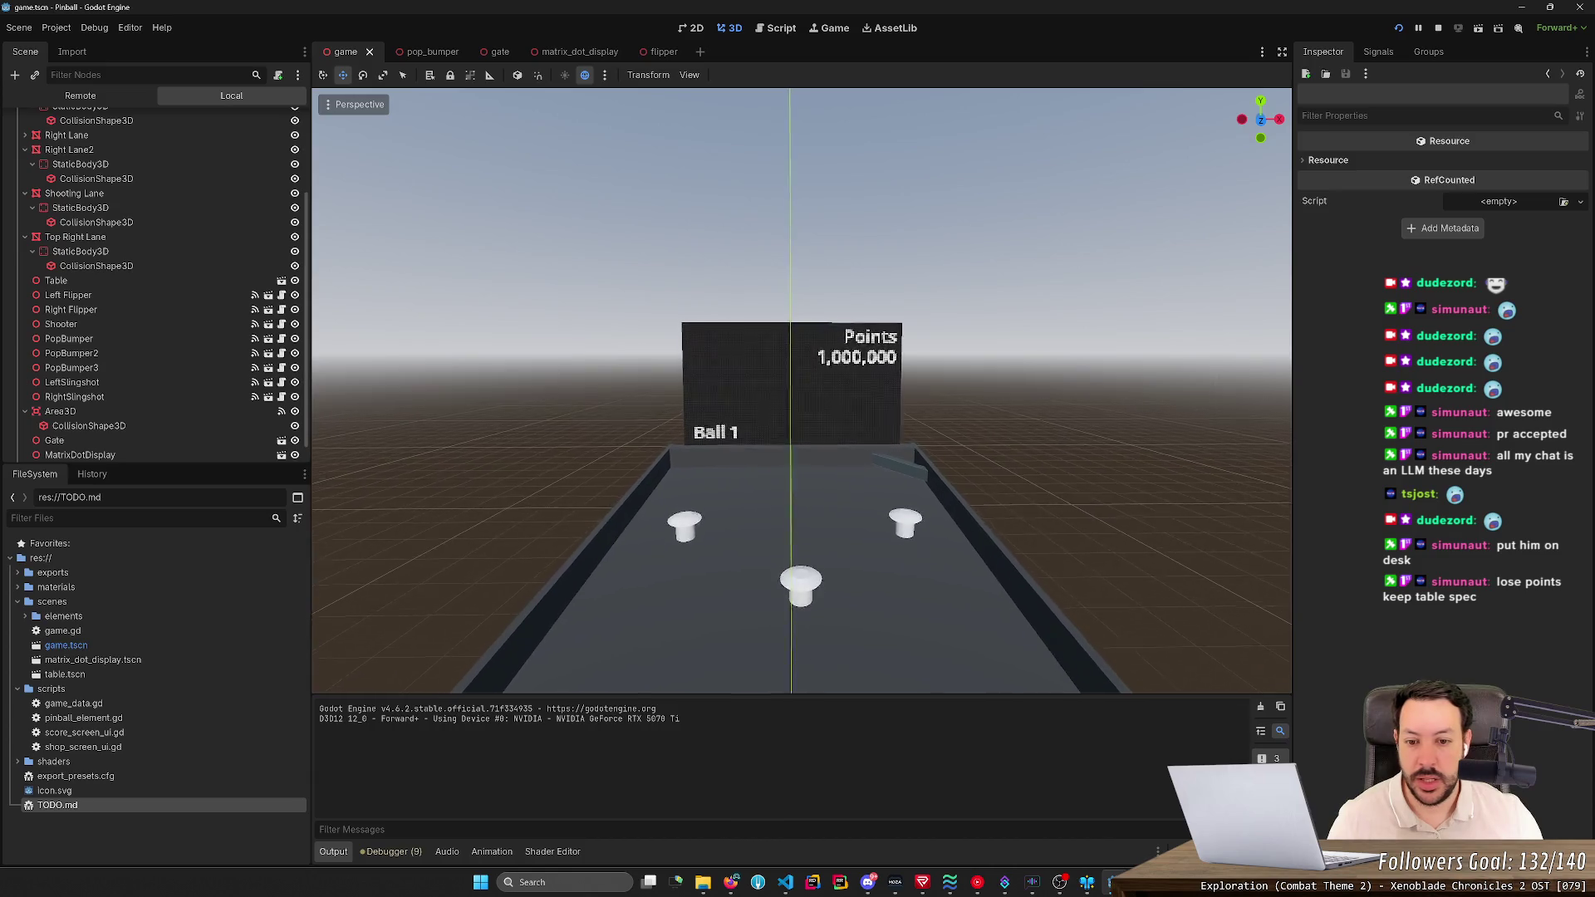
- Fly up close to the Points 1,000,000 / Ball 1 display, then back out over the whole table
key("w")
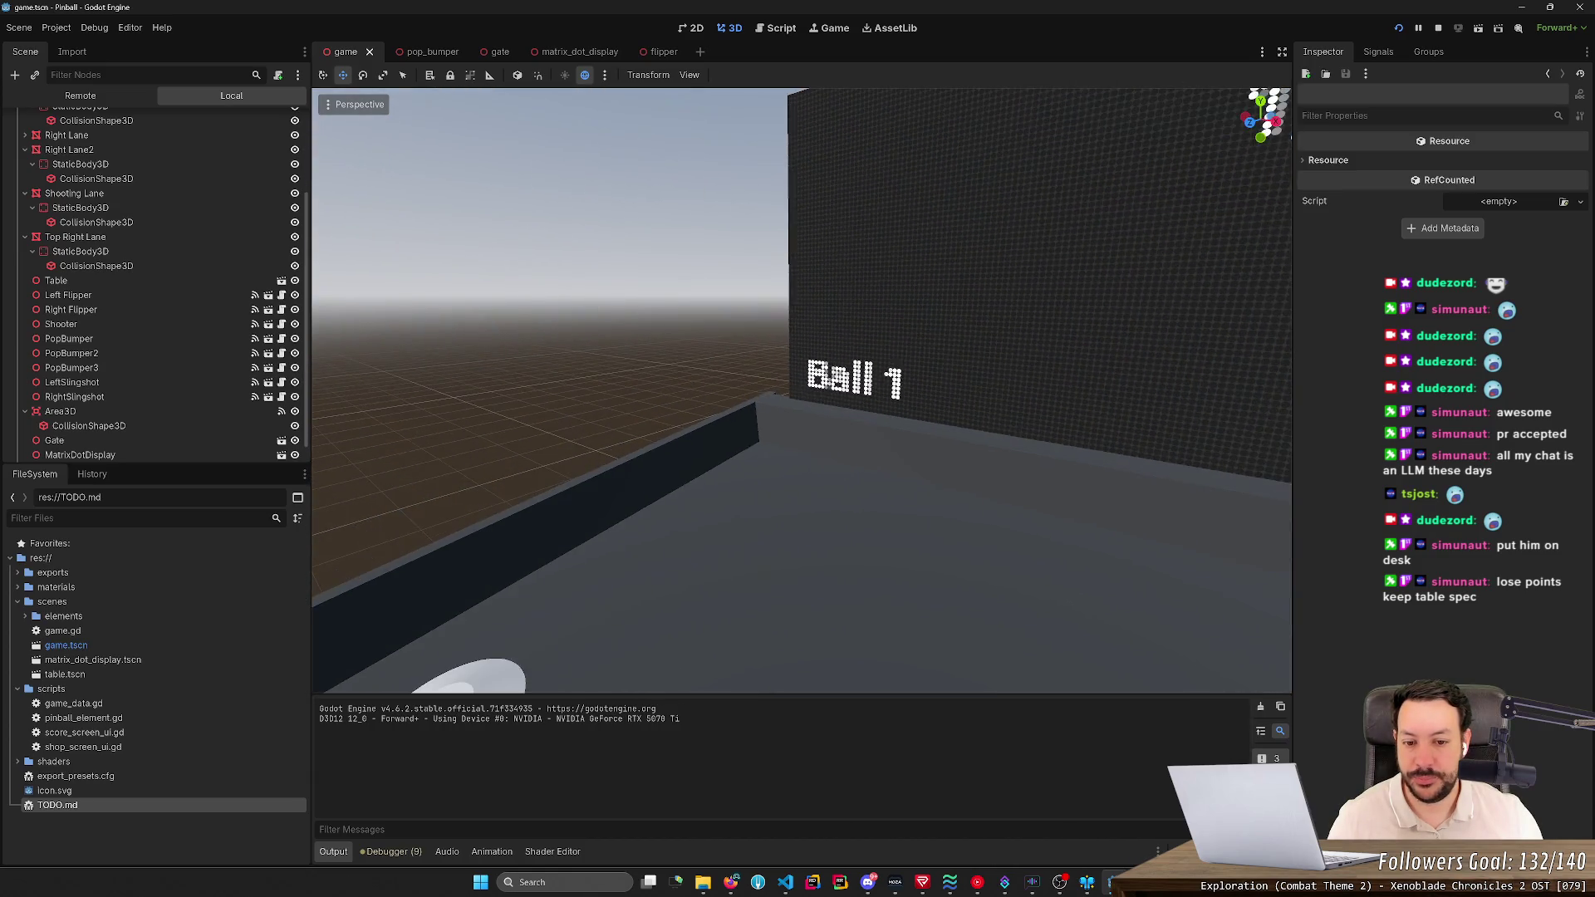
key("s")
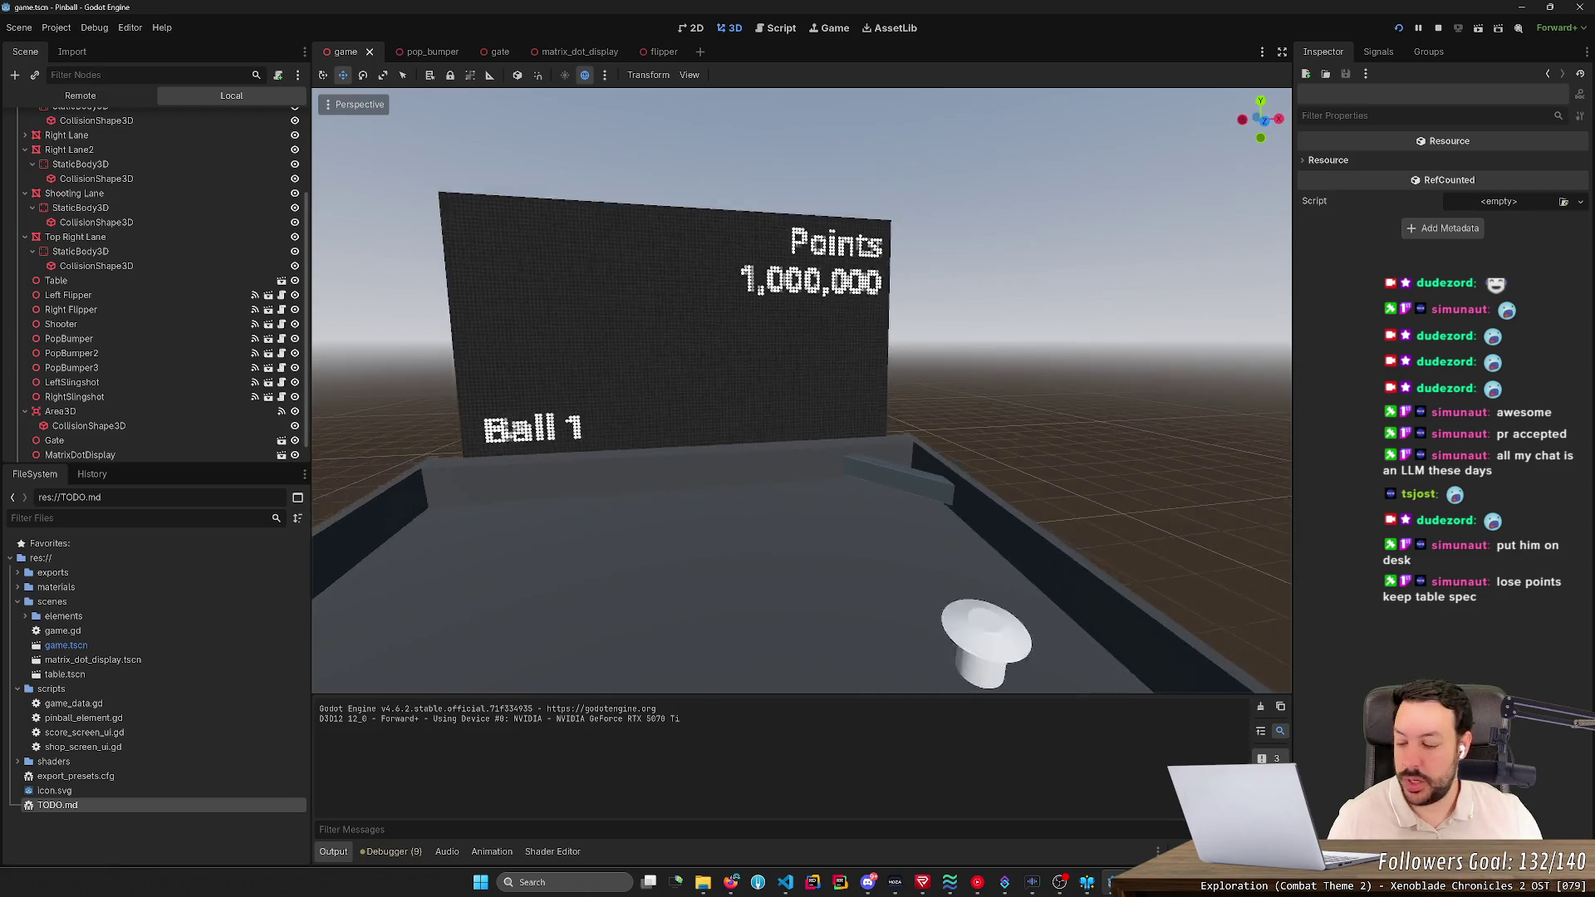
key("s")
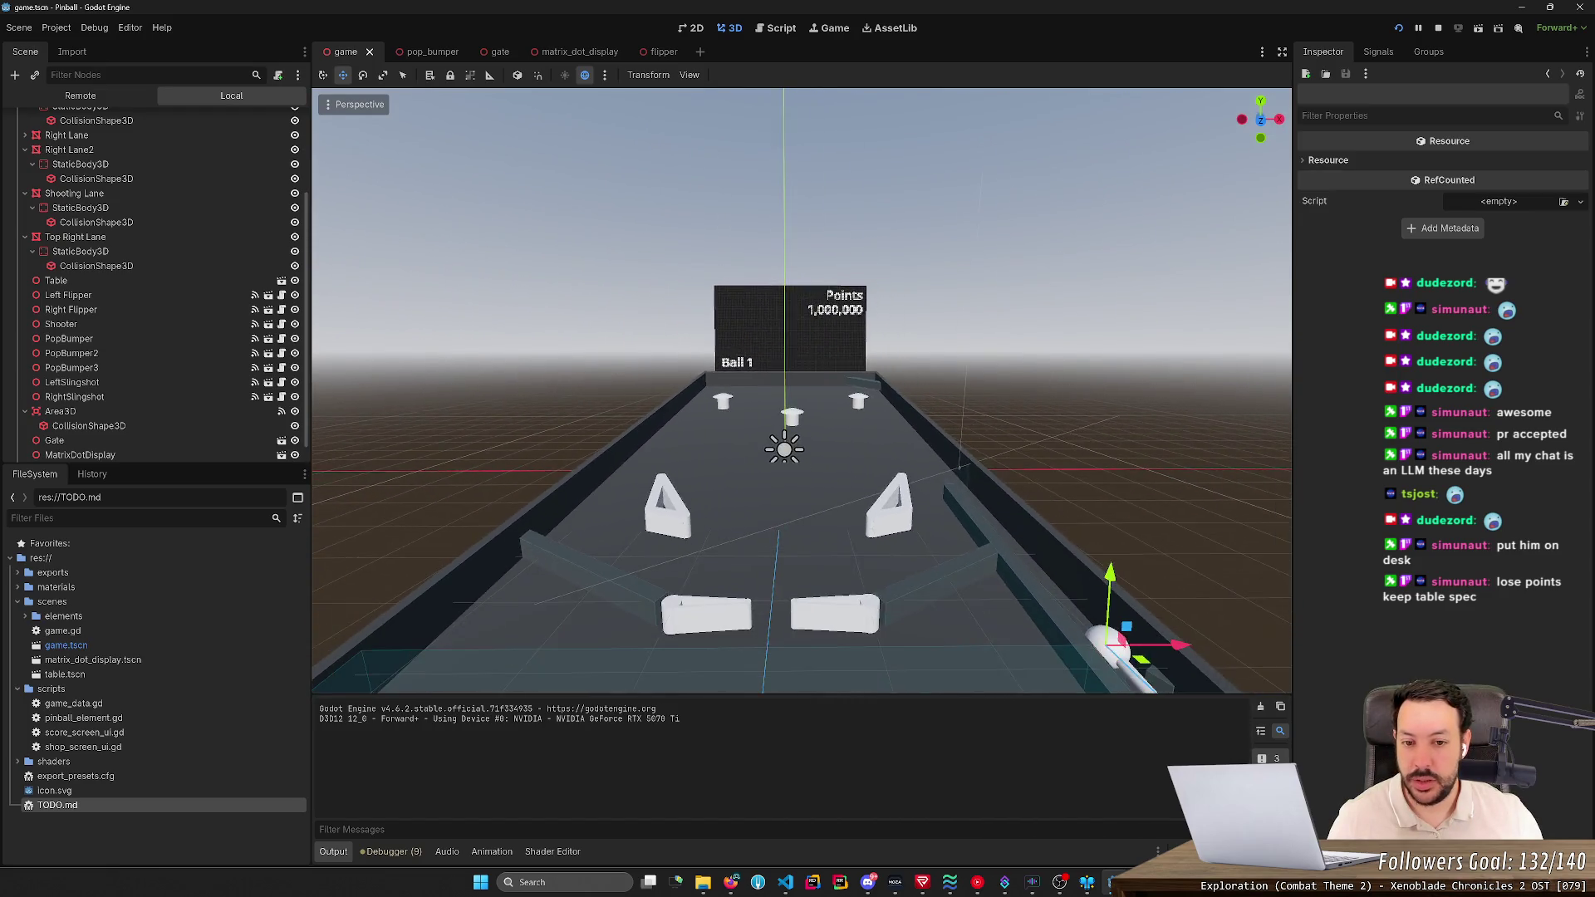
key("w")
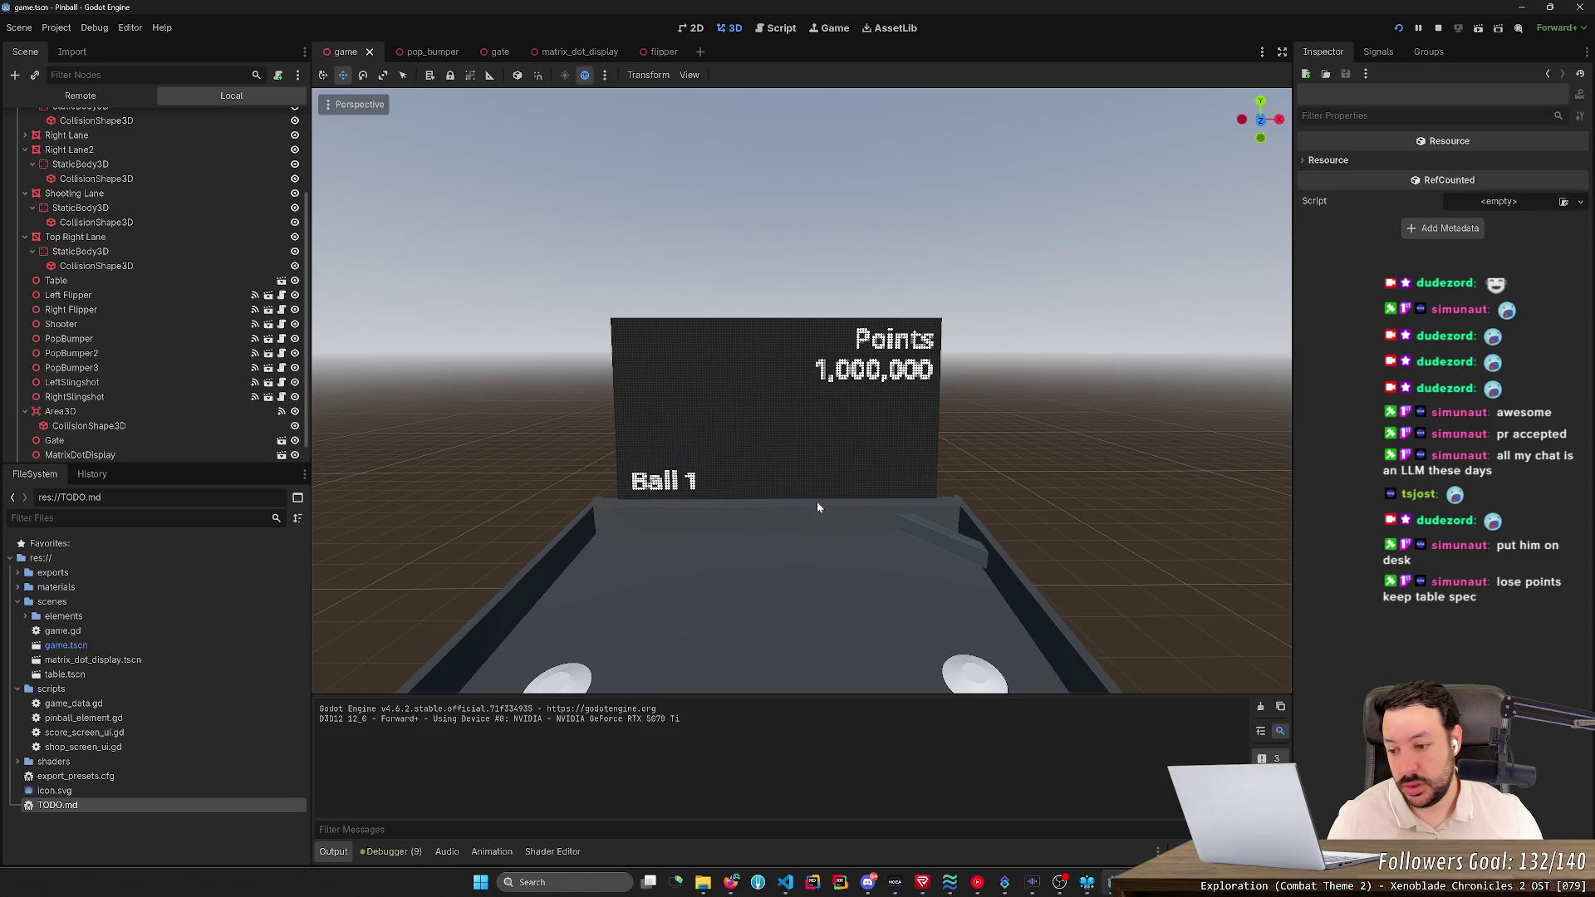
key("w")
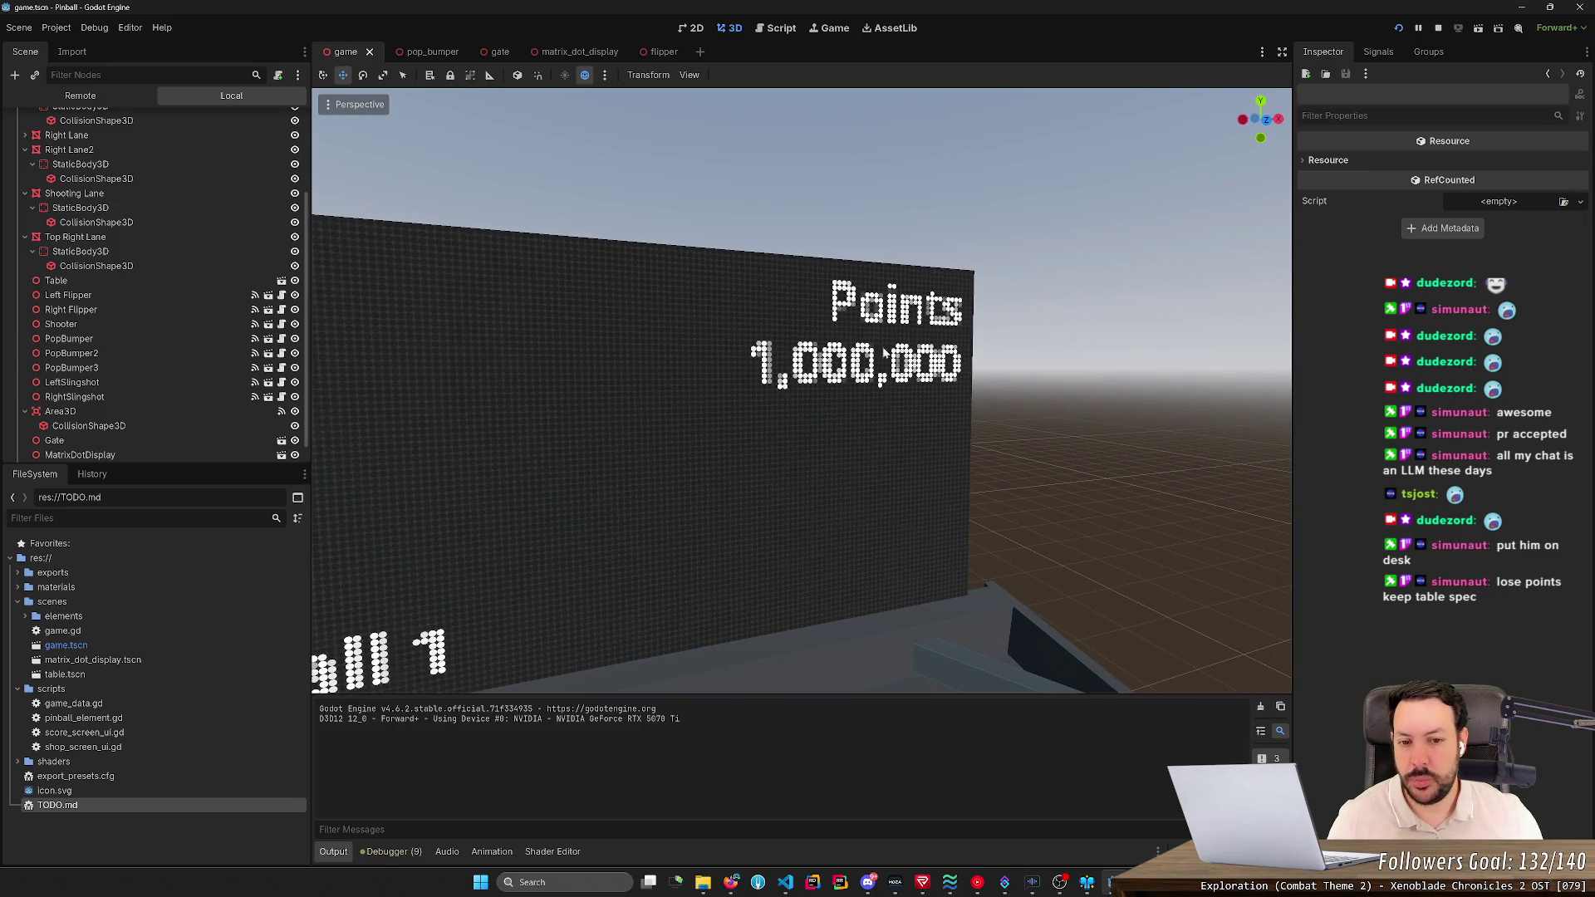
key("s")
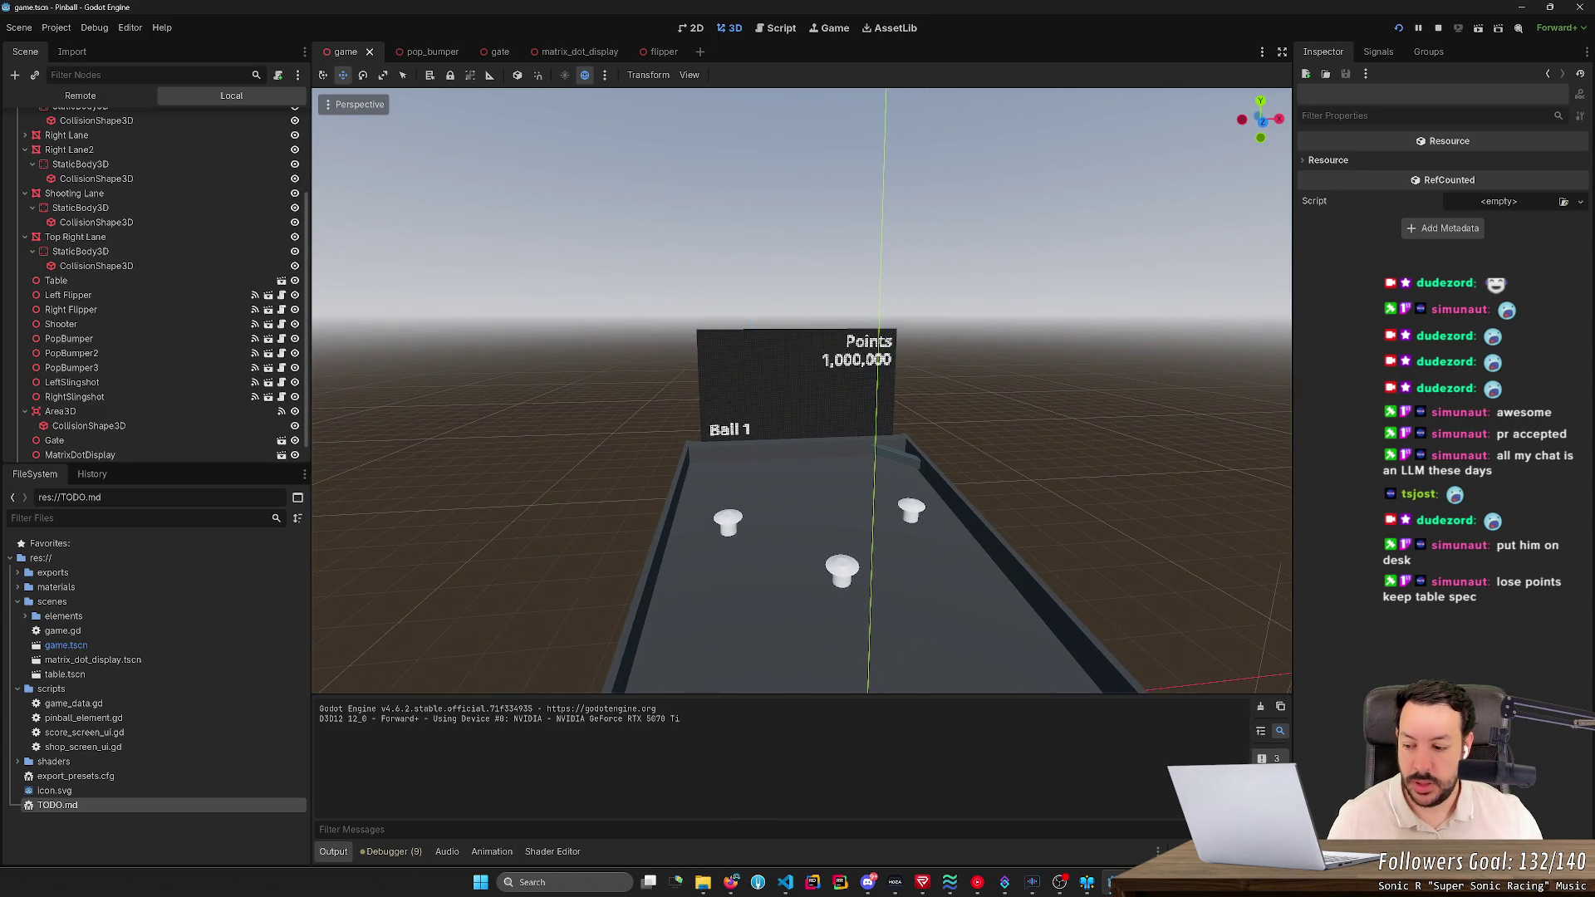
key("w")
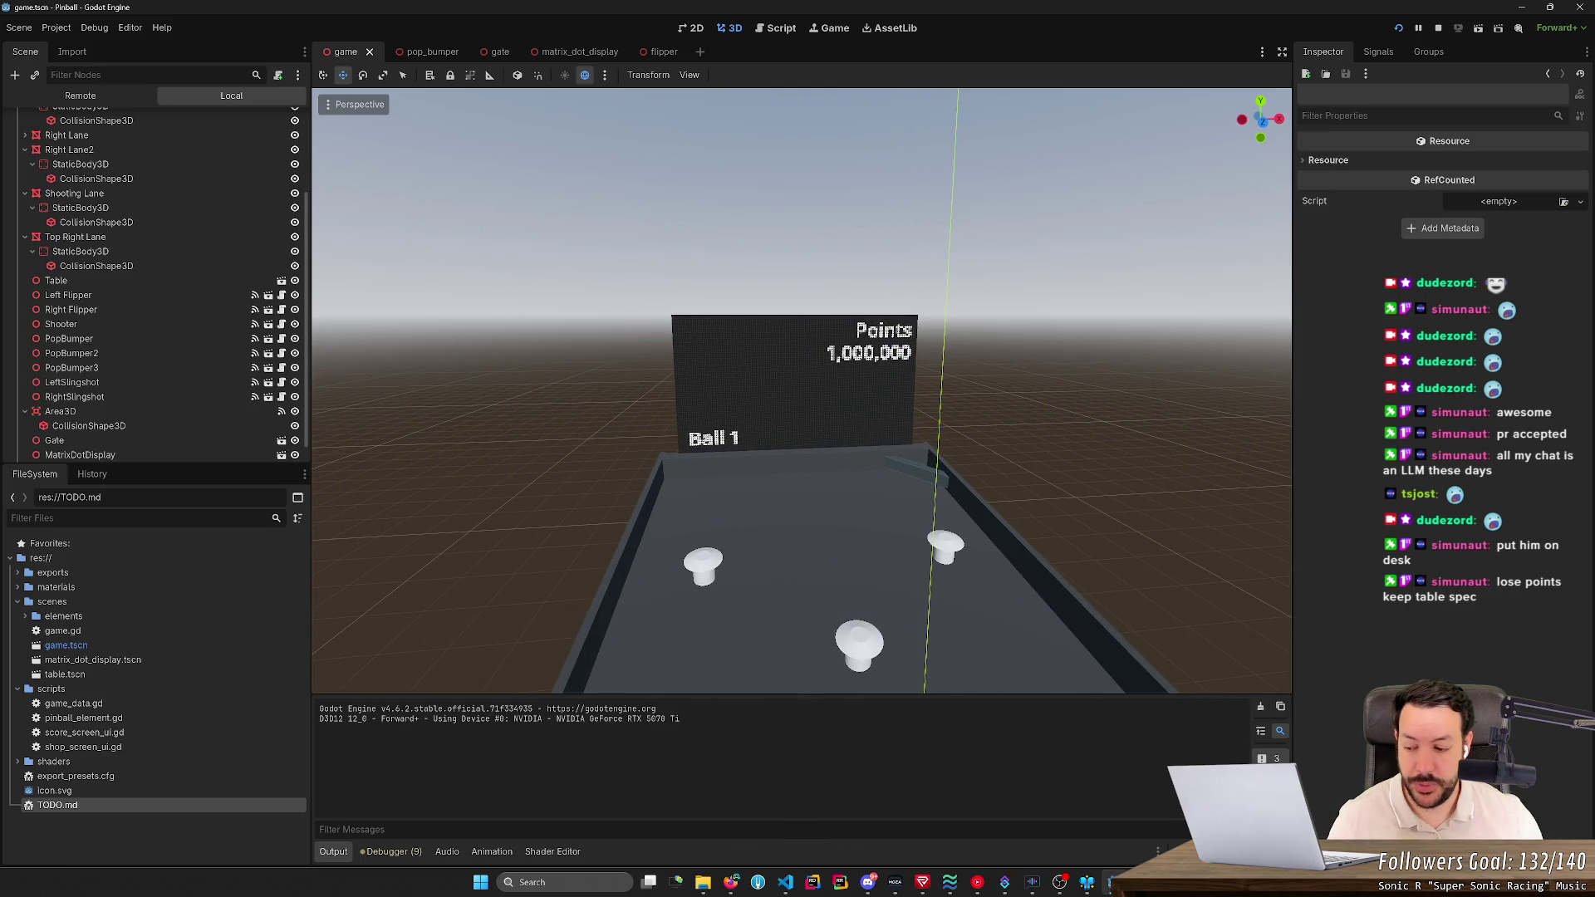
key("w")
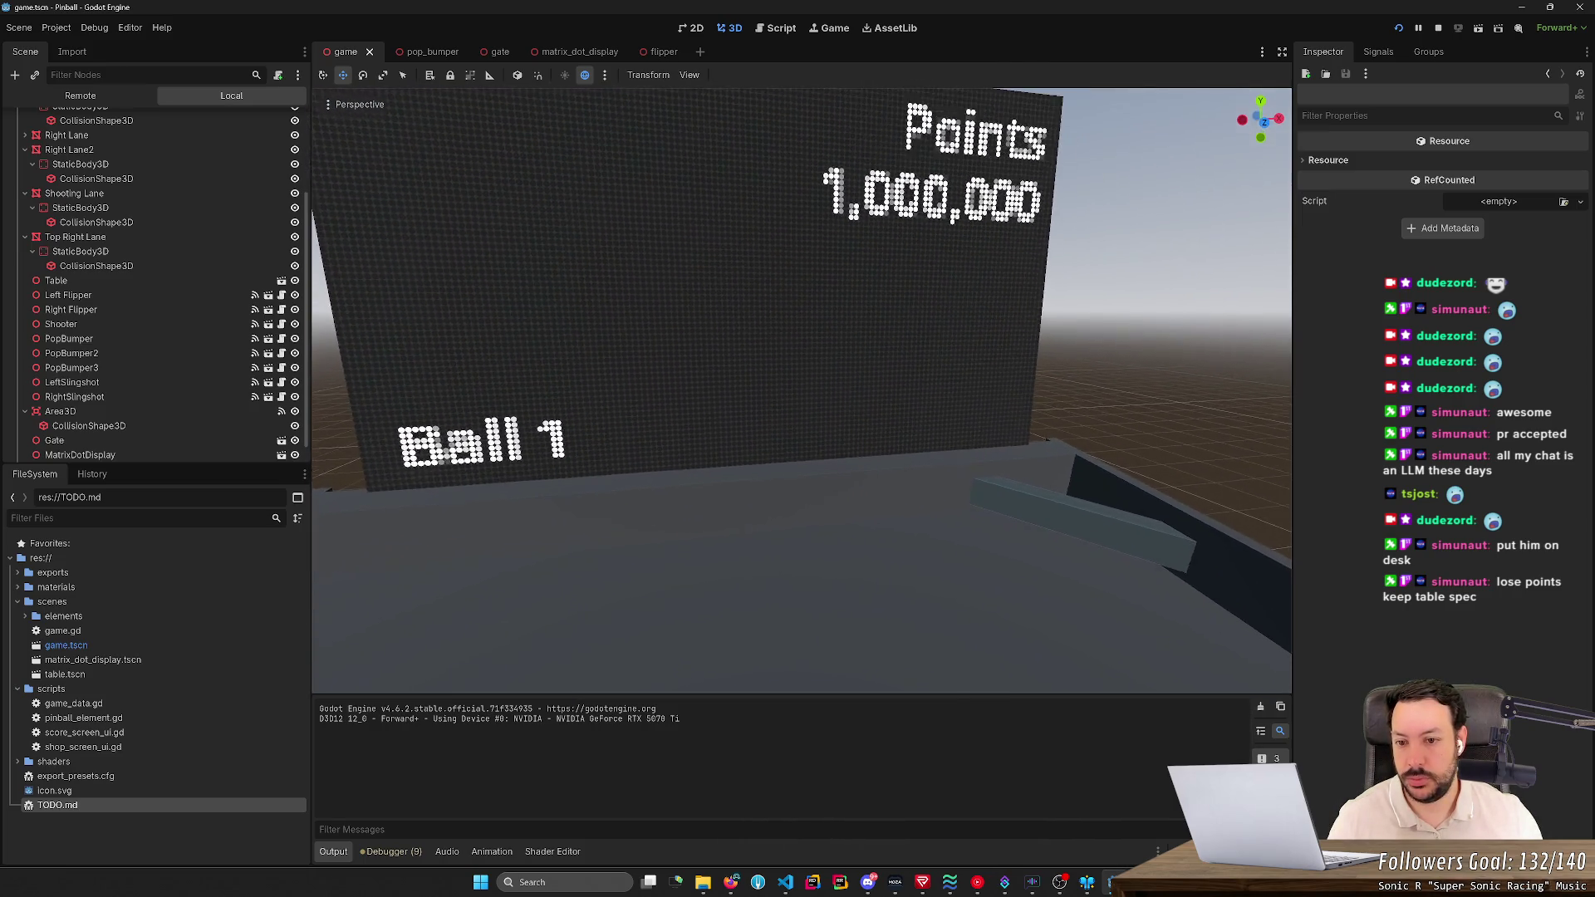
key("s")
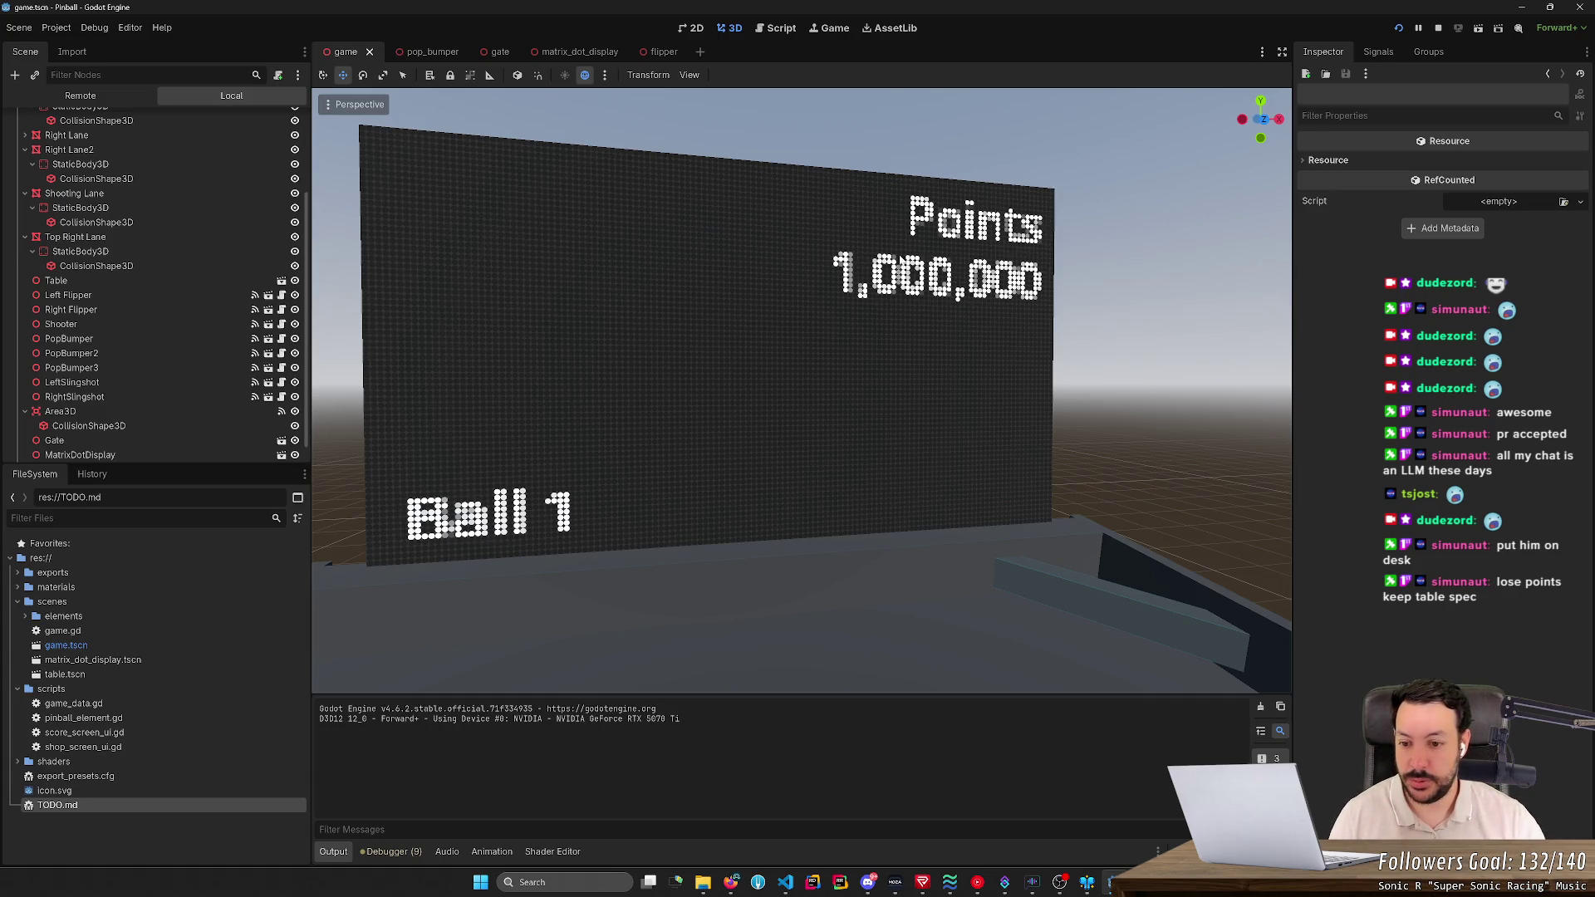
key("s")
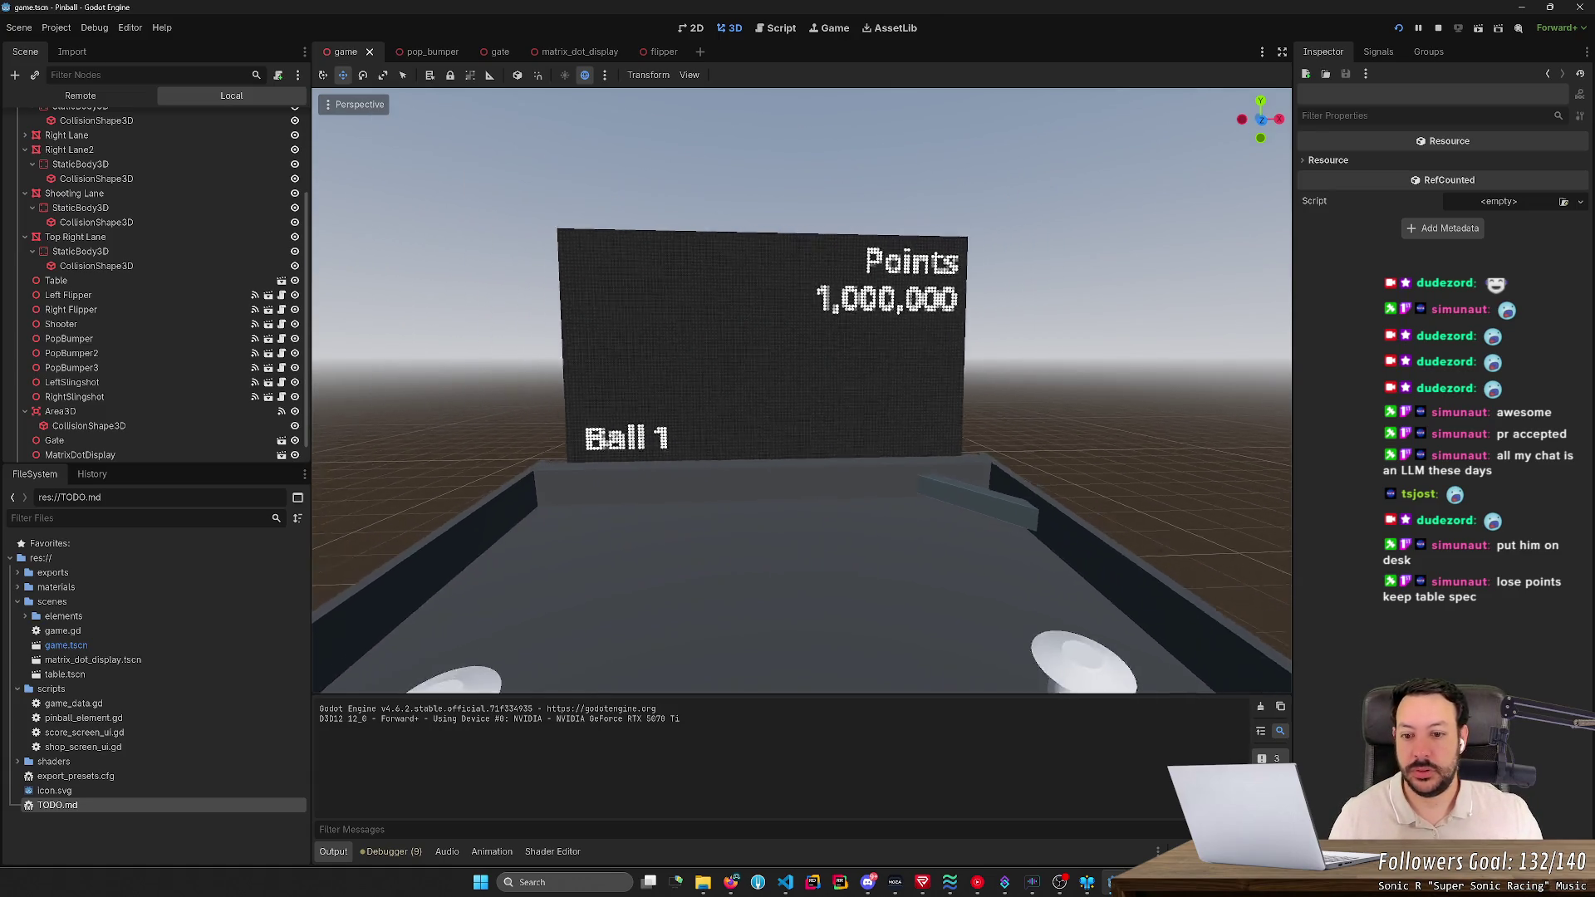
scroll(802, 391, "up", 2)
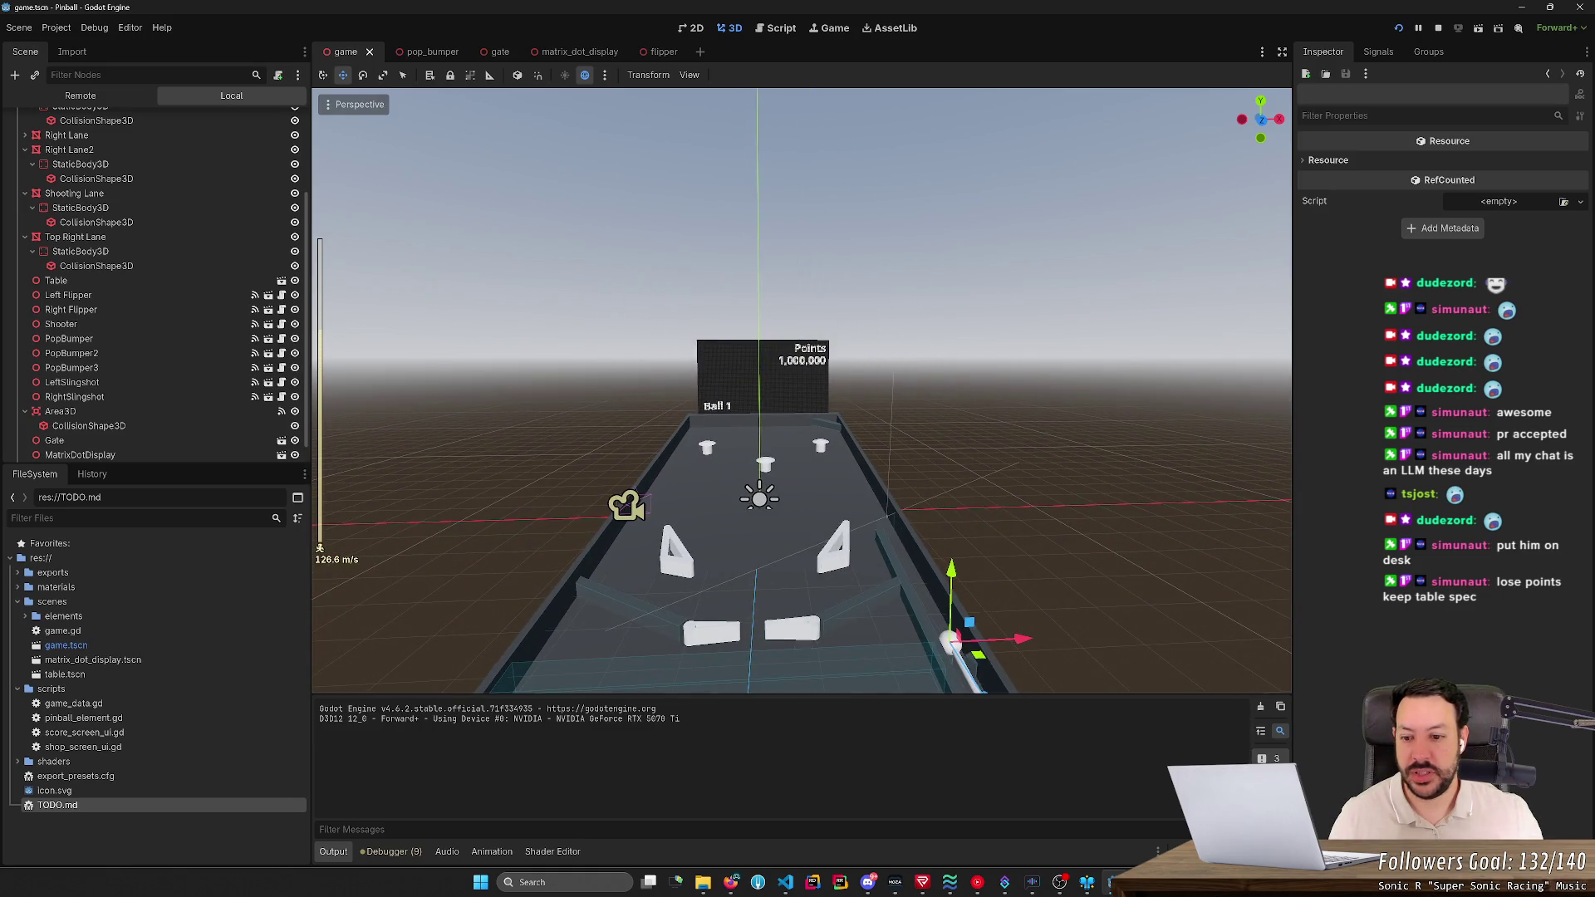
key("w")
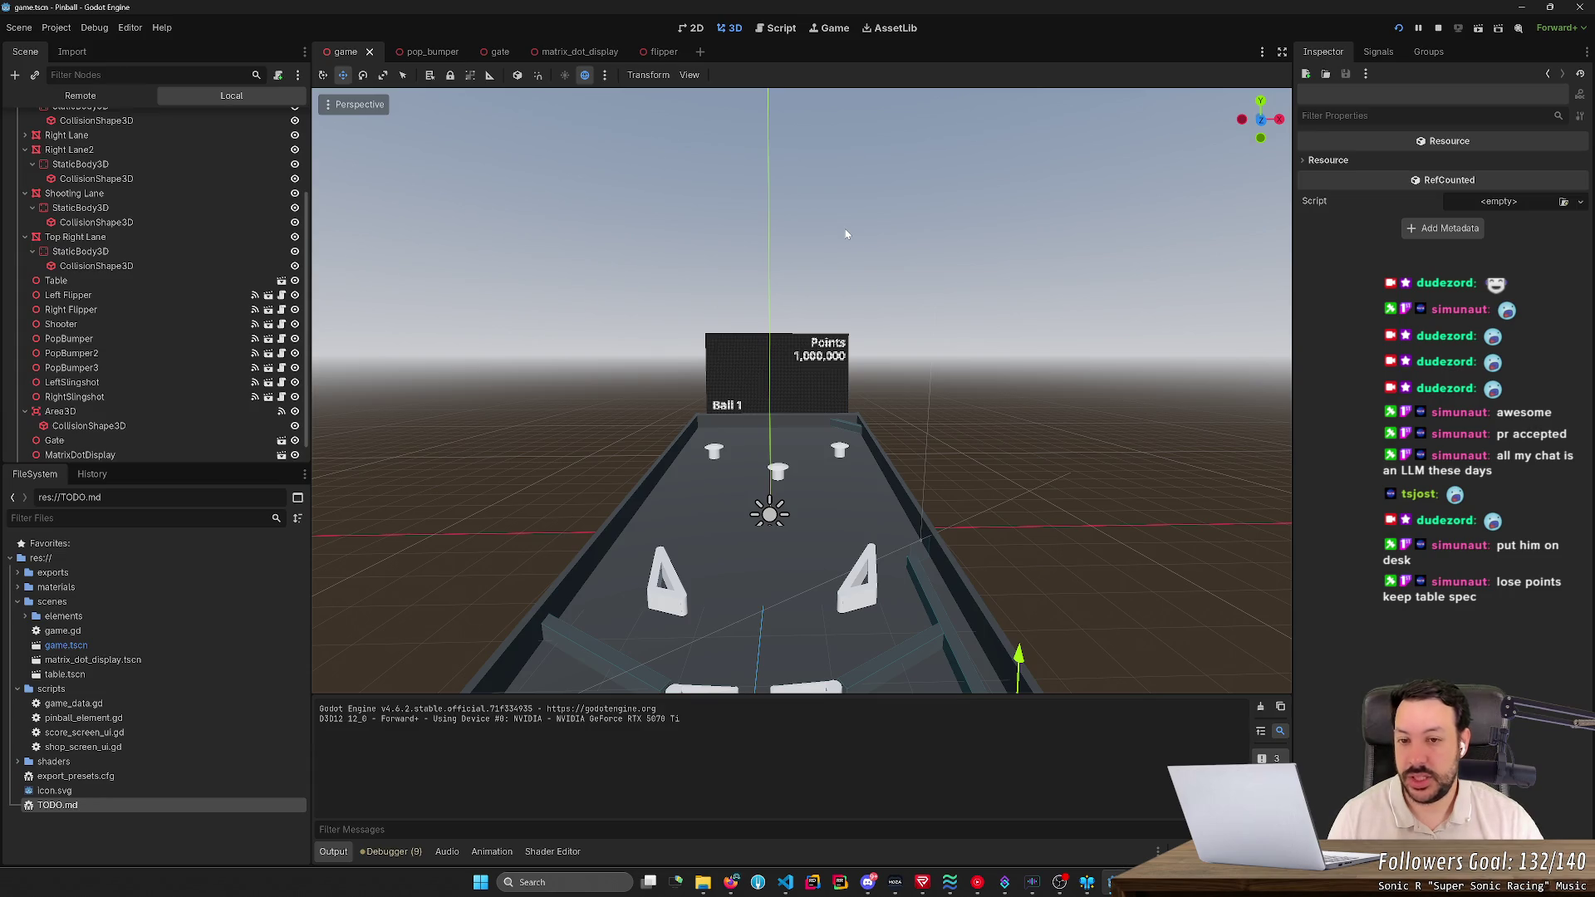
mouse_move(586, 57)
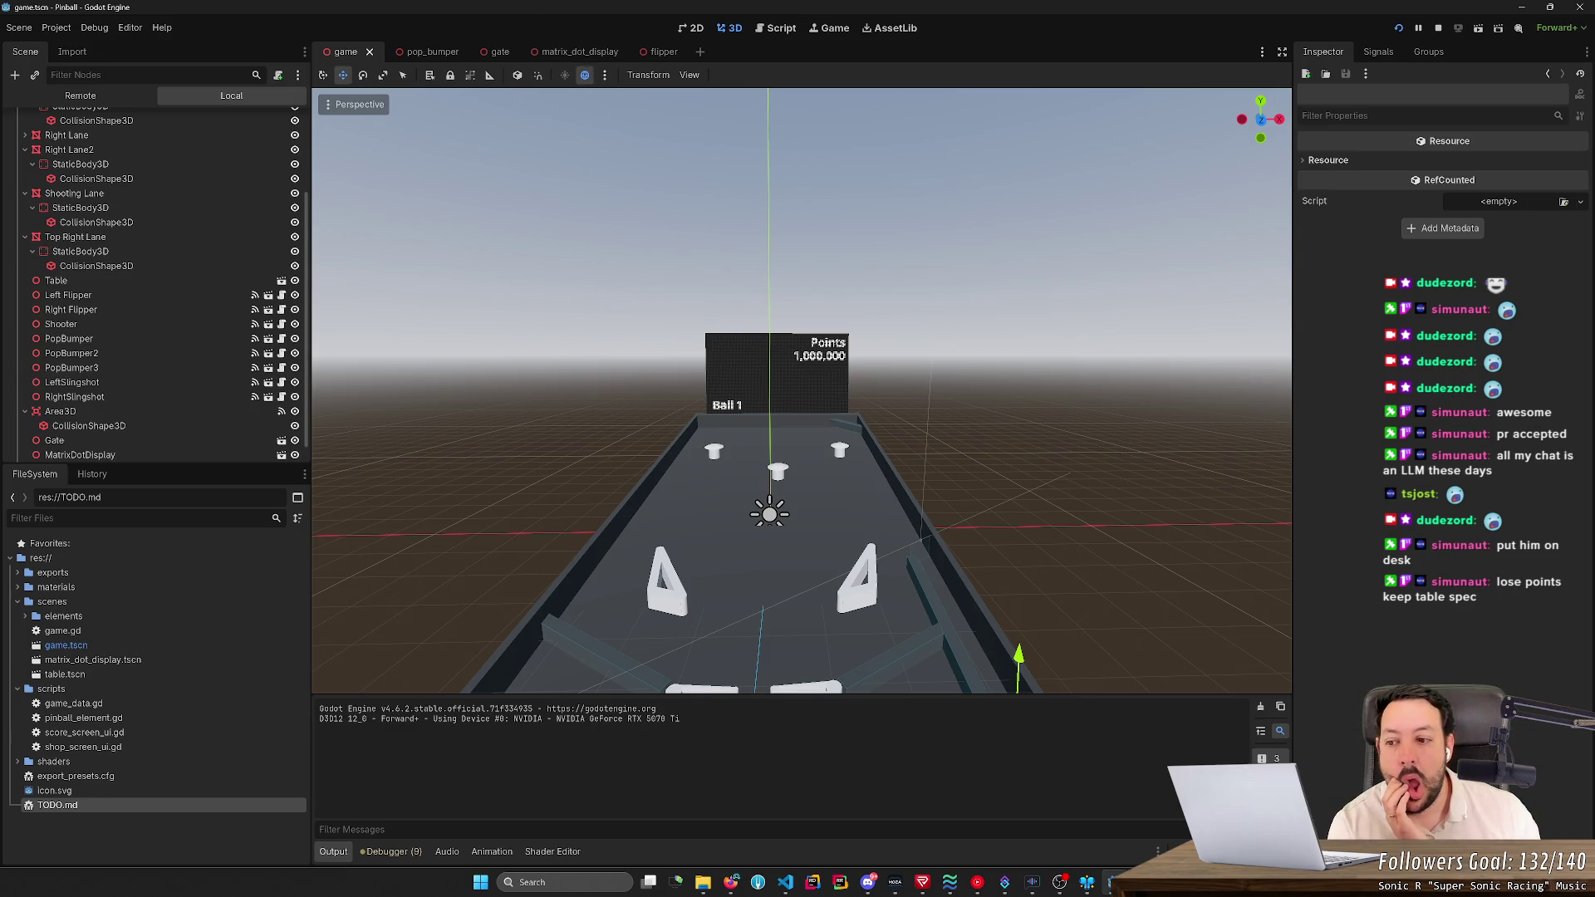
- Reopen TODO.md and select 'Lose all points.' in option B of the lost-balls question
double_click(82, 807)
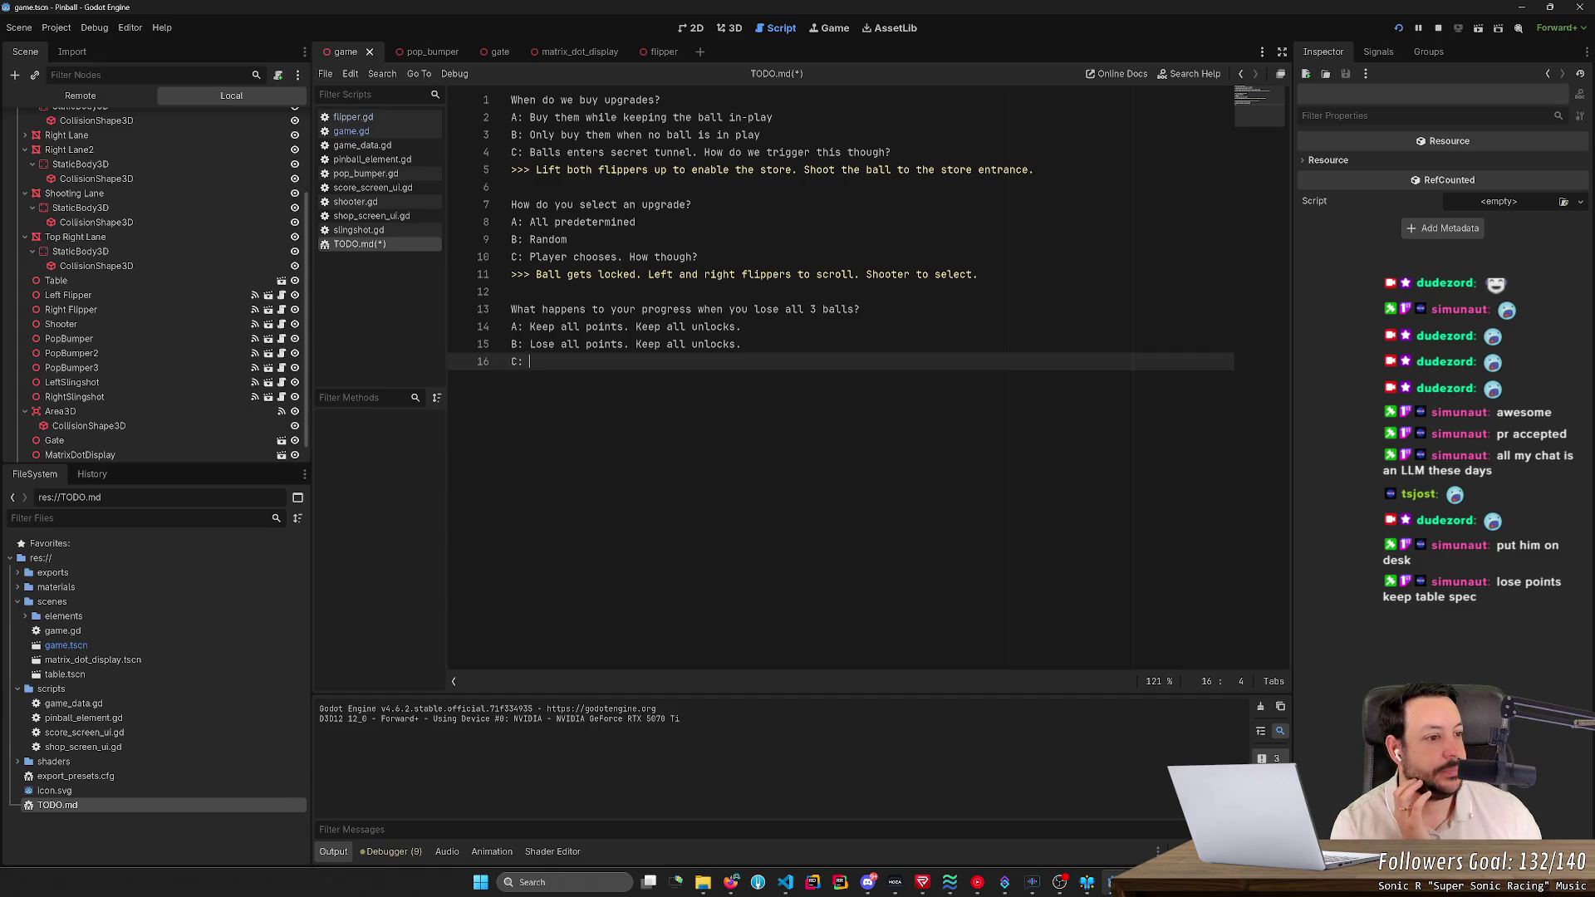
key("Up")
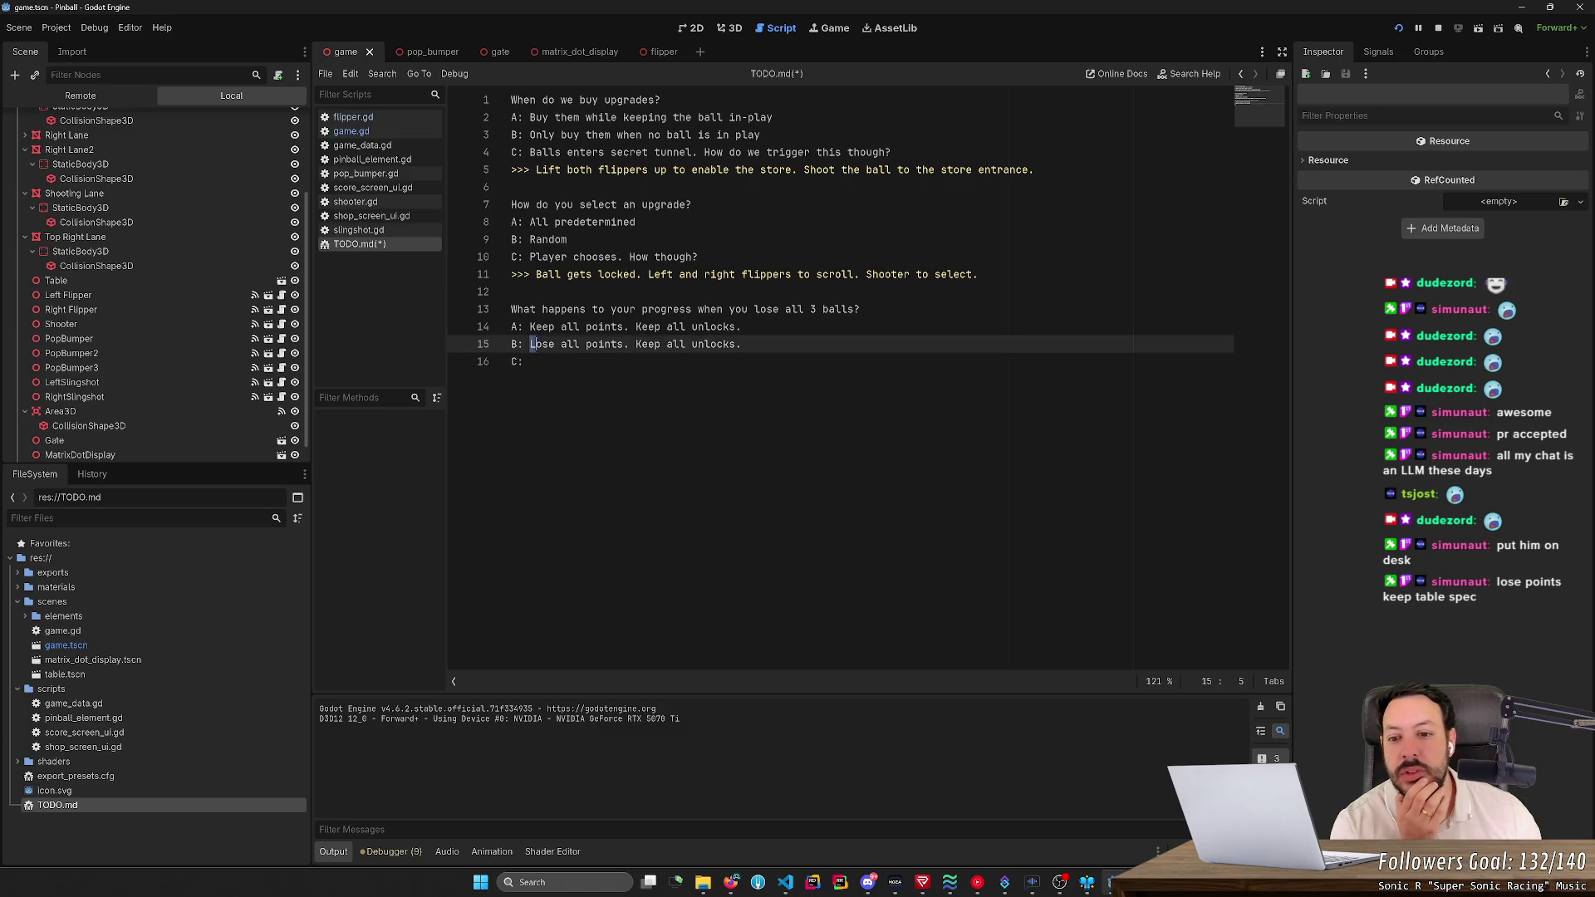
key("ctrl+shift+Right")
key("ctrl+shift+Right")
key("ctrl+shift+Right")
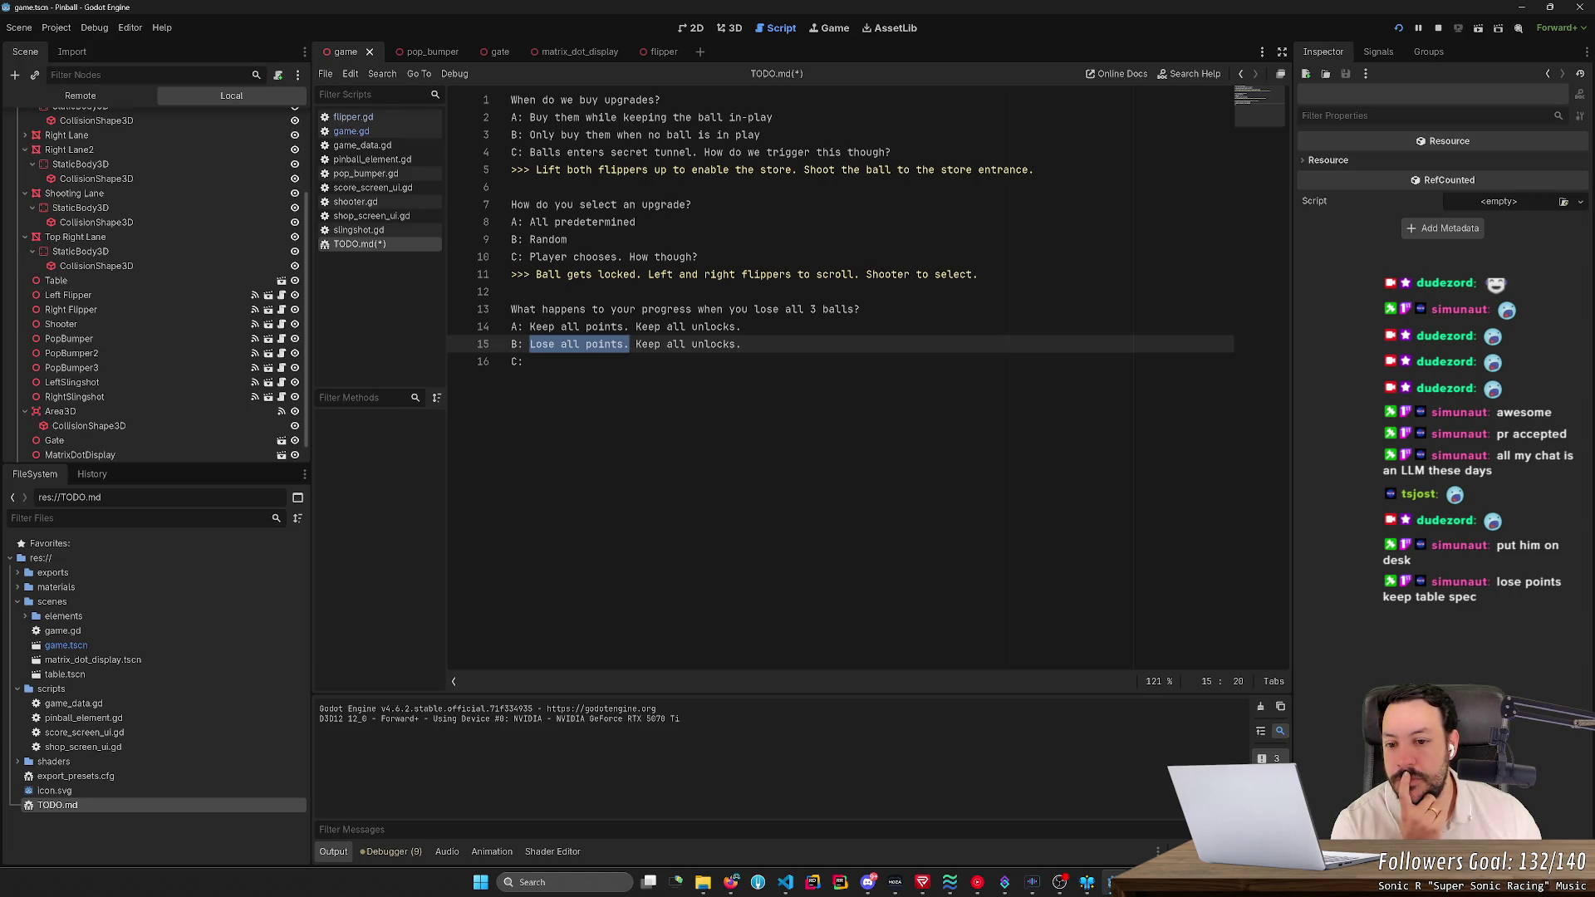
left_click(529, 361)
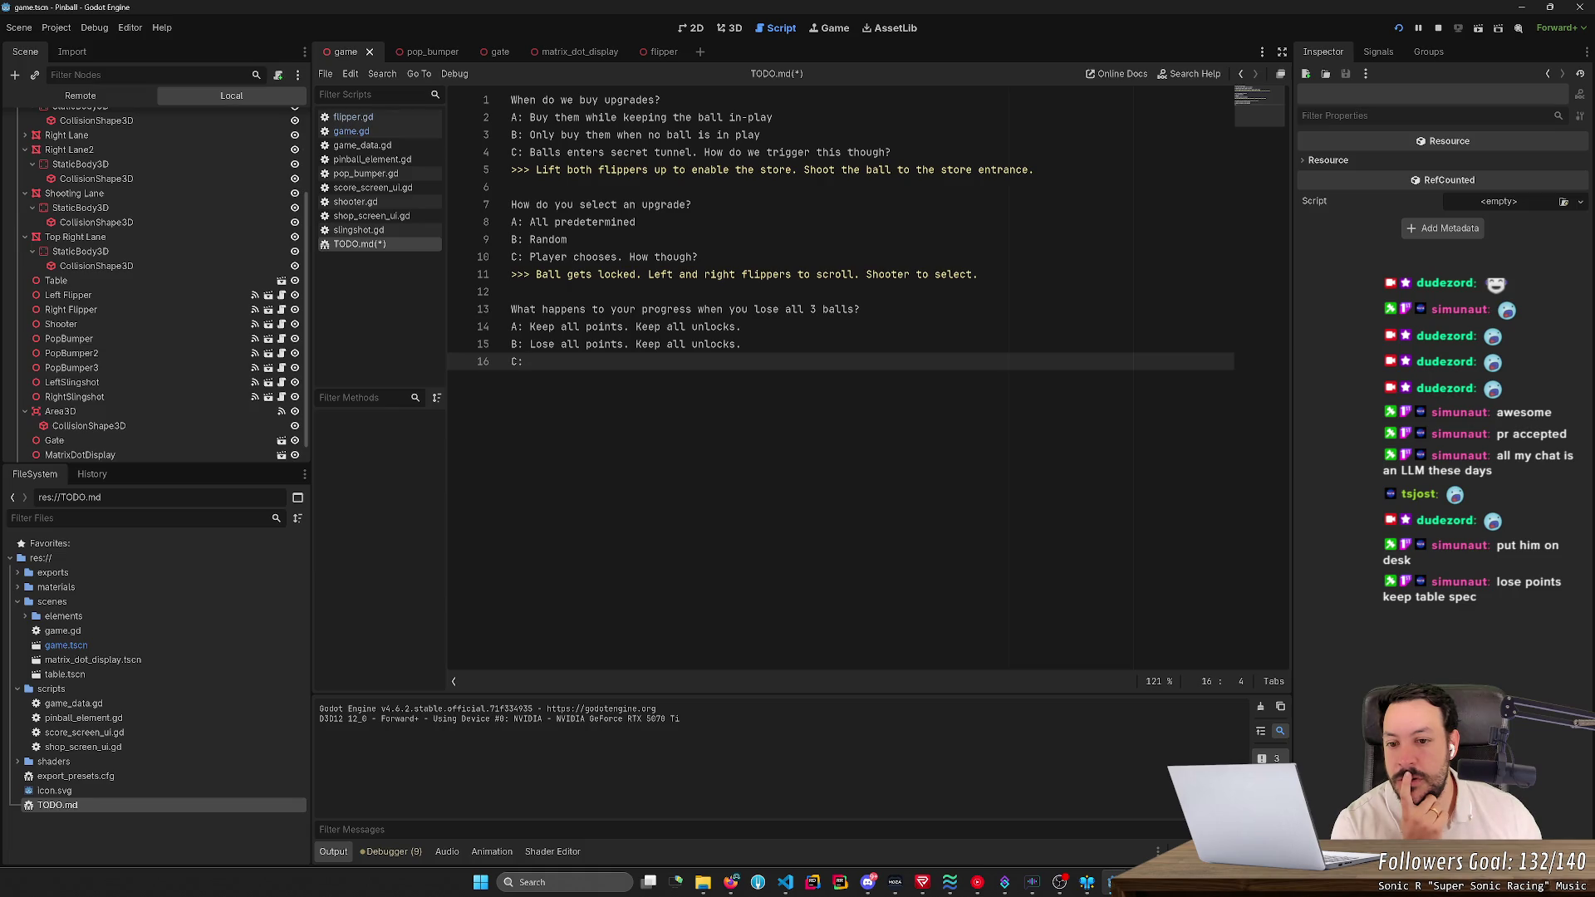
left_click_drag(636, 344, 524, 344)
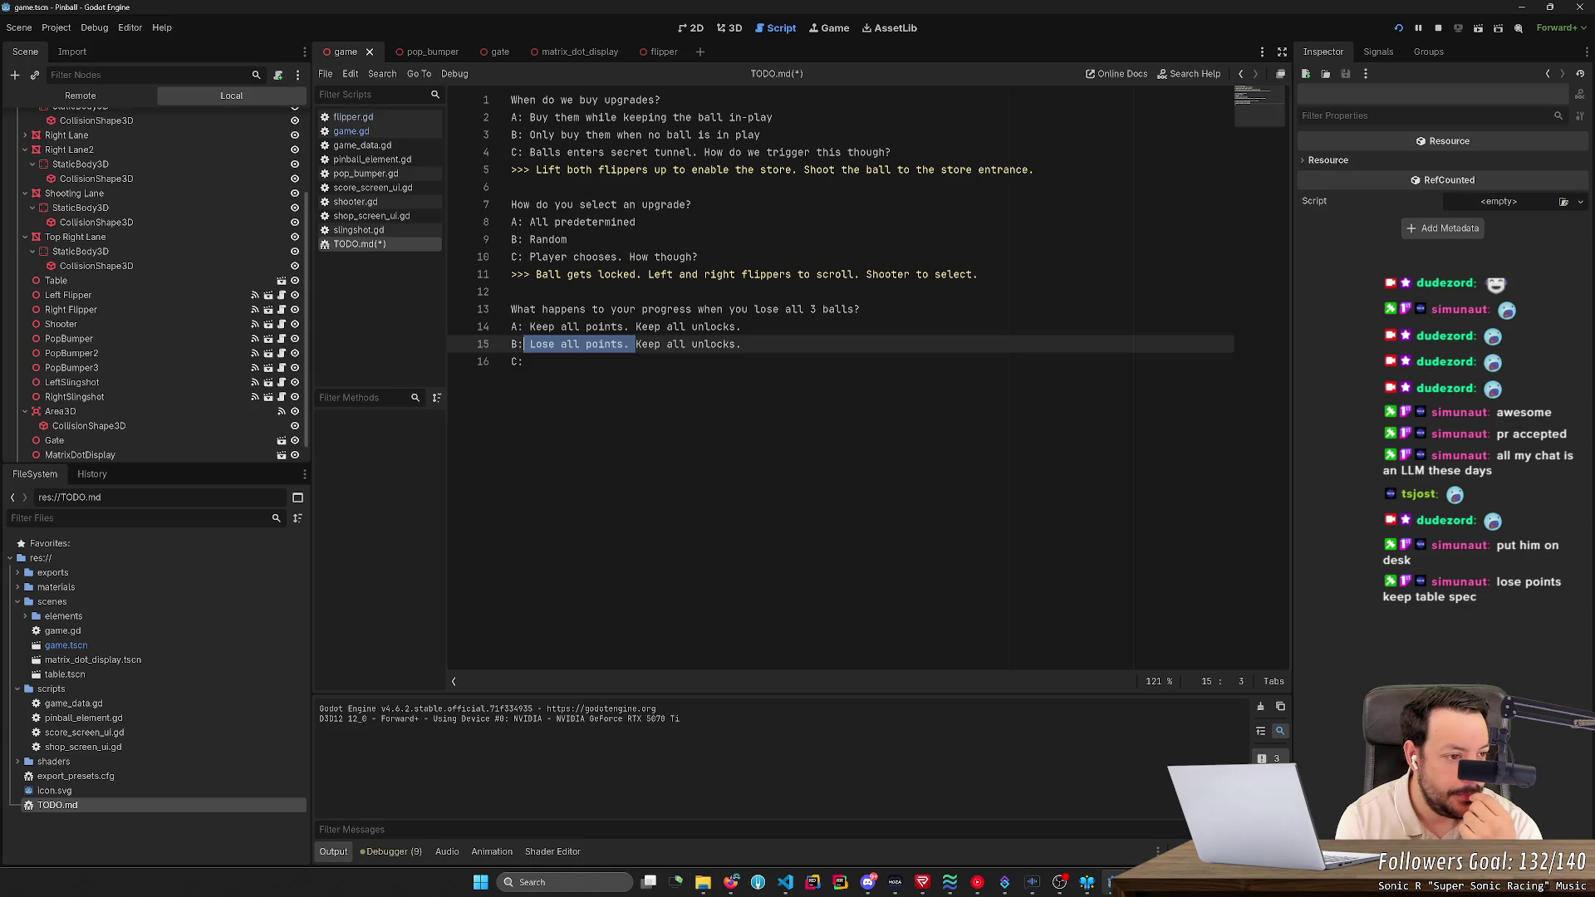
- Switch to the game scene's 3D view, then tilt and zoom around the pinball table
left_click(735, 29)
left_click_drag(792, 474, 822, 415)
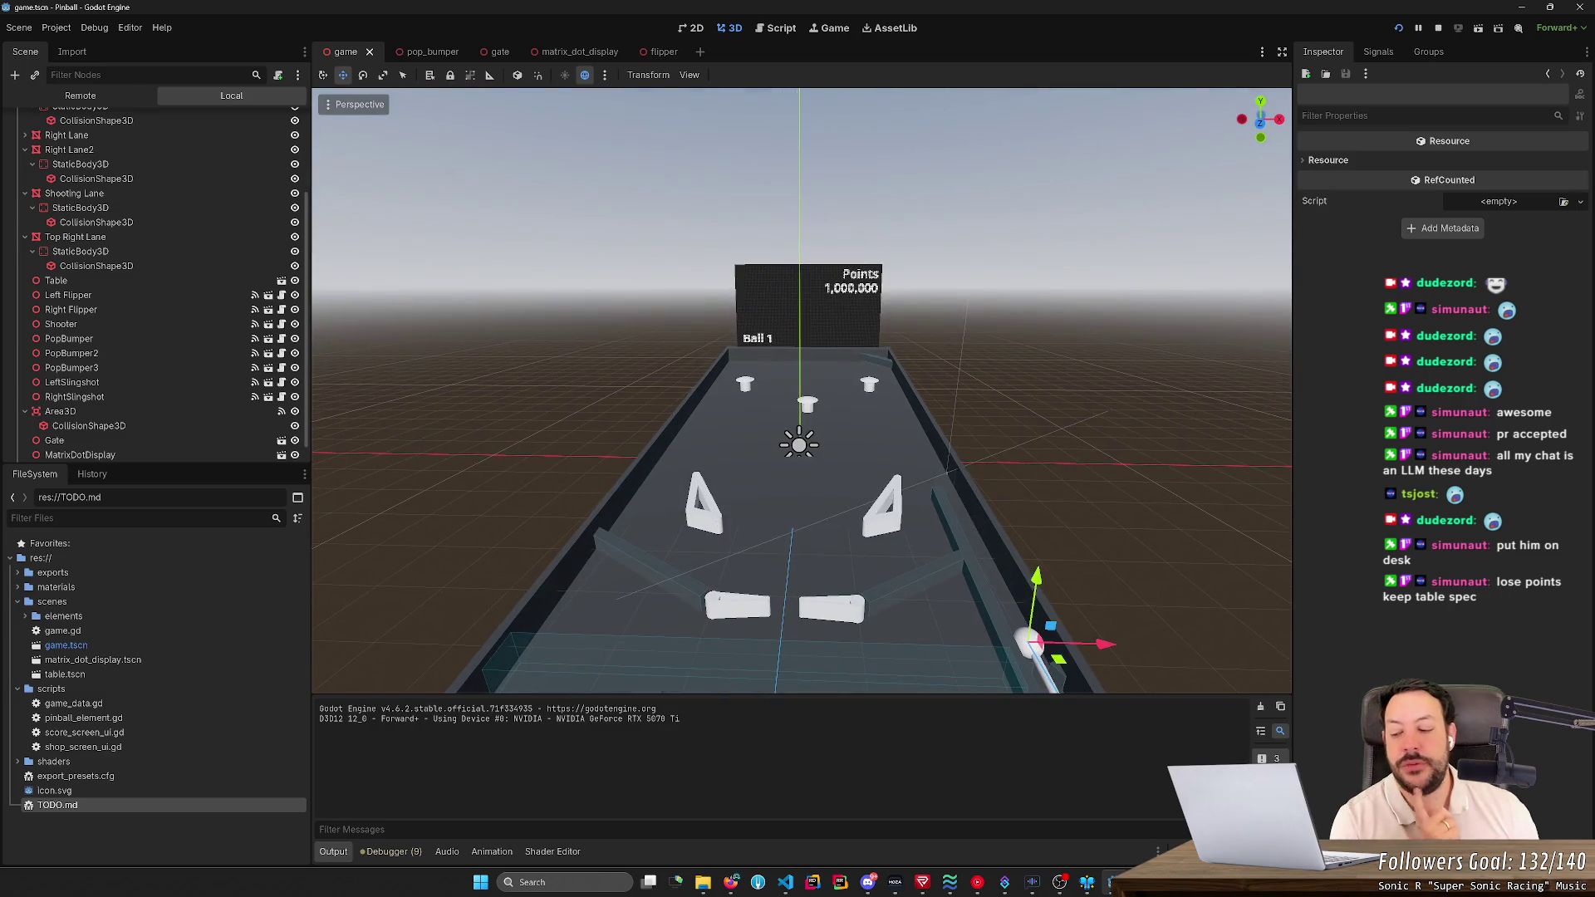
scroll(855, 457, "up", 3)
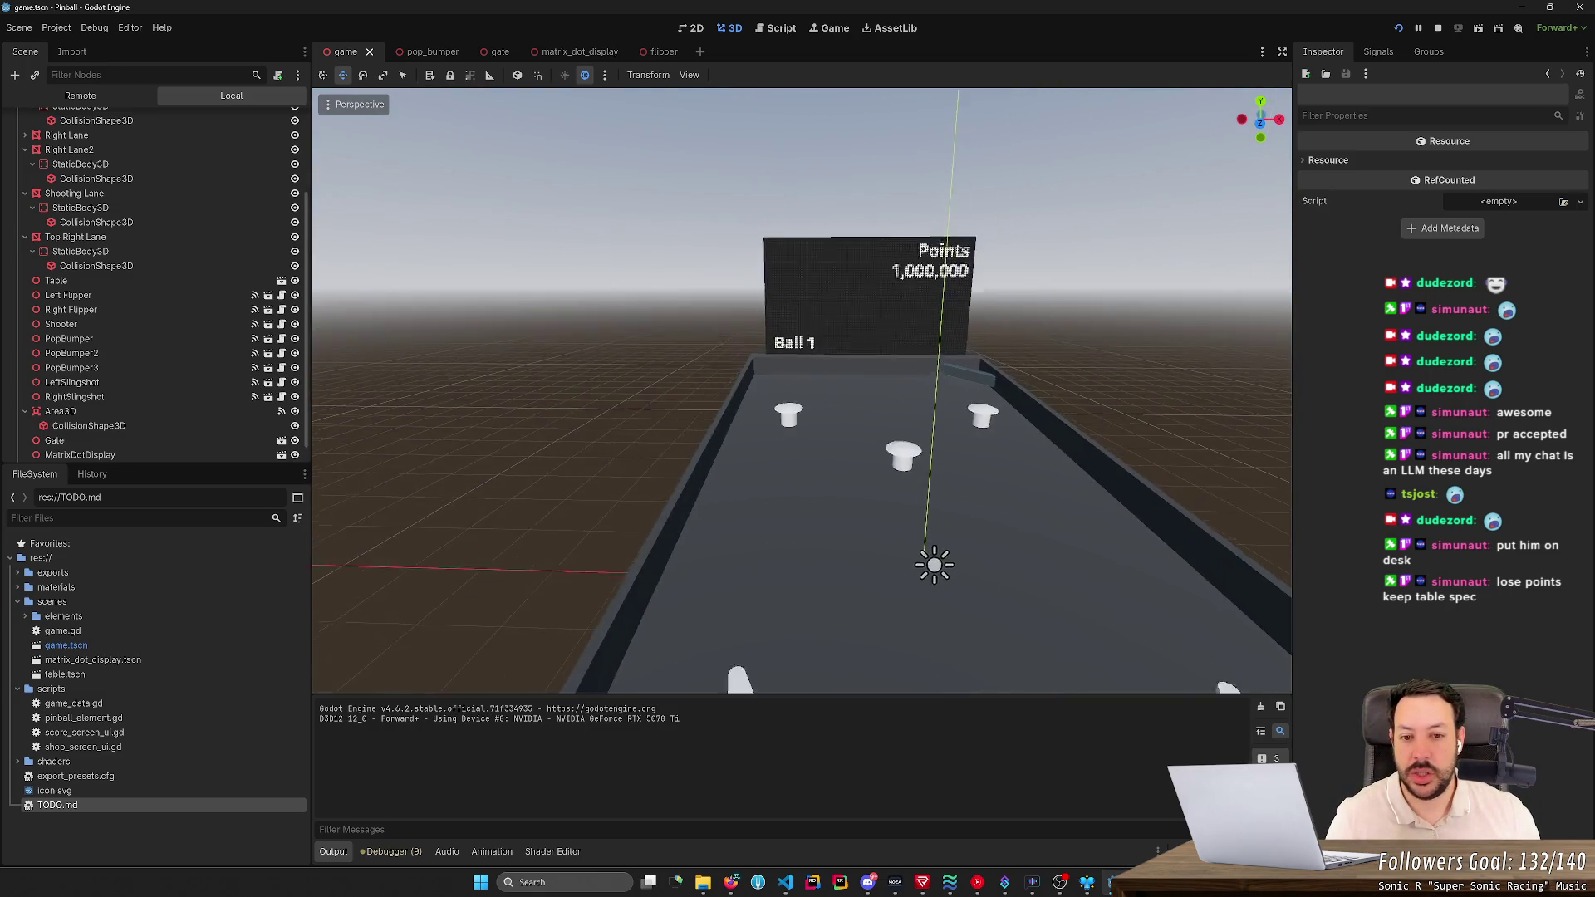
scroll(801, 390, "down", 3)
scroll(802, 390, "up", 3)
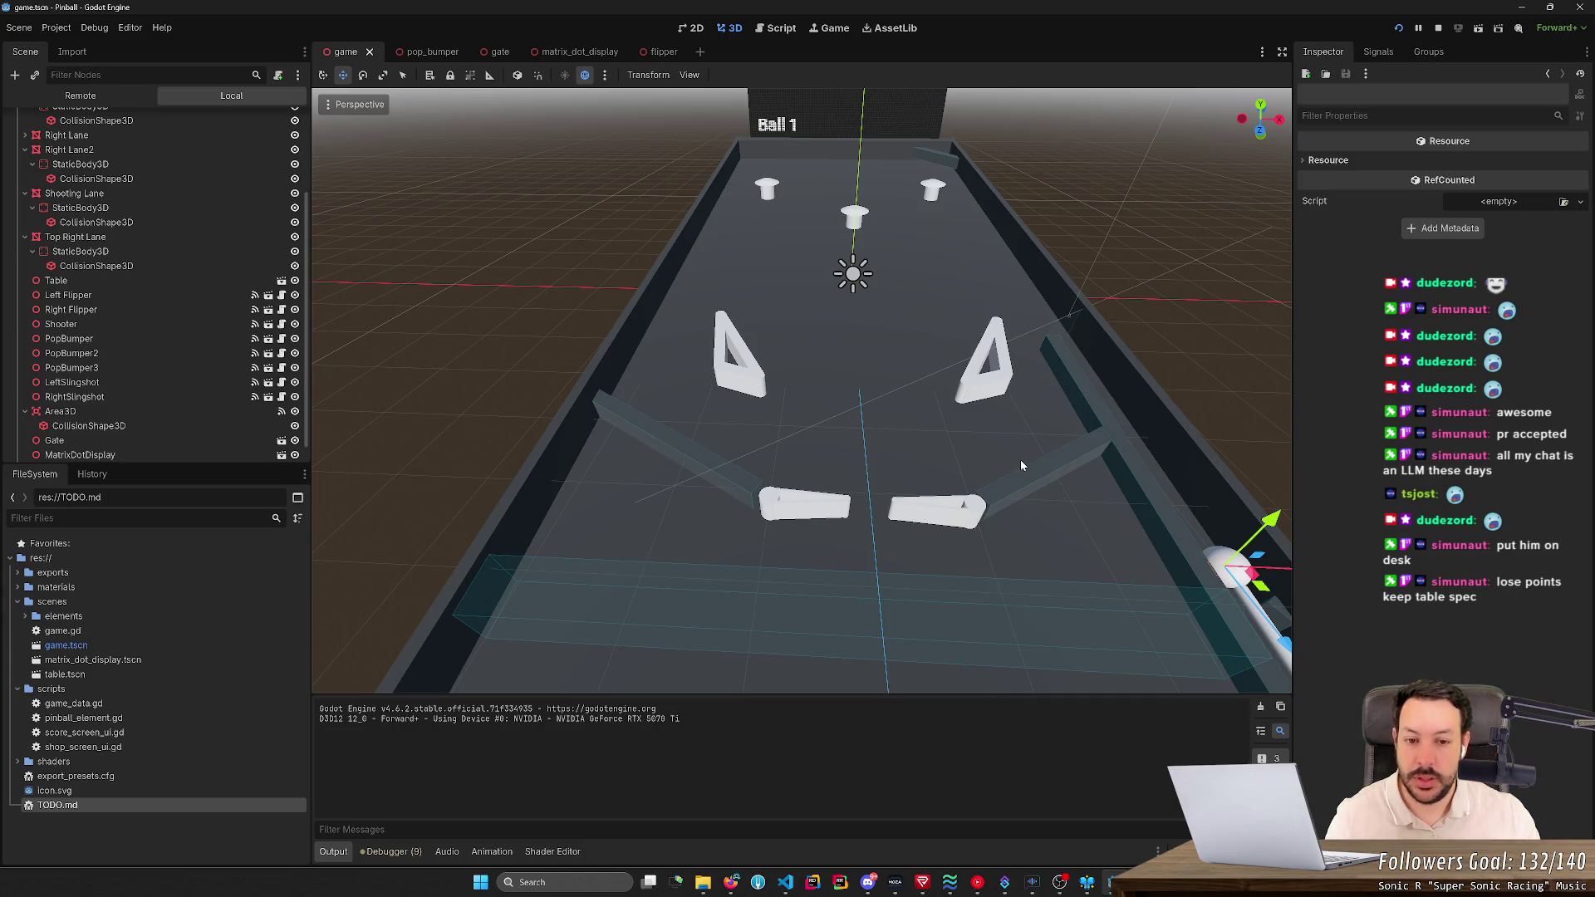
scroll(1020, 460, "down", 4)
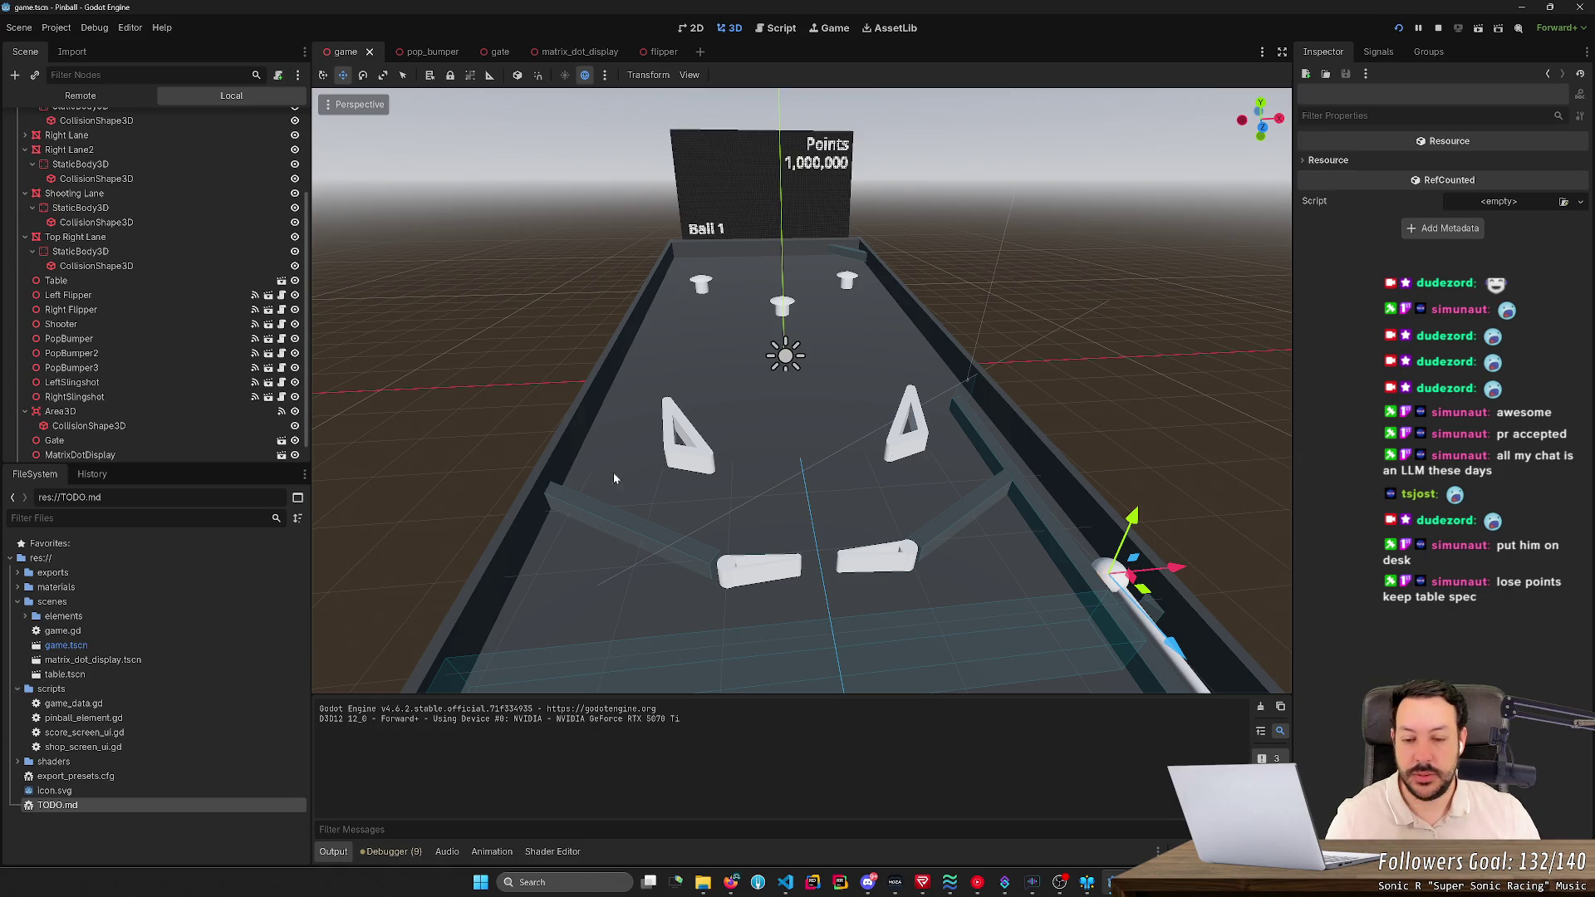
left_click_drag(615, 478, 615, 462)
scroll(760, 494, "up", 8)
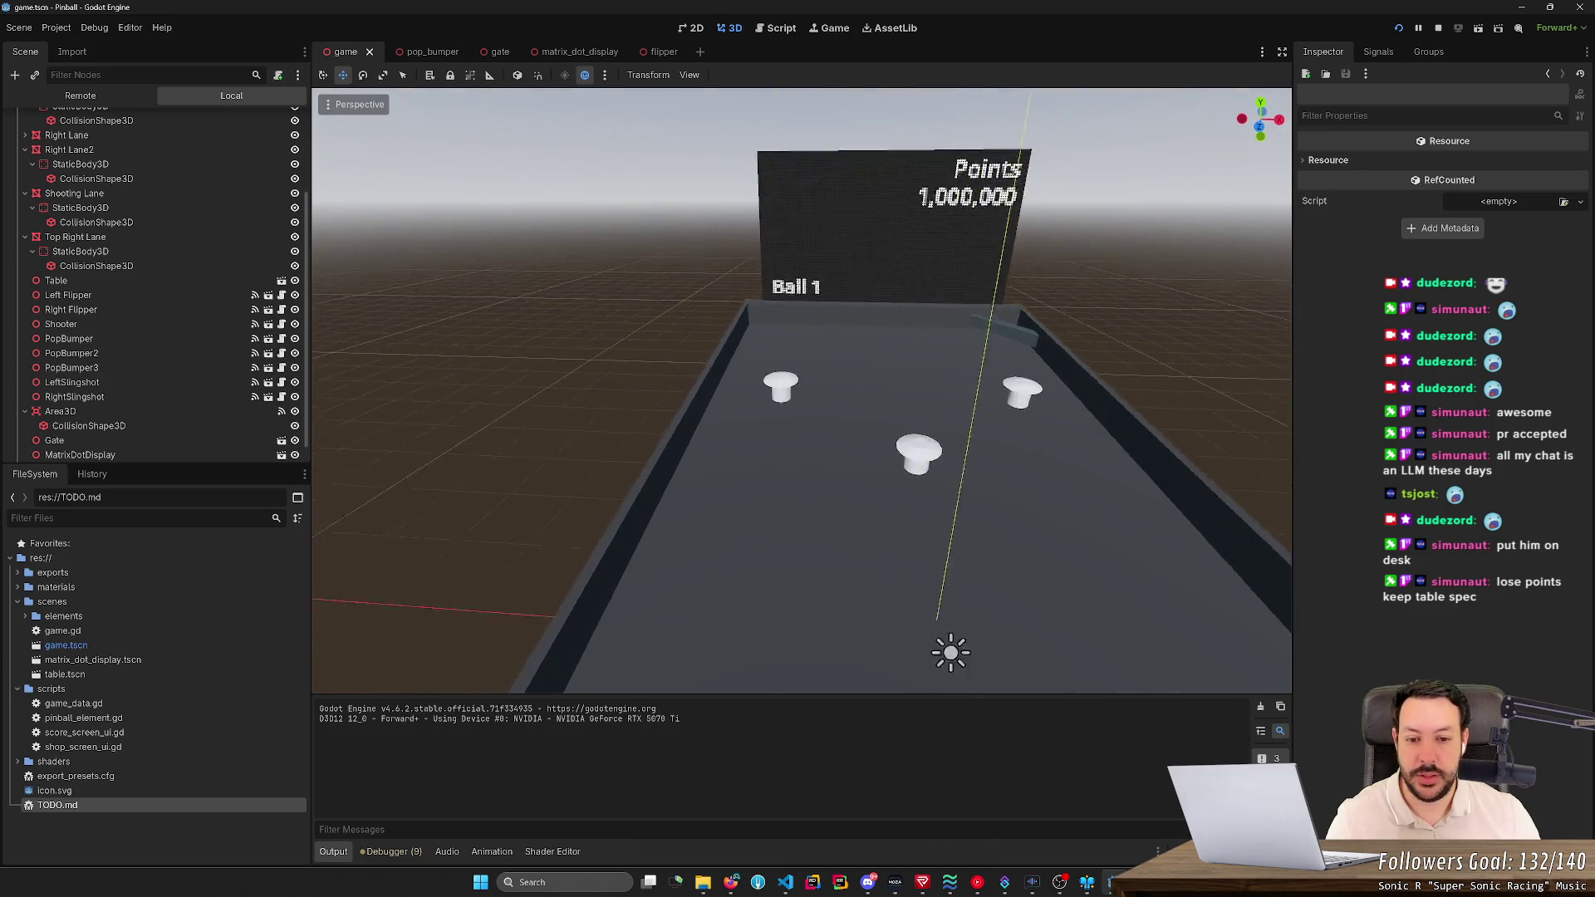
scroll(686, 480, "down", 10)
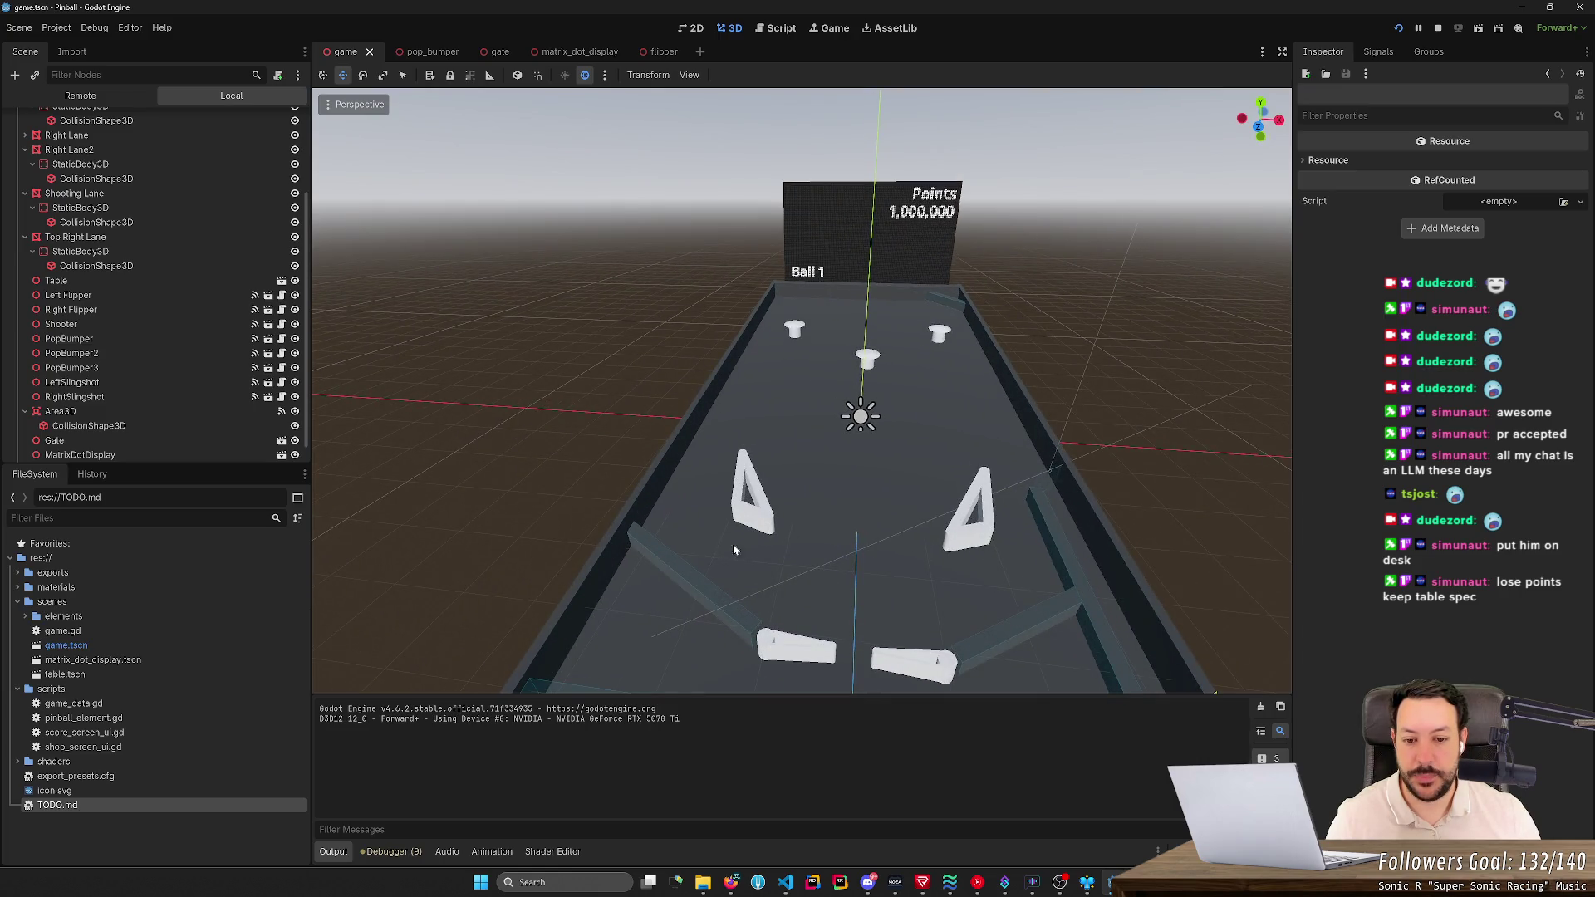
scroll(581, 432, "up", 3)
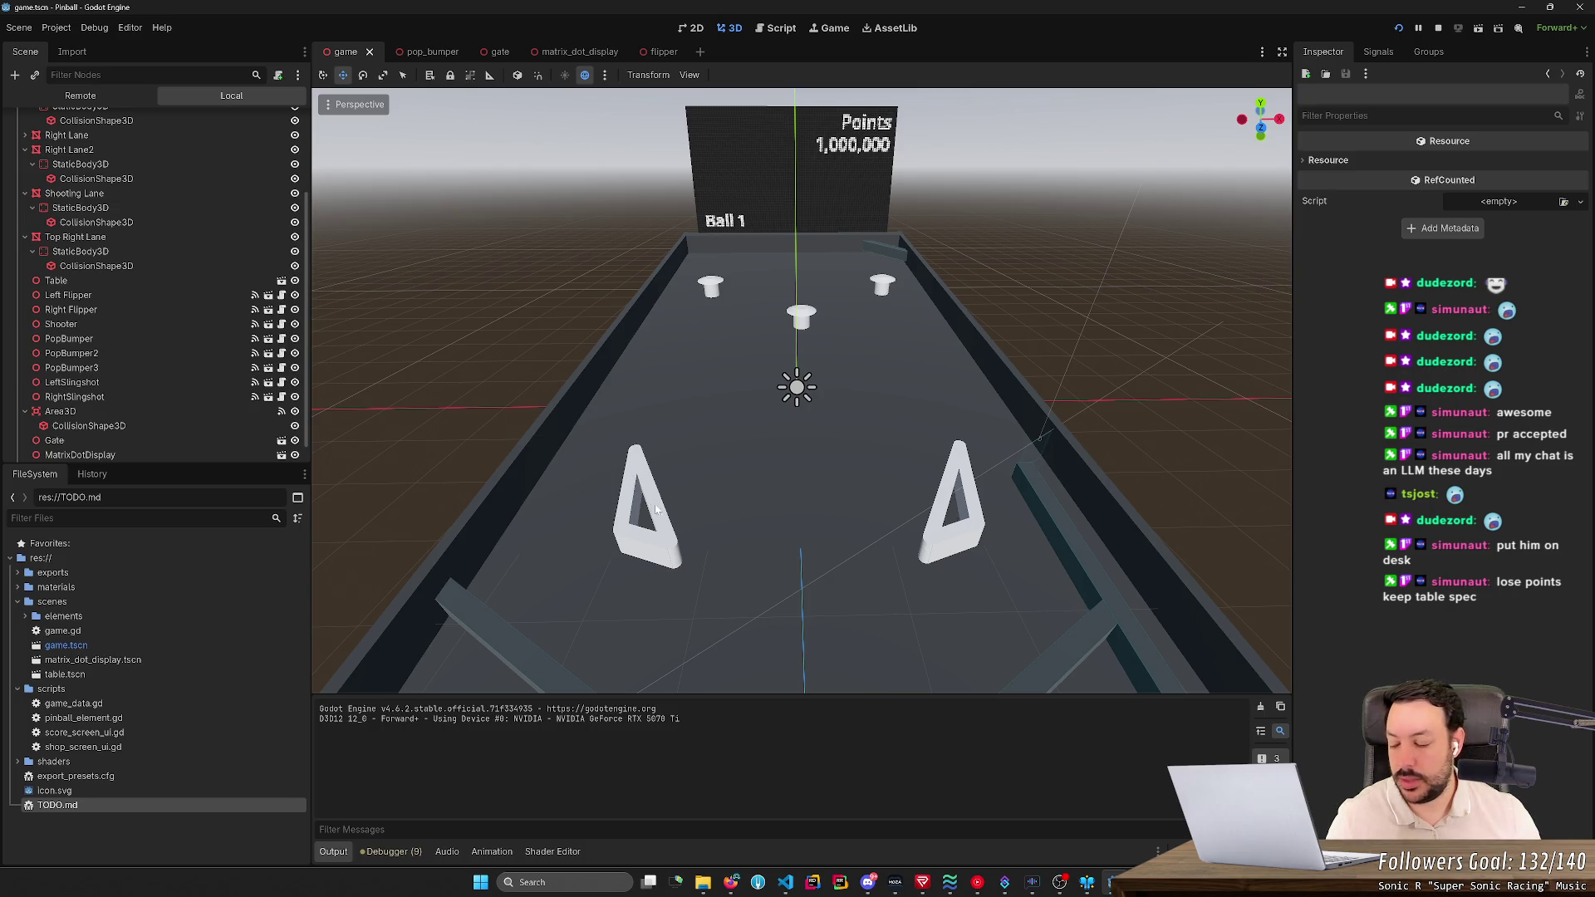
scroll(641, 494, "up", 2)
- Orbit the camera to a diagonal view showing the whole table with bumpers, flippers and scoreboard
left_click_drag(640, 494, 582, 465)
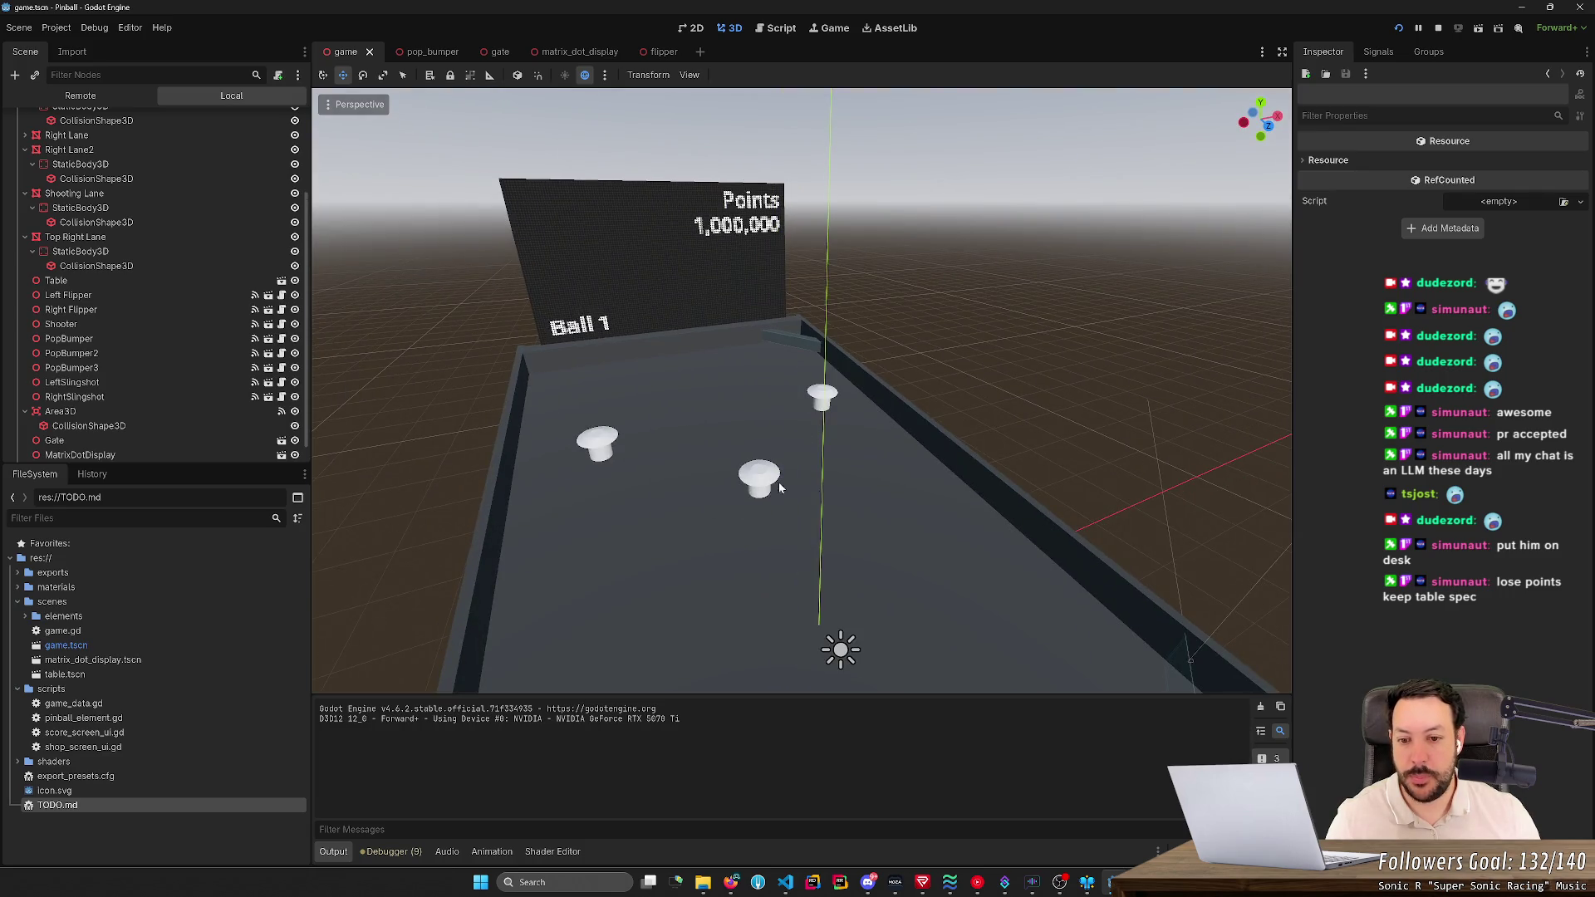
scroll(728, 531, "down", 5)
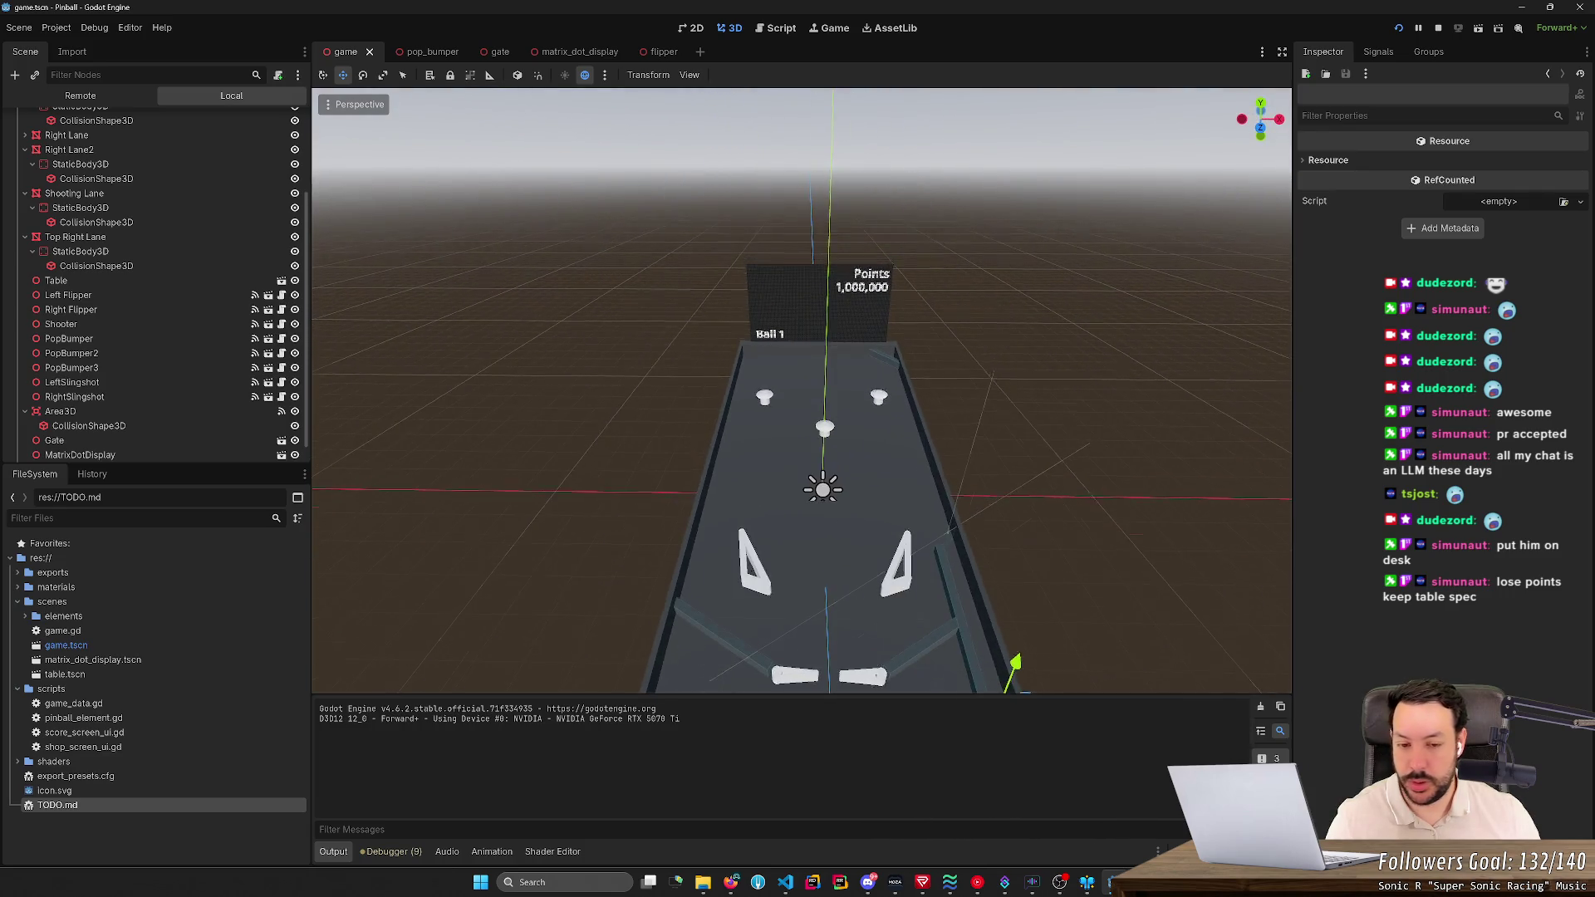
left_click_drag(727, 531, 789, 532)
left_click_drag(589, 247, 664, 290)
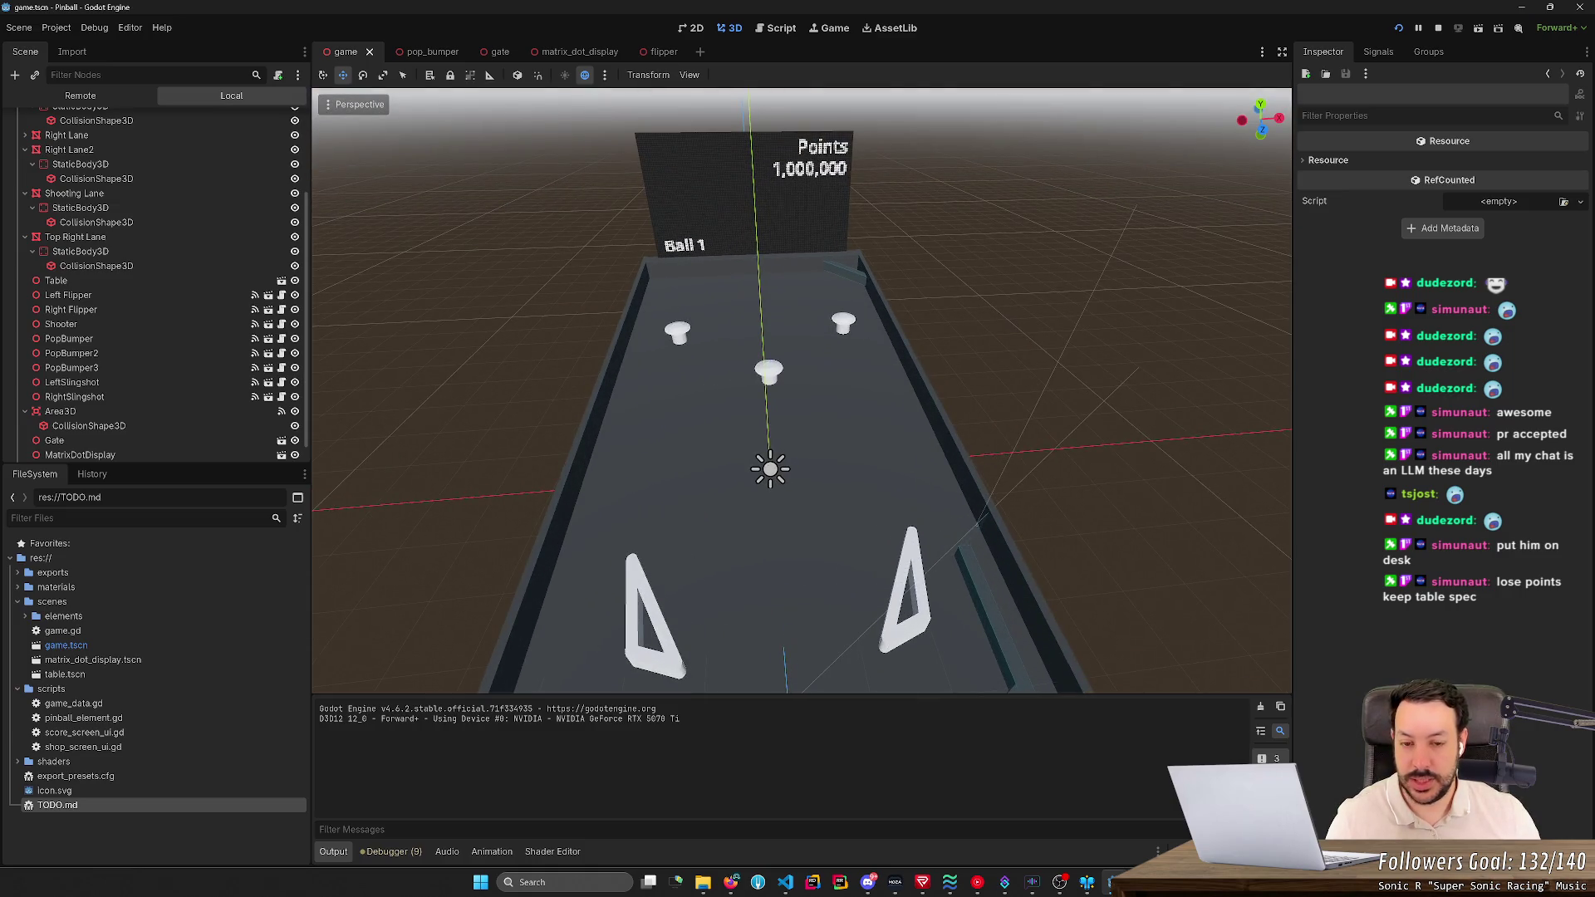
mouse_move(676, 329)
left_mouse_down()
mouse_move(764, 344)
mouse_move(766, 366)
left_mouse_up()
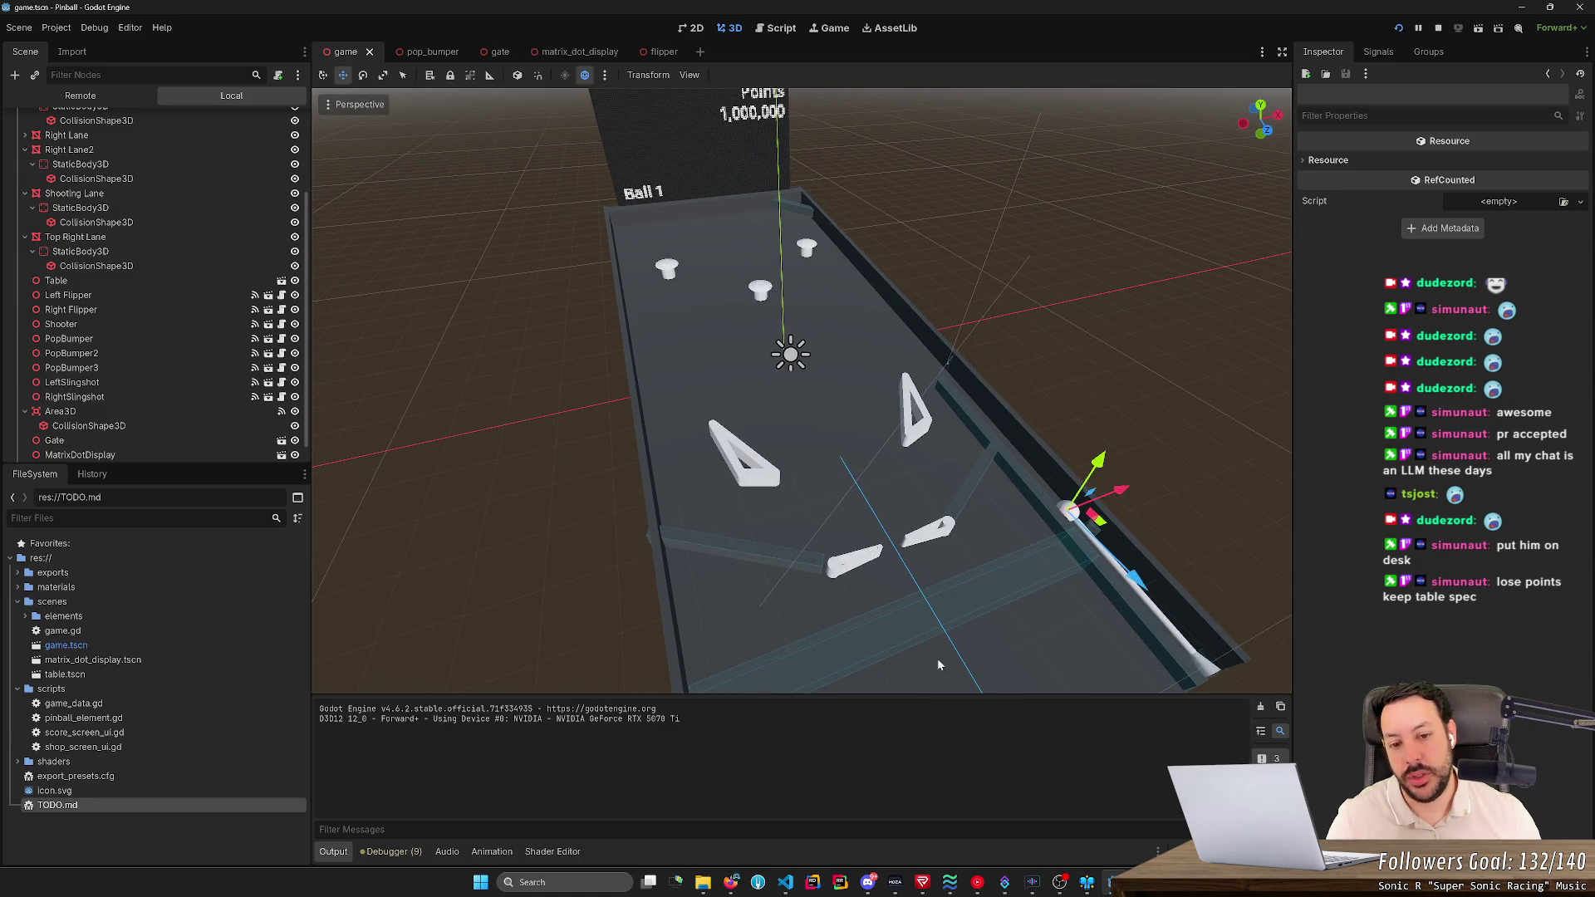
left_click_drag(977, 475, 984, 498)
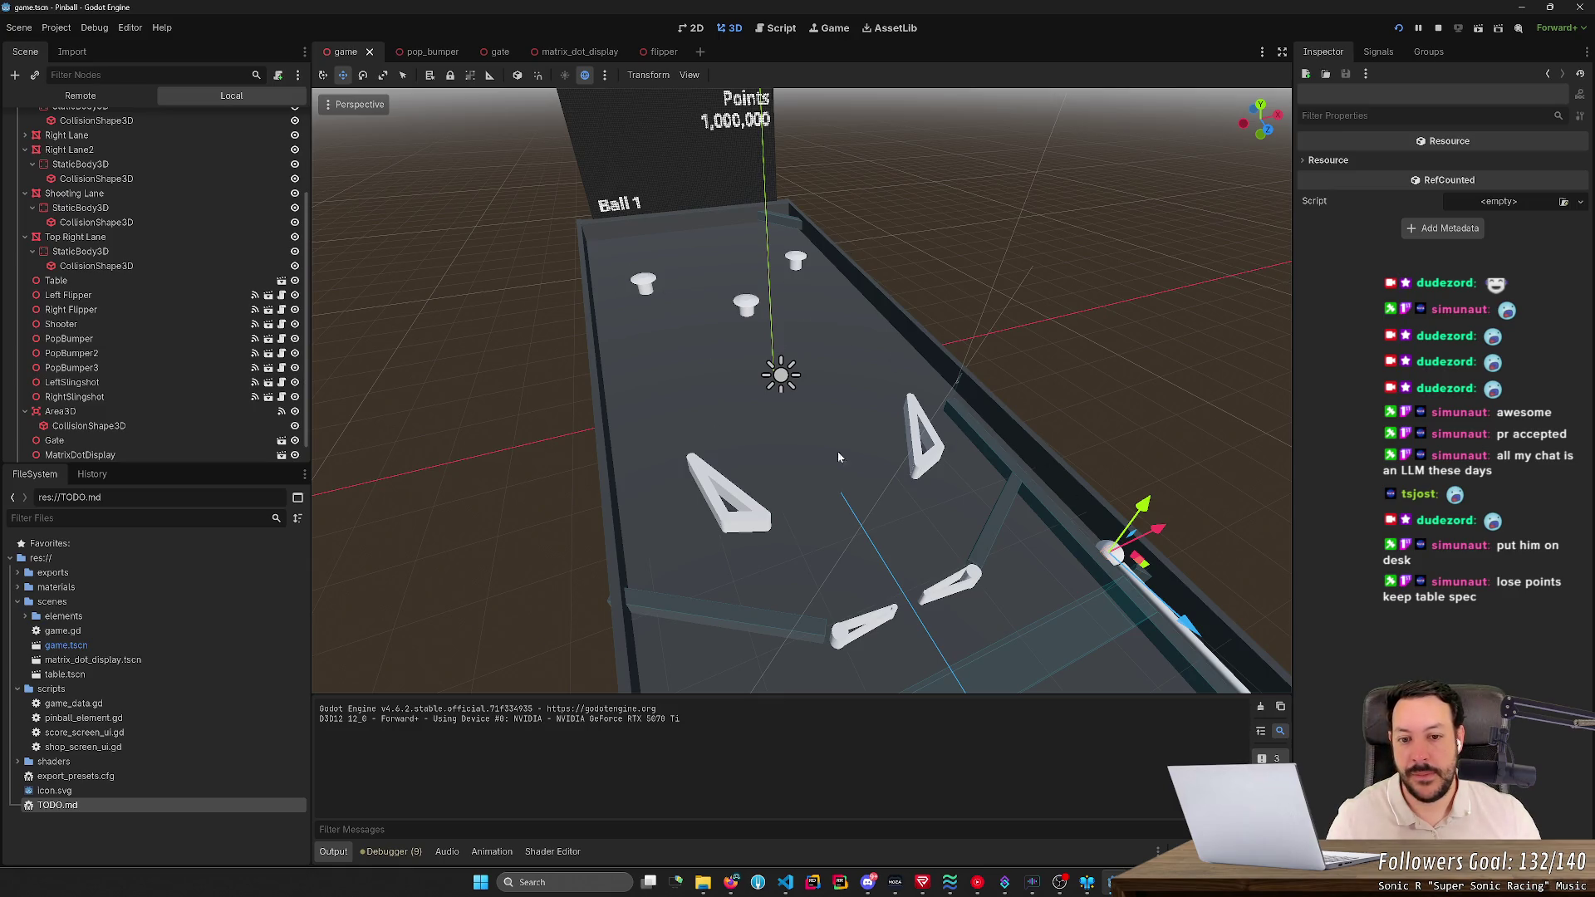
mouse_move(984, 498)
left_mouse_down()
mouse_move(991, 473)
mouse_move(809, 417)
left_mouse_up()
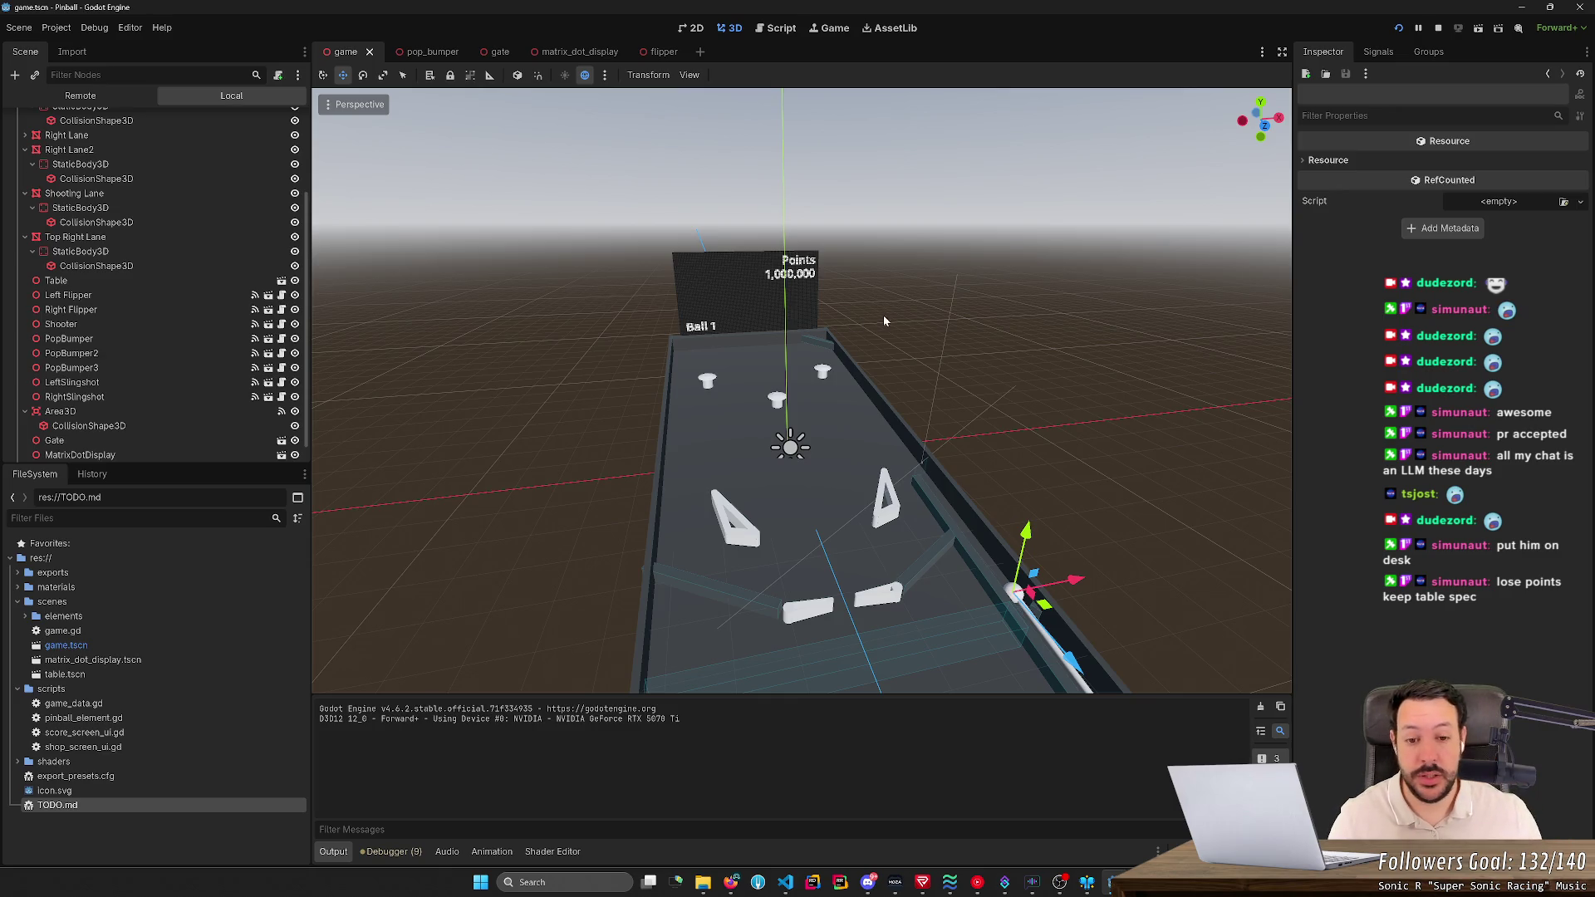
mouse_move(884, 315)
left_mouse_down()
mouse_move(789, 339)
mouse_move(907, 319)
left_mouse_up()
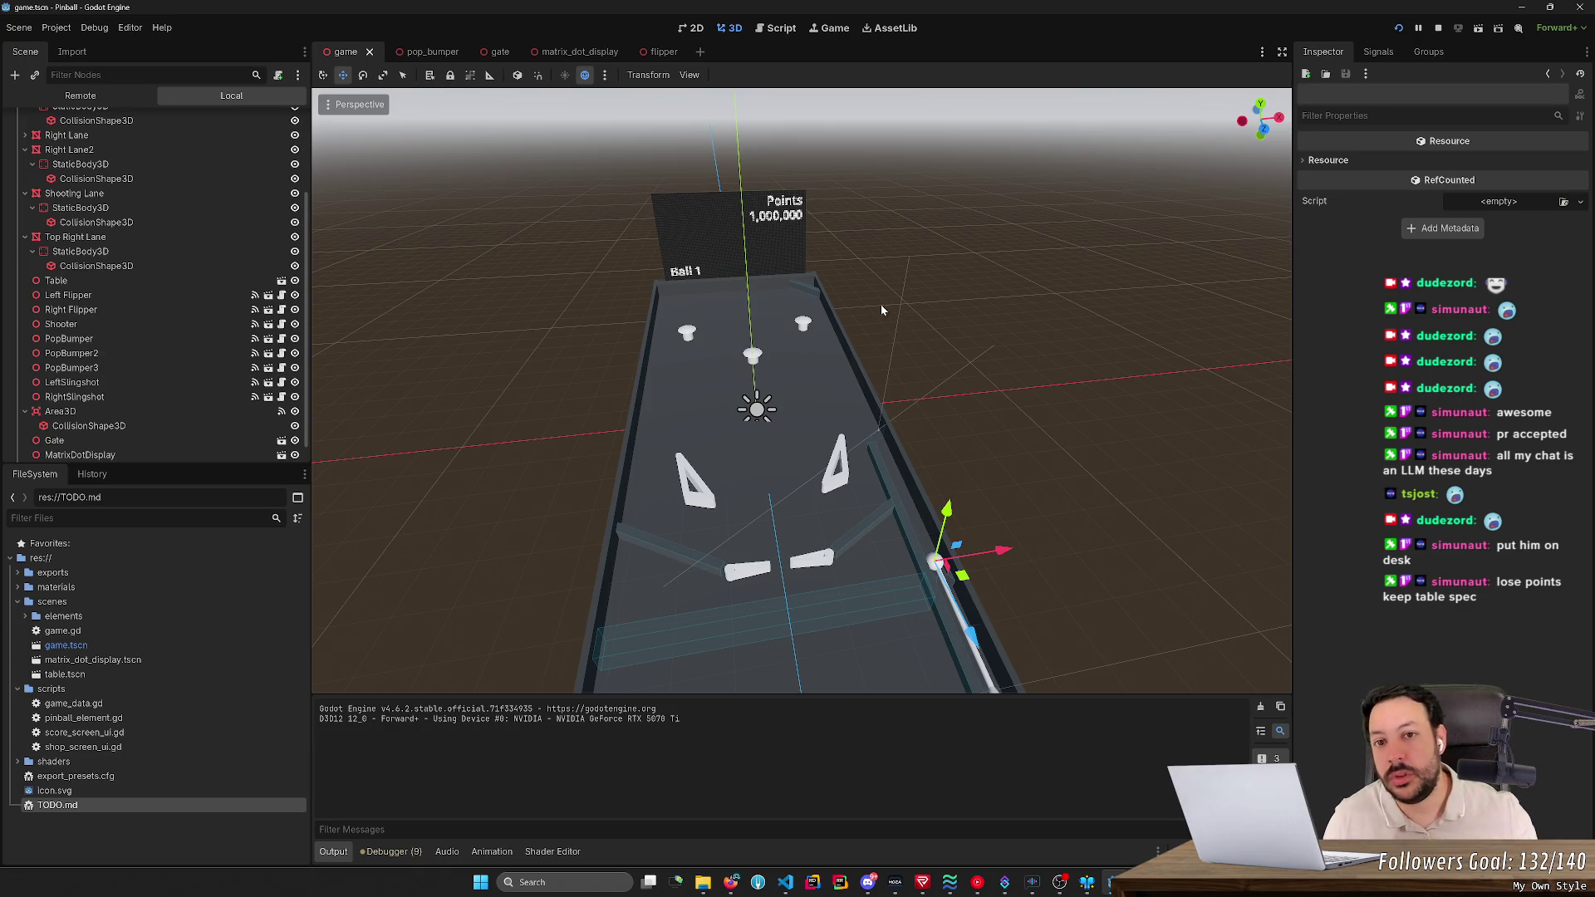
mouse_move(603, 55)
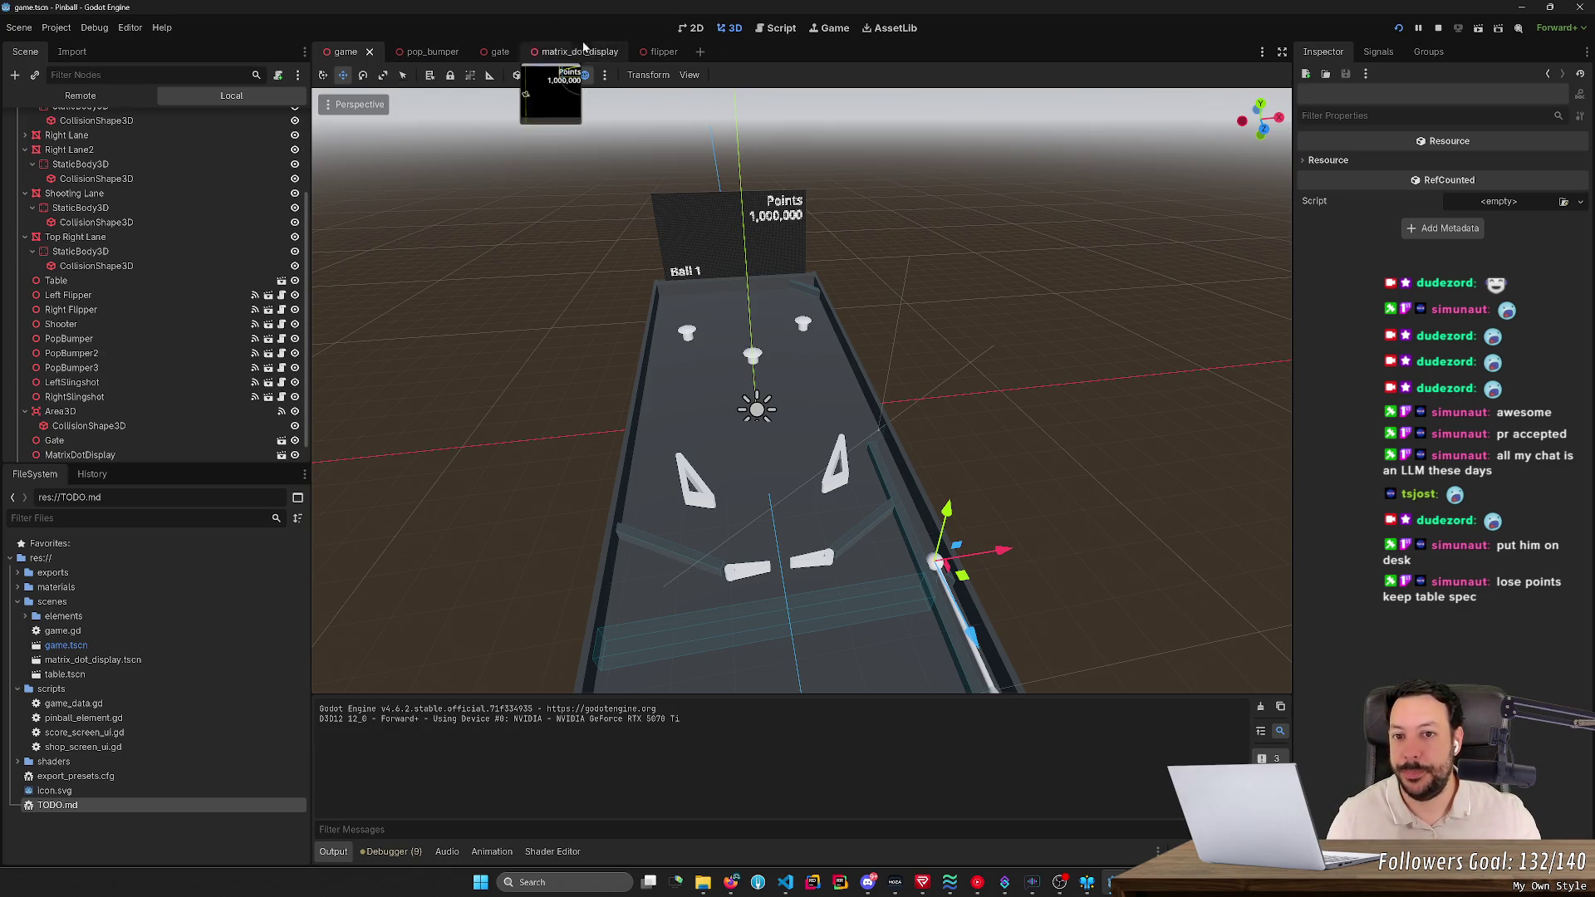
- Back in TODO.md, add a C: line and delete the 'Keep all points' option A
double_click(111, 805)
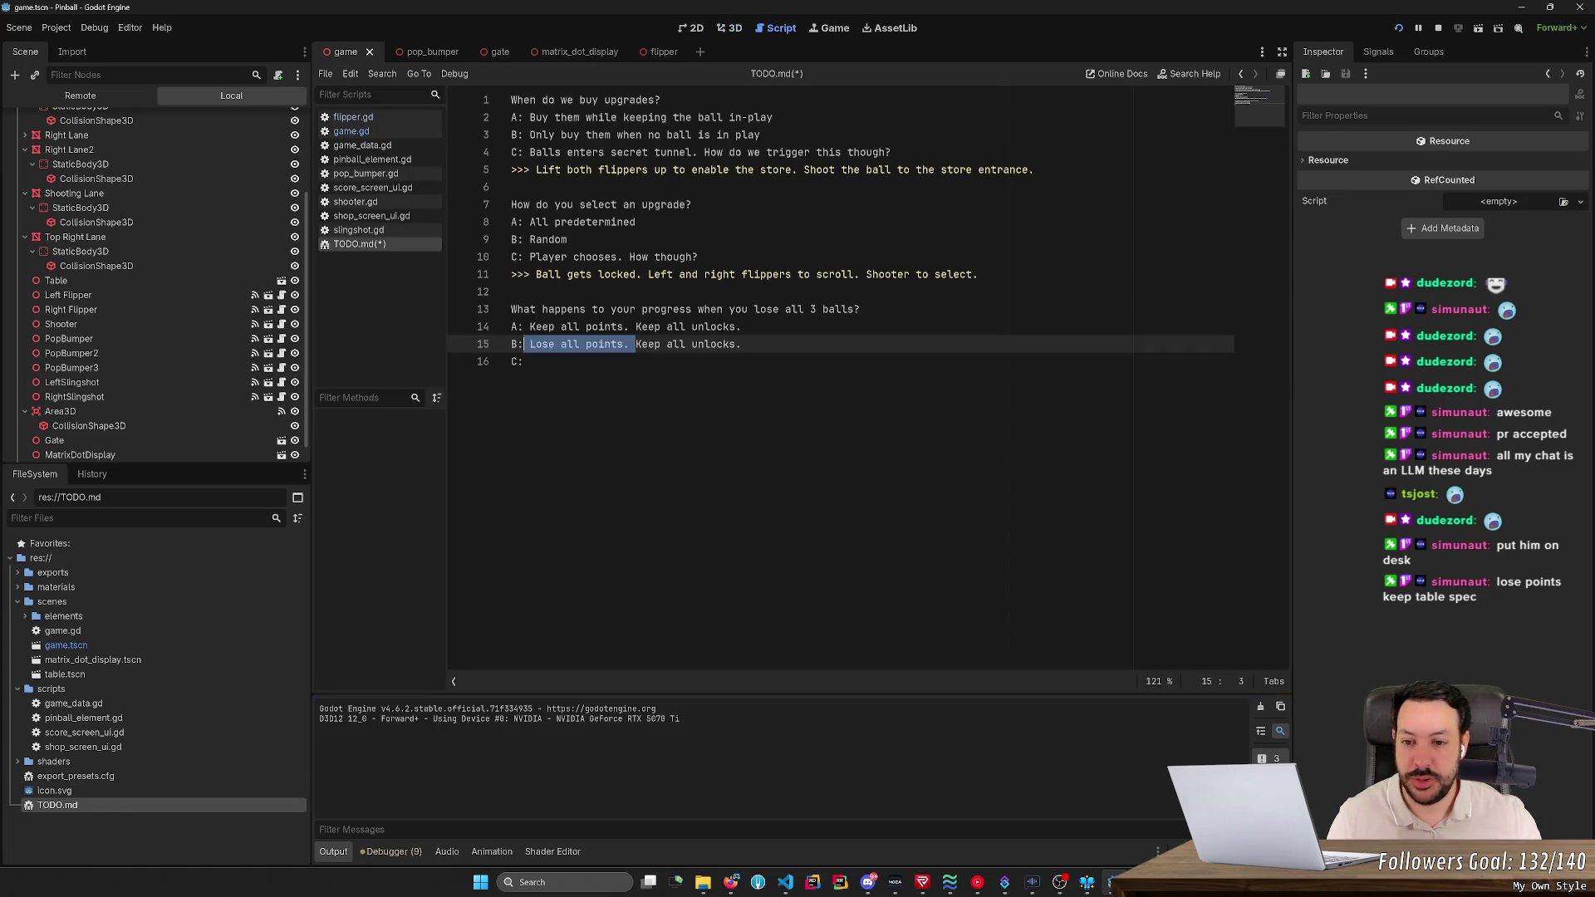
key("Return")
type("C:")
key("Up")
key("Up")
key("Up")
key("shift+Down")
key("Delete")
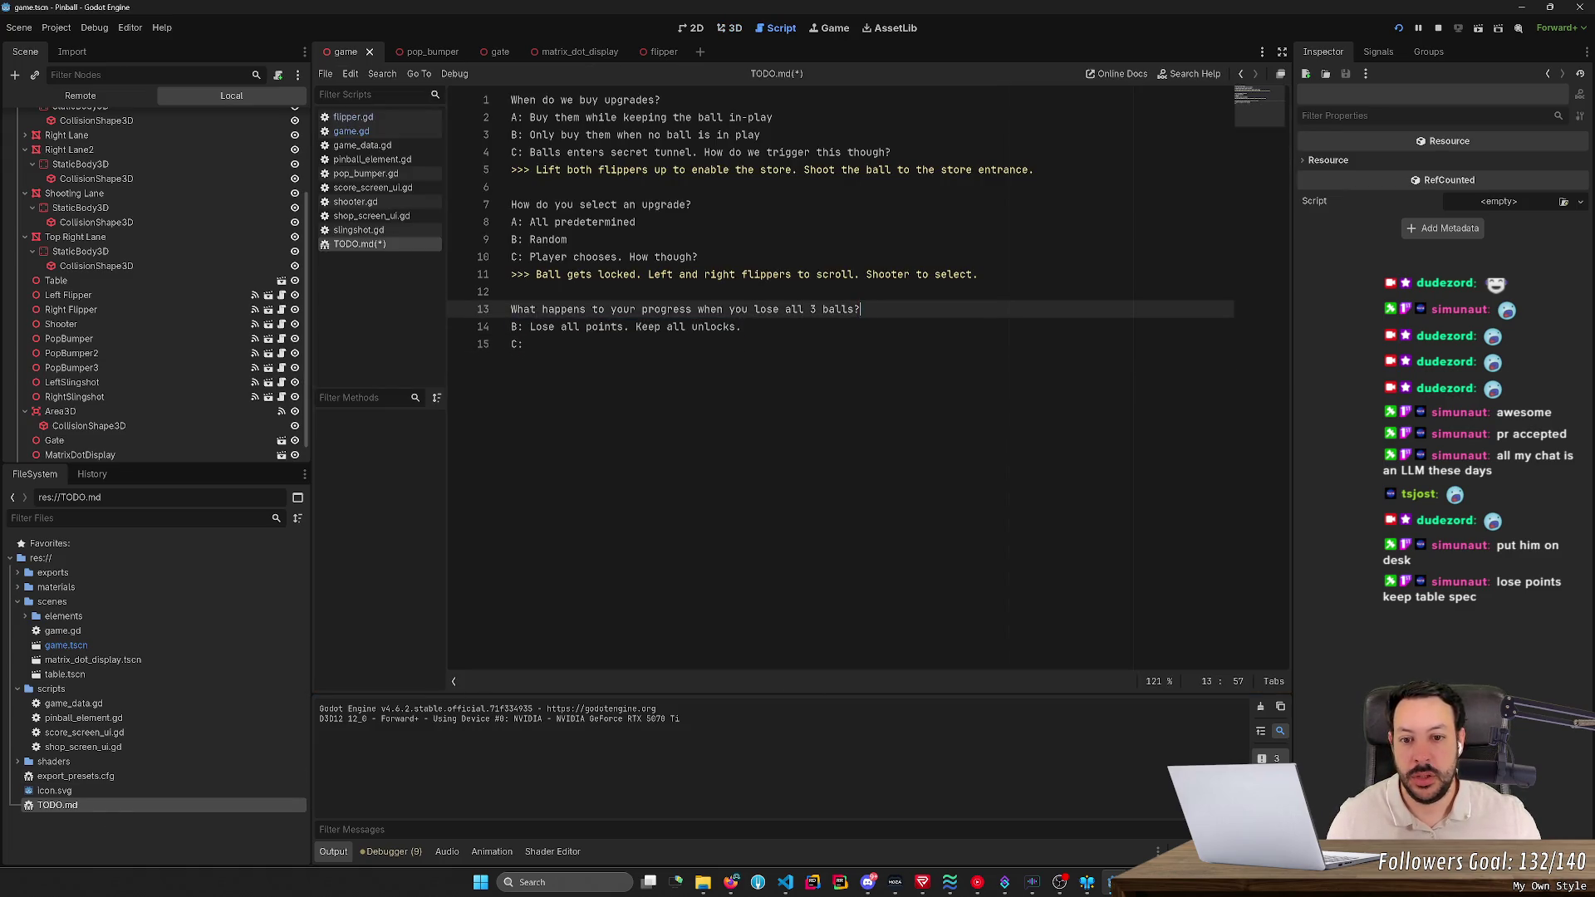
key("Down")
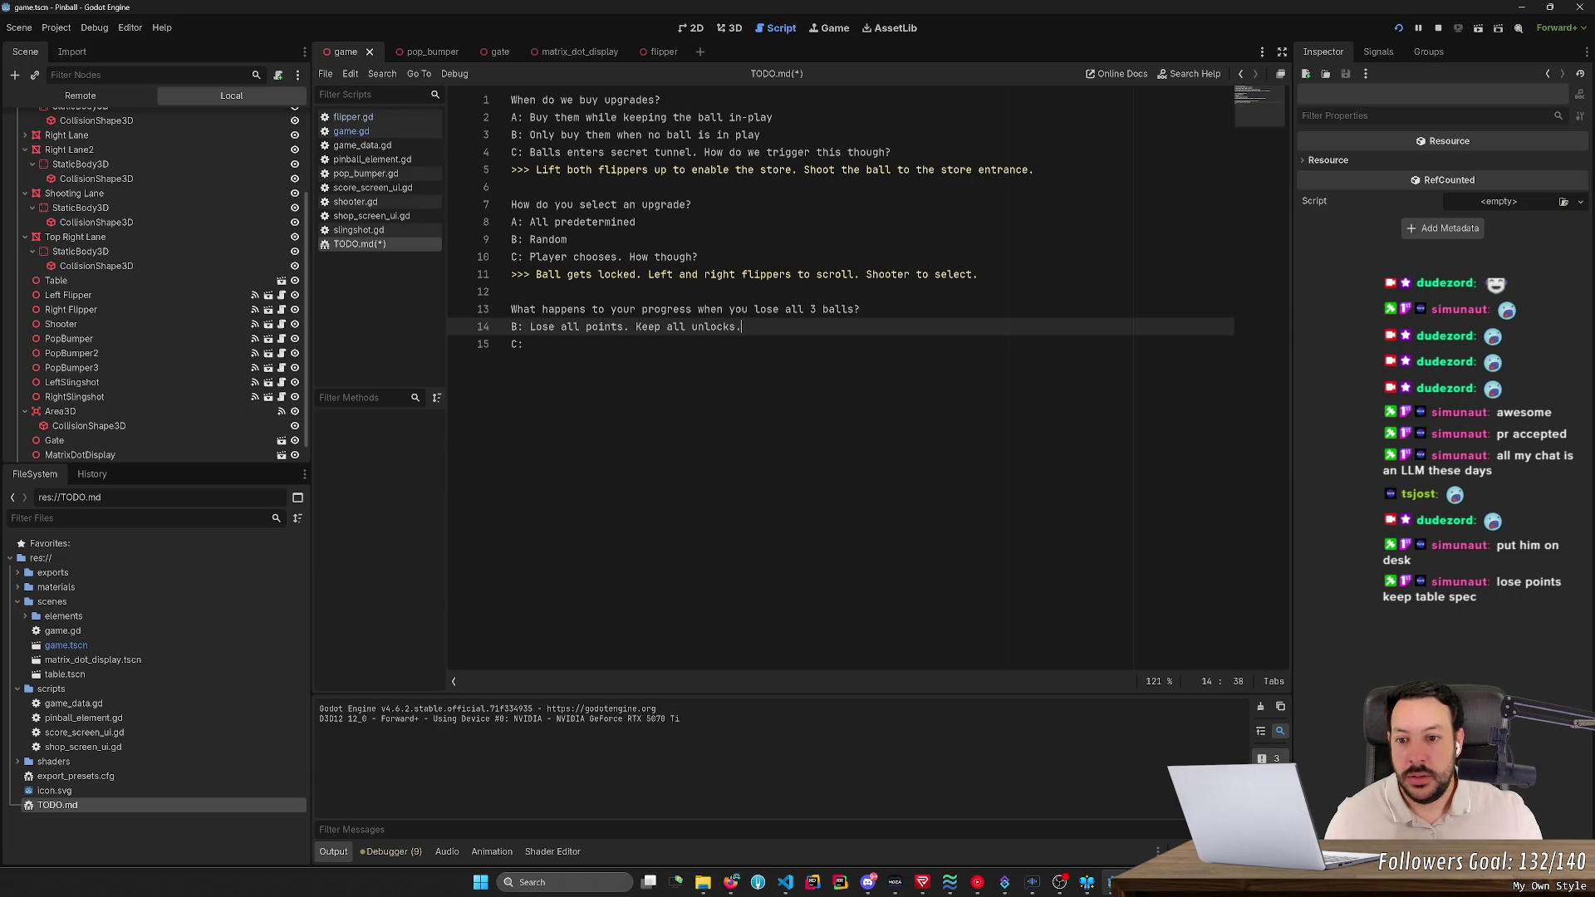
- Turn option B into the '>>> Lose all points. Keep all unlocks.' answer and drop the empty C line
key("Home")
key("Delete")
key("Delete")
type(">>")
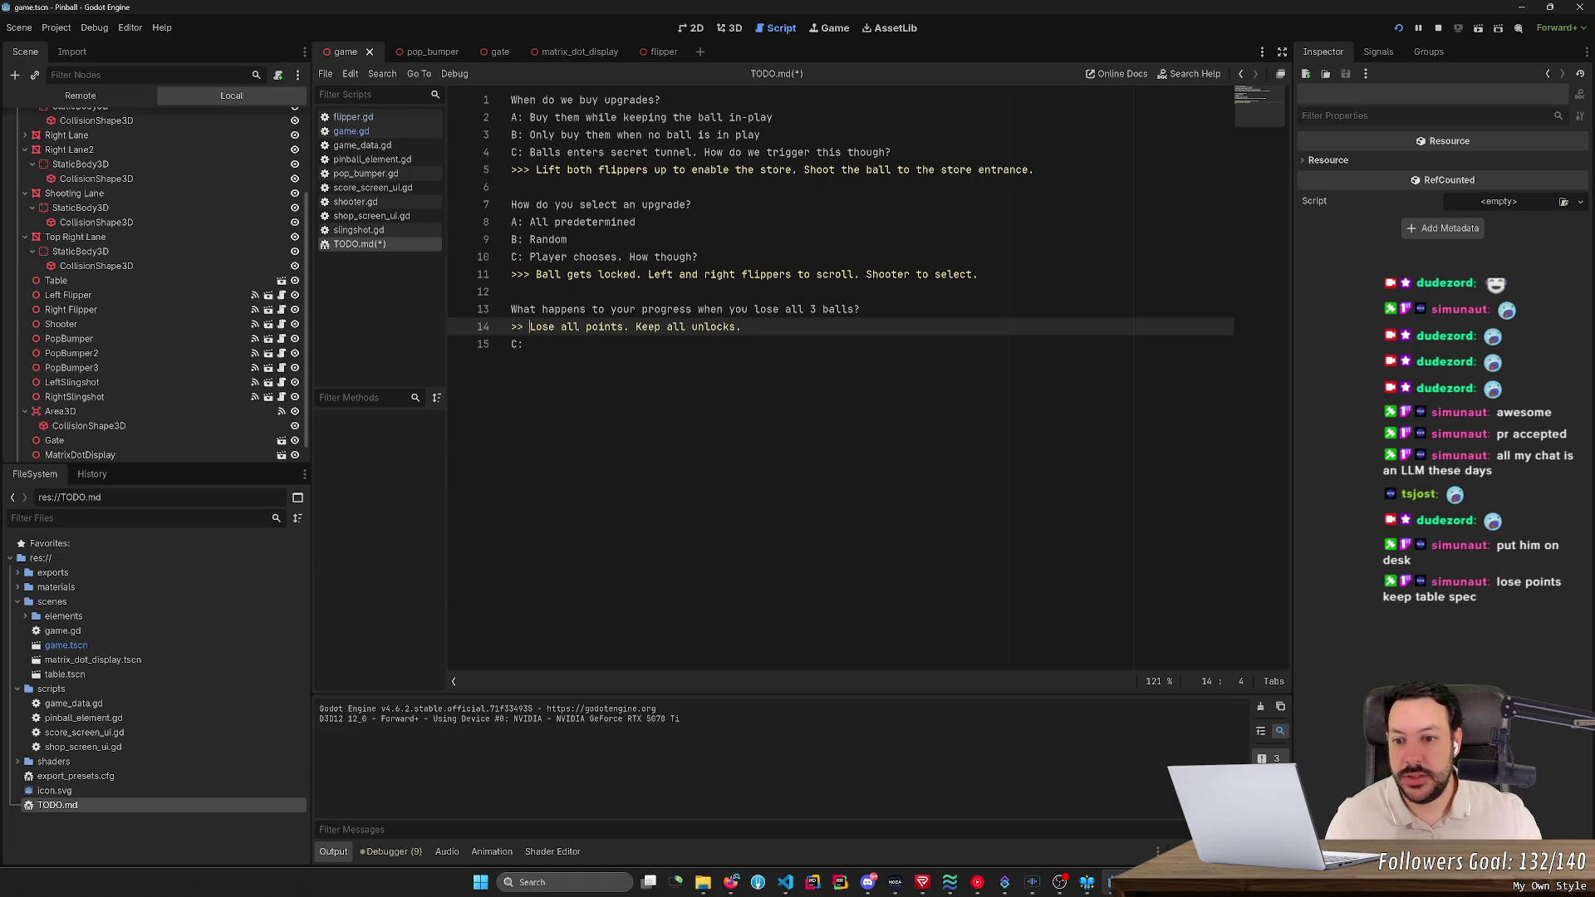
key("Left")
type(">")
key("Down")
key("End")
key("BackSpace")
key("BackSpace")
key("BackSpace")
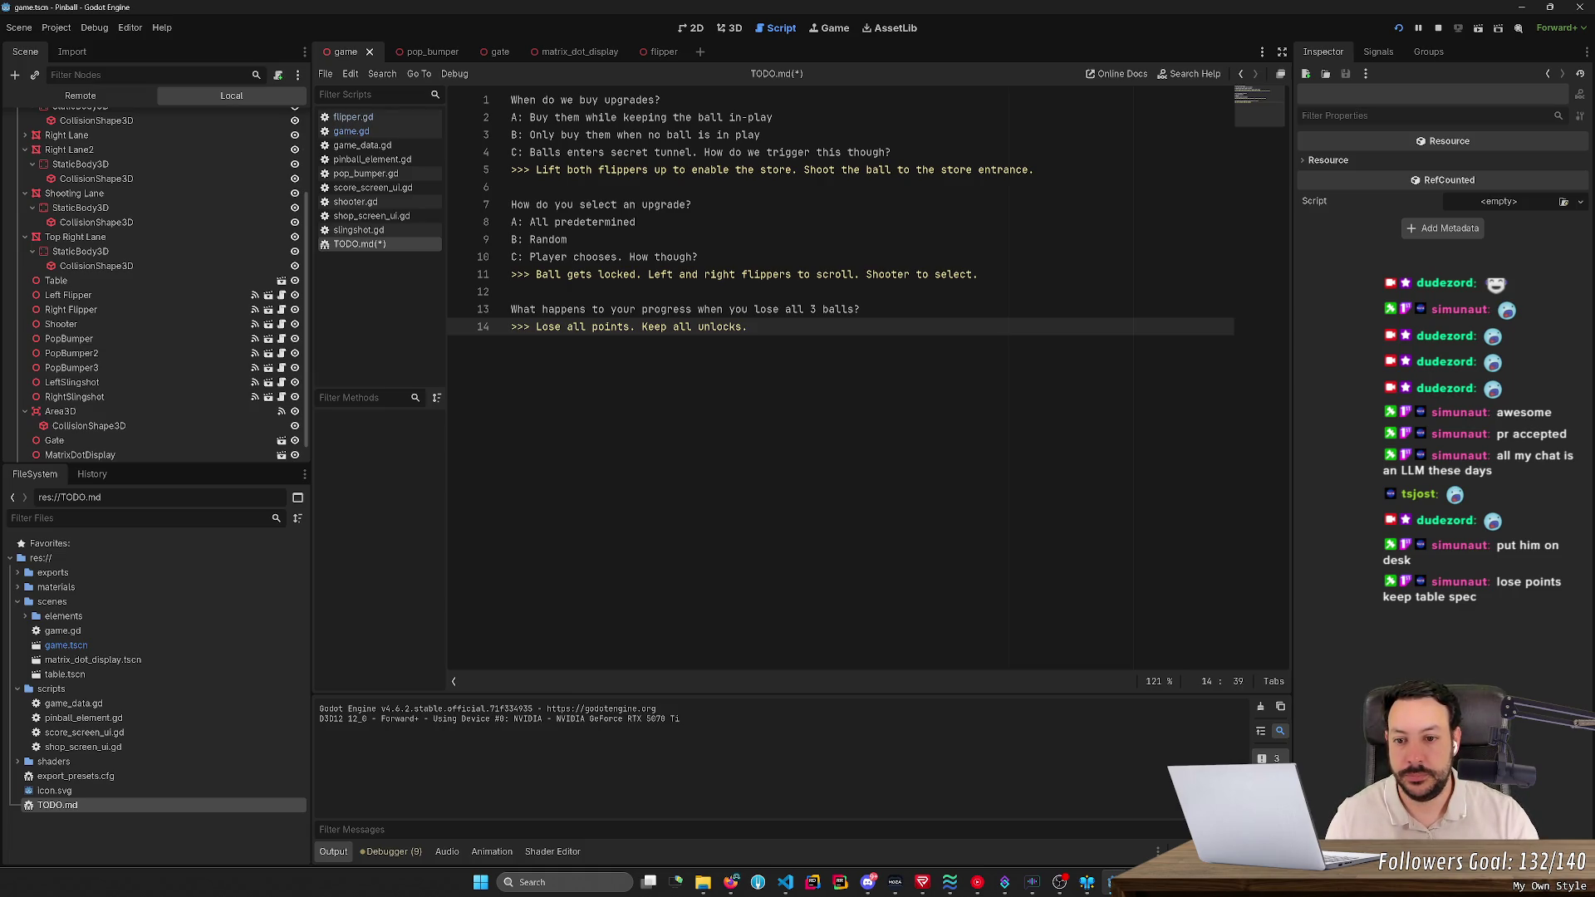
- Add the rationale: risk points for the next big upgrade, or spend them faster on cheaper upgrades; save
type("The player should ")
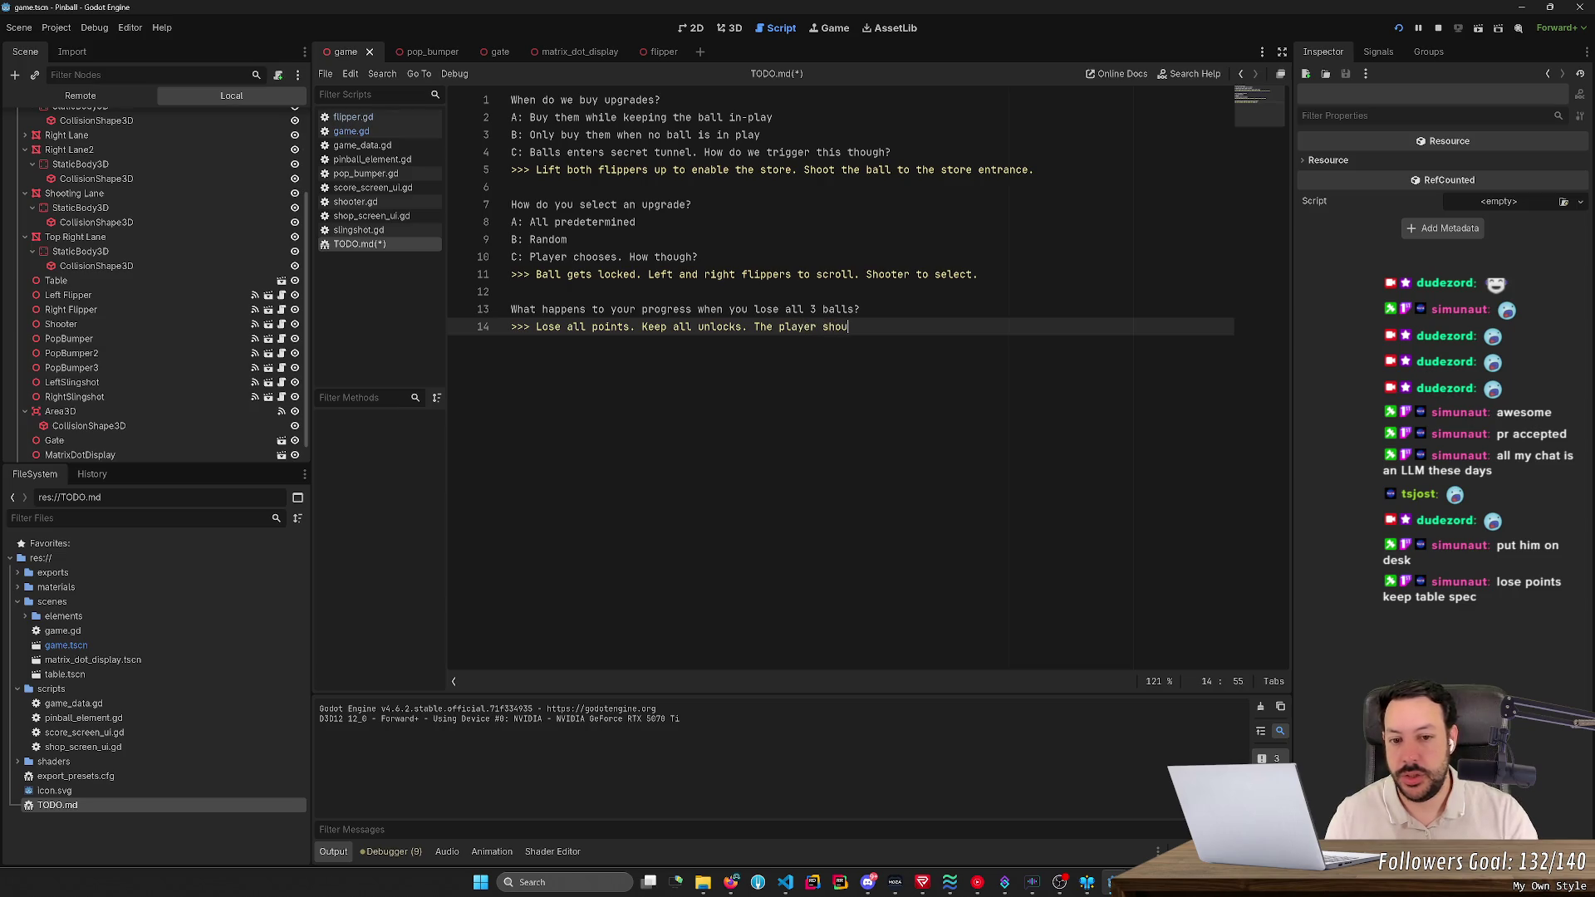
type("decide if they want")
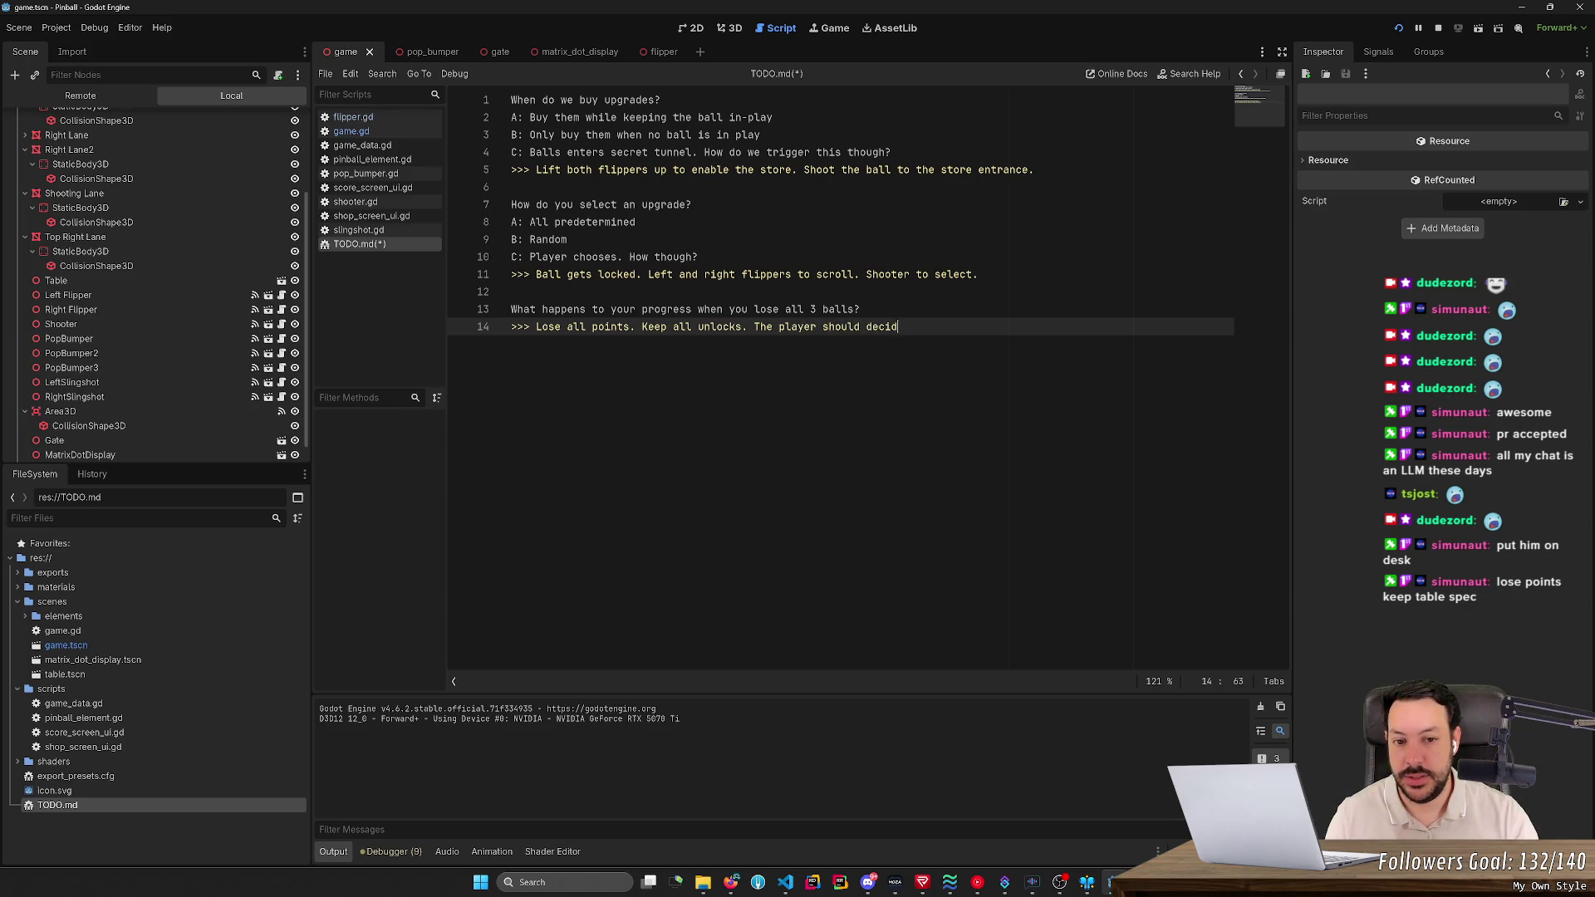
type(" to risk their ")
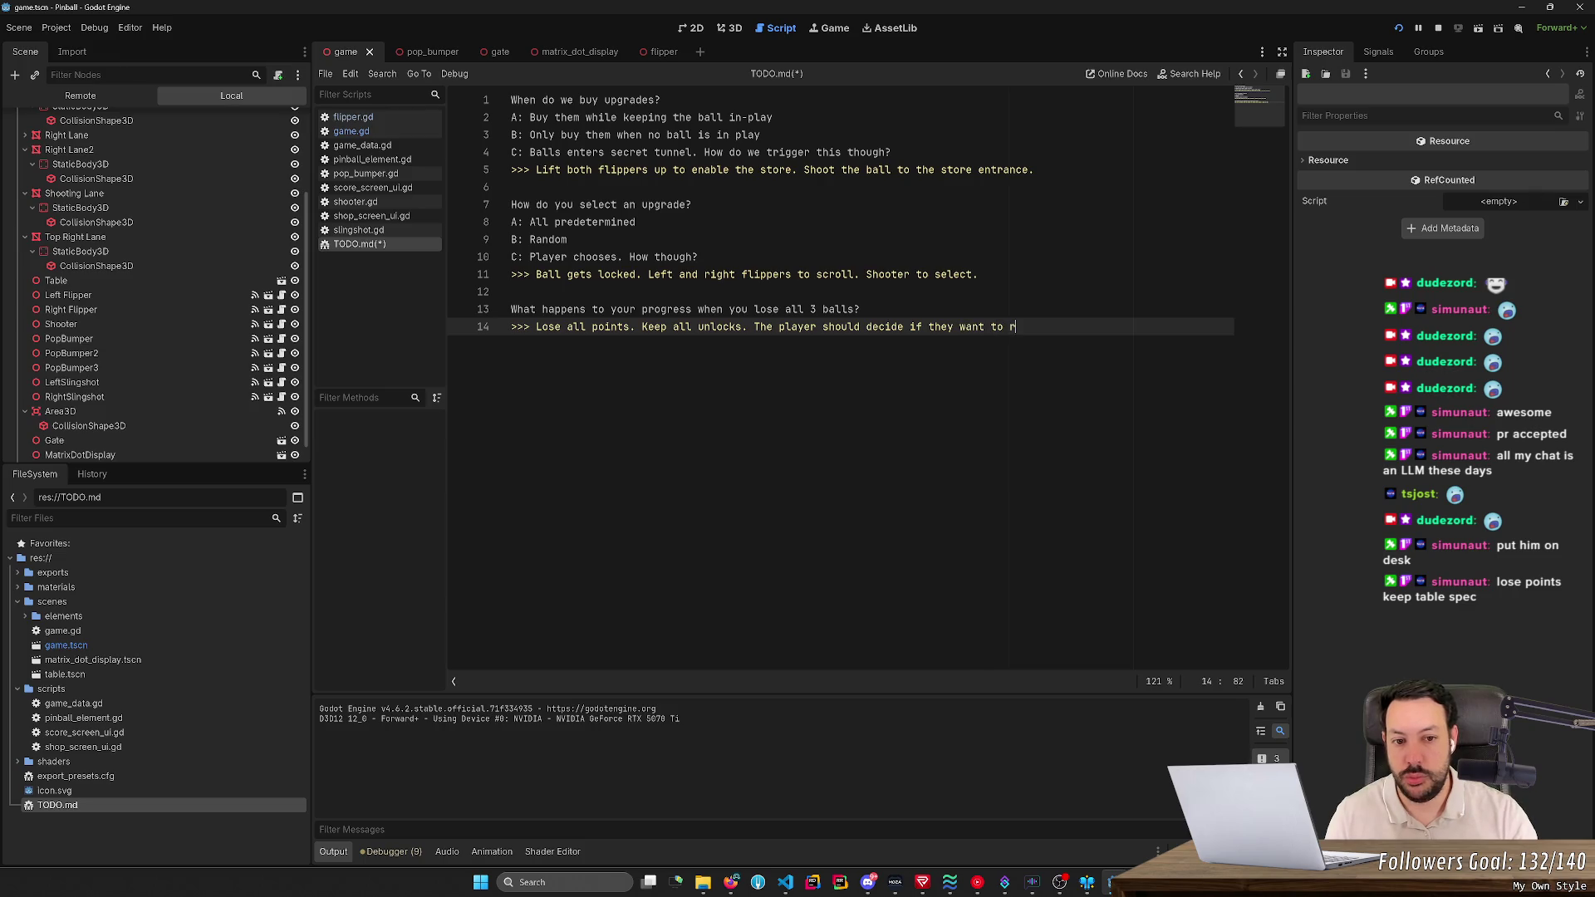
type("points")
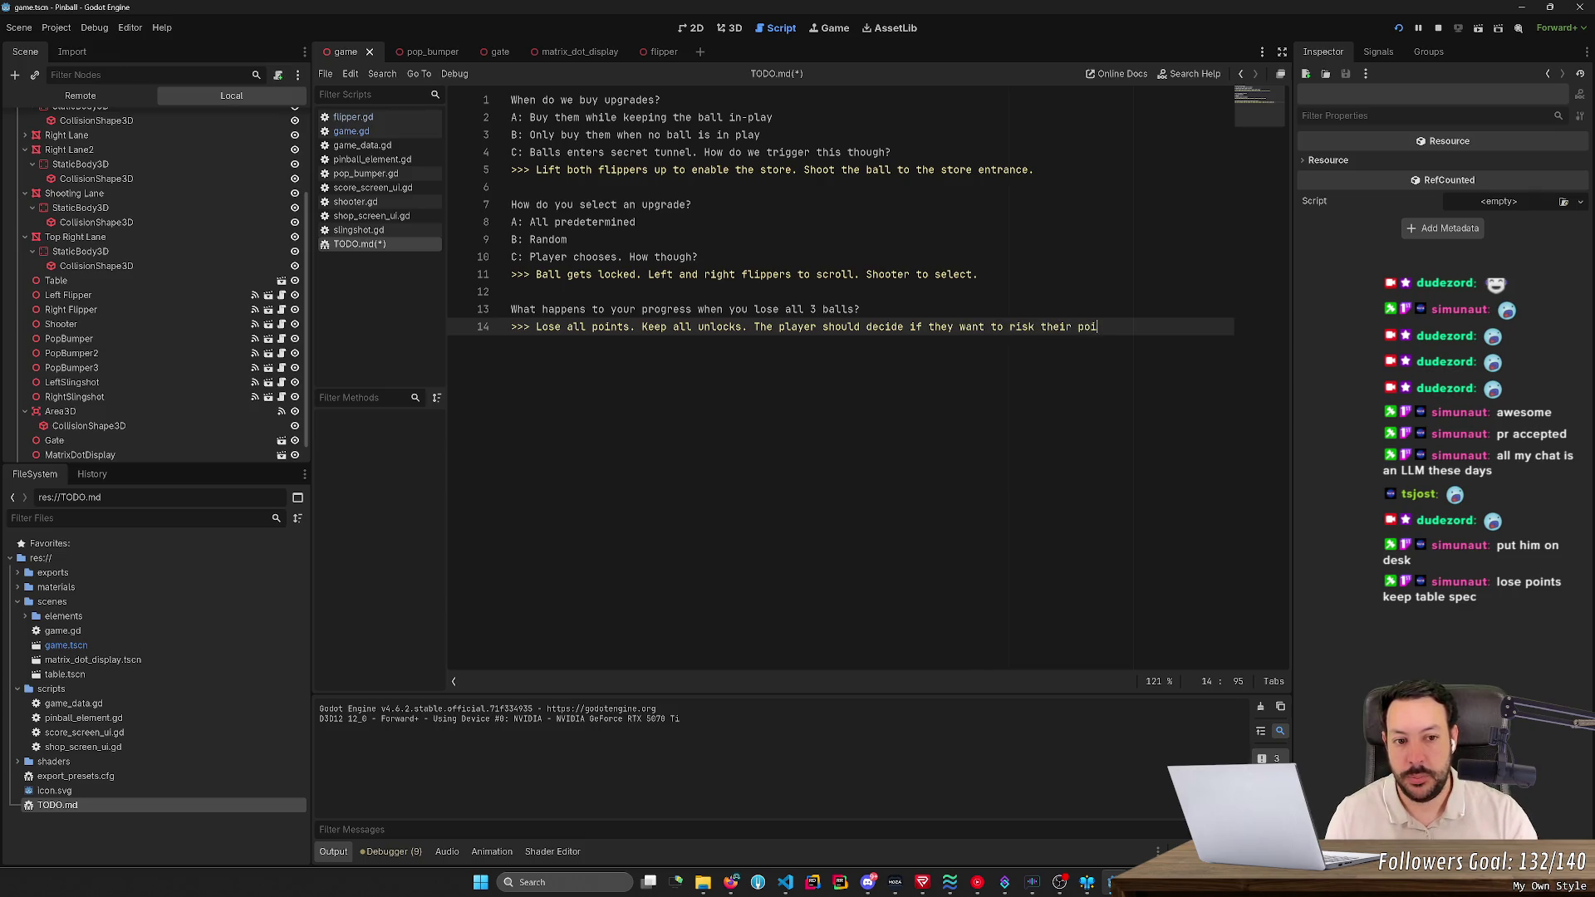
key("Return")
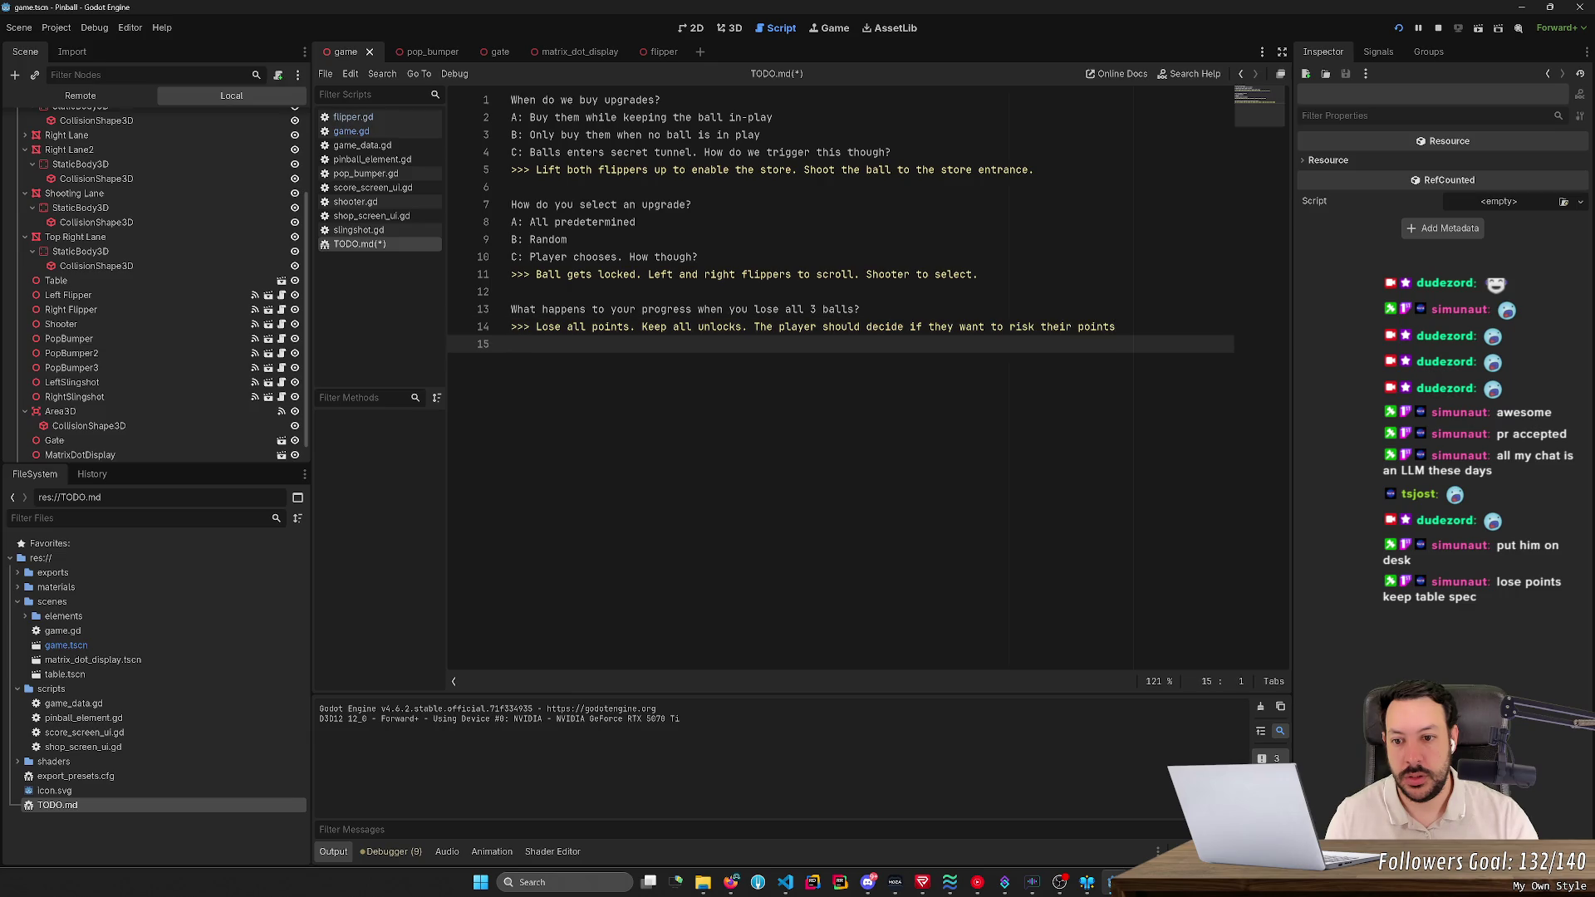
type(">>> for the very next bi")
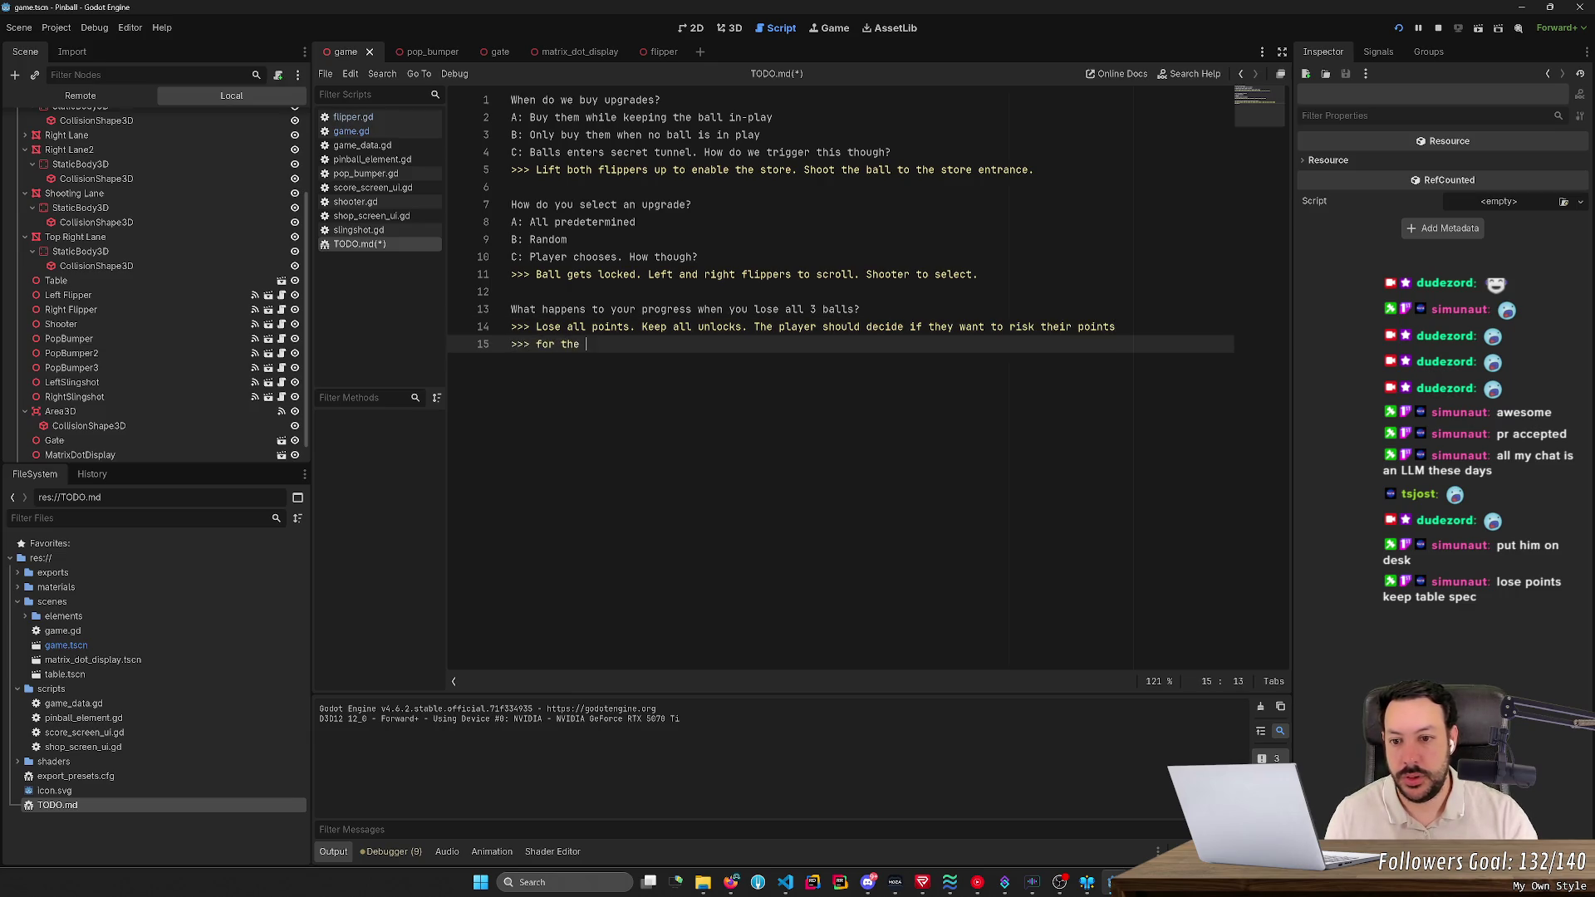
type("g upgrade,")
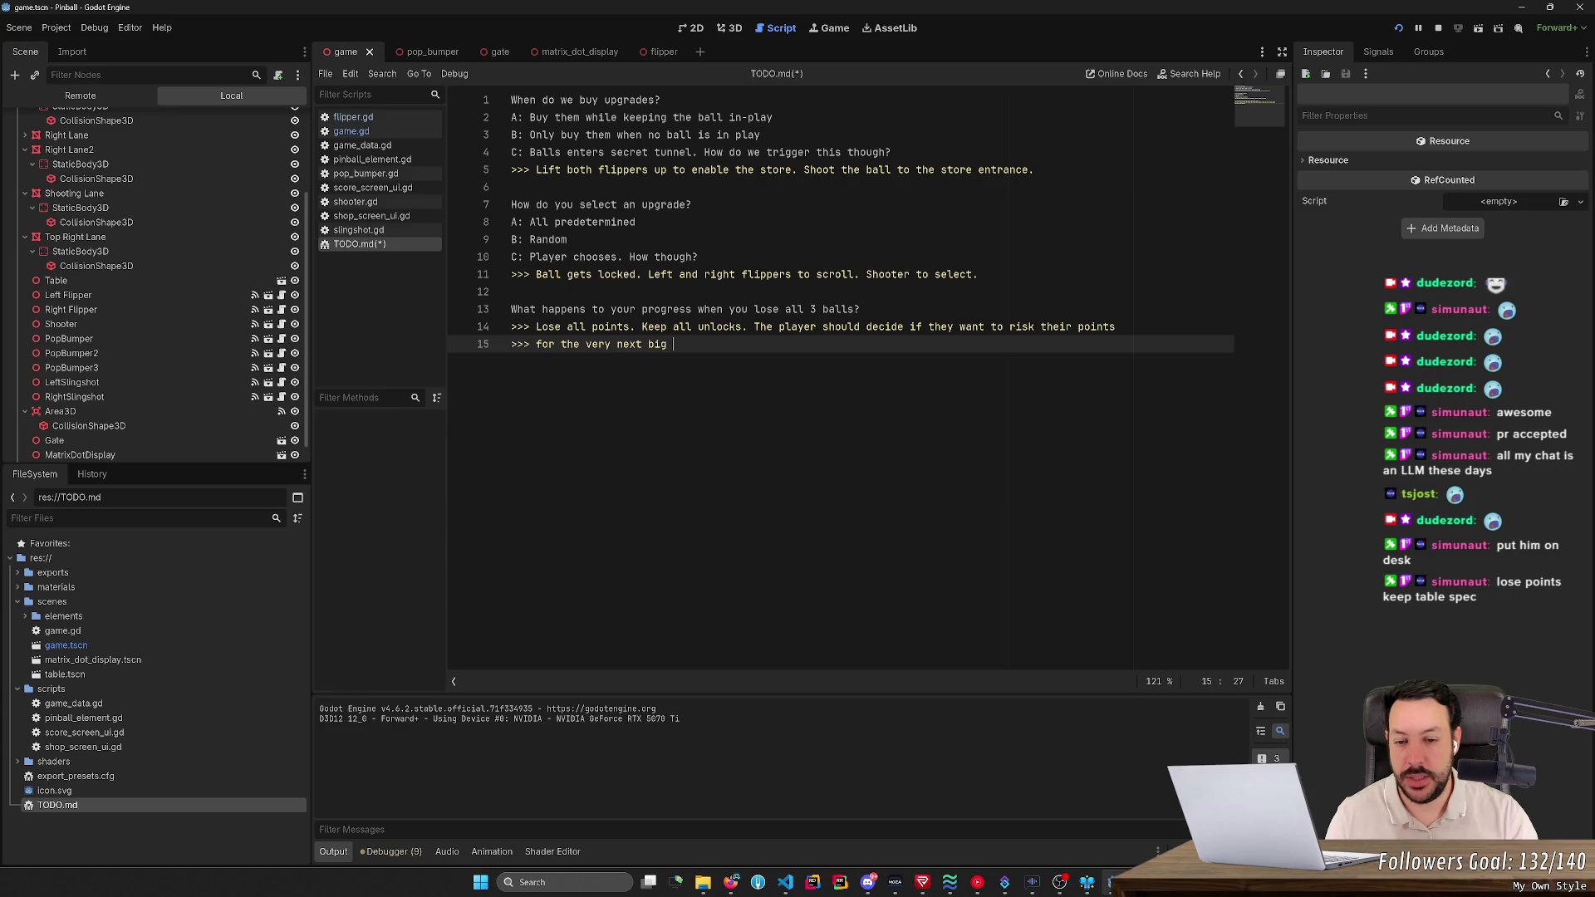
type(" or s")
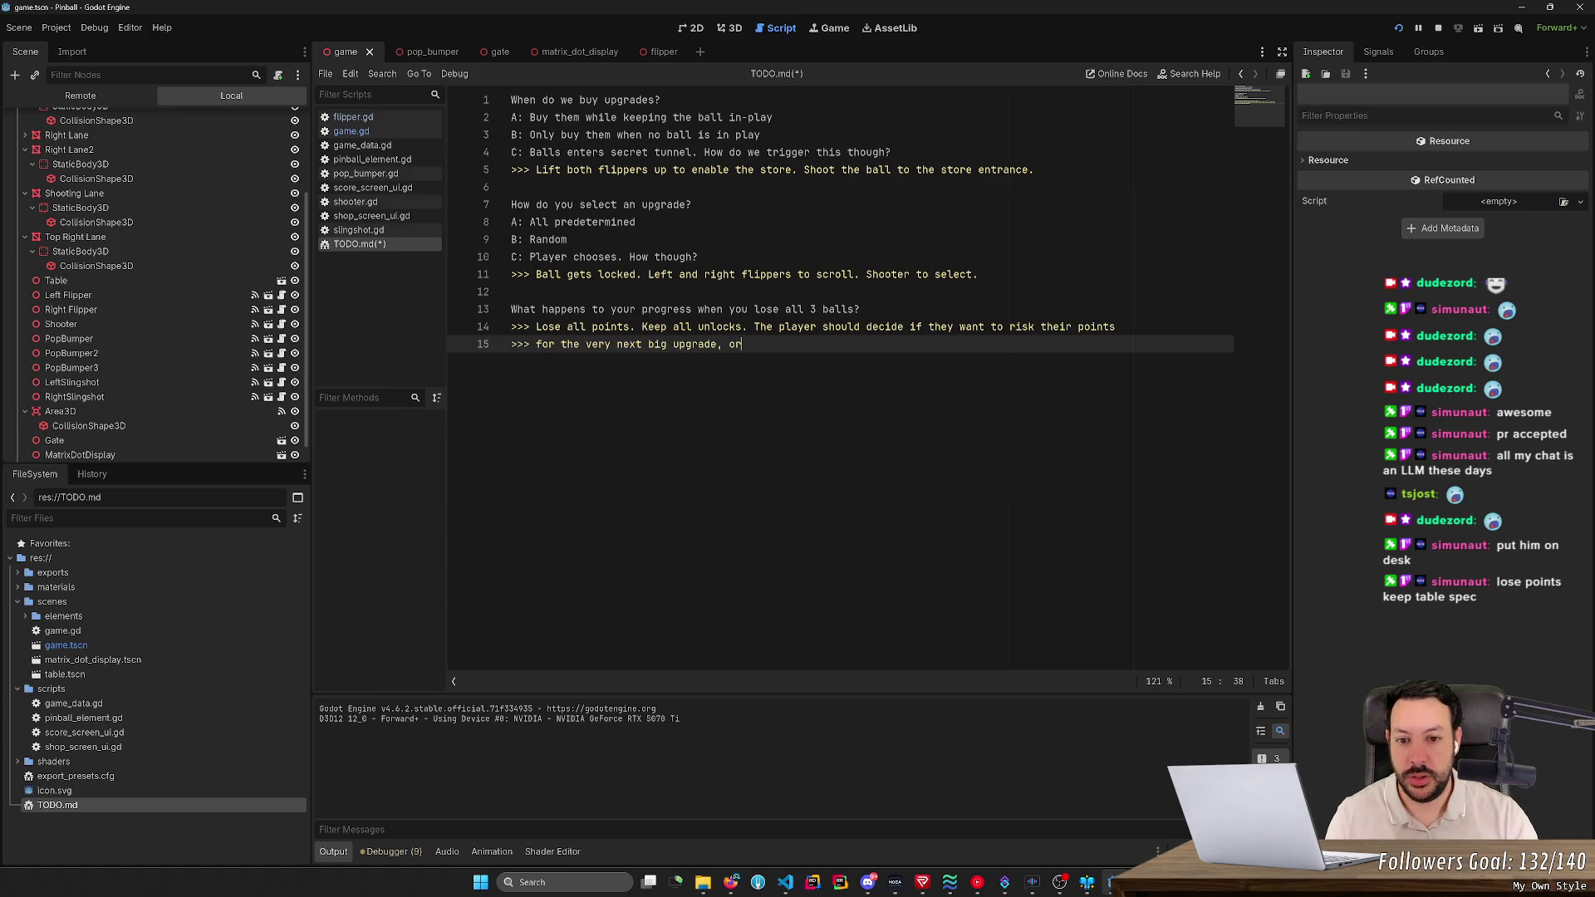
type("pend them")
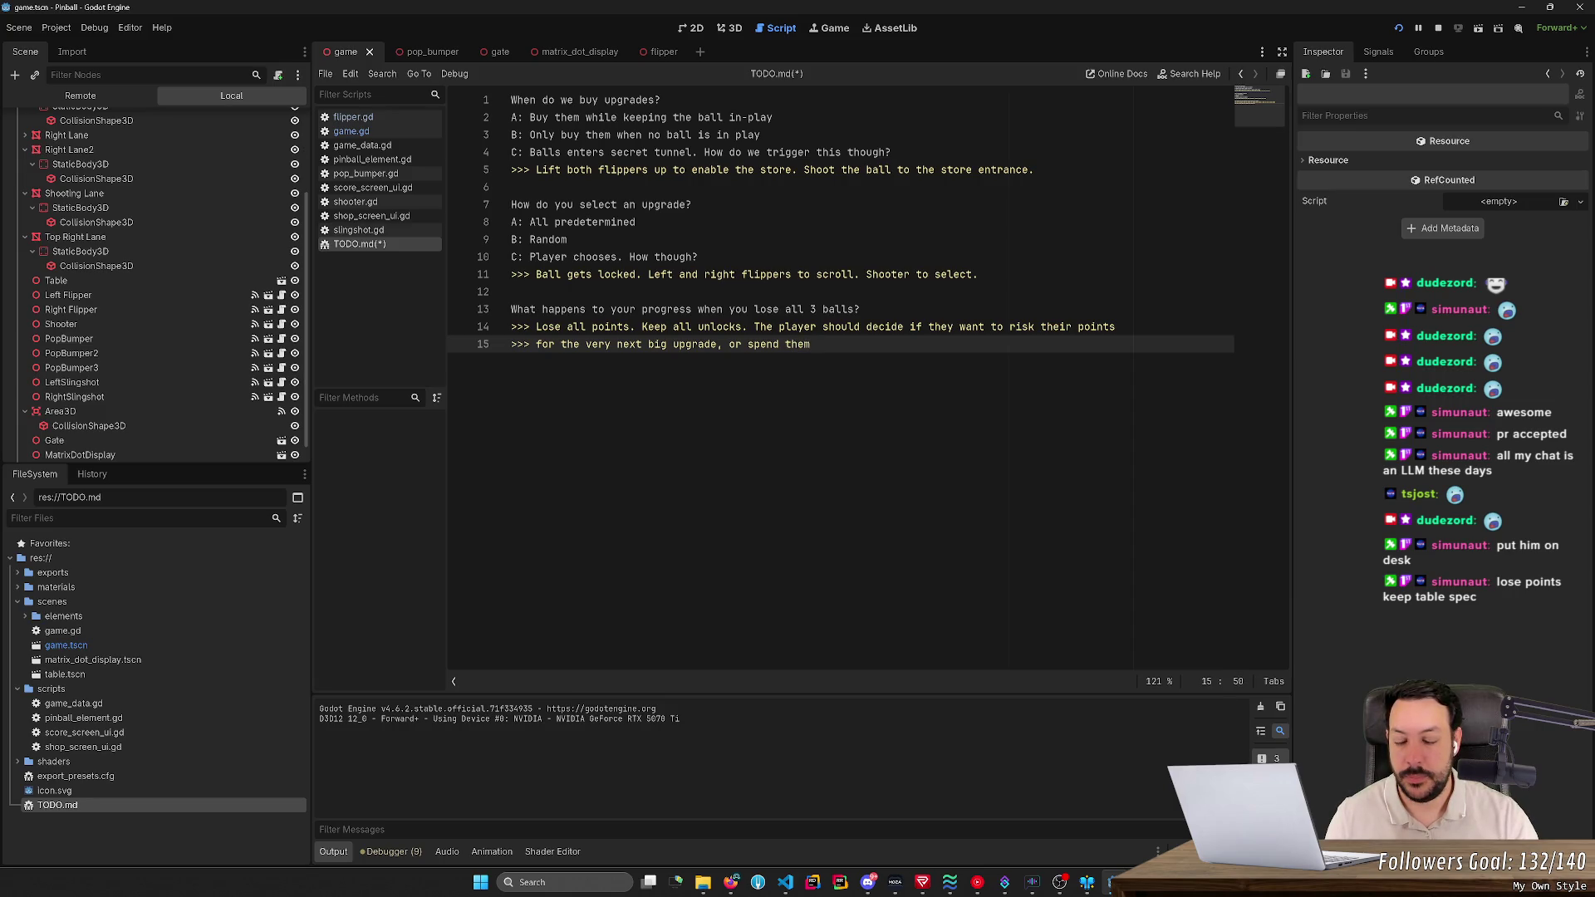
key("BackSpace")
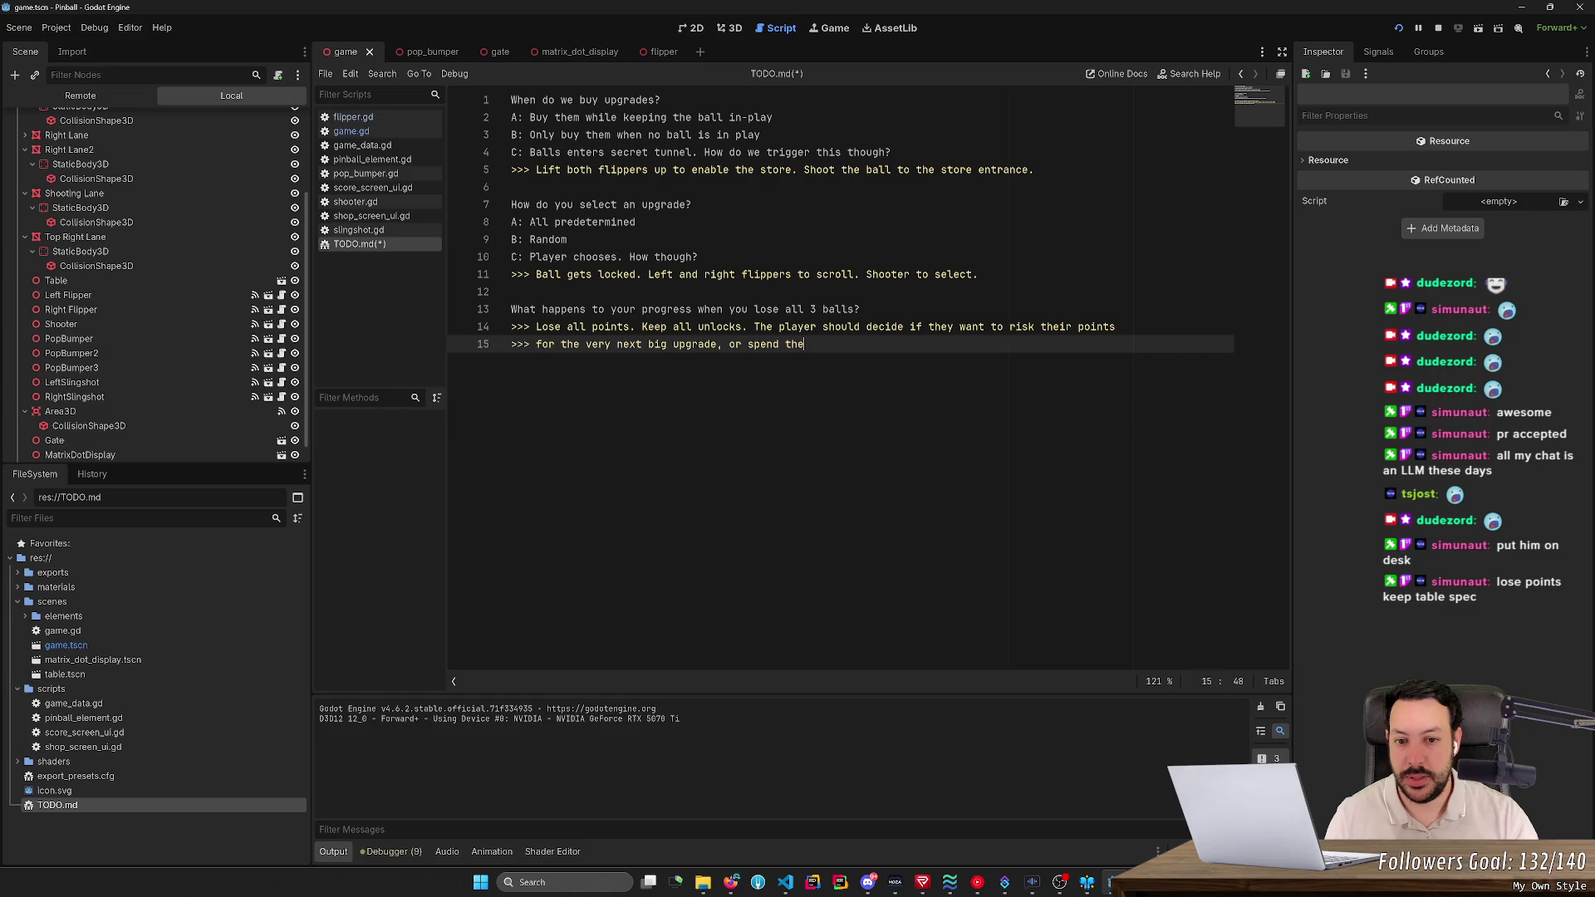
type("points fasters")
key("BackSpace")
type("to not ri")
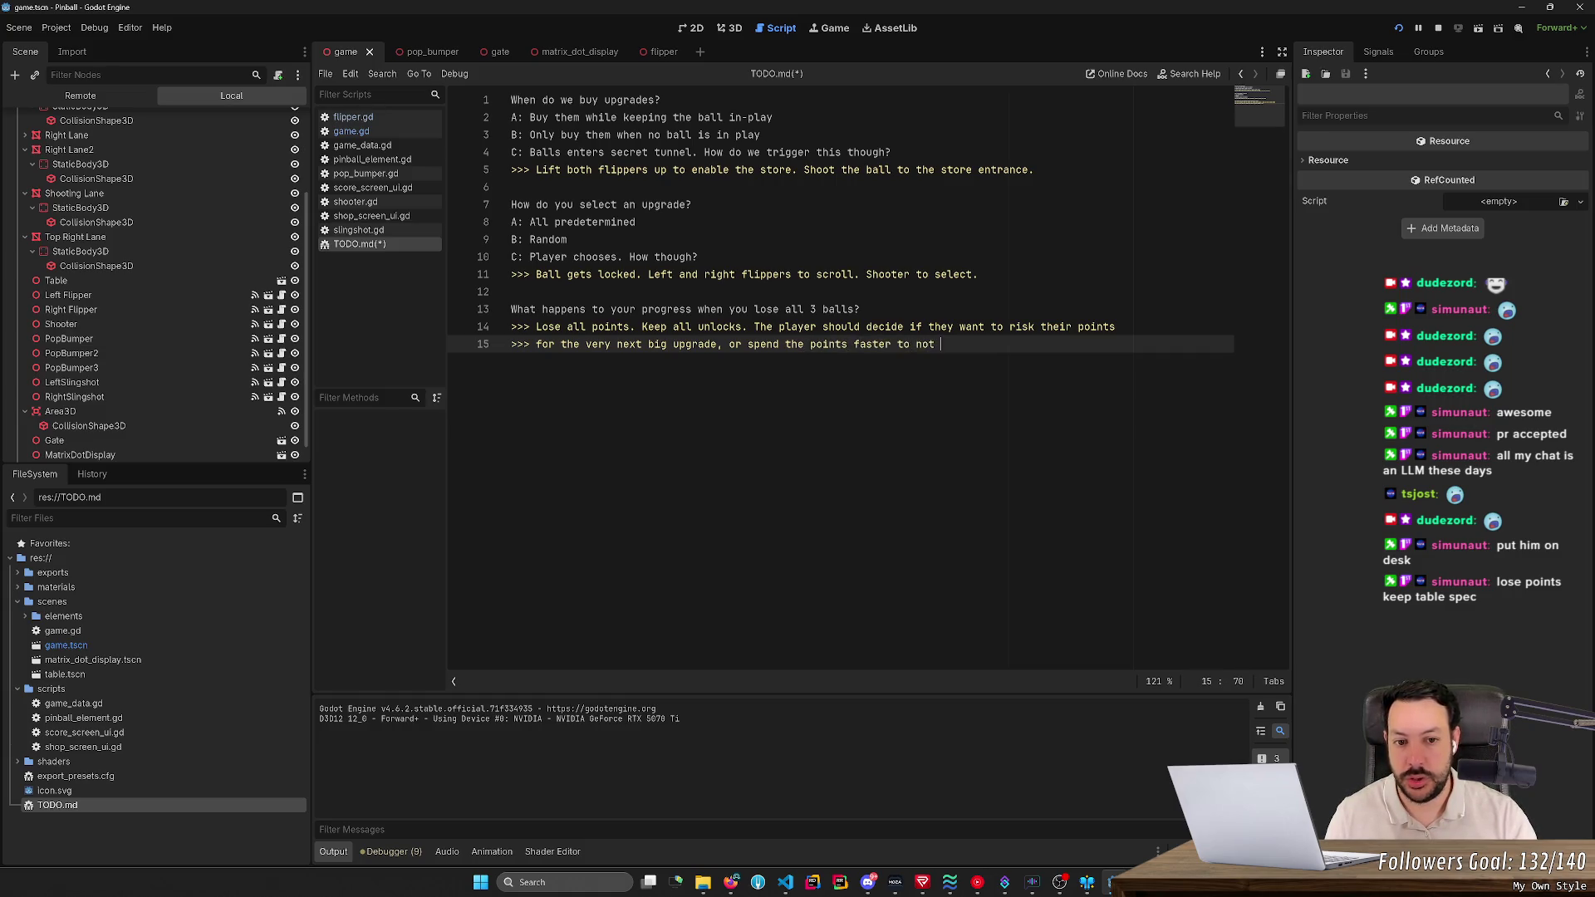
type("sk ")
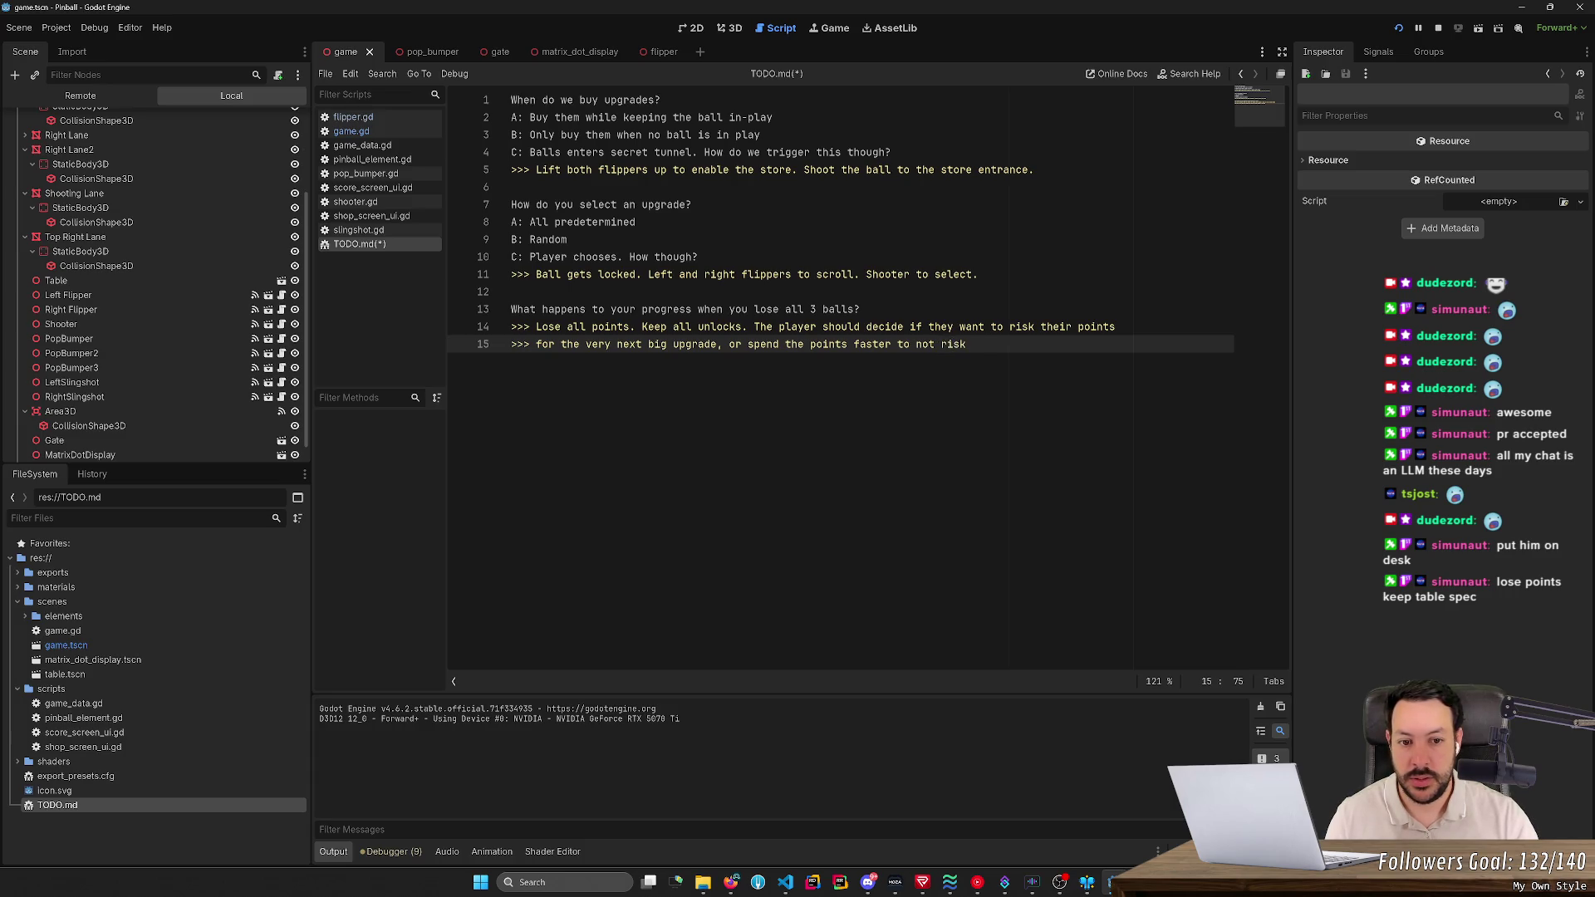
type("losing")
key("BackSpace")
key("BackSpace")
key("BackSpace")
key("ctrl+BackSpace")
key("ctrl+BackSpace")
key("ctrl+BackSpace")
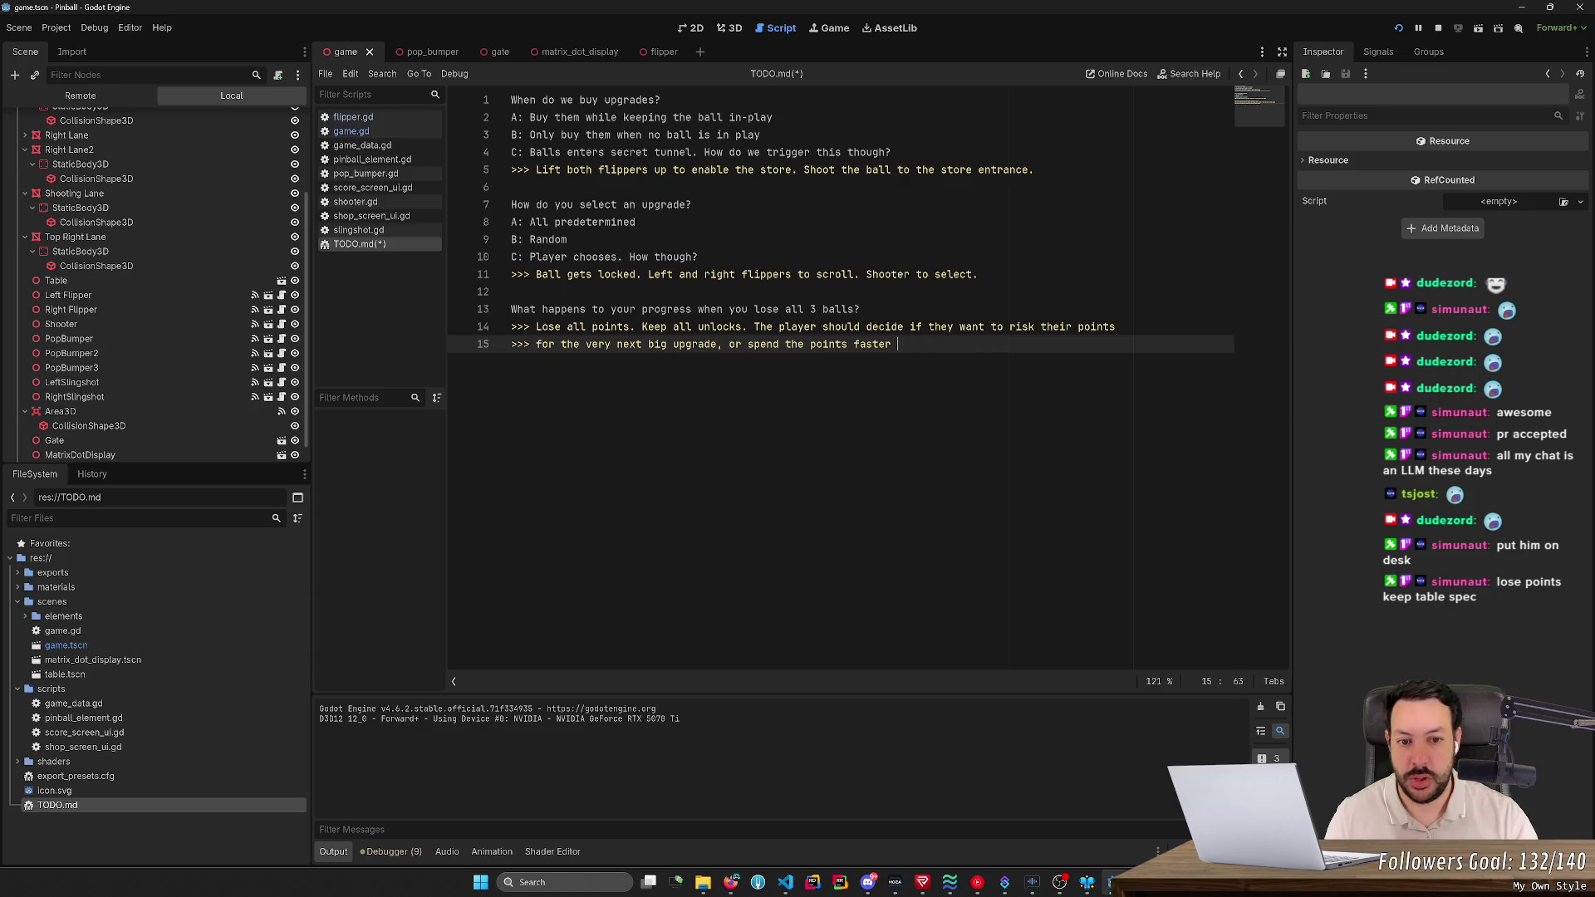
type("on cheaper ")
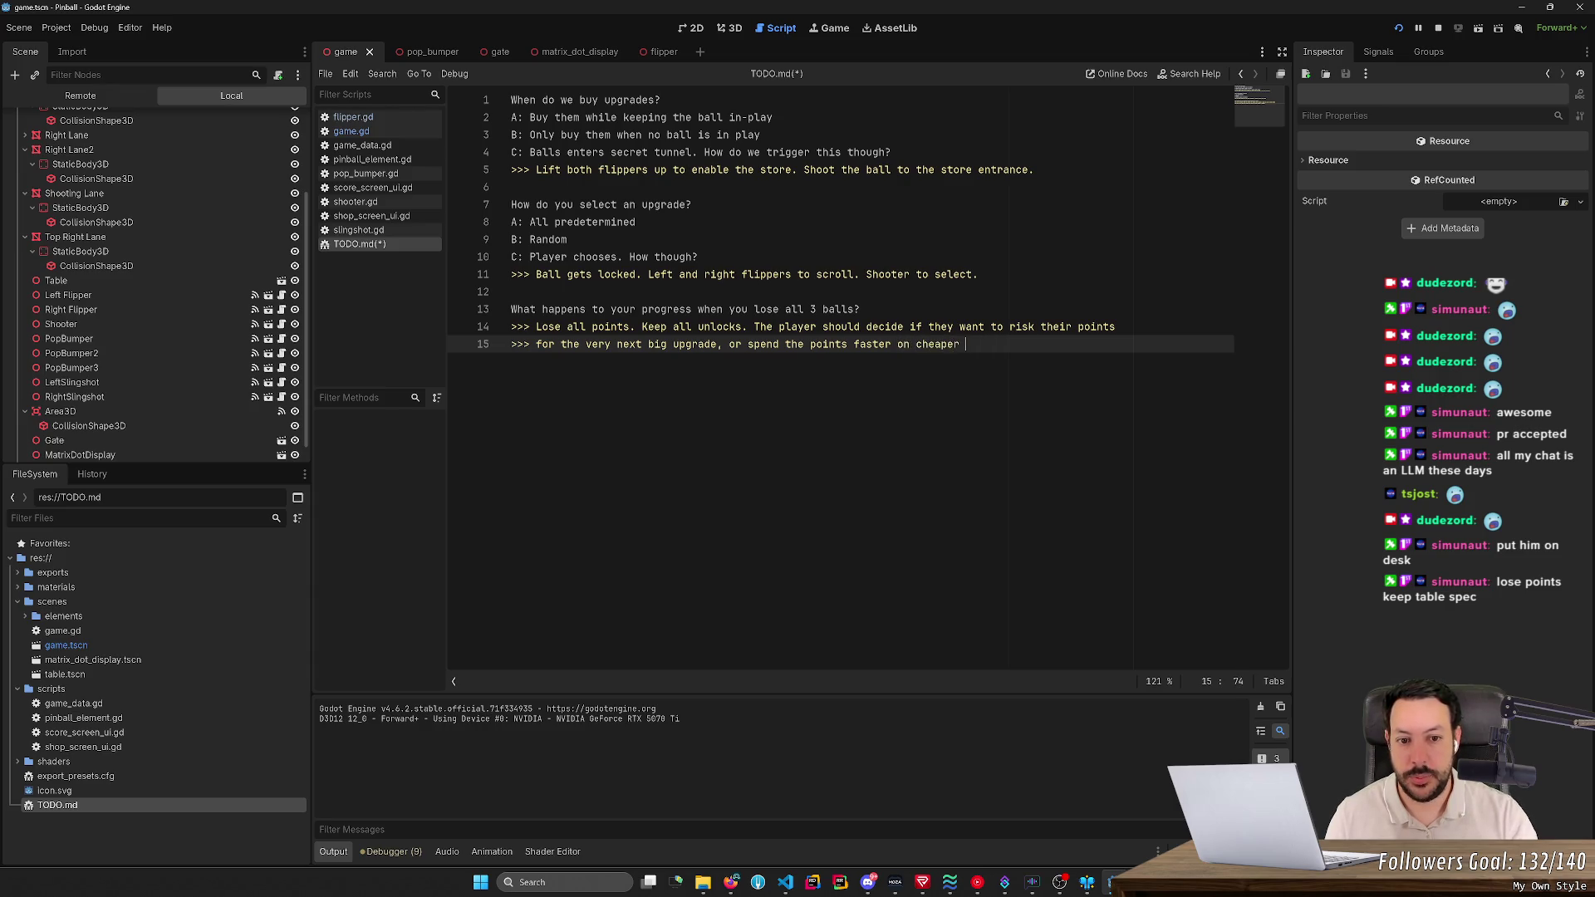
type("upgrades to ")
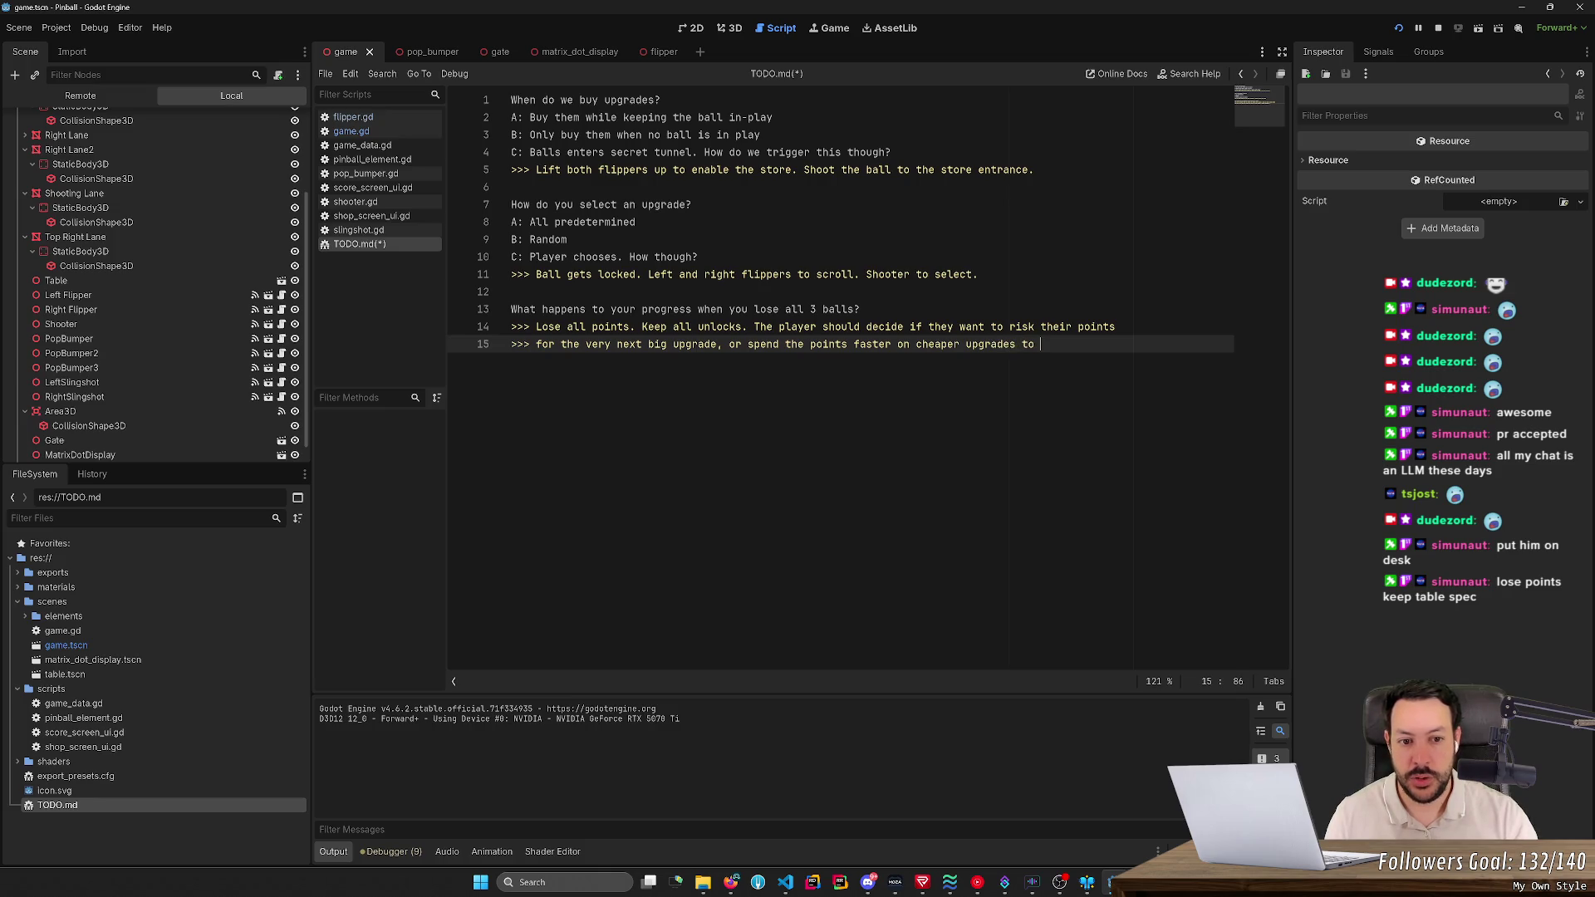
type("not lose")
type(" them.")
key("ctrl+s")
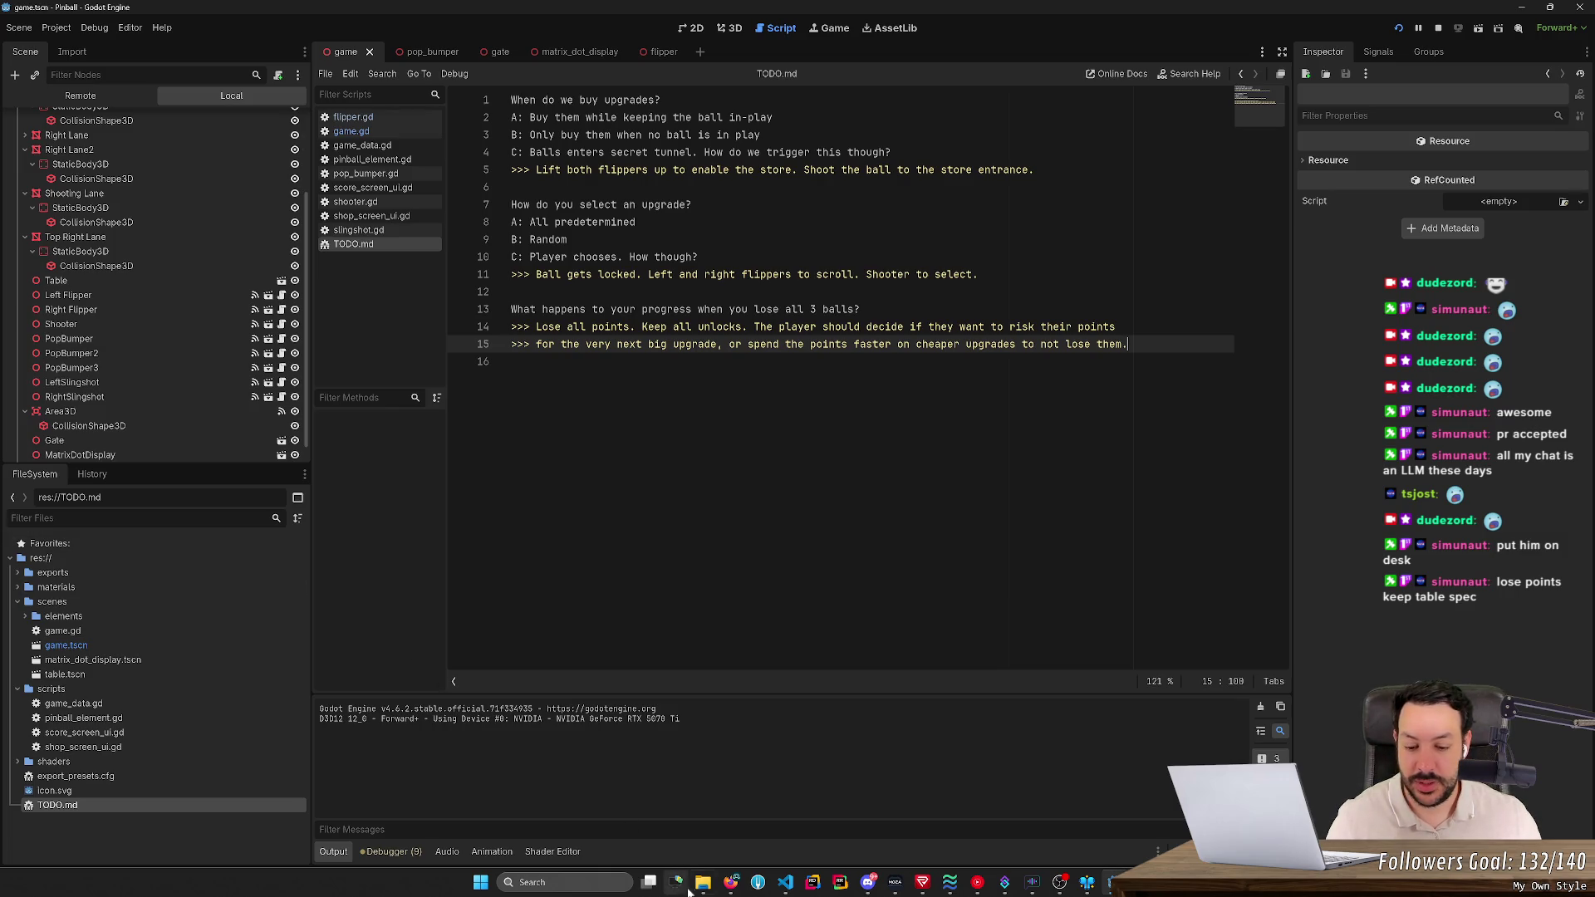
mouse_move(731, 882)
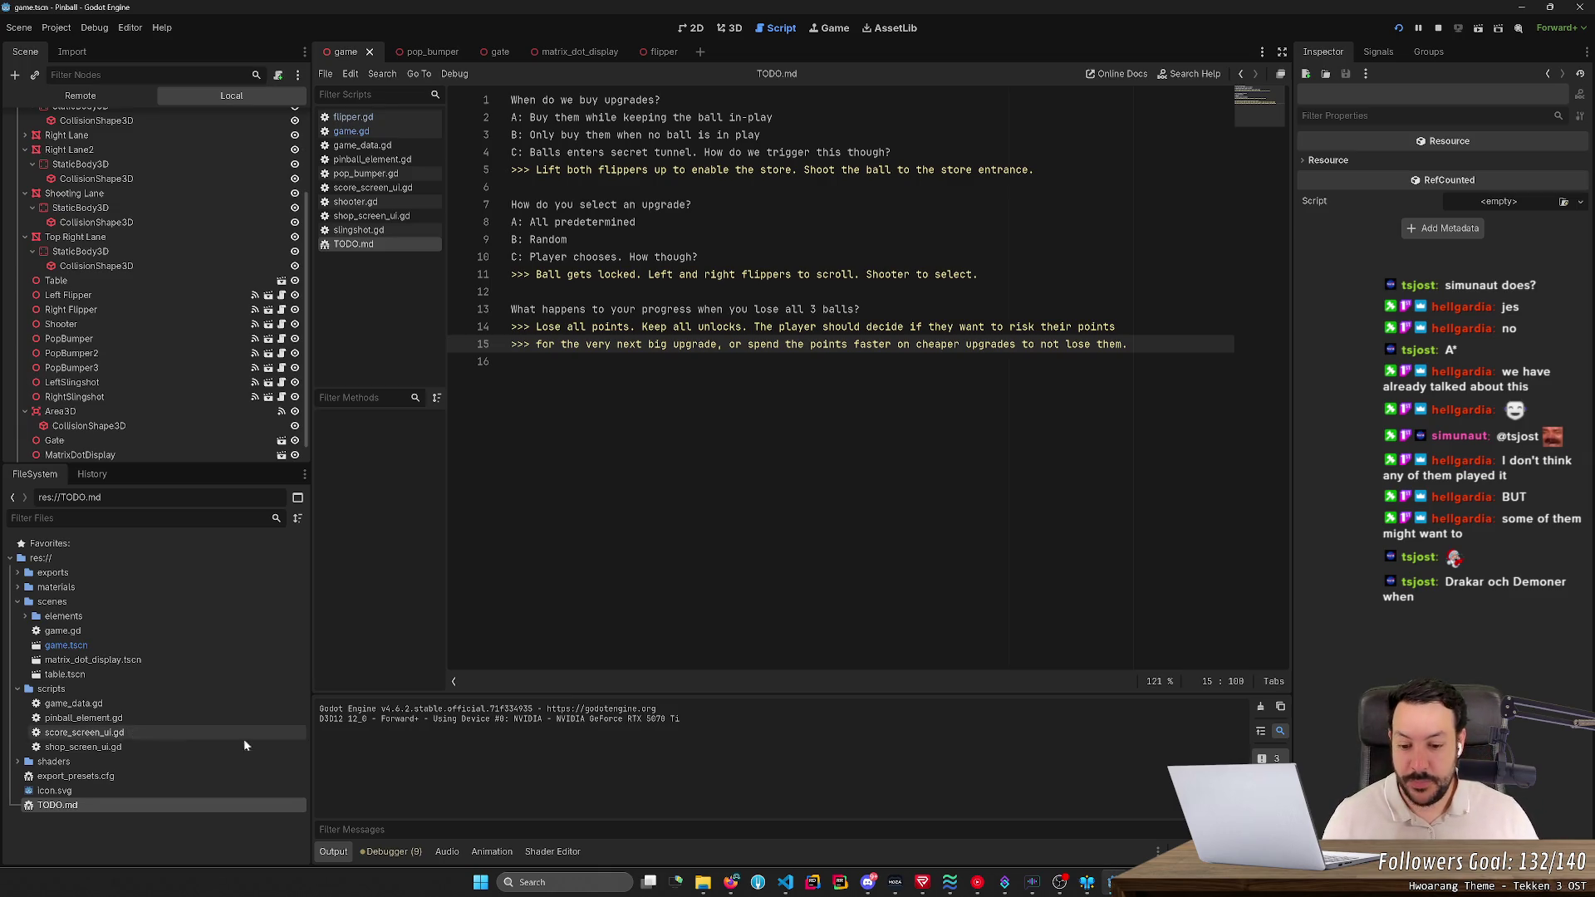
- Search Google for 'Drakar och Demoner' in Firefox and show the image results
left_click(731, 882)
type("Drakar och Demoner")
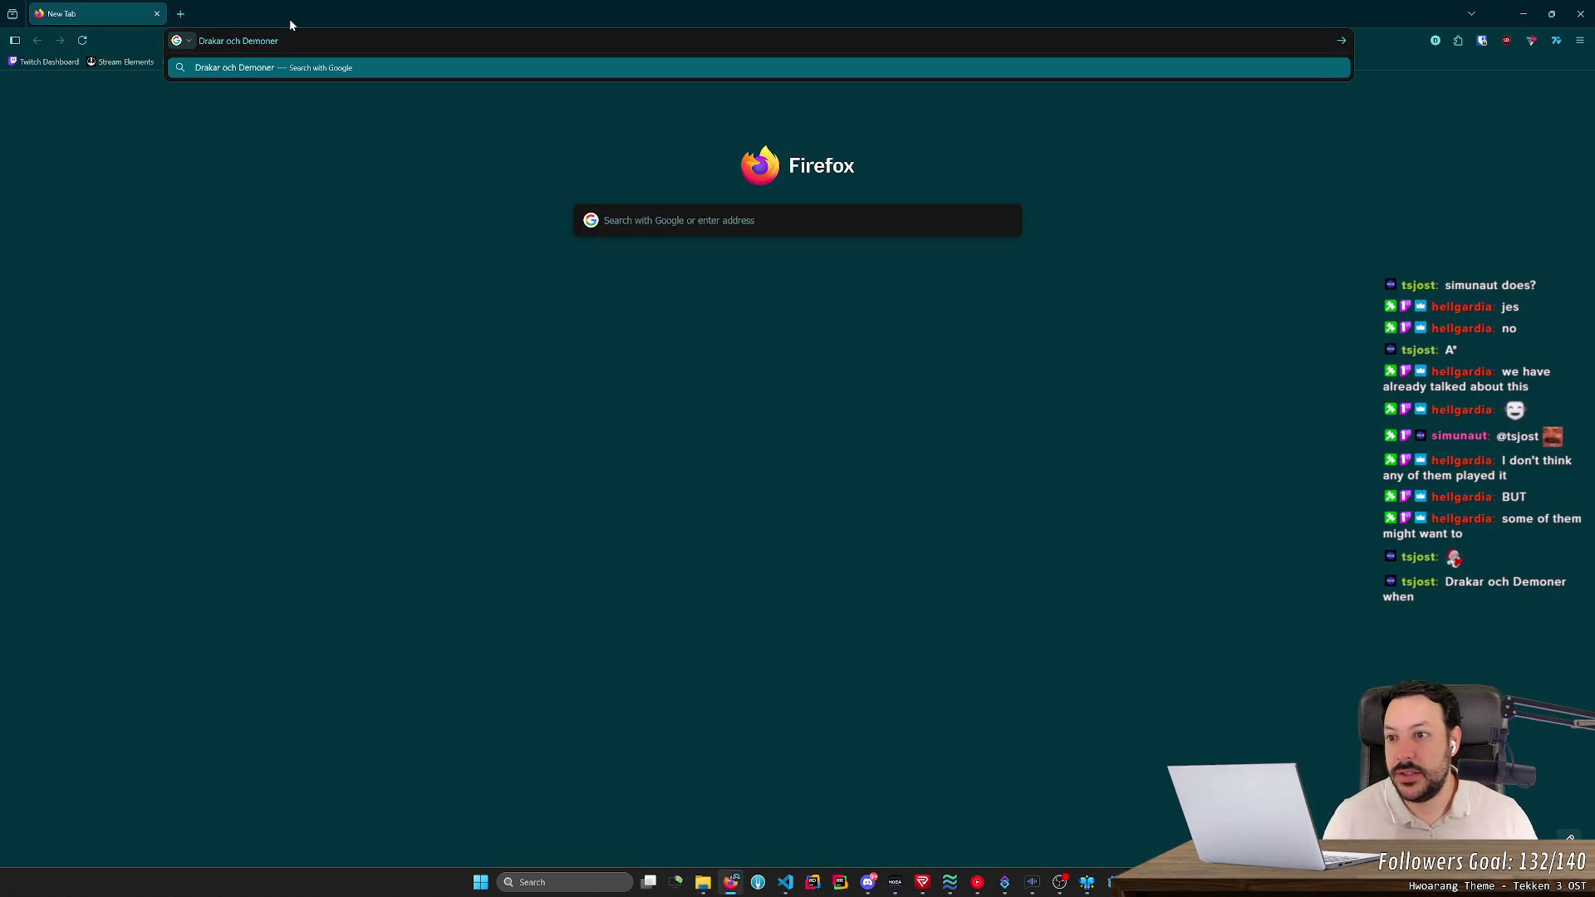
key("Return")
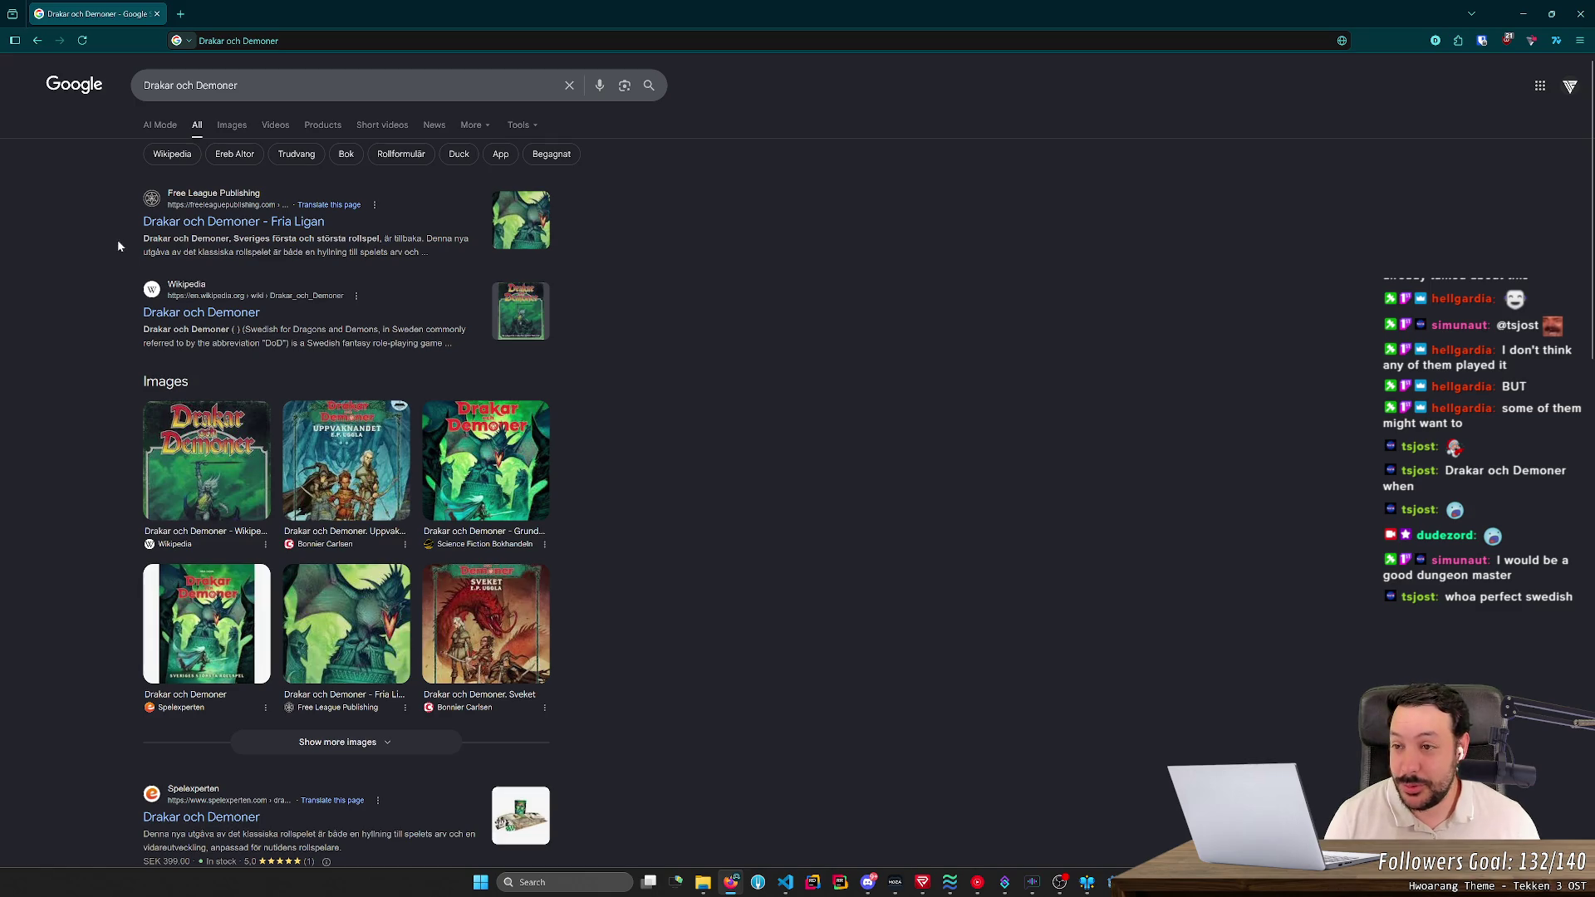
scroll(119, 234, "down", 1)
scroll(120, 234, "up", 1)
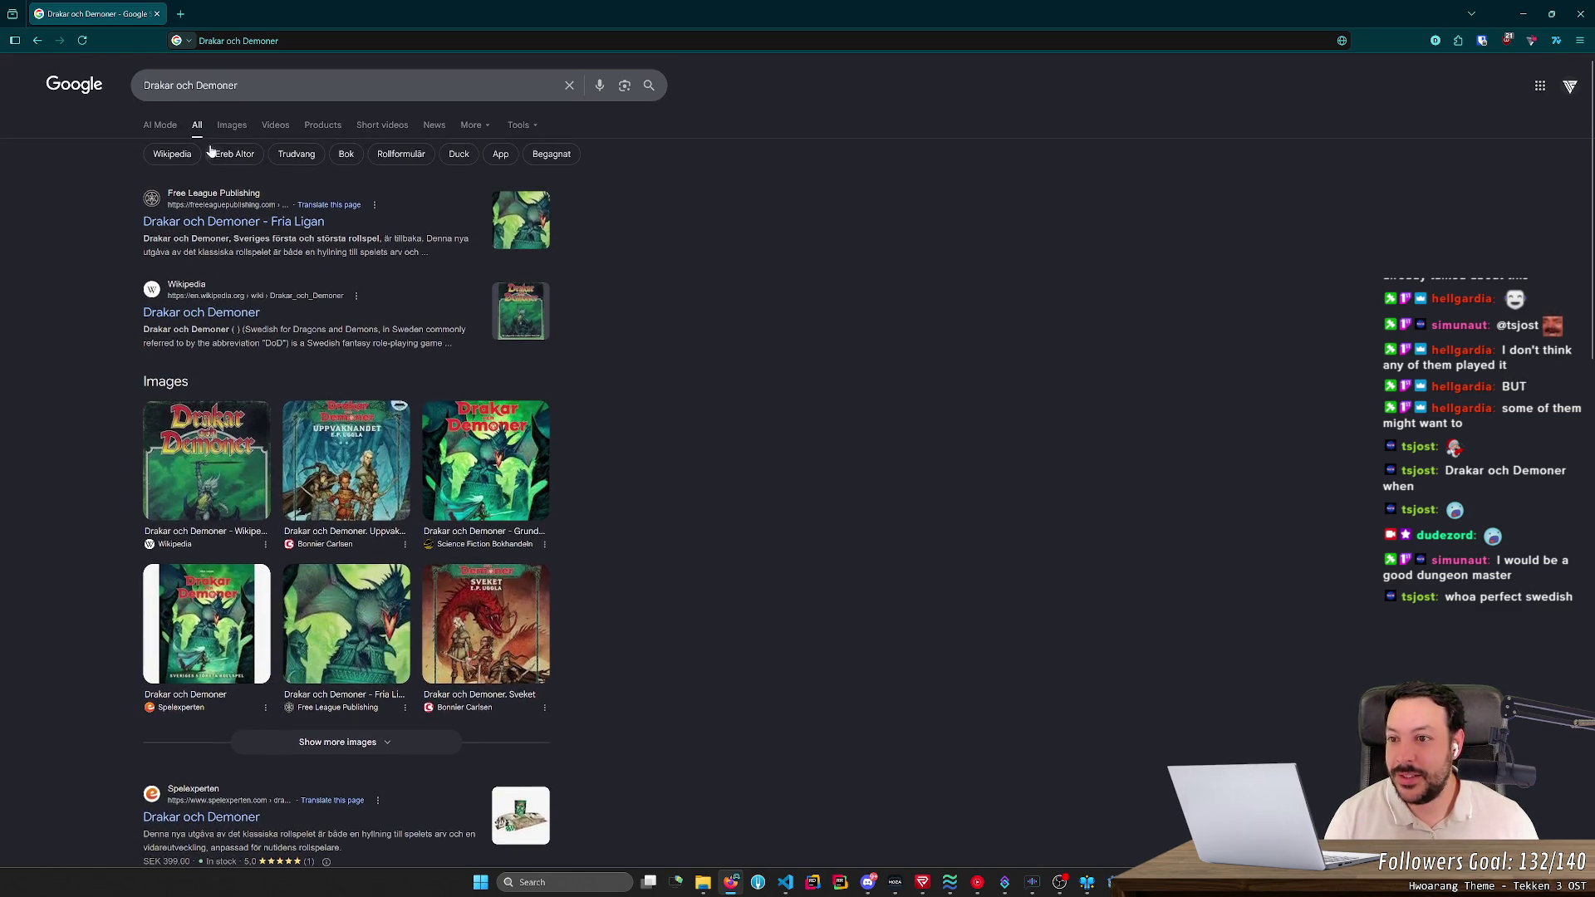
left_click(233, 126)
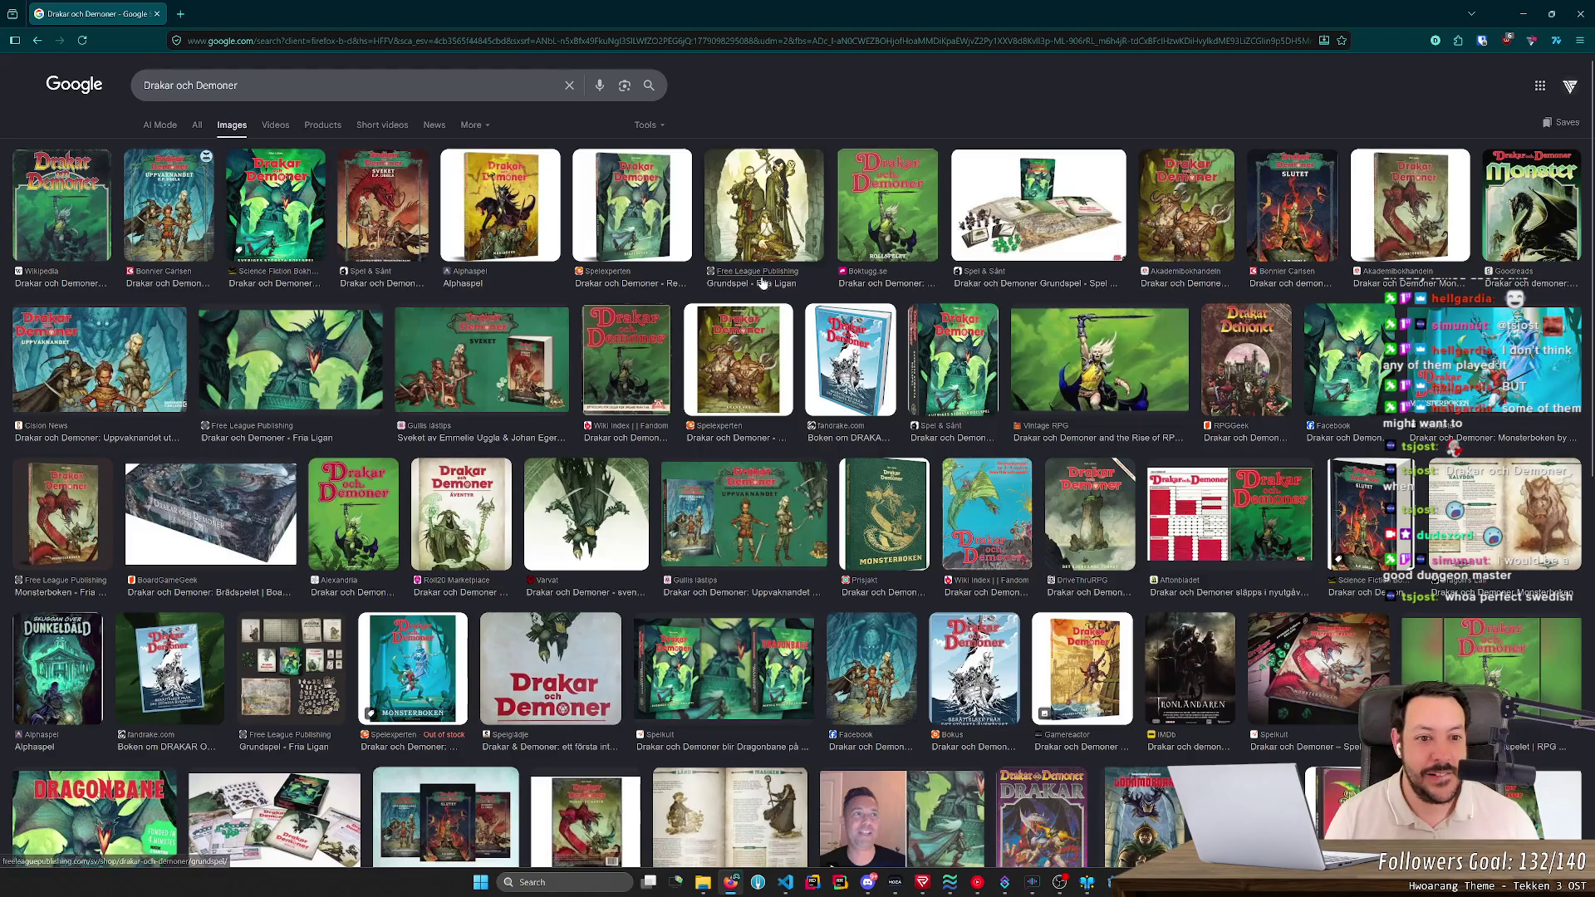
- Preview the Spel & Sånt Grundspel image, then go back to the All results page
left_click(1039, 207)
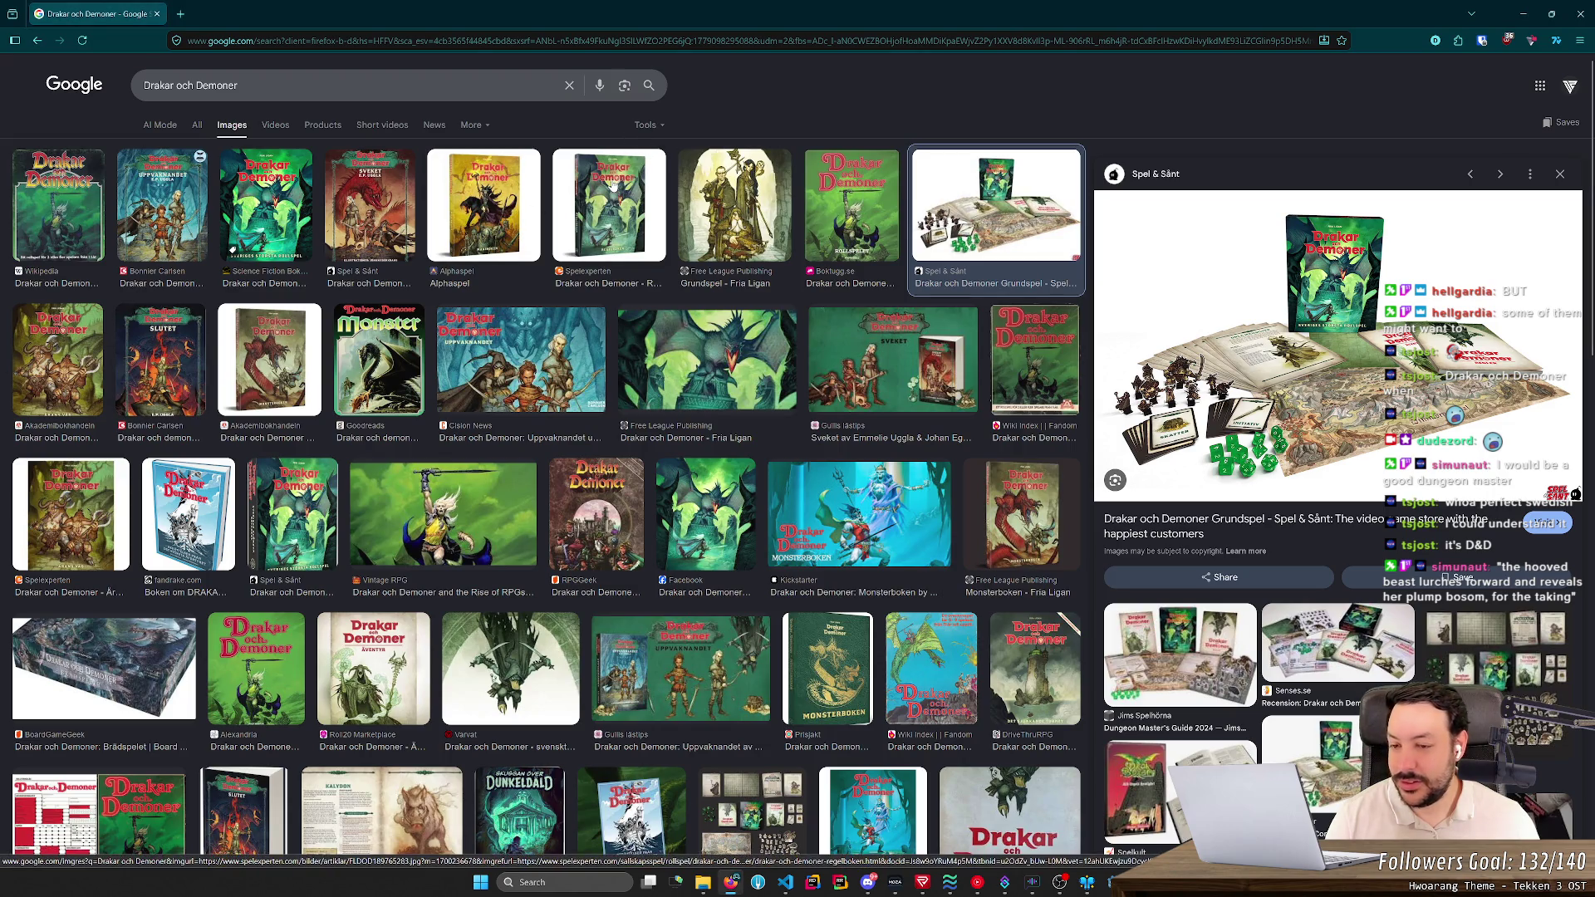
key("alt+Left")
key("alt+Left")
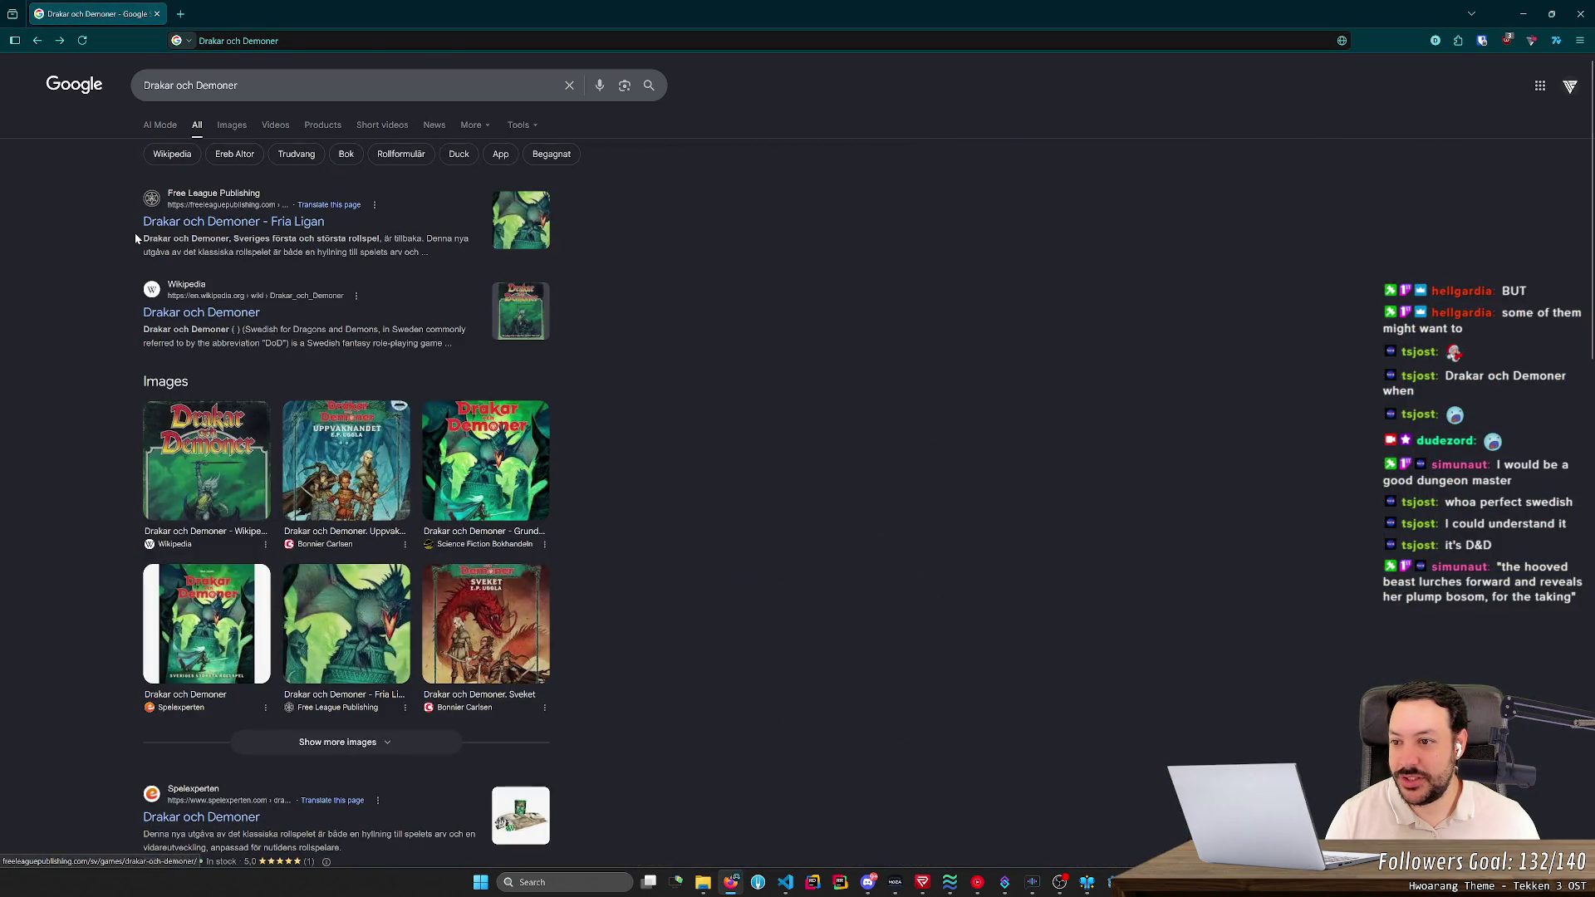
left_click_drag(135, 239, 445, 252)
left_click(288, 251)
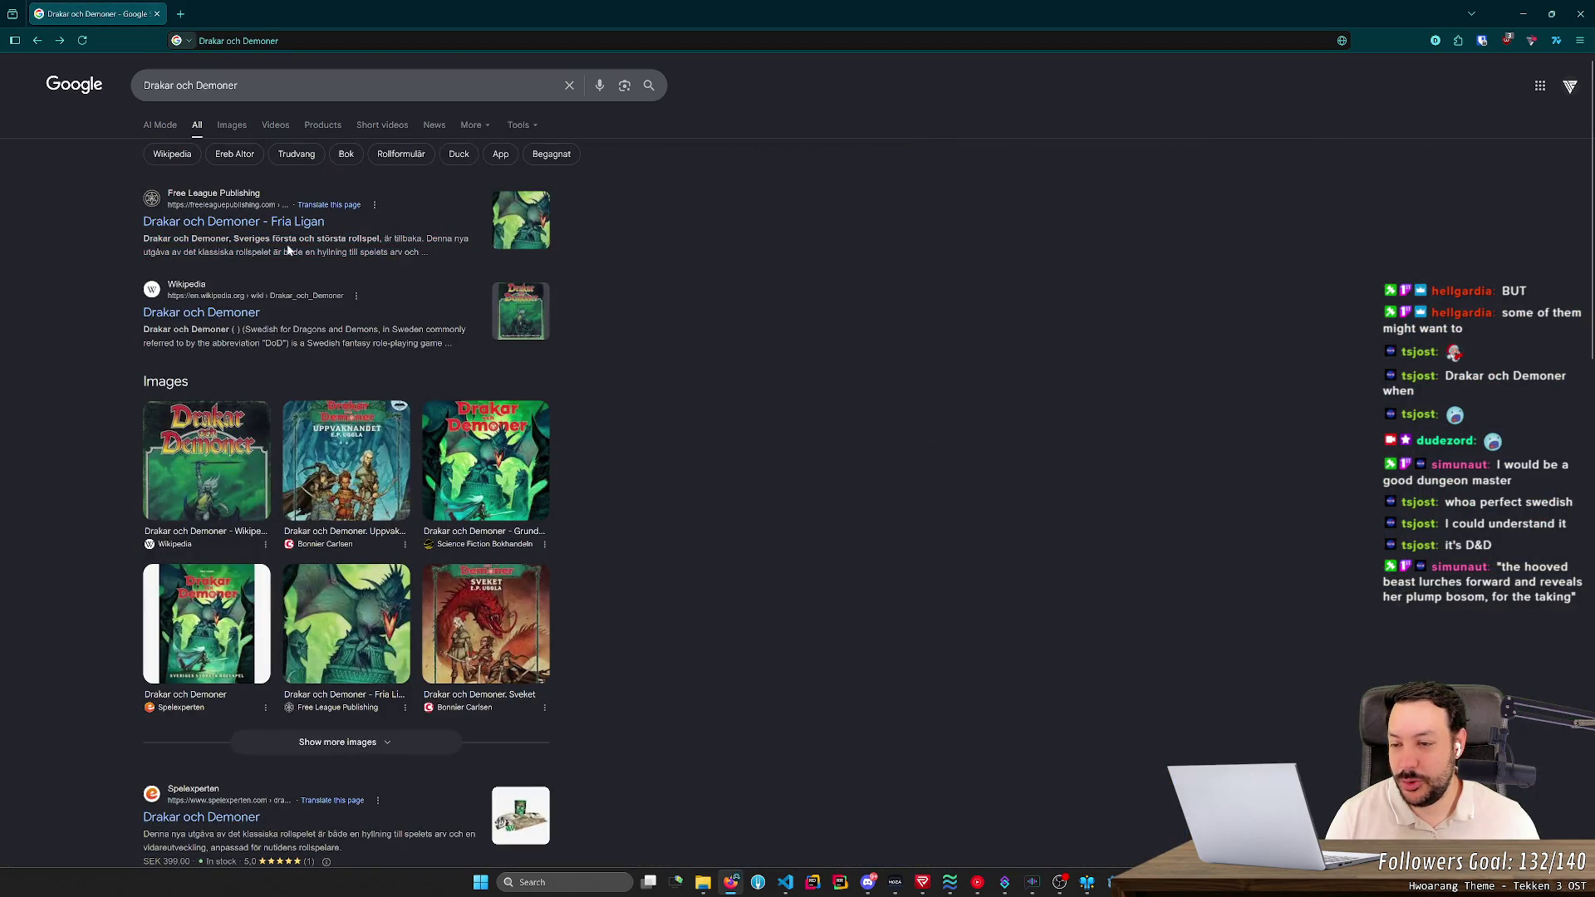
left_click_drag(136, 238, 441, 255)
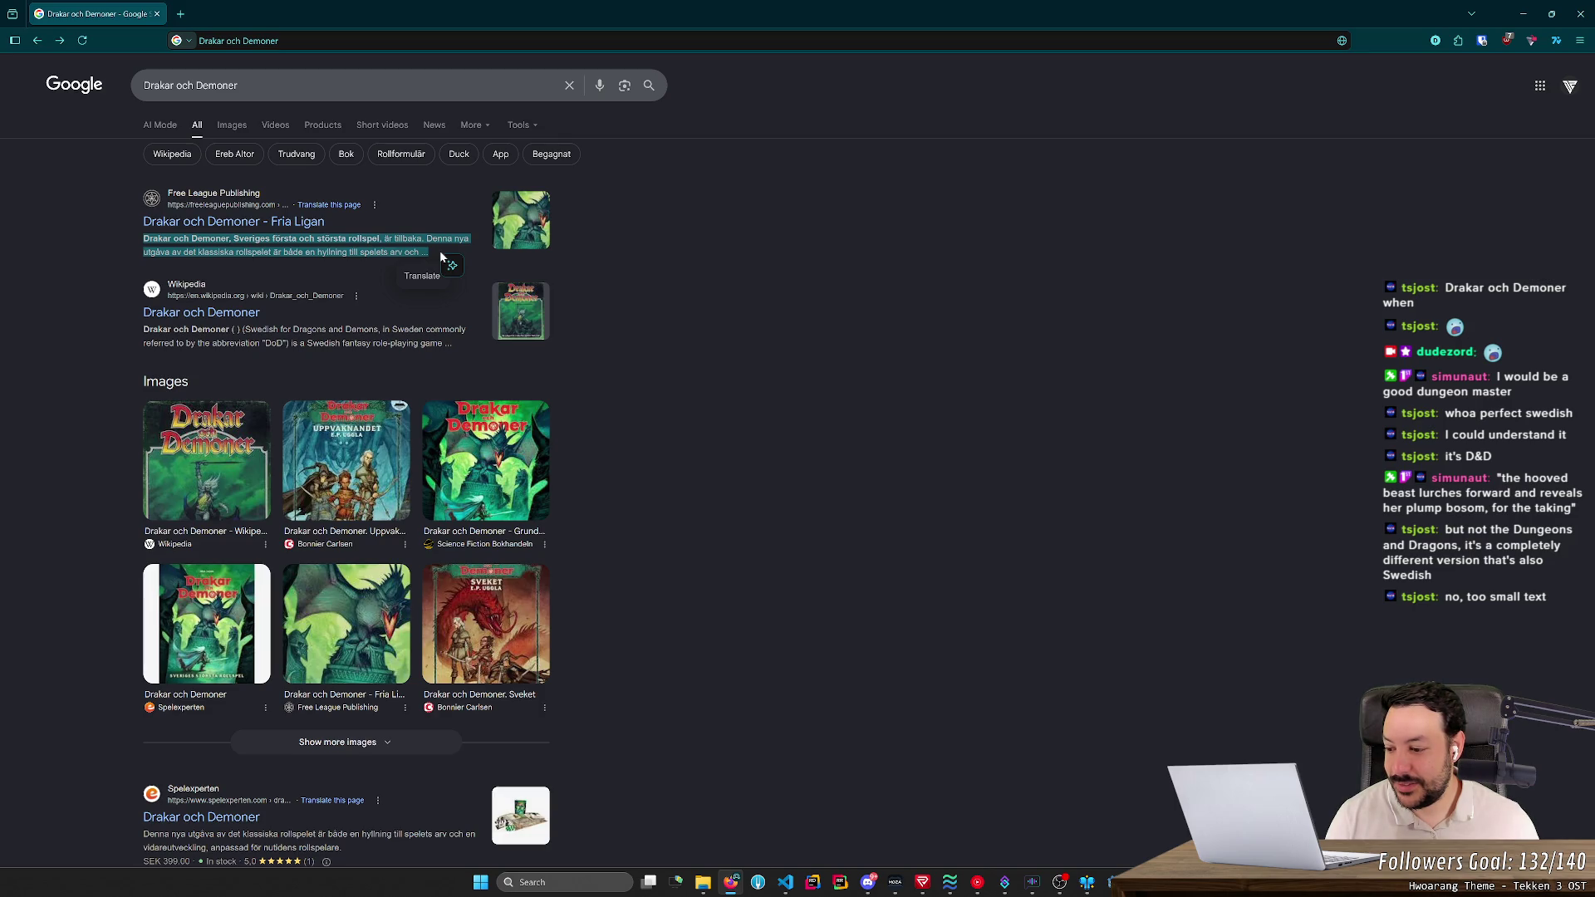
left_click(397, 257)
left_click_drag(429, 252, 127, 242)
left_click(127, 243)
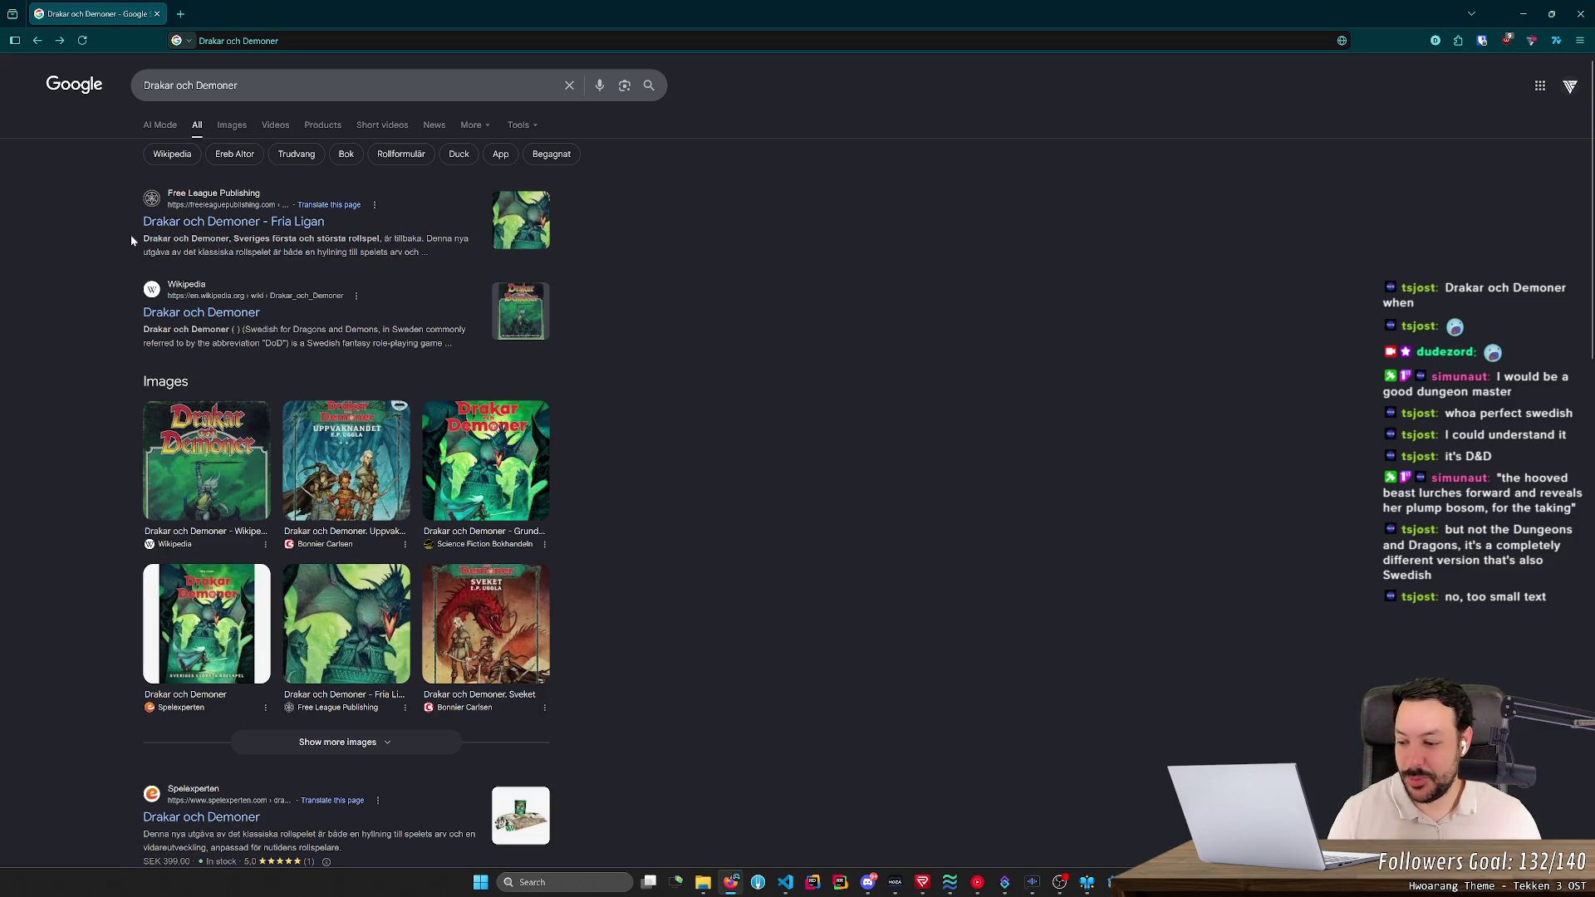
left_click_drag(131, 234, 447, 251)
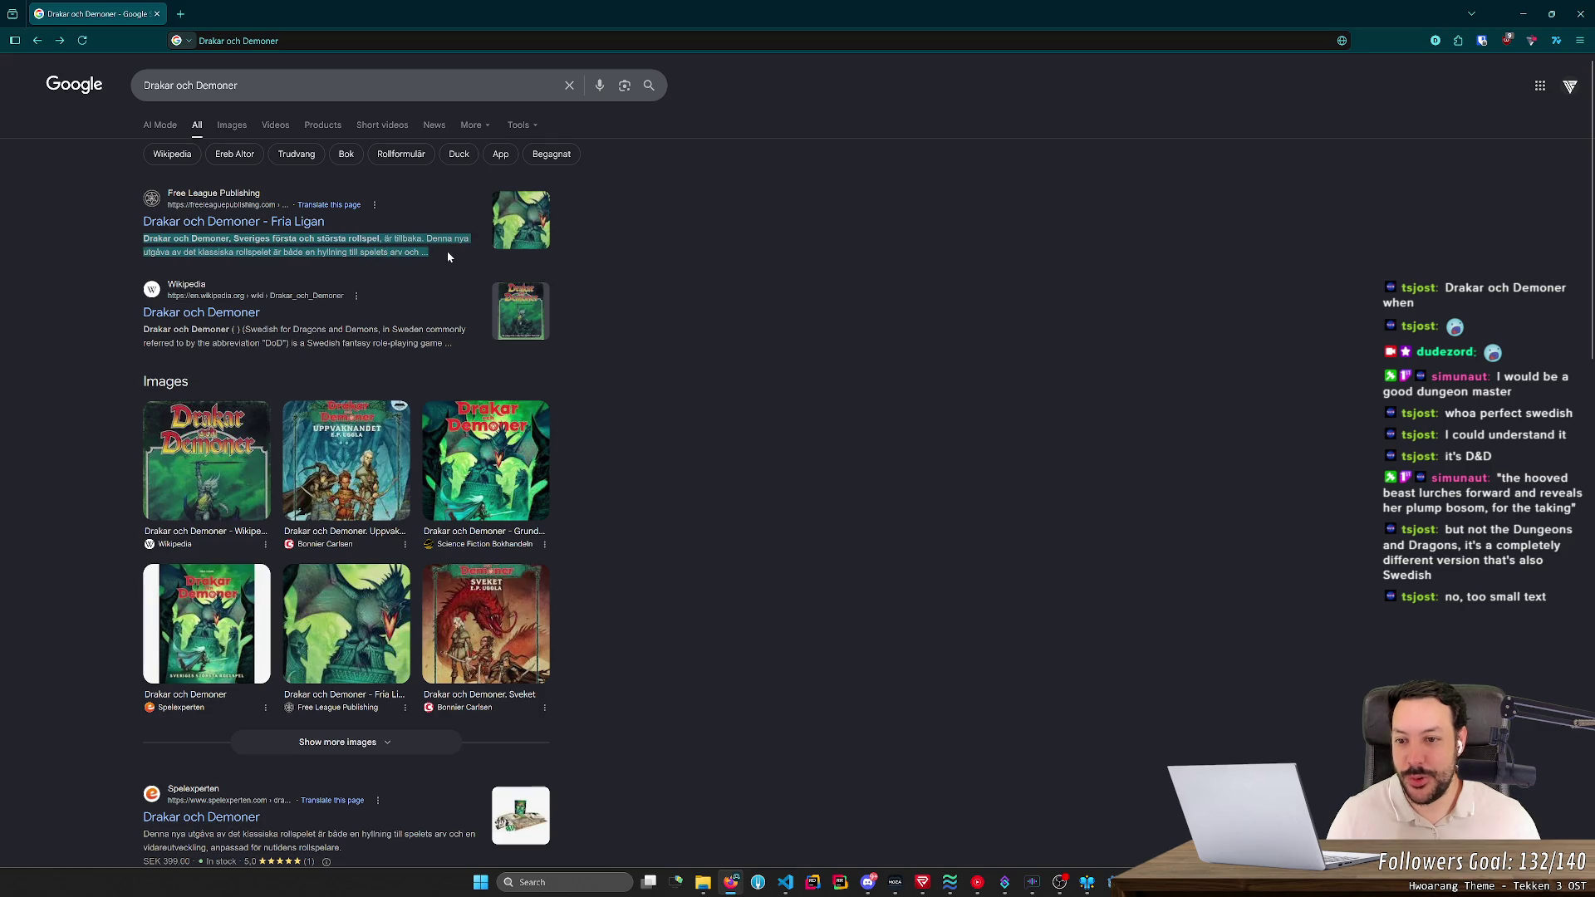
left_click(455, 254)
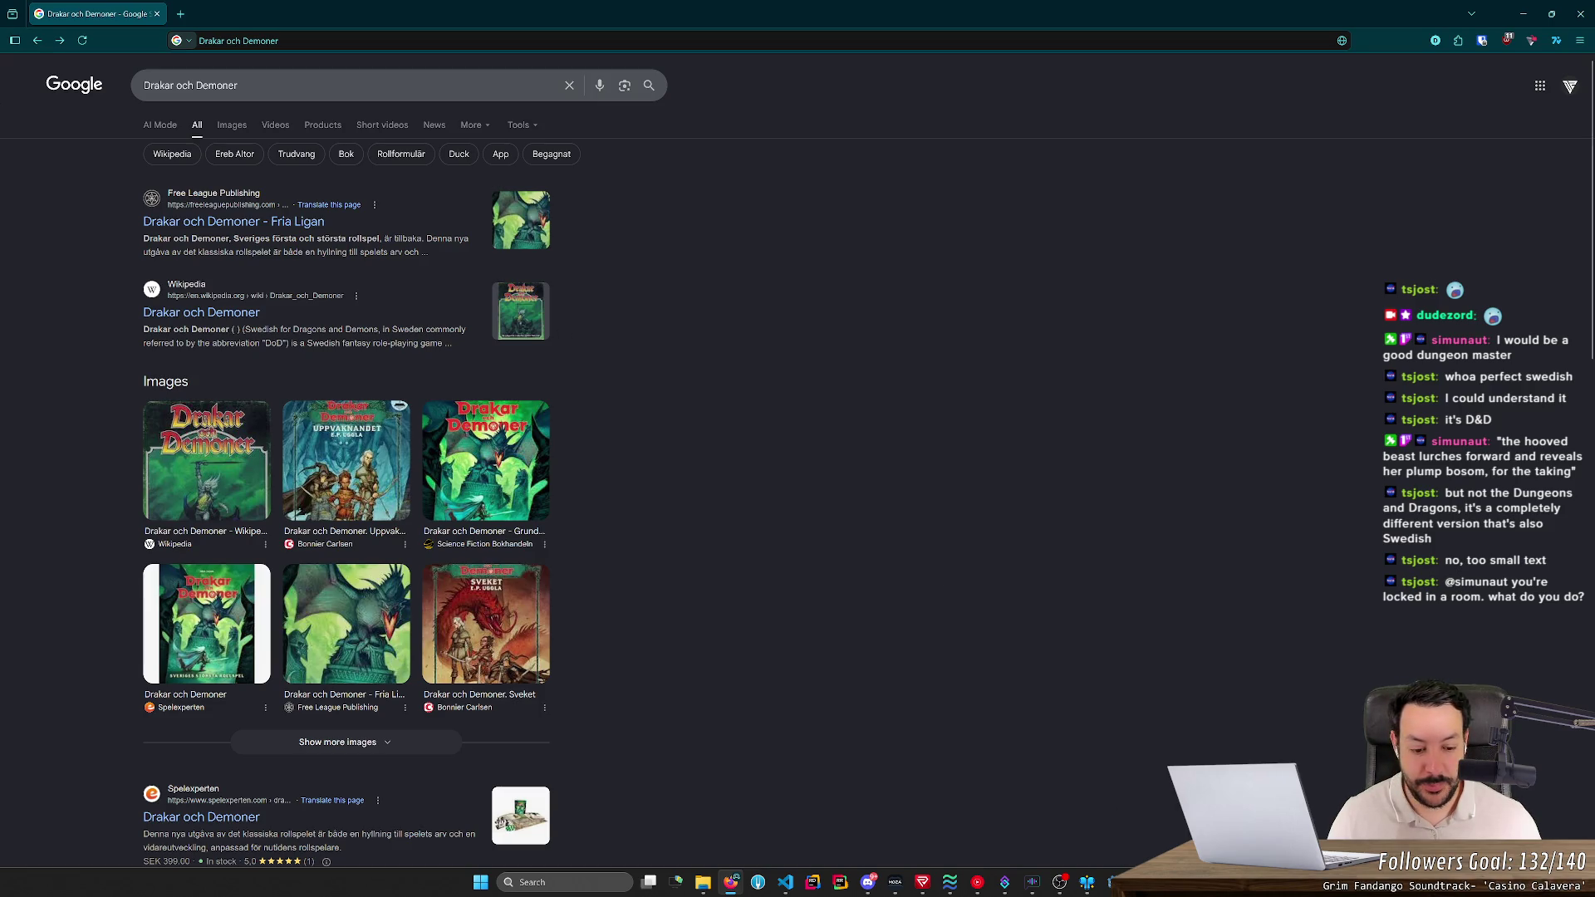
mouse_move(1086, 887)
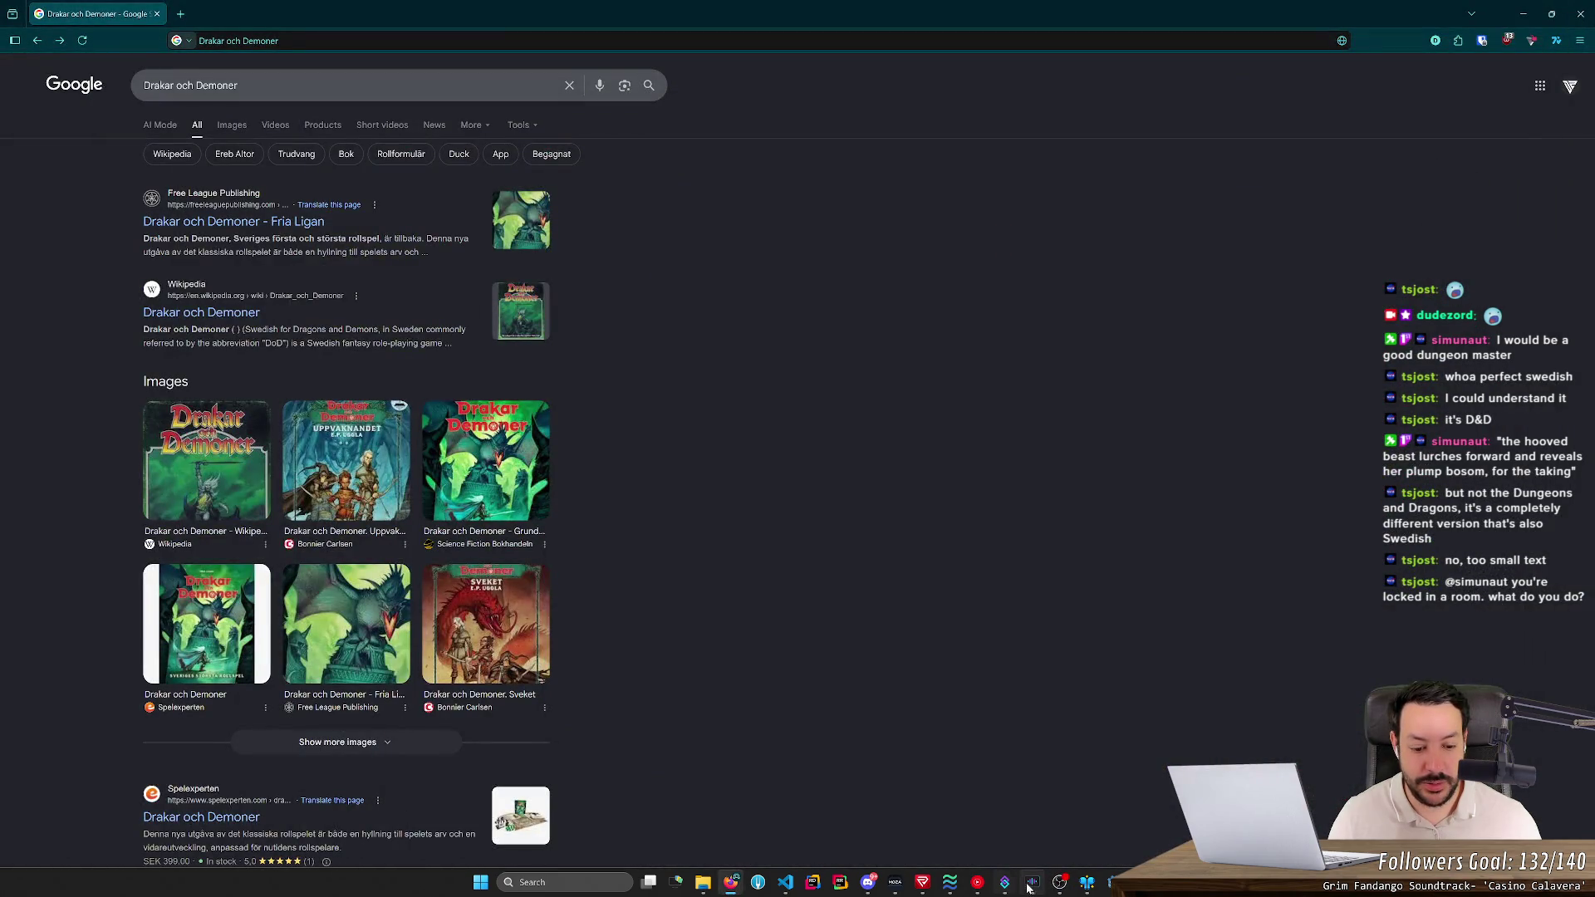
- Bring Streamer.bot to the front and widen its window by dragging the right edge
left_click(1004, 882)
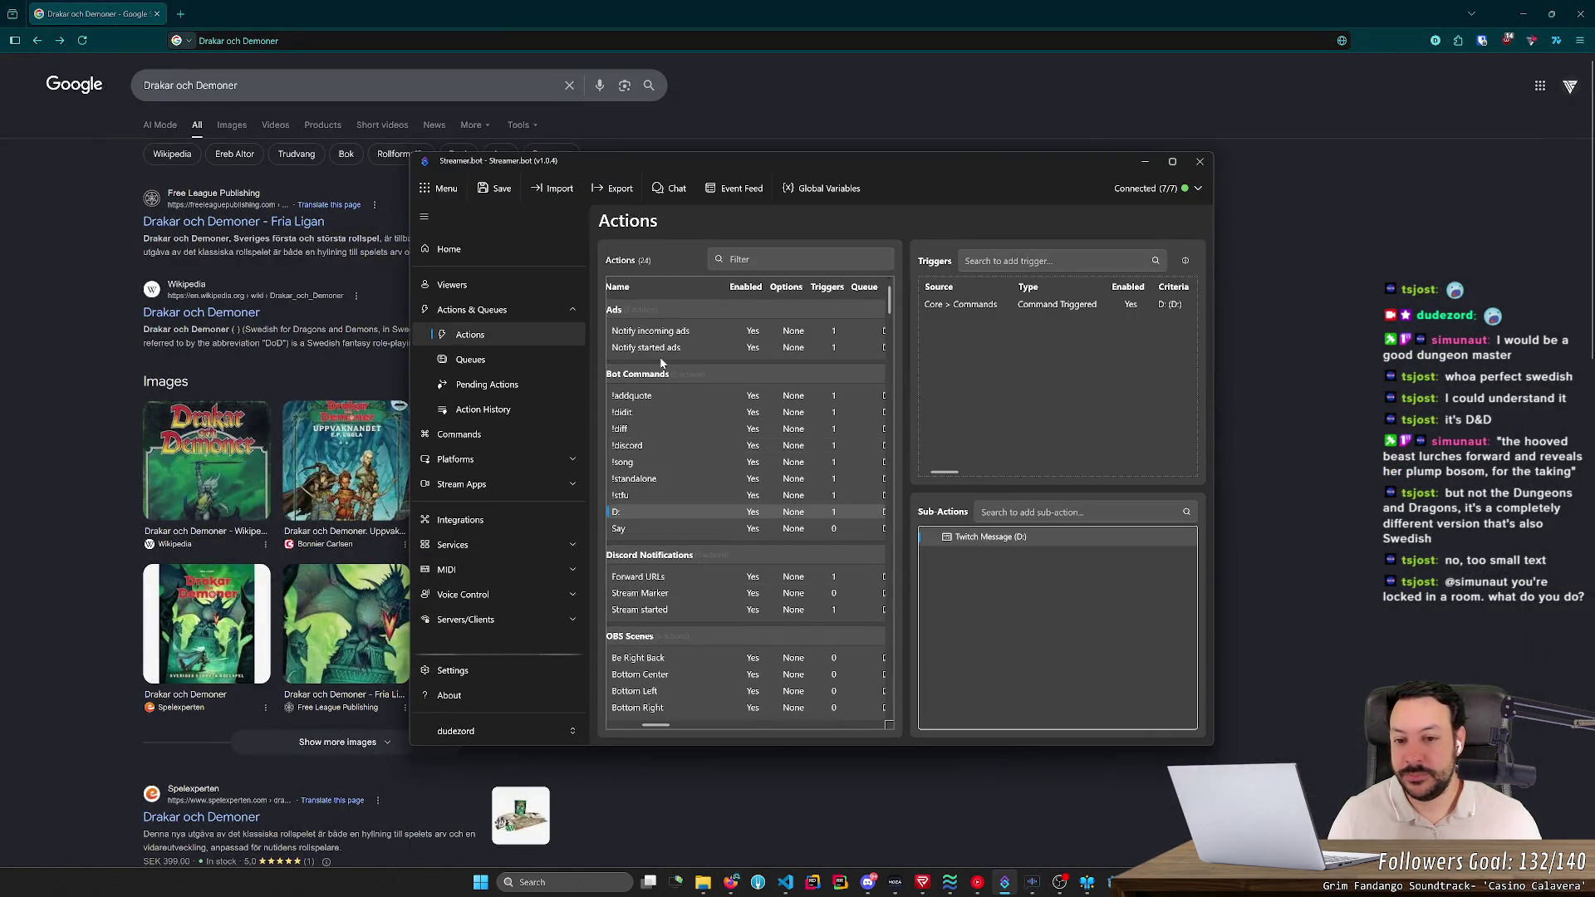
scroll(770, 416, "down", 2)
scroll(771, 416, "up", 2)
mouse_move(891, 312)
left_mouse_down()
mouse_move(900, 724)
mouse_move(906, 268)
left_mouse_up()
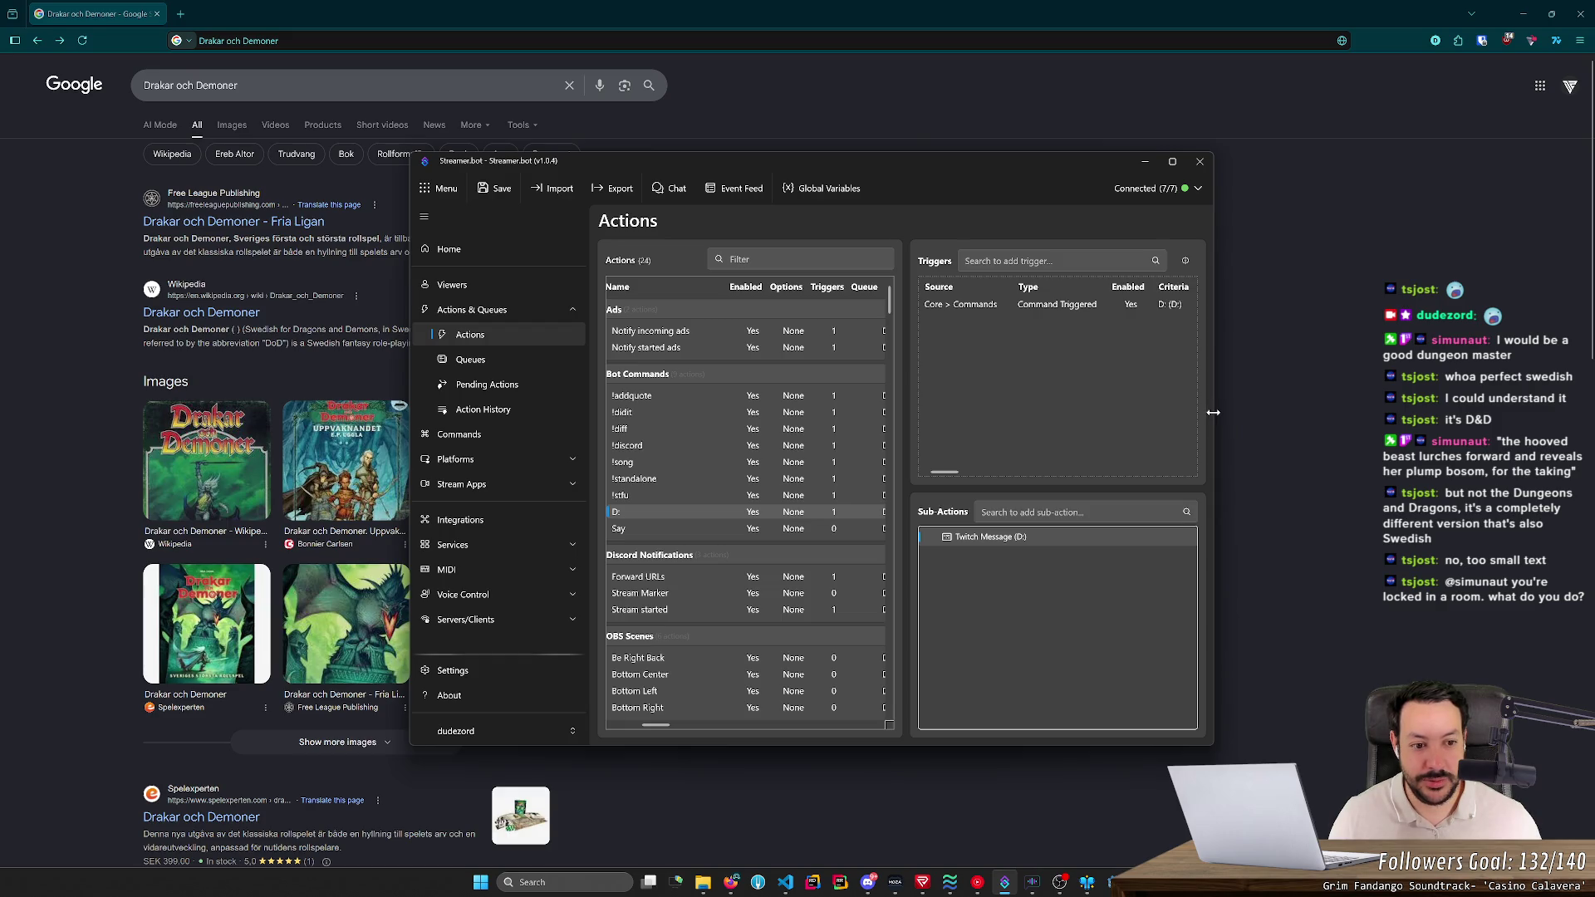
left_click_drag(1212, 412, 1427, 443)
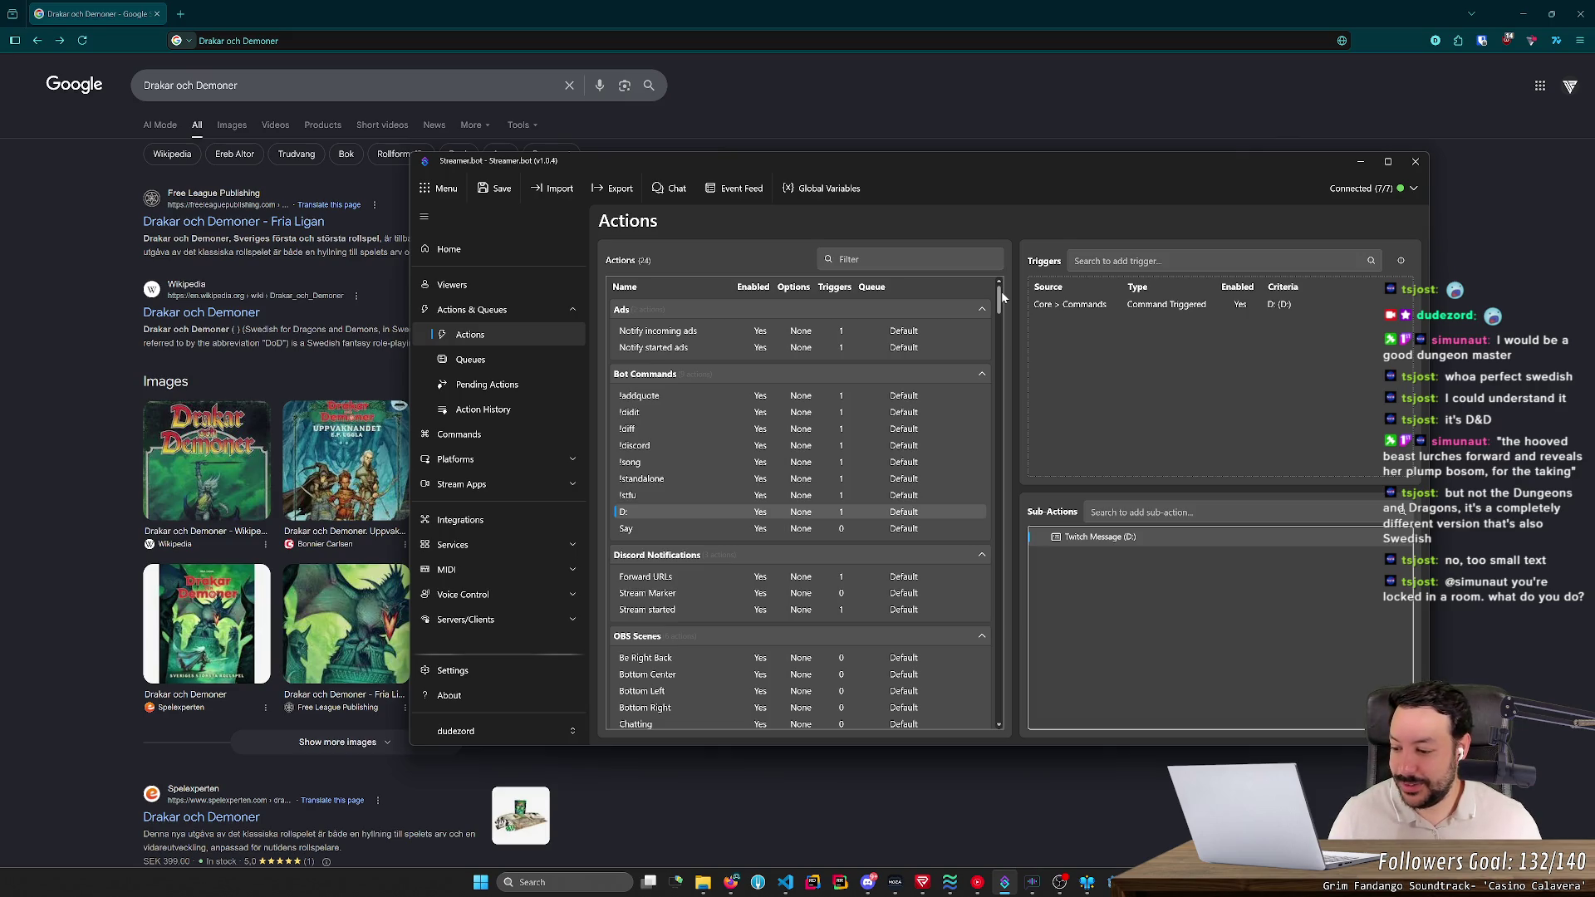
key("XF86AudioLowerVolume")
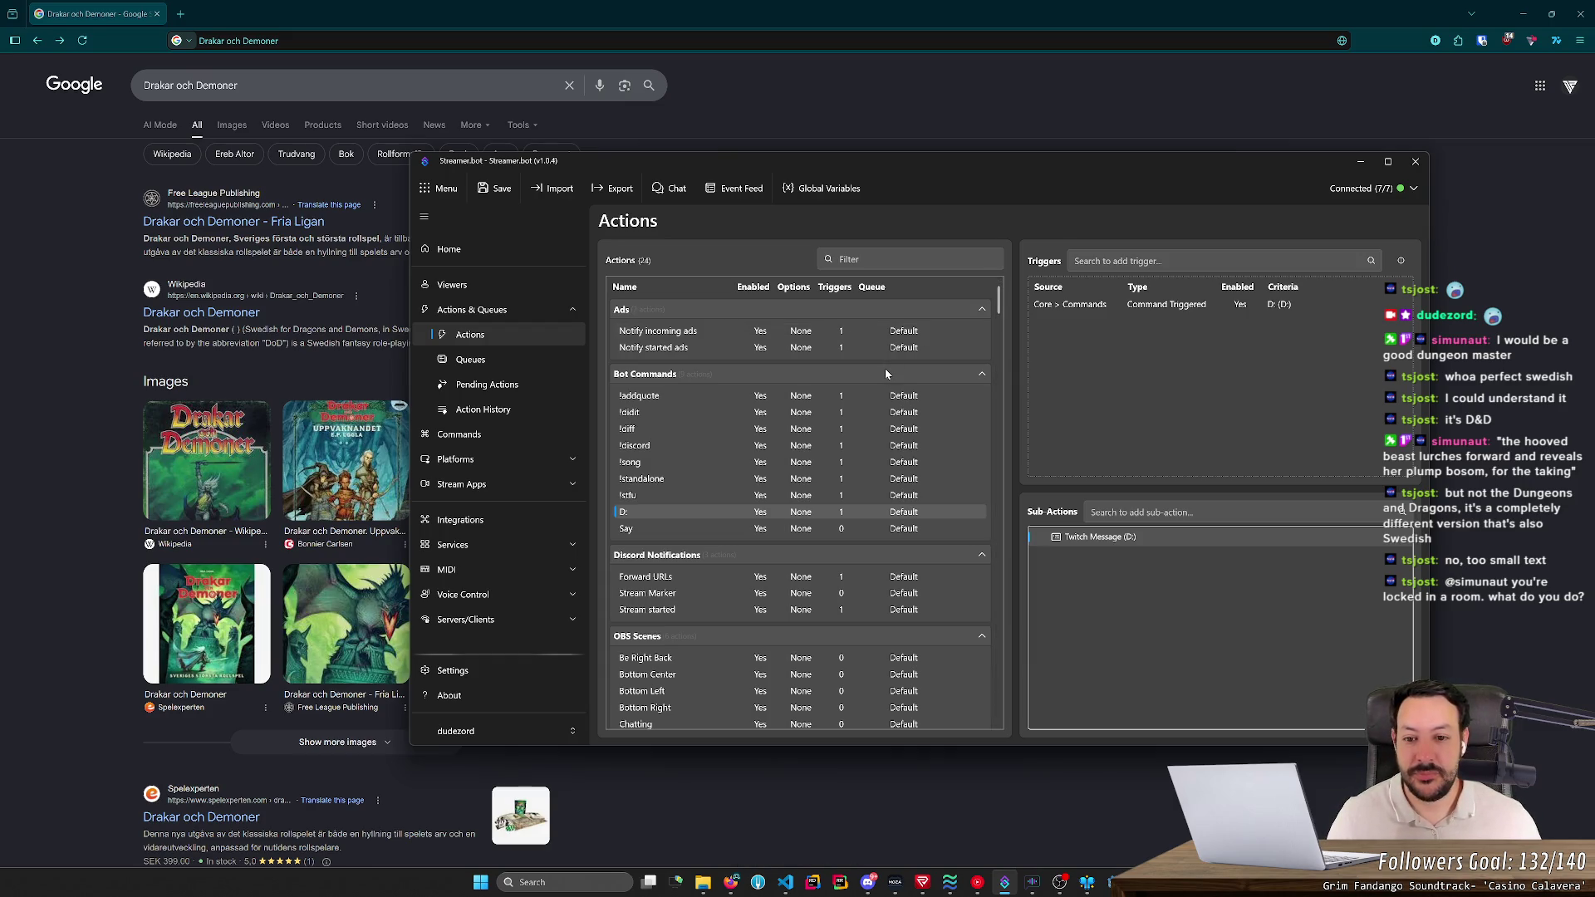
- Start adding a new action to the Bot Commands group, then cancel it
right_click(981, 375)
left_click(1005, 382)
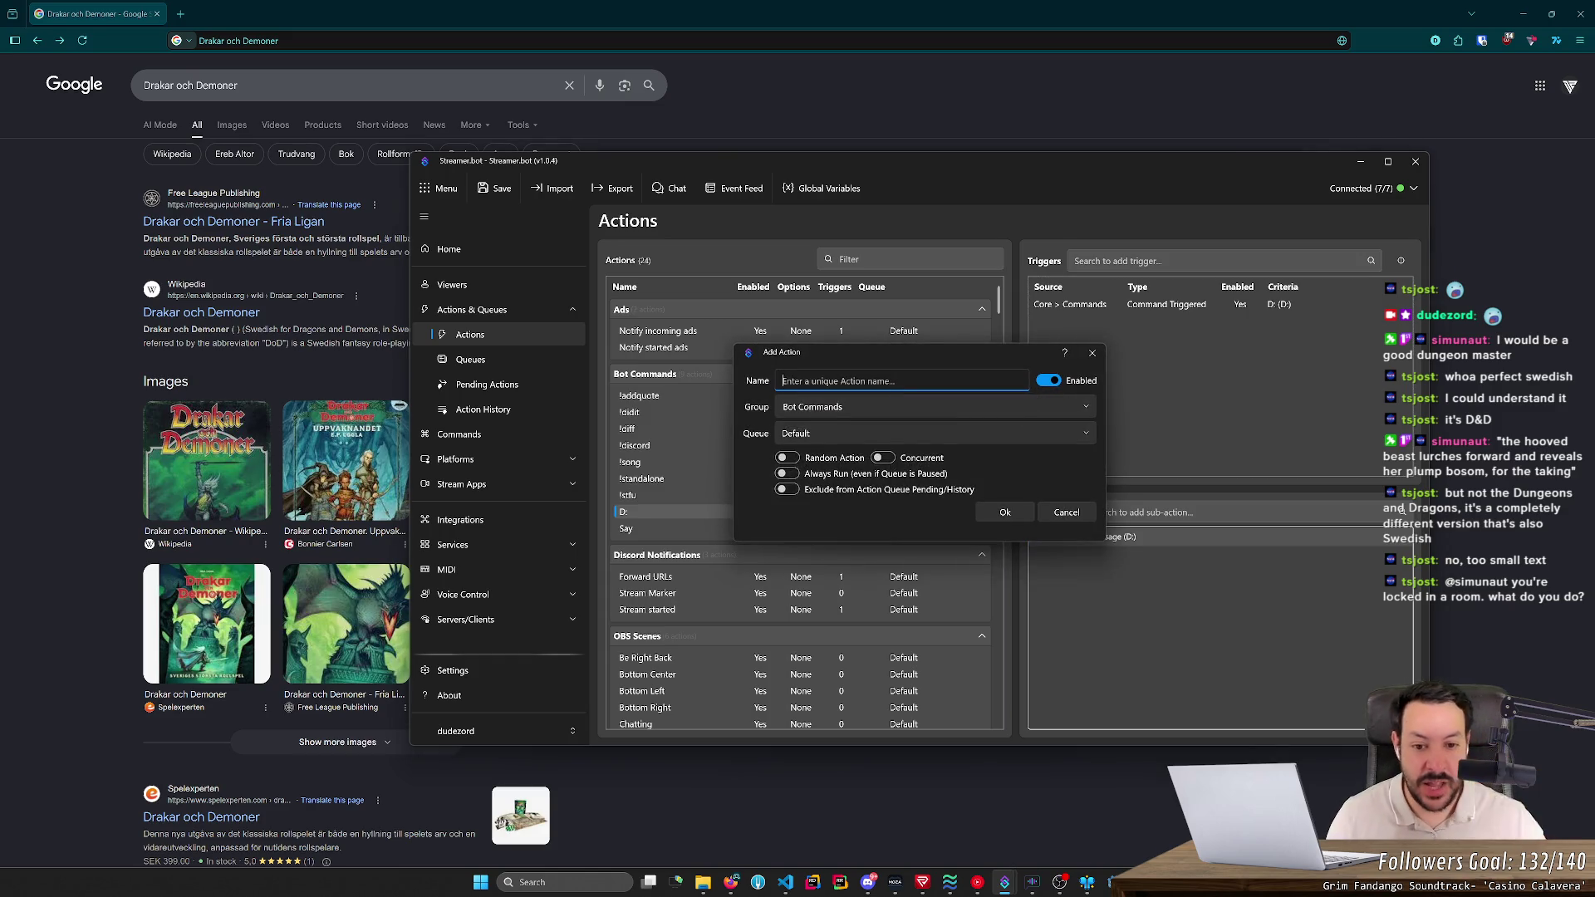
key("Escape")
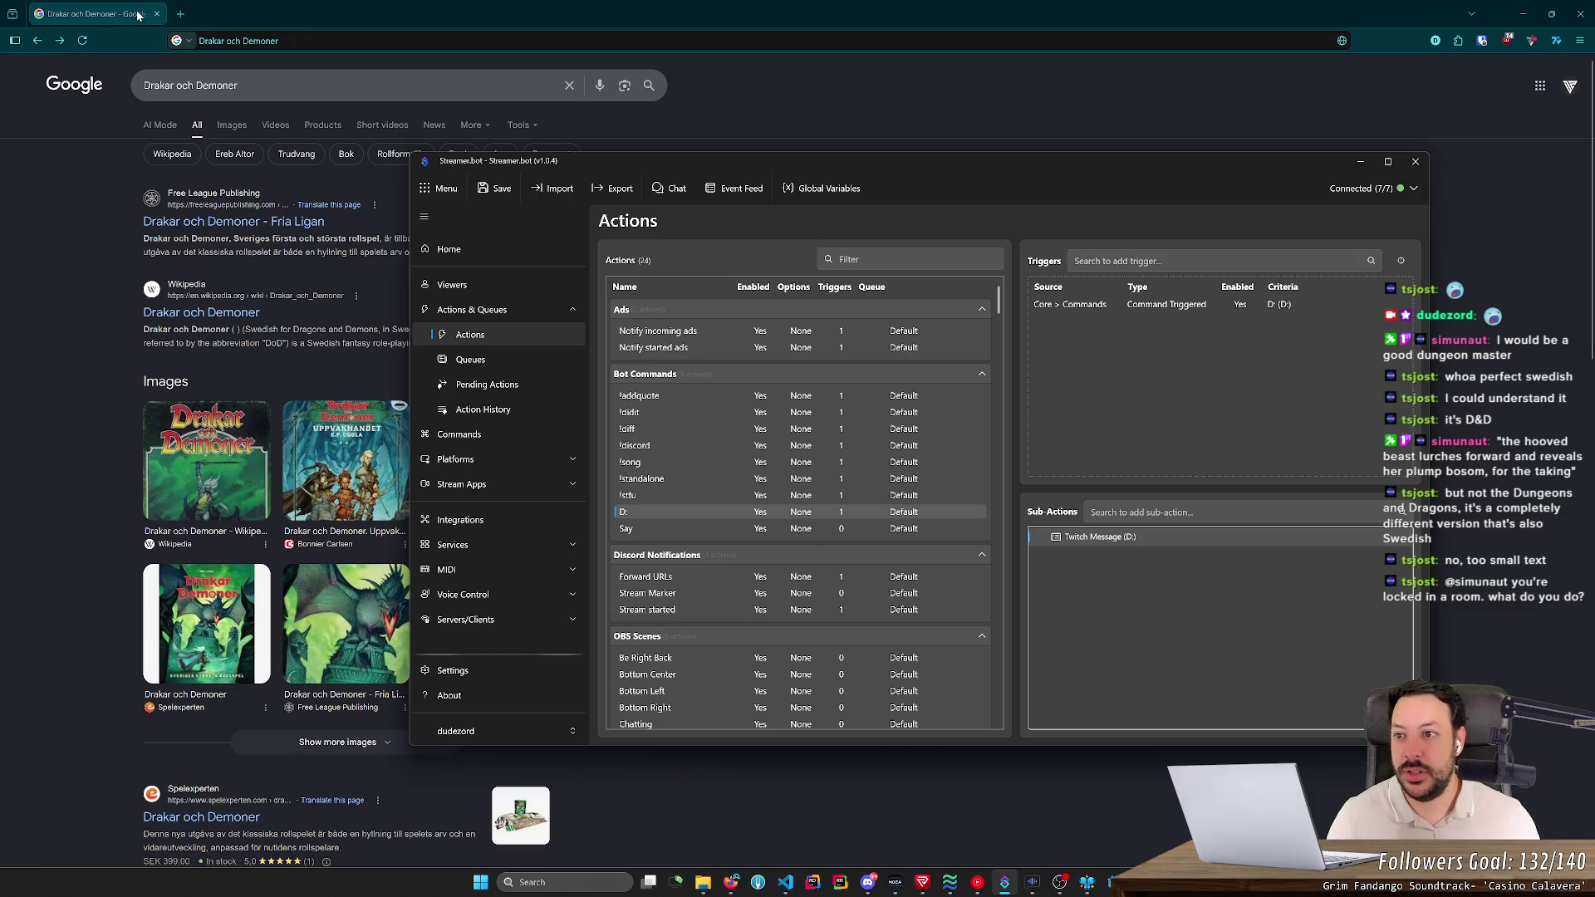
- Search the web for 'streamer.bot roll d20' and open the Reddit D20 thread
left_click(178, 10)
type("strea")
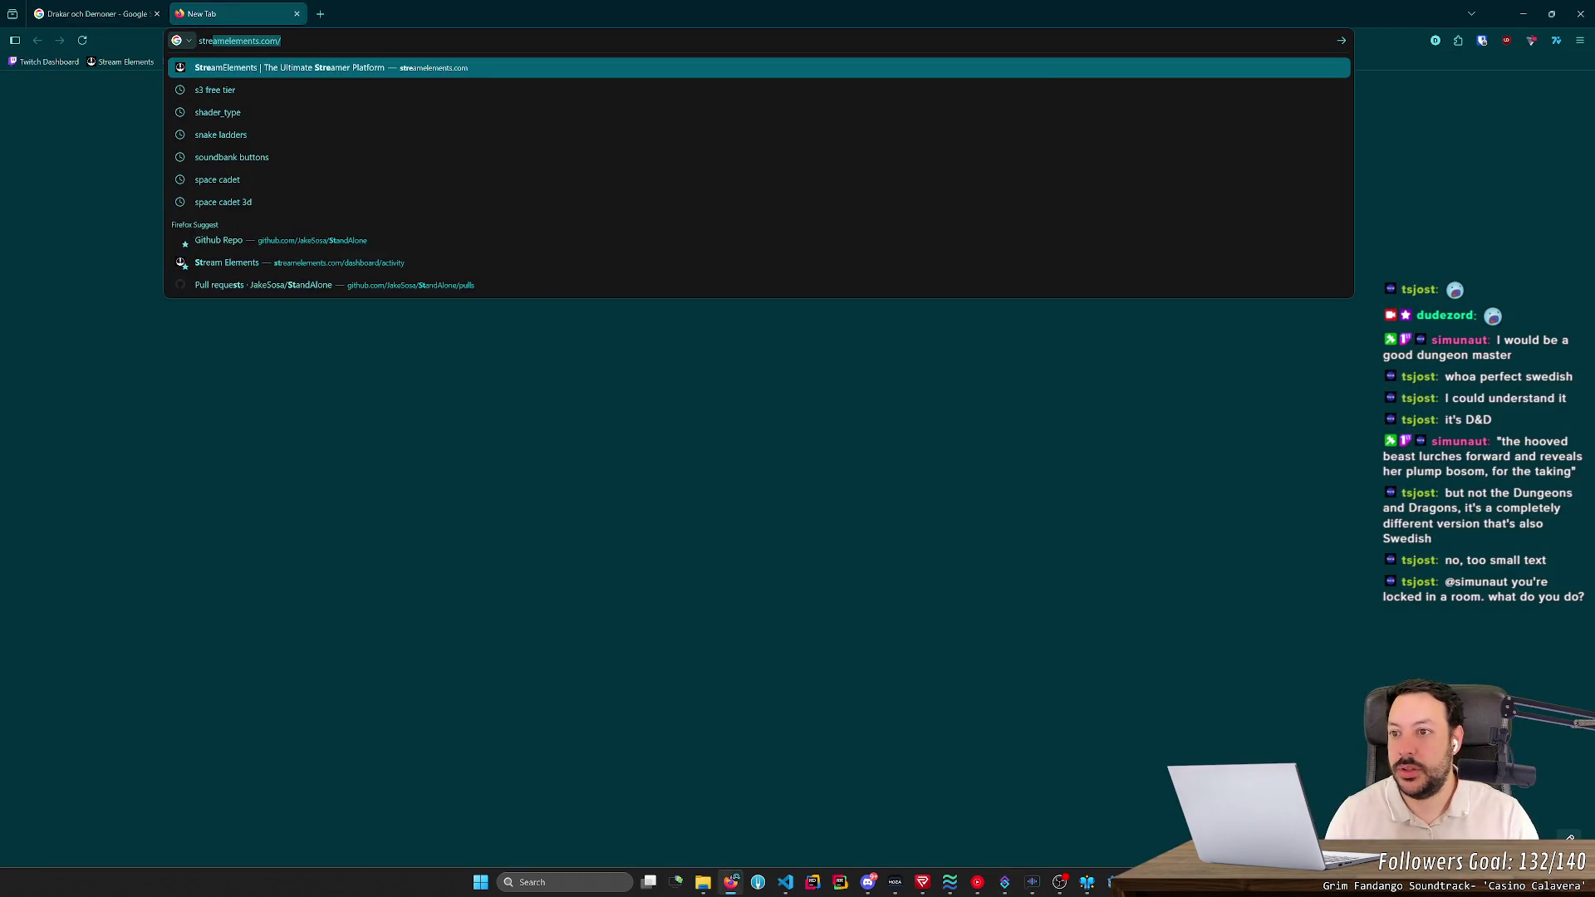
type("mer.bot")
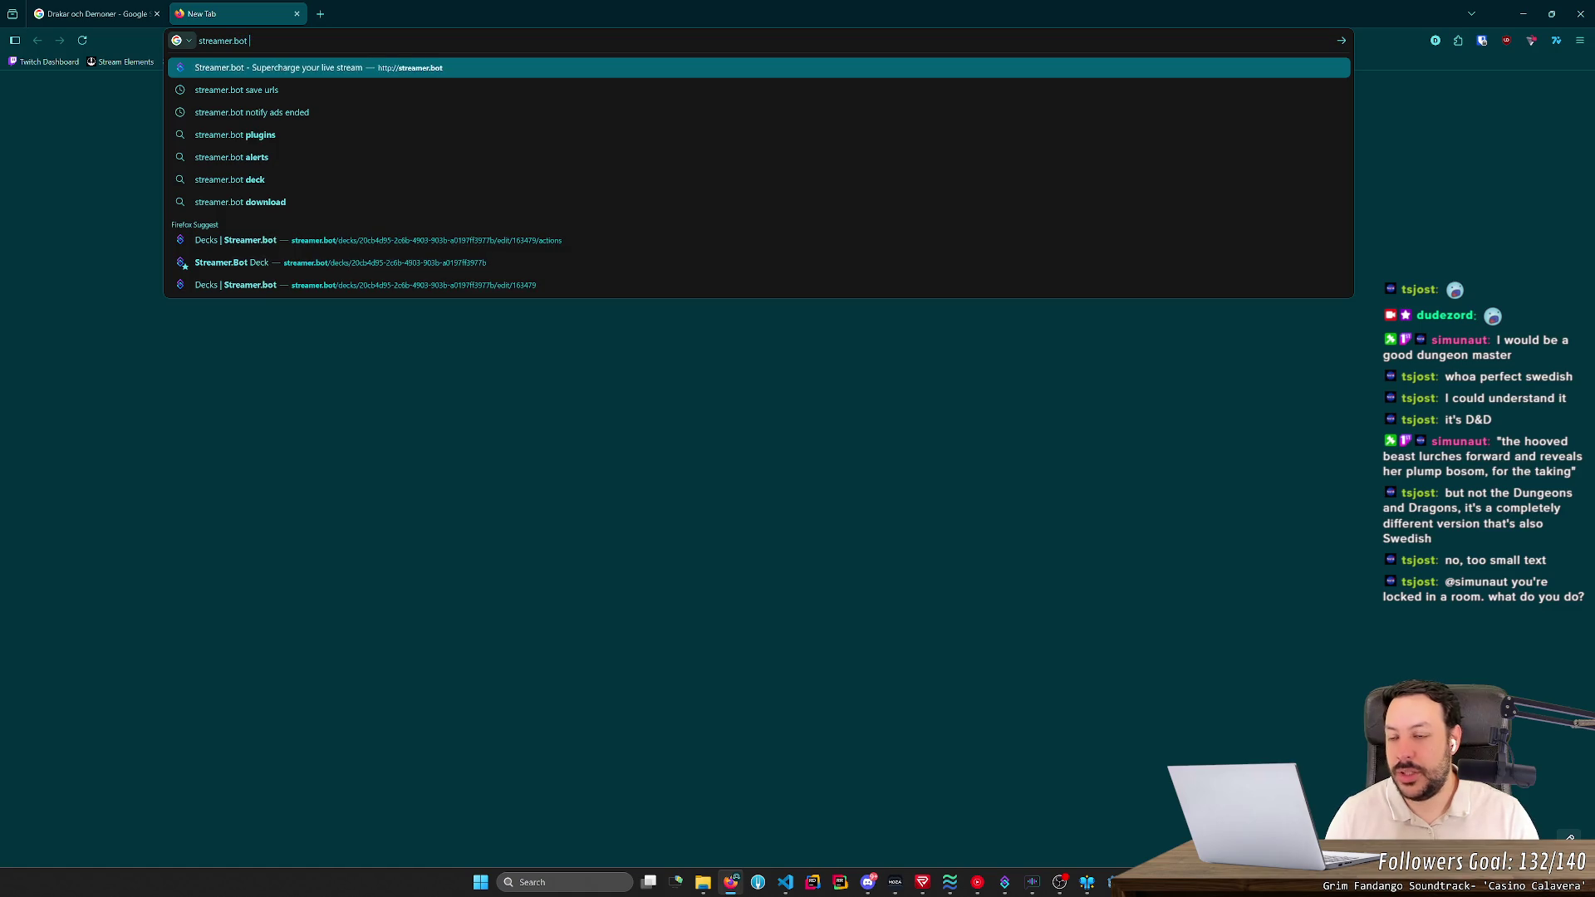
type(" roll d20")
key("Return")
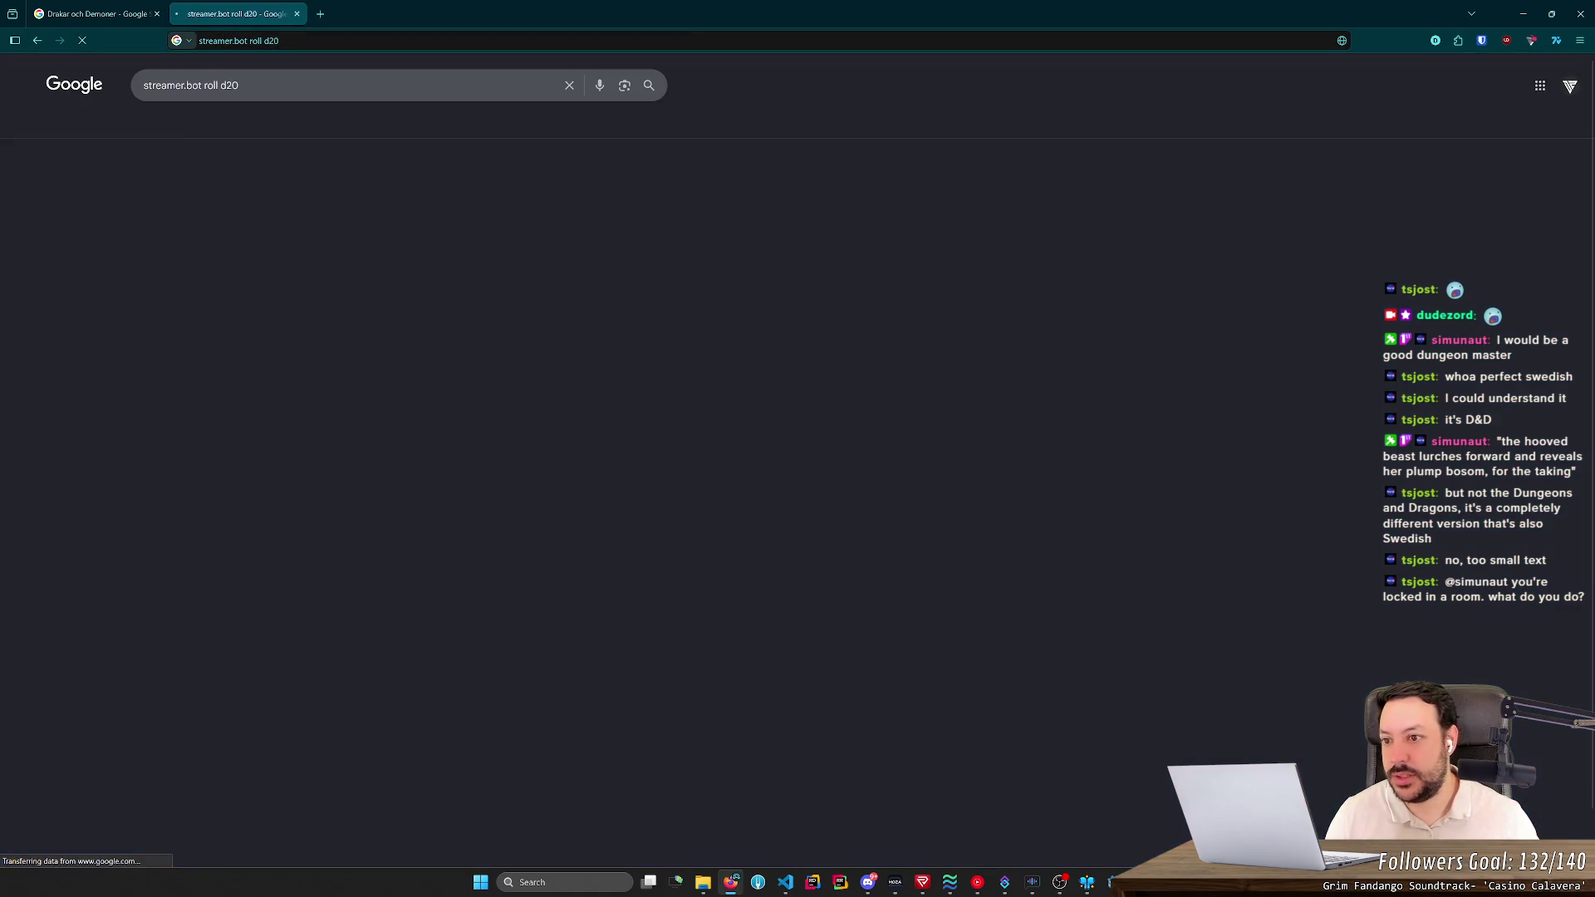
left_click(170, 191)
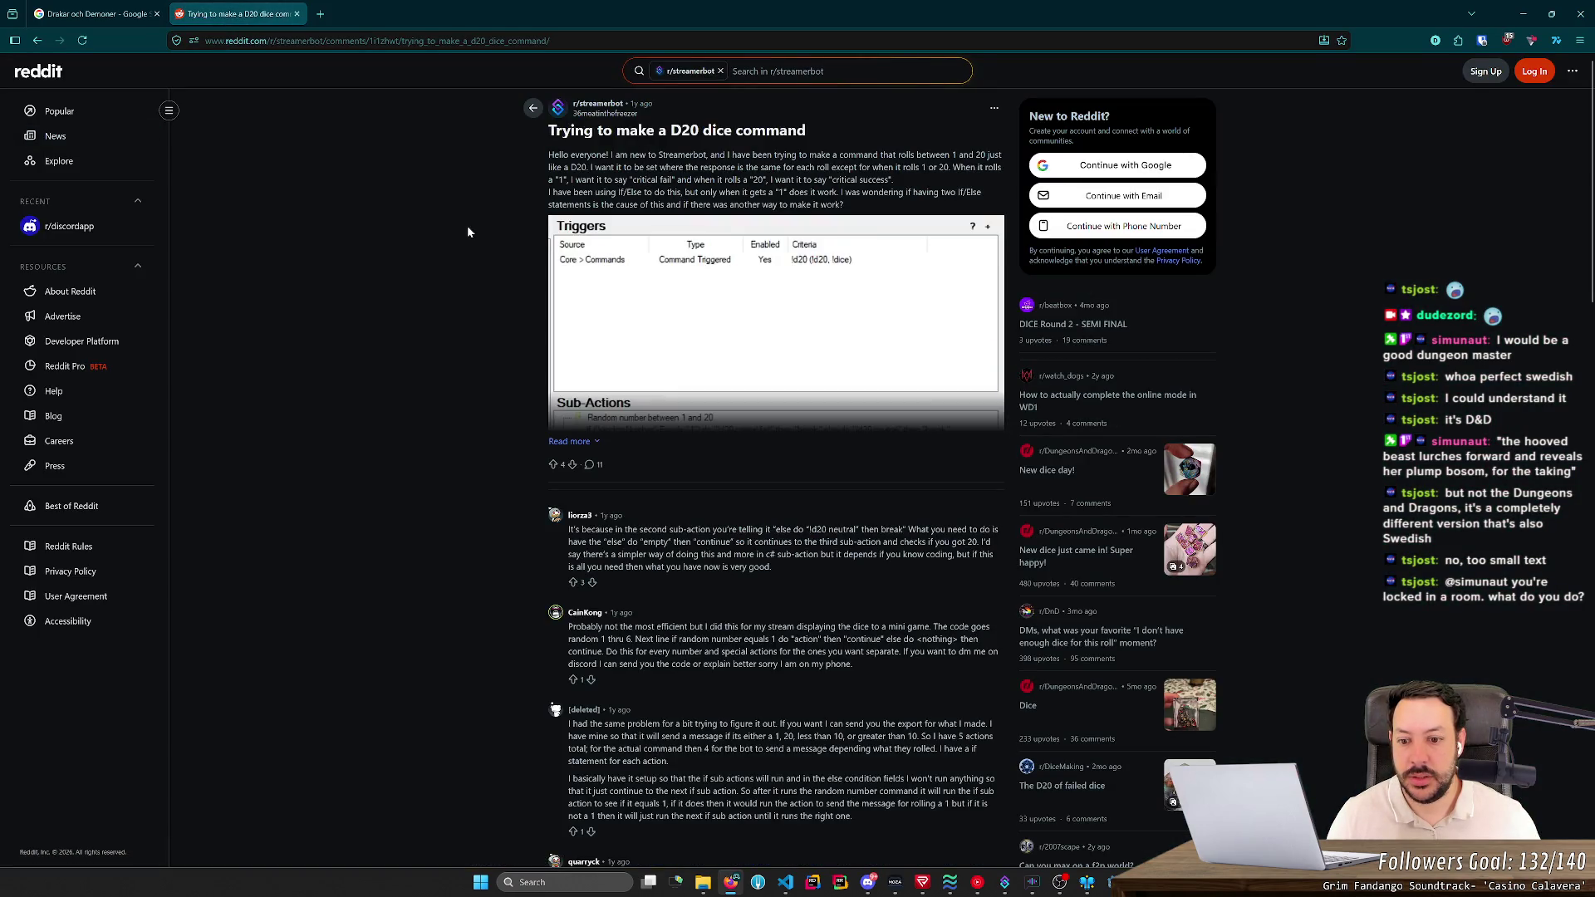
- Read the D20 Roll thread's Get Random Number answer, then return to Streamer.bot
scroll(465, 241, "down", 5)
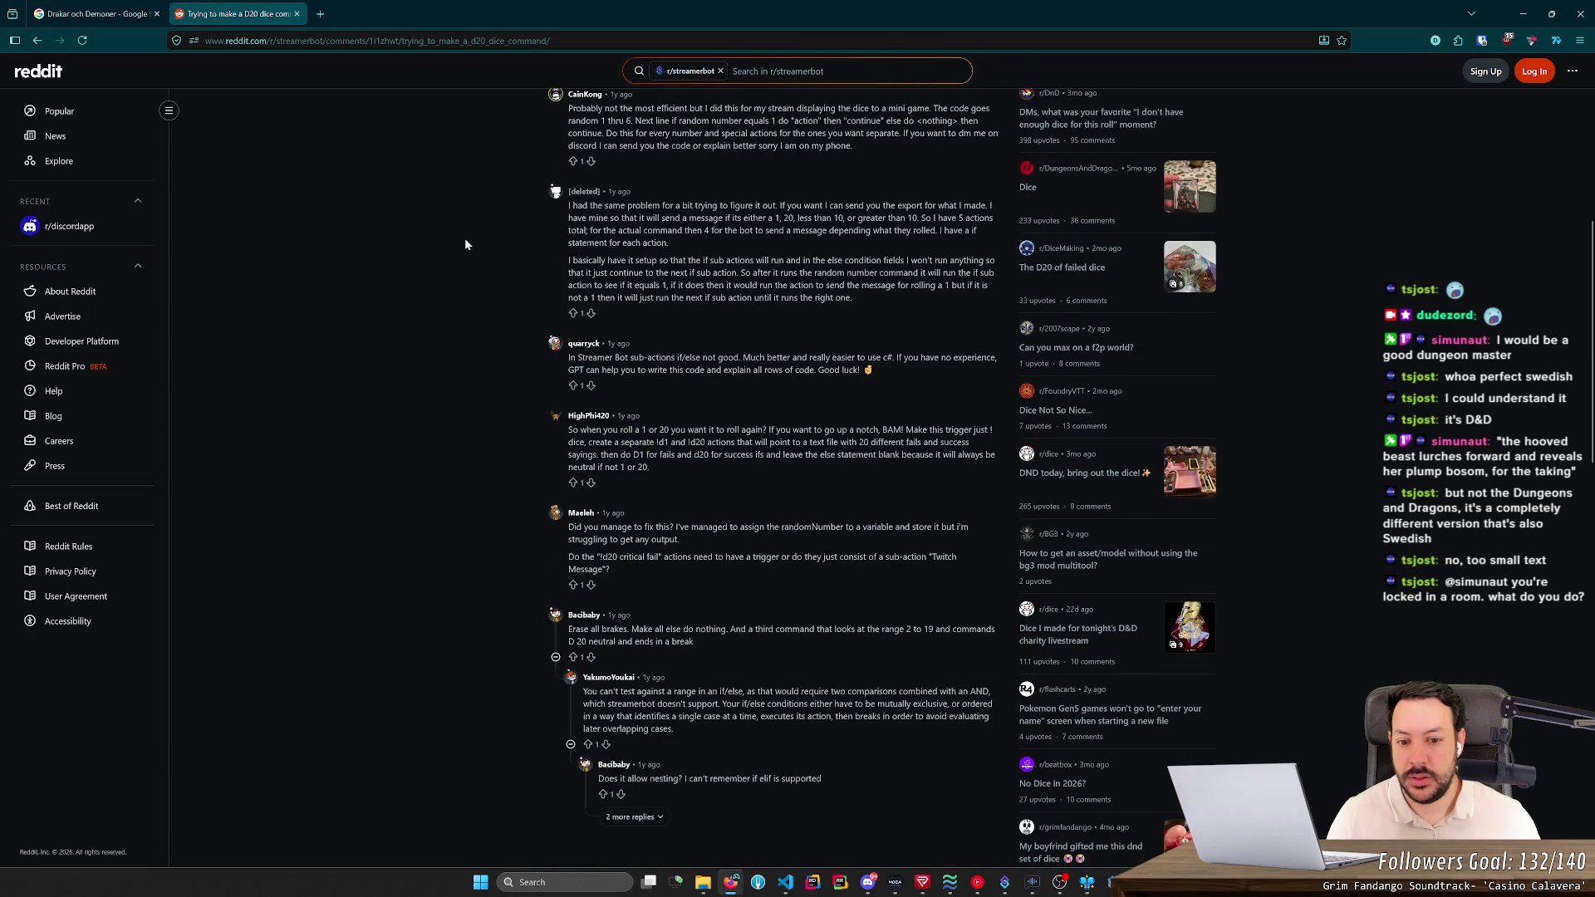
scroll(465, 244, "down", 3)
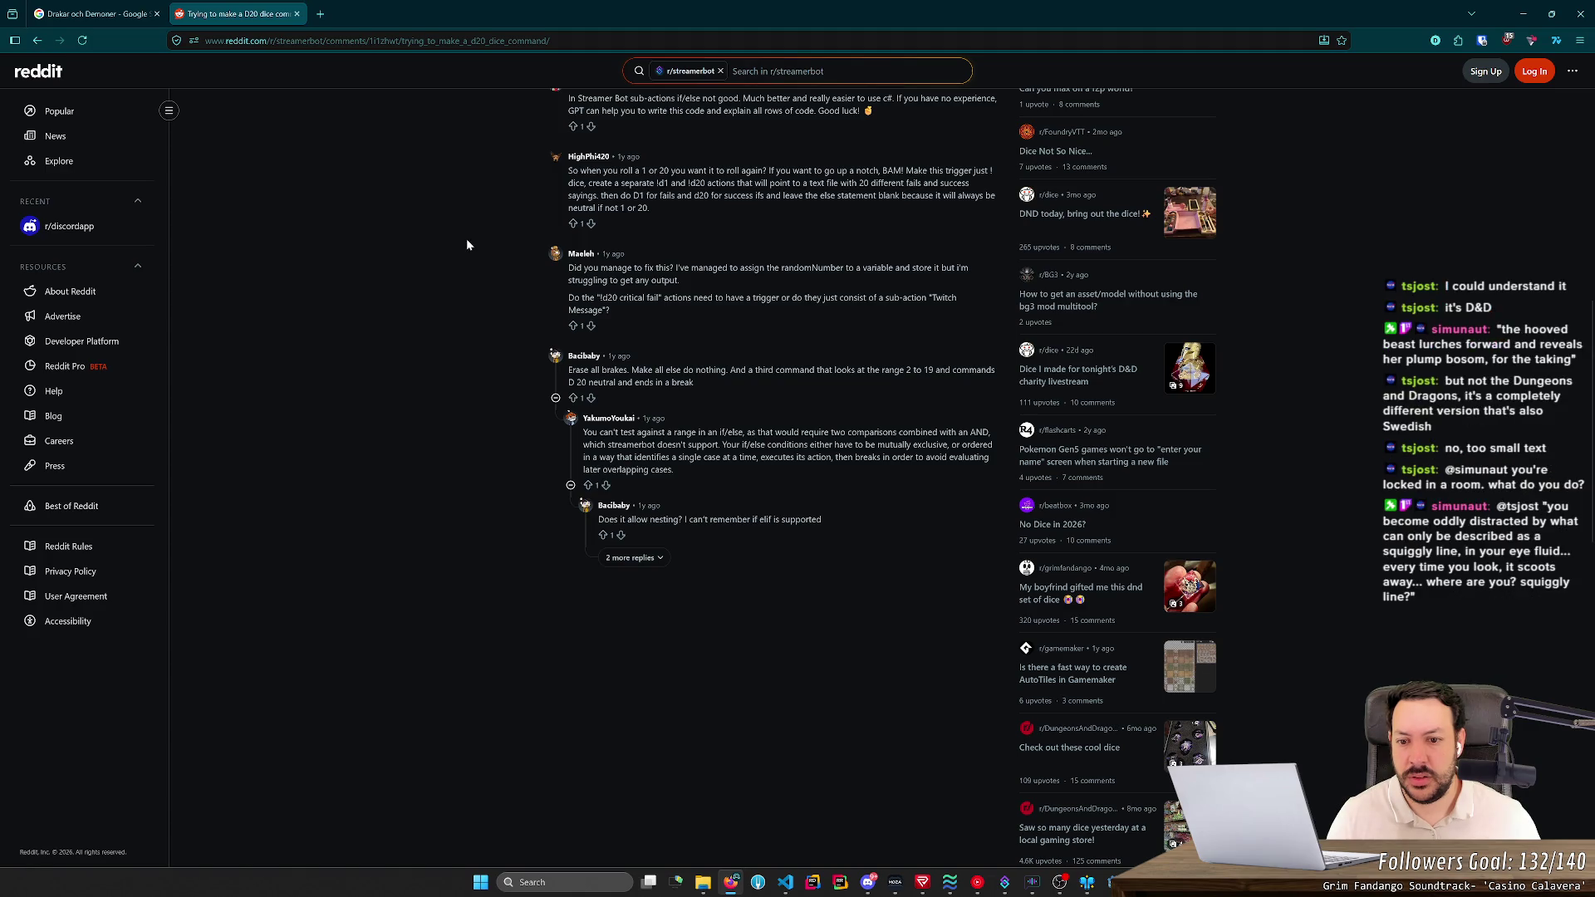
key("alt+Left")
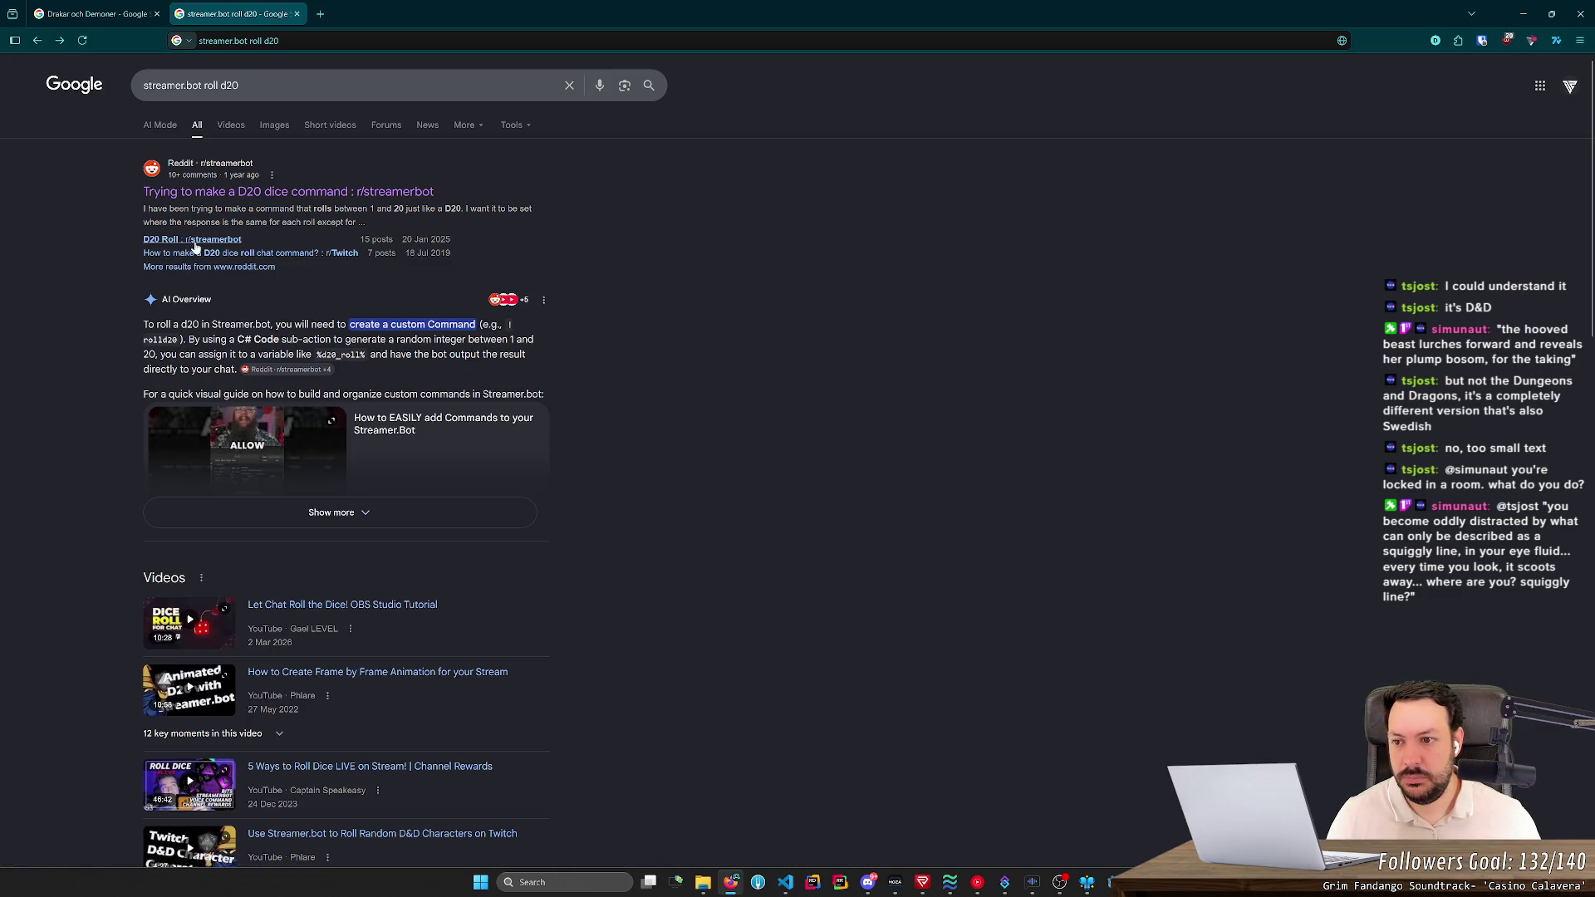
left_click(195, 240)
middle_click(459, 165)
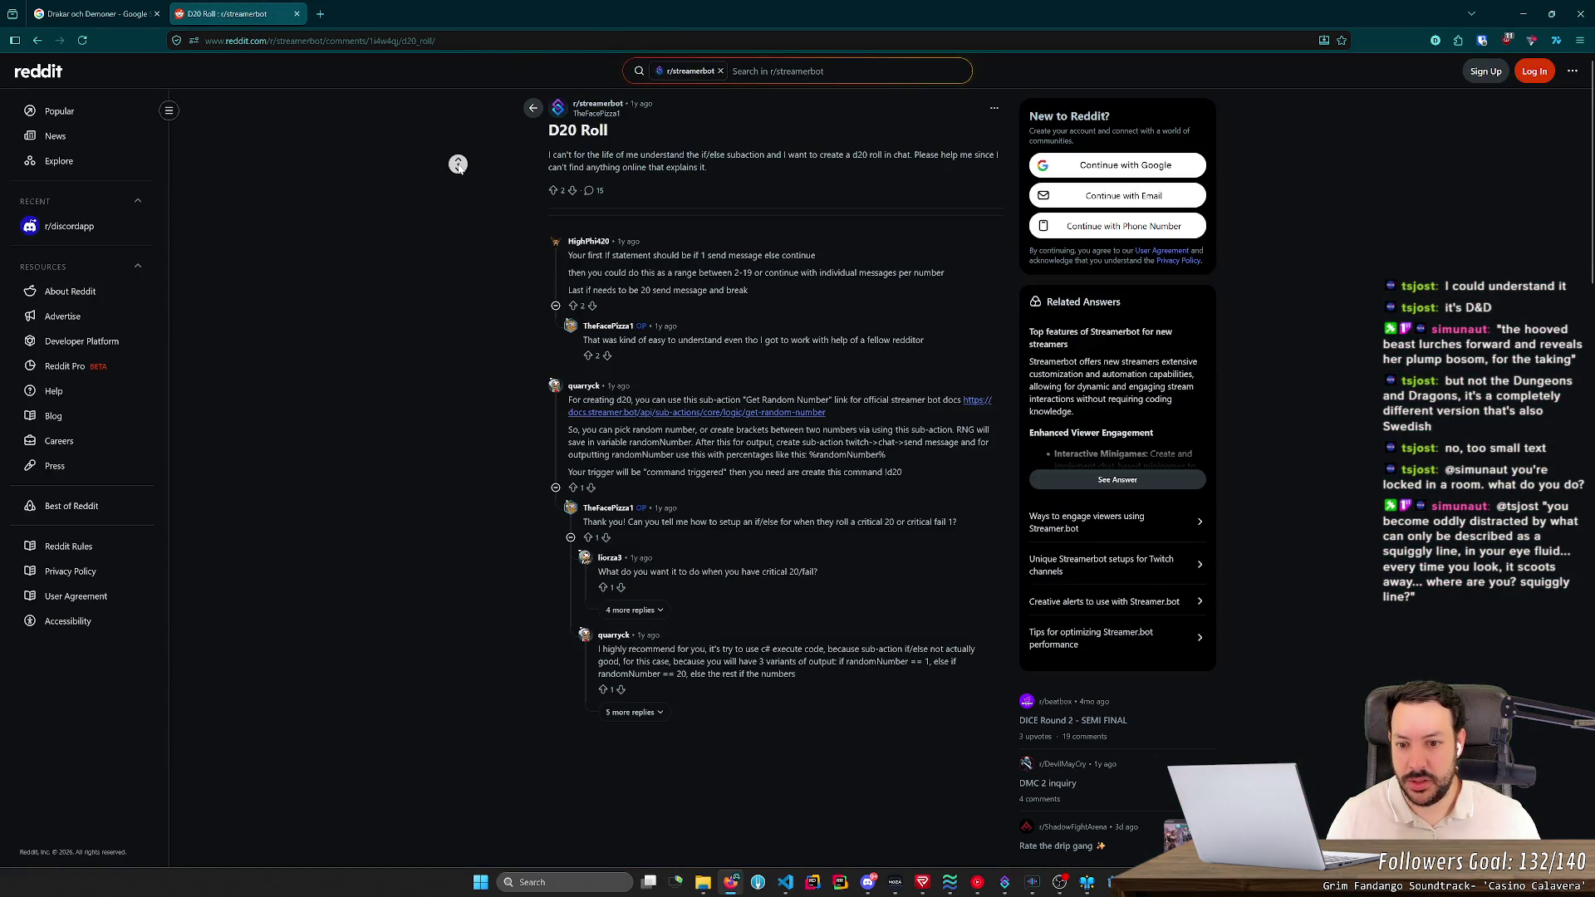
scroll(459, 170, "down", 1)
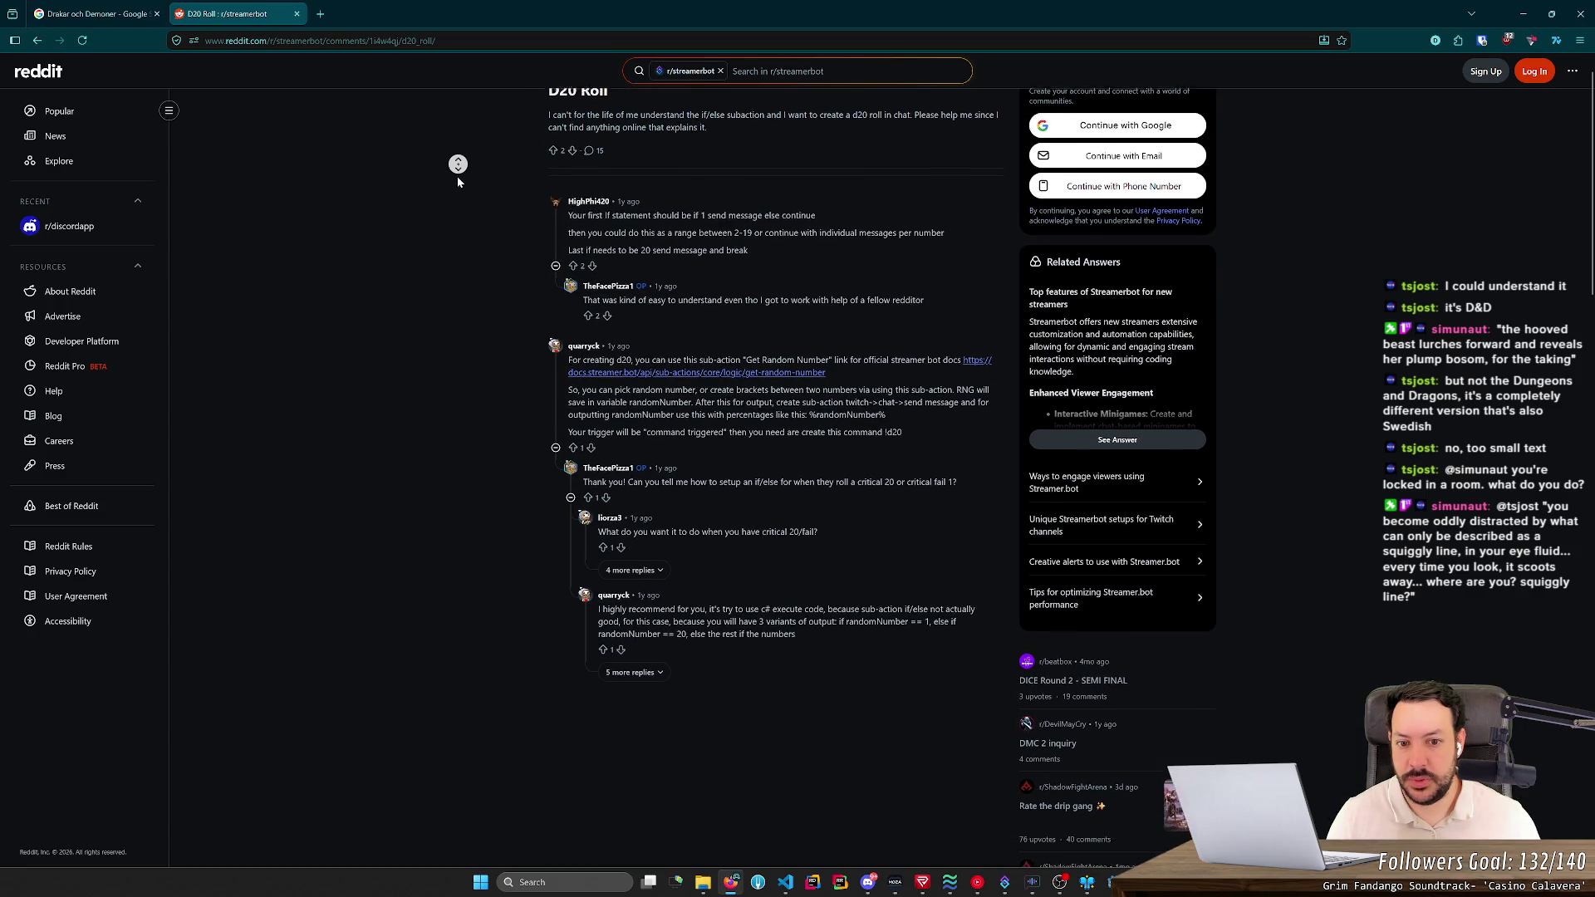
left_click_drag(568, 370, 827, 412)
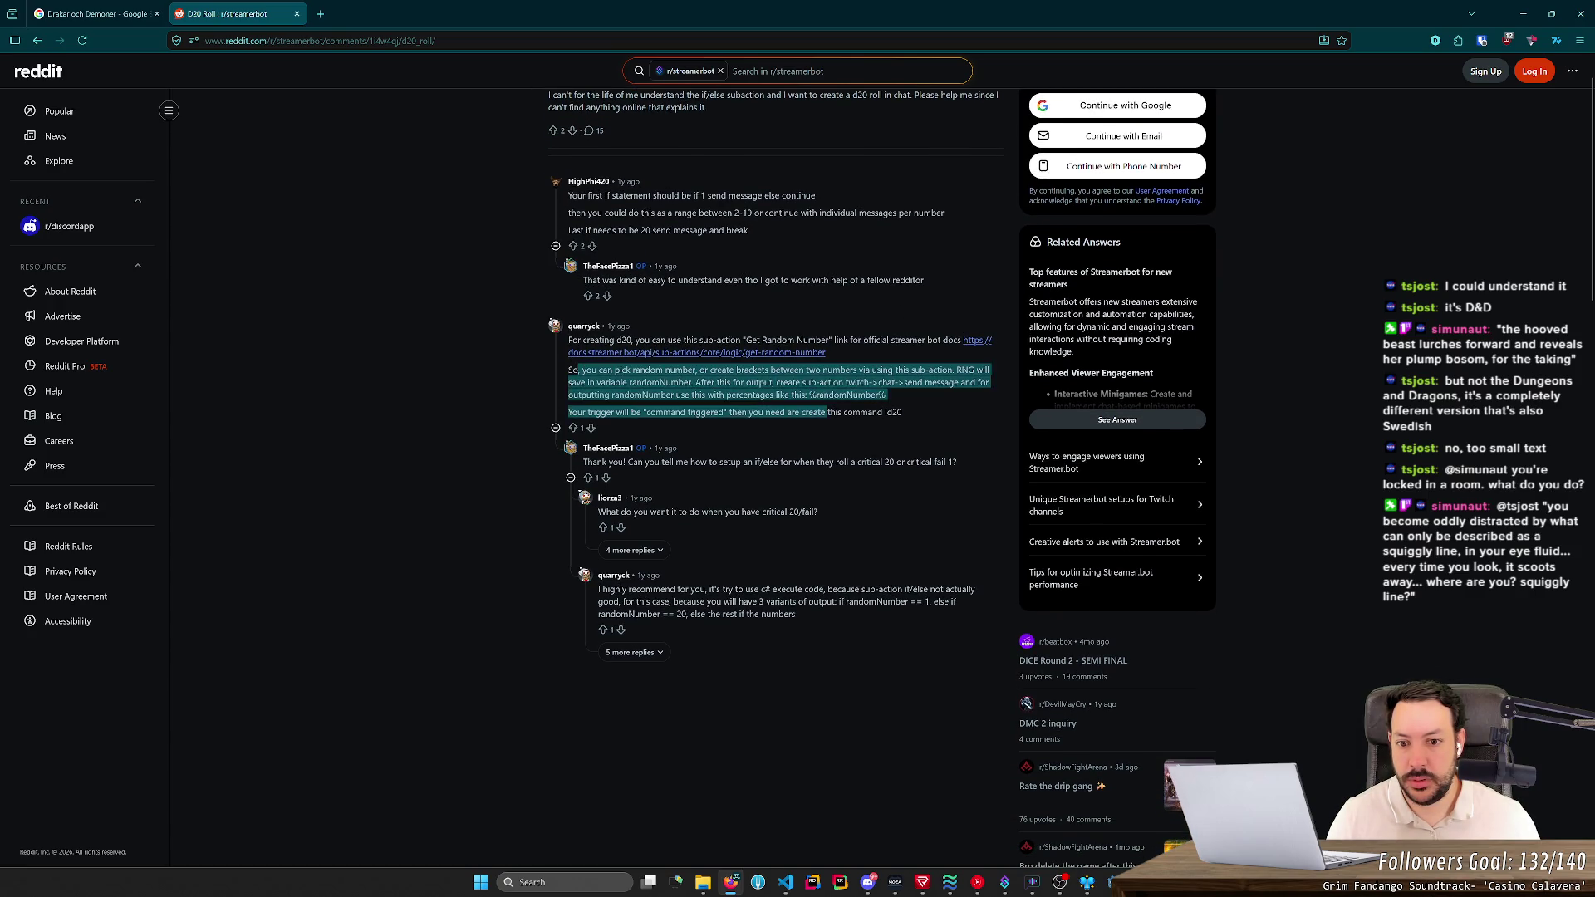
left_click(827, 412)
key("alt+Tab")
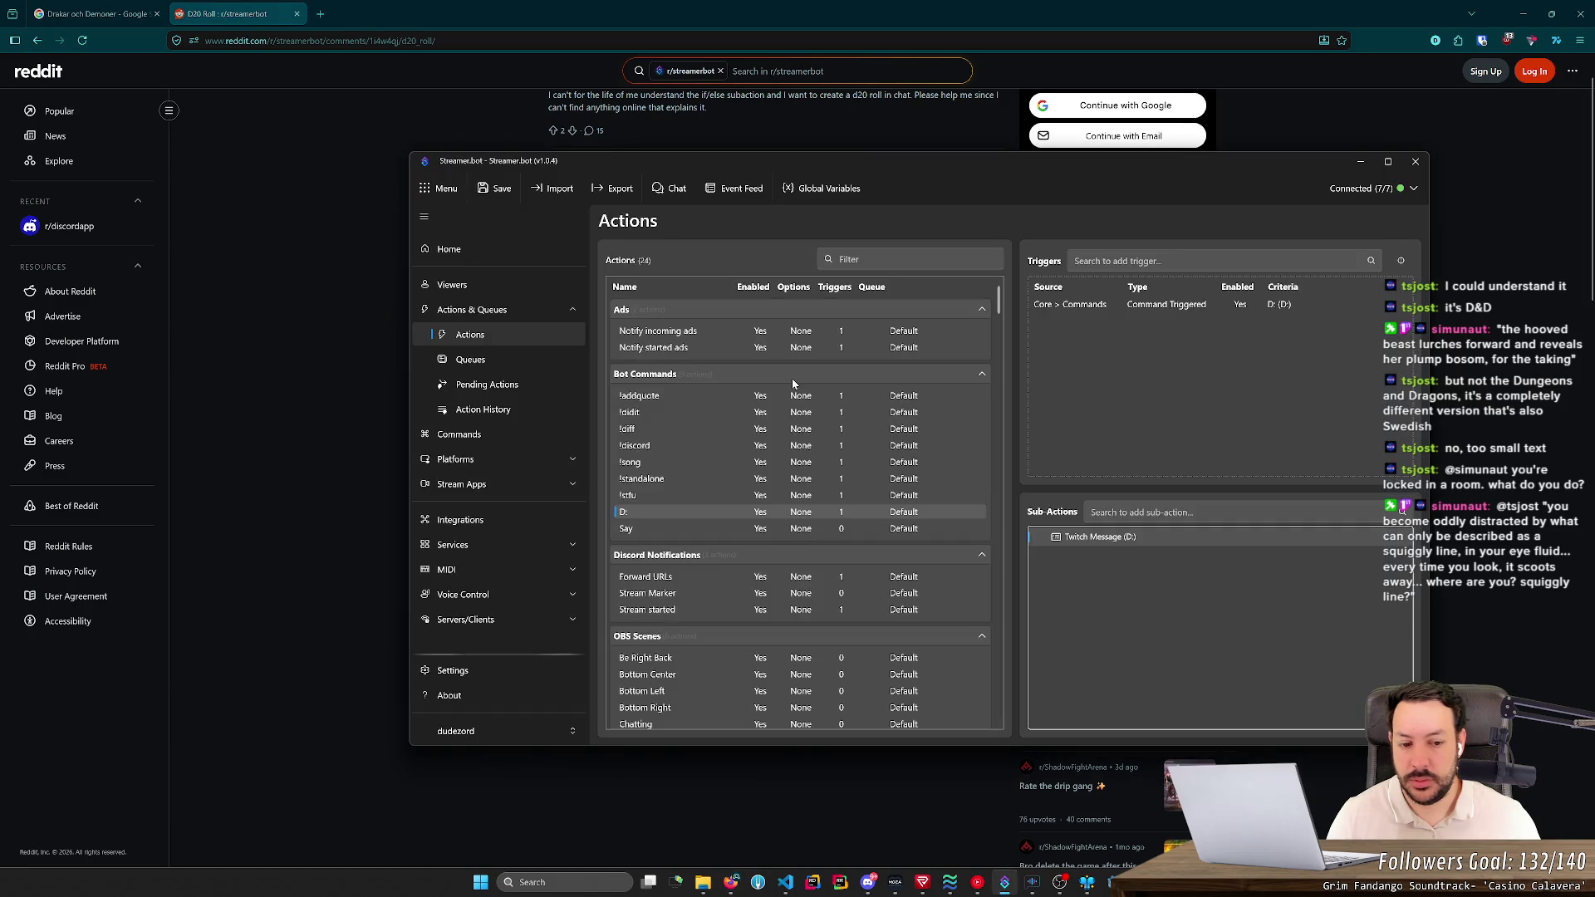
- Create a new action named !d20 in the Bot Commands group
right_click(879, 372)
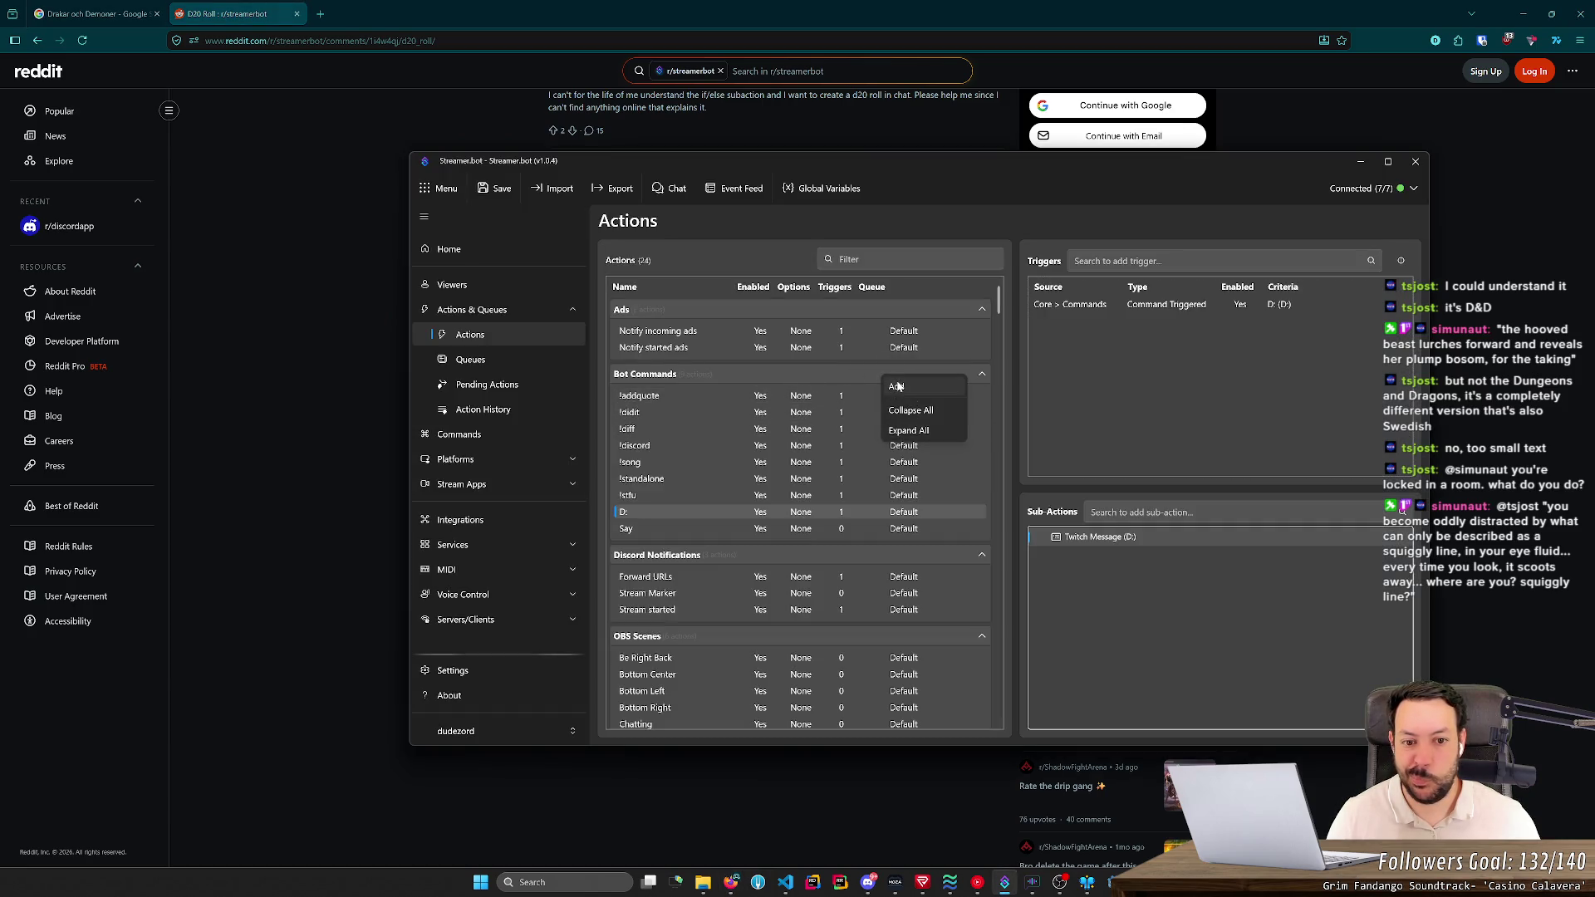
left_click(905, 384)
type("!d20")
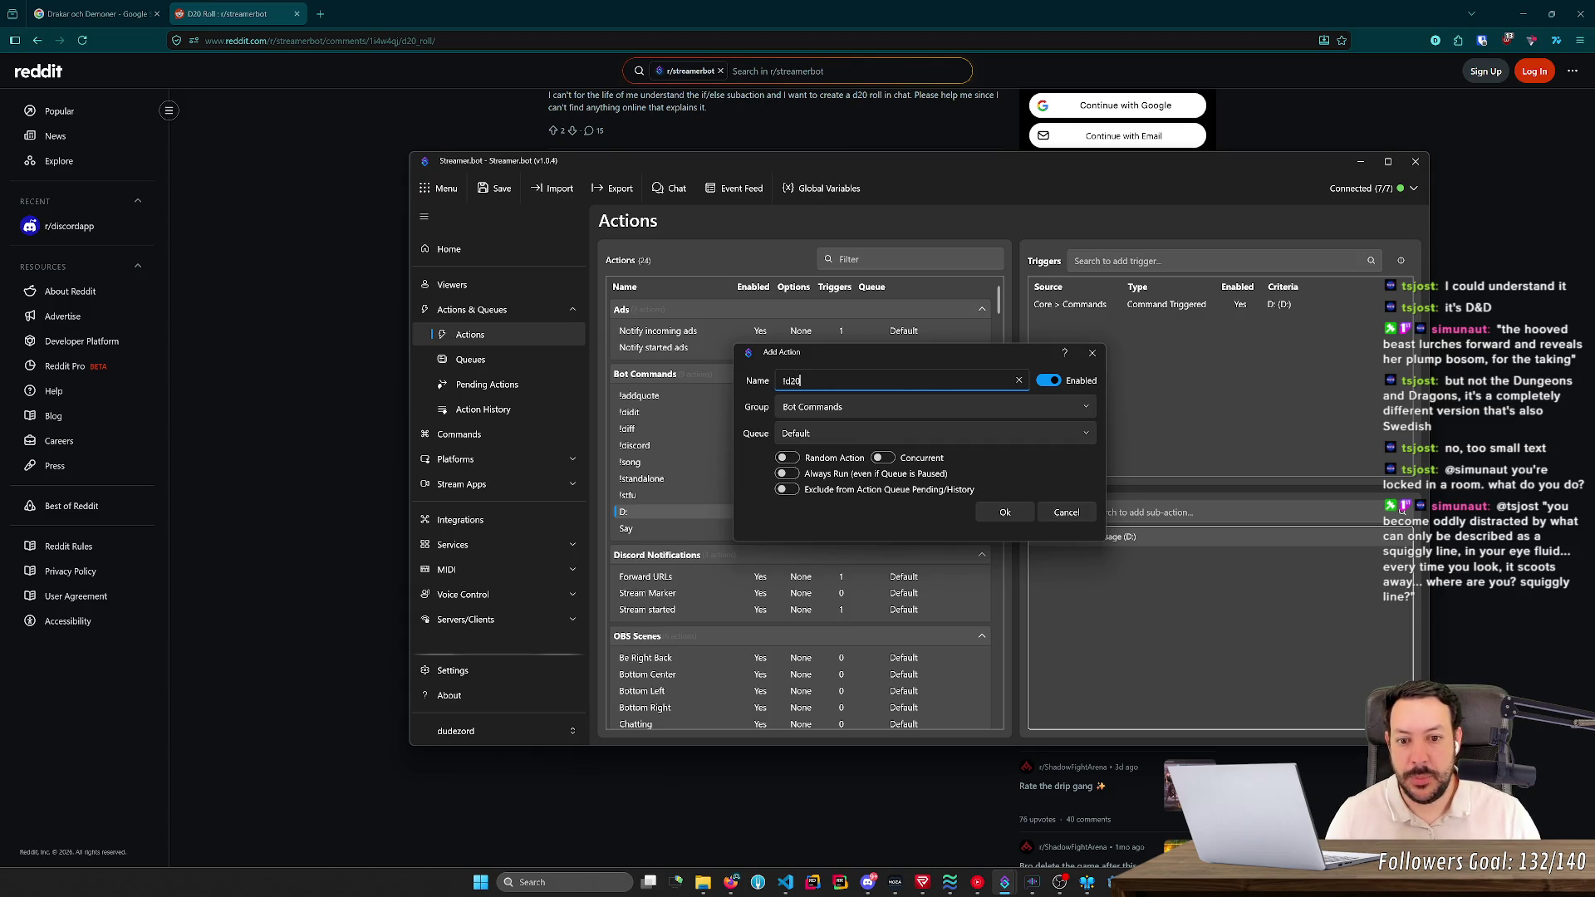
key("Return")
- Add a Get Random Number sub-action with range 1 to 20
right_click(1181, 641)
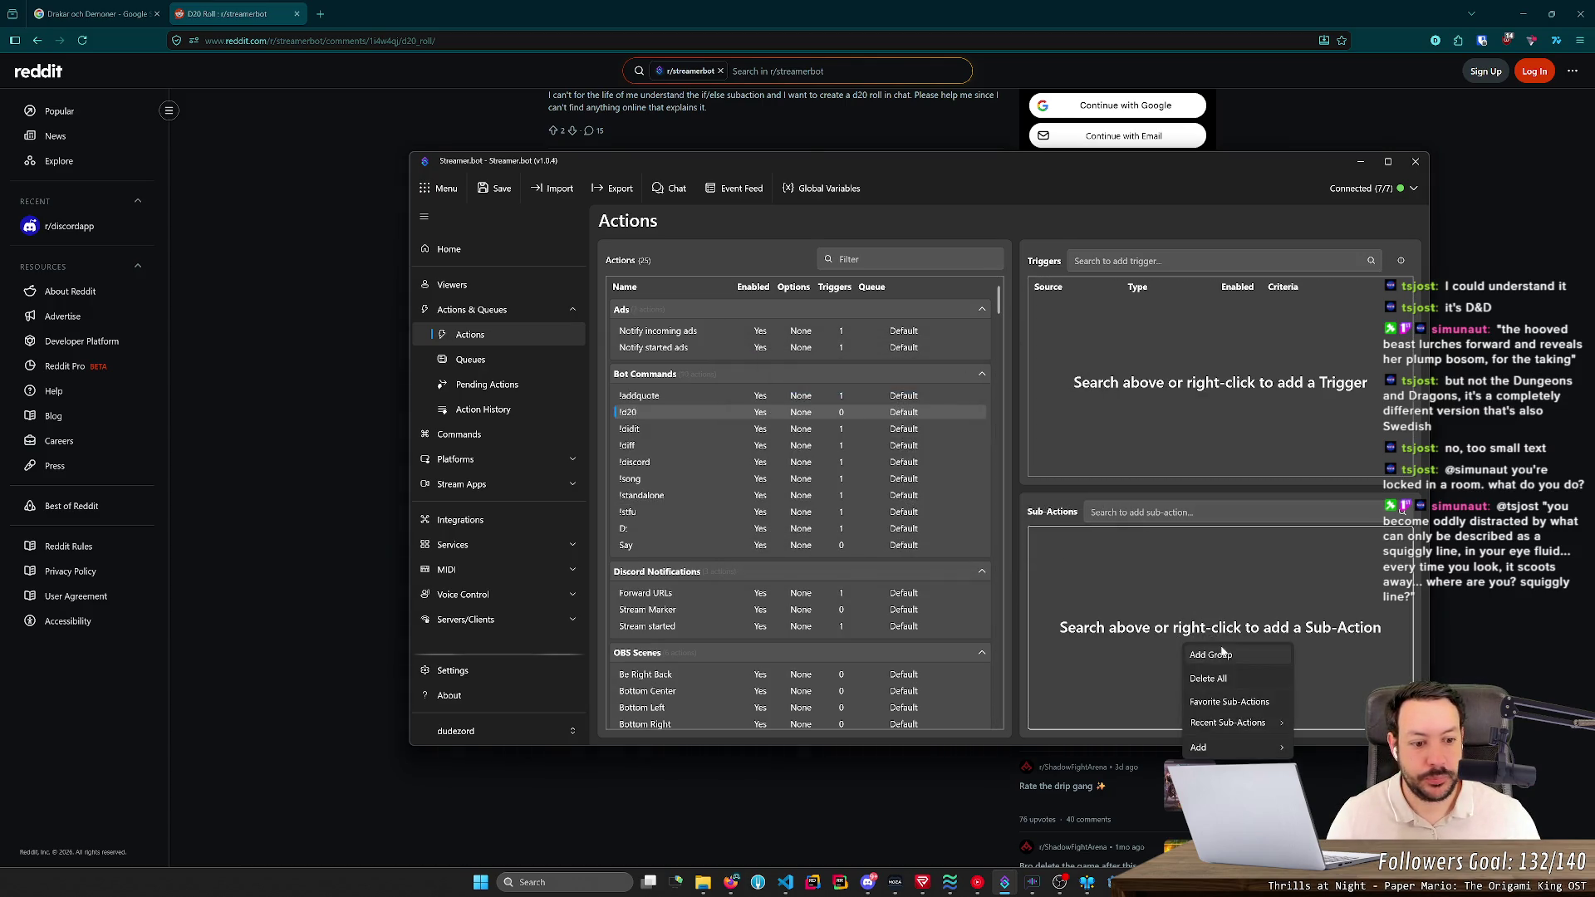
mouse_move(1219, 741)
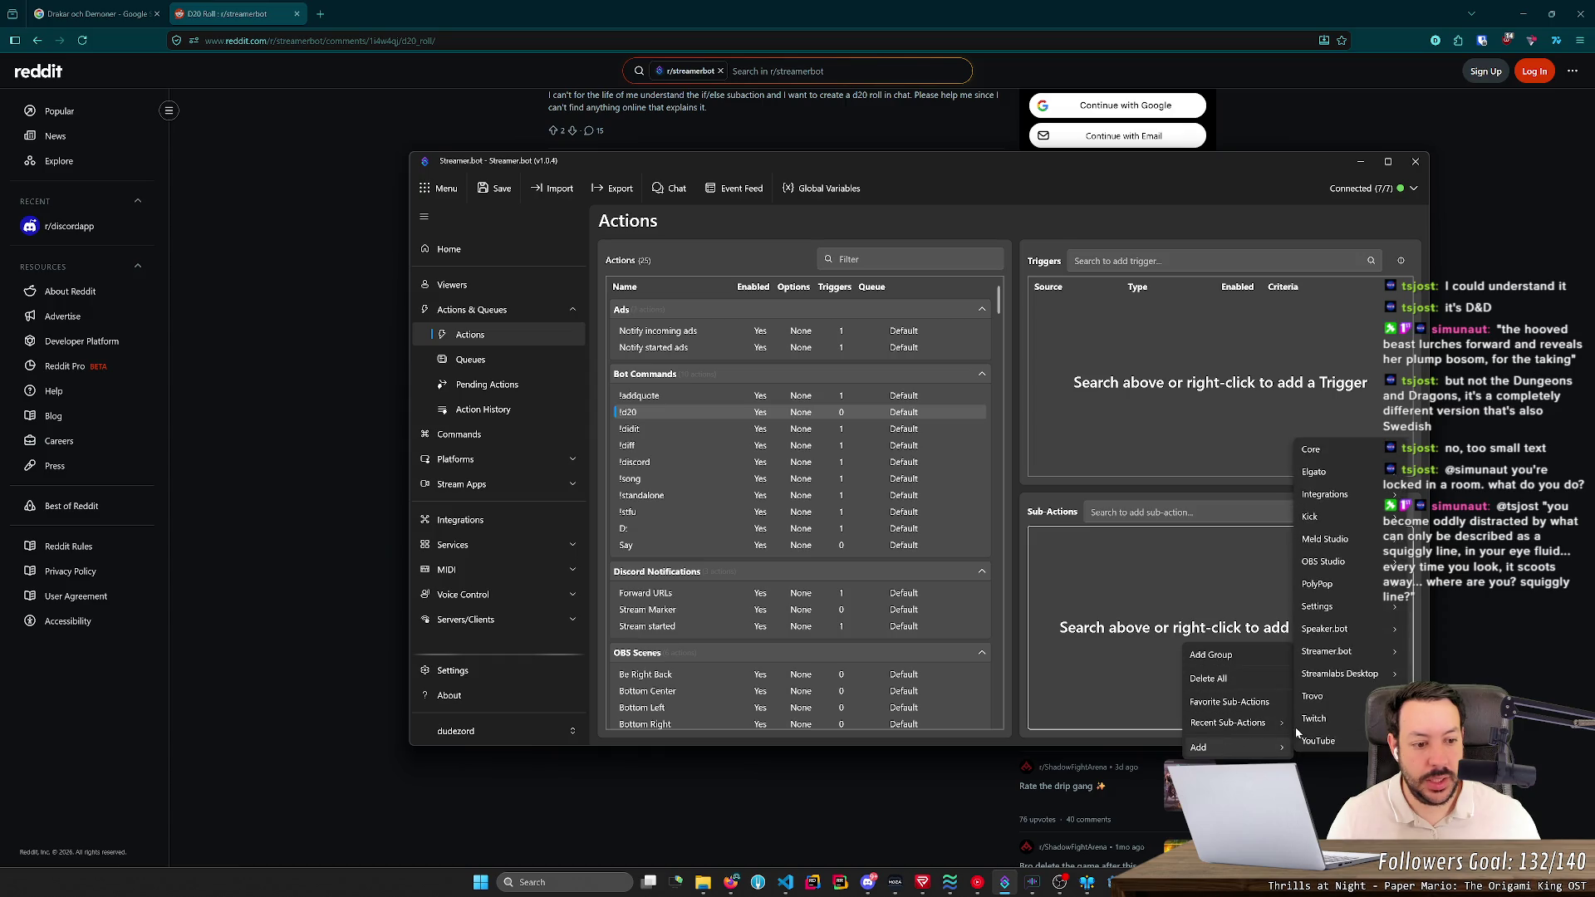
mouse_move(1342, 456)
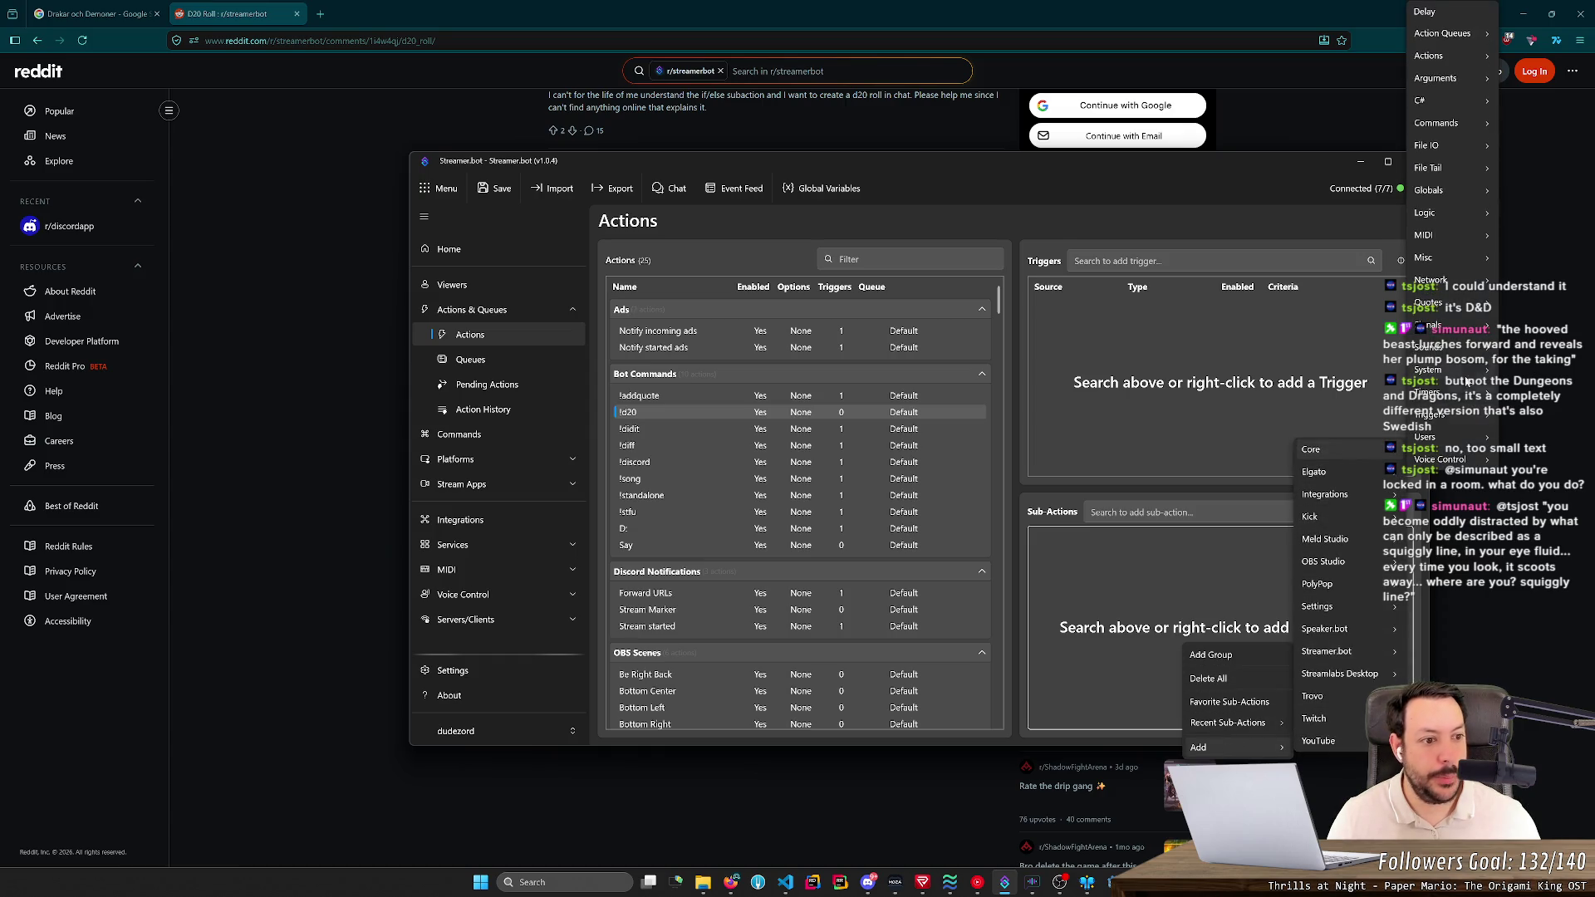
mouse_move(1446, 206)
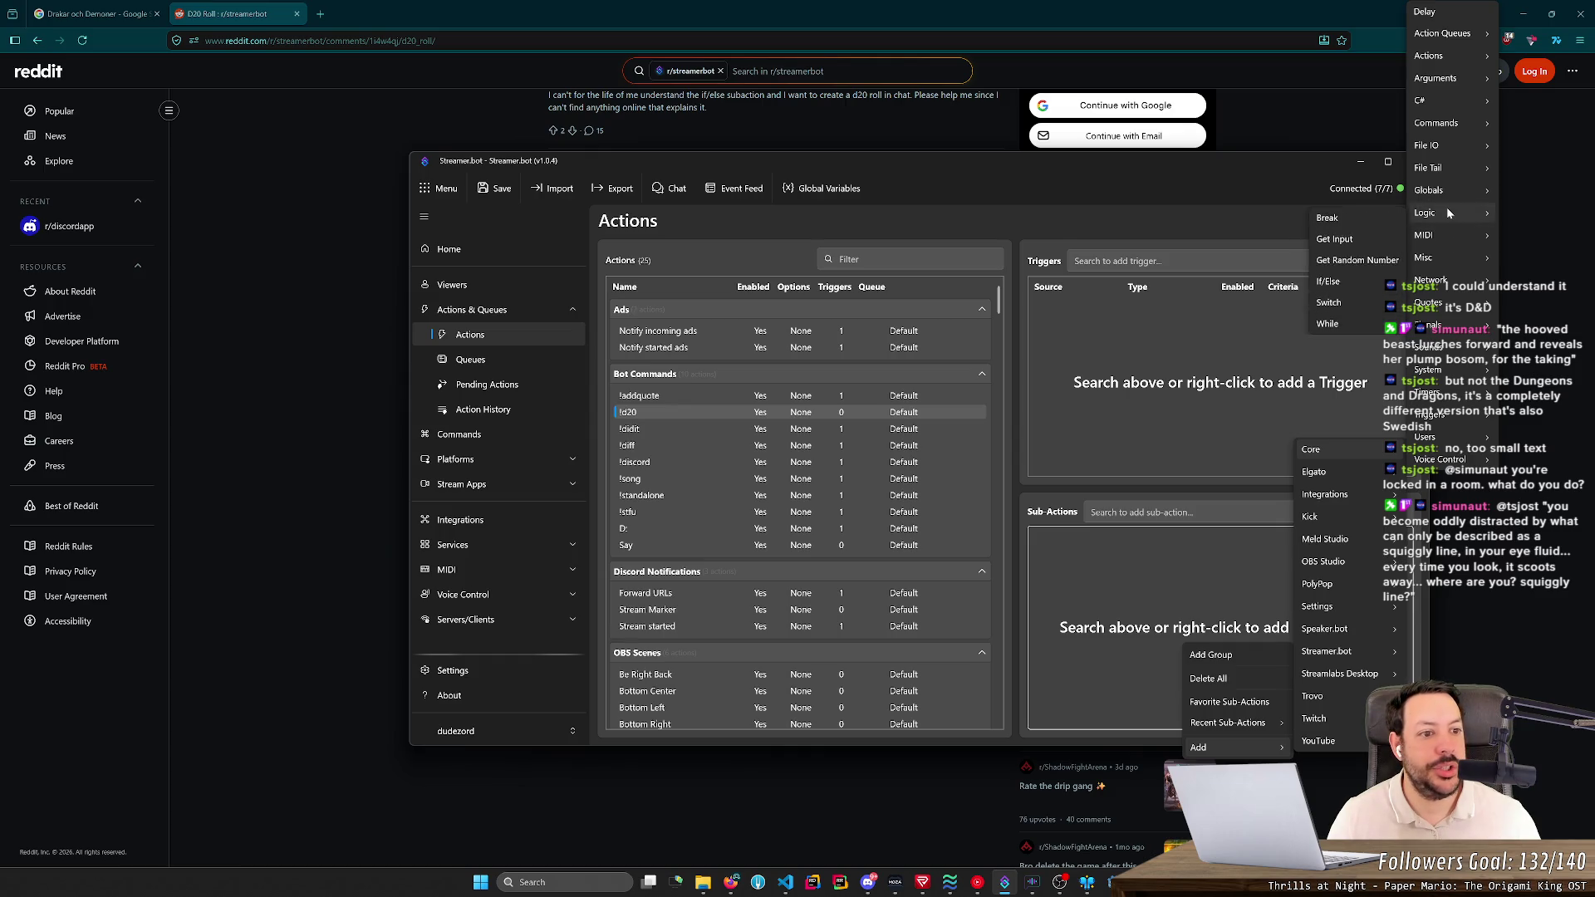
left_click(1362, 261)
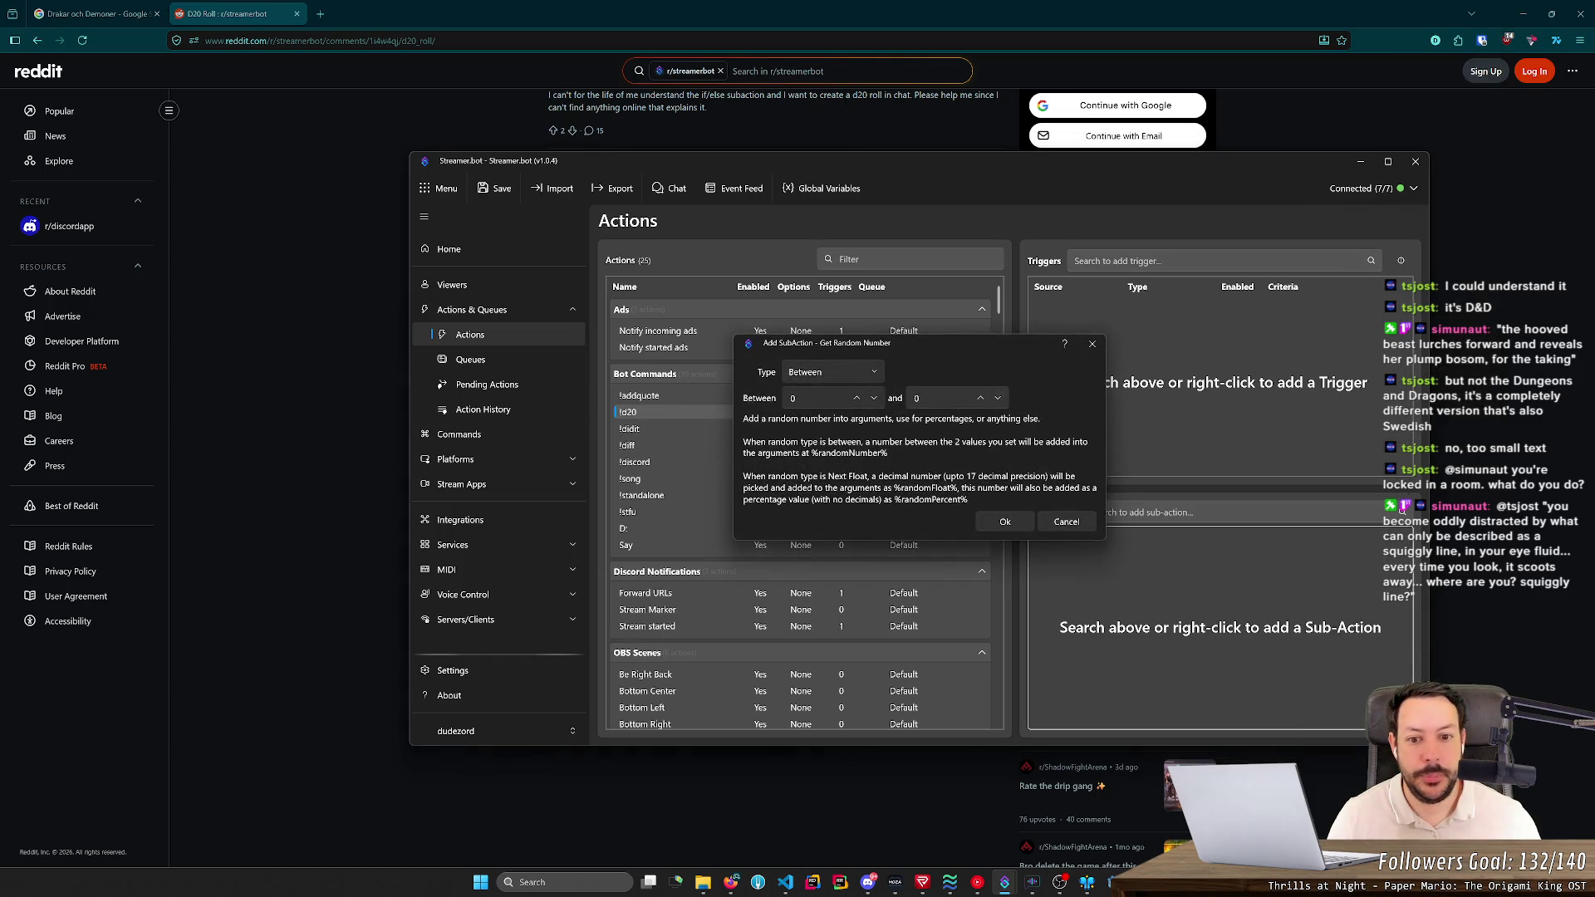
left_click(831, 398)
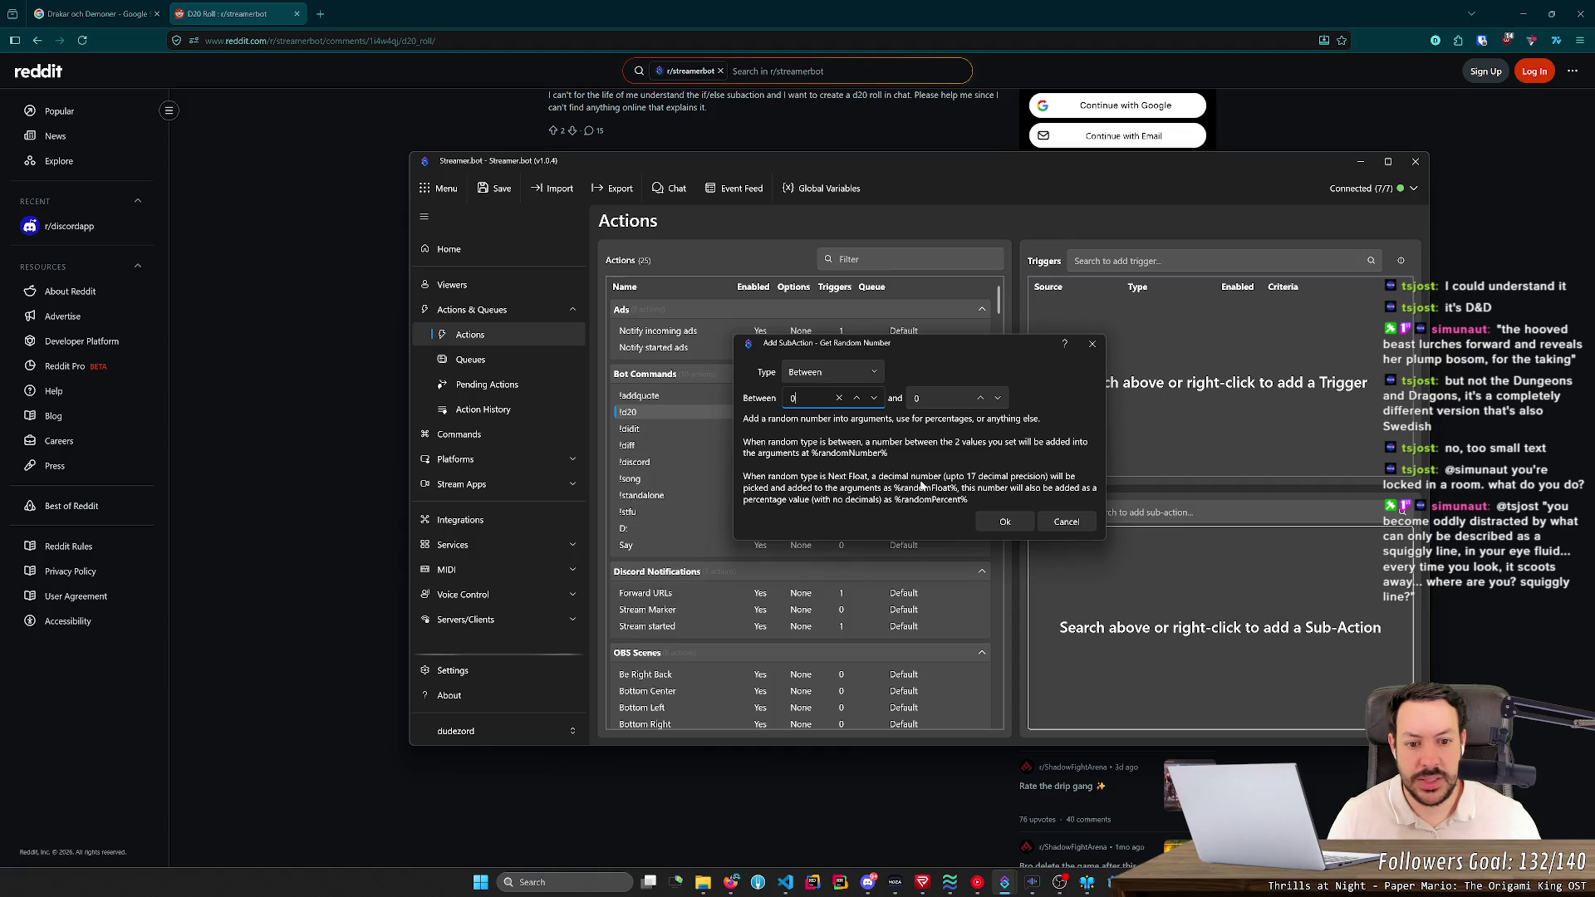
type("1")
key("Tab")
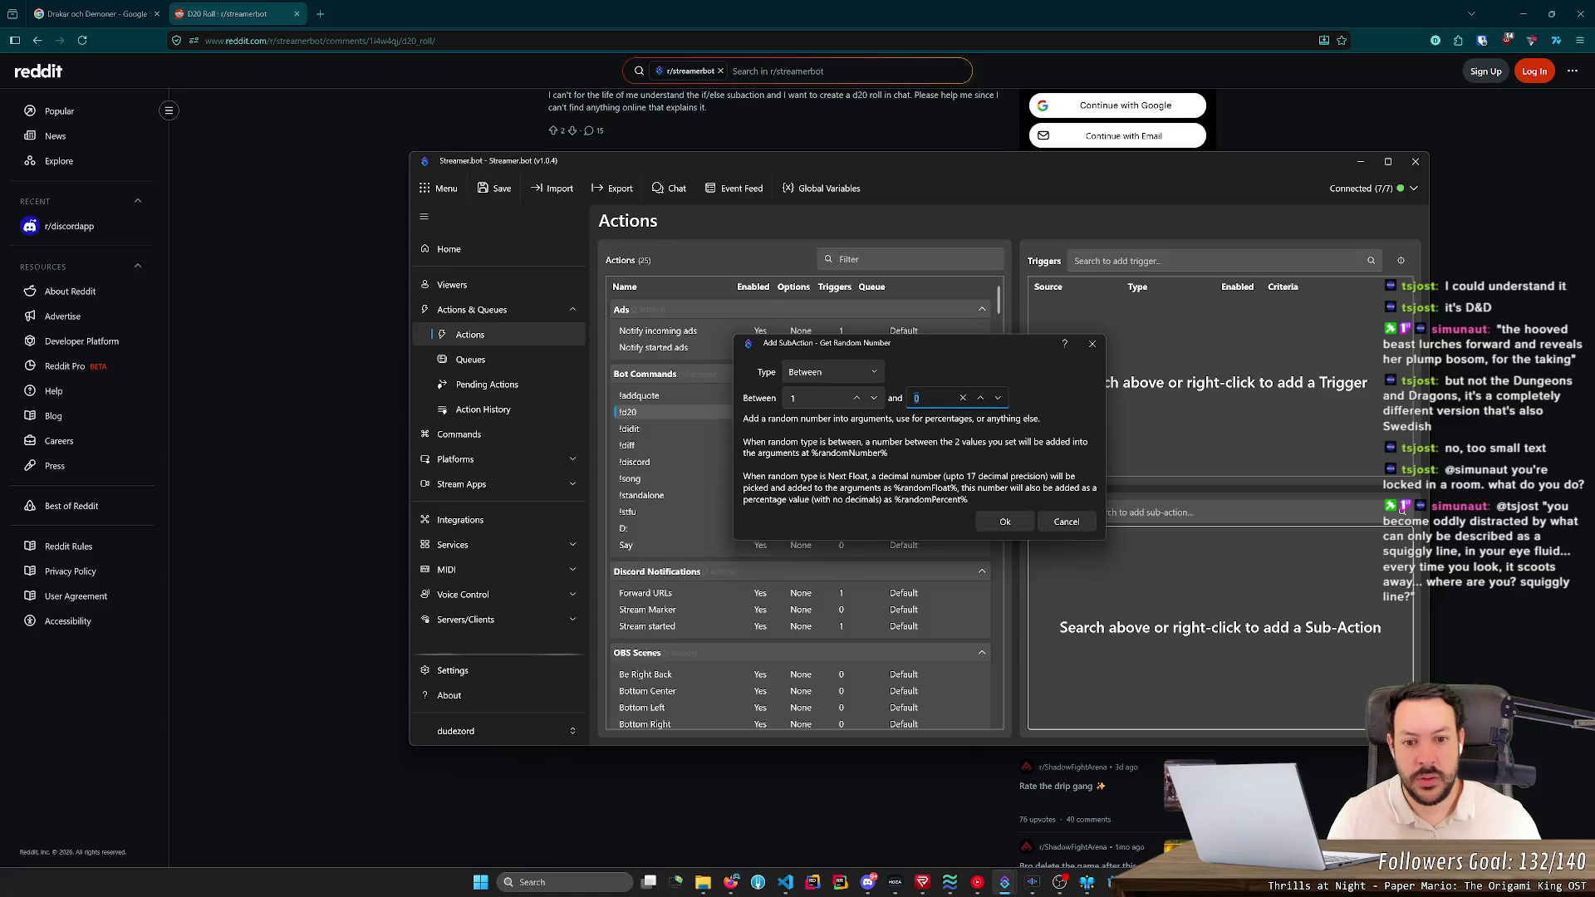
type("20")
left_click(1002, 524)
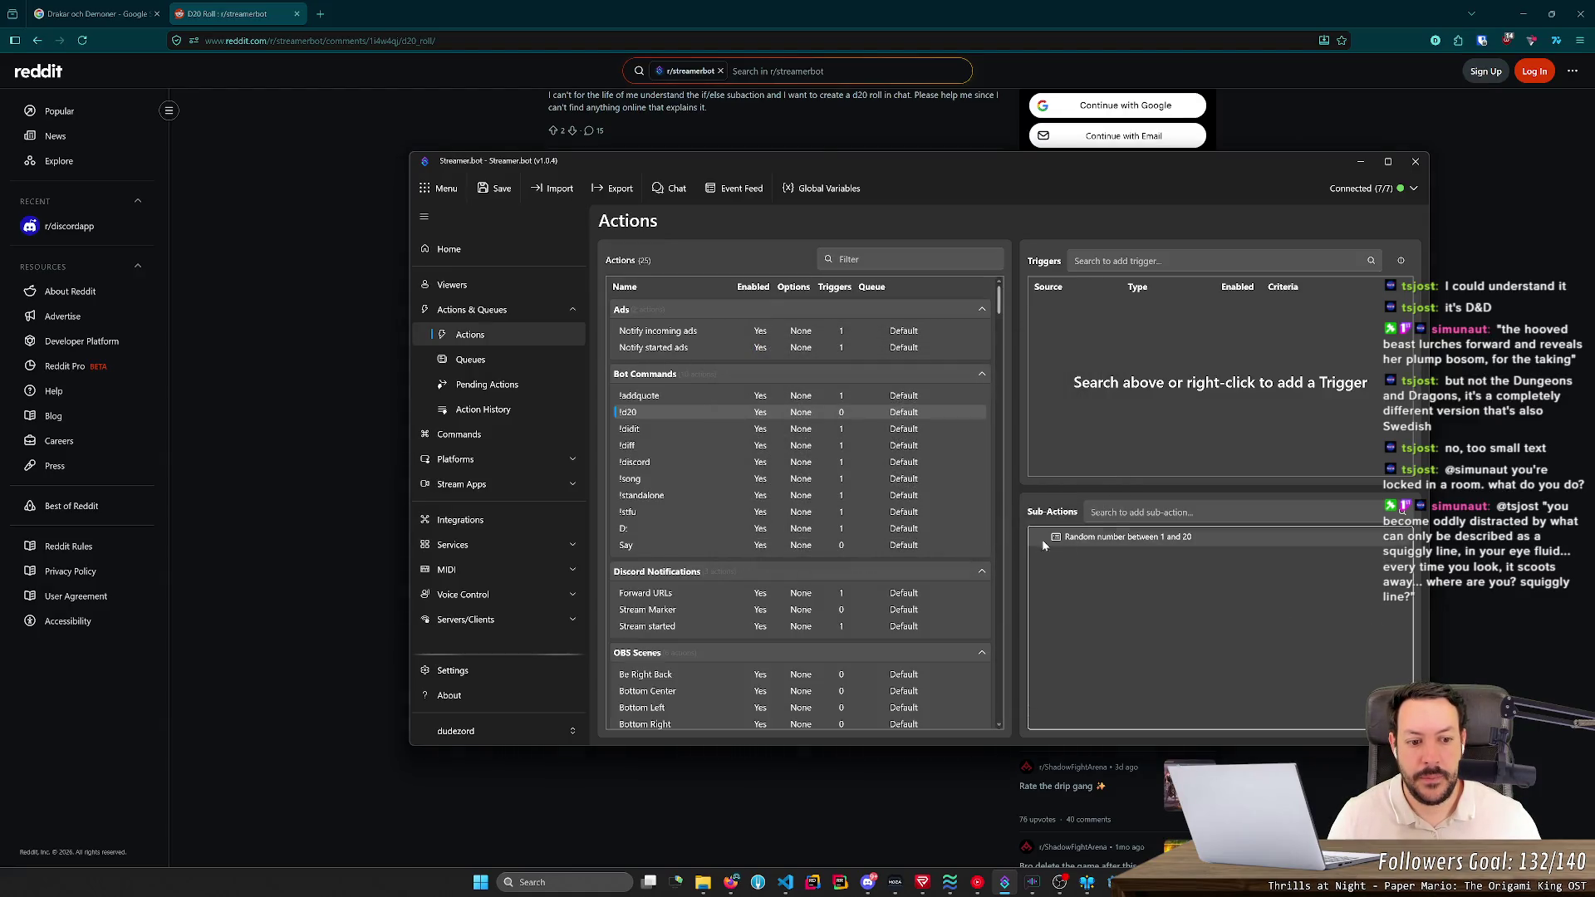
- Add a Twitch Chat Reply To Message sub-action to the !d20 action
right_click(1091, 563)
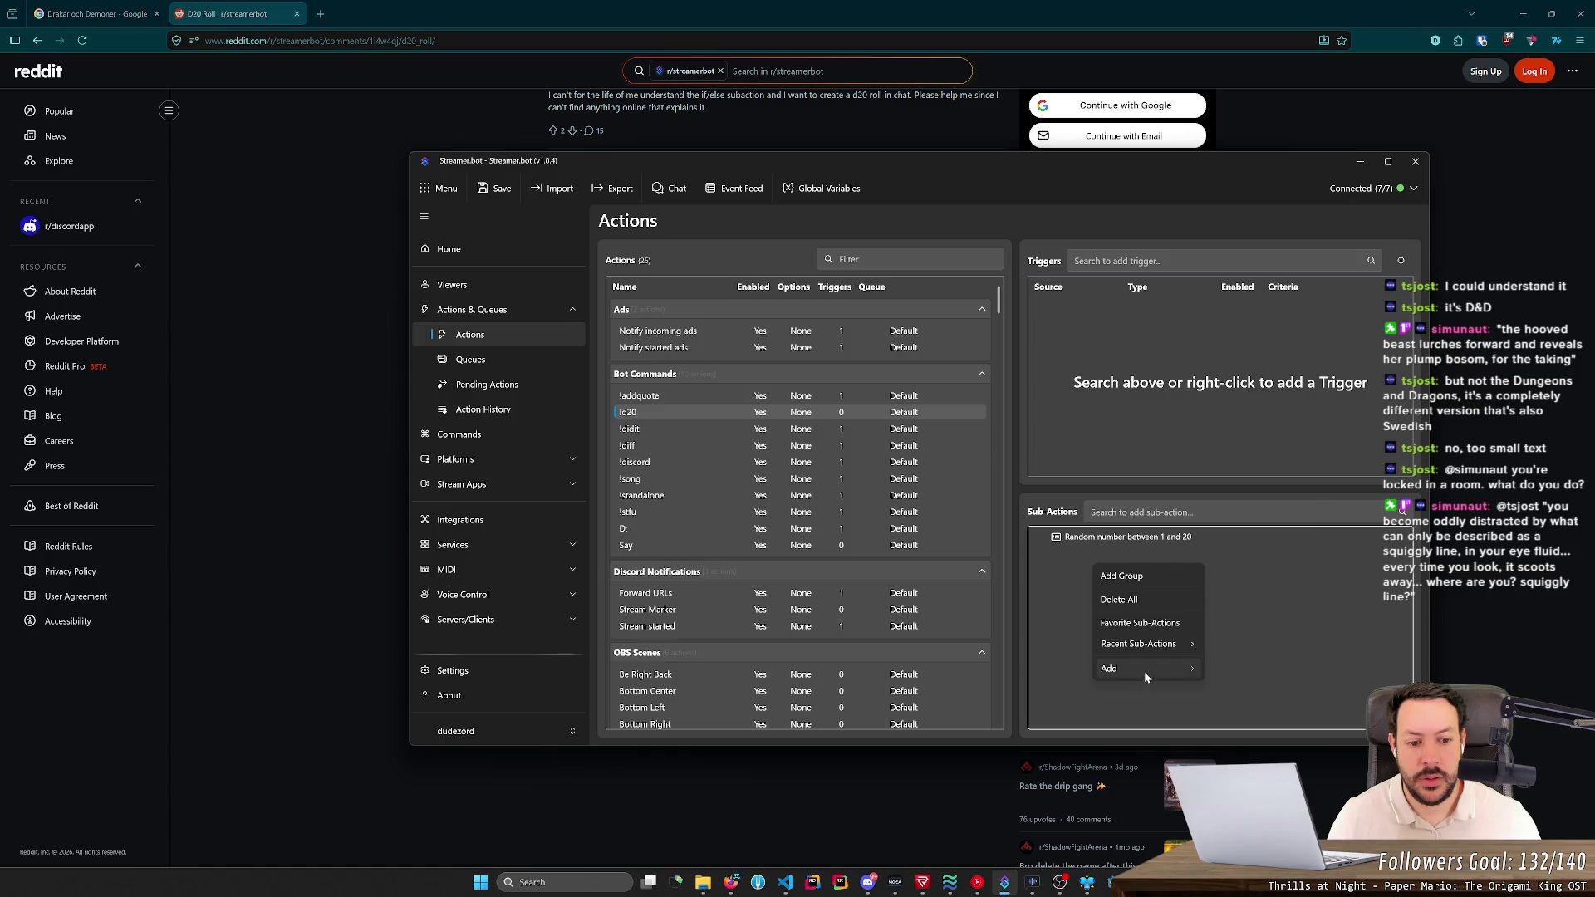
mouse_move(1146, 669)
mouse_move(1264, 370)
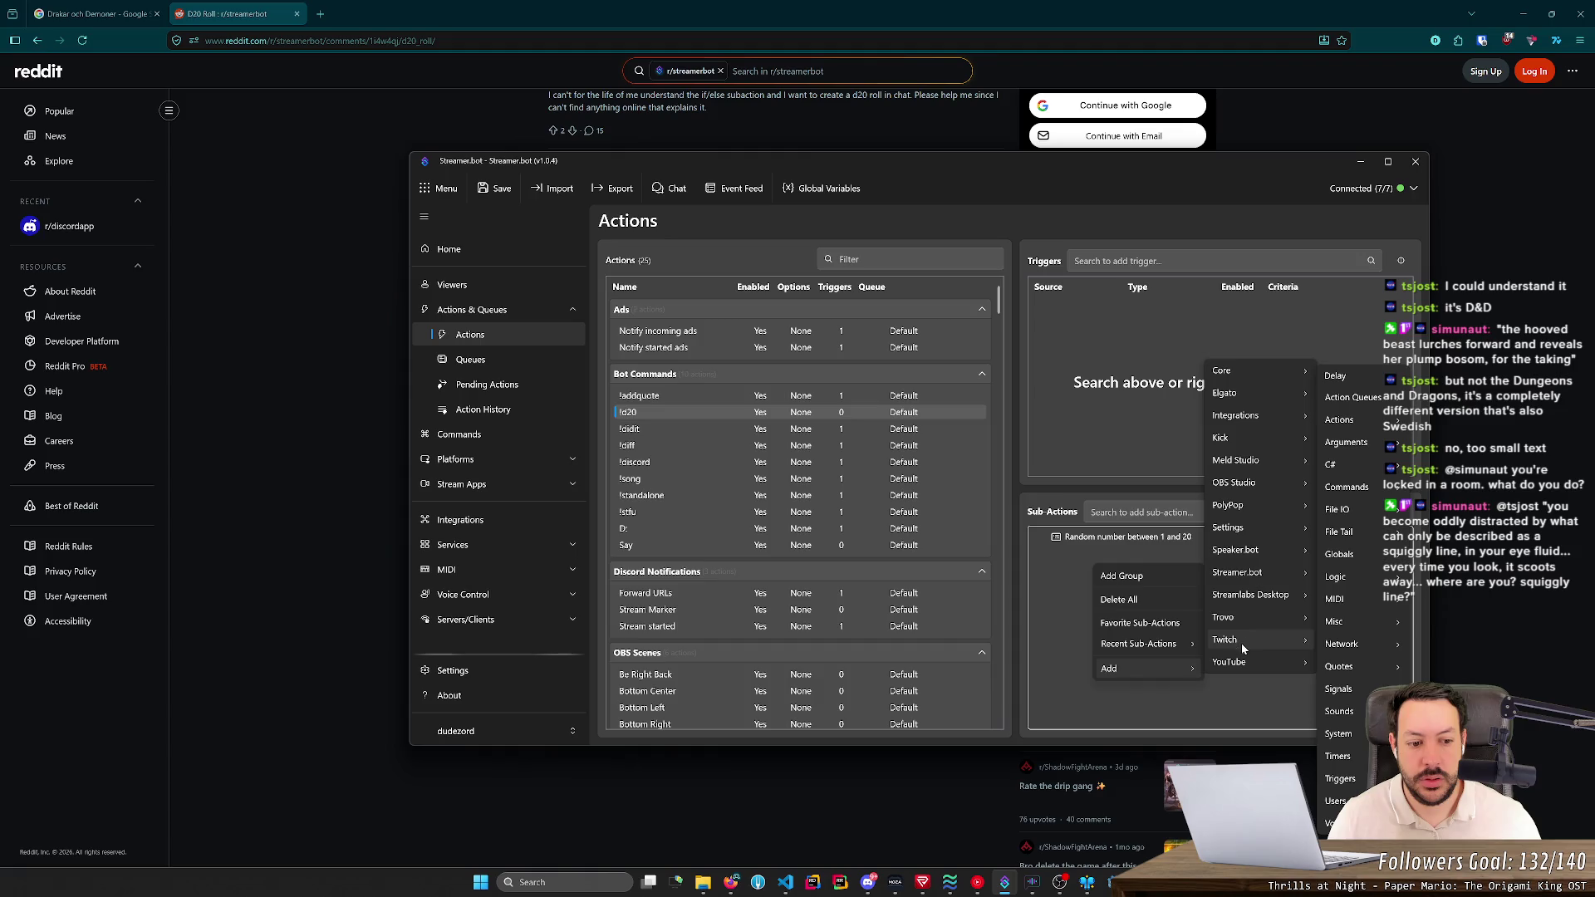
mouse_move(1244, 642)
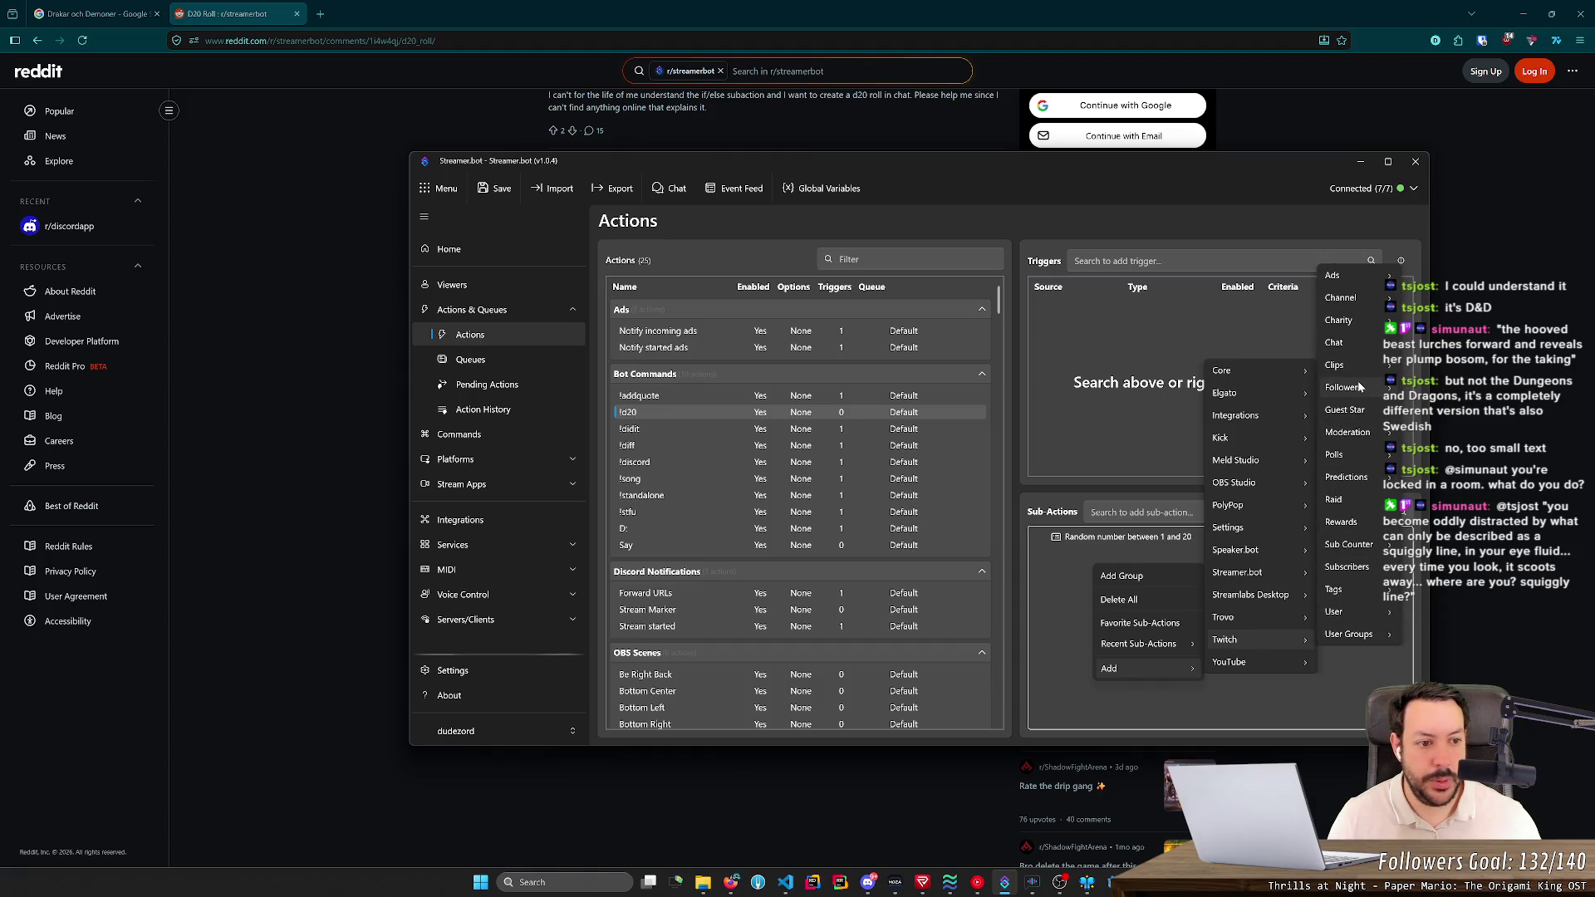
mouse_move(1359, 382)
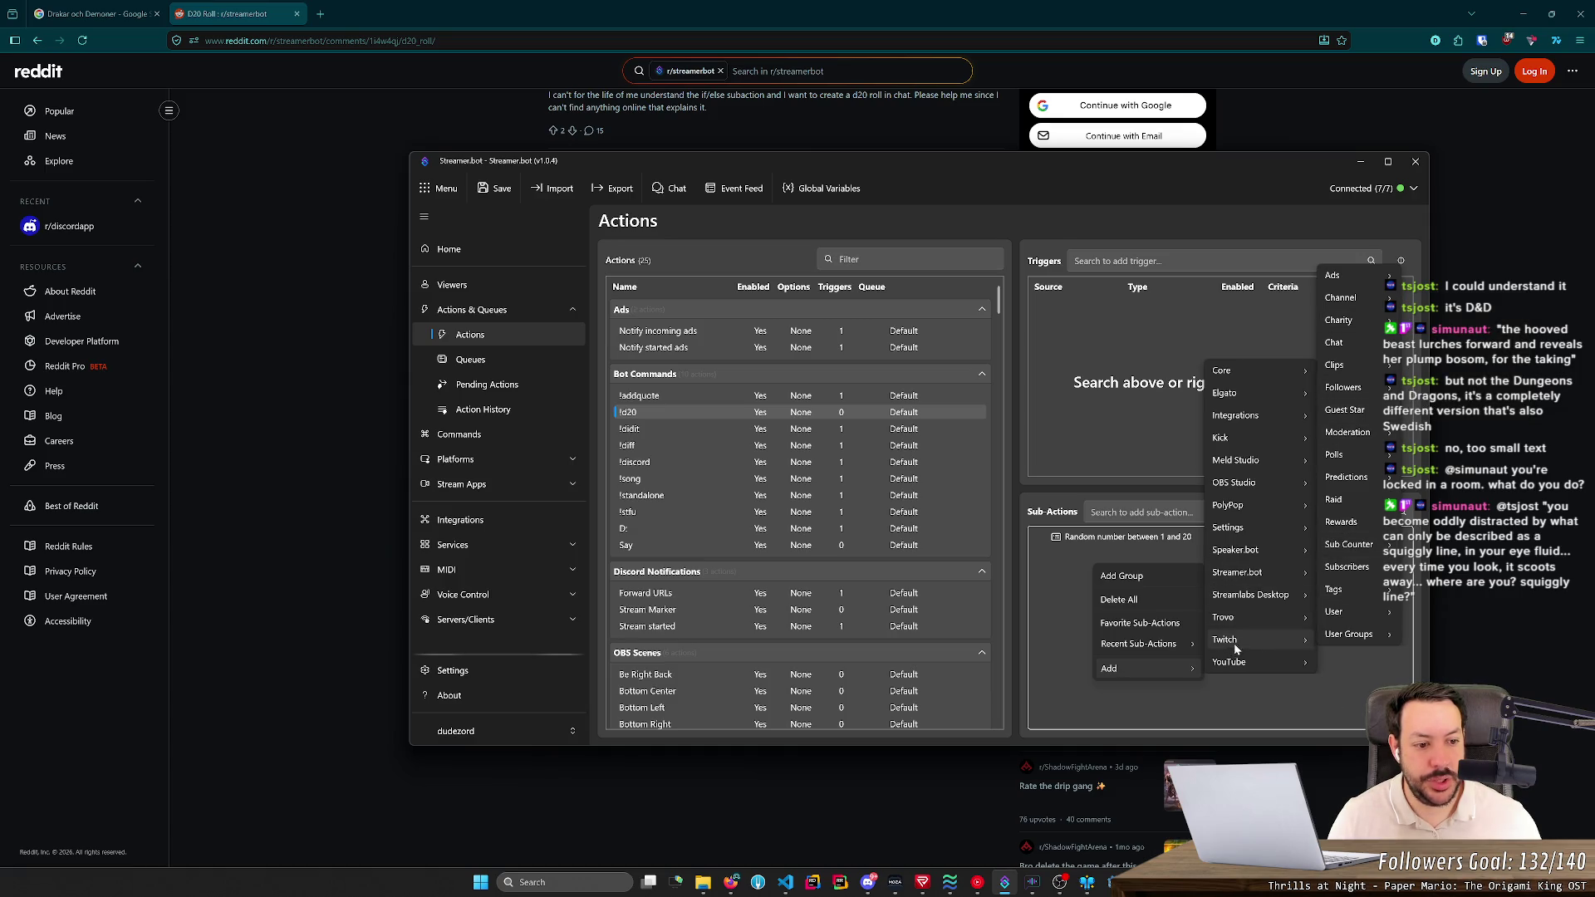
mouse_move(1356, 348)
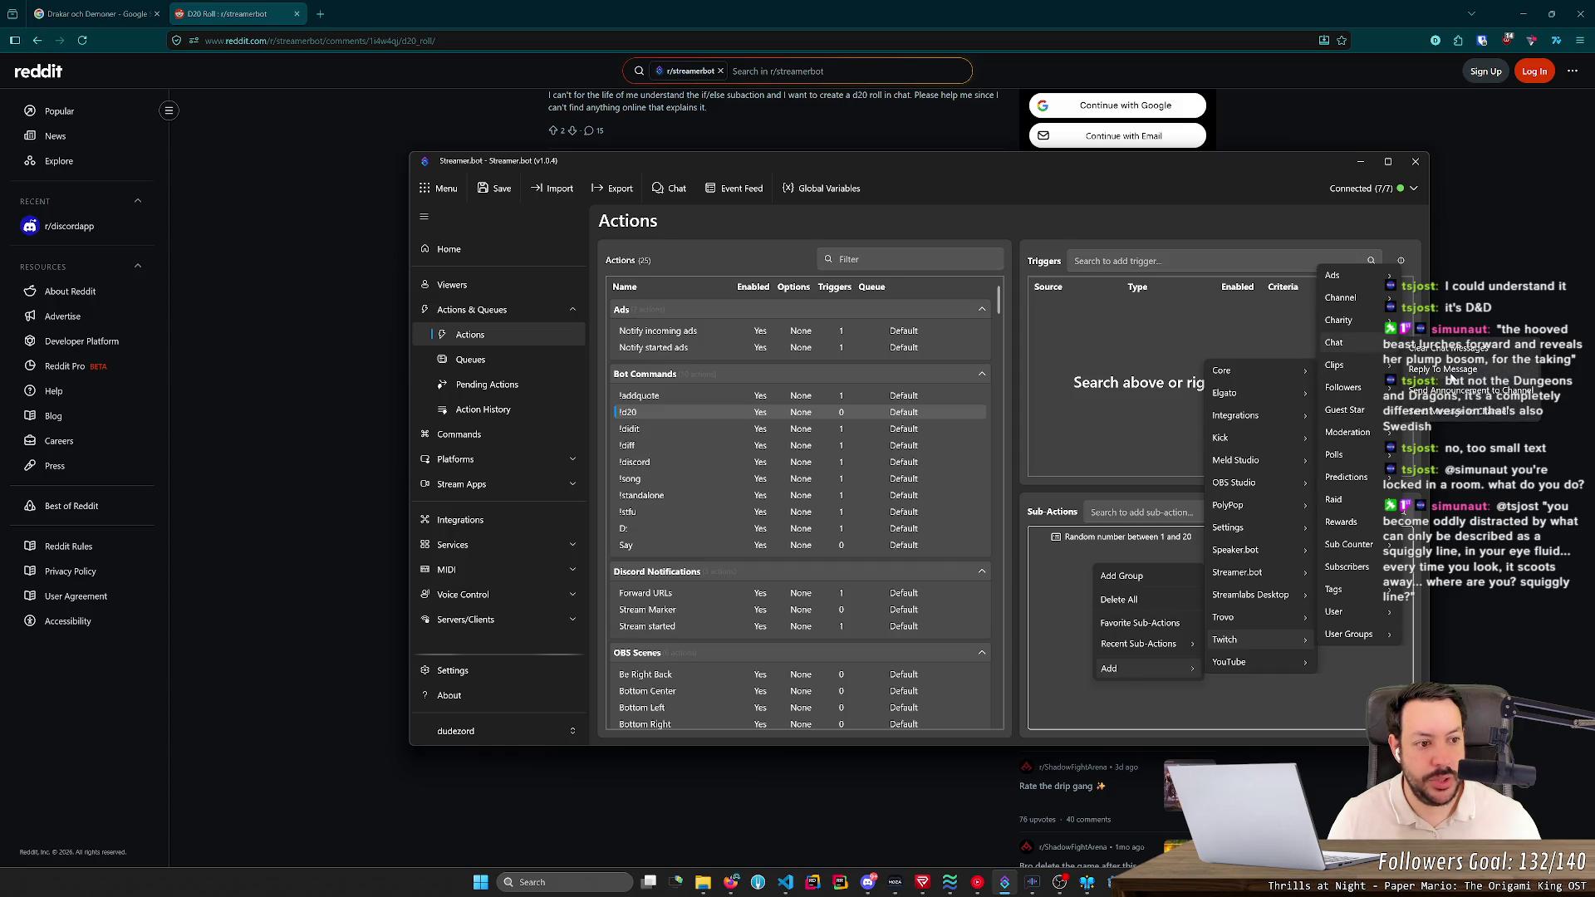
left_click(1445, 368)
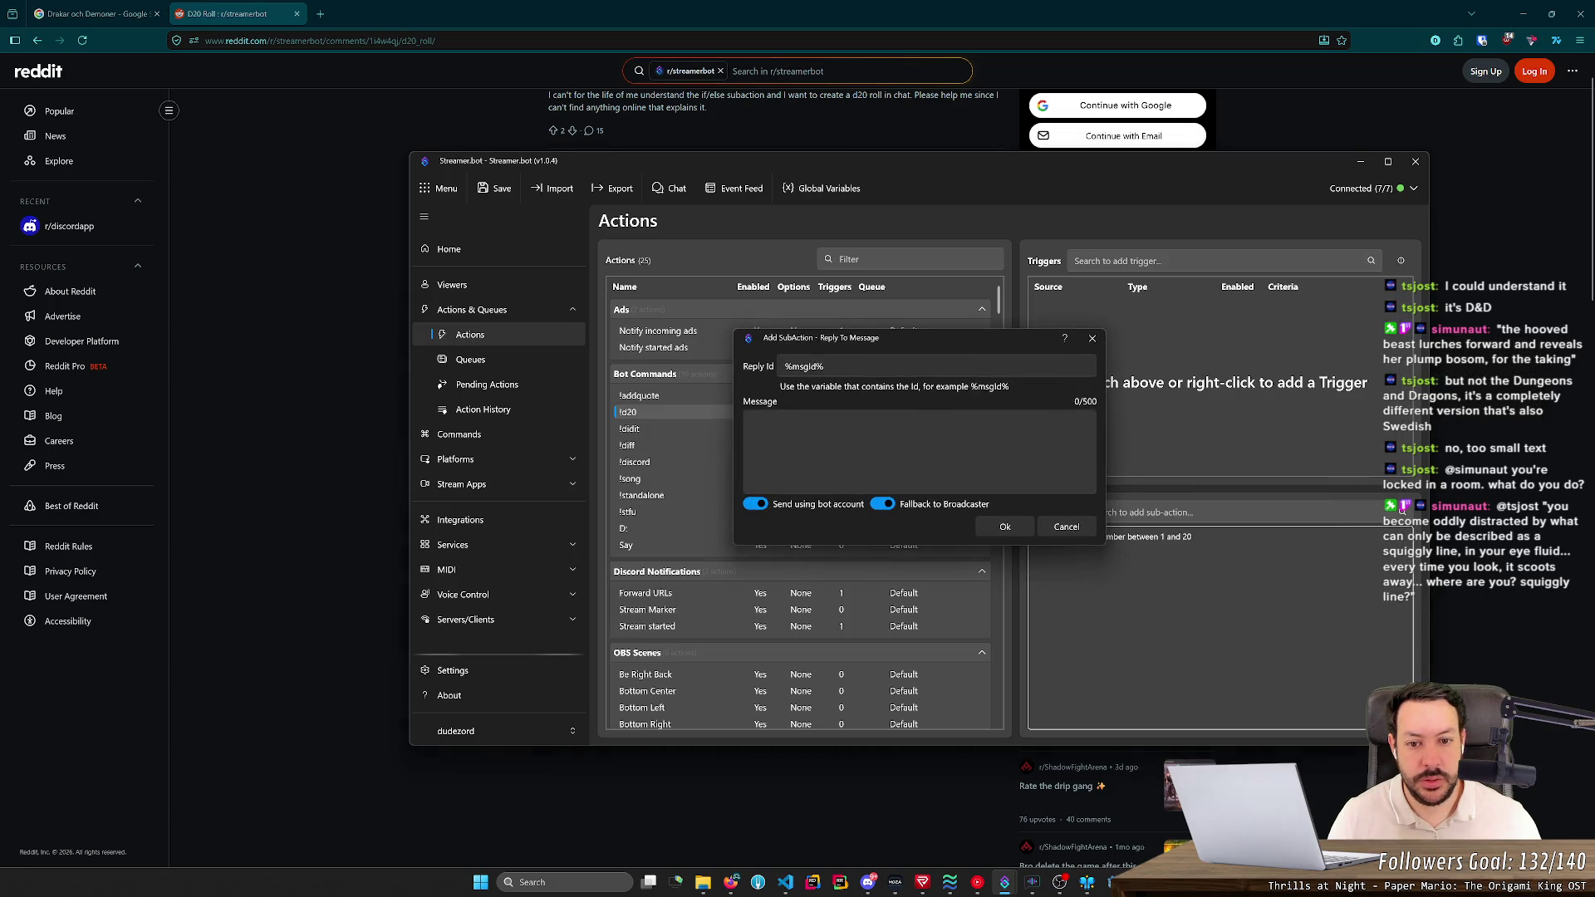
left_click(1038, 465)
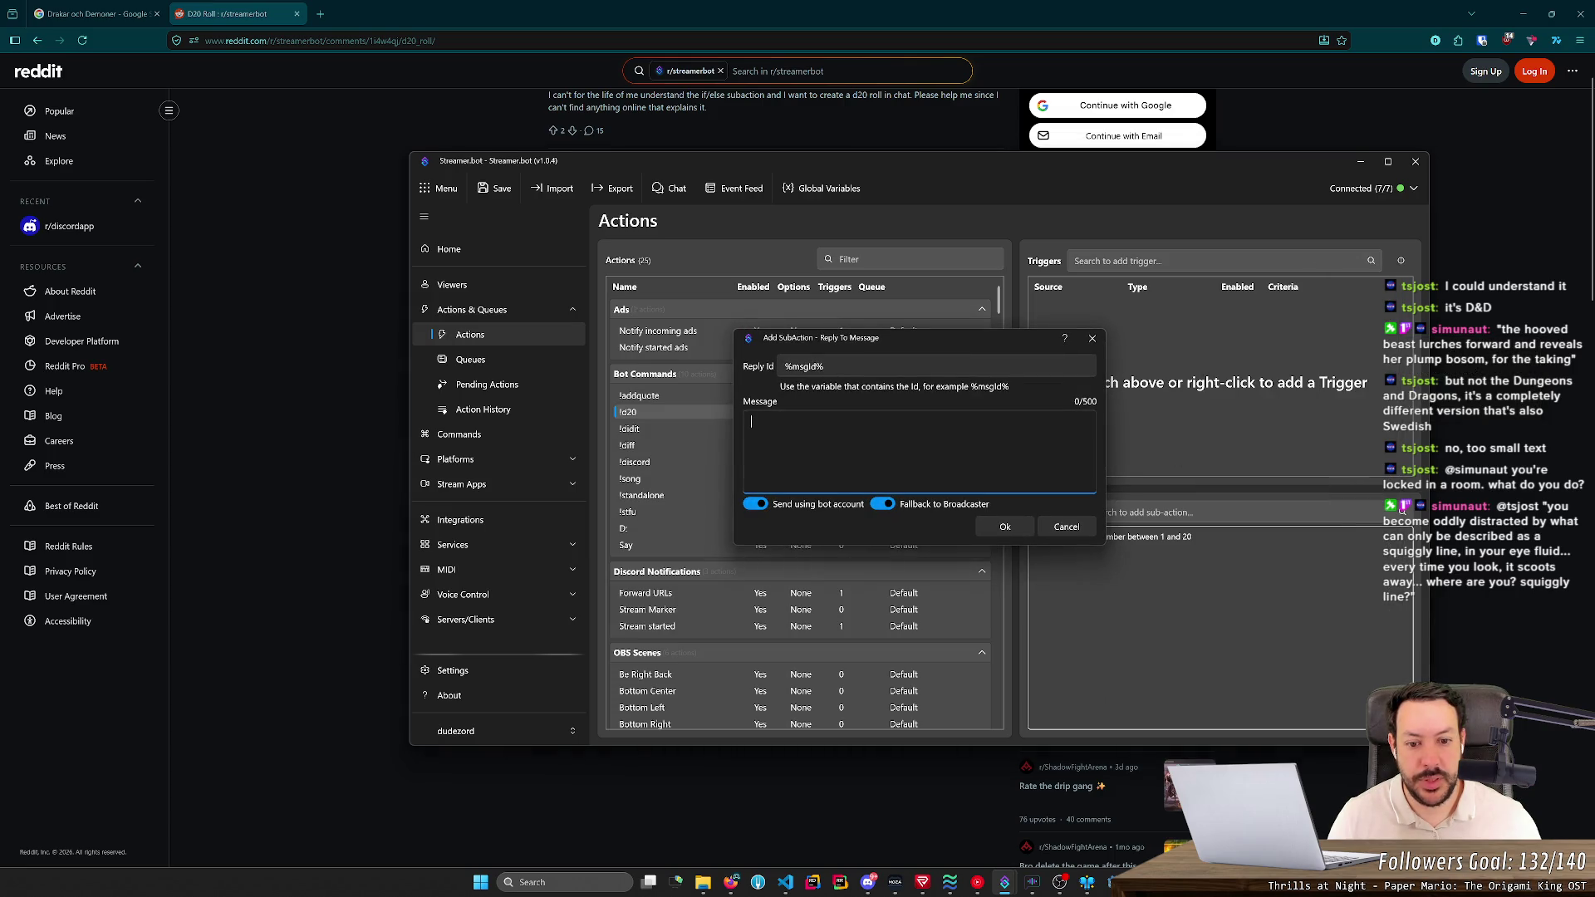
left_click(1008, 527)
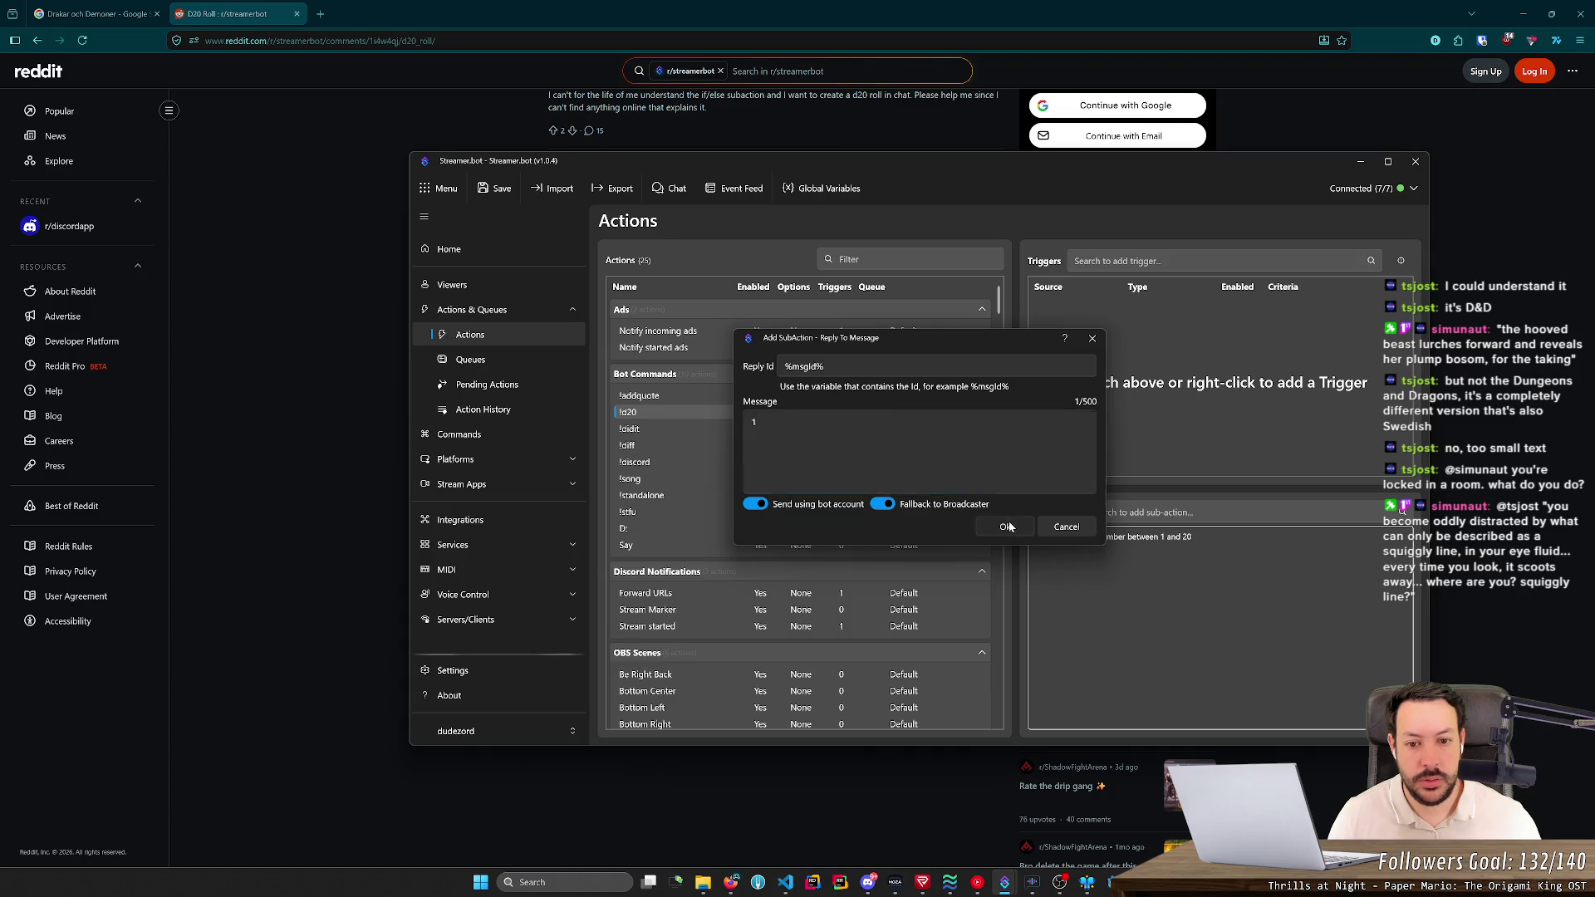
- Set the reply sub-action's message to %randomNumber%
double_click(1113, 537)
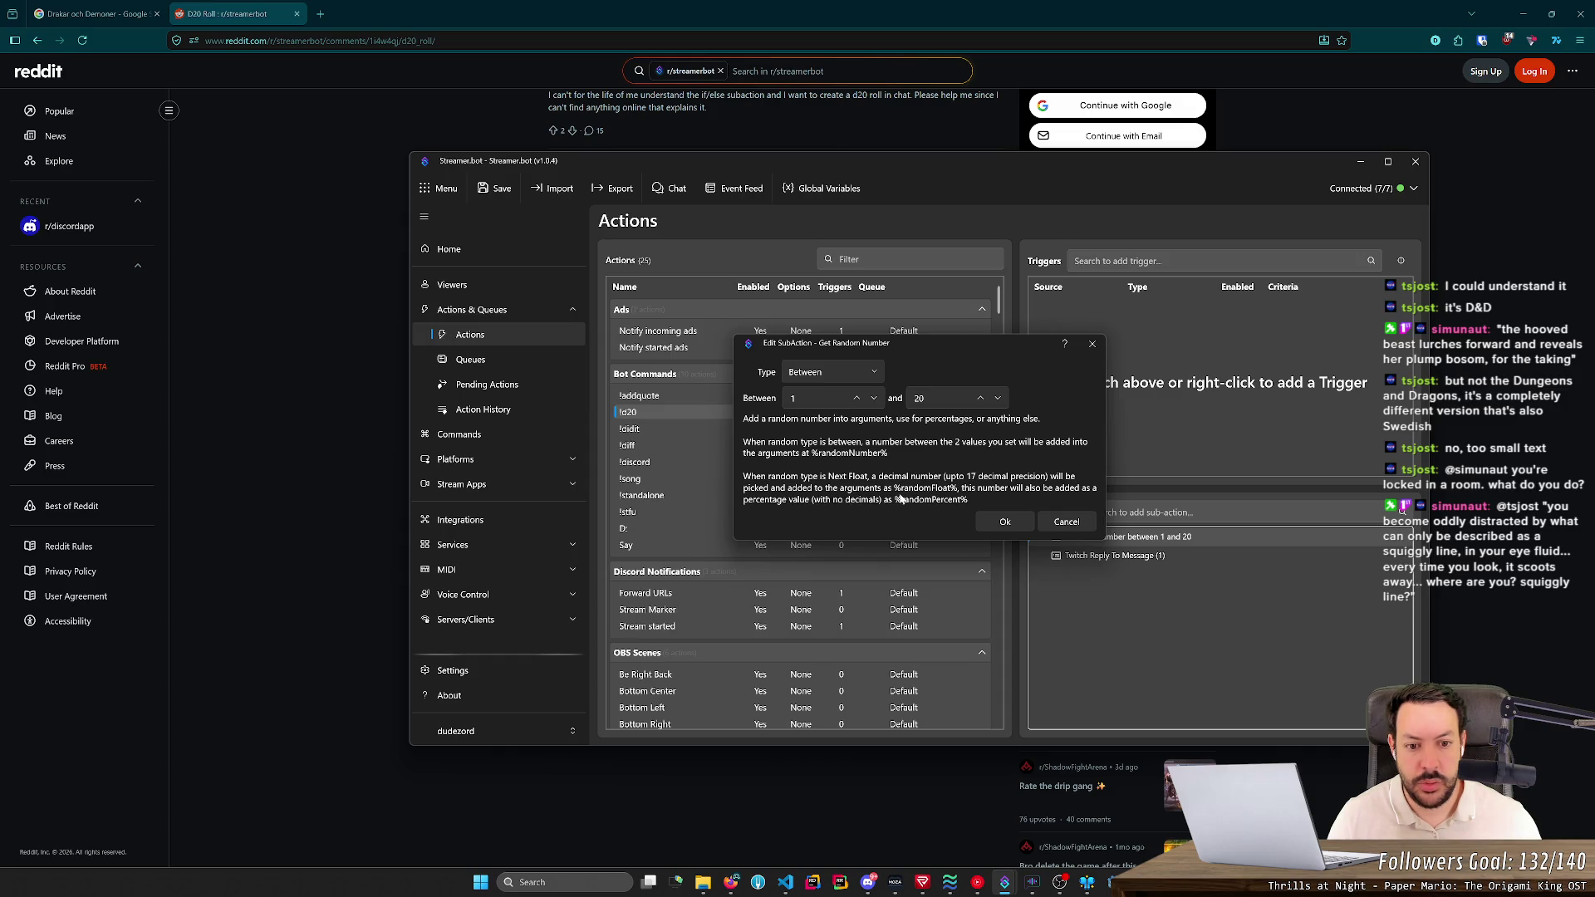
left_click(1067, 522)
double_click(1115, 555)
type("1")
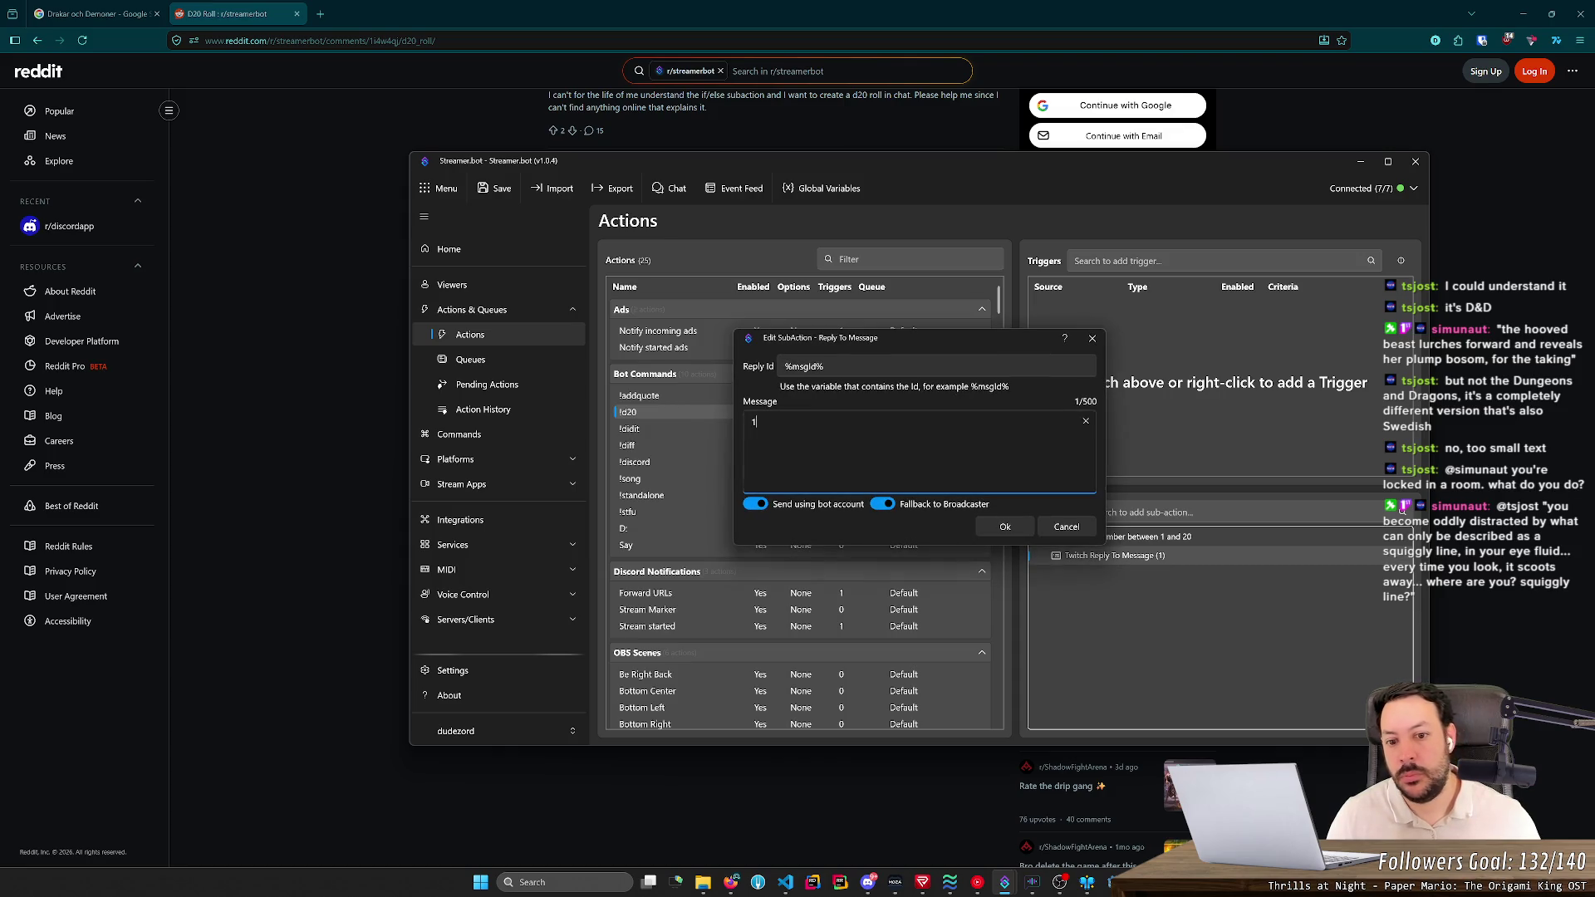
key("BackSpace")
type("$")
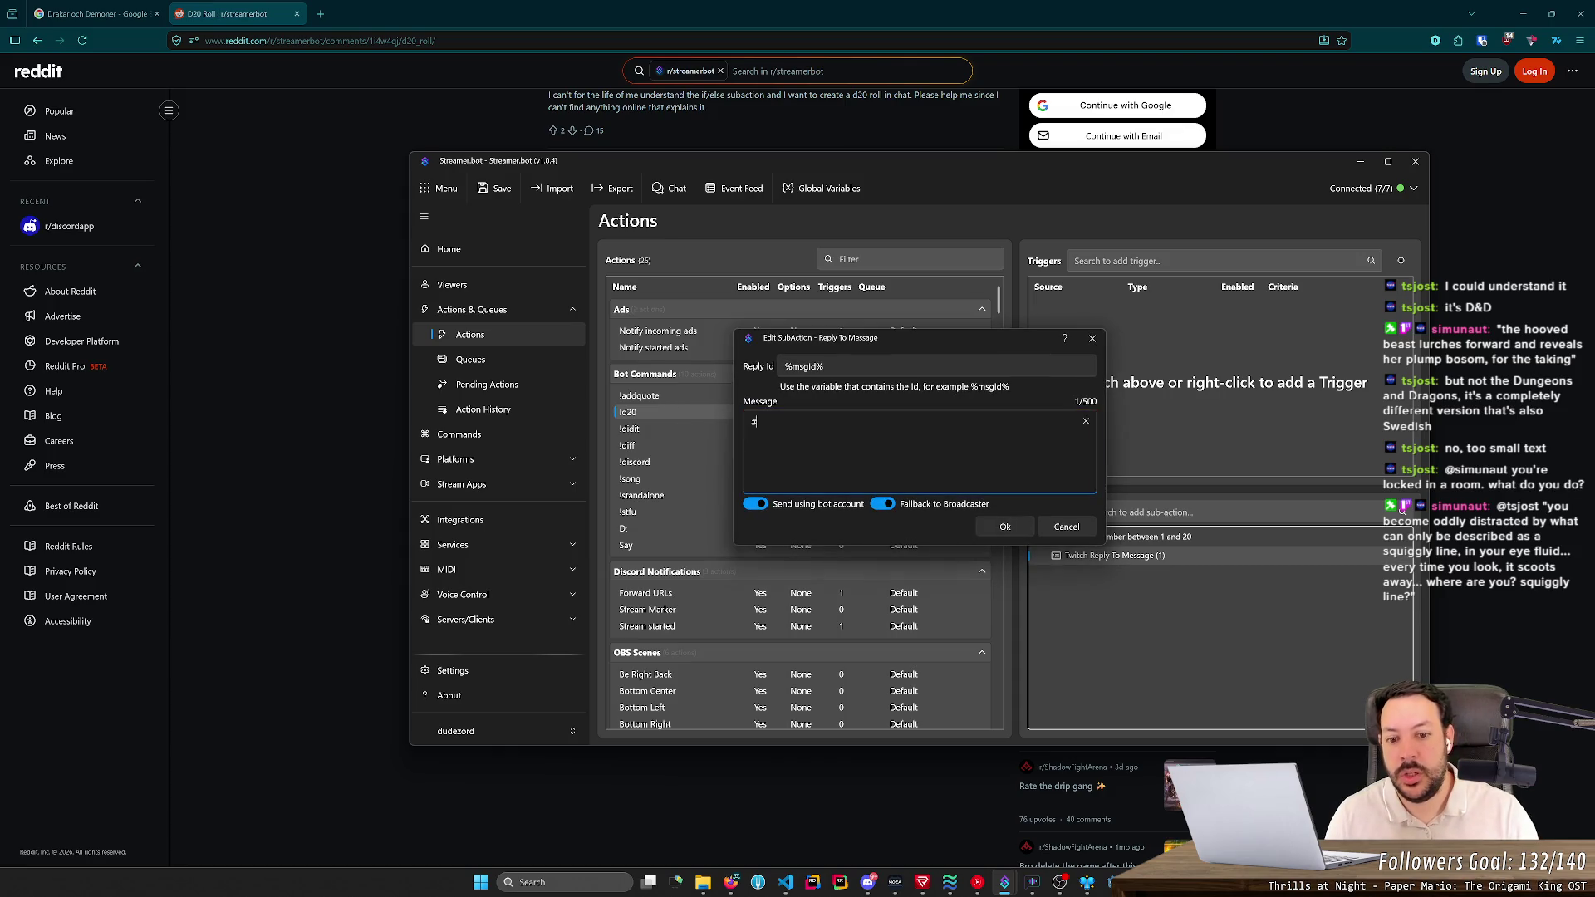
type("randomNu")
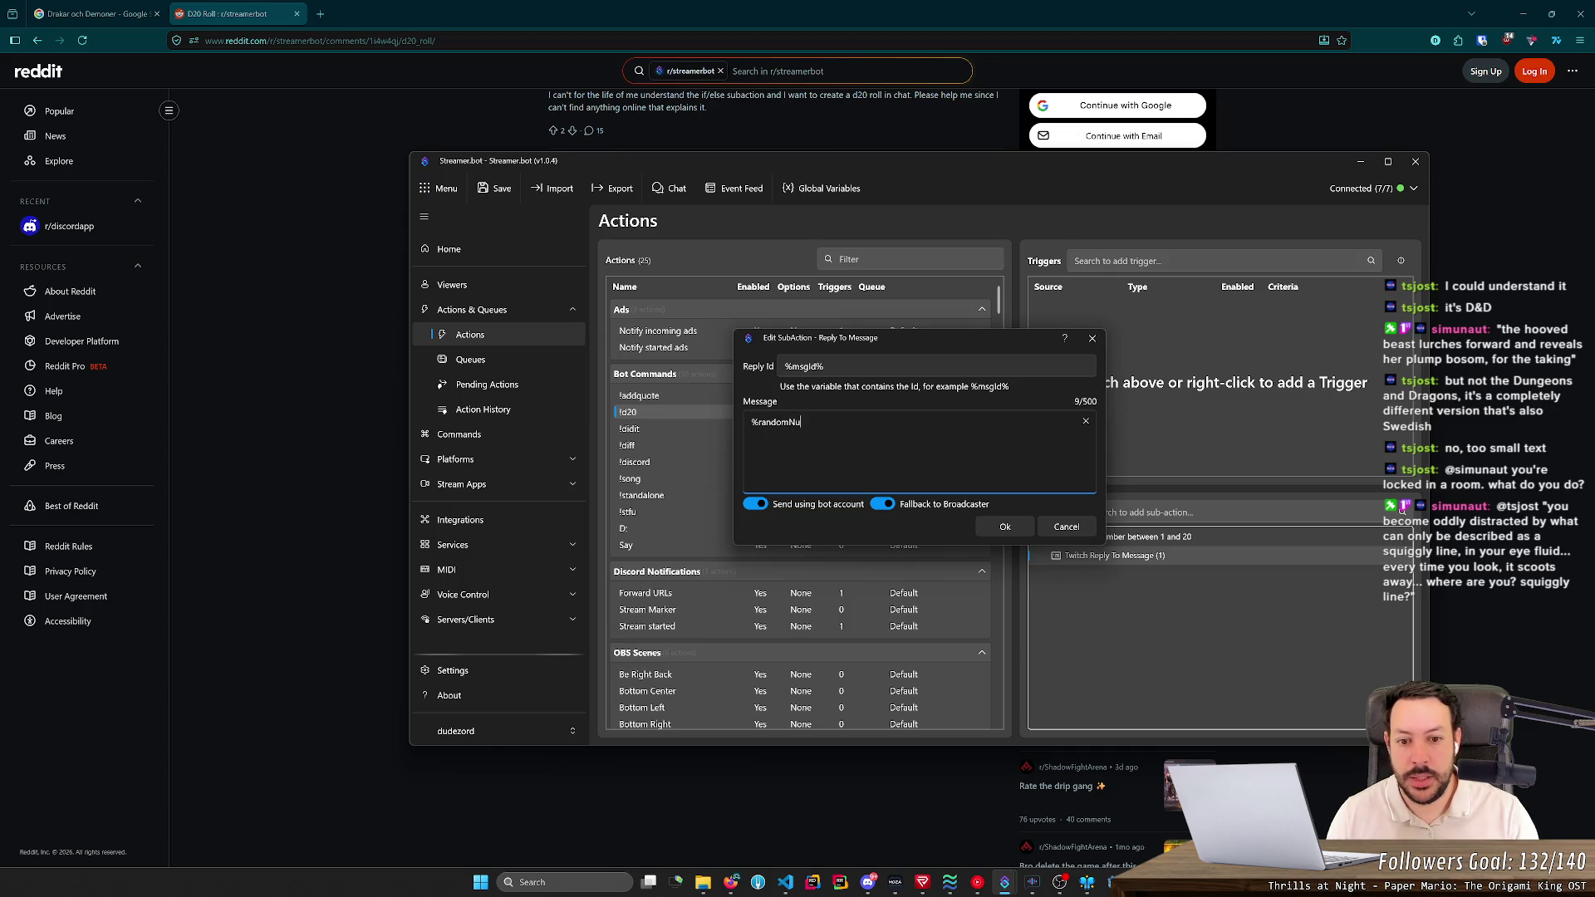
type("mber%")
key("Return")
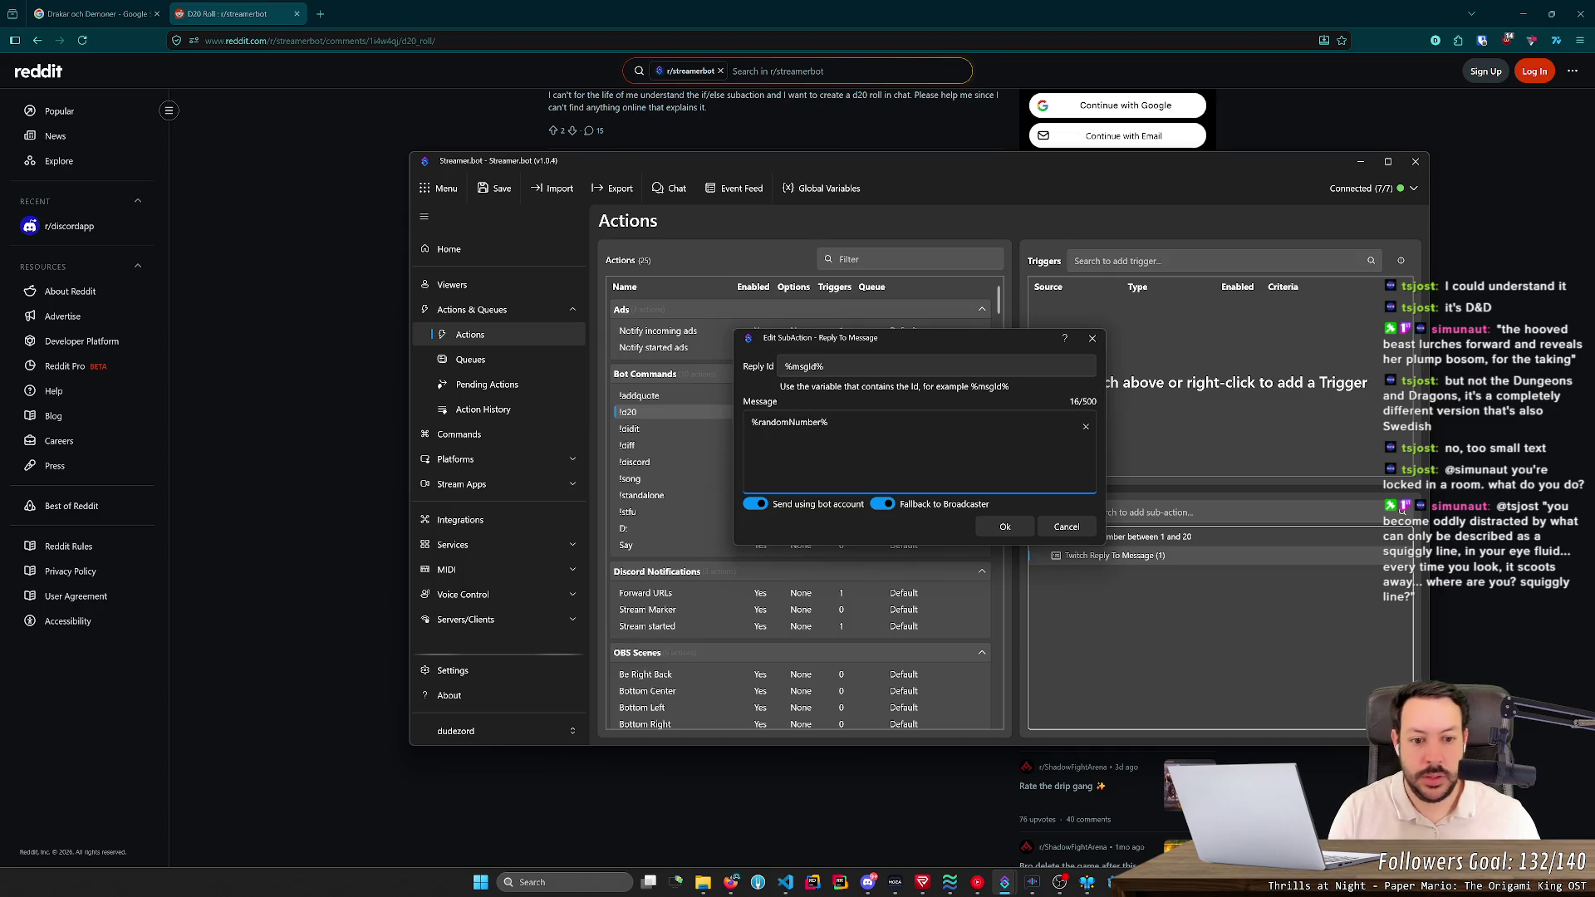
- Save the reply and add a !d20 chat command that matches exactly
left_click(1007, 527)
left_click(513, 440)
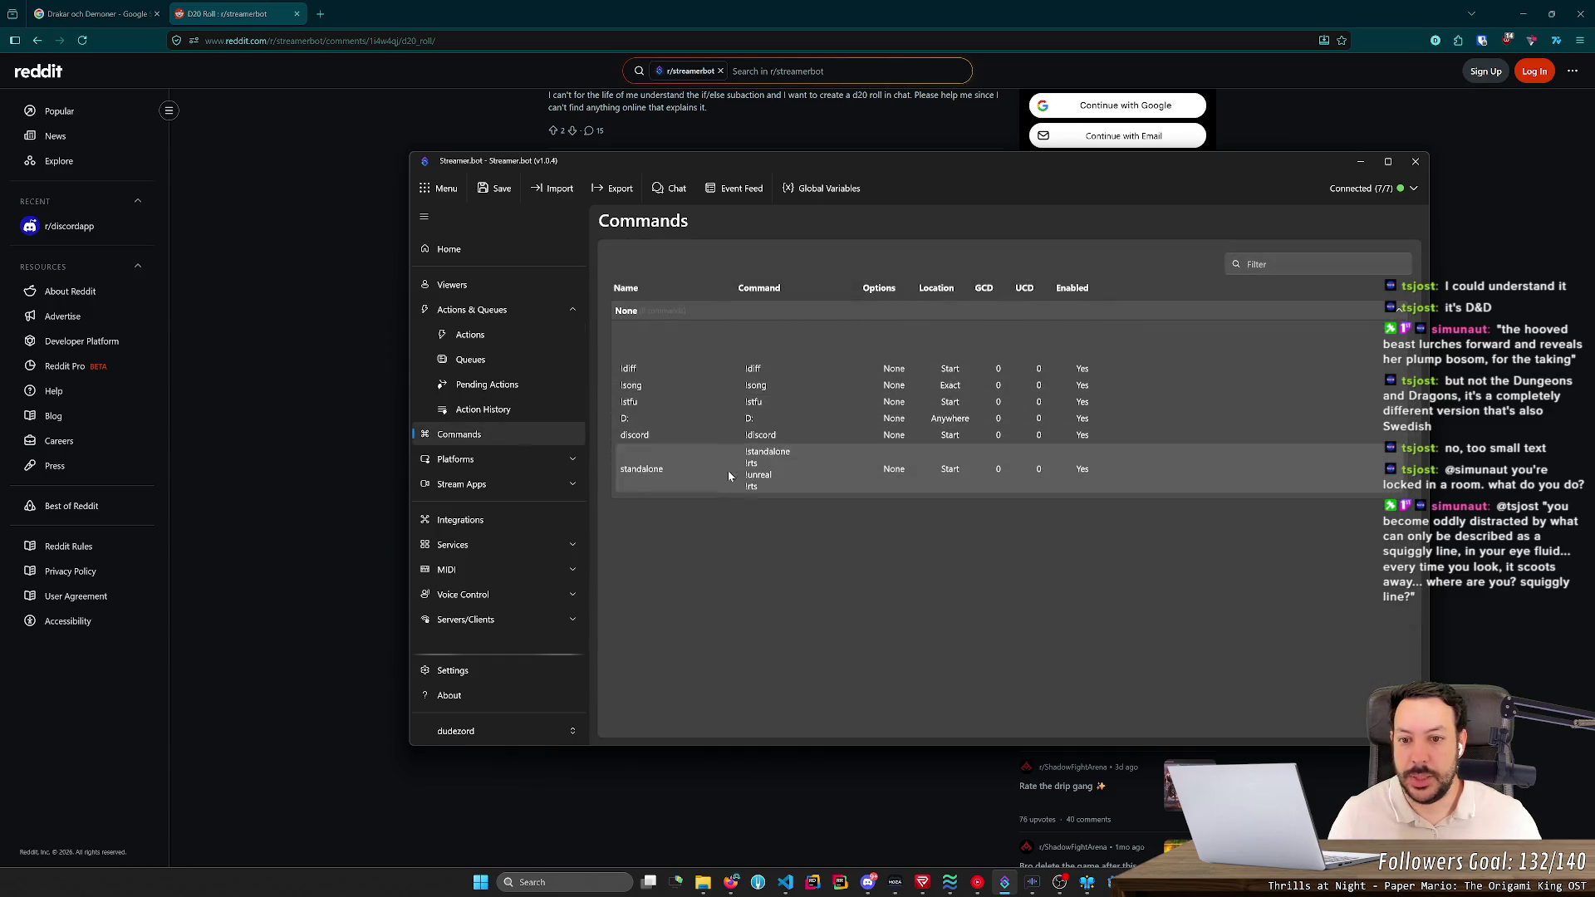
right_click(727, 527)
left_click(763, 540)
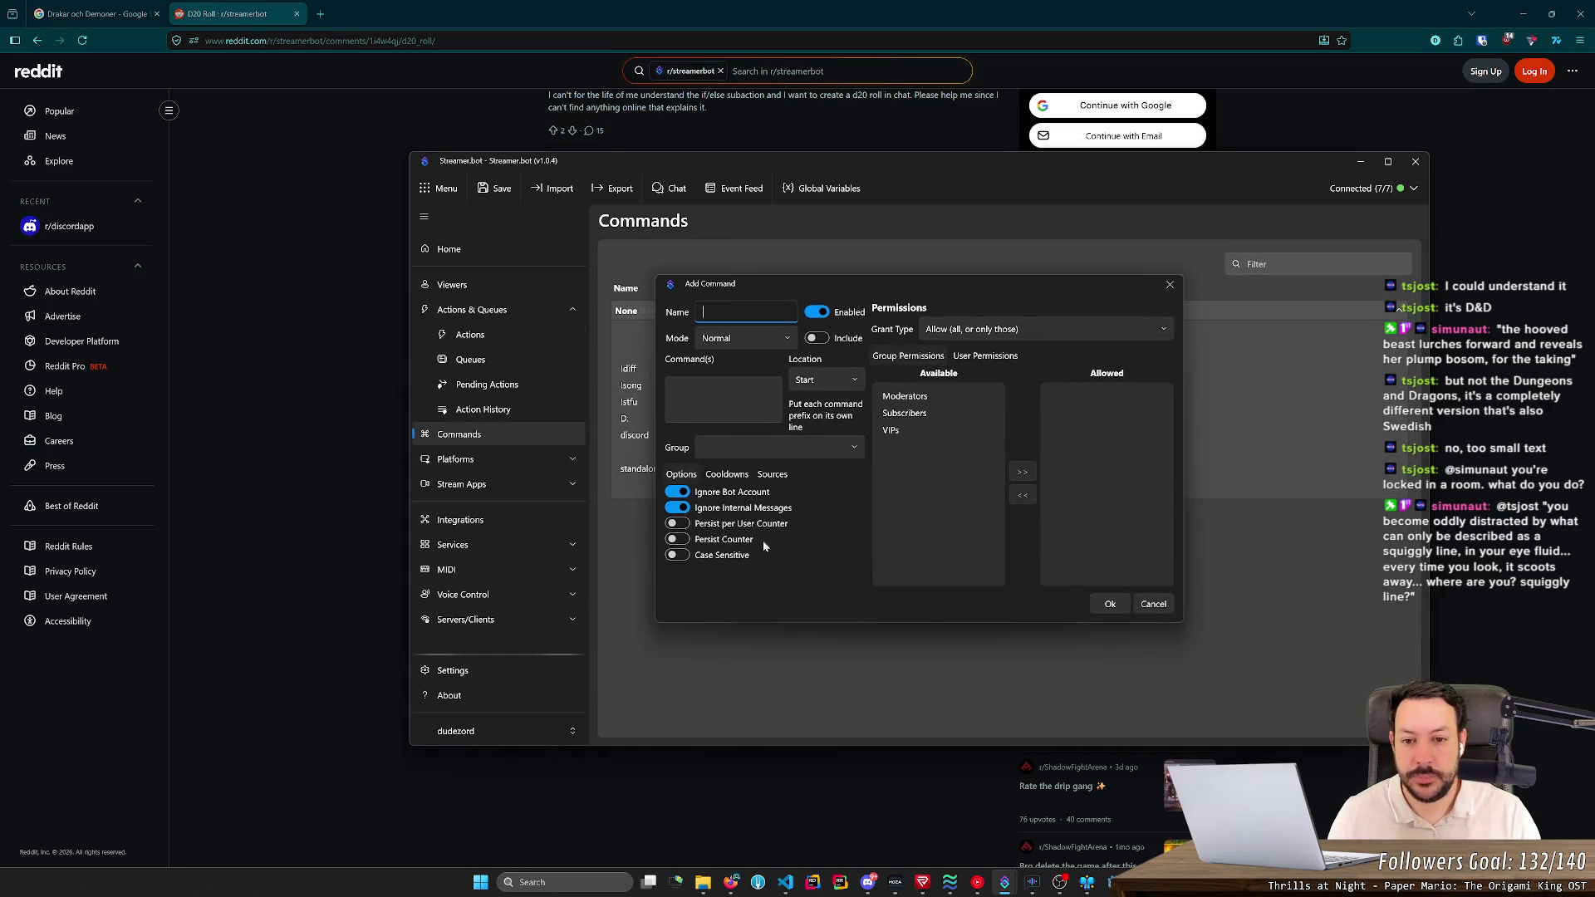
type("!d20")
left_click(722, 397)
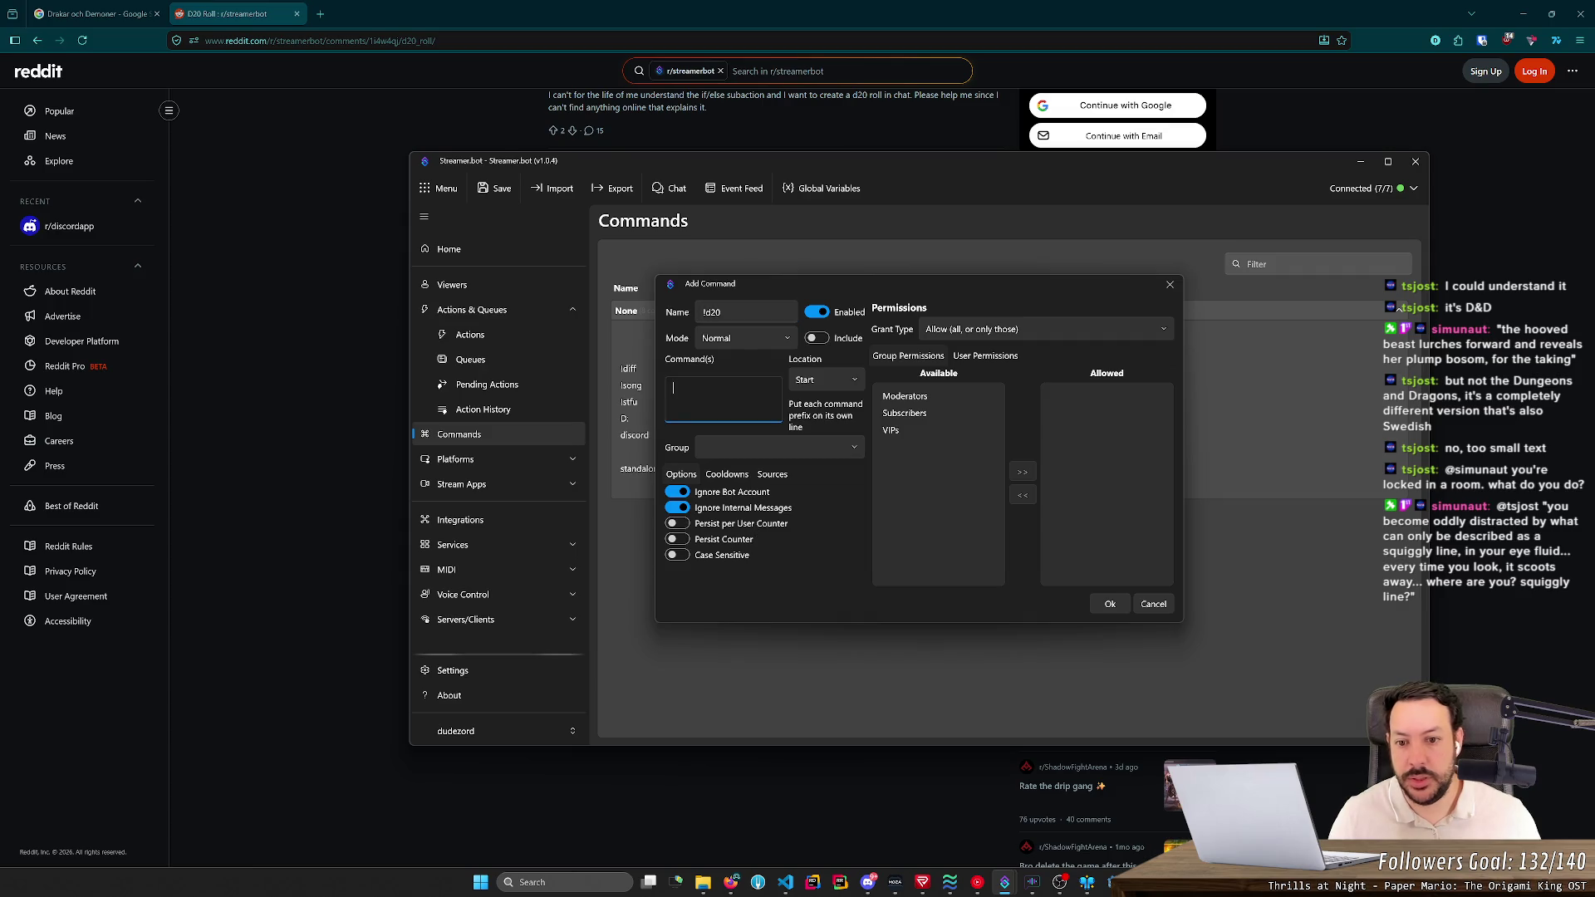
type("!d20")
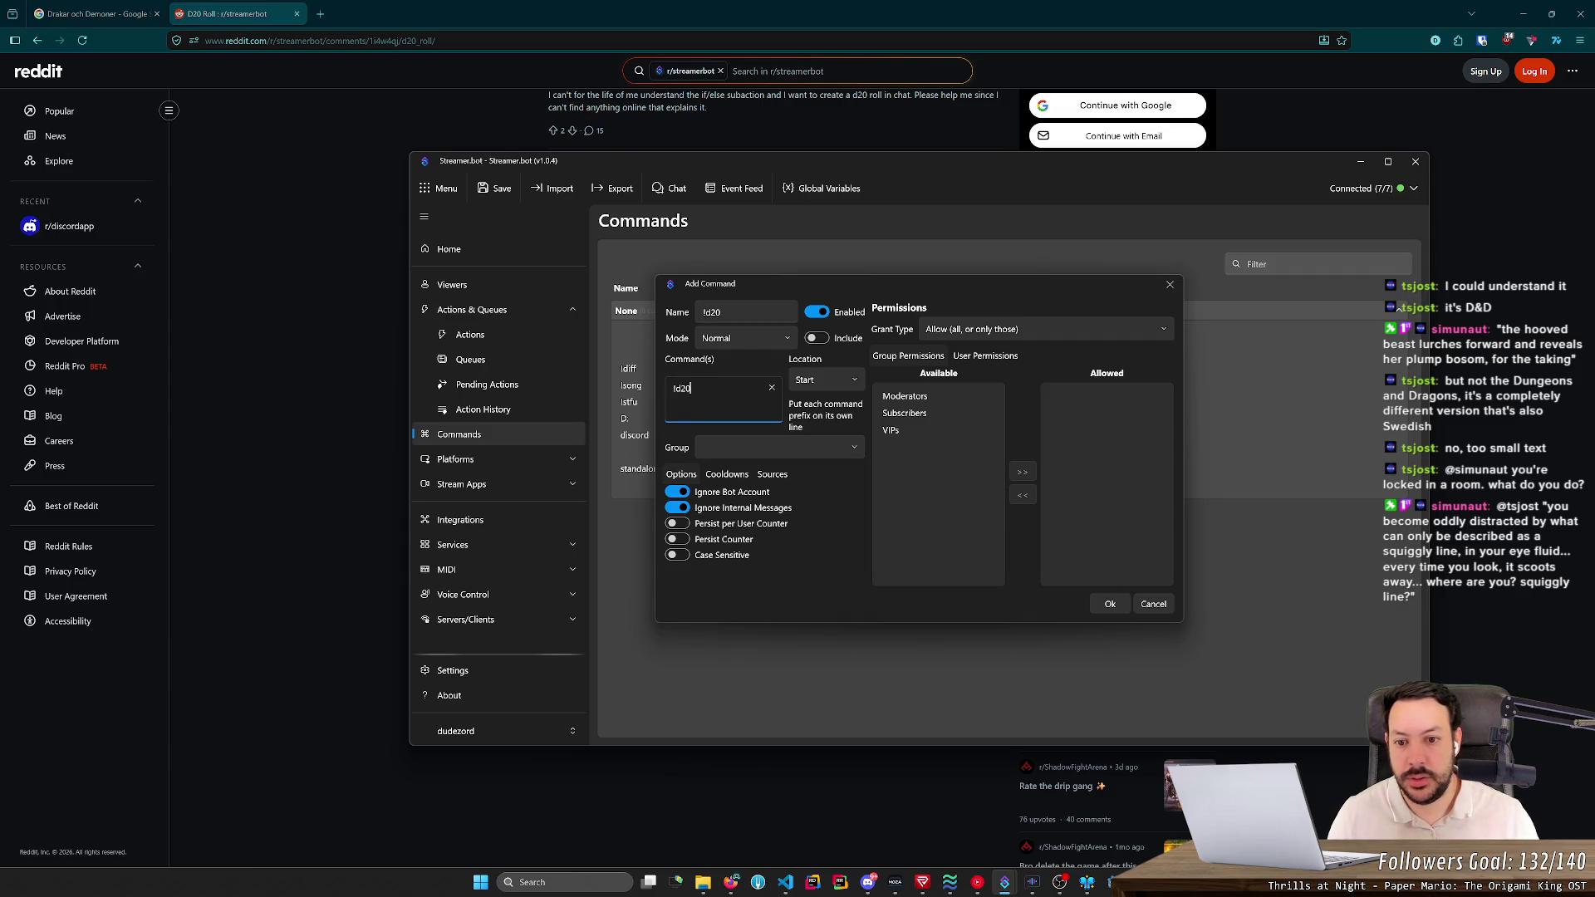
left_click(826, 379)
left_click(822, 421)
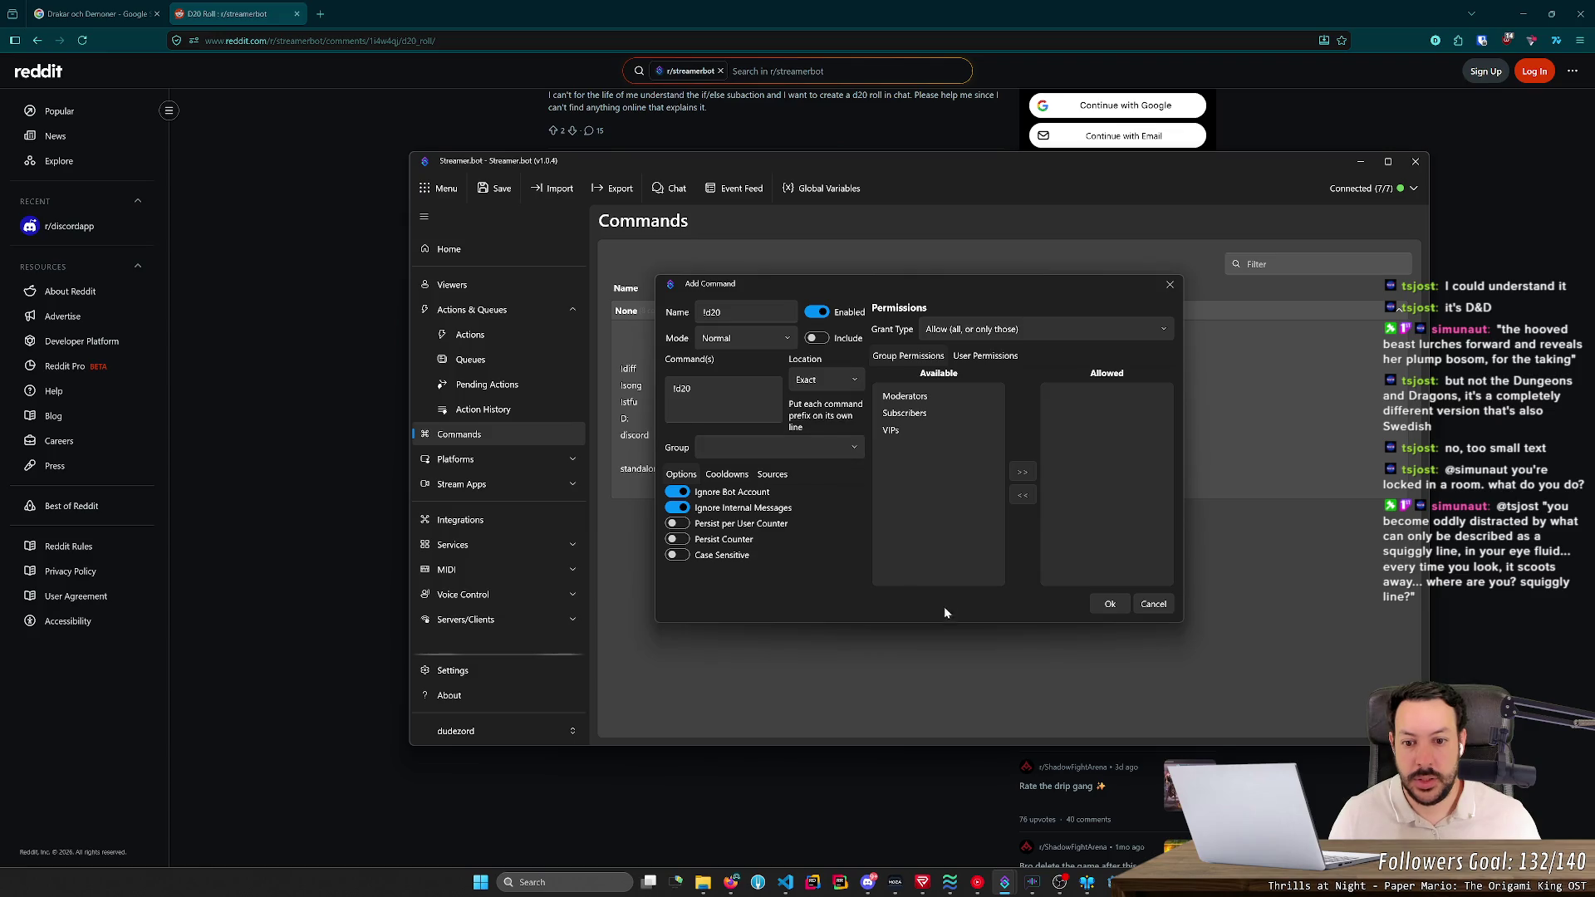
left_click(1110, 606)
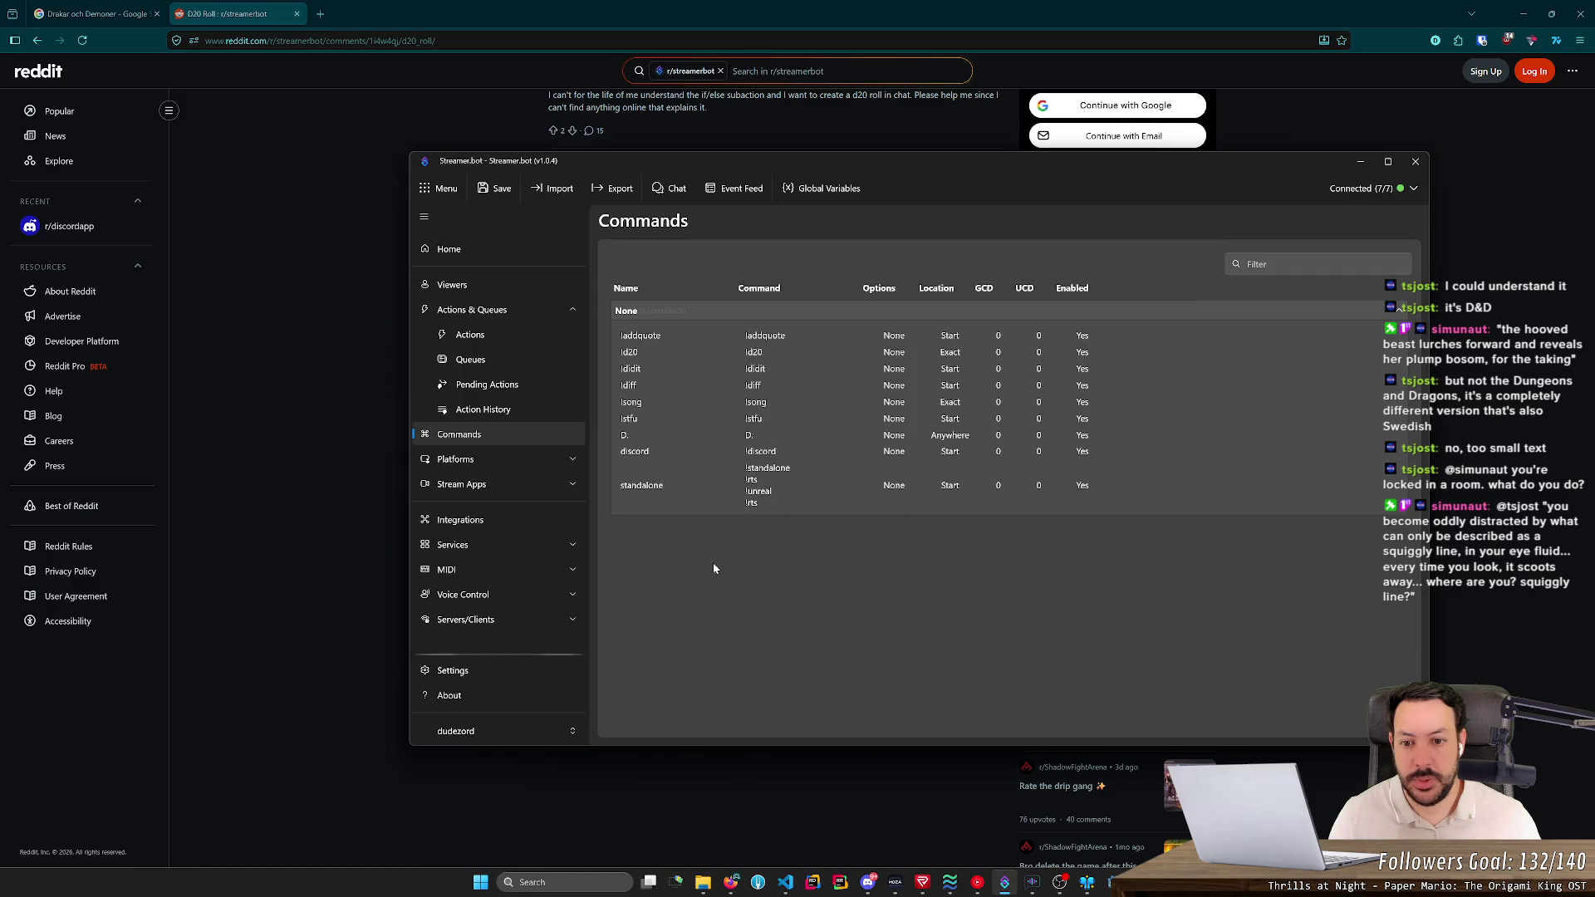
- Go to the Actions list and bring up trigger options for the !d20 action
left_click(507, 314)
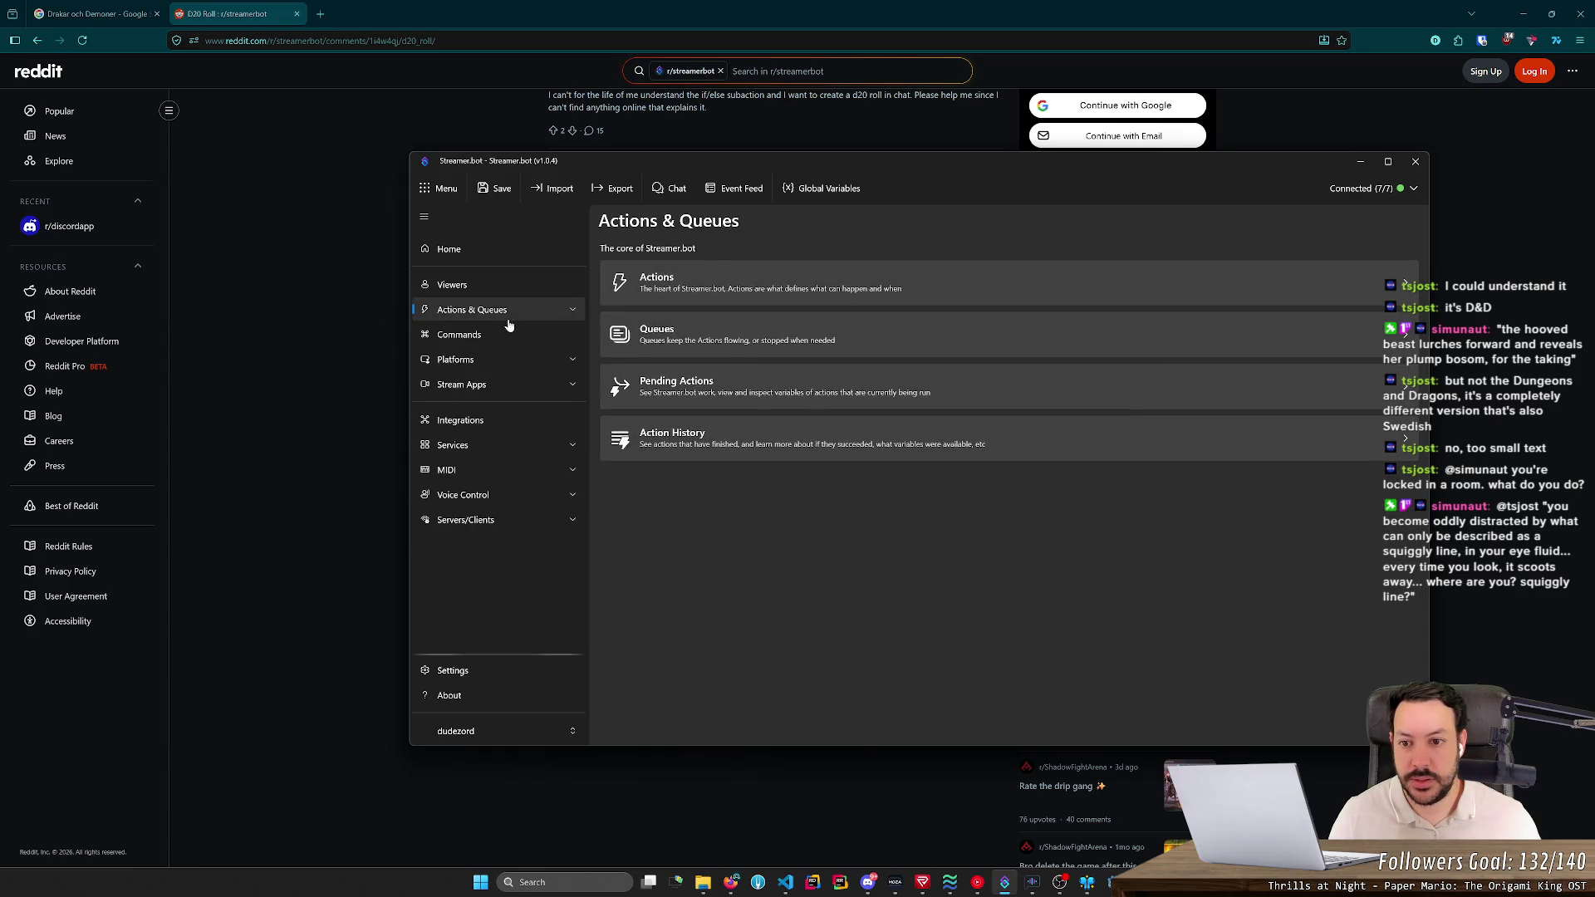
left_click(513, 287)
left_click(520, 319)
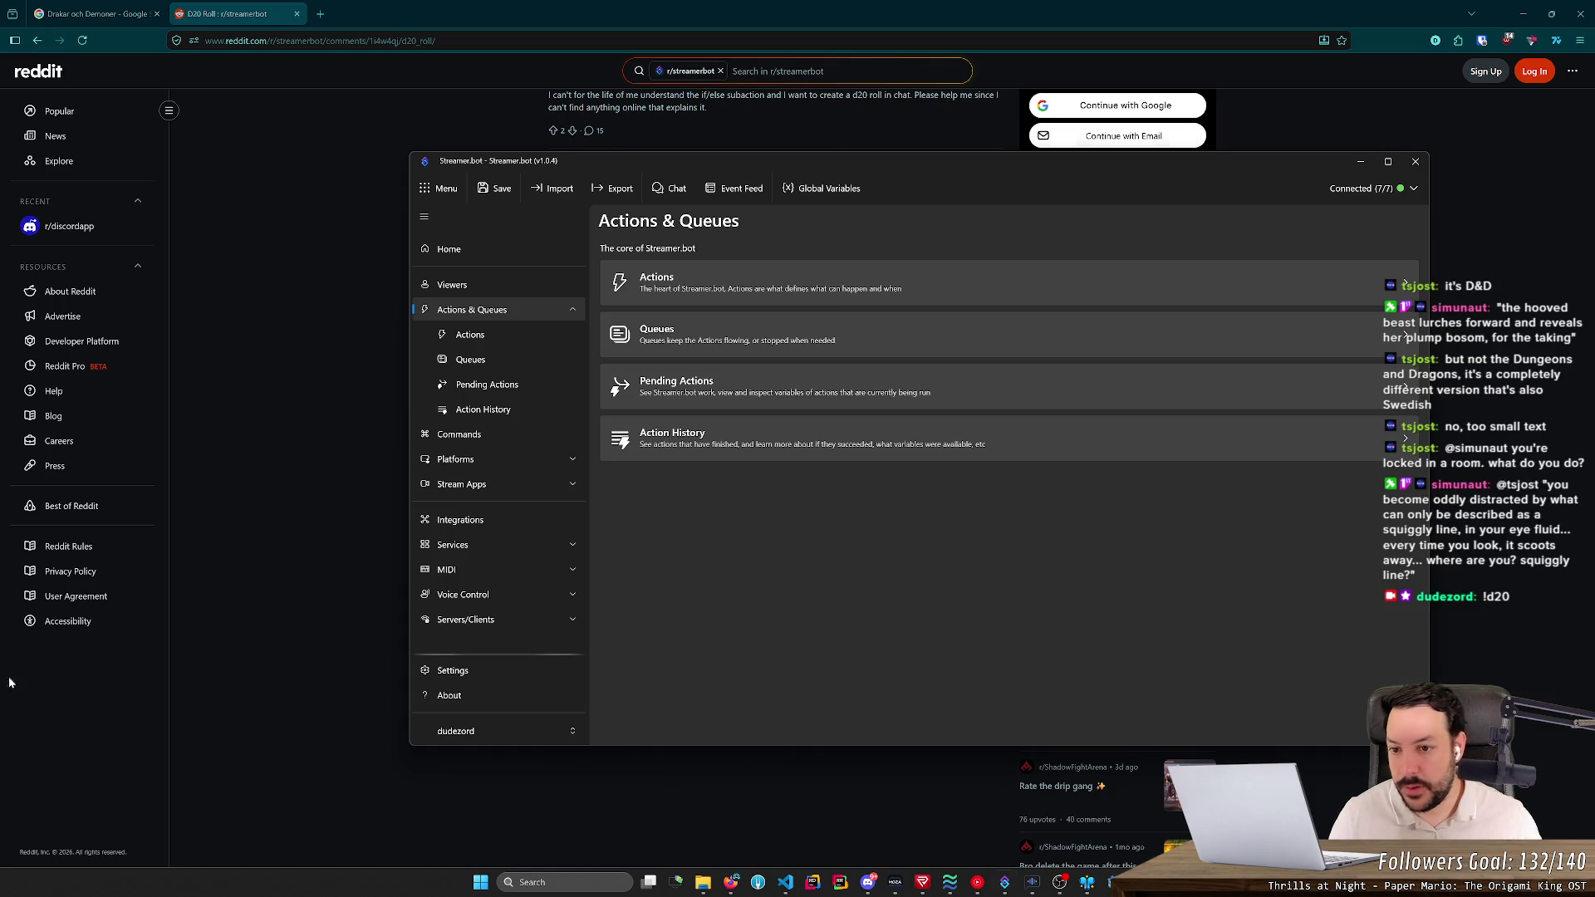
left_click(508, 294)
left_click(497, 311)
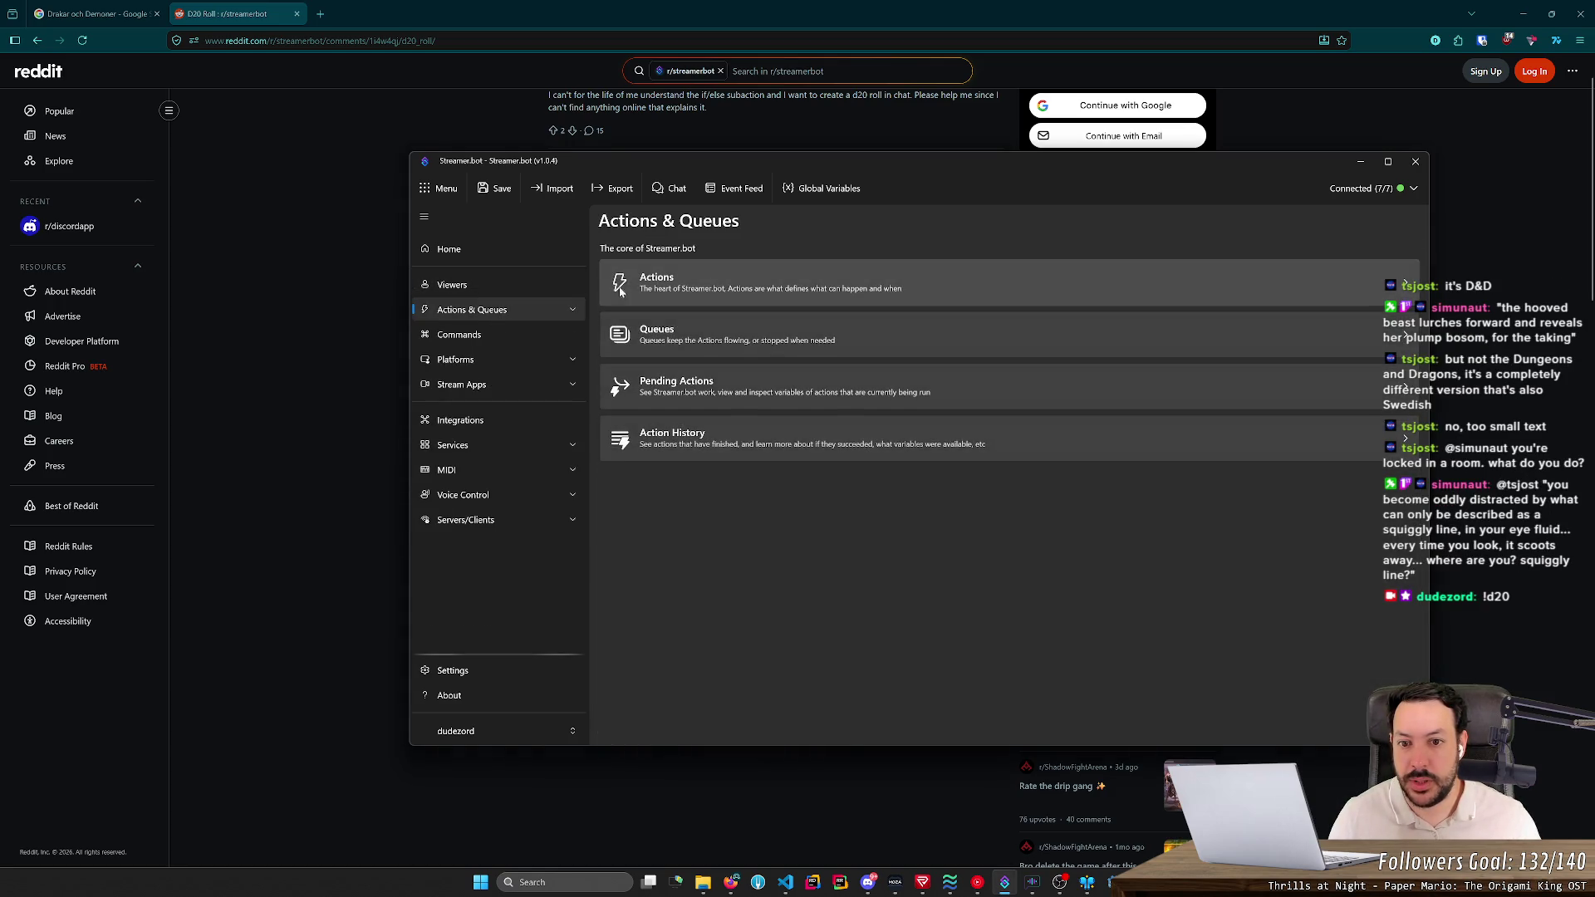
left_click(470, 334)
right_click(1150, 352)
- Give the !d20 action a Command Triggered trigger for !d20, then minimize Streamer.bot
mouse_move(1194, 470)
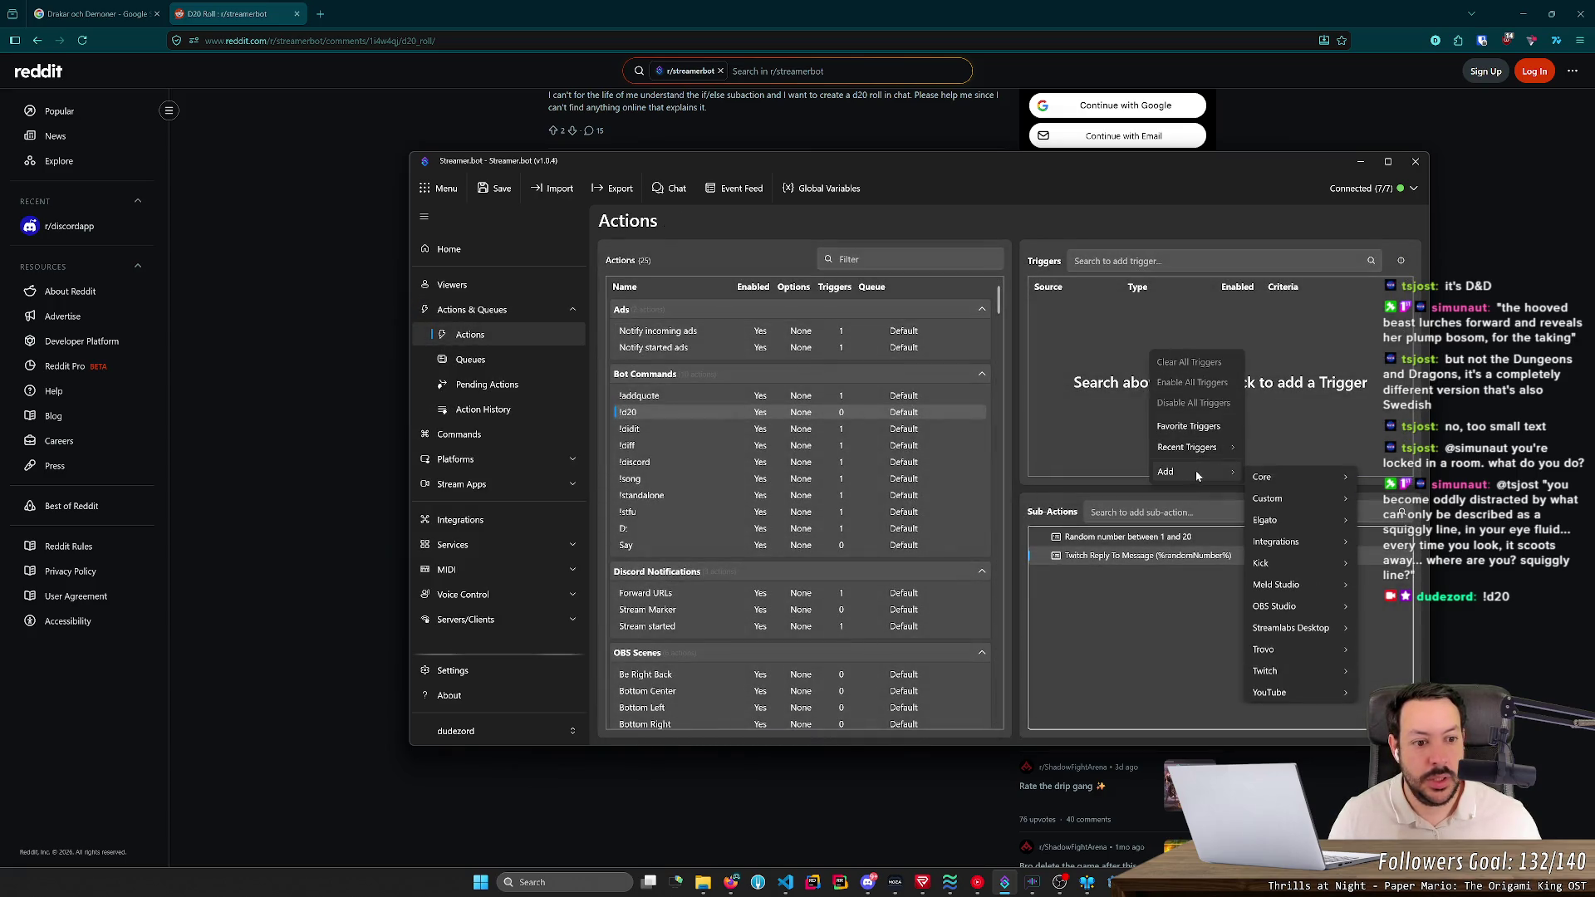
mouse_move(1318, 483)
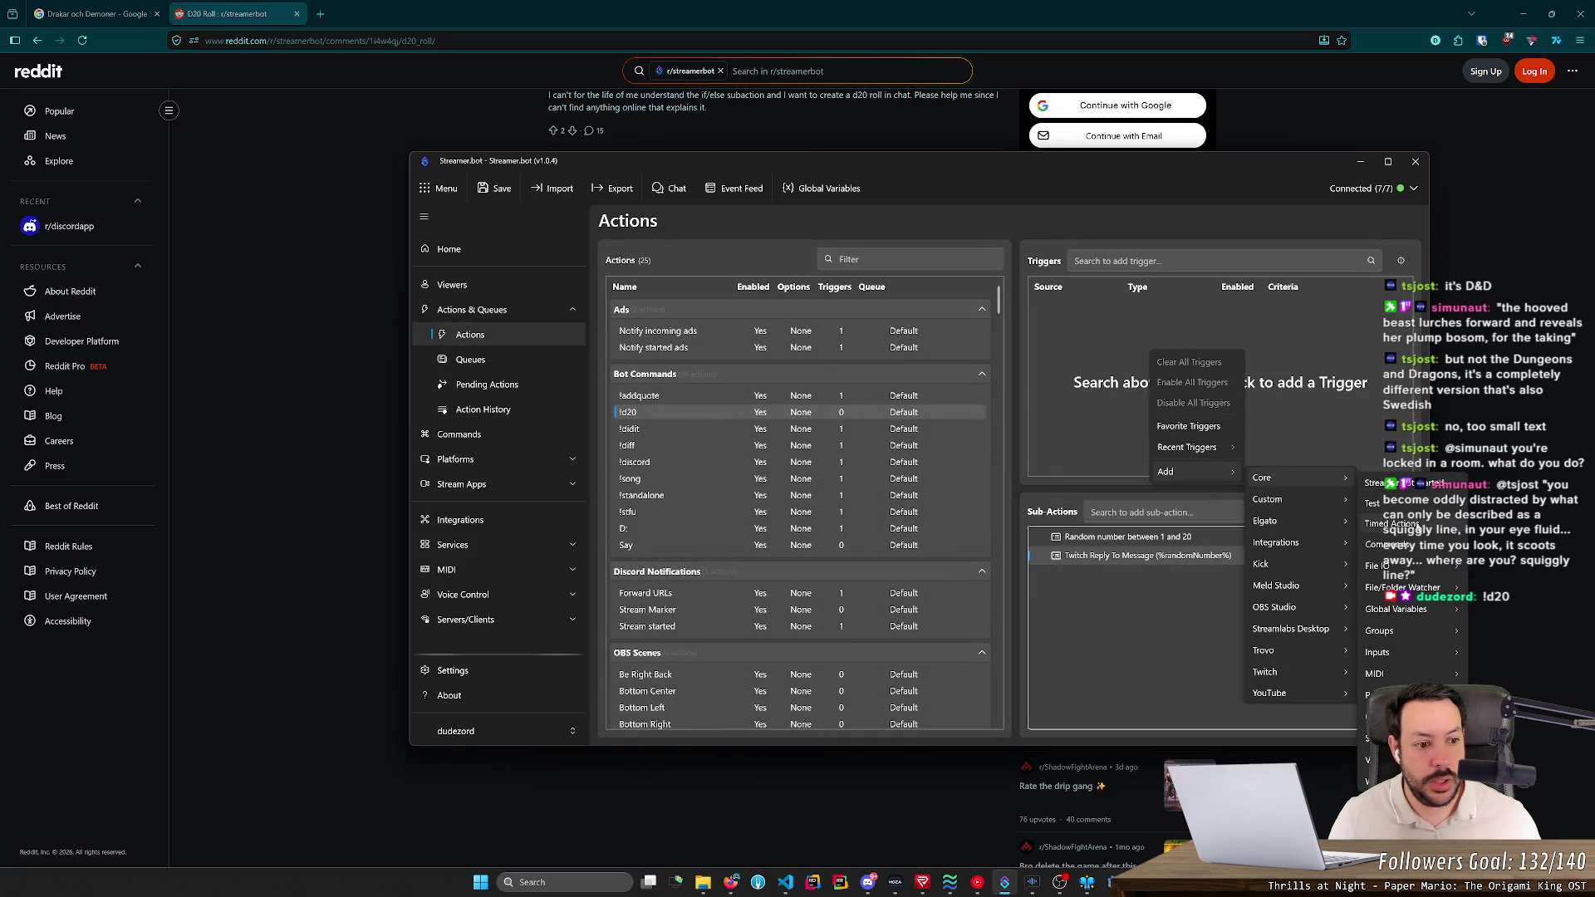
mouse_move(1387, 545)
left_click(1478, 567)
left_click(883, 428)
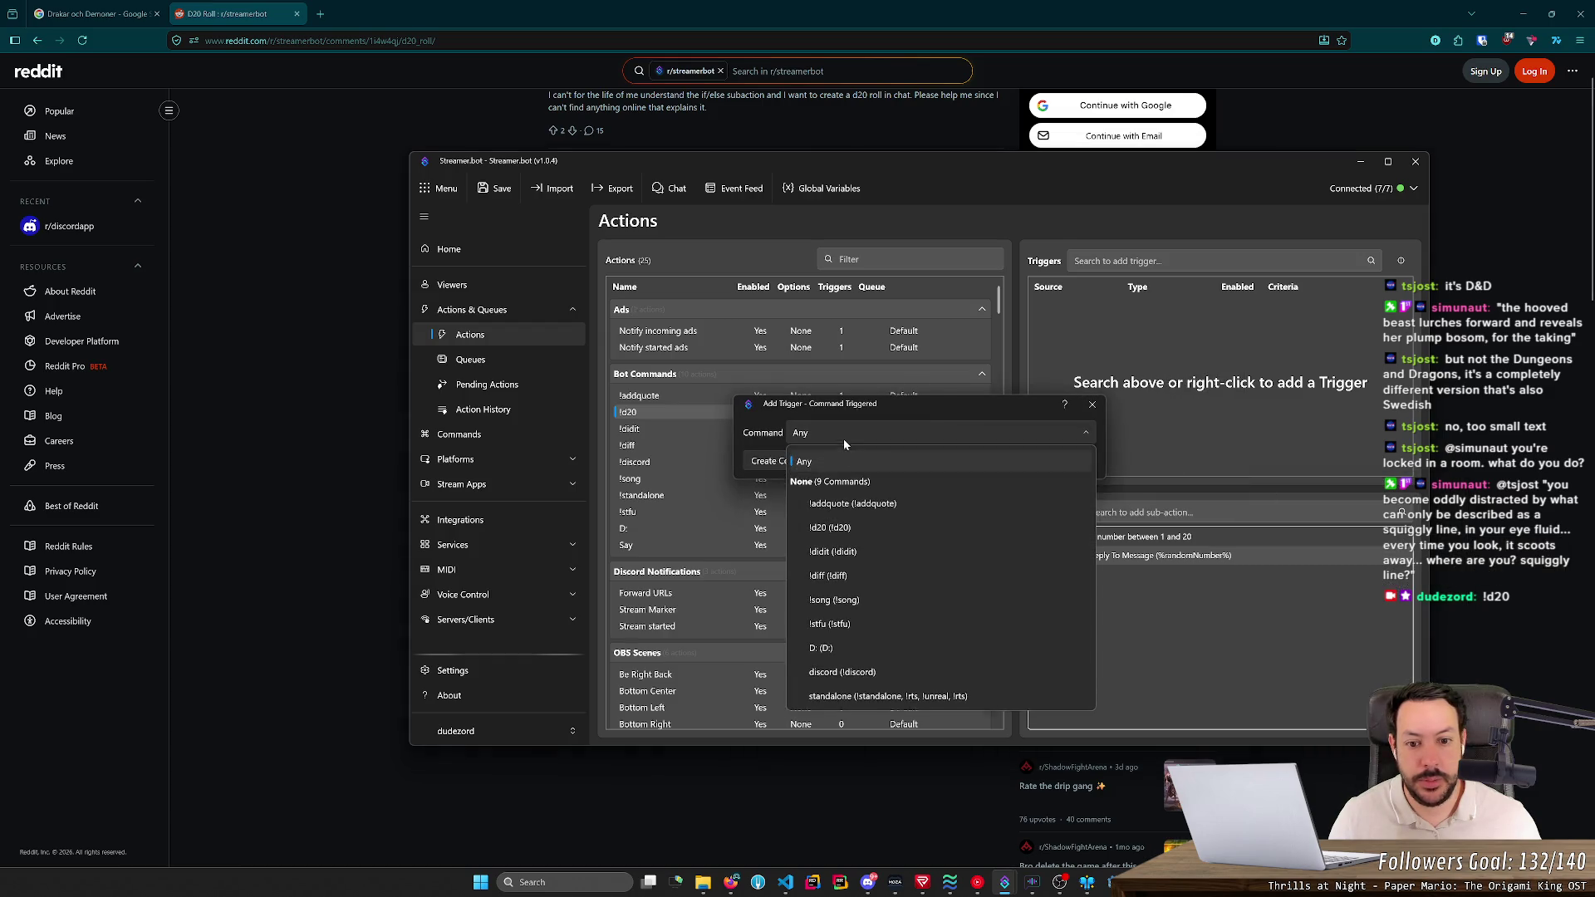
left_click(888, 527)
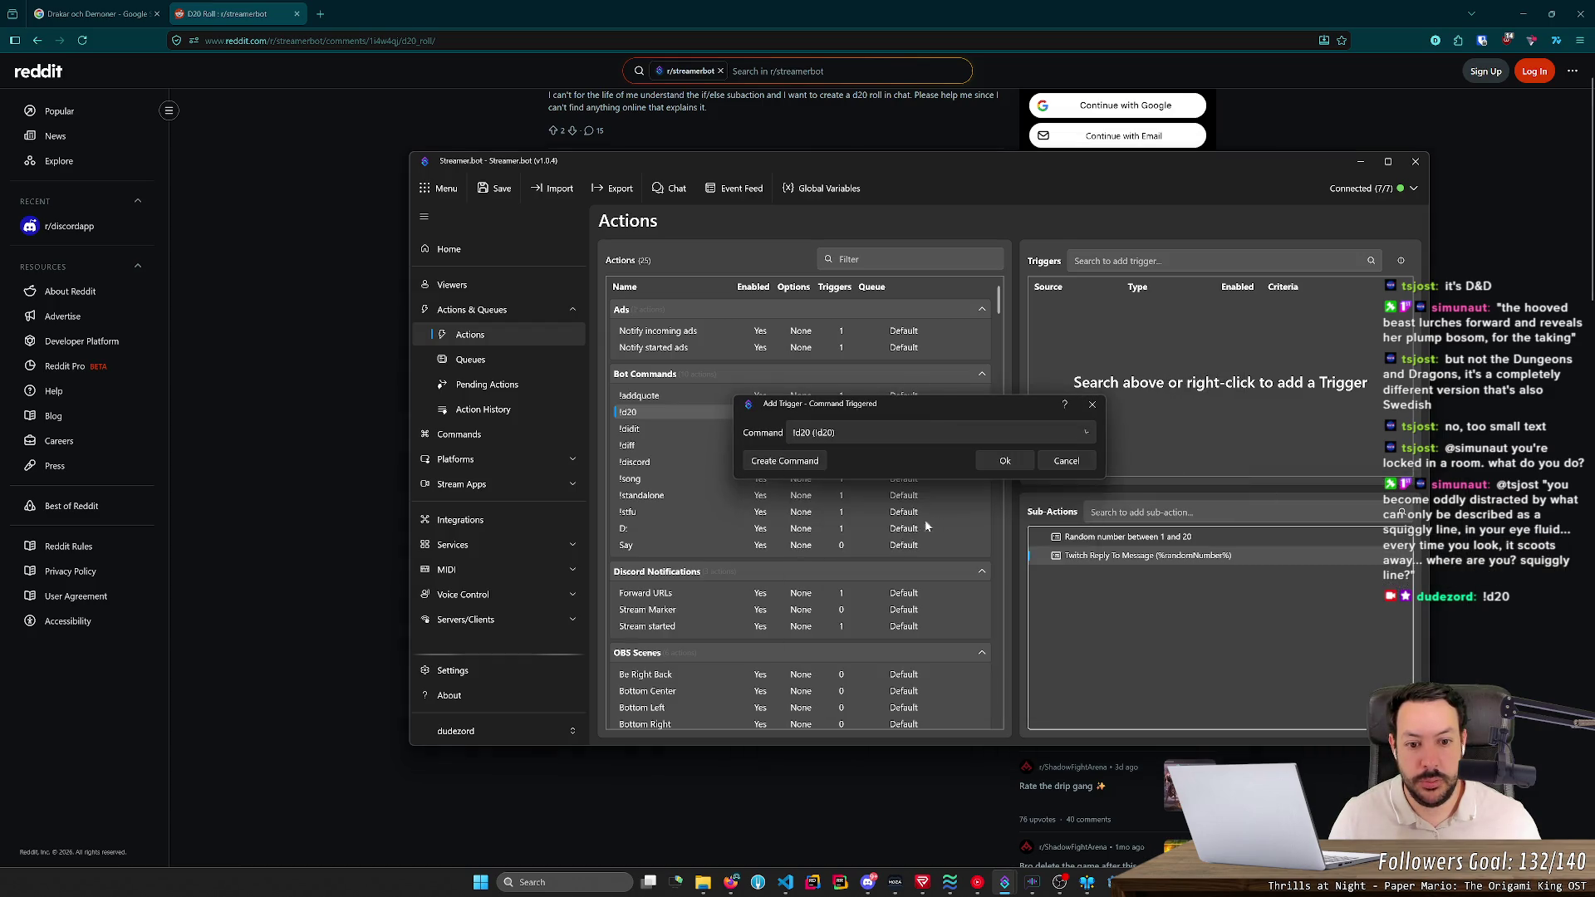
left_click(1004, 462)
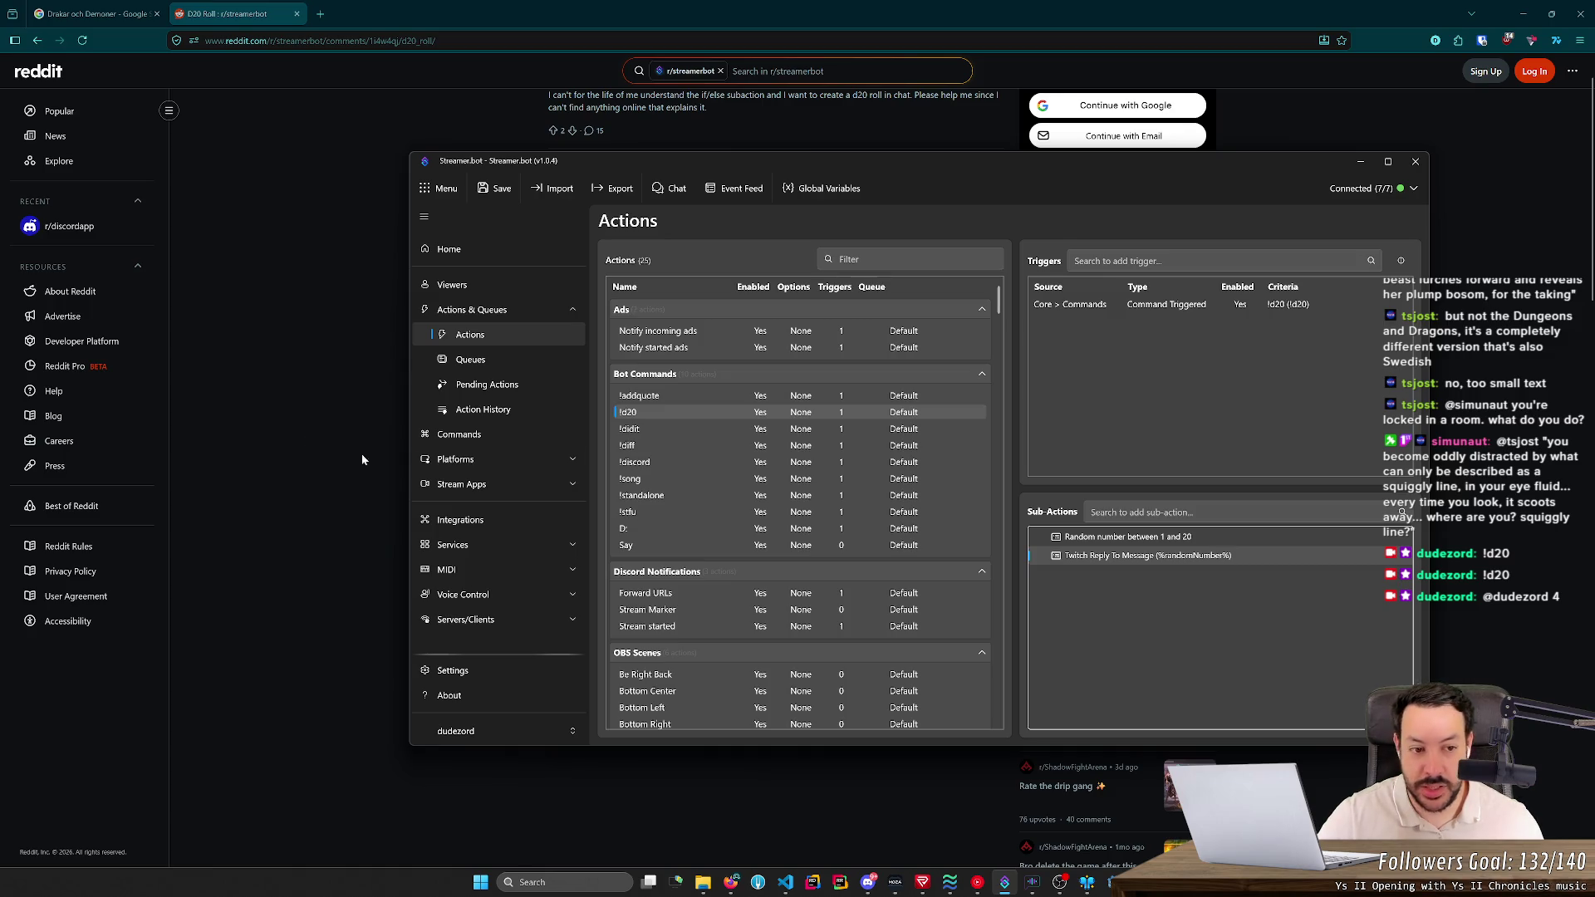
left_click(1359, 163)
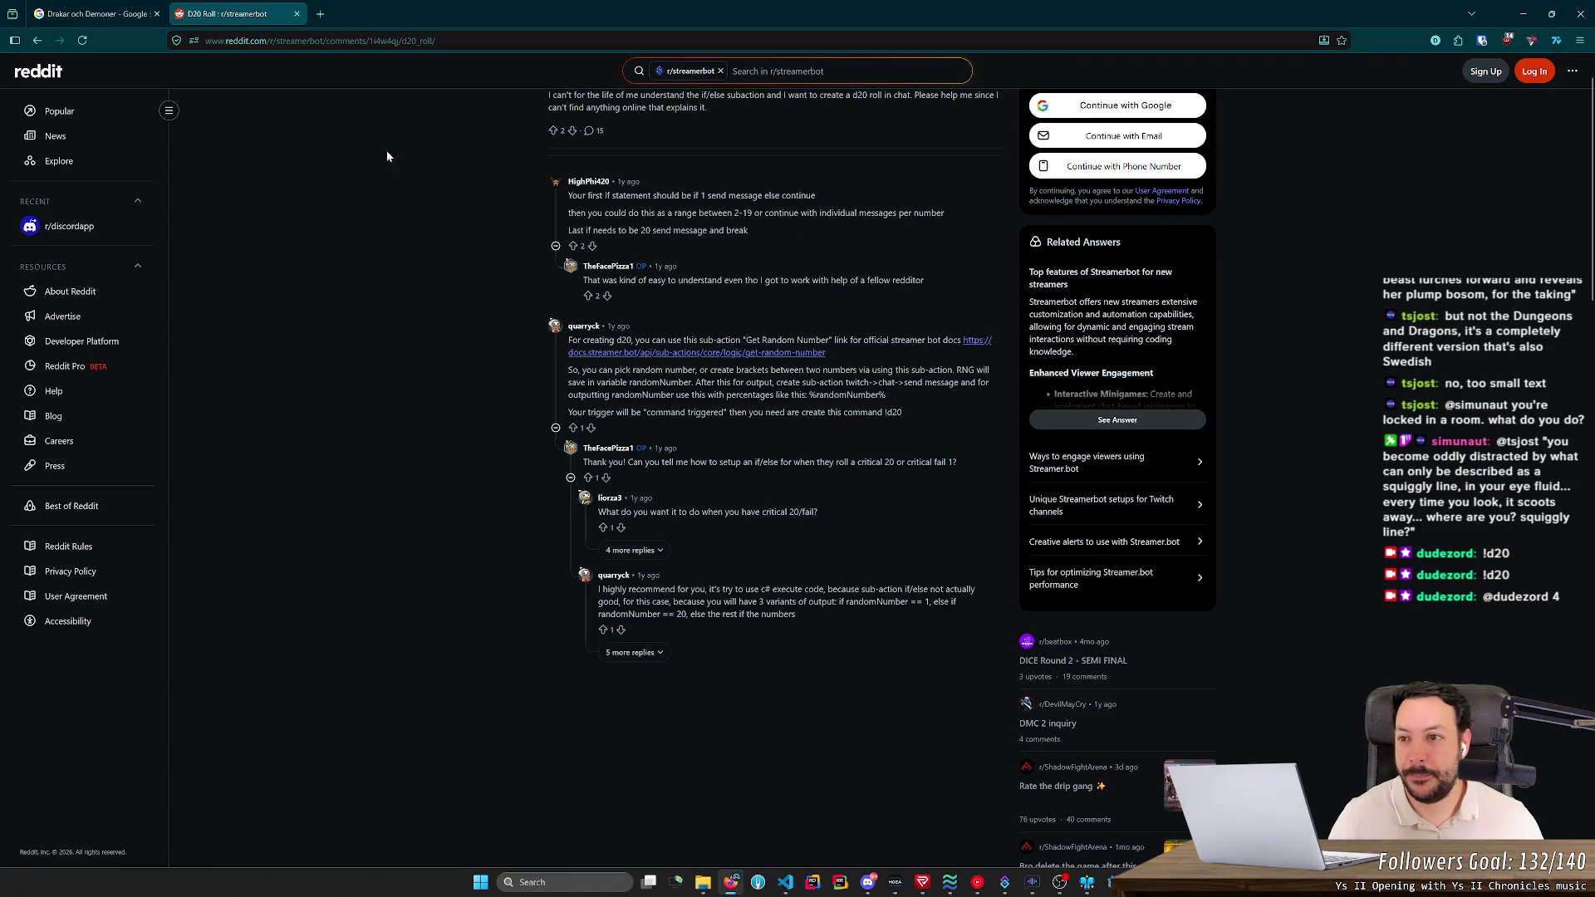
- Close the D20 Roll Reddit tab, go back in the remaining tab, and minimize Firefox
middle_click(265, 8)
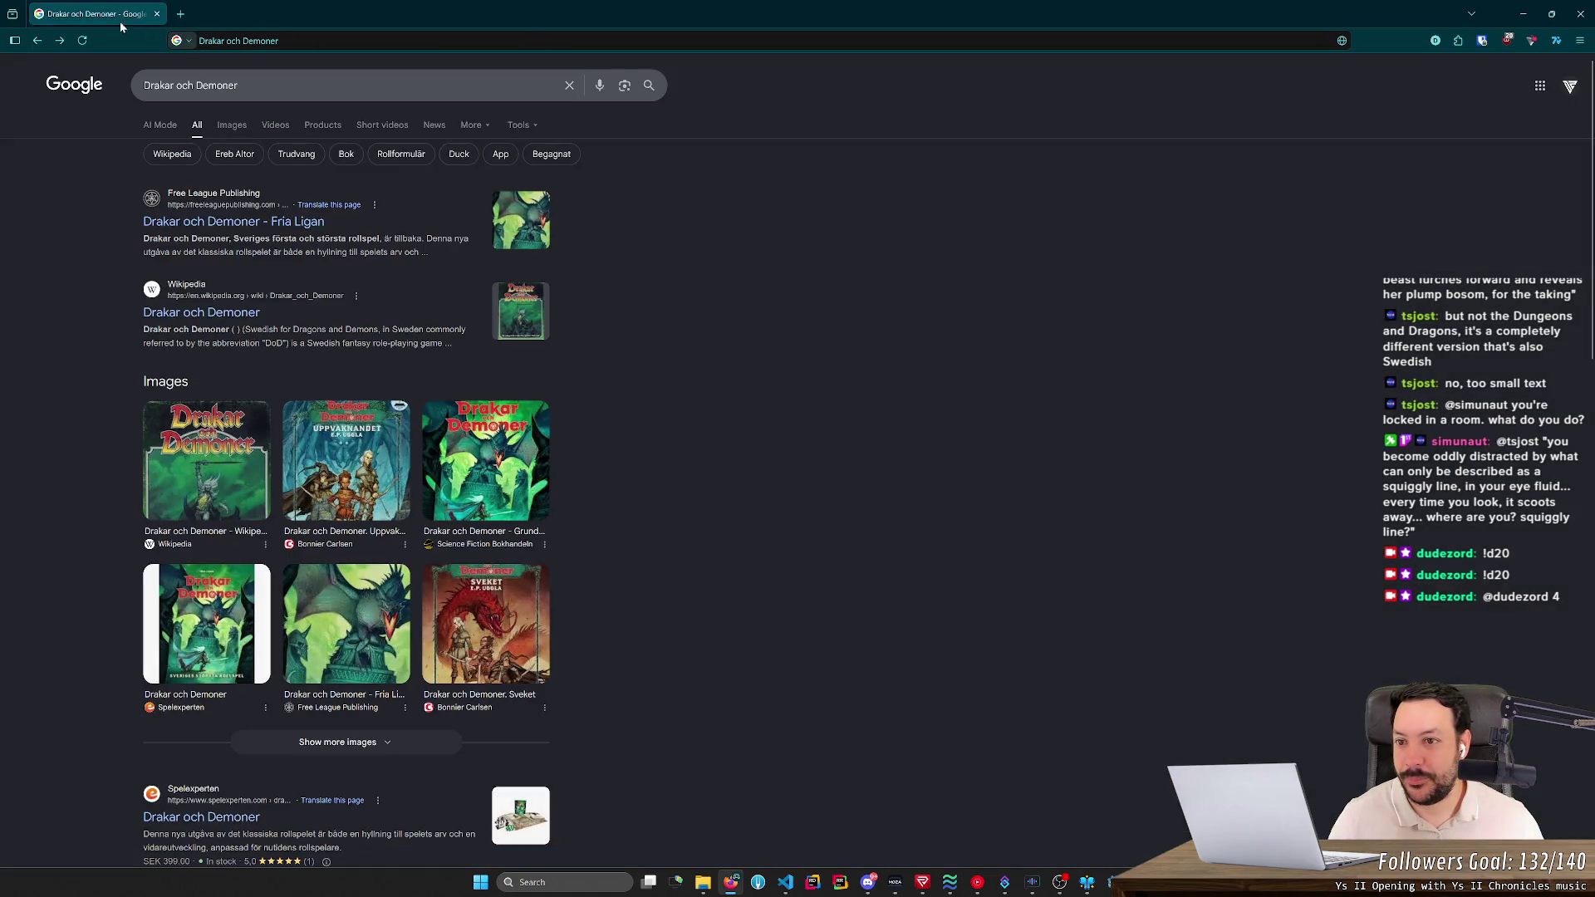
left_click(36, 42)
left_click(1523, 14)
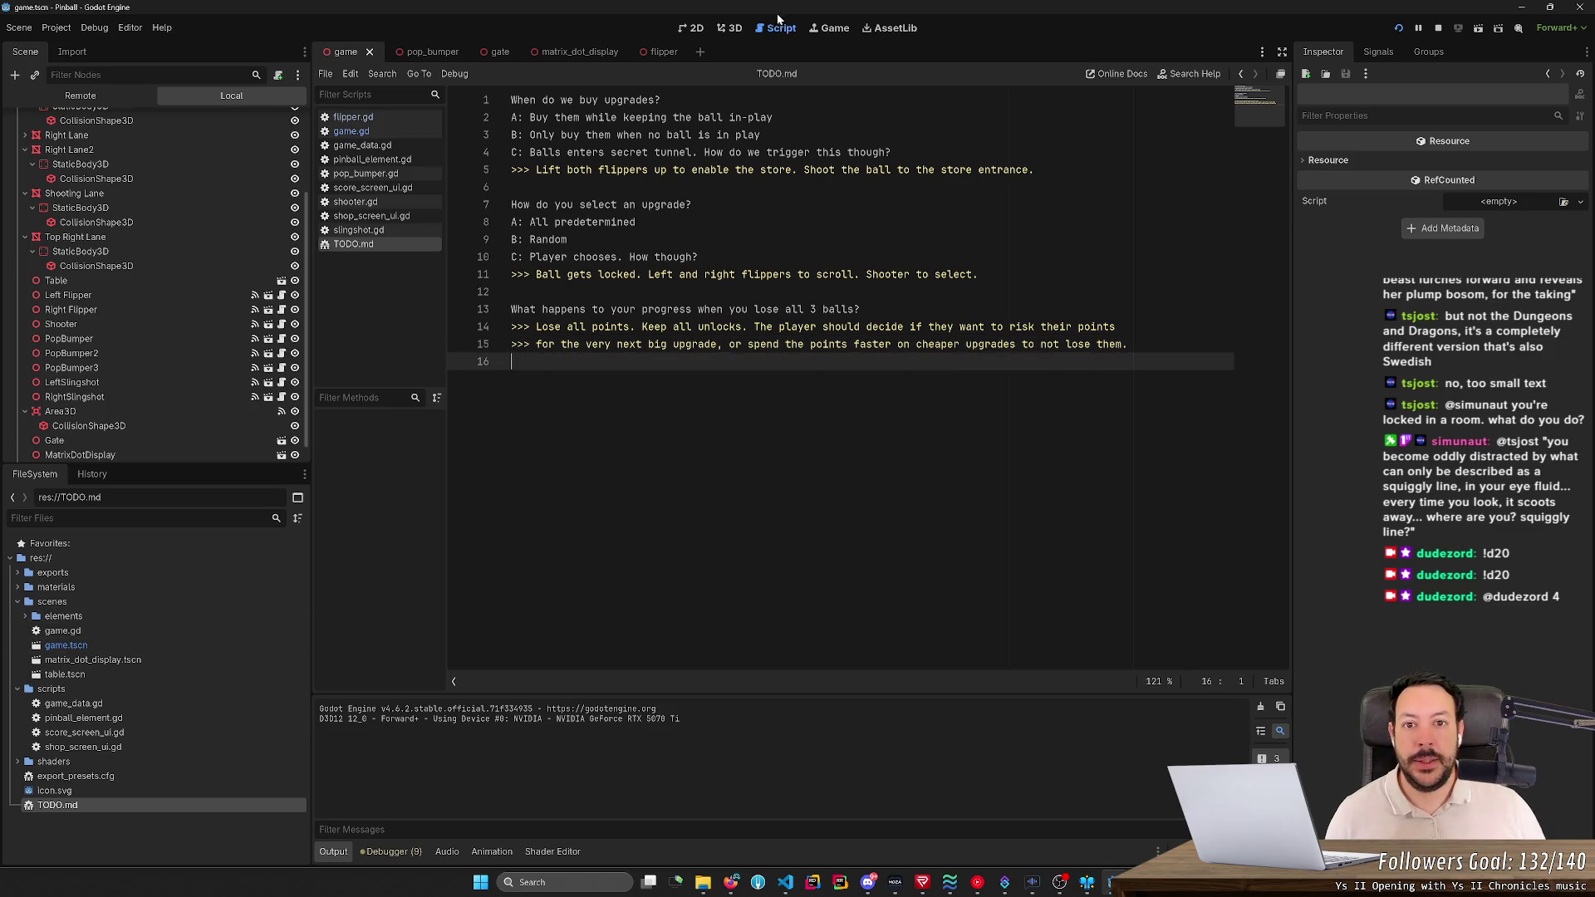
- Switch to the 3D workspace and orbit the camera around the pinball table and scoreboard
left_click(736, 29)
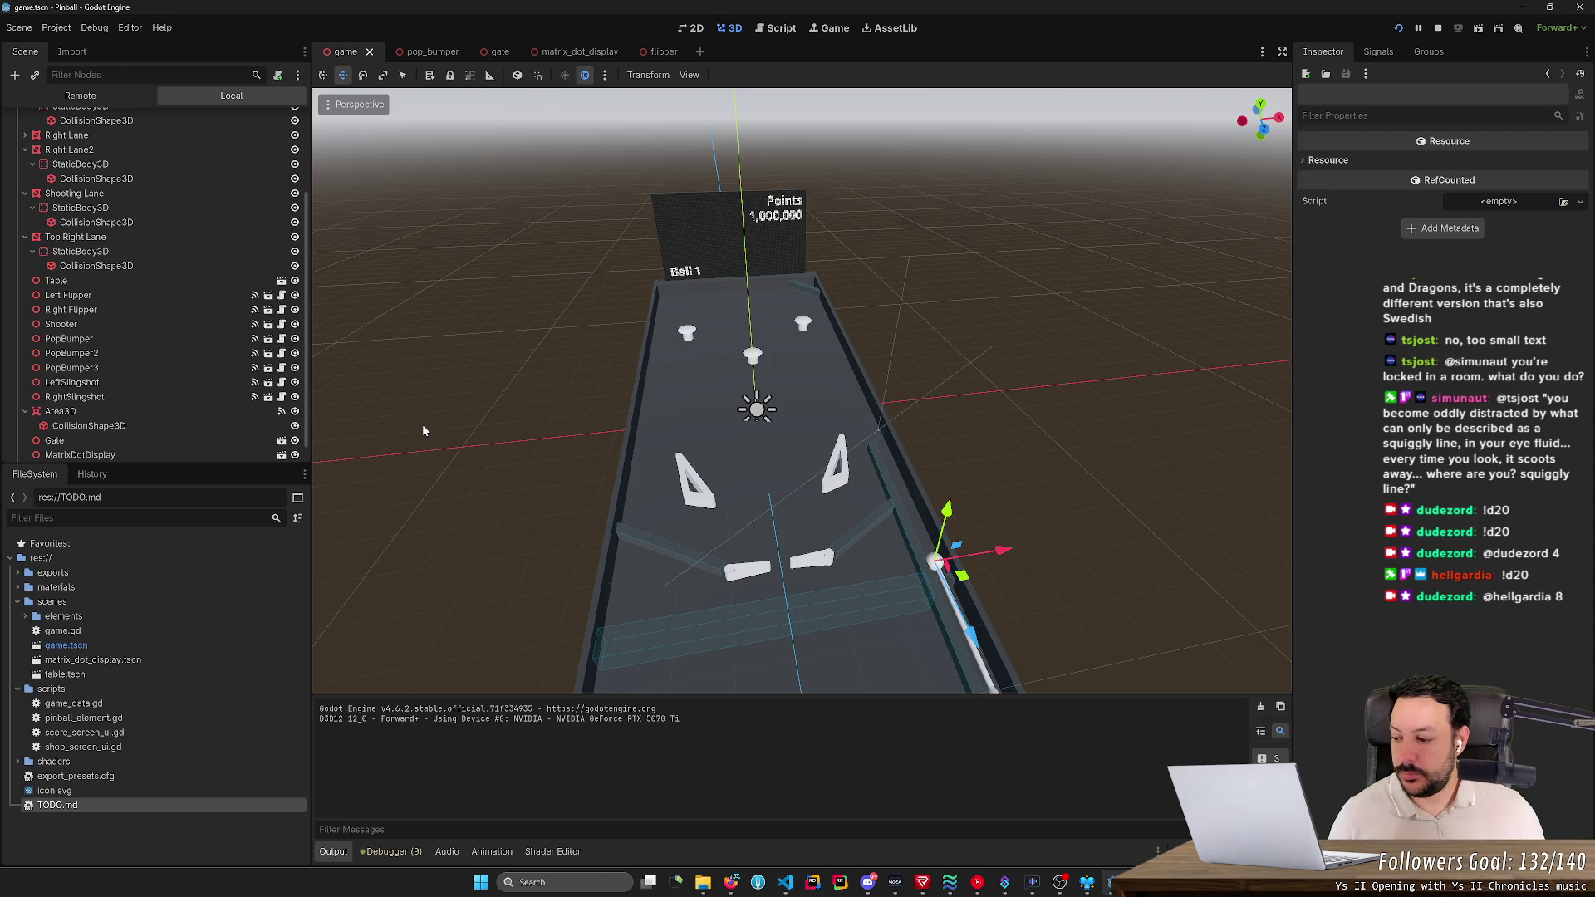
left_click_drag(538, 425, 538, 425)
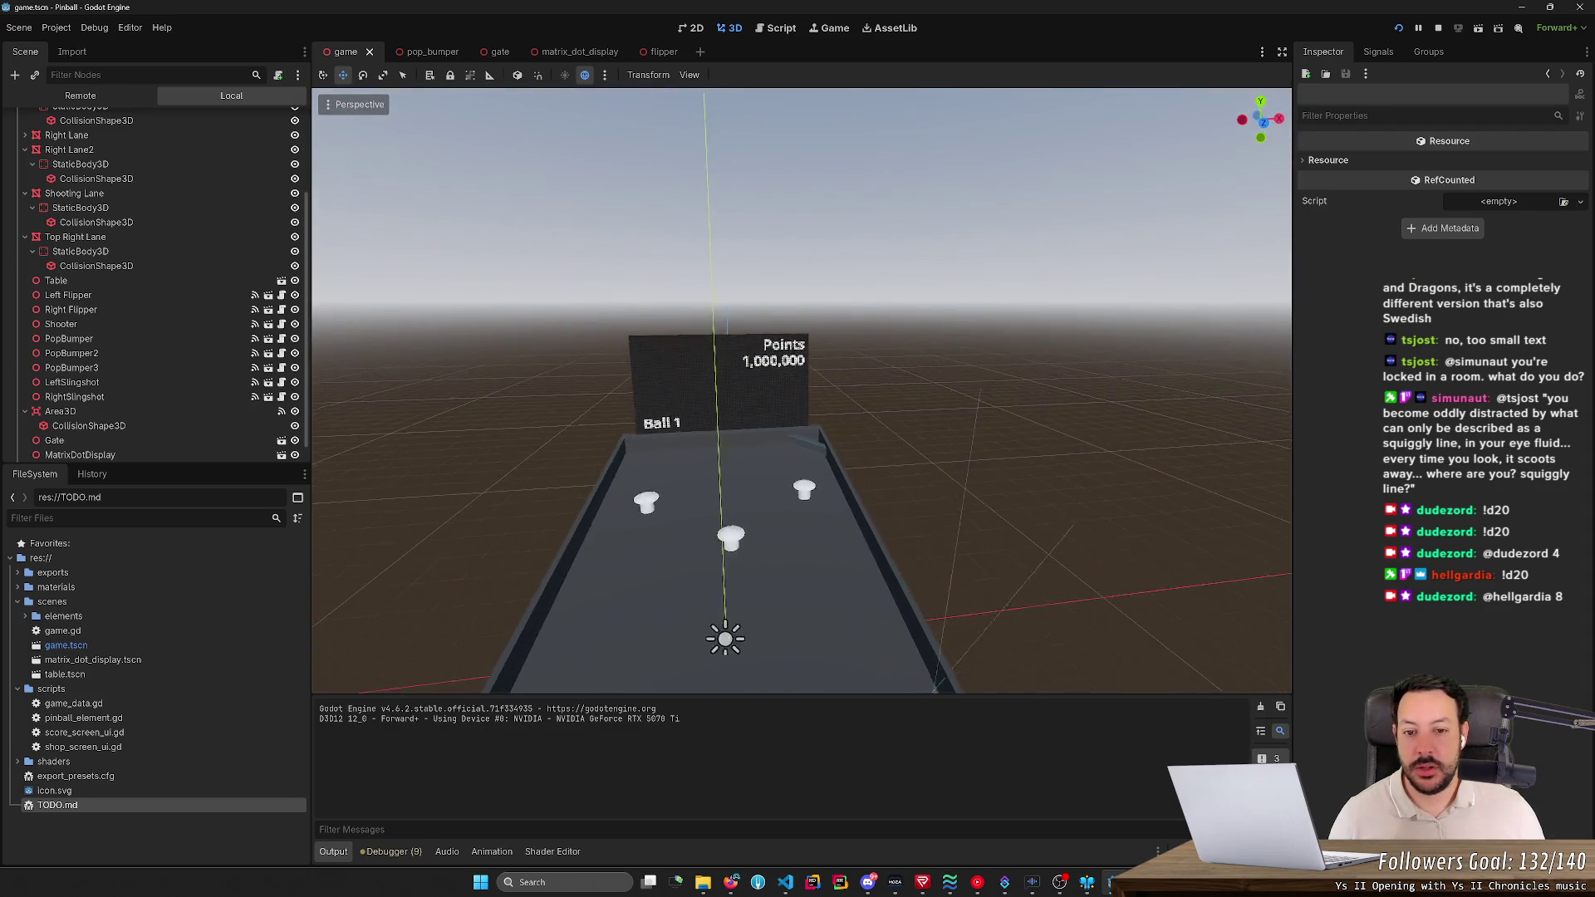
key("w")
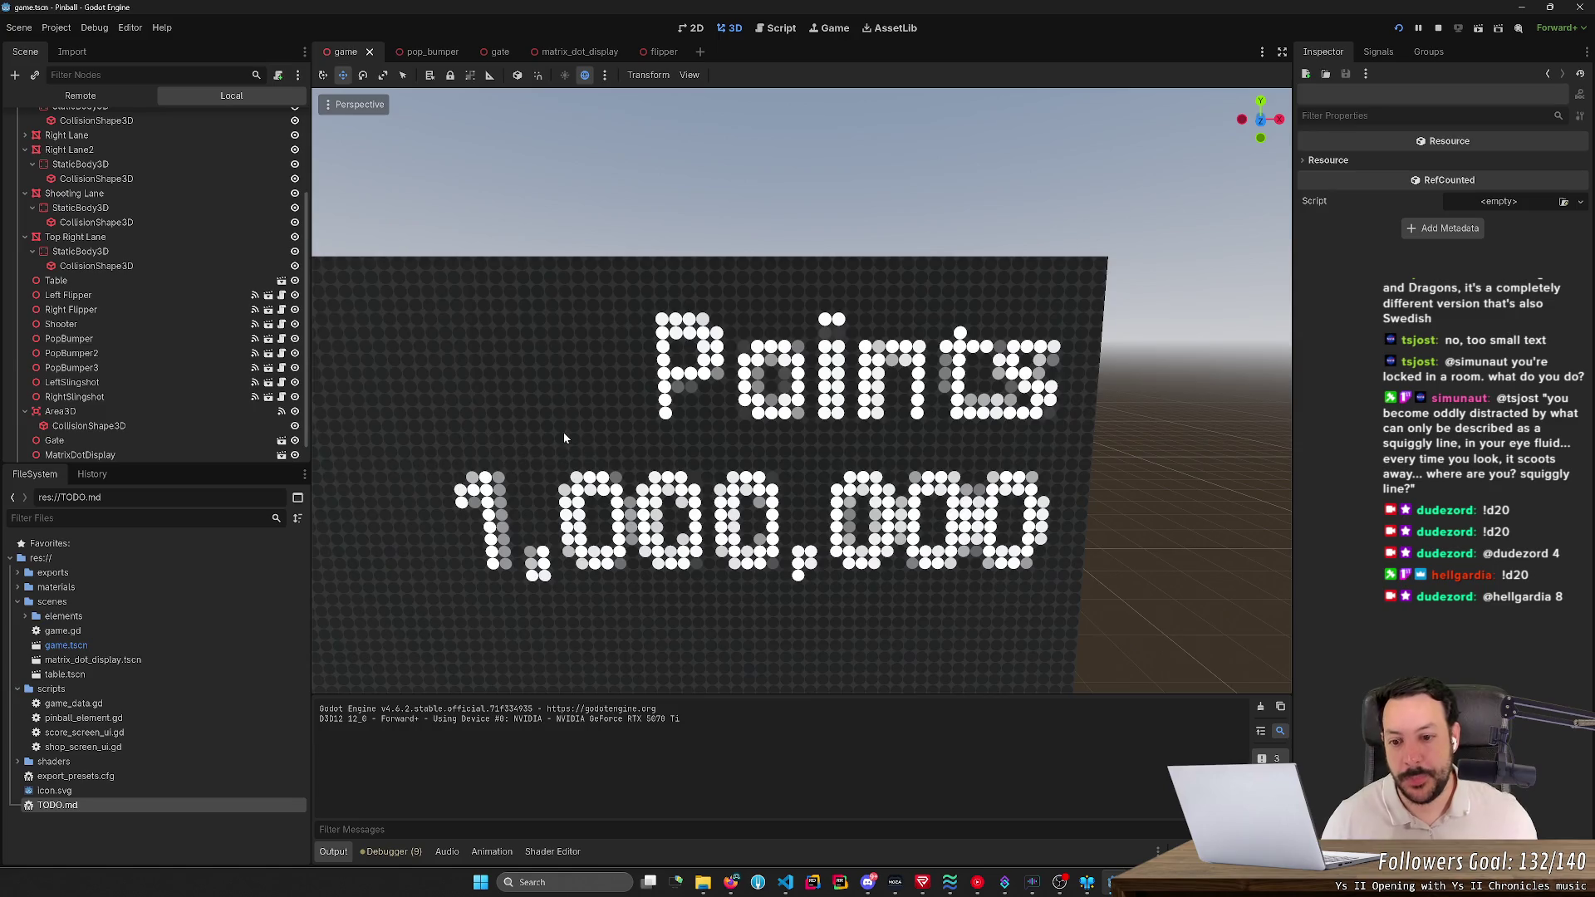
scroll(563, 432, "down", 5)
scroll(802, 390, "down", 5)
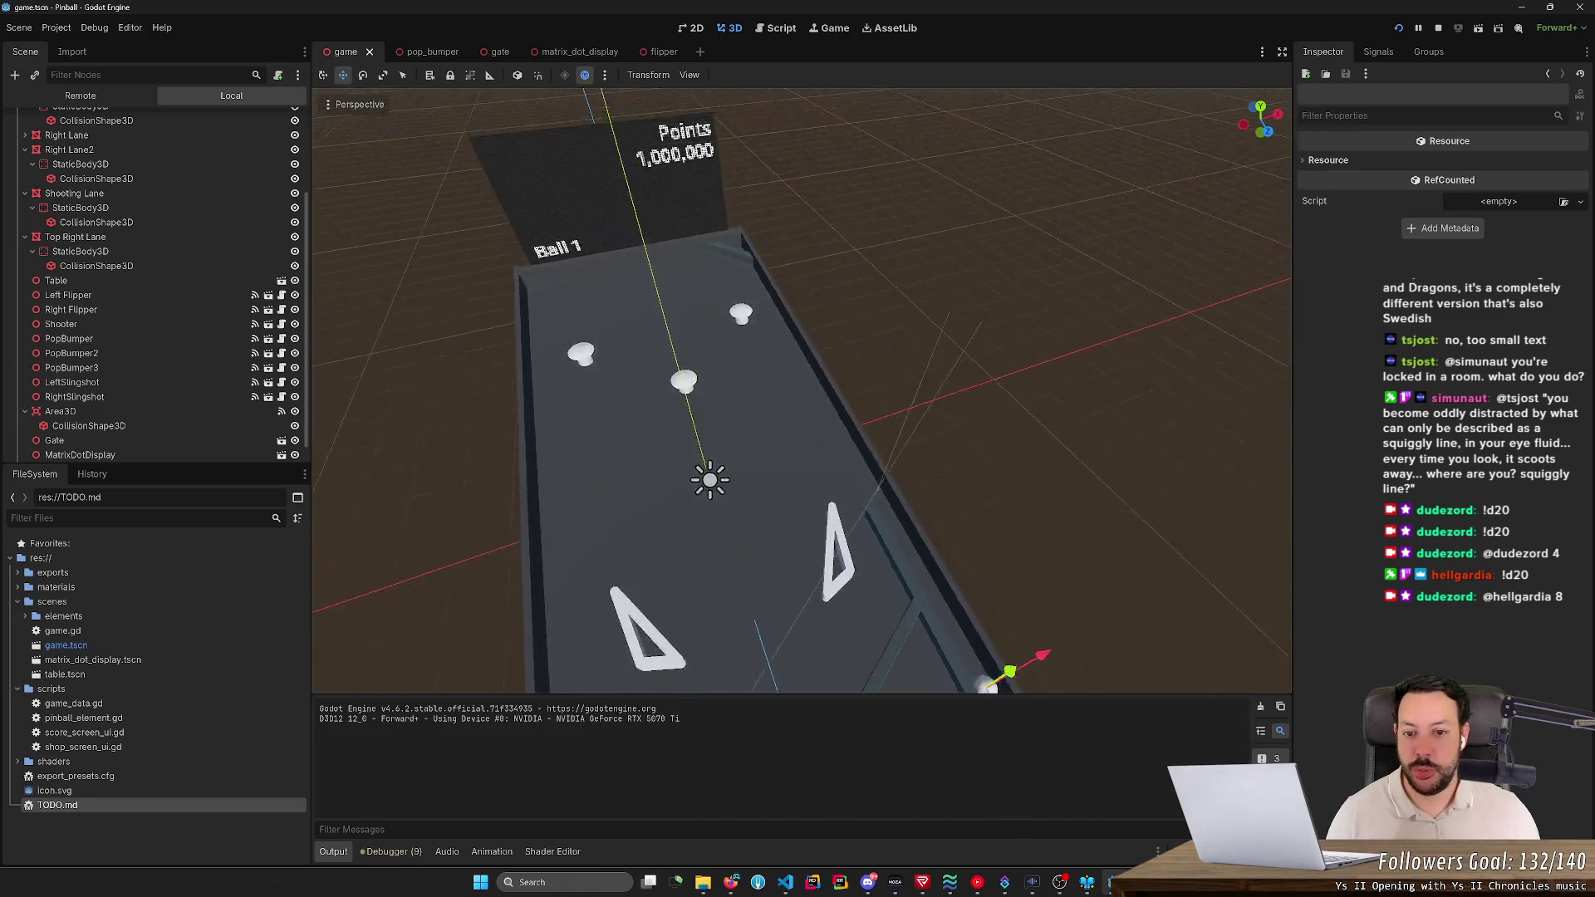
scroll(802, 391, "down", 5)
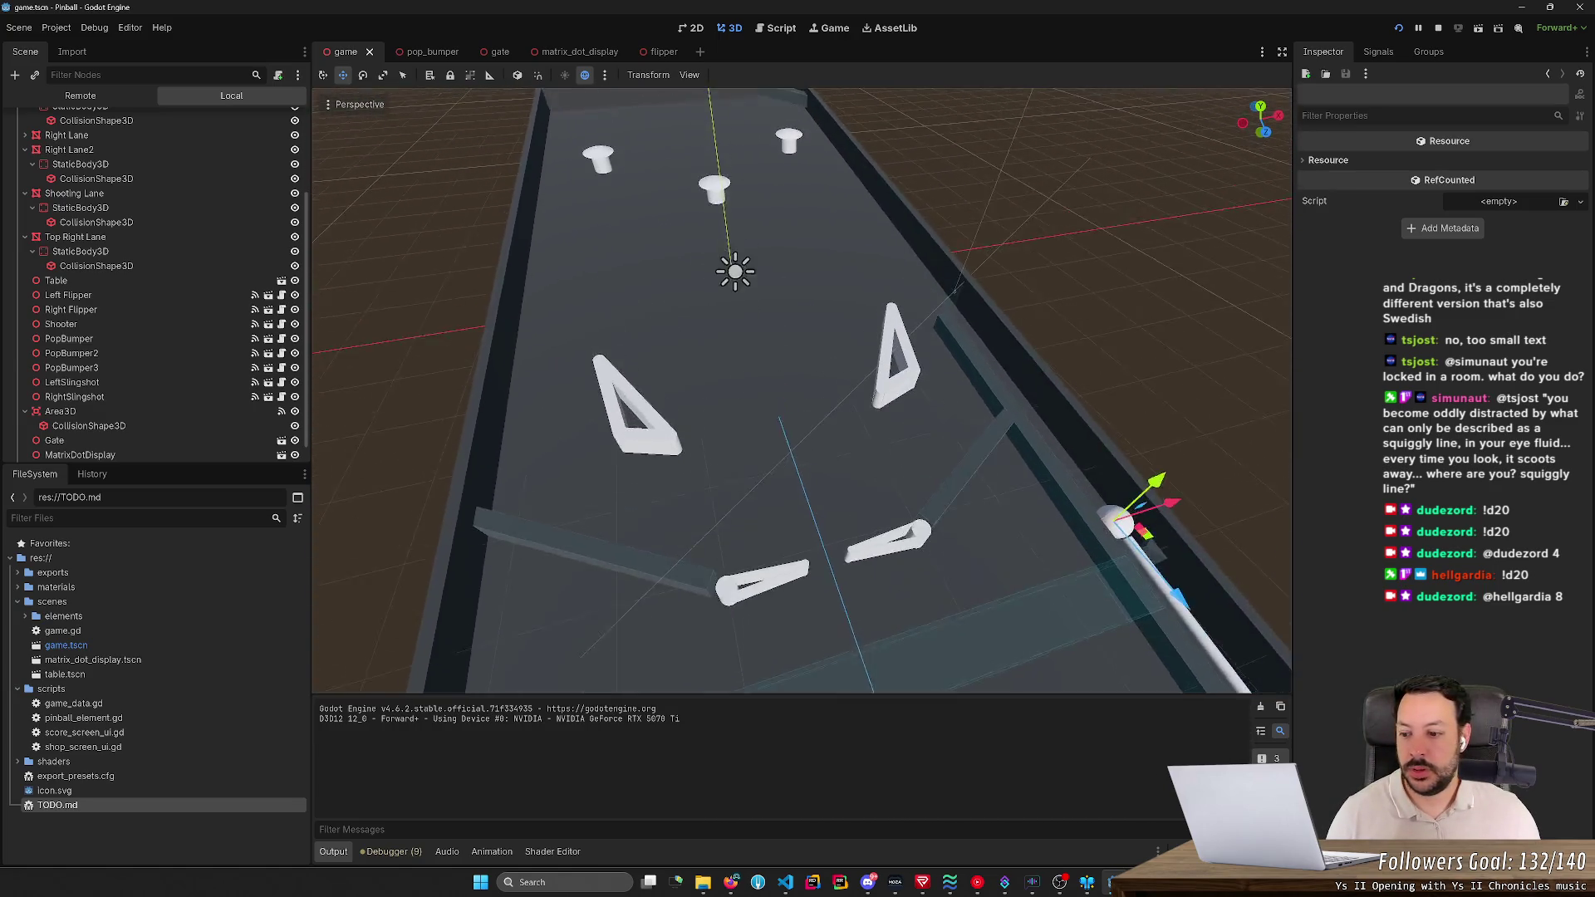
scroll(801, 390, "down", 5)
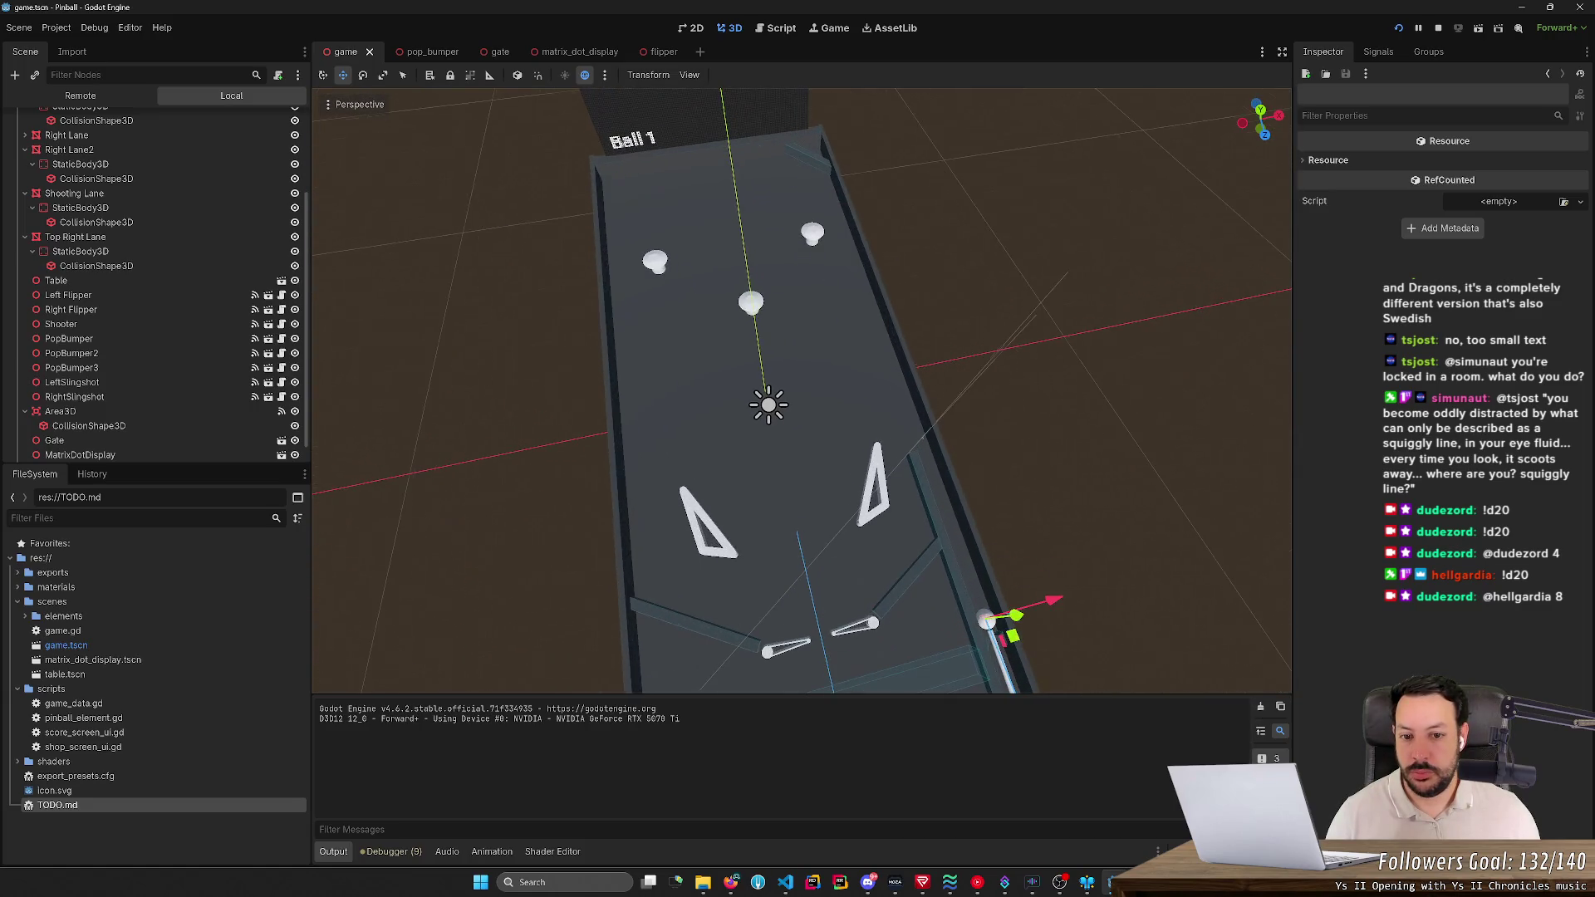
scroll(802, 391, "up", 5)
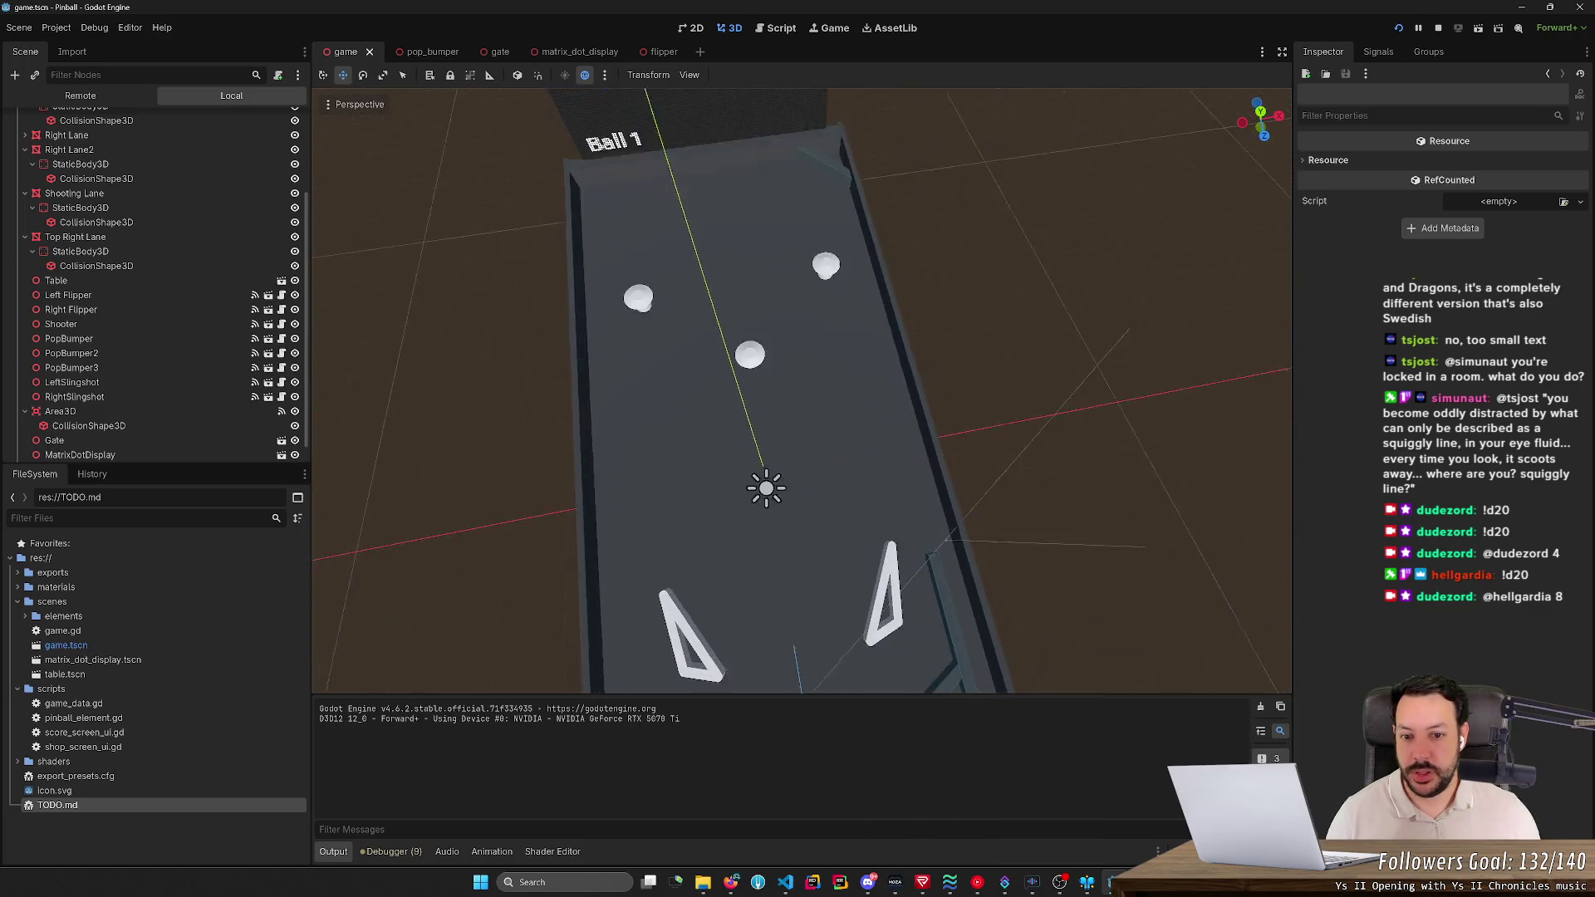
left_click_drag(801, 390, 802, 249)
scroll(457, 349, "down", 3)
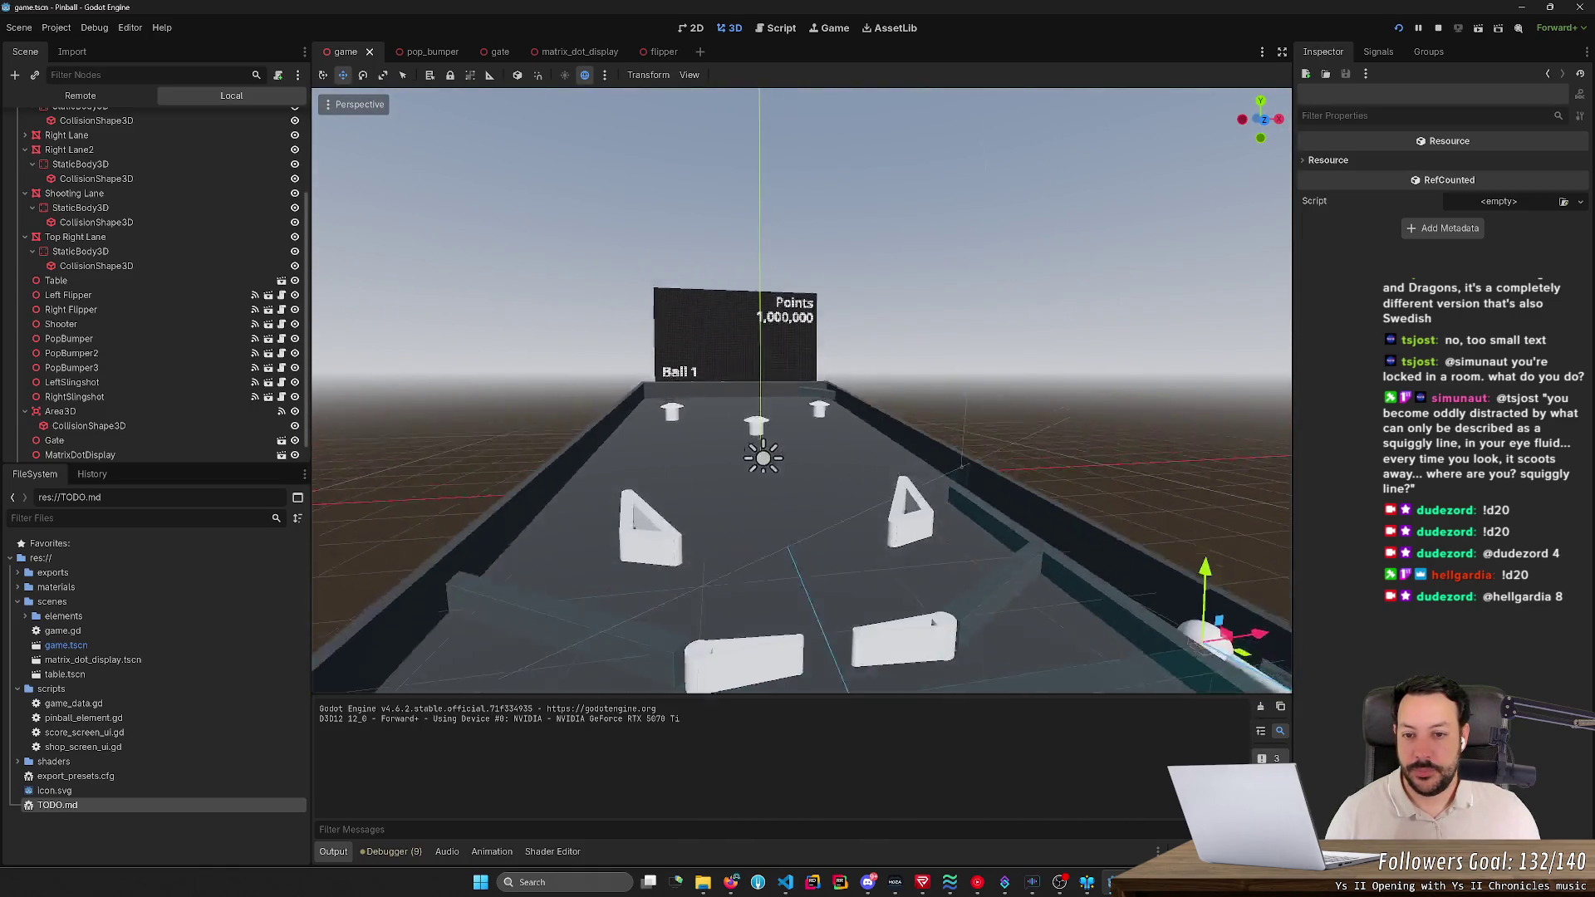
- Collapse the scenes and scripts folders and start creating a new resource in res://
left_click(16, 602)
left_click(17, 616)
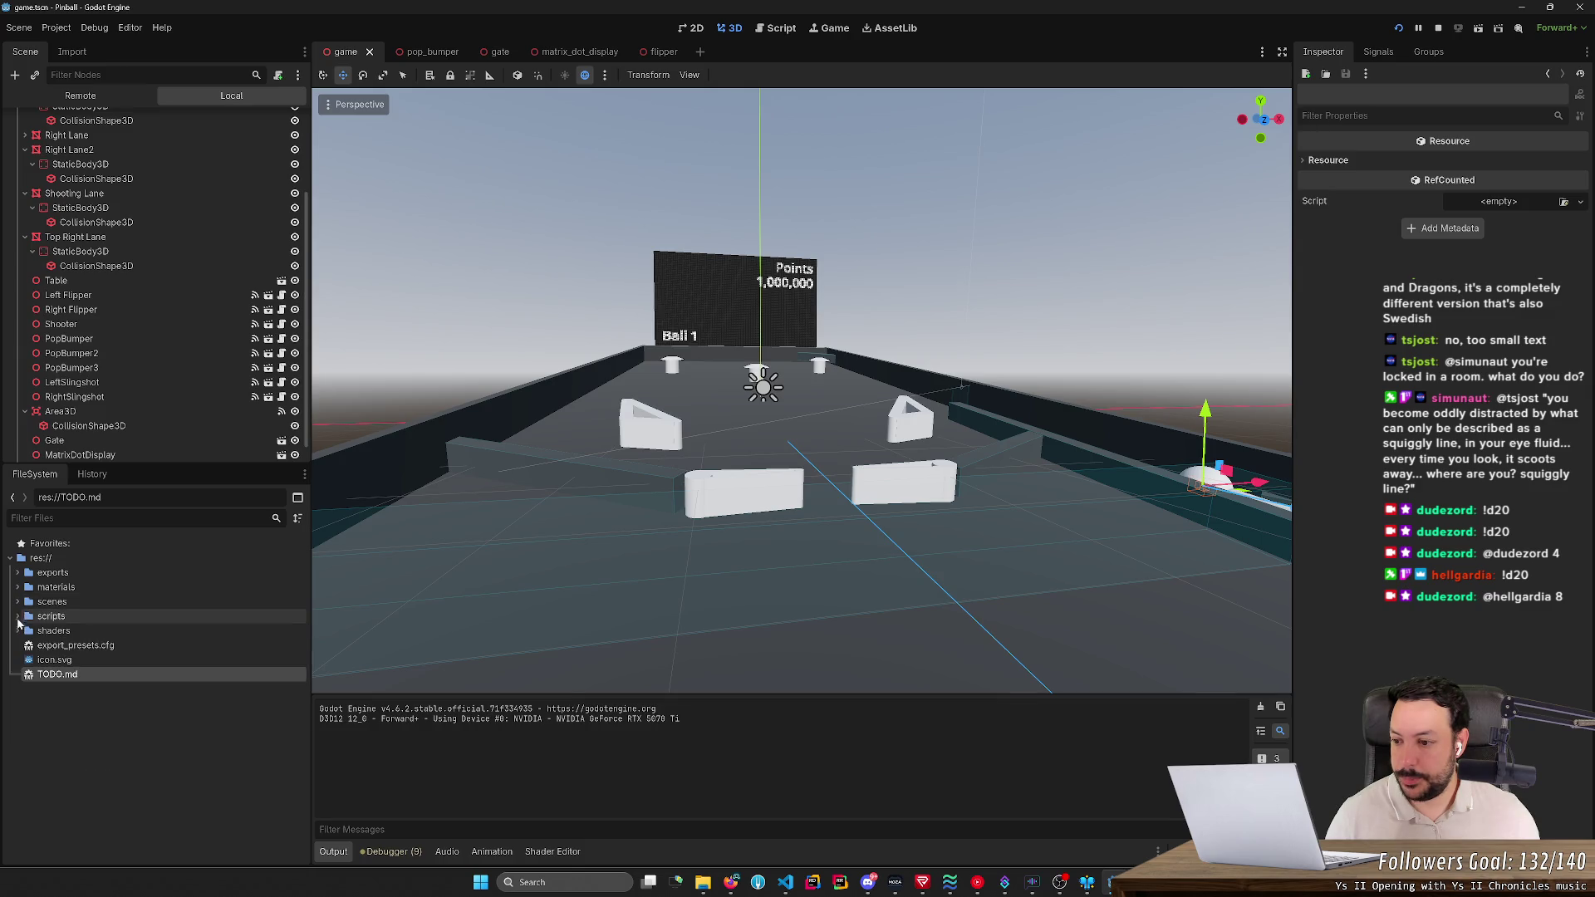
right_click(57, 562)
mouse_move(106, 579)
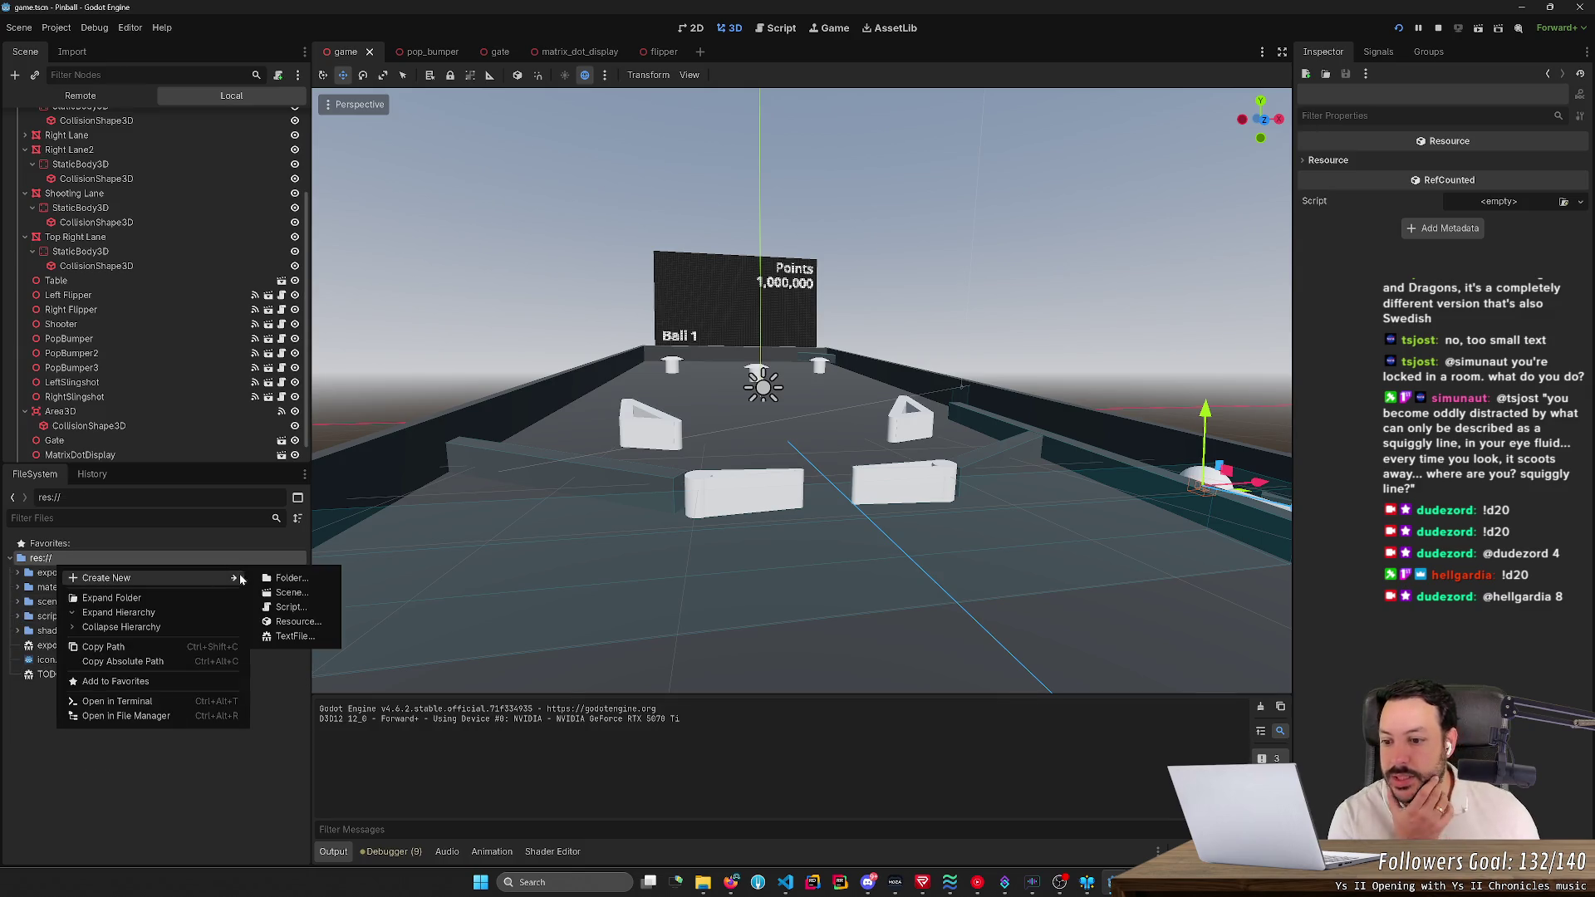
left_click(296, 623)
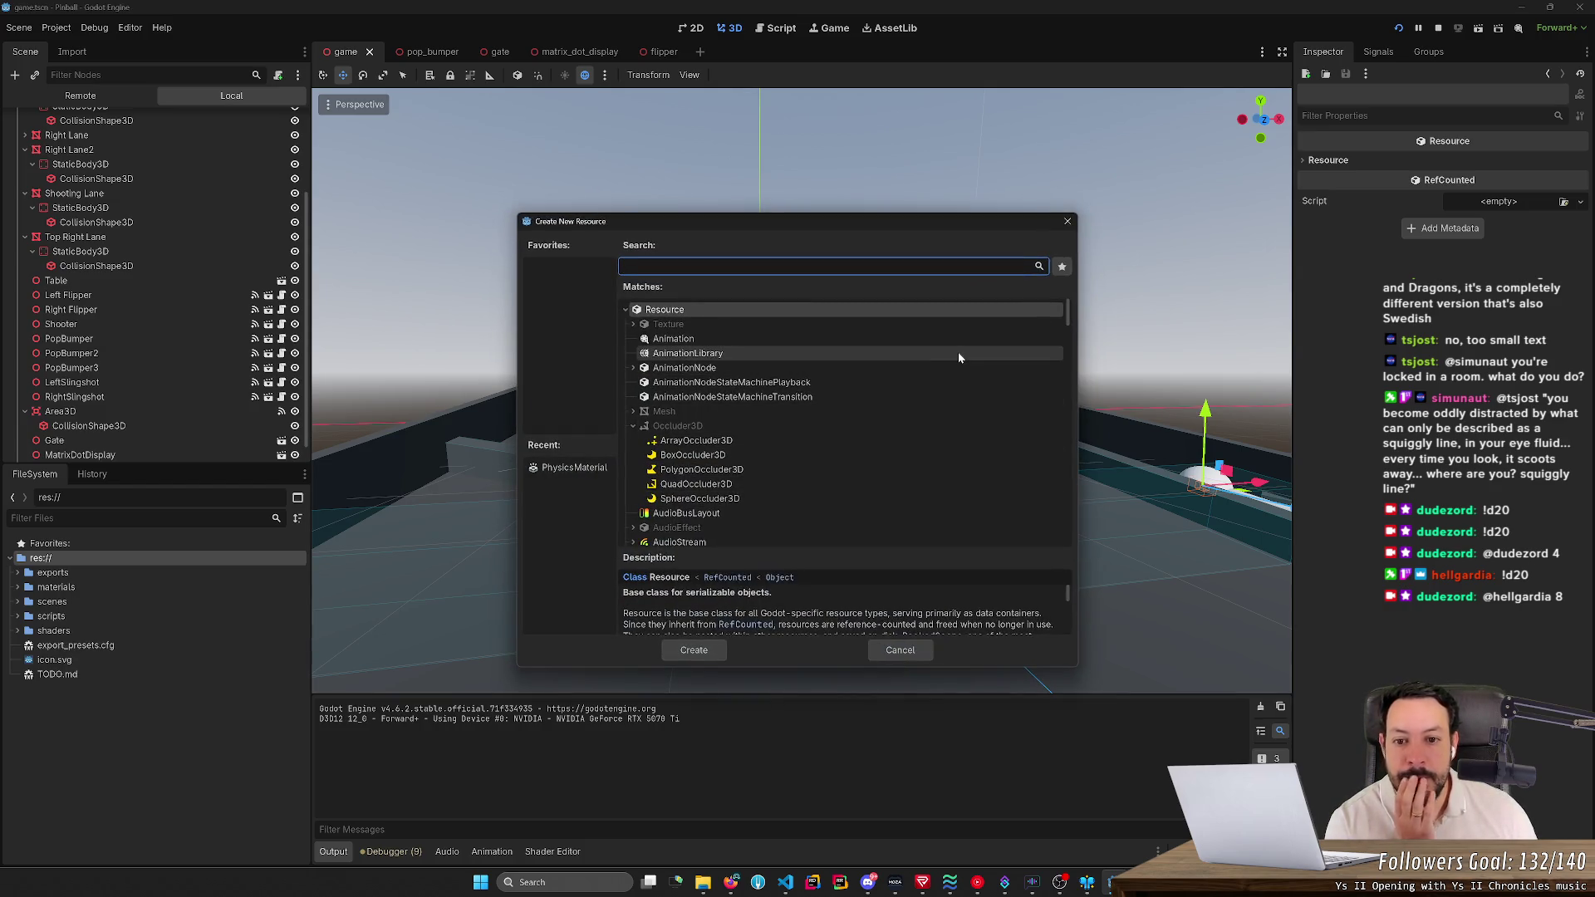
- Search resource types for 'table' then 'csv', cancel, and bring Firefox forward
type("table")
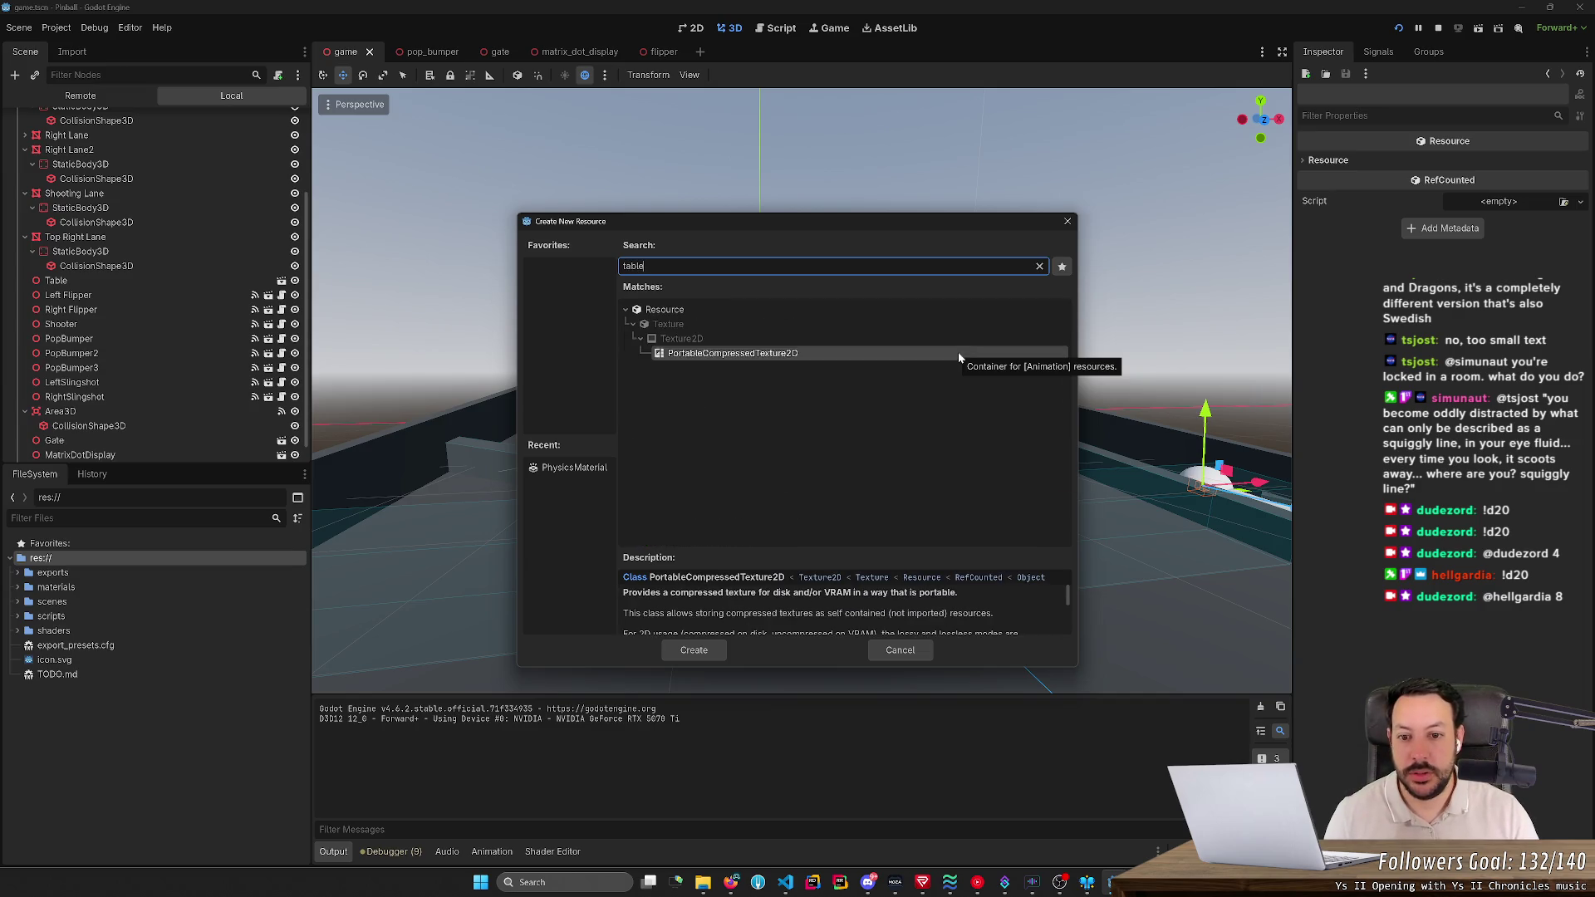
key("ctrl+a")
type("csv")
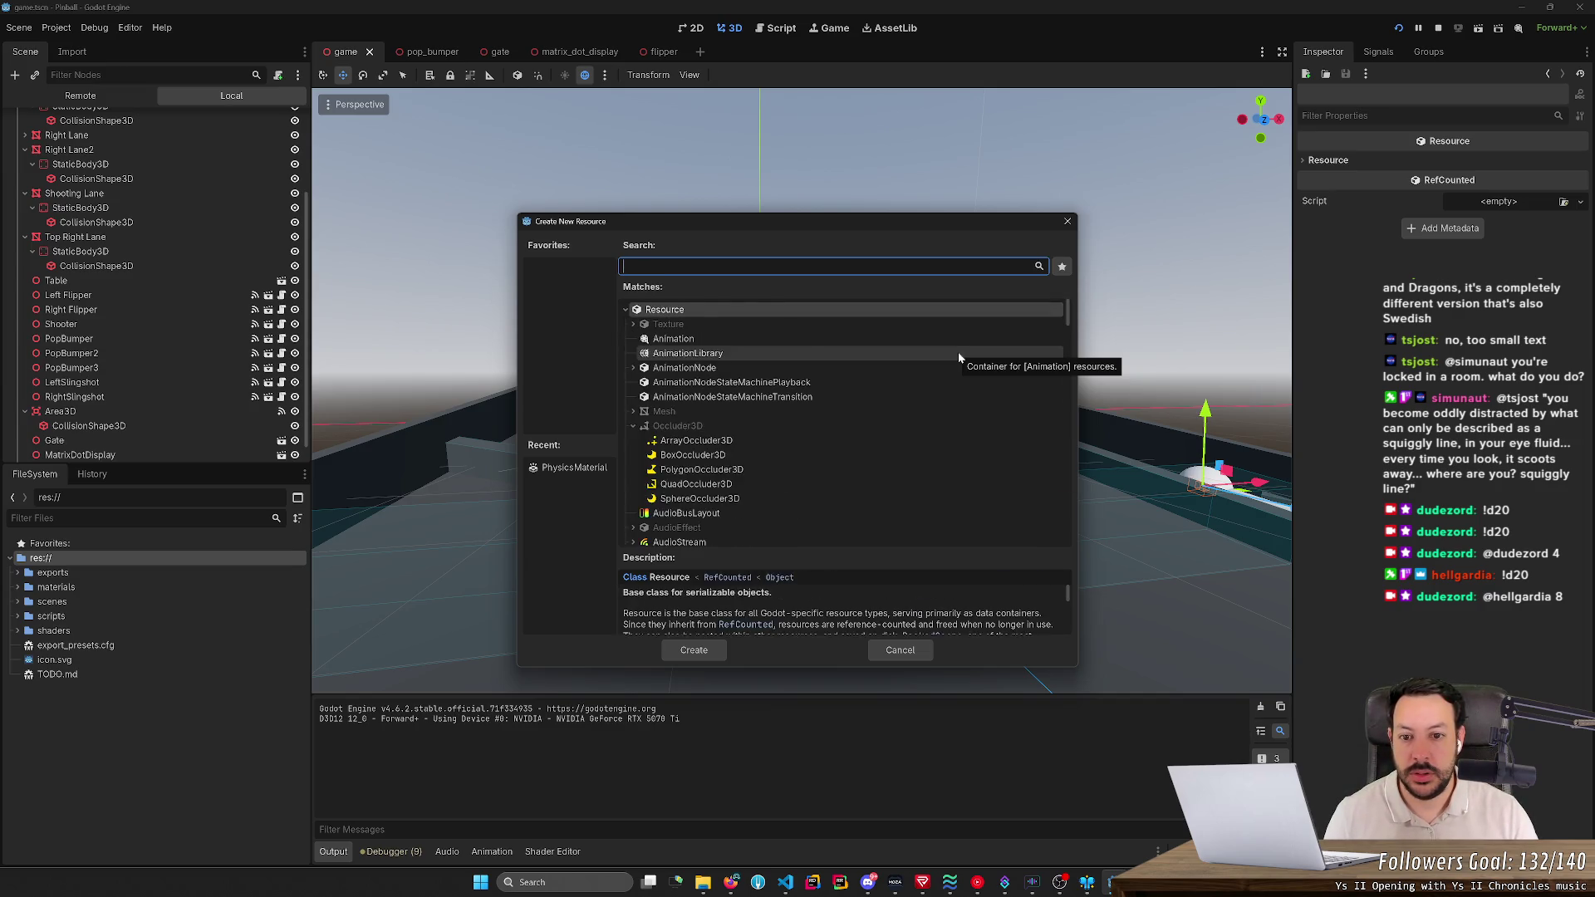
key("Escape")
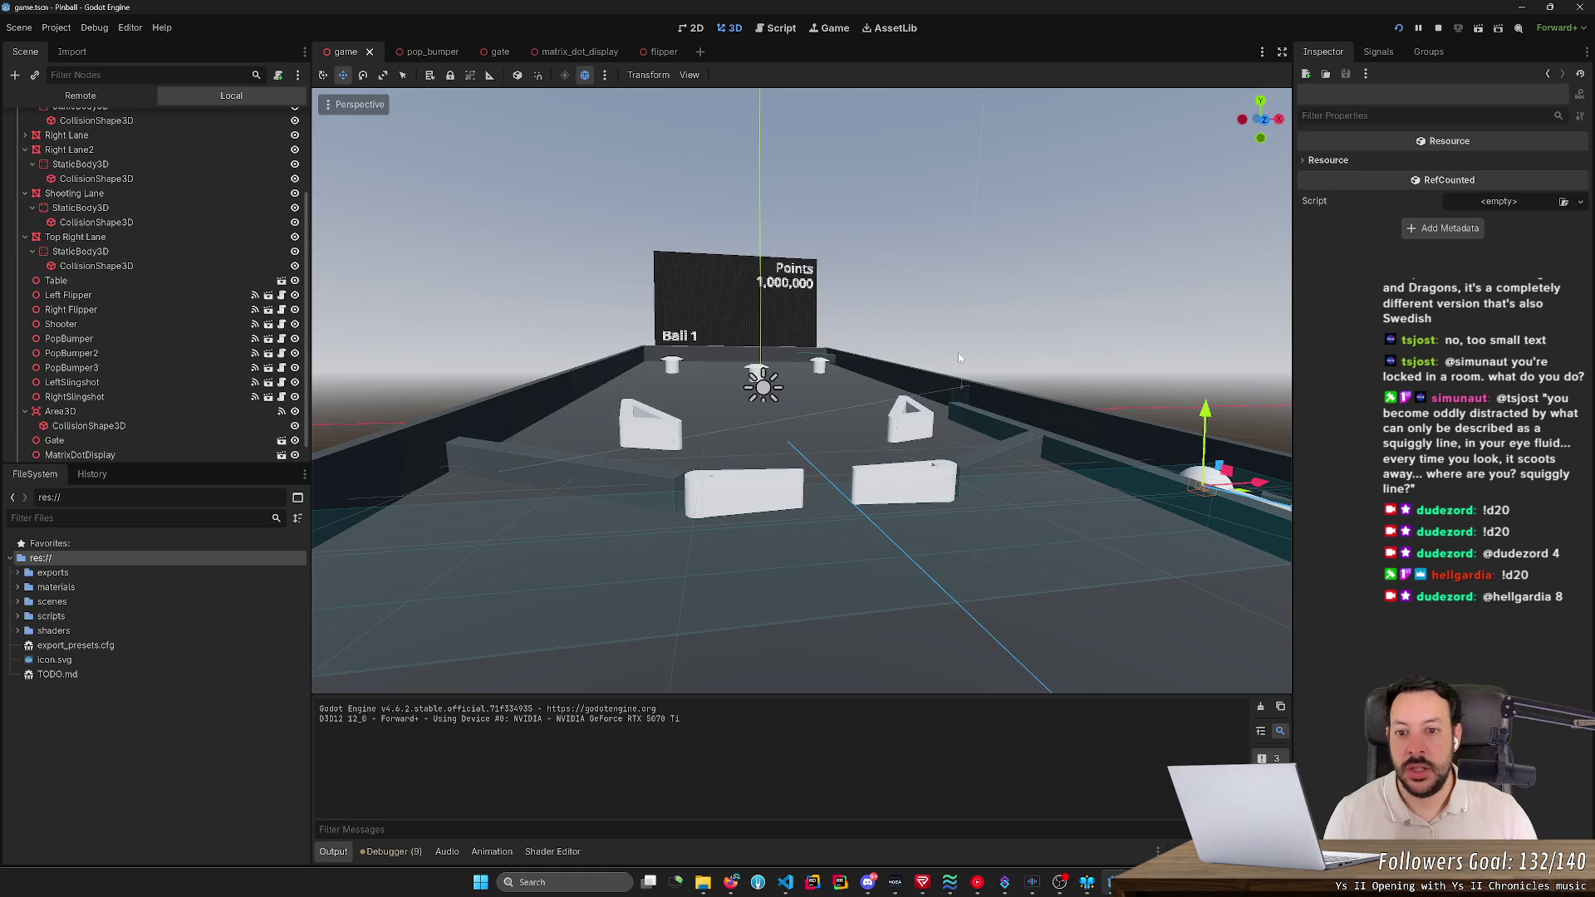
left_click(730, 882)
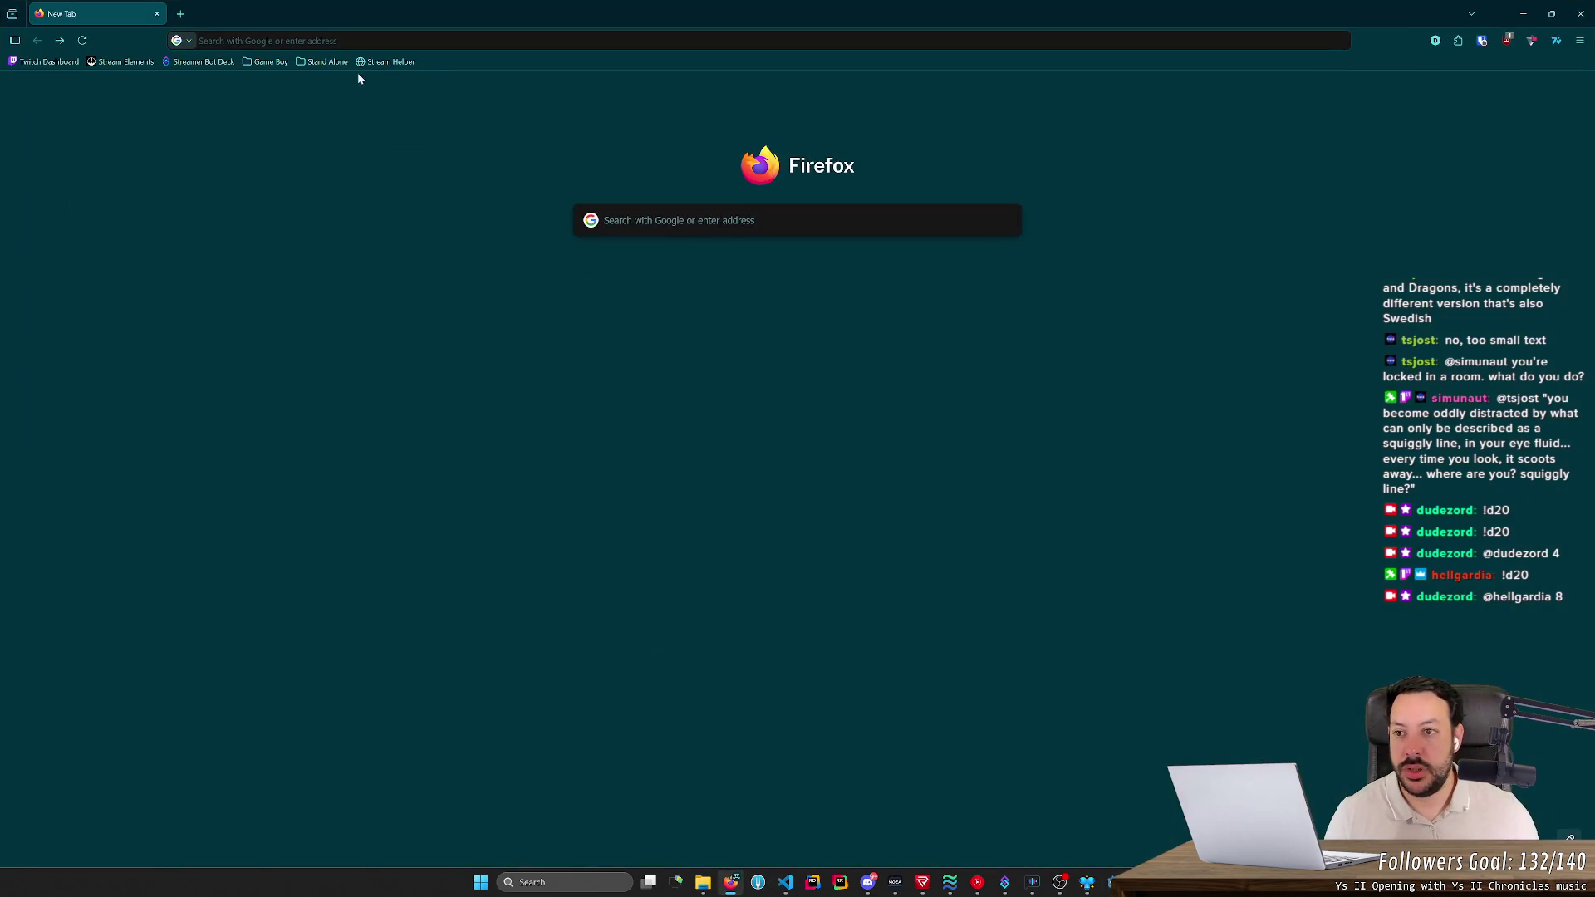
- Search Google for 'data tables godot' from a new browser window
key("alt+Tab")
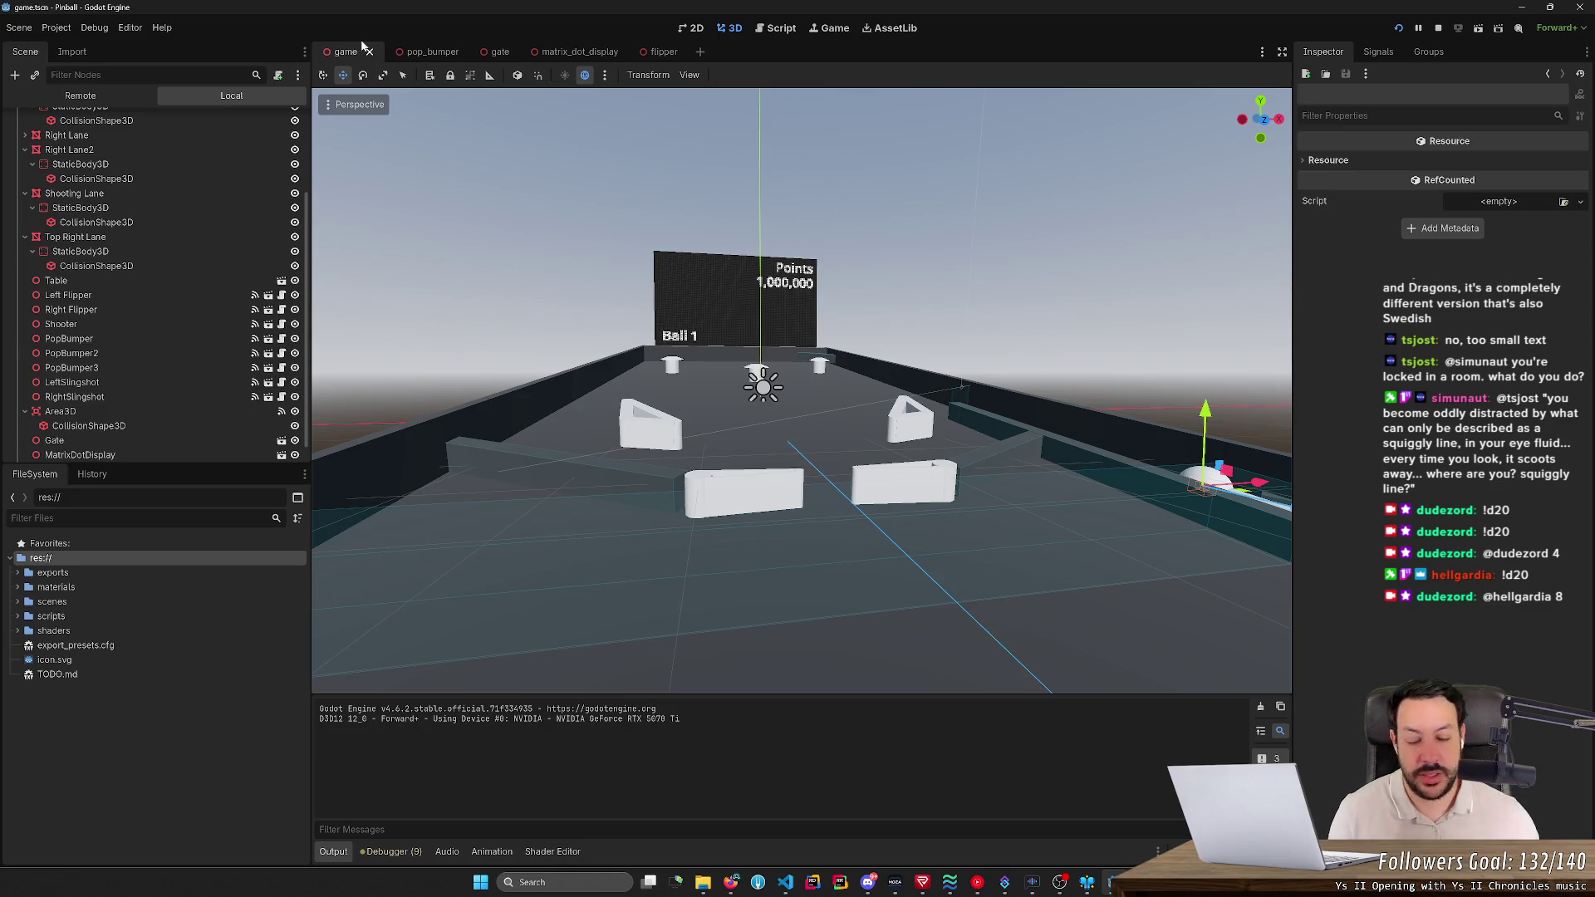
key("super+3")
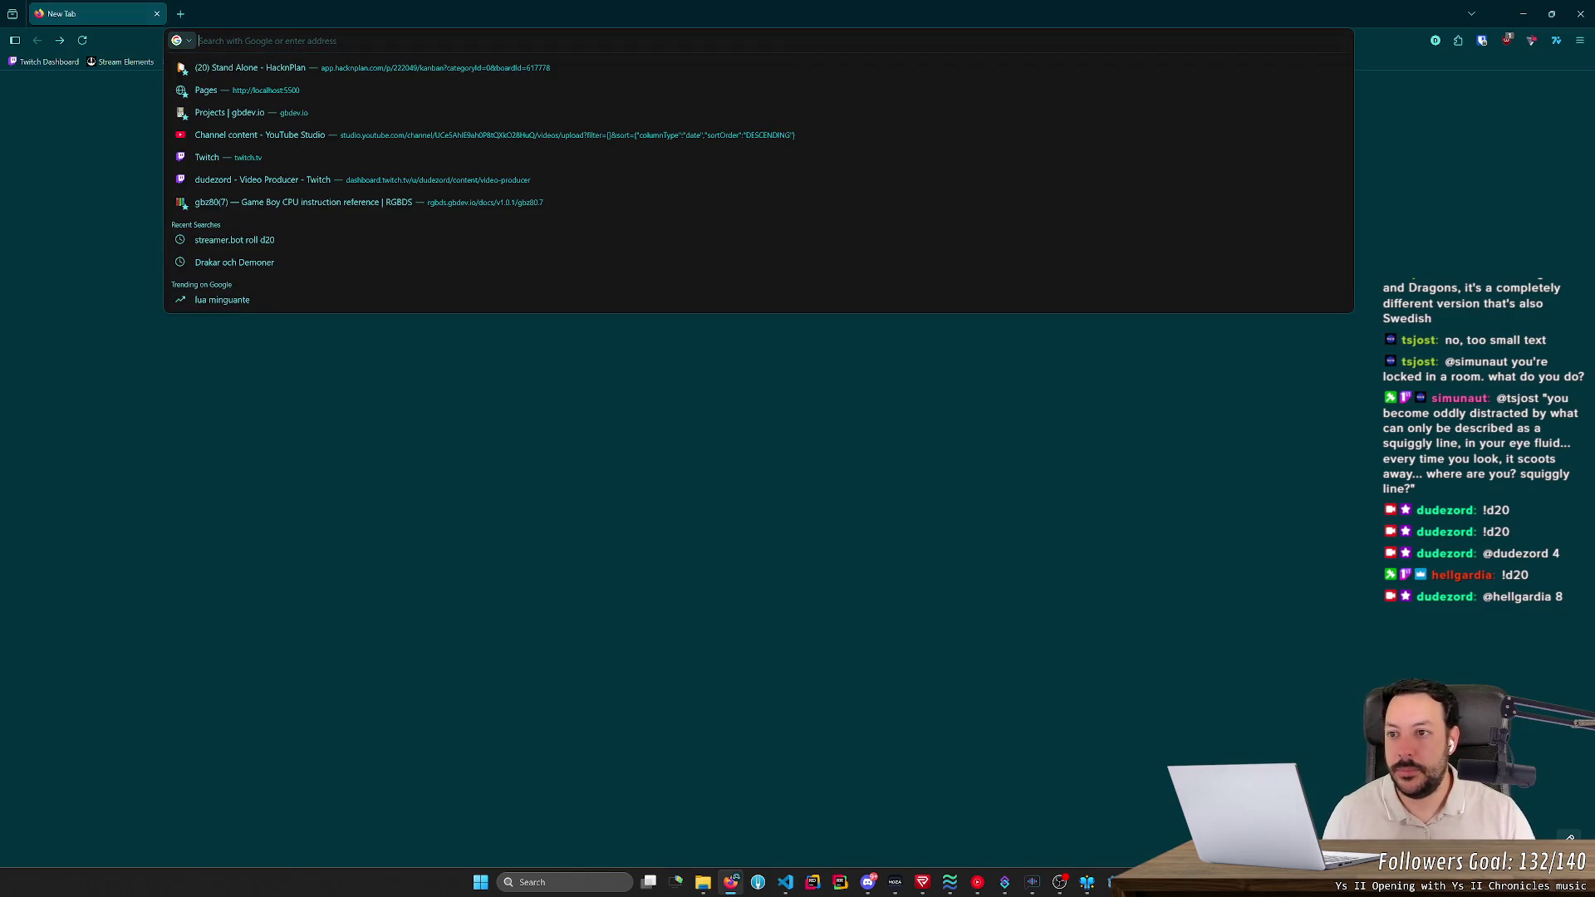
type("d")
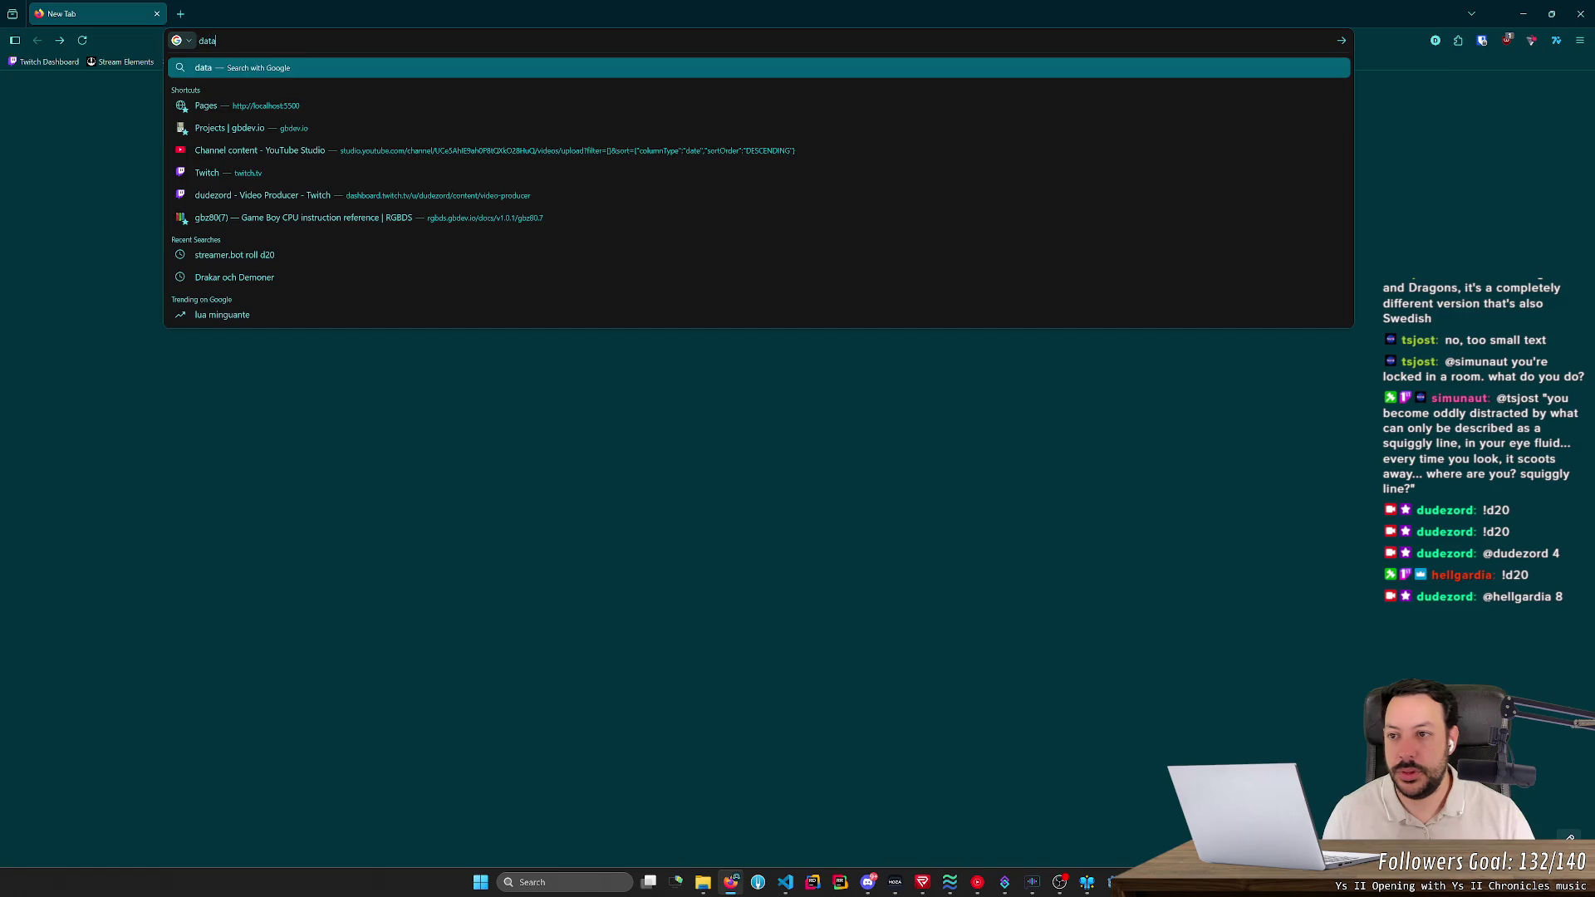
key("BackSpace")
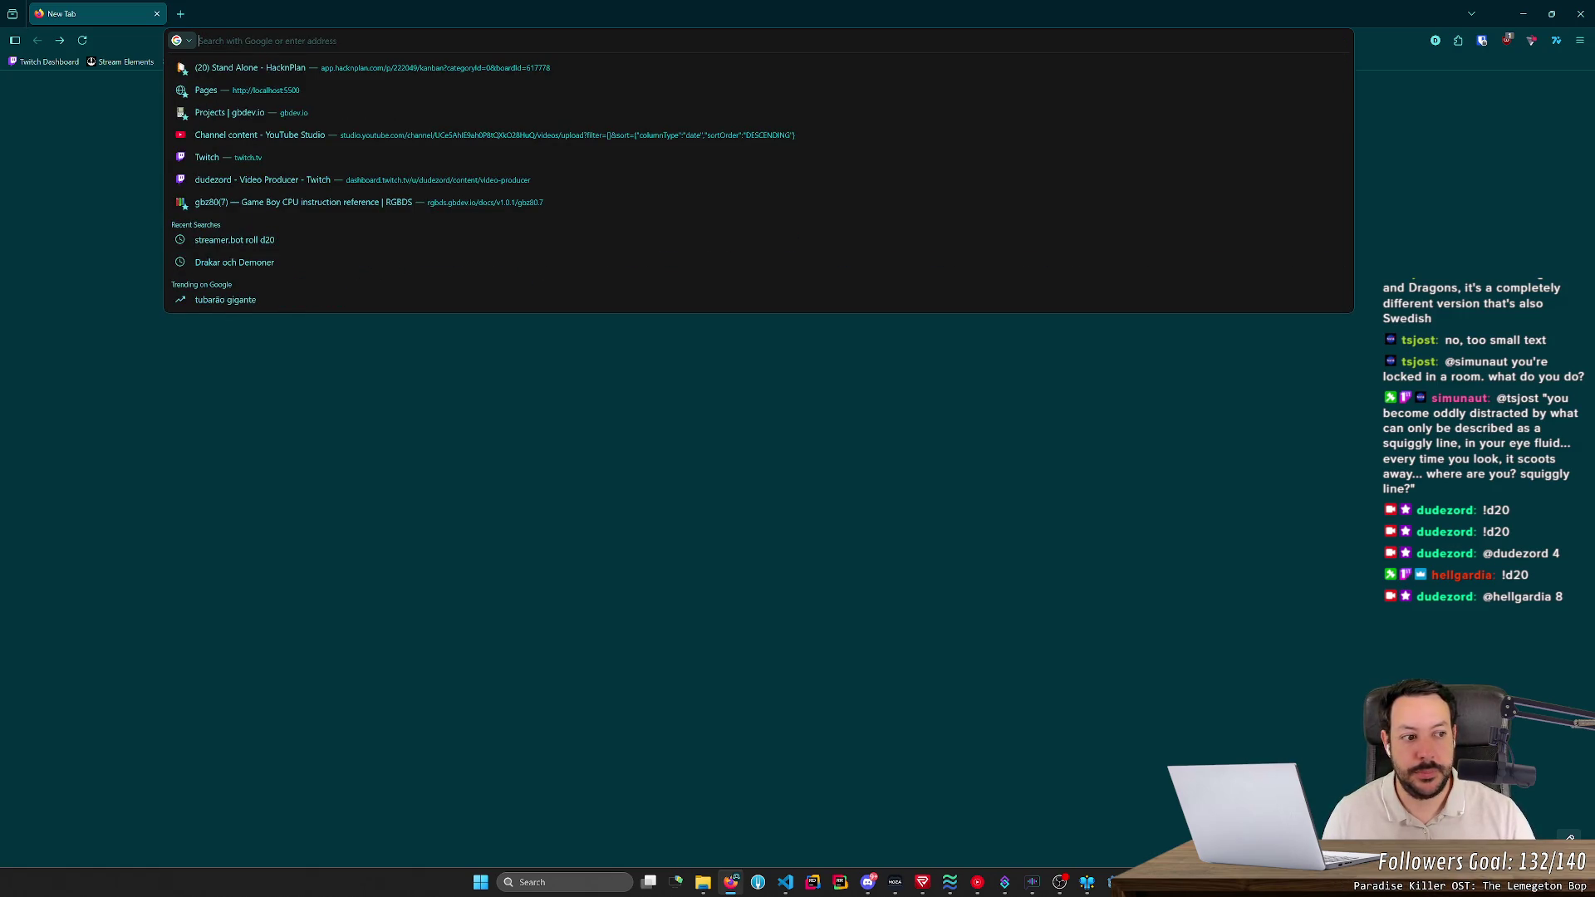
type("scriptable o")
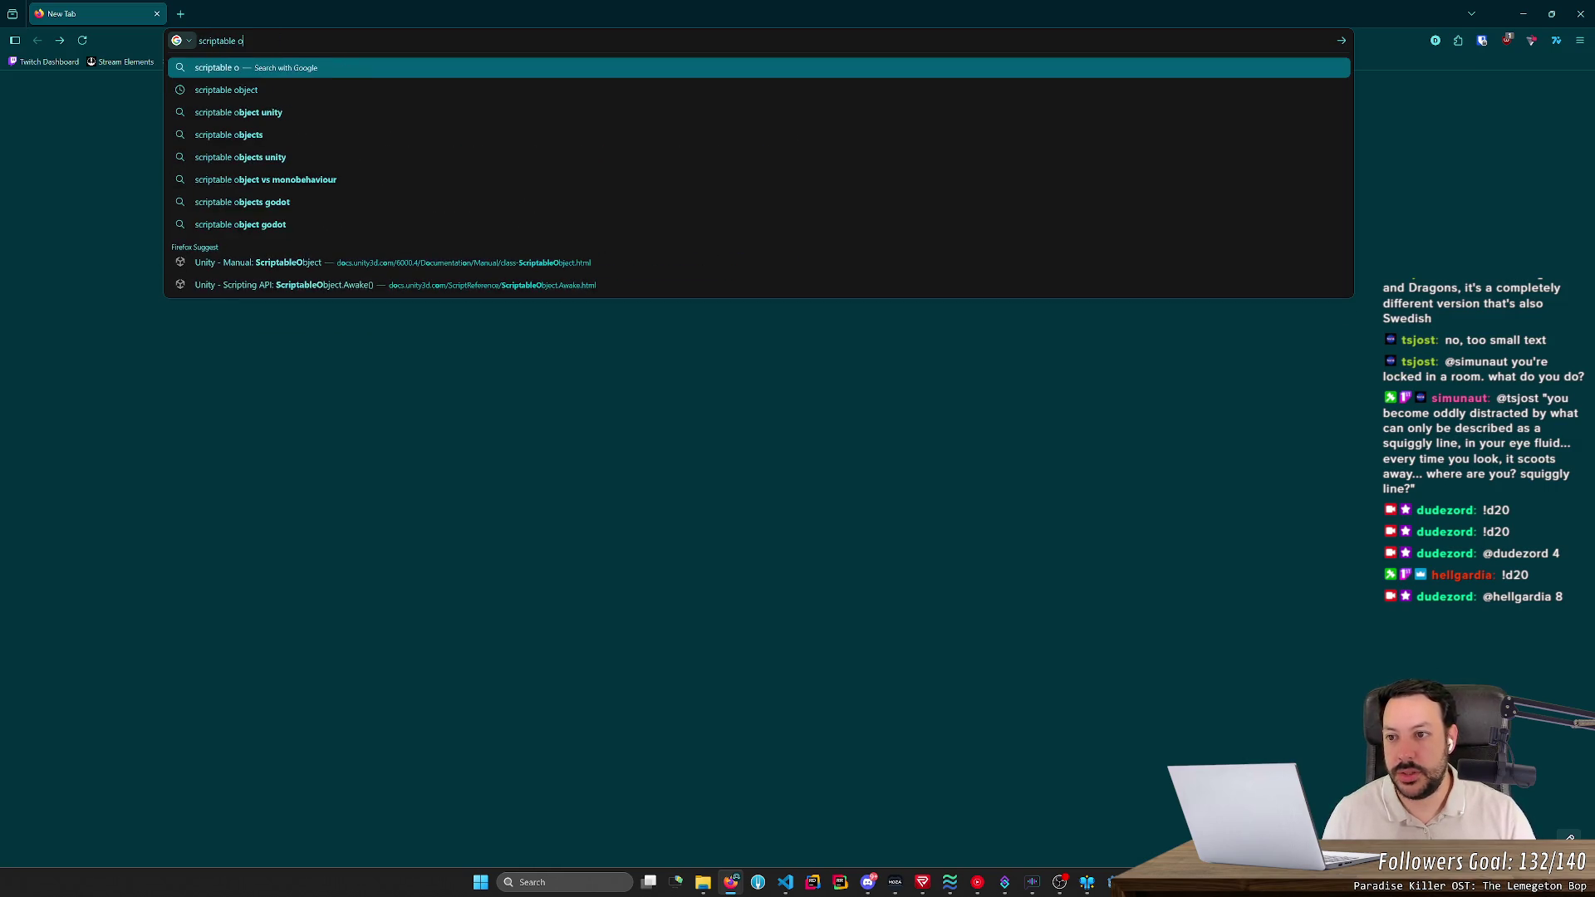
type("n")
key("BackSpace")
type("bje")
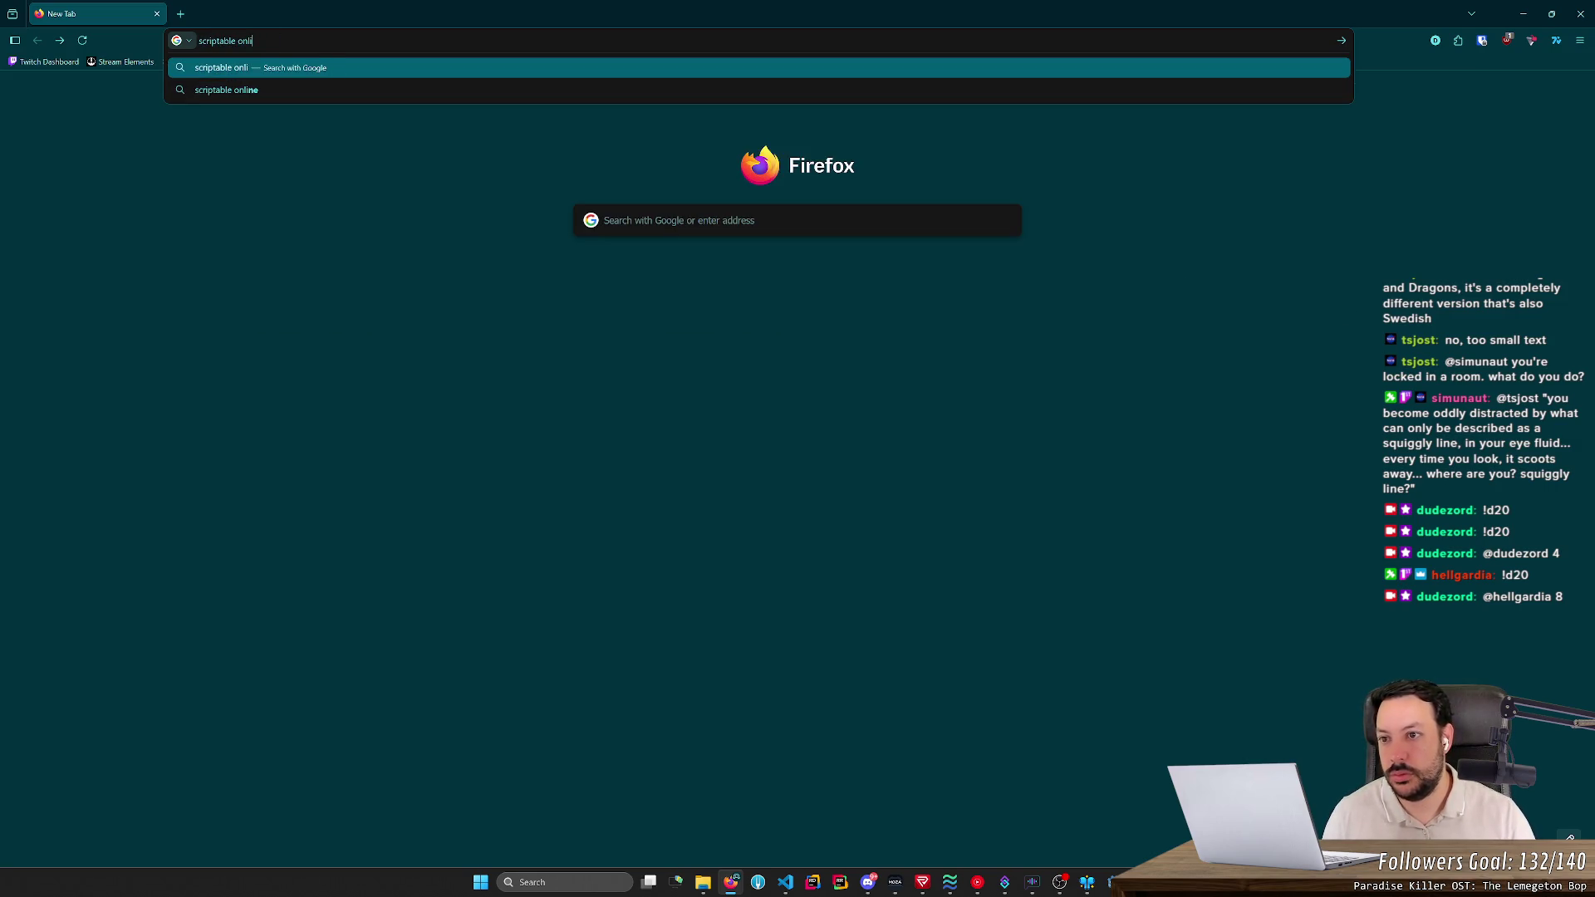
type("ct")
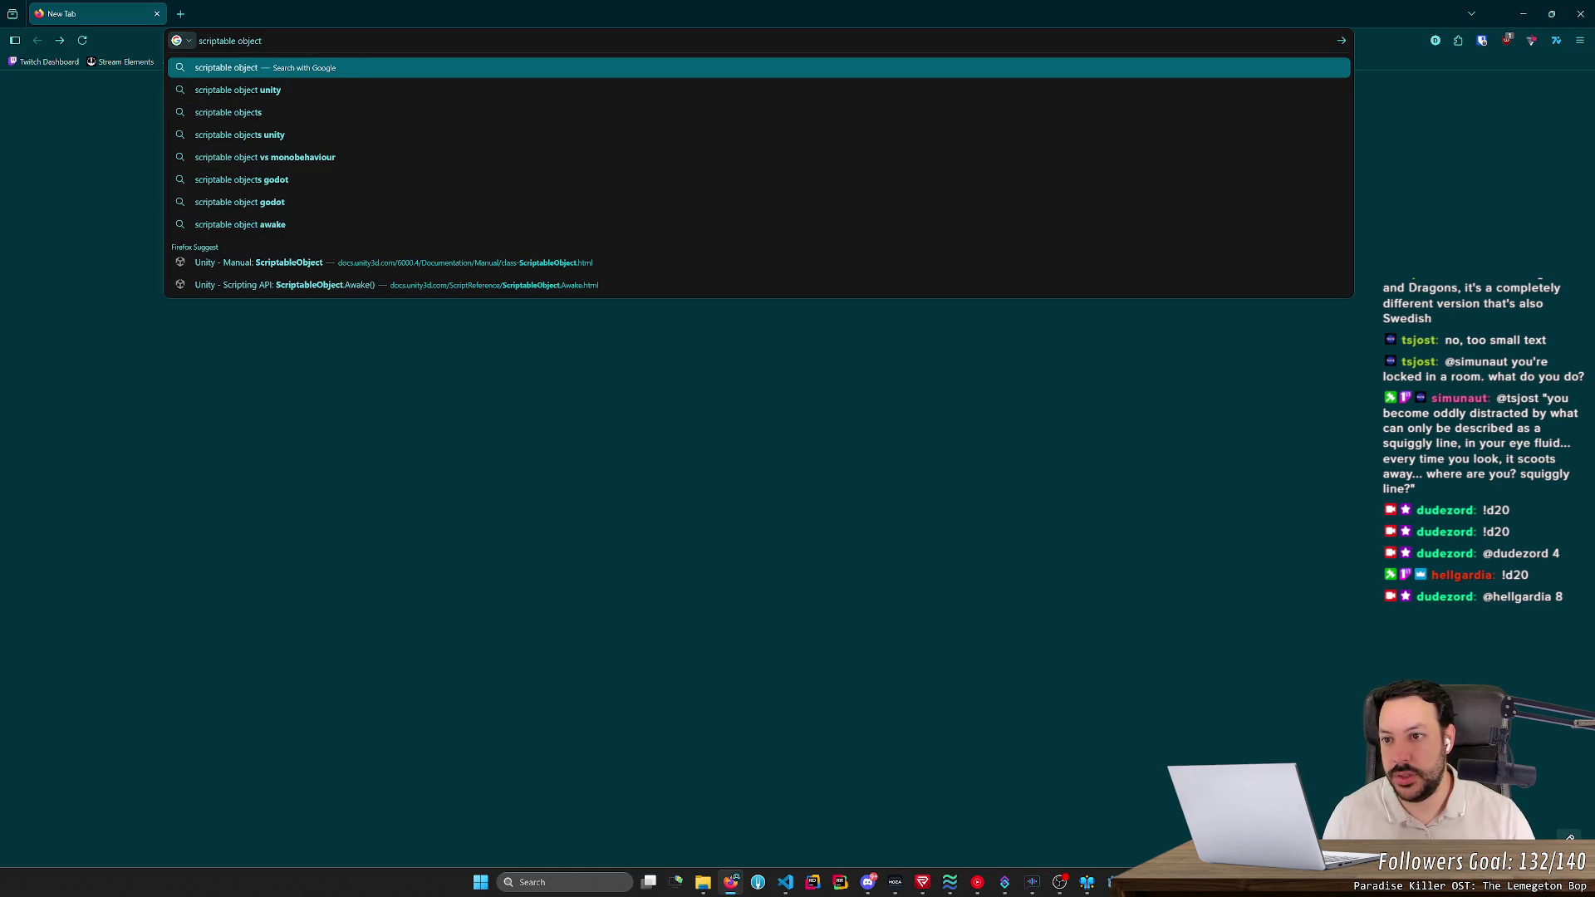
key("ctrl+a")
type("data table")
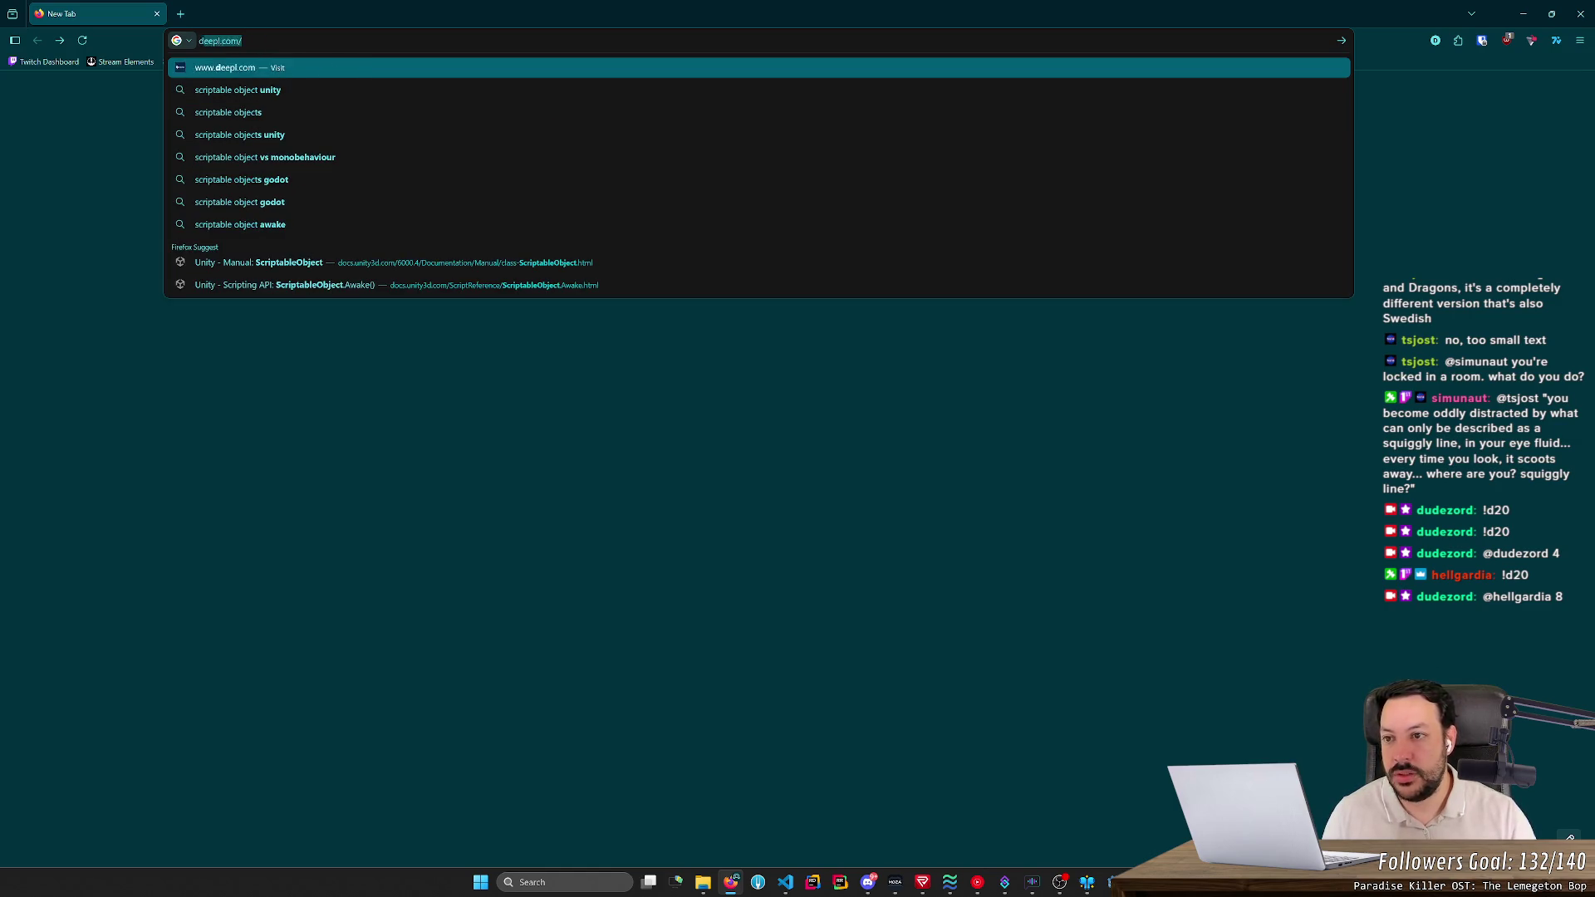
type("s godot")
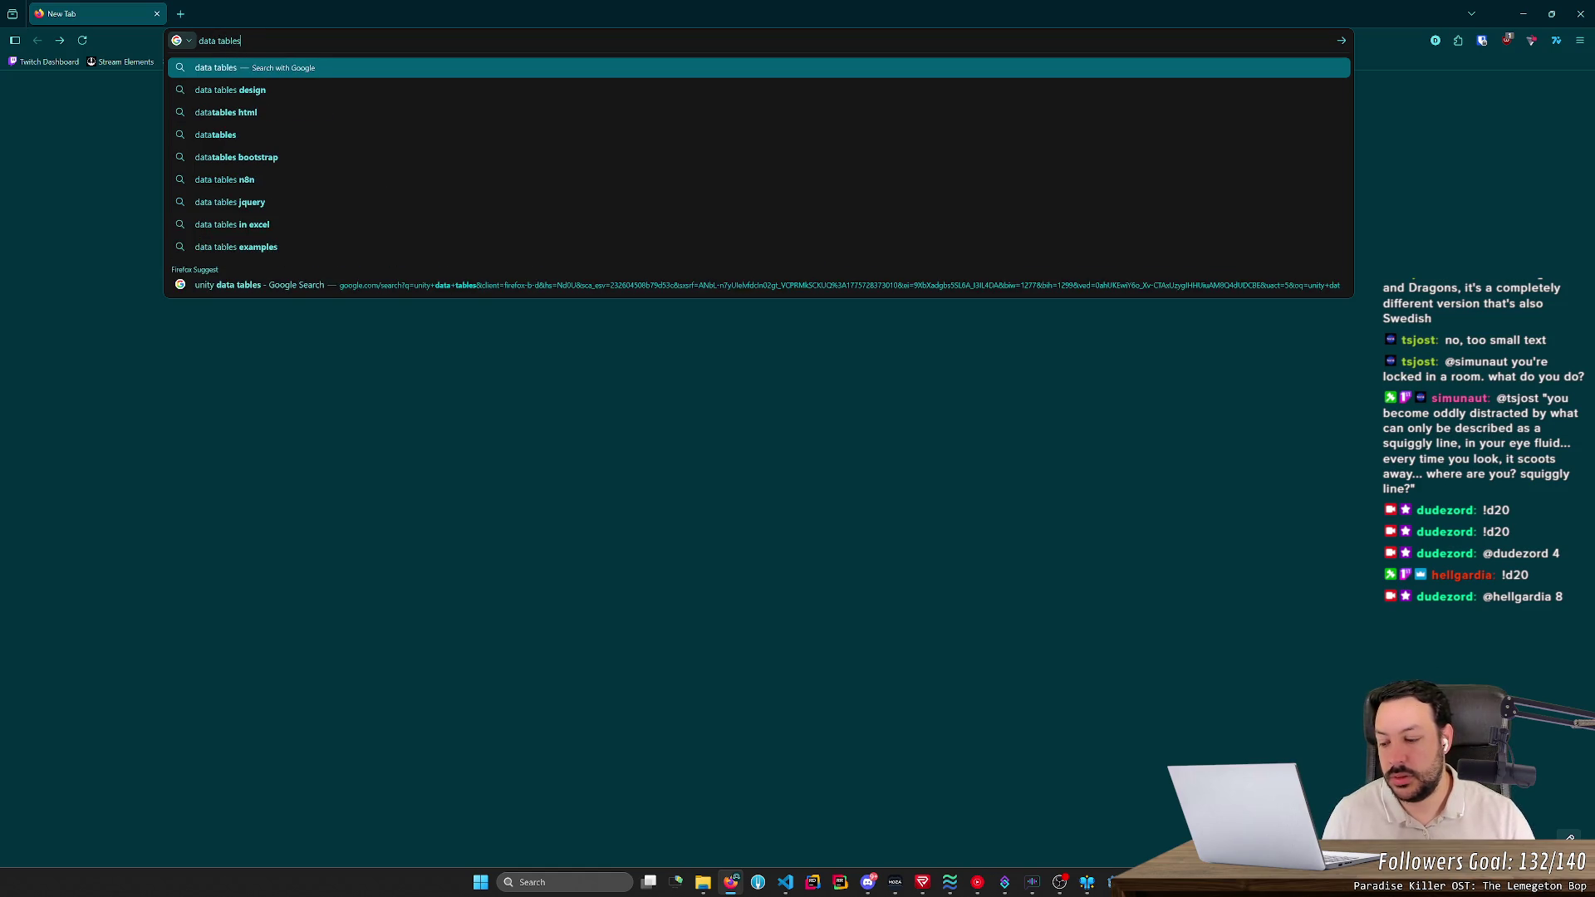
key("Return")
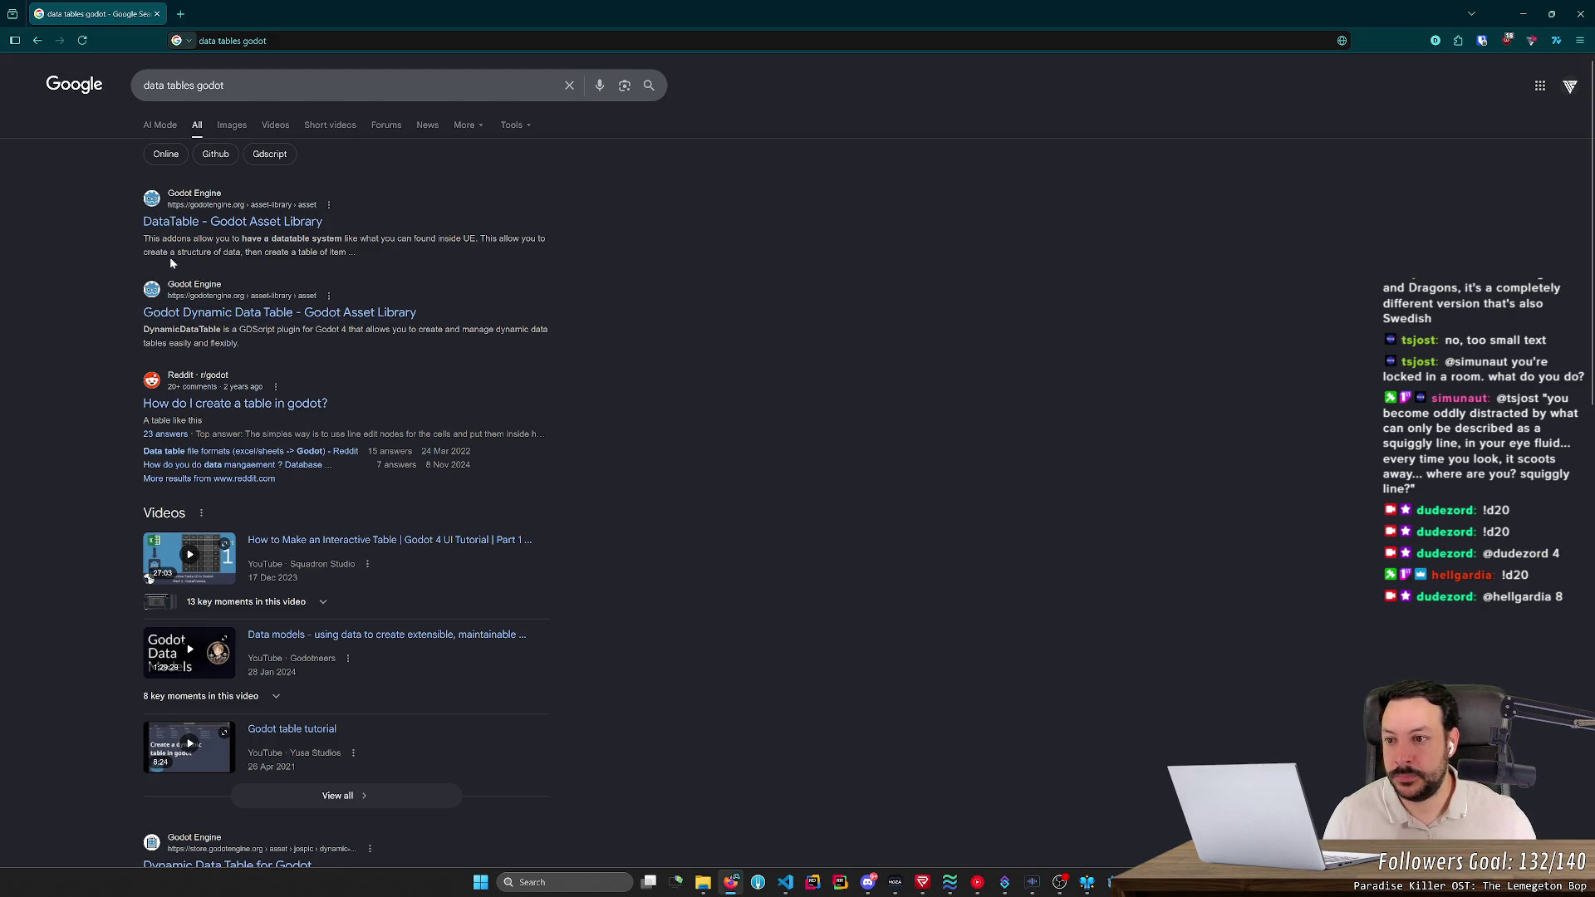
- Open the DataTable asset page and view its first preview screenshot full size
left_click(196, 222)
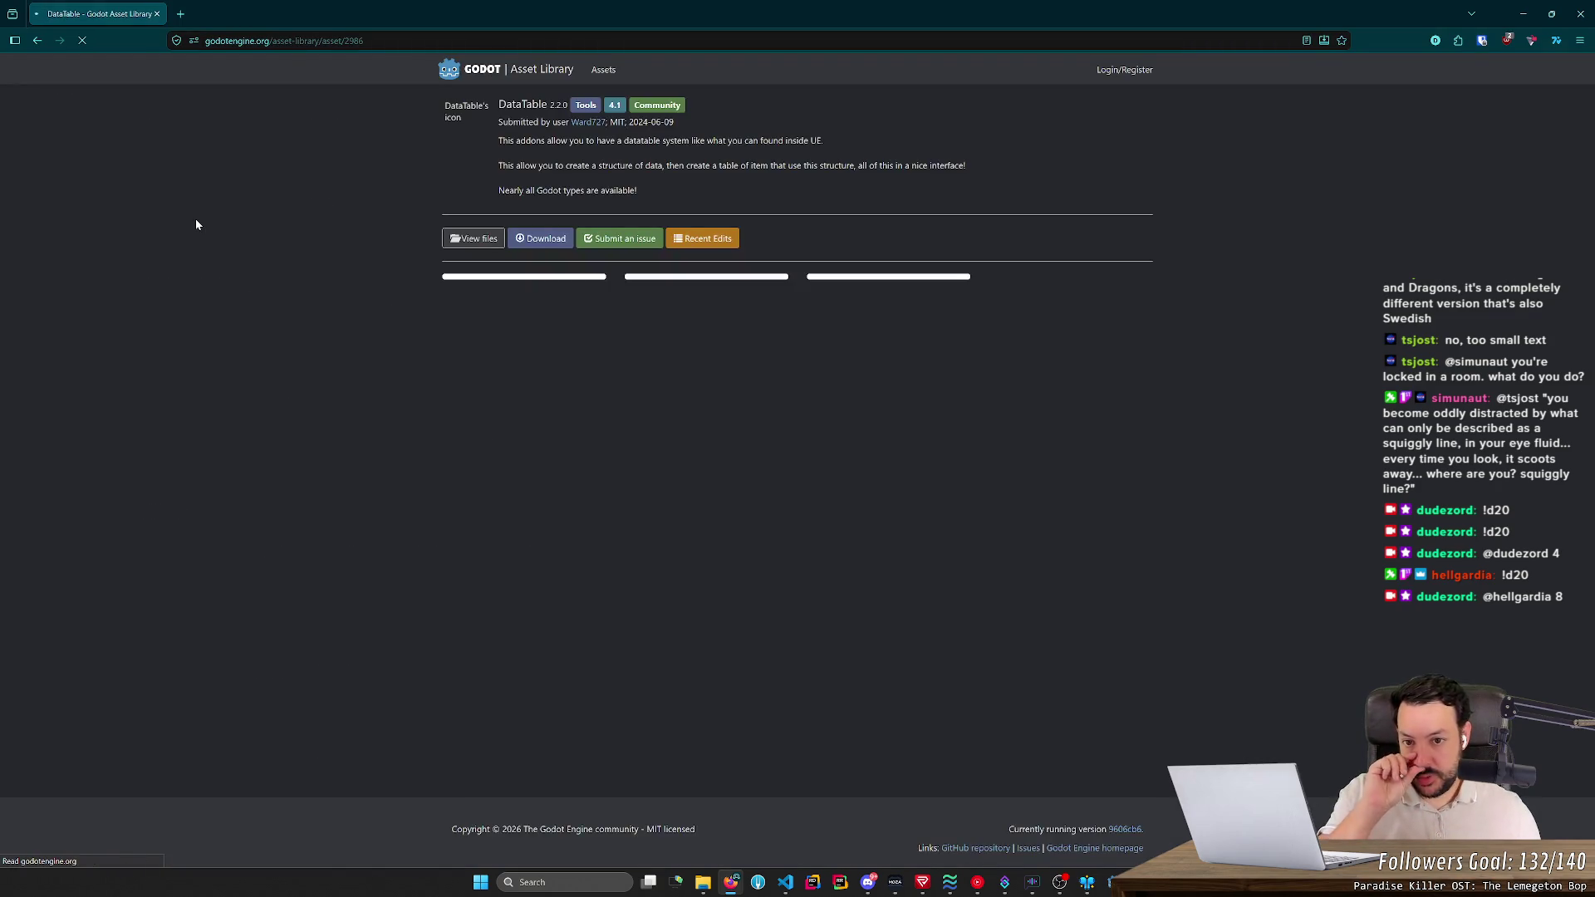
left_click(487, 324)
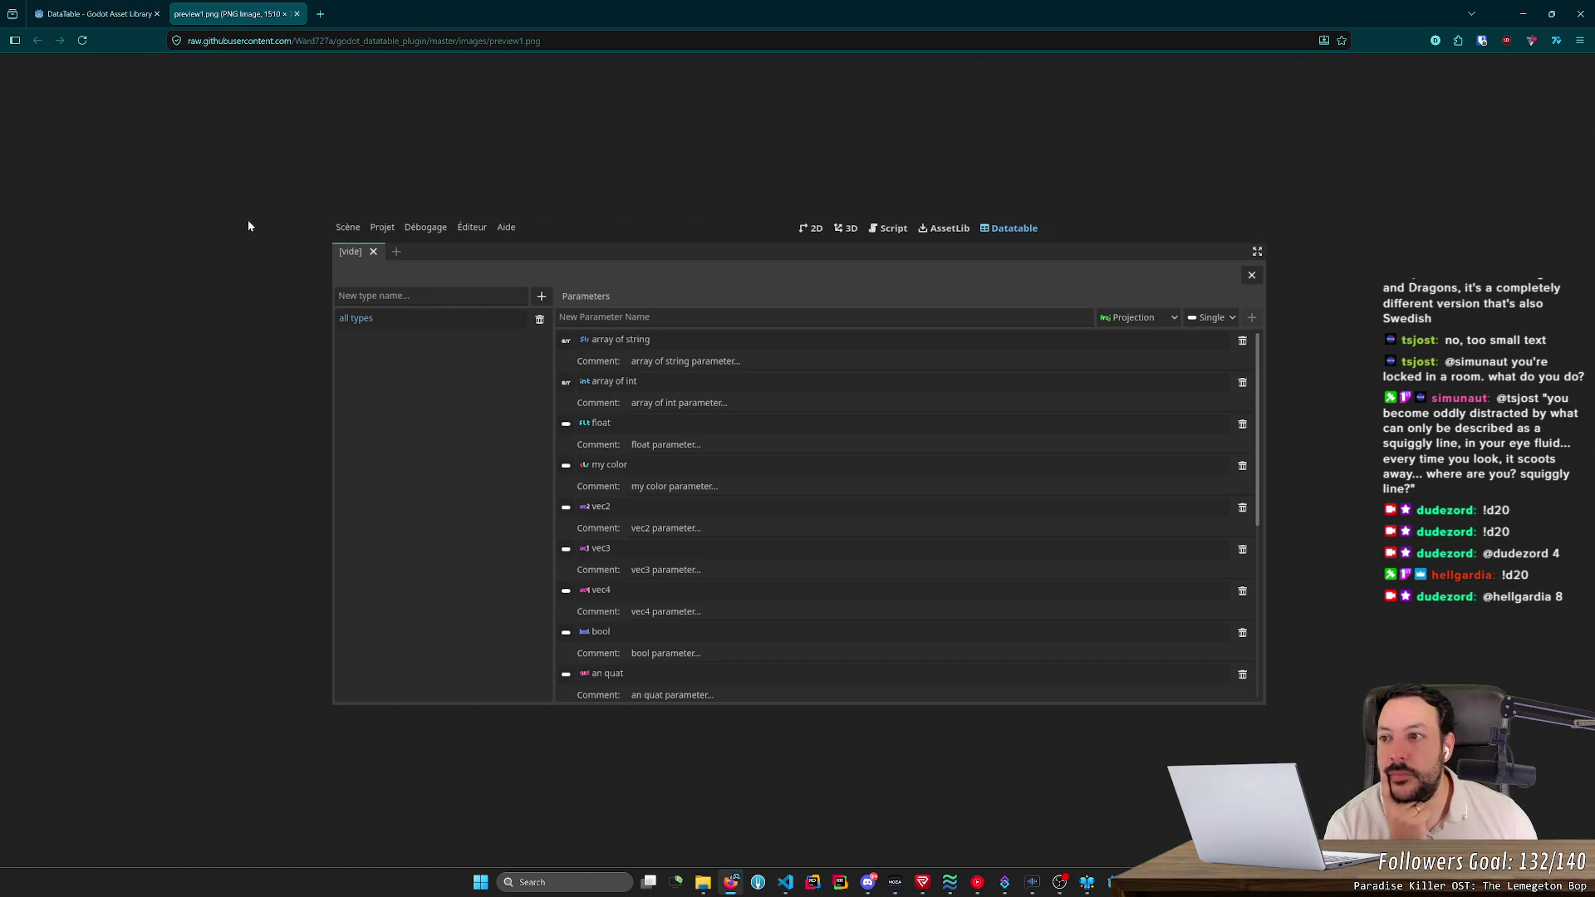
left_click(320, 13)
left_click(297, 13)
- View the second and third DataTable preview screenshots, then return to the 'data tables godot' results
left_click(315, 13)
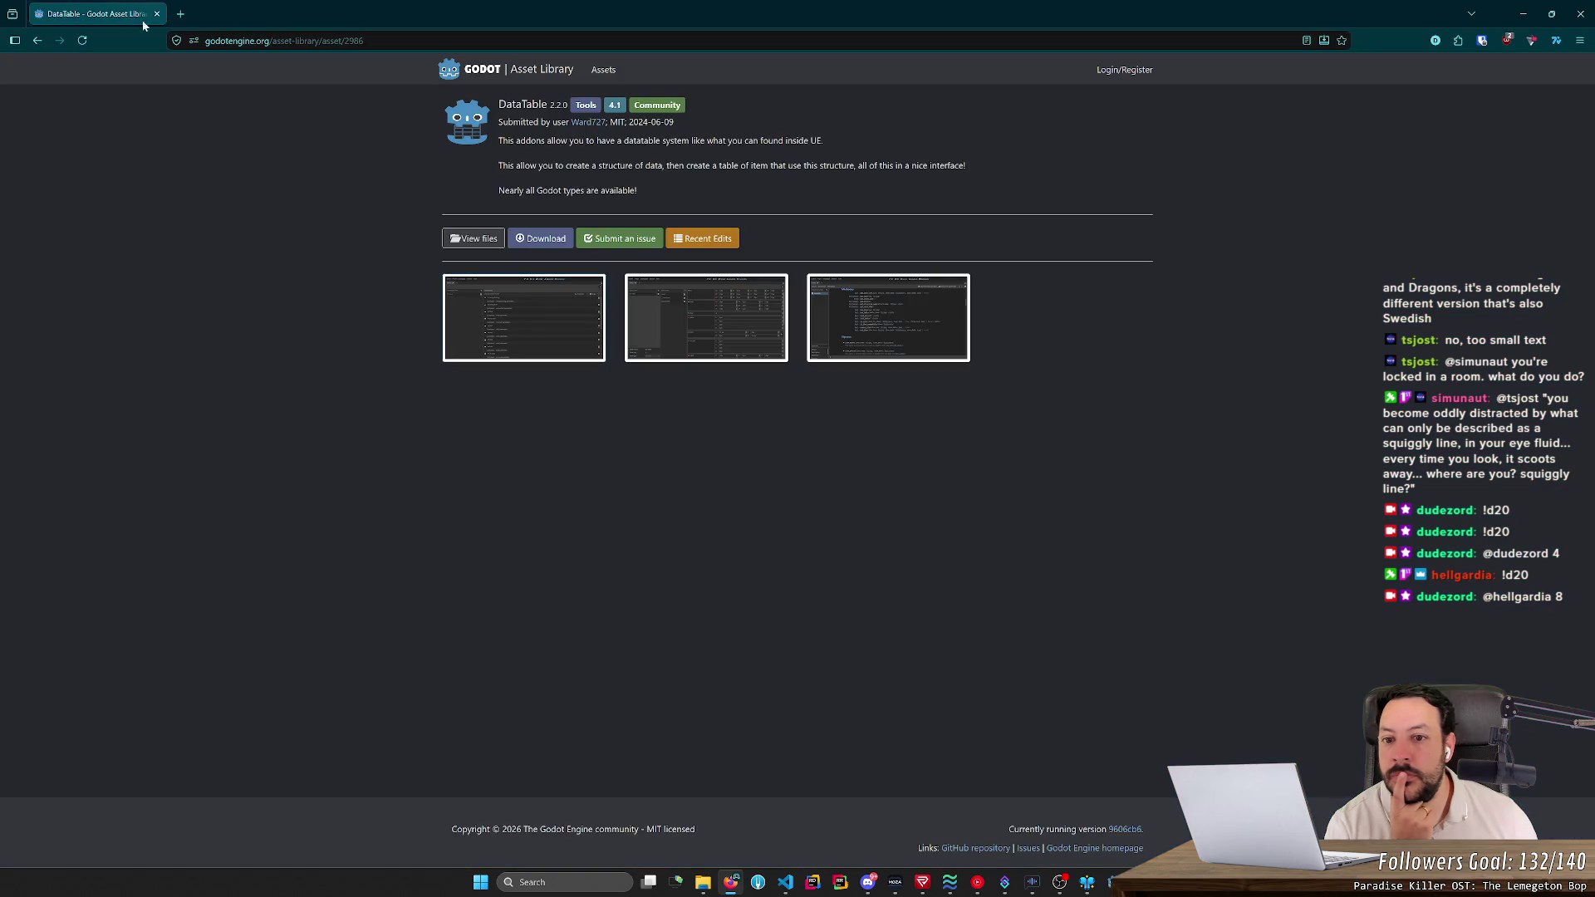
left_click(670, 324)
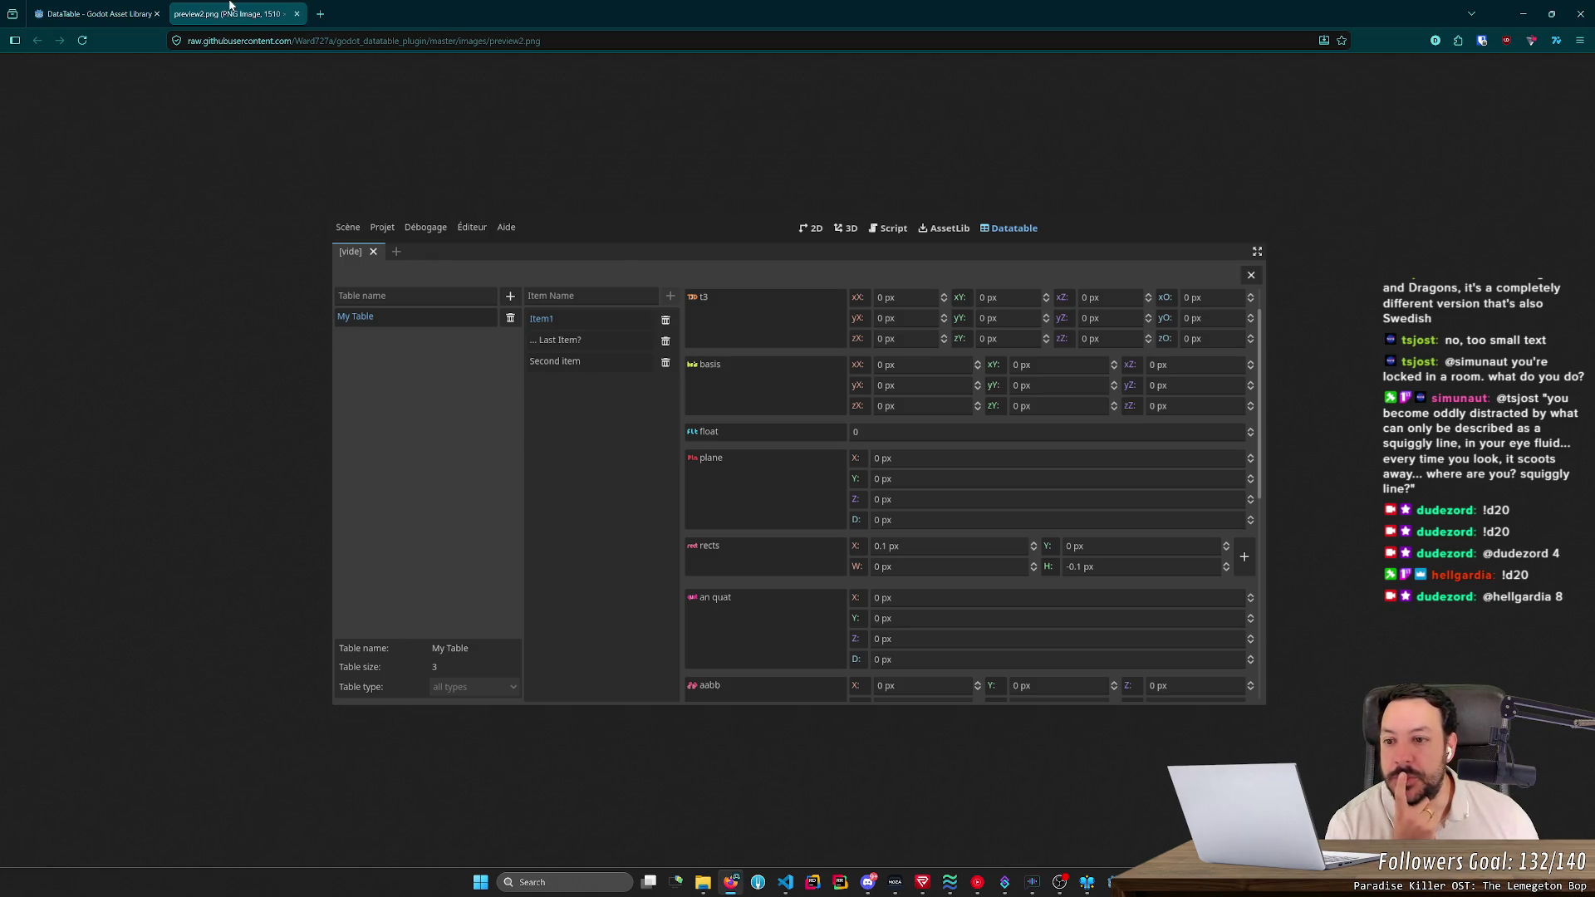
left_click(296, 14)
left_click(859, 333)
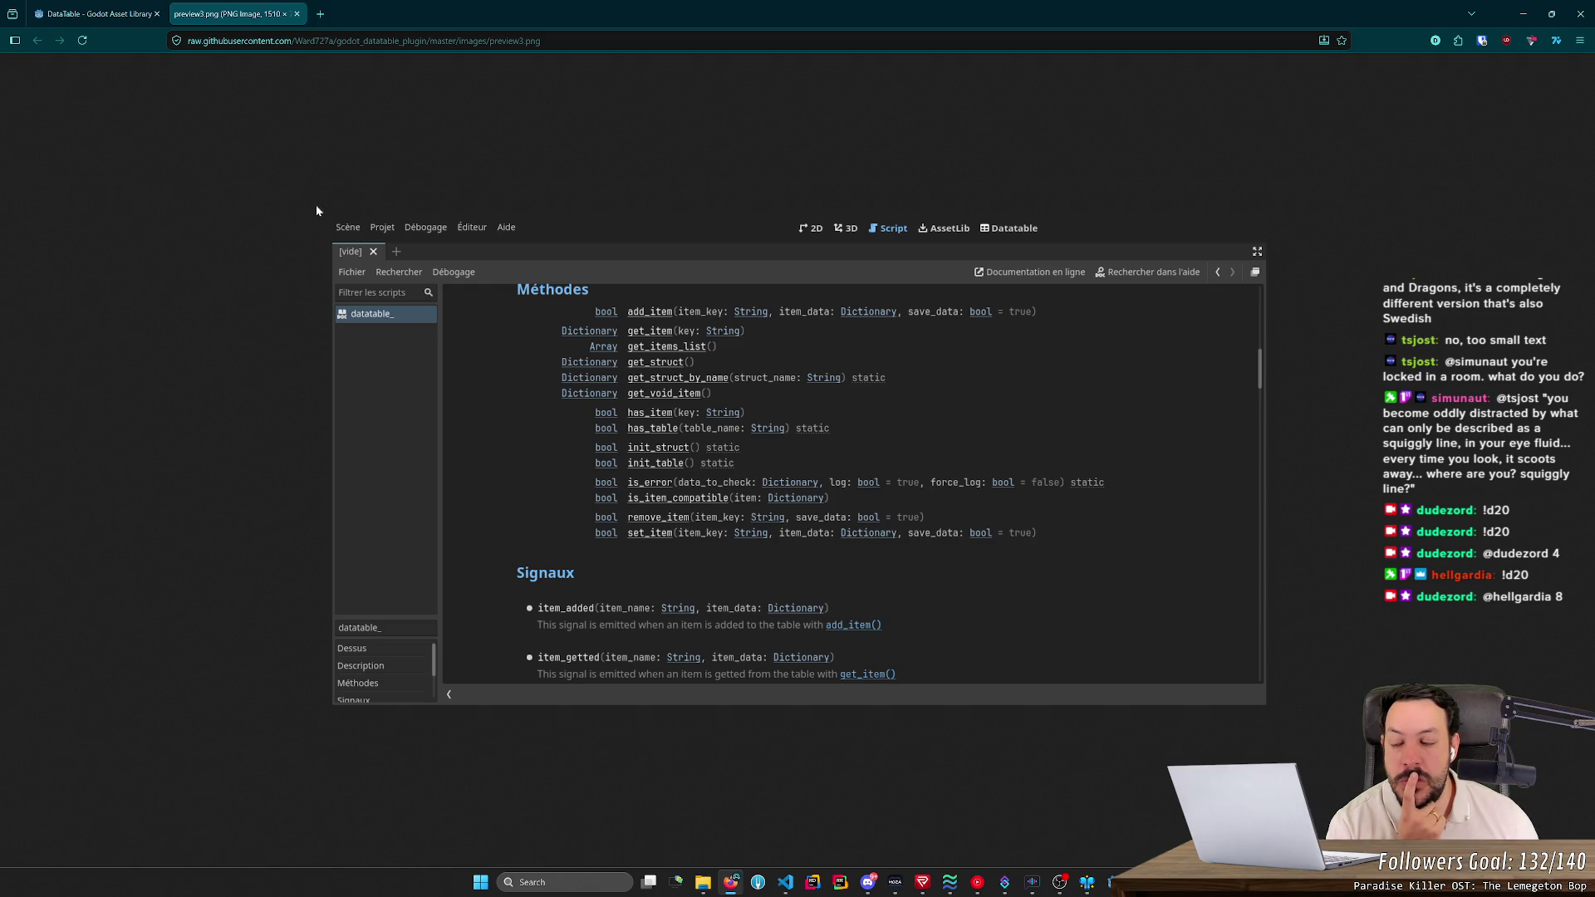
middle_click(279, 18)
key("alt+Left")
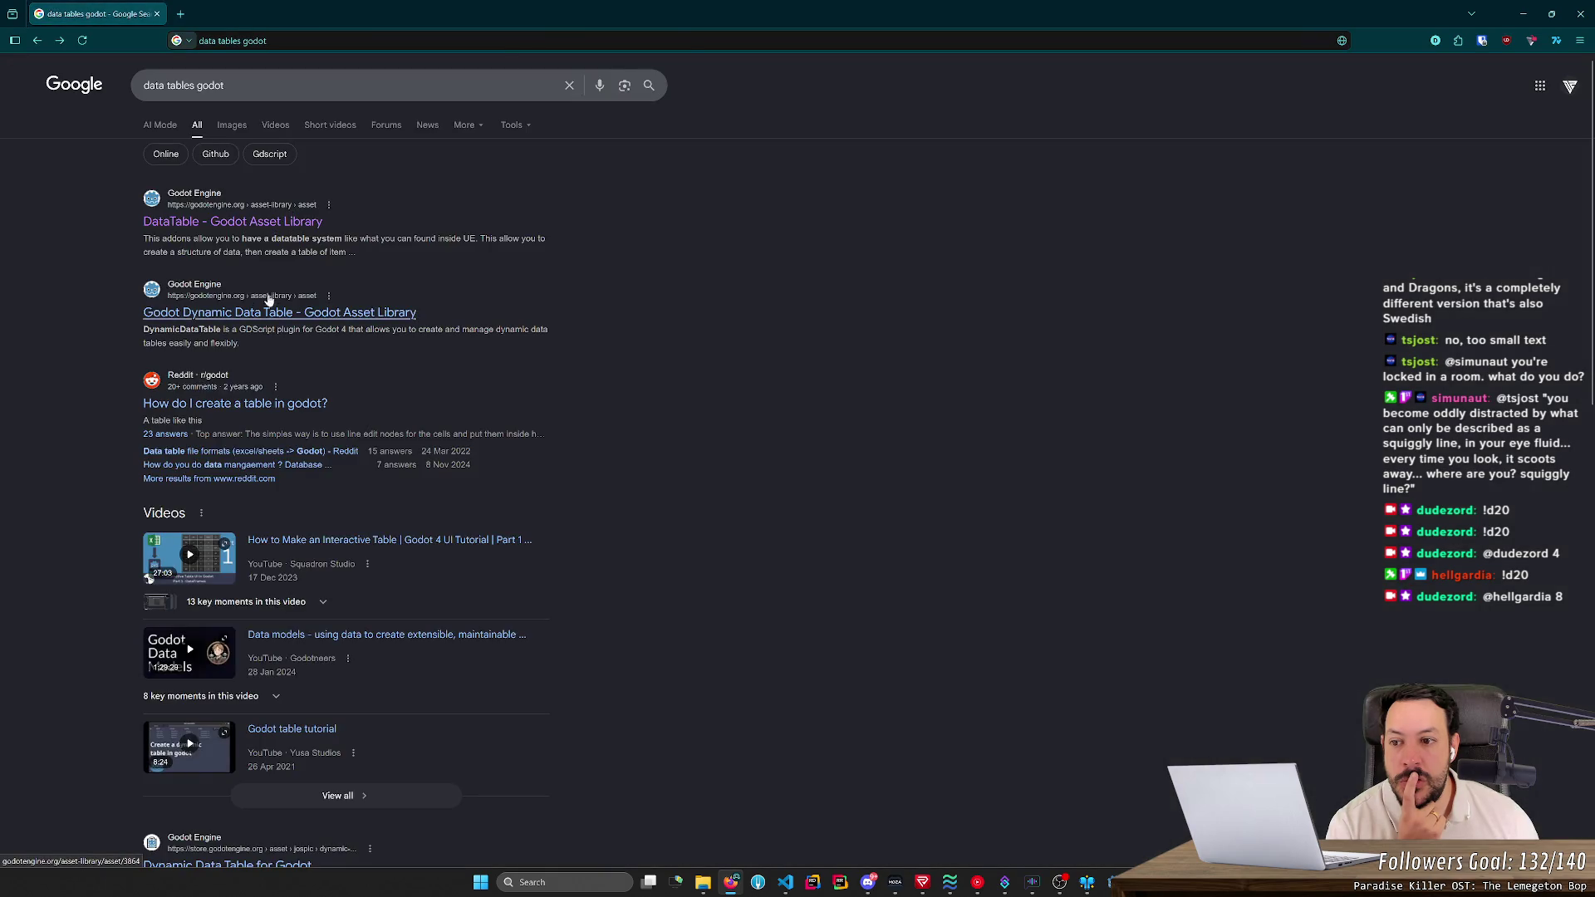
- Open the Godot Dynamic Data Table page, view its example table screenshot, and launch its demo video
middle_click(264, 307)
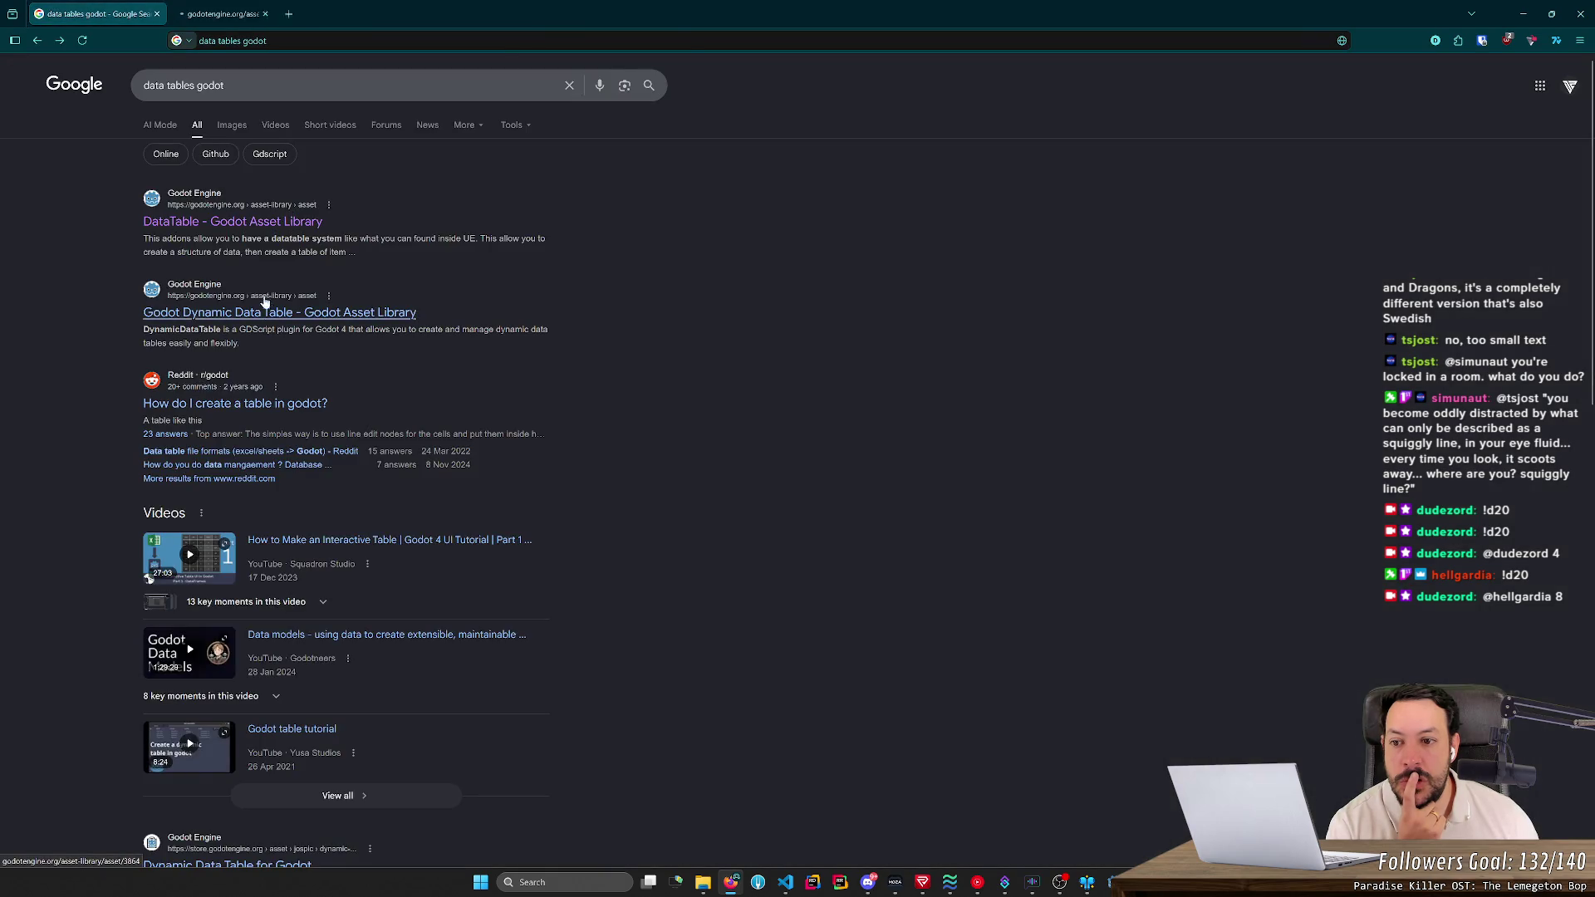
left_click(232, 10)
left_click(528, 434)
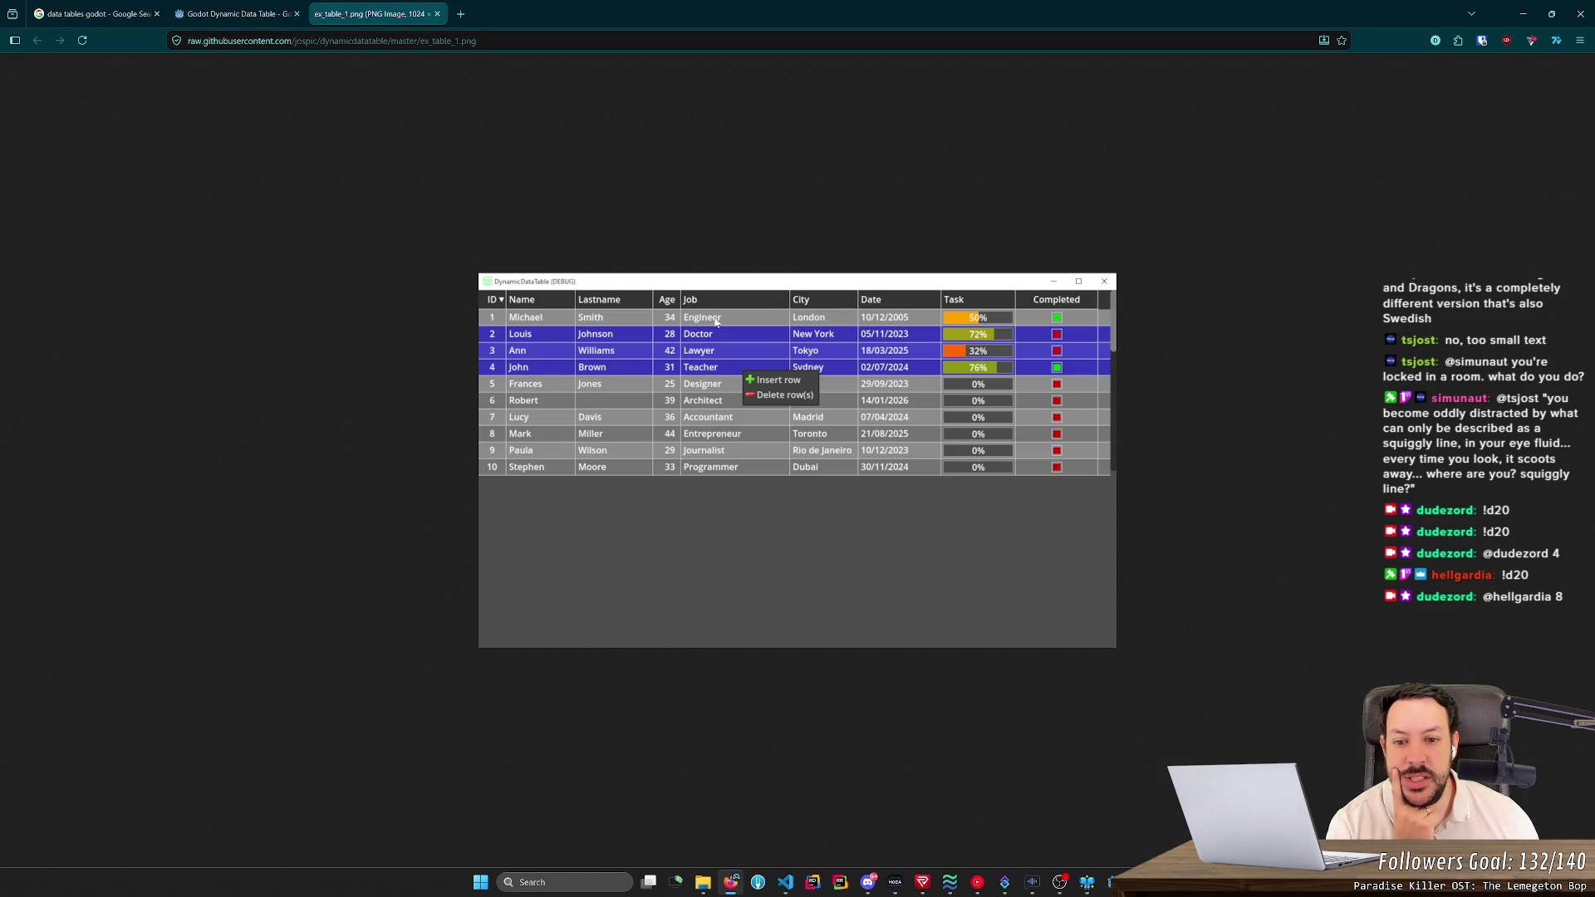
left_click(260, 7)
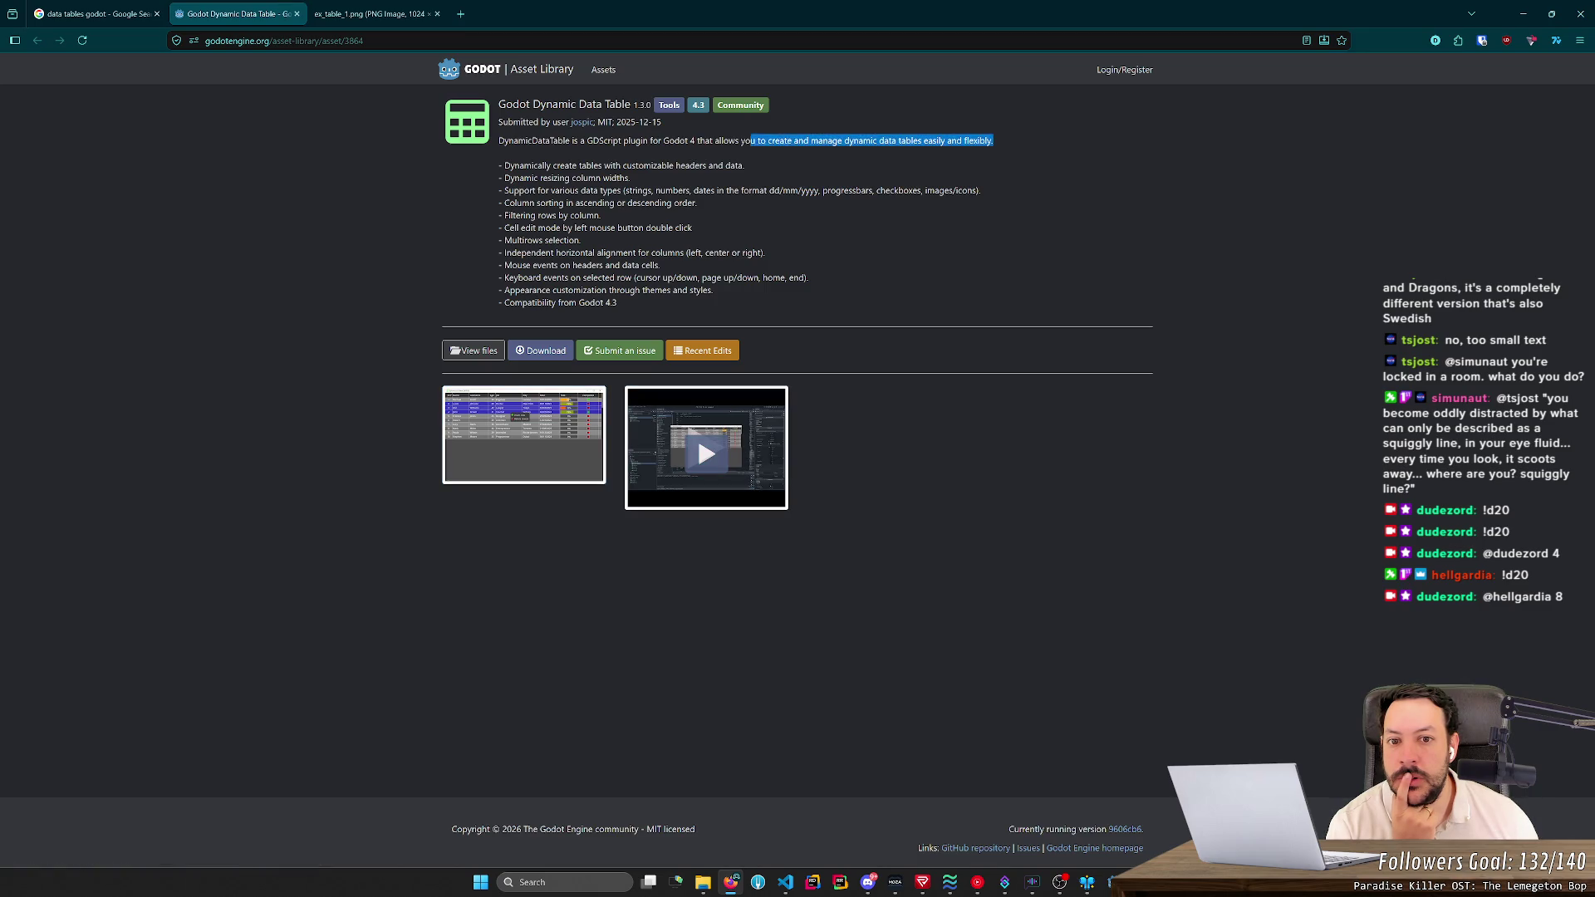
left_click(724, 441)
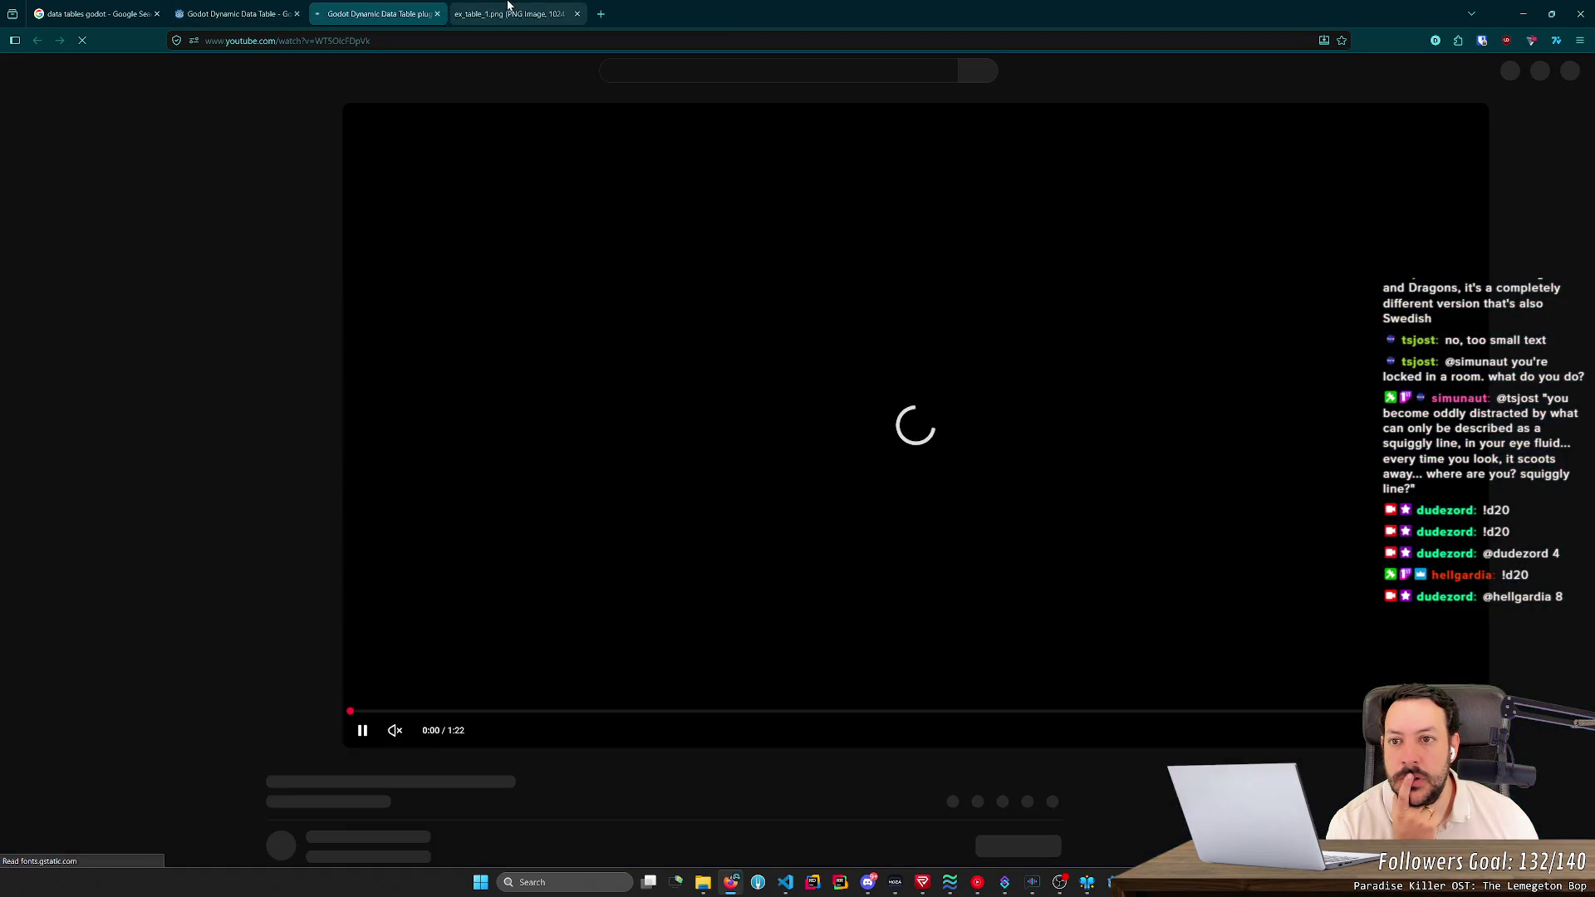
- Close the screenshot and demo video tabs and begin a new query on the 'data tables godot' results
left_click(577, 13)
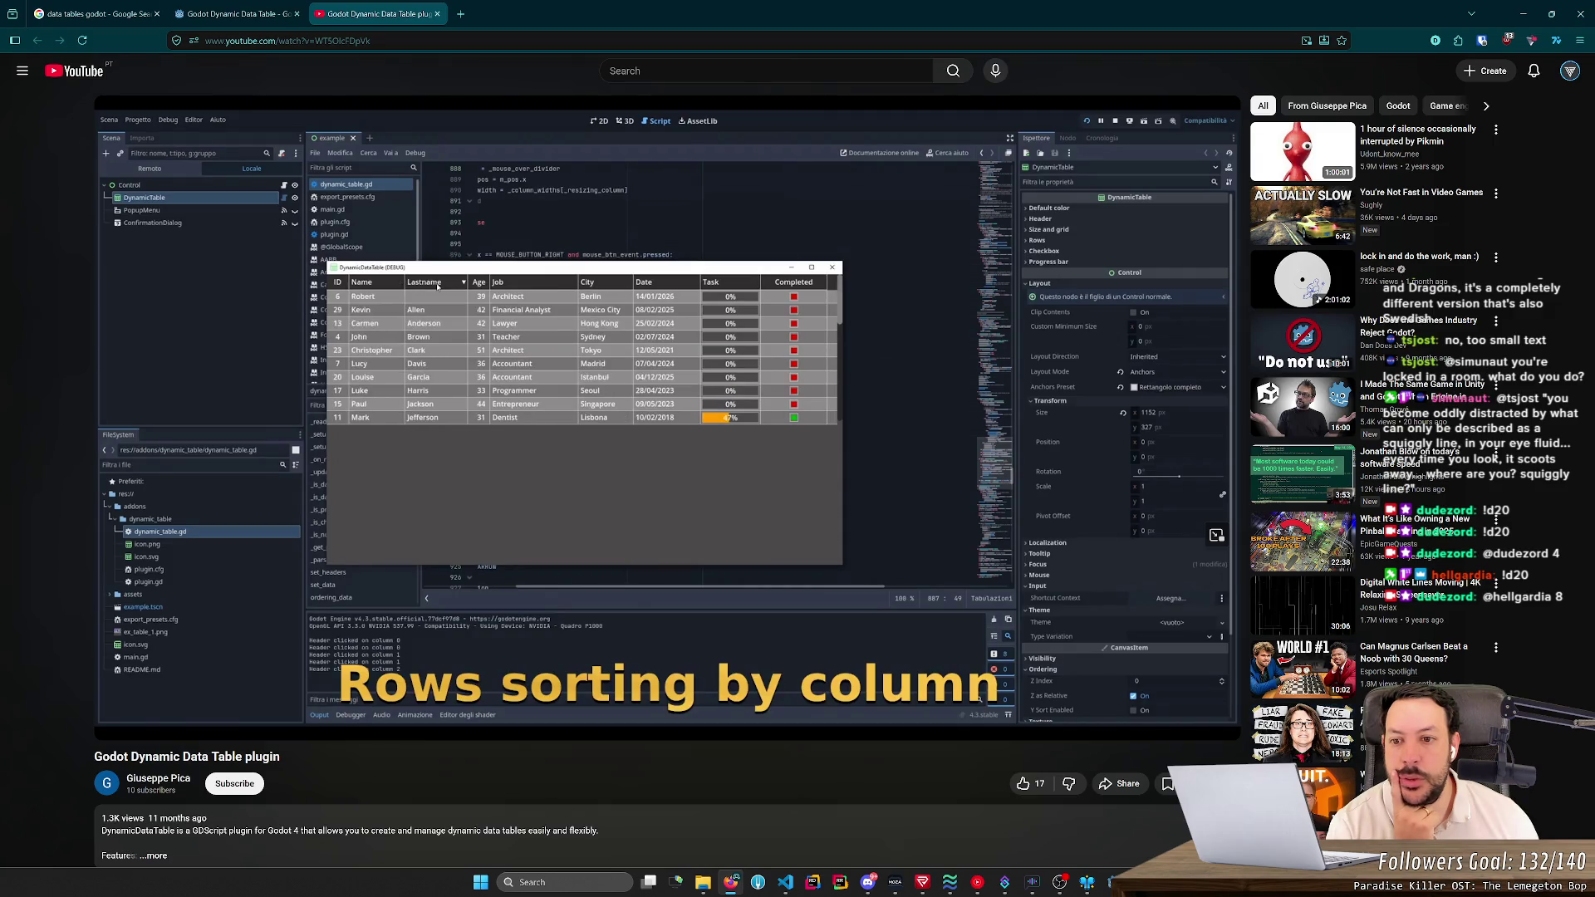
mouse_move(677, 415)
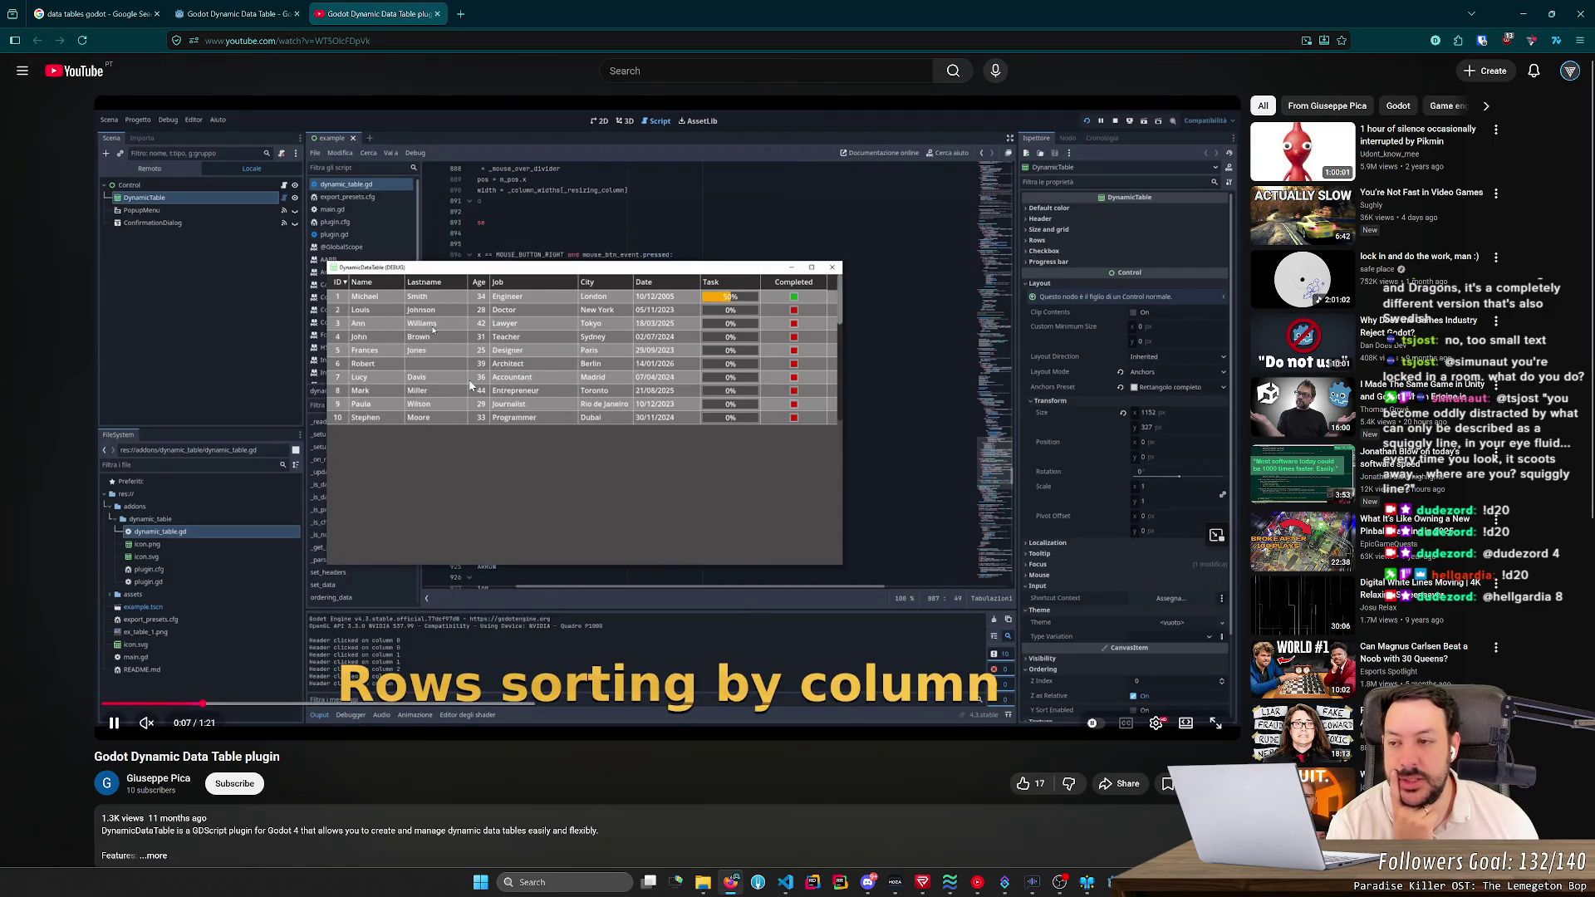
left_click(437, 13)
left_click(91, 13)
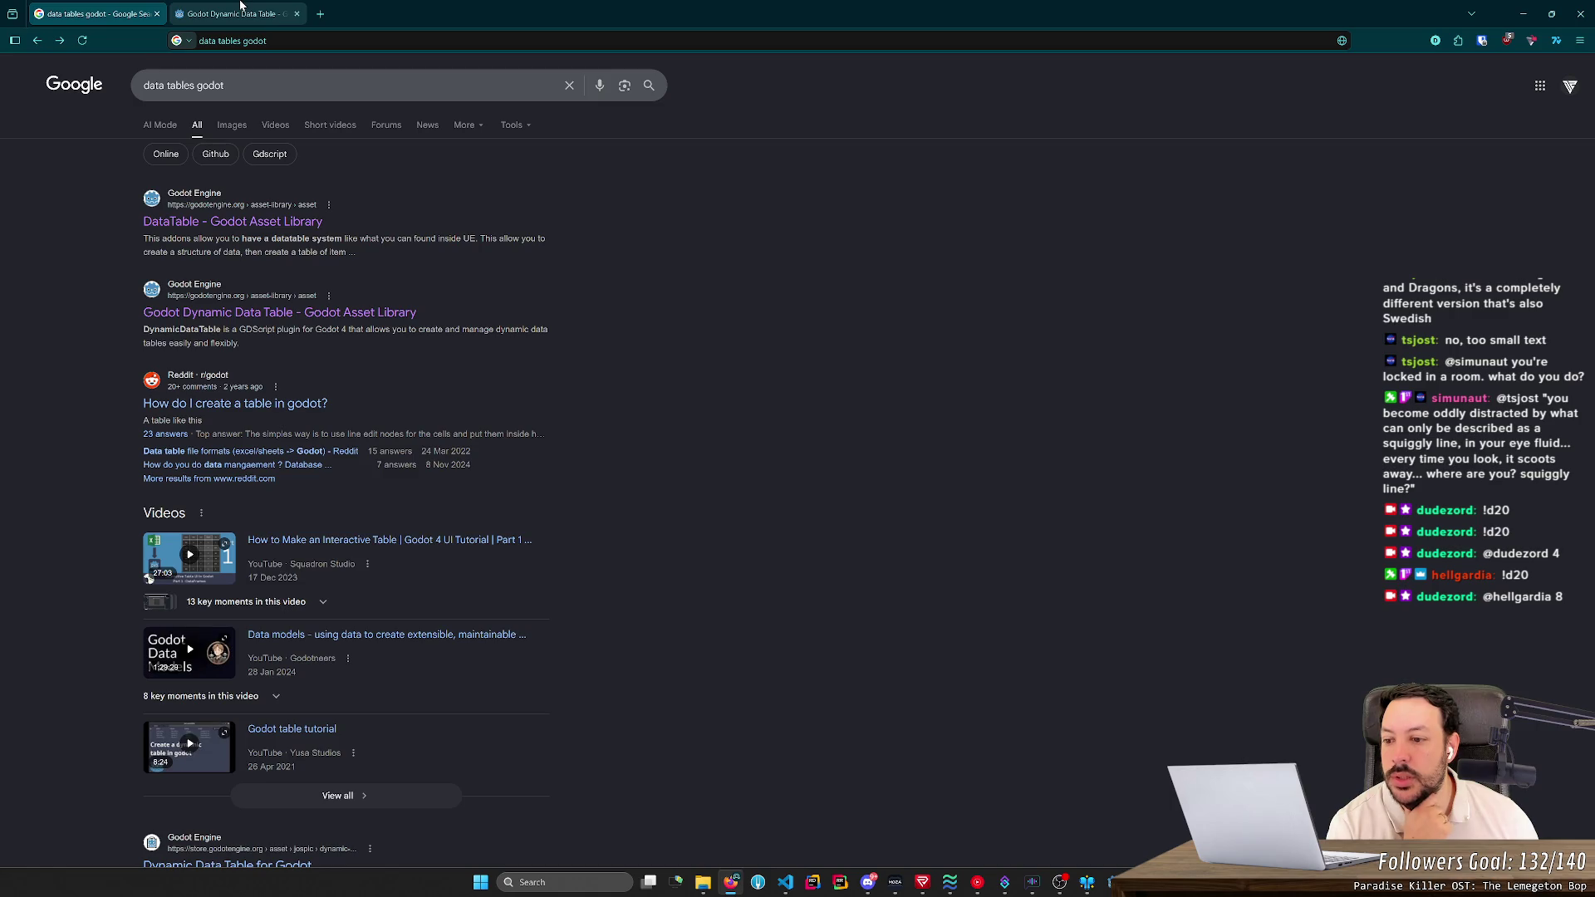
scroll(475, 334, "down", 5)
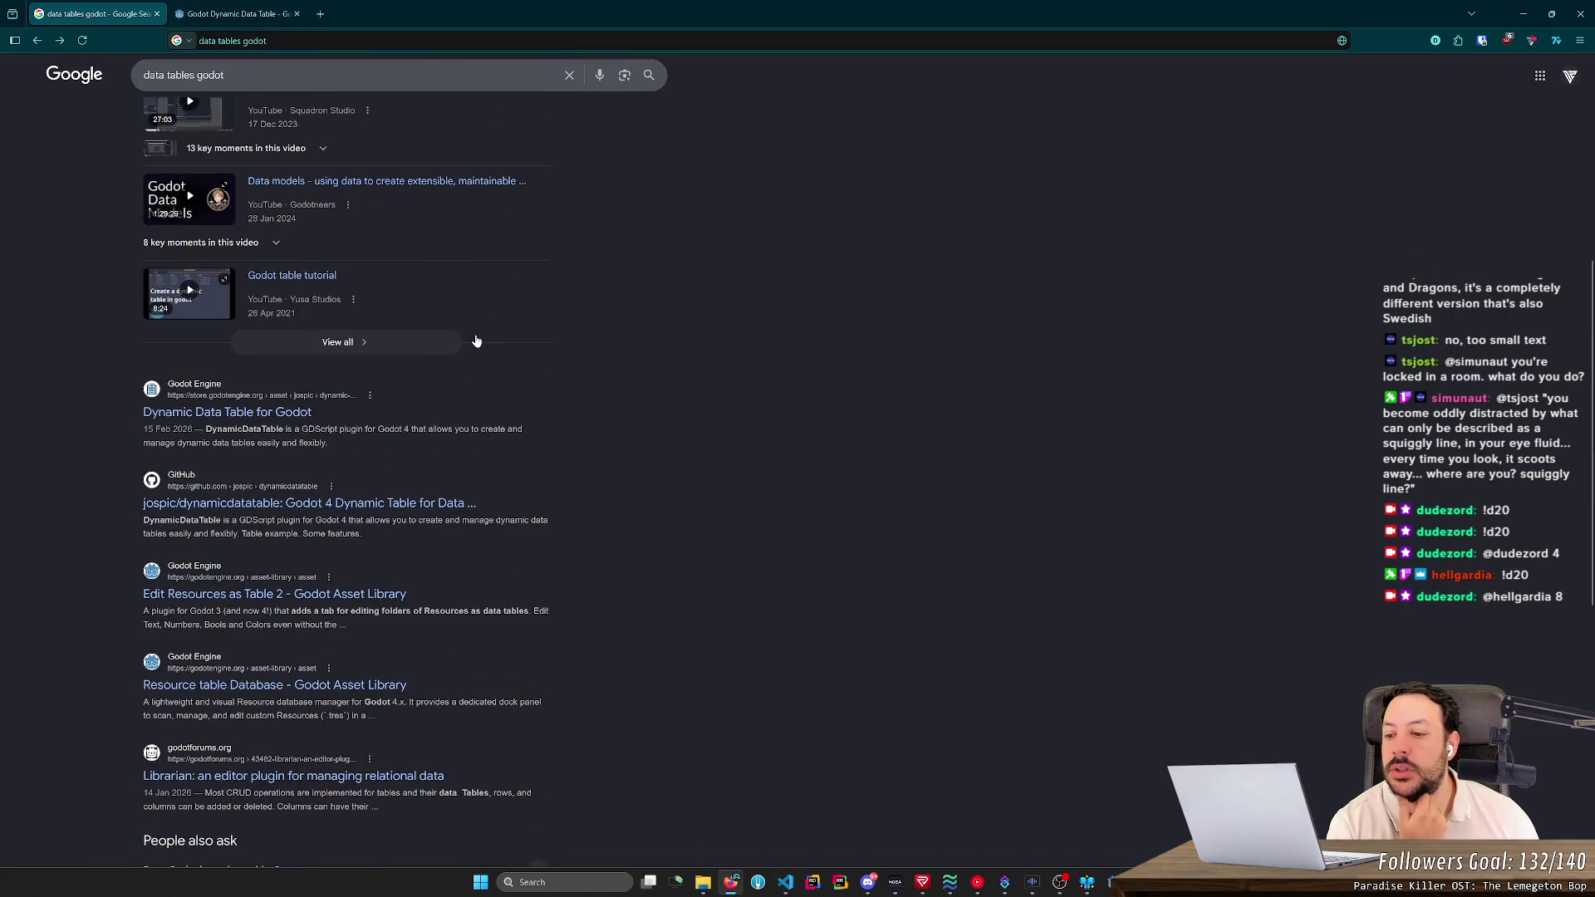
scroll(476, 341, "up", 5)
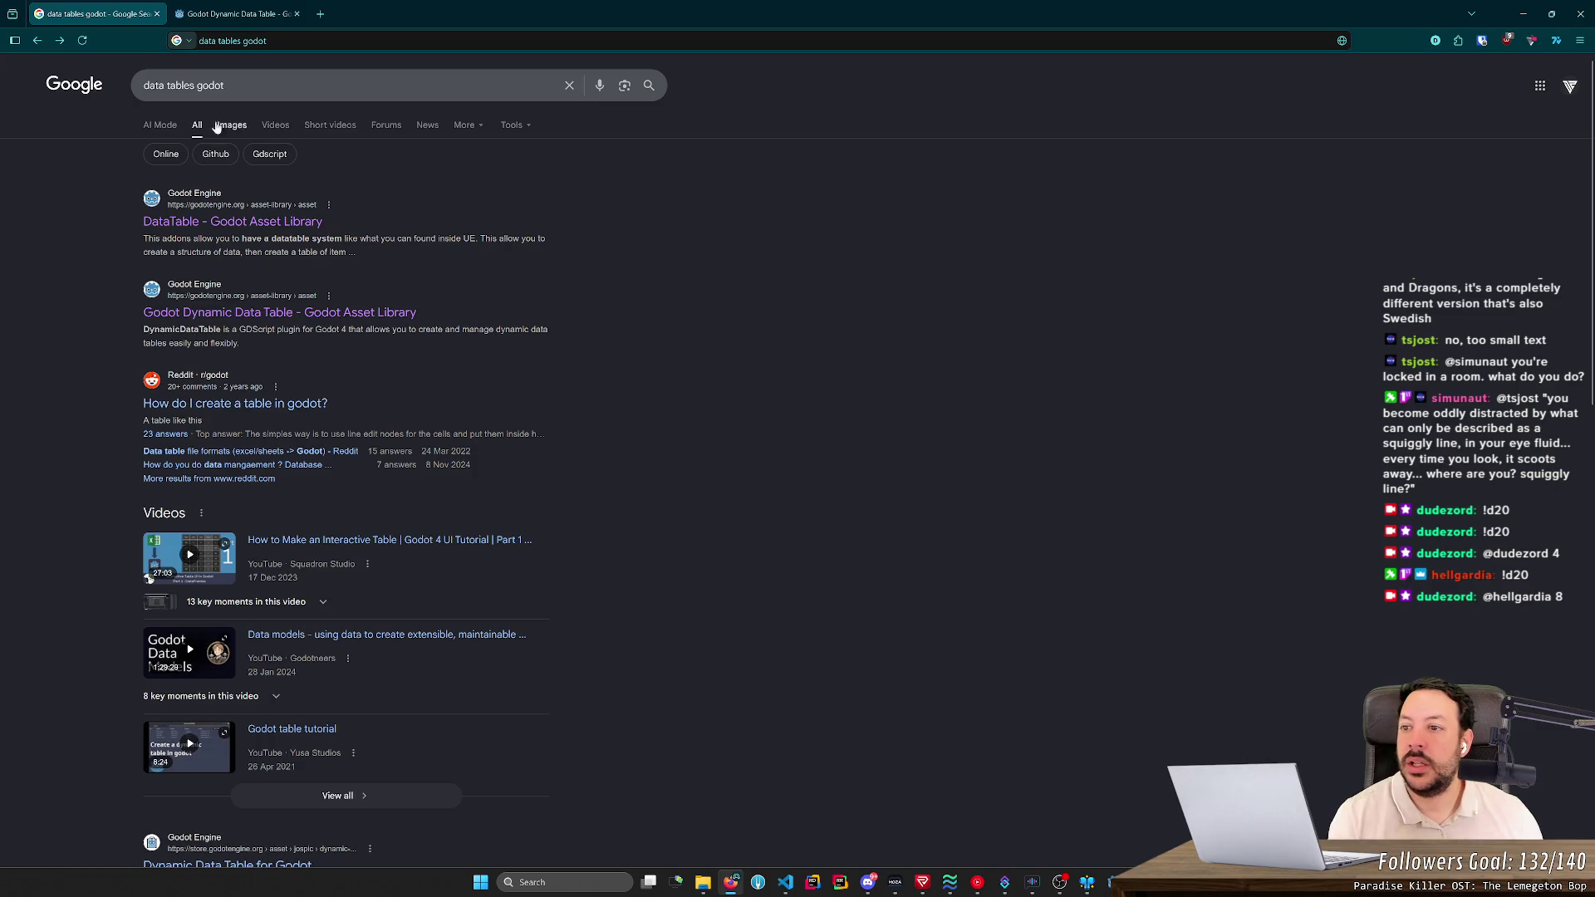
key("slash")
- Search 'godot json', read through the JSON class docs methods, then return to the results
type("godot jso")
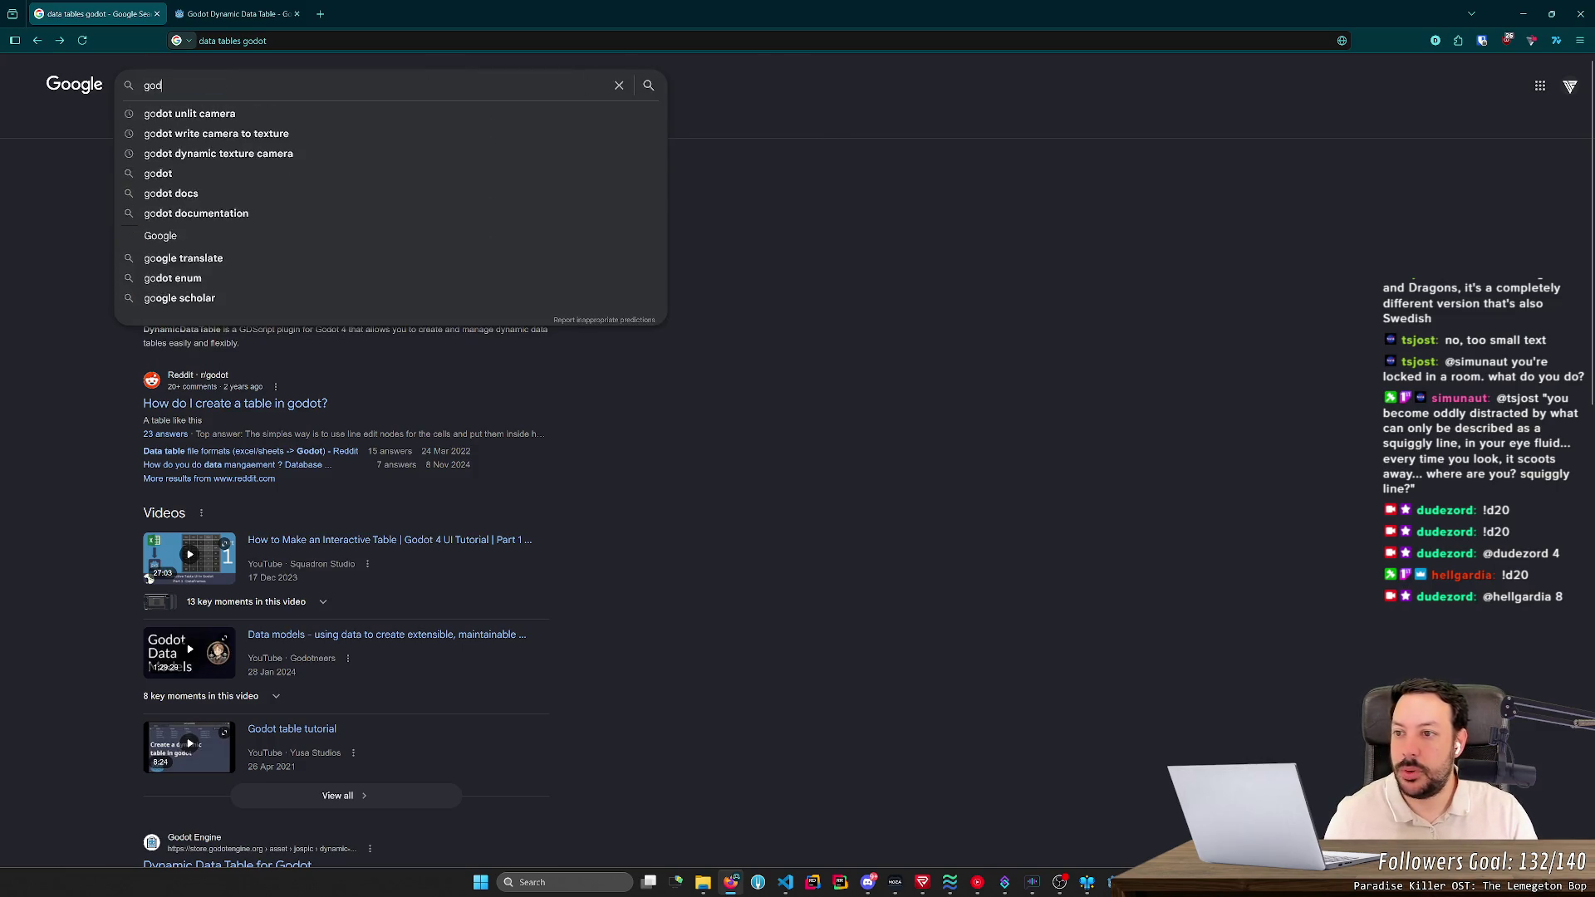
type("n")
key("Return")
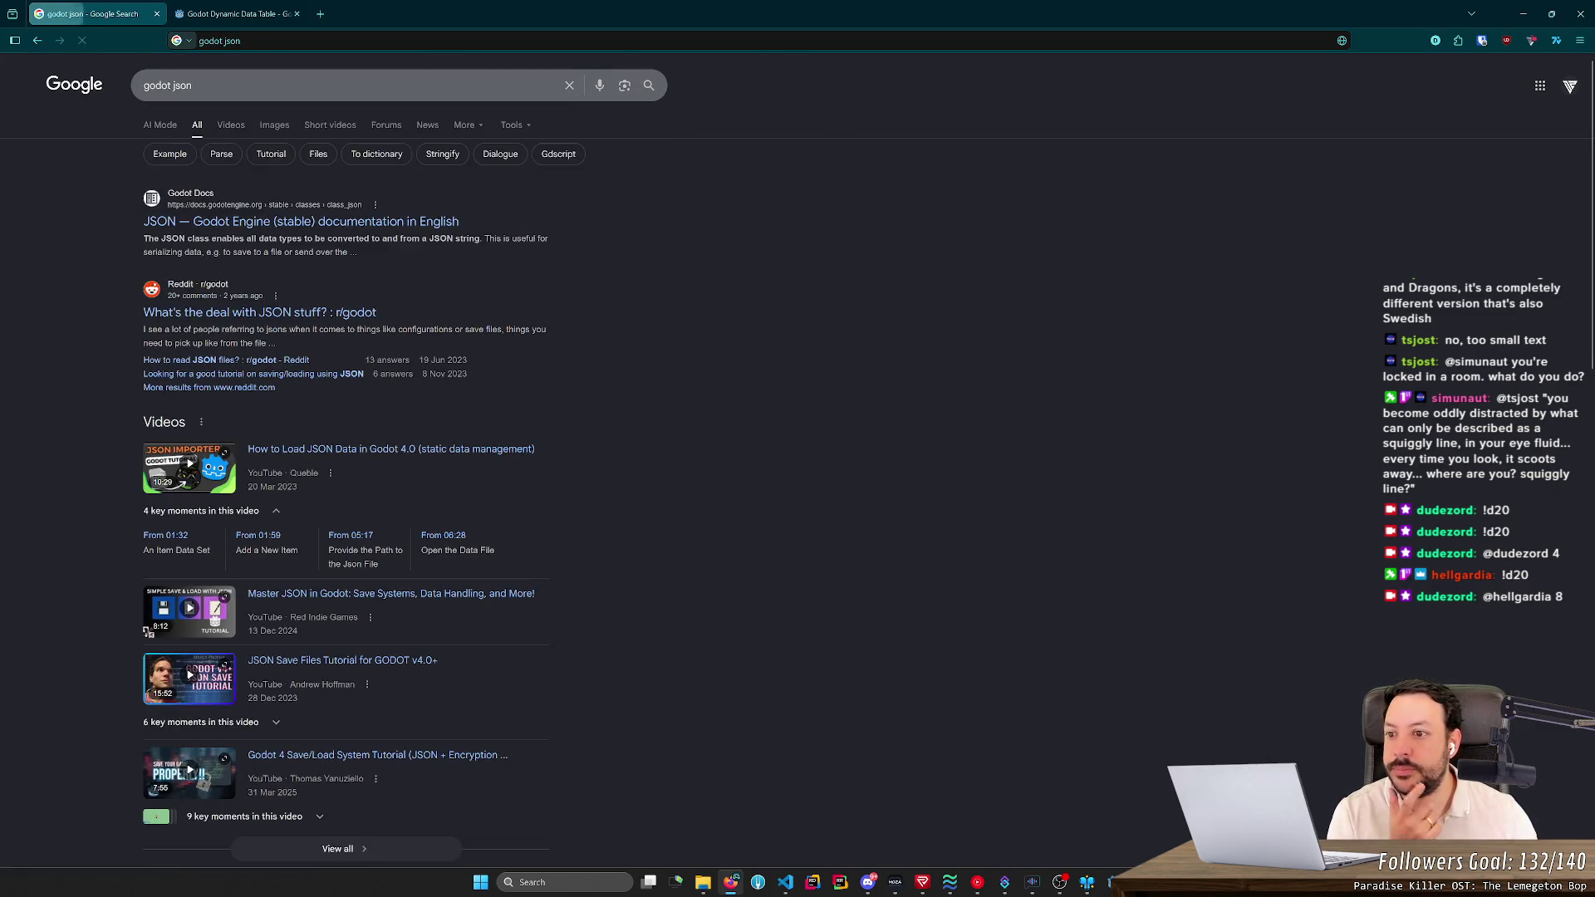
left_click(235, 217)
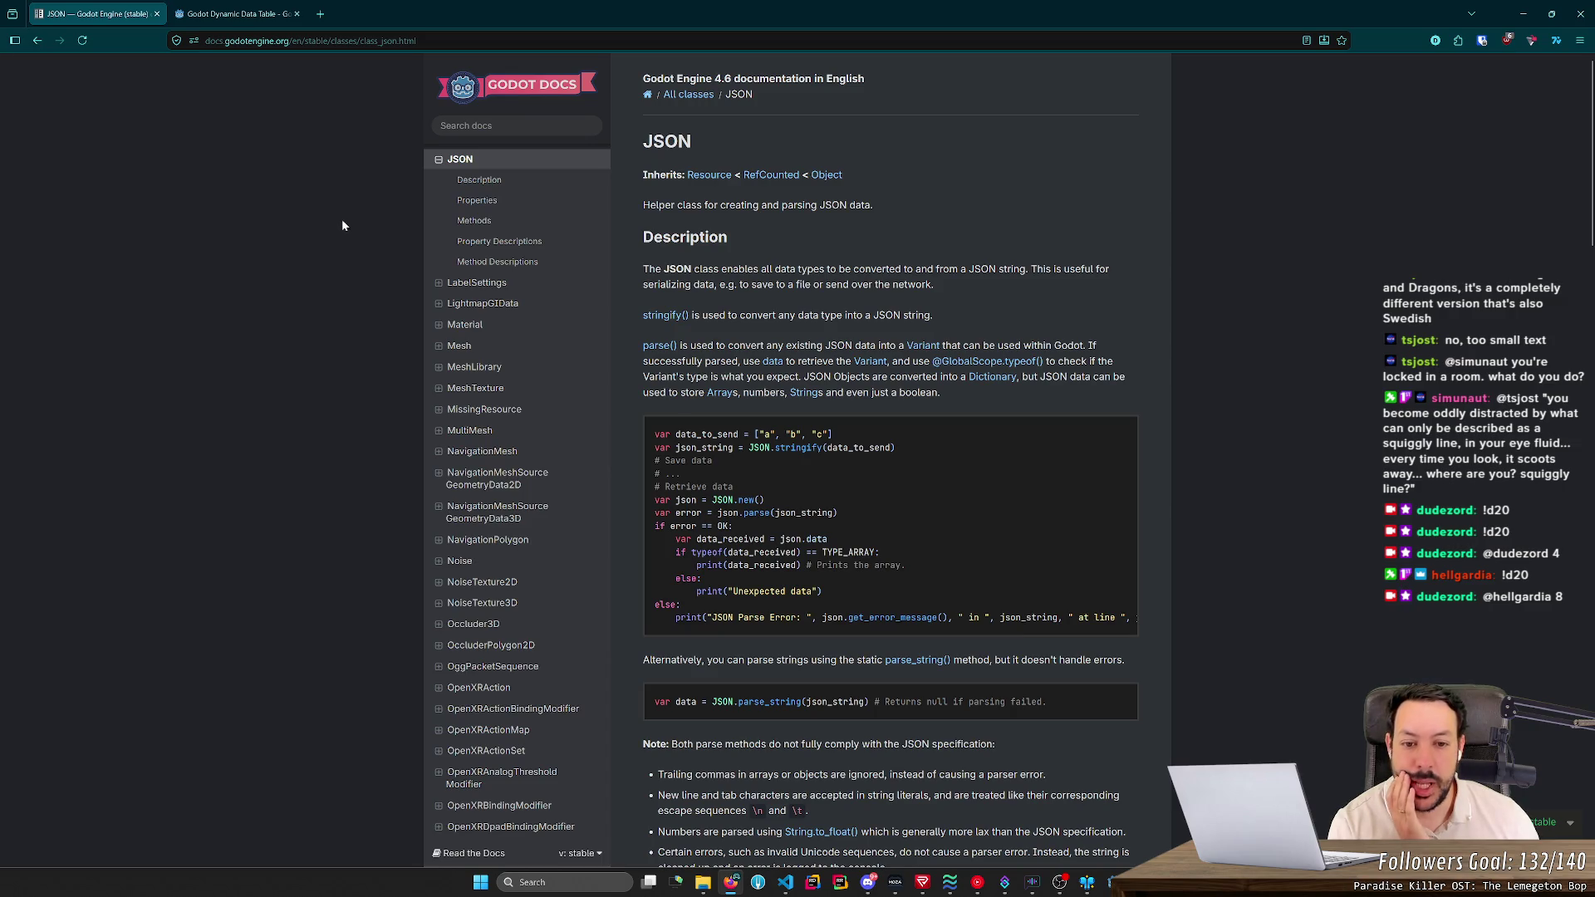
scroll(334, 237, "down", 8)
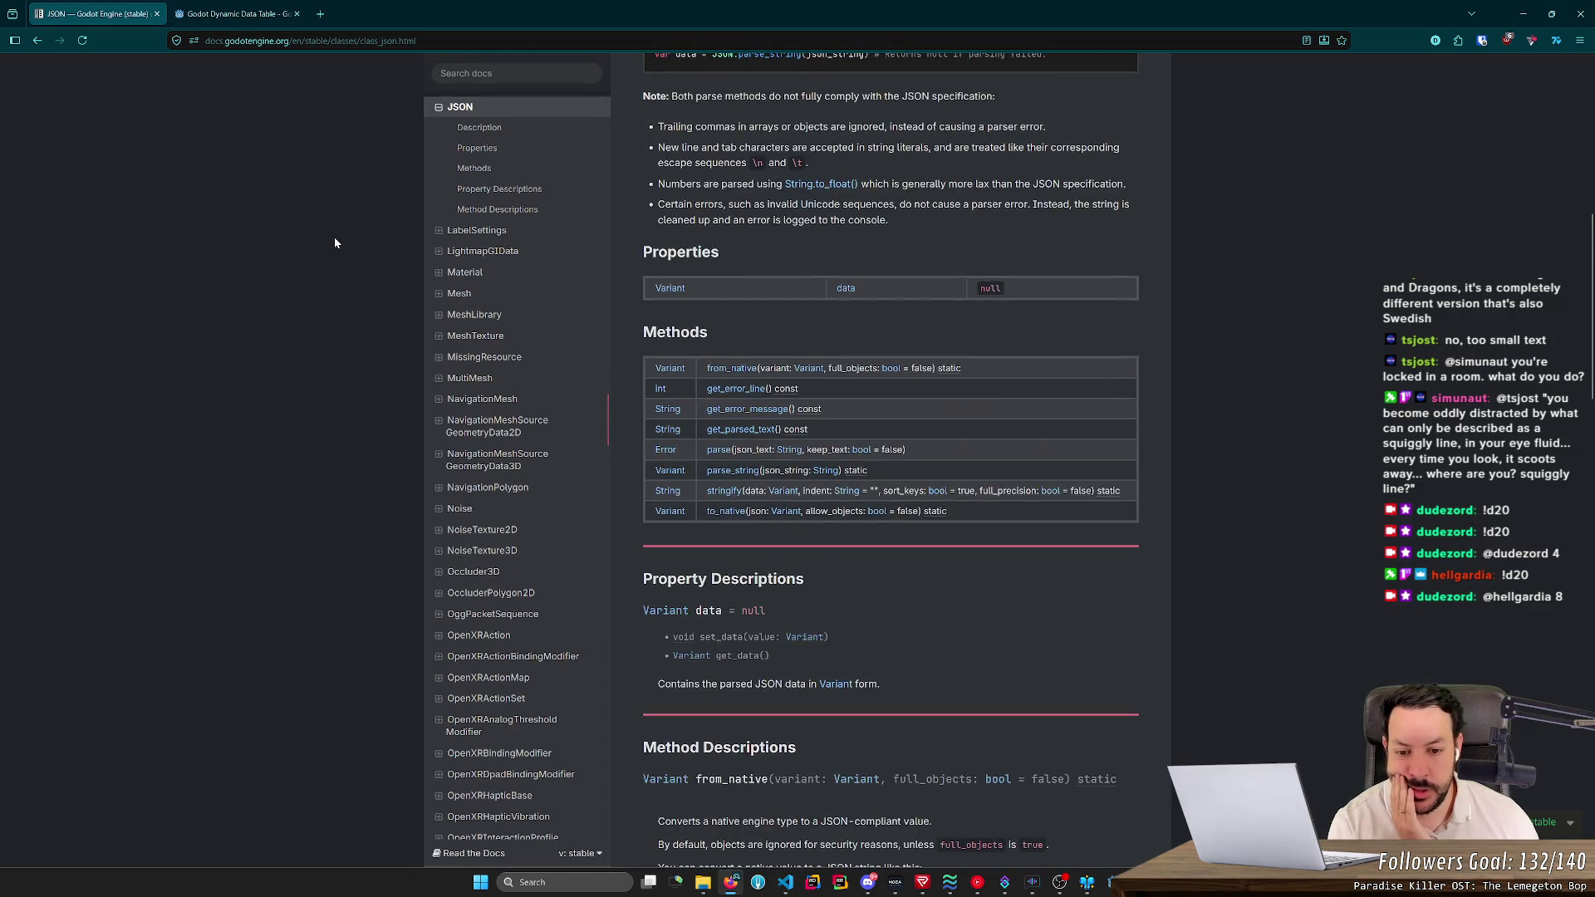
scroll(335, 243, "down", 2)
scroll(323, 256, "down", 5)
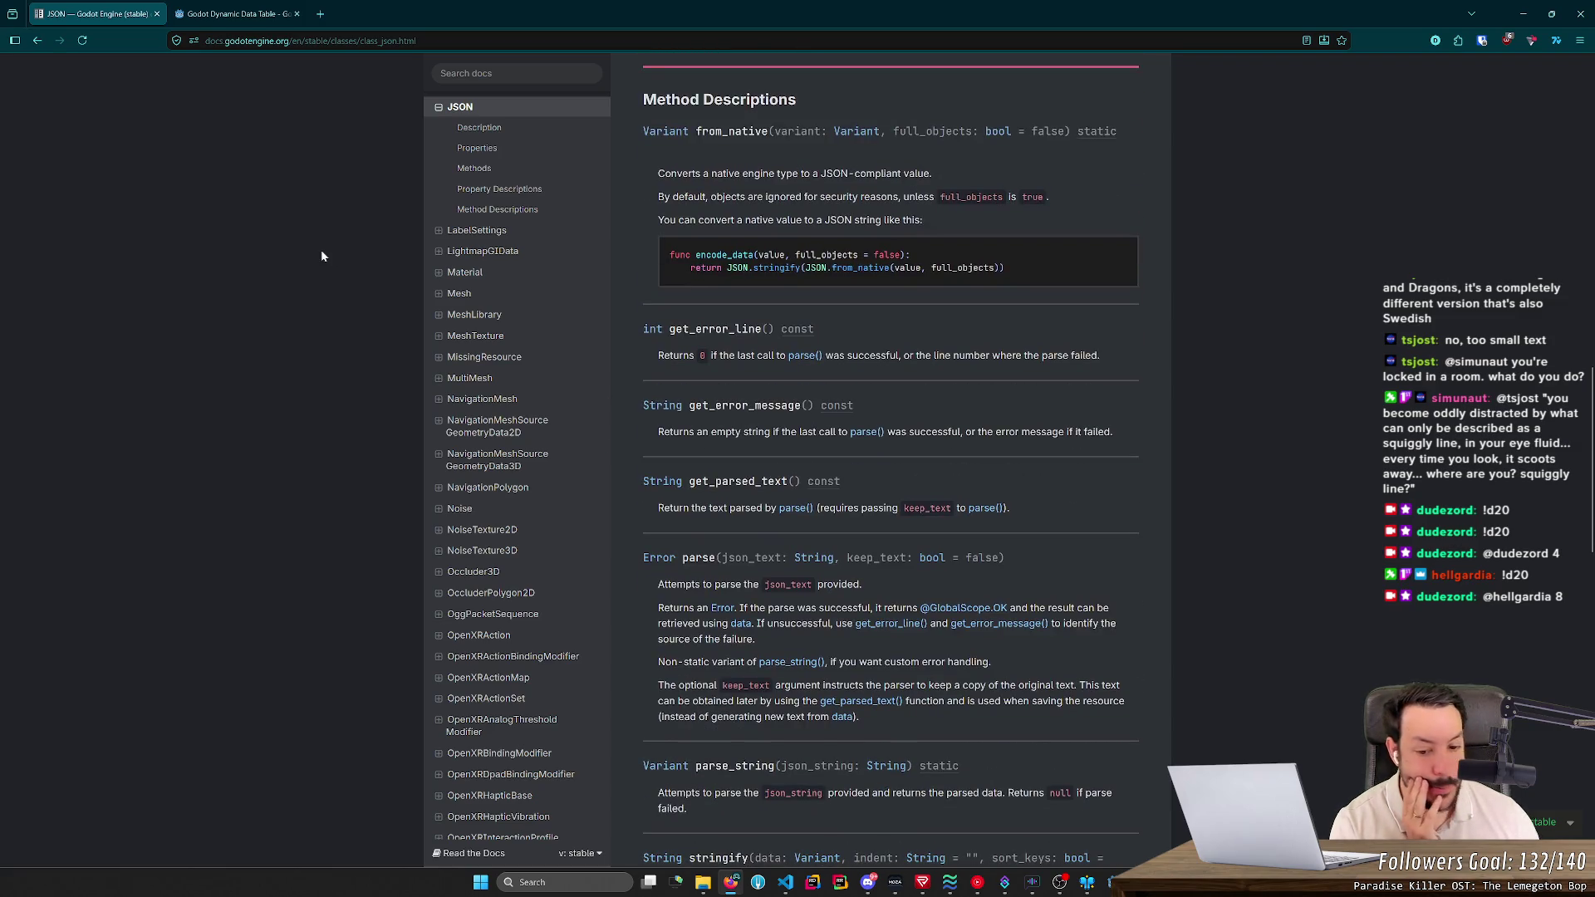
scroll(322, 255, "down", 8)
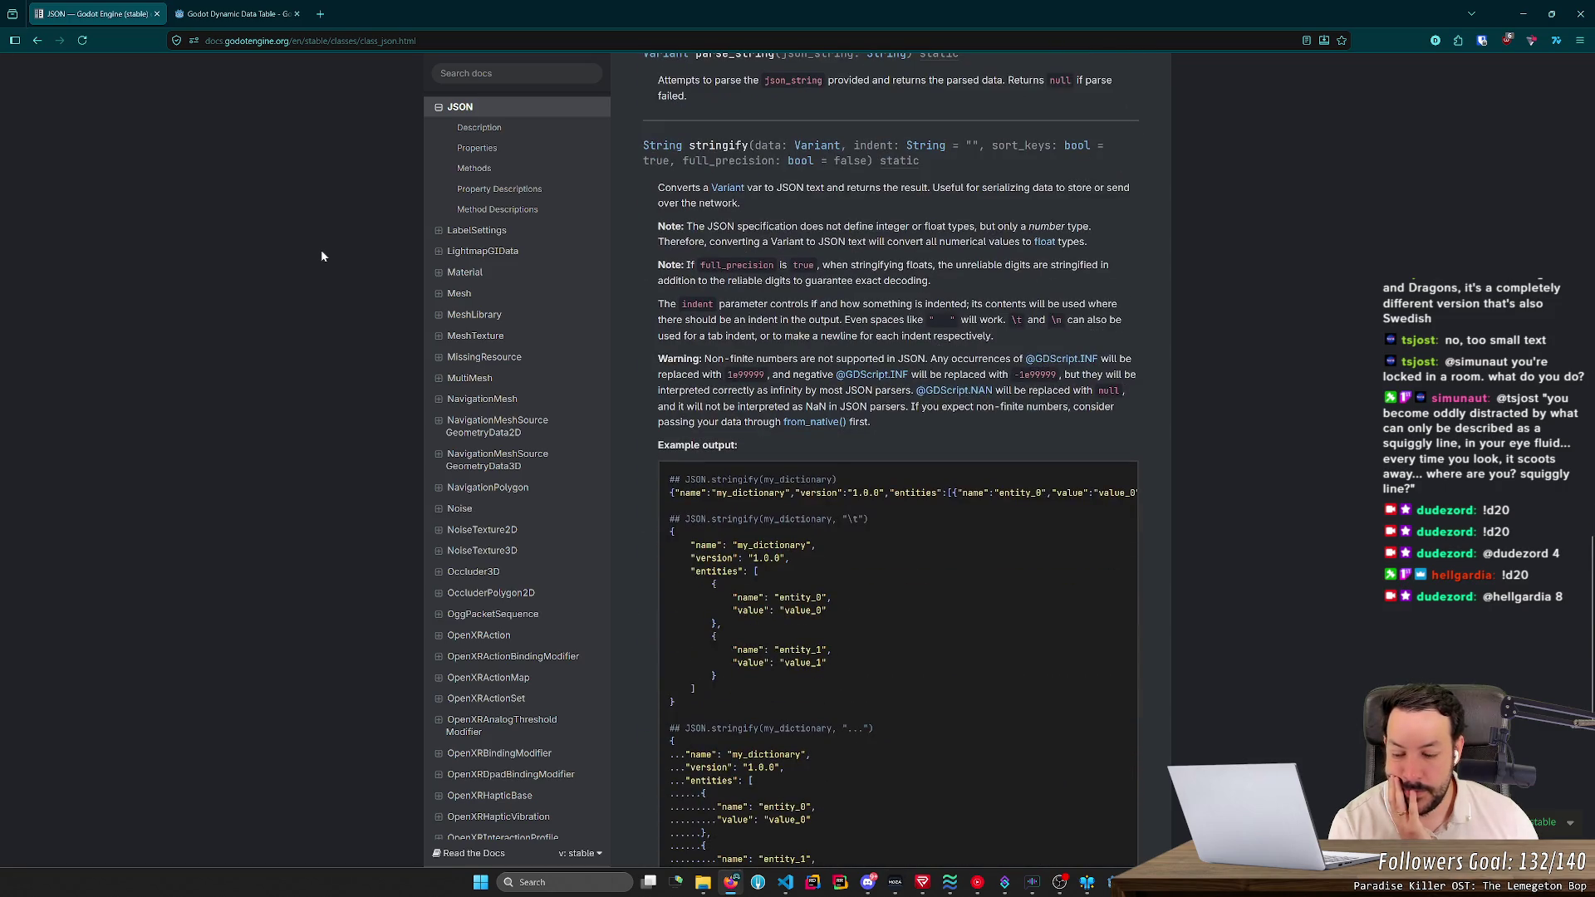
scroll(322, 256, "down", 3)
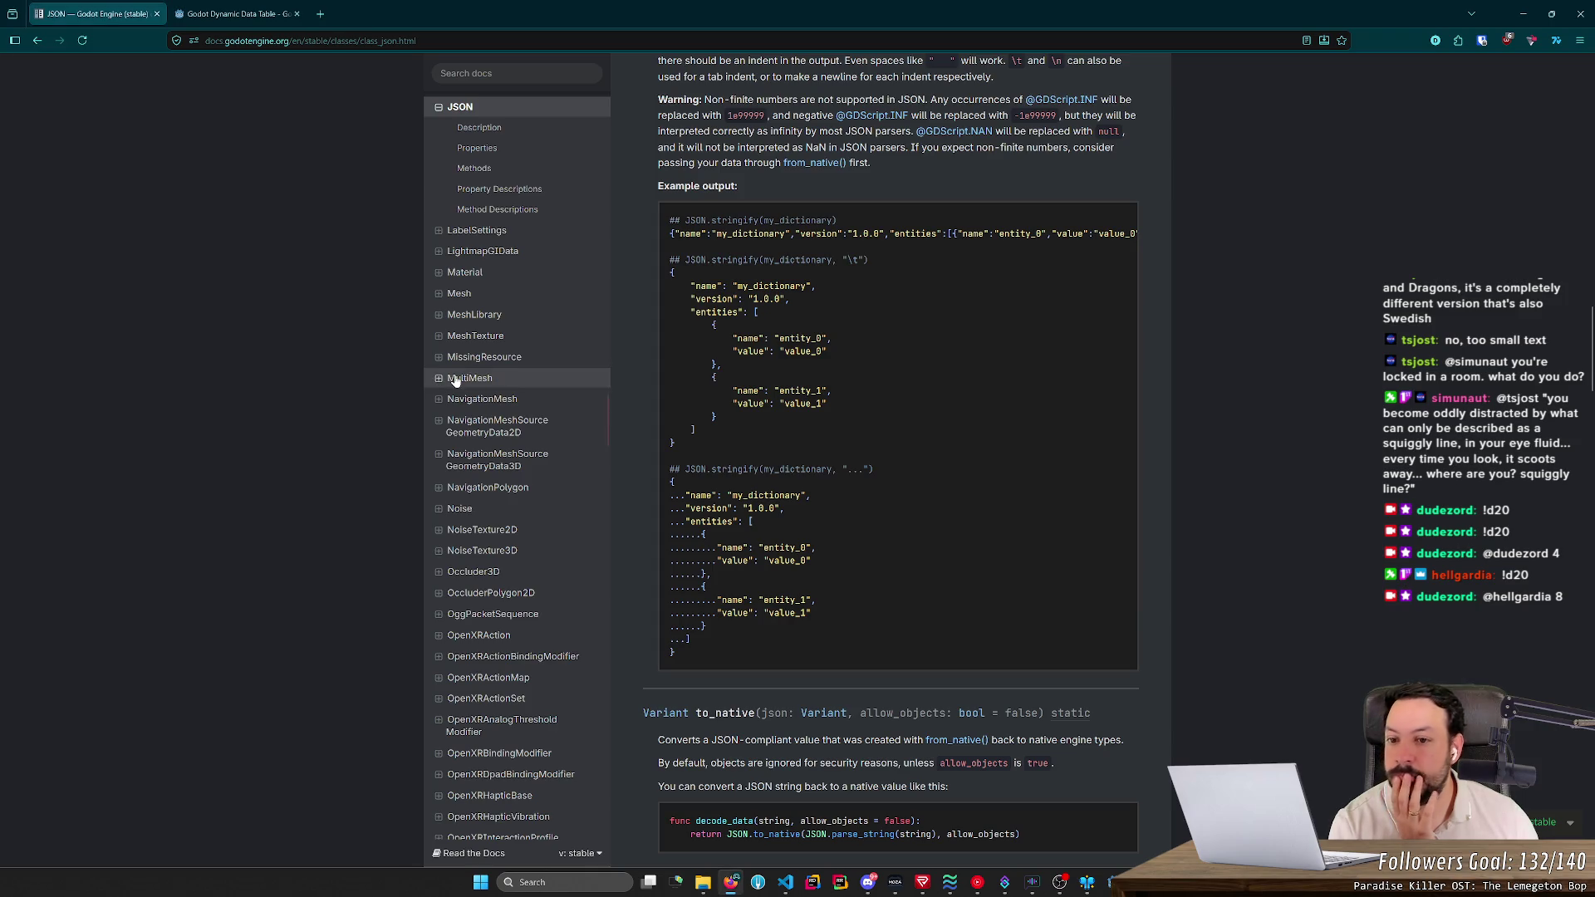
key("alt+Left")
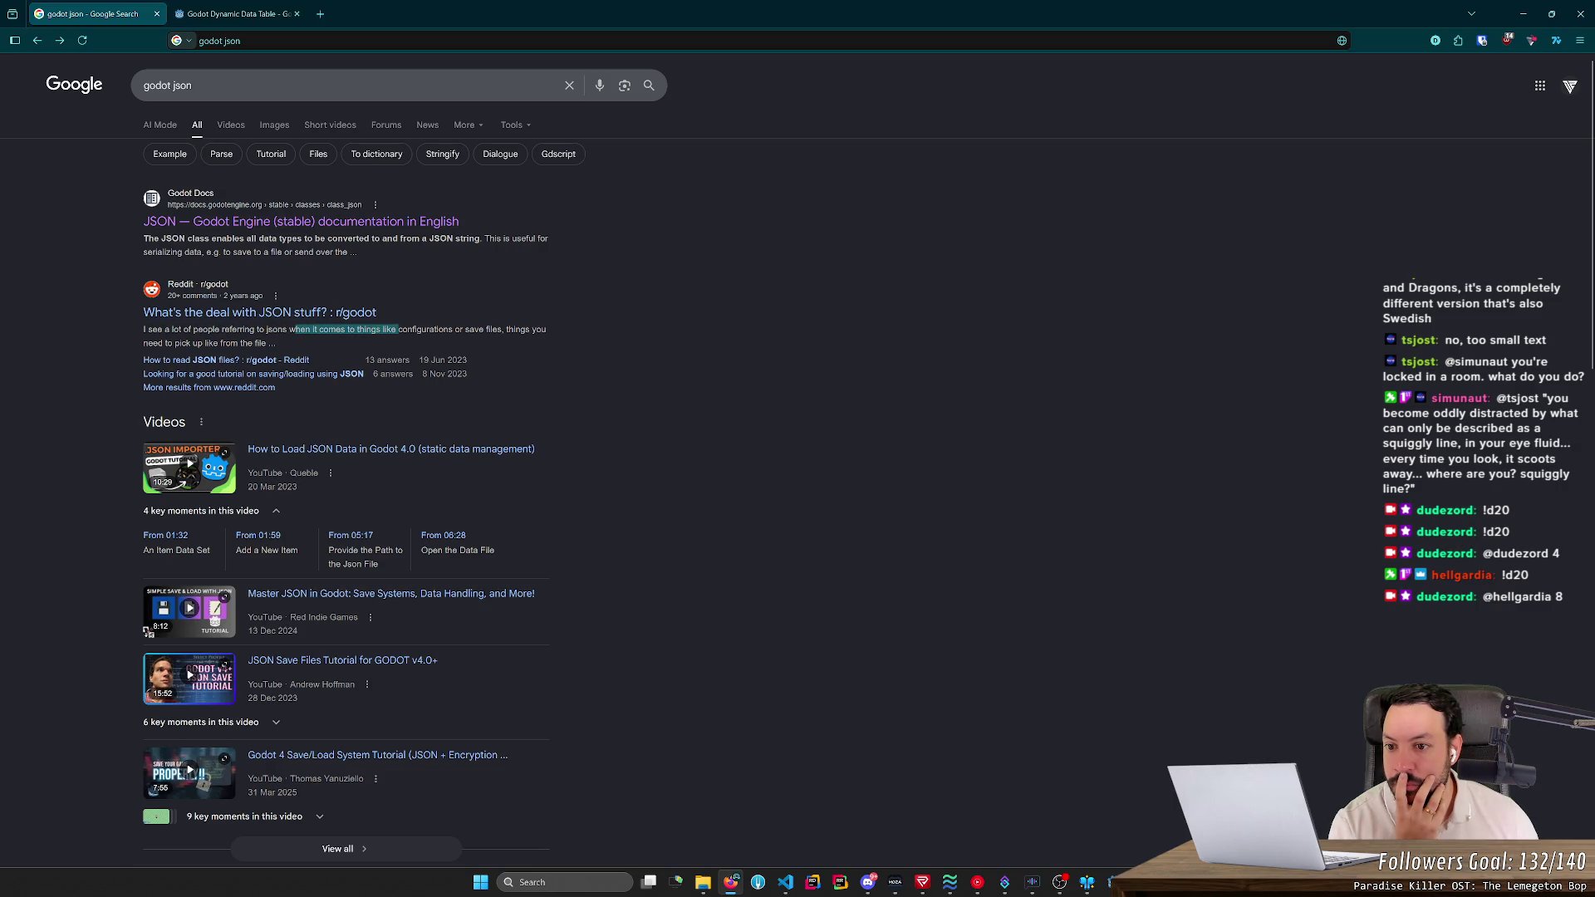
- Open the r/godot thread 'What's the deal with JSON stuff?' and highlight the custom resources suggestion
left_click(312, 312)
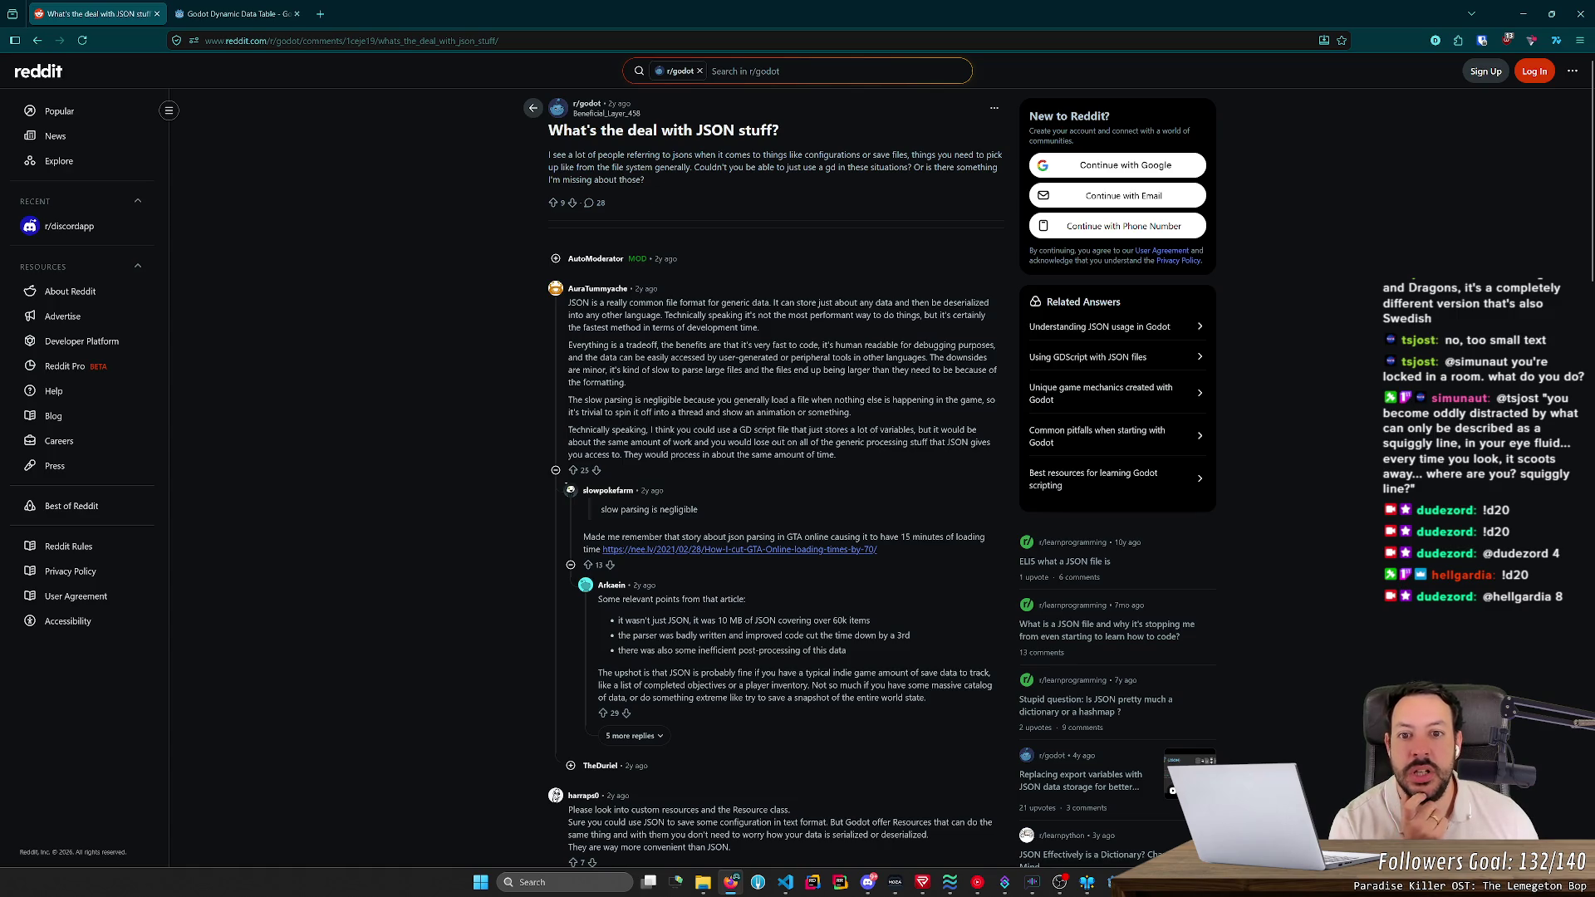
left_click_drag(738, 167, 780, 167)
left_click_drag(825, 167, 842, 168)
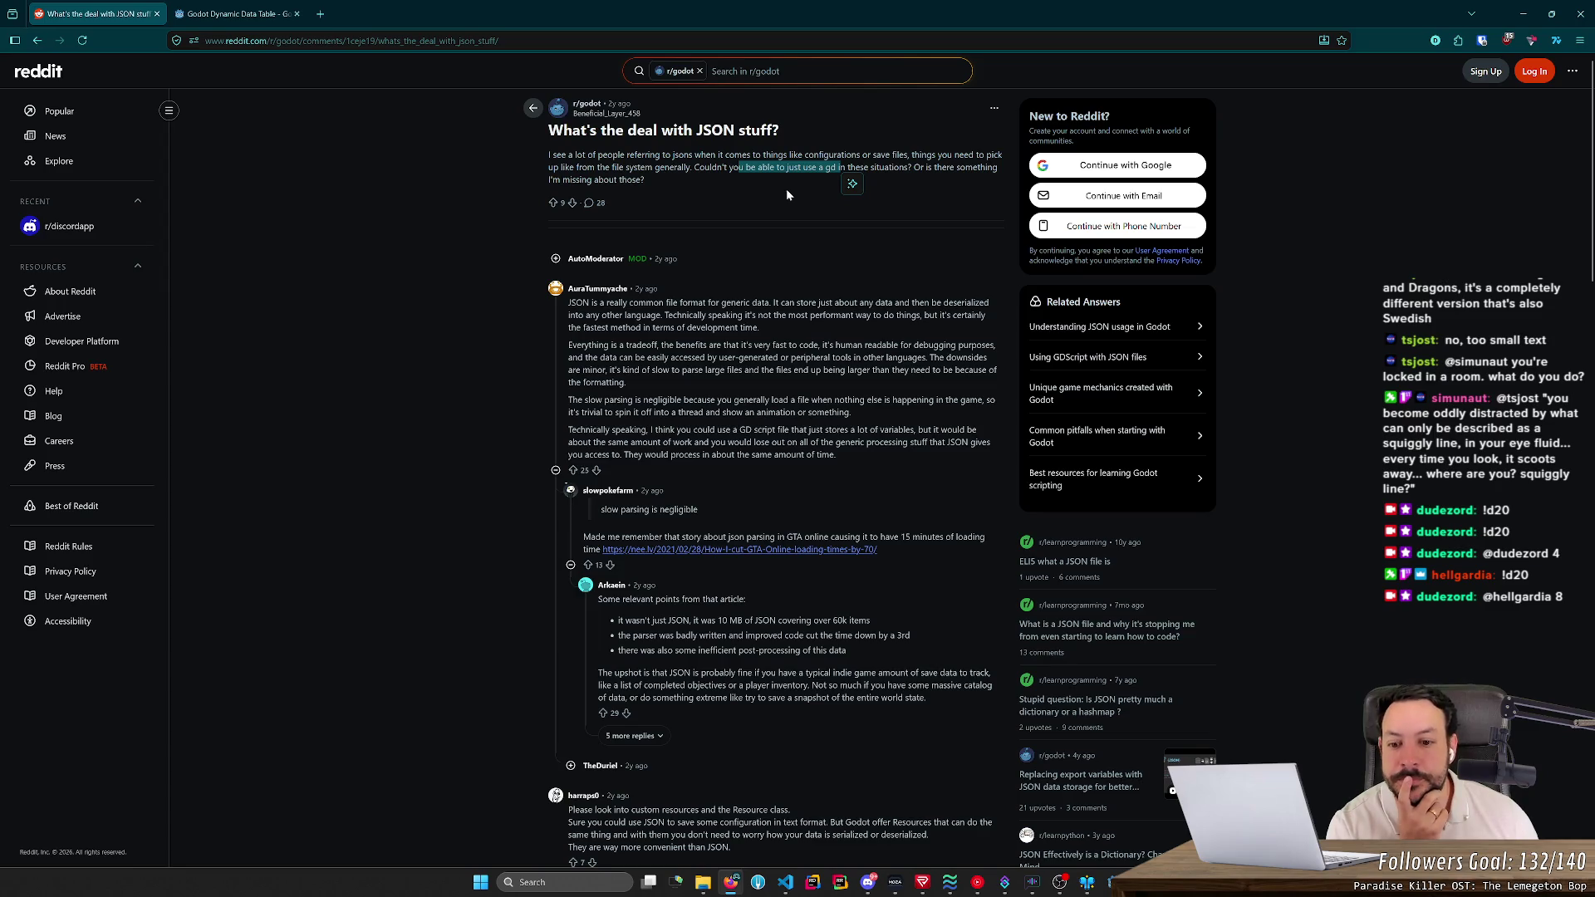
middle_click(744, 277)
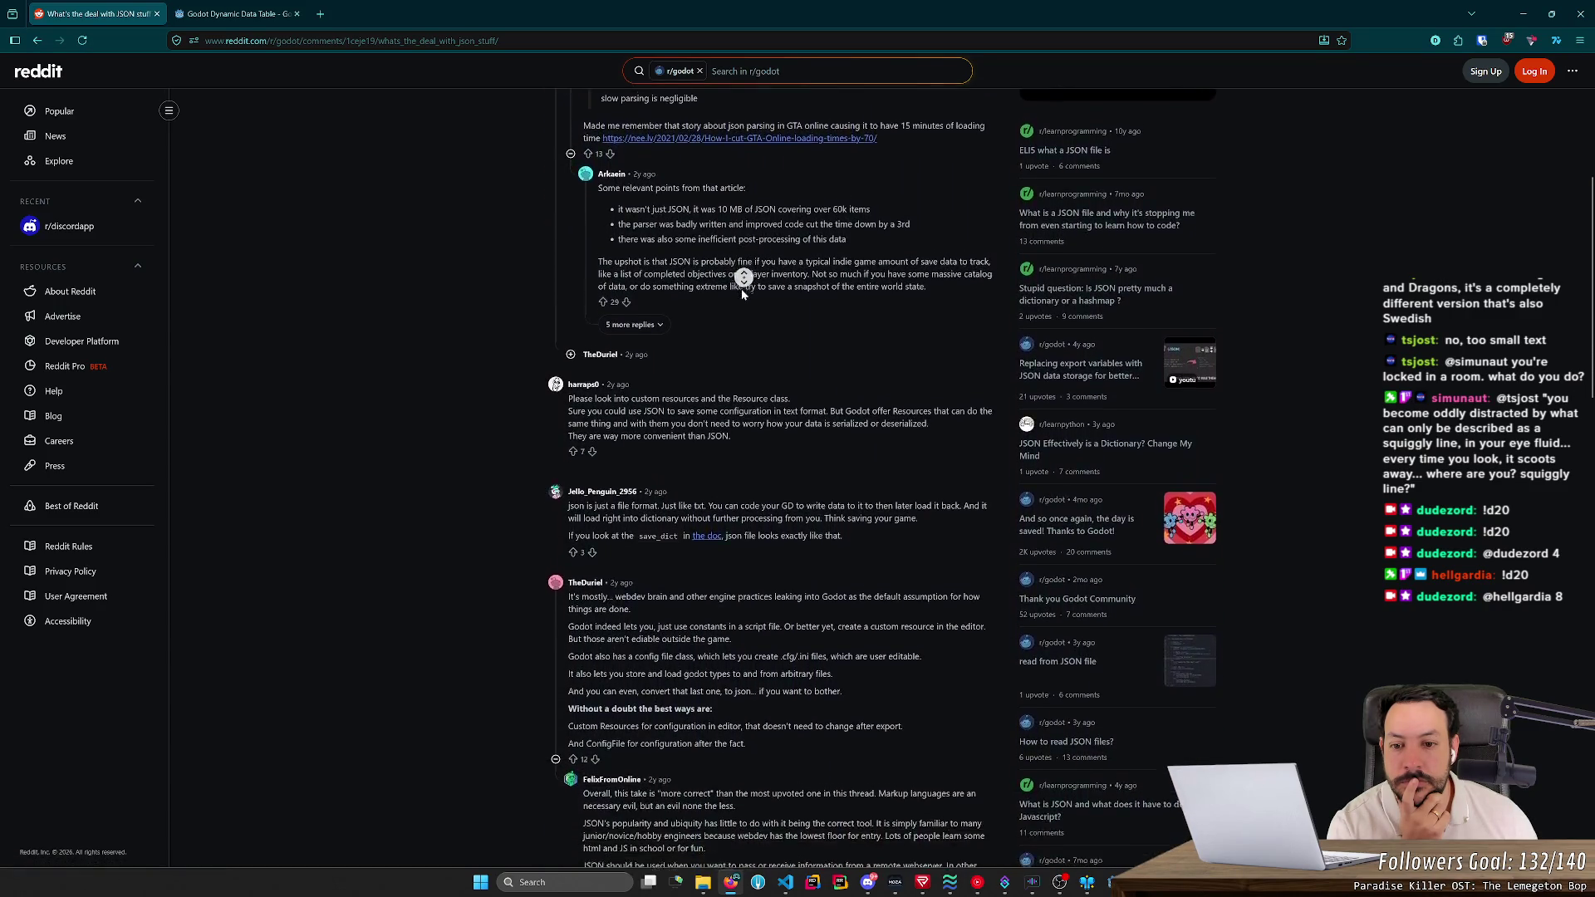
middle_click(741, 287)
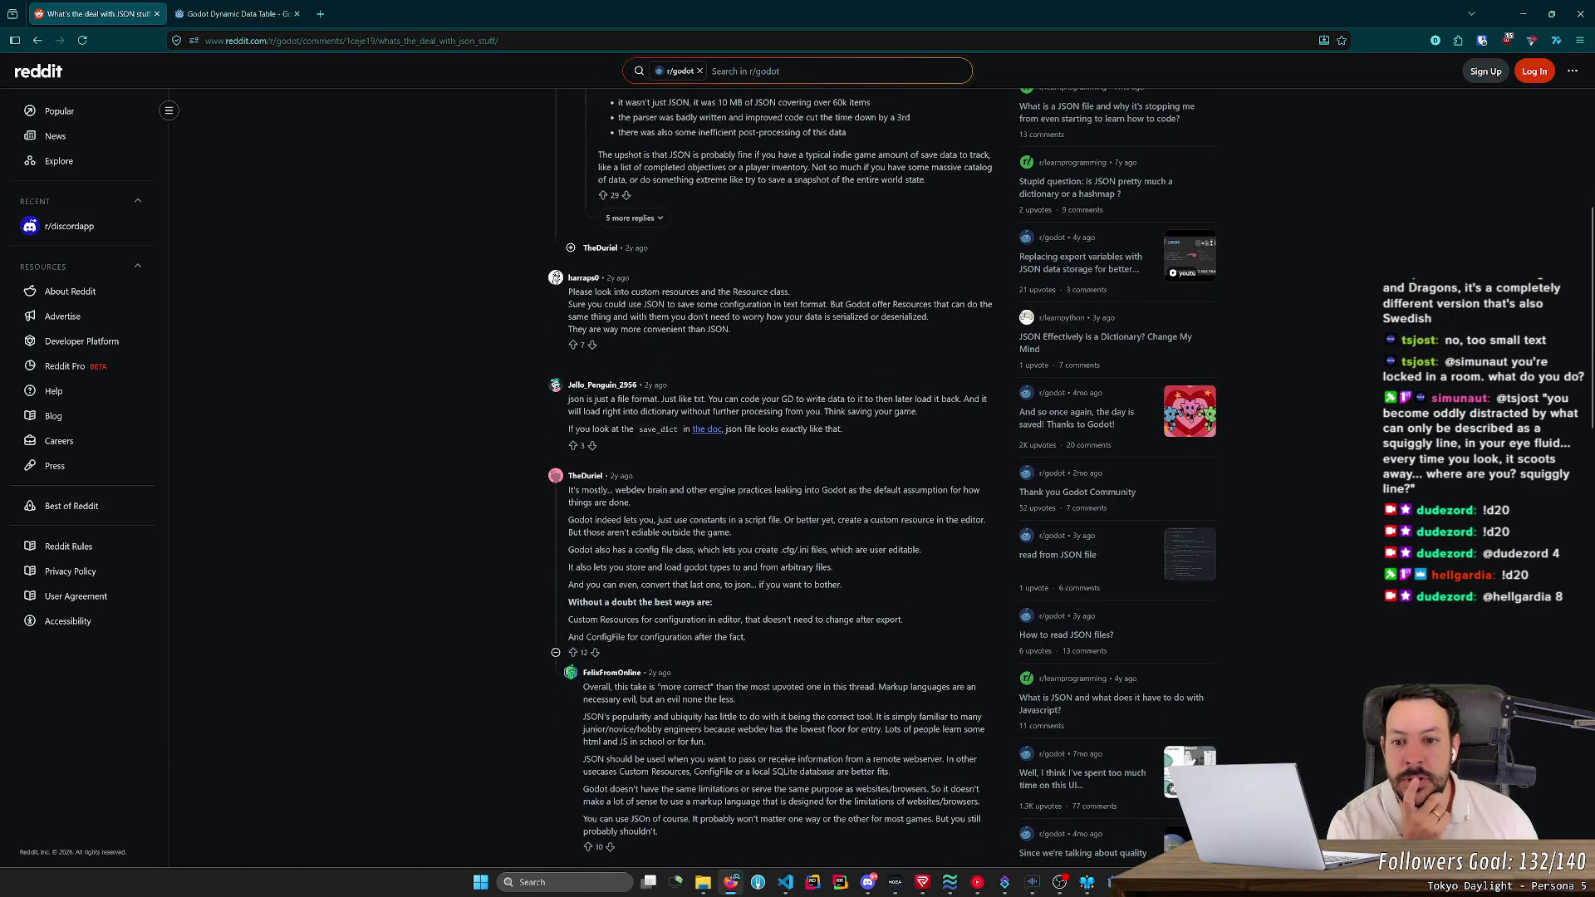
mouse_move(573, 292)
left_mouse_down()
mouse_move(777, 292)
mouse_move(772, 306)
left_mouse_up()
left_click(790, 272)
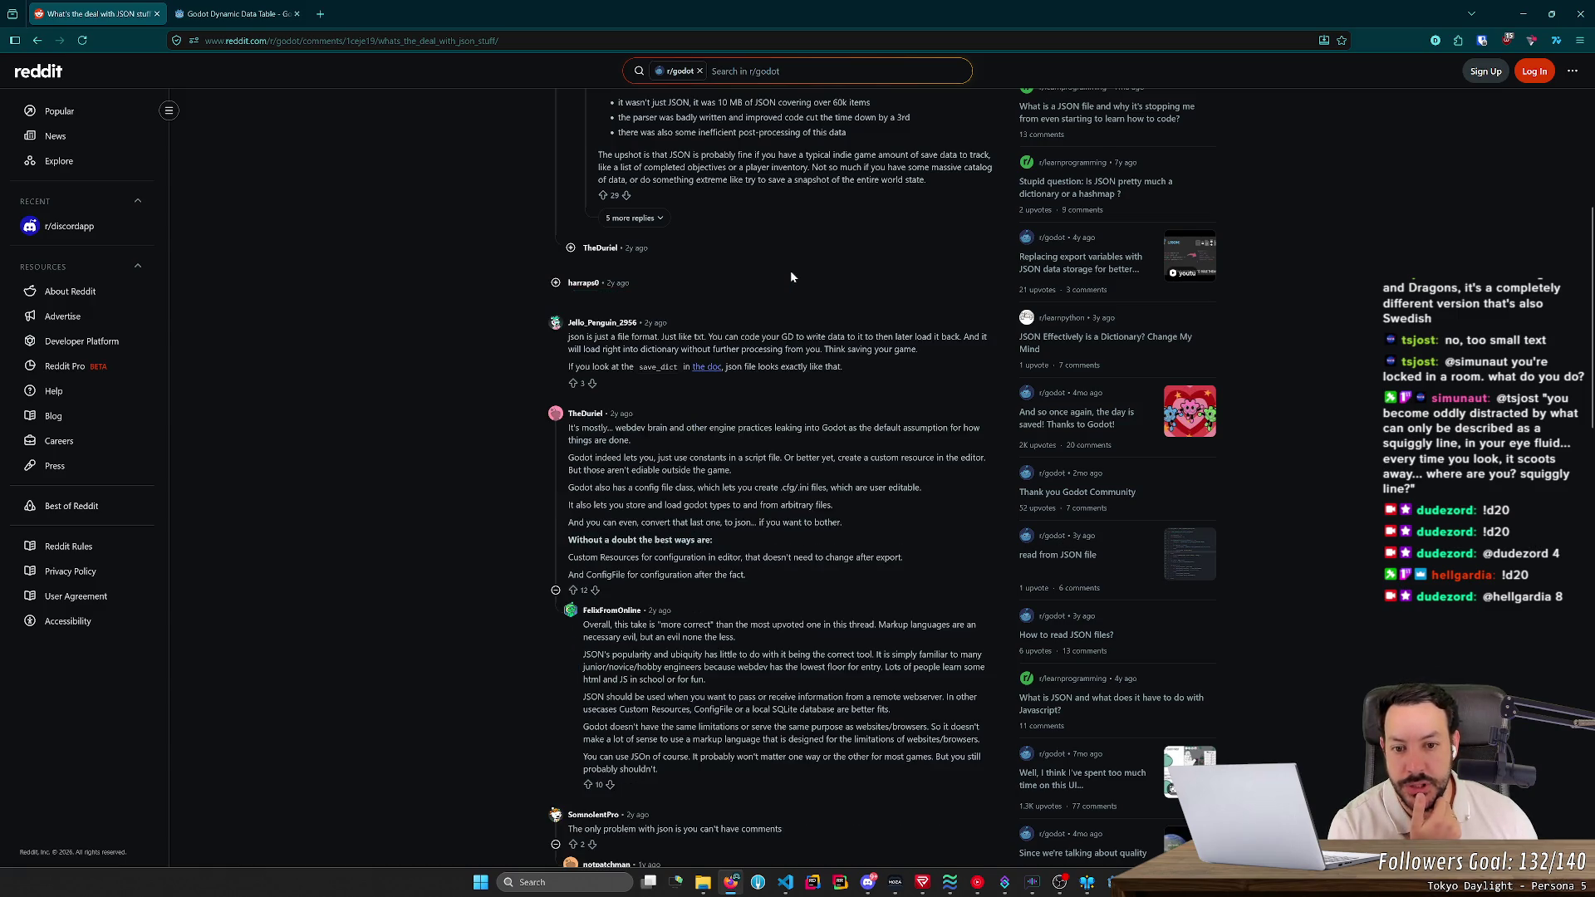
left_click(784, 273)
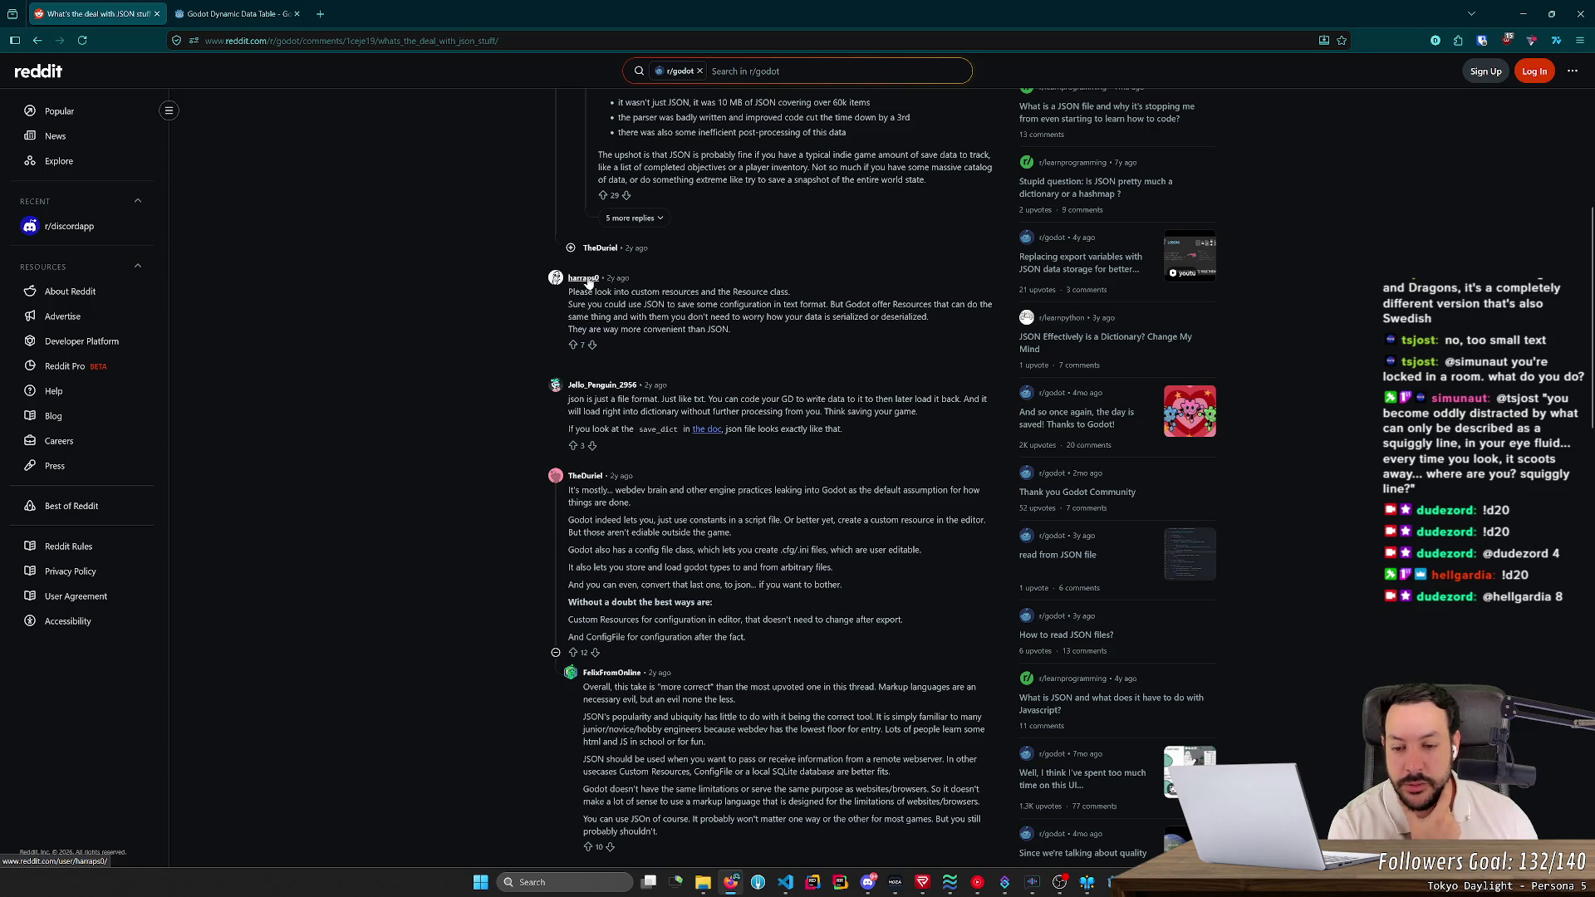
- Scroll through the remaining thread comments and return to the 'godot json' results
scroll(534, 339, "down", 7)
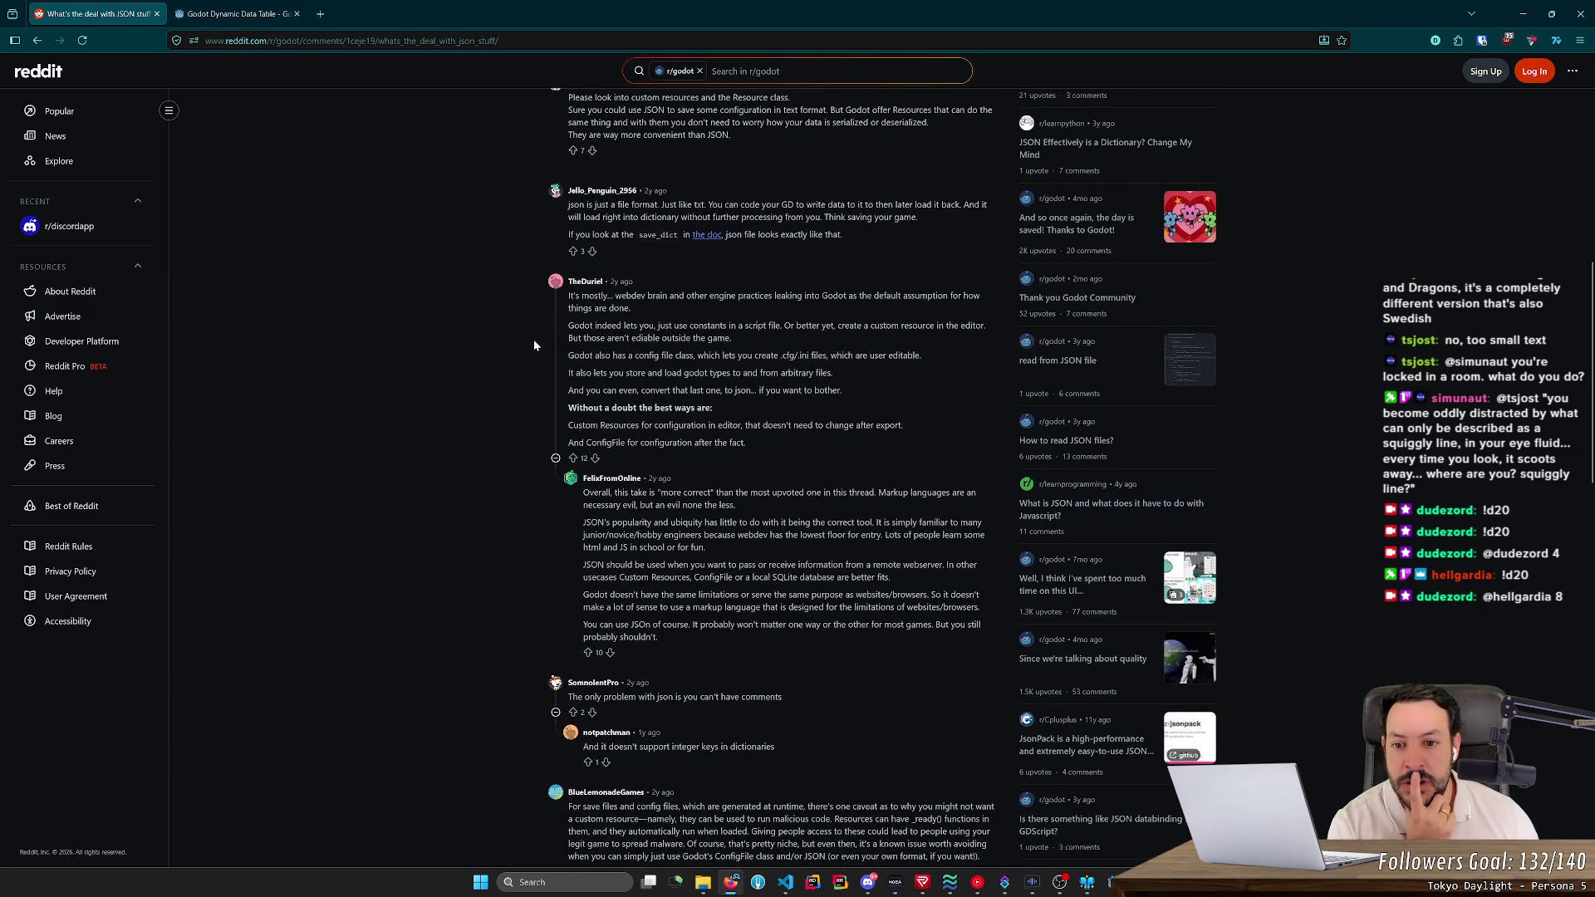
scroll(495, 355, "down", 5)
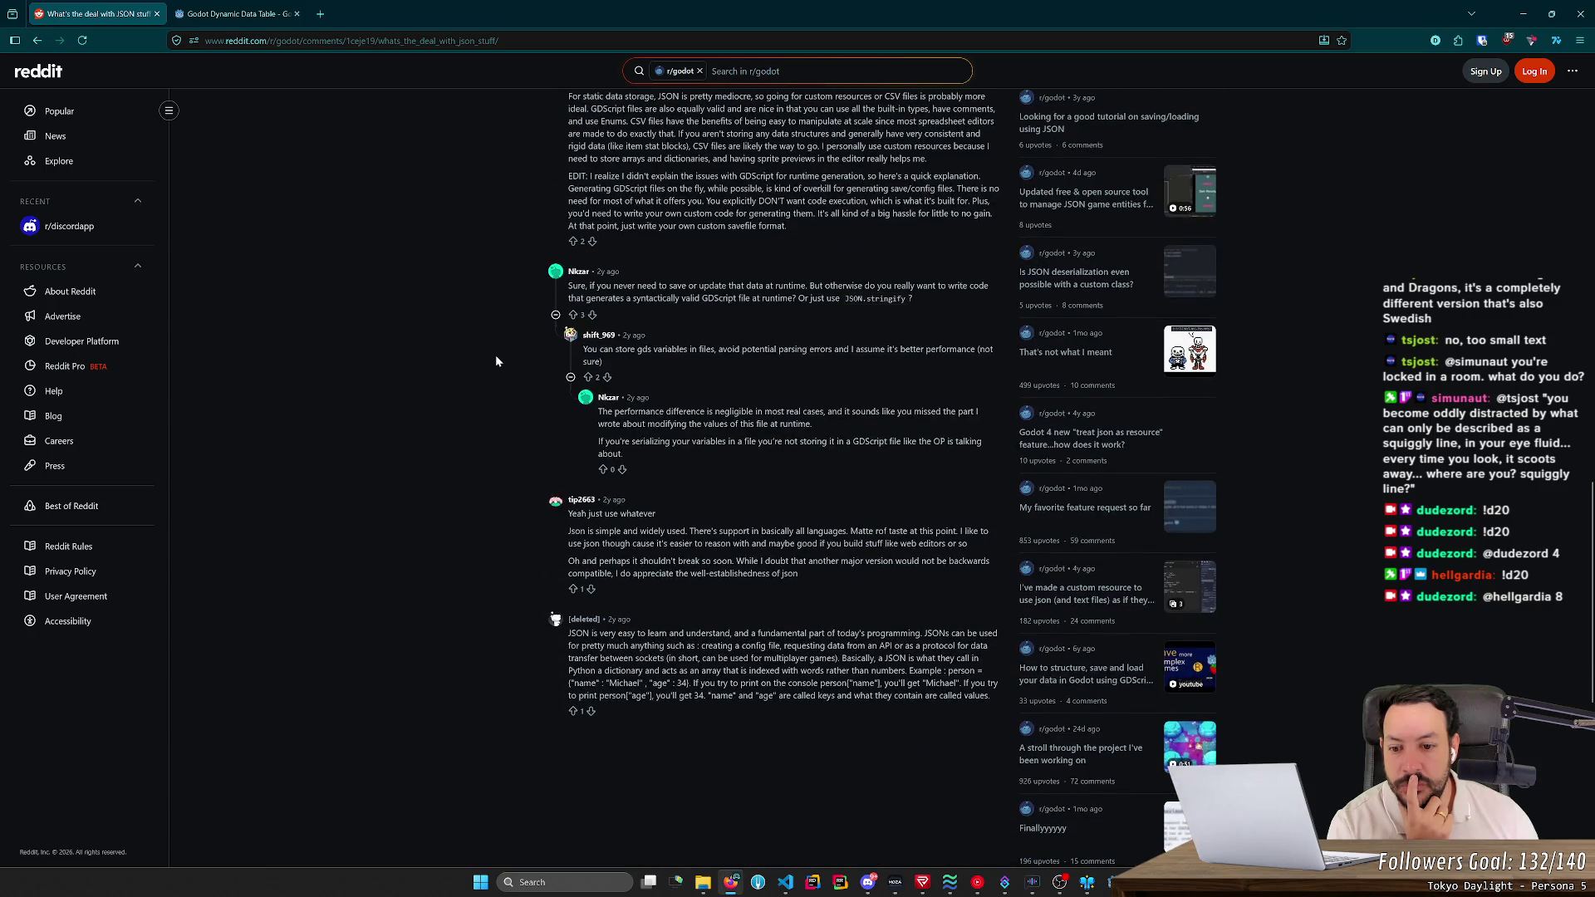
key("alt+Left")
scroll(581, 402, "down", 5)
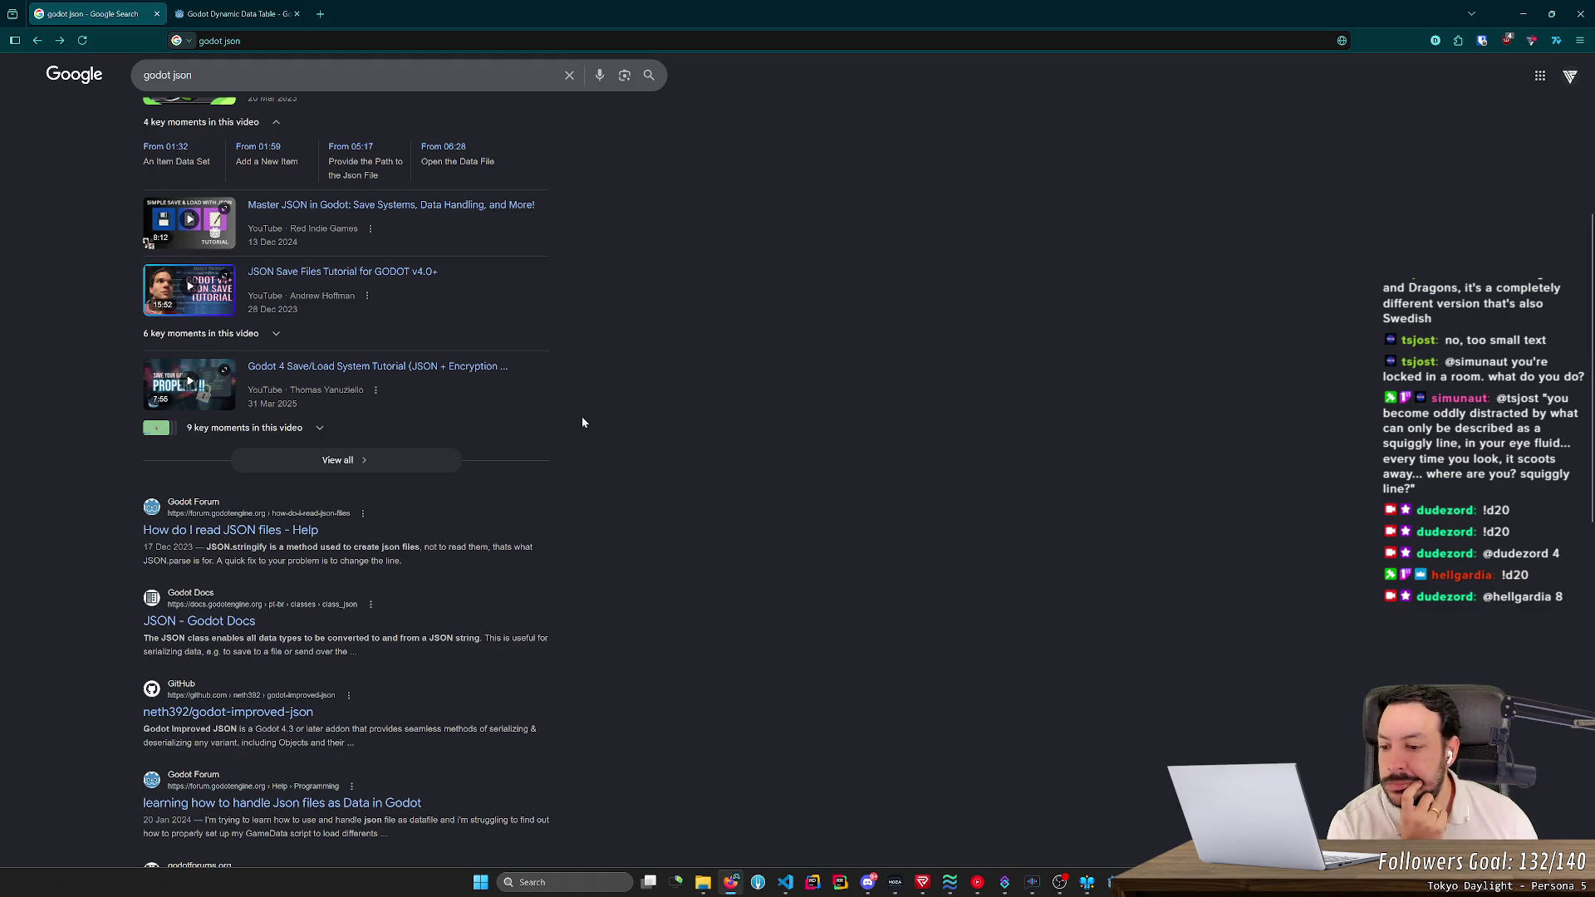
- Change the Google search to 'godot yaml'
scroll(581, 416, "down", 4)
middle_click(652, 421)
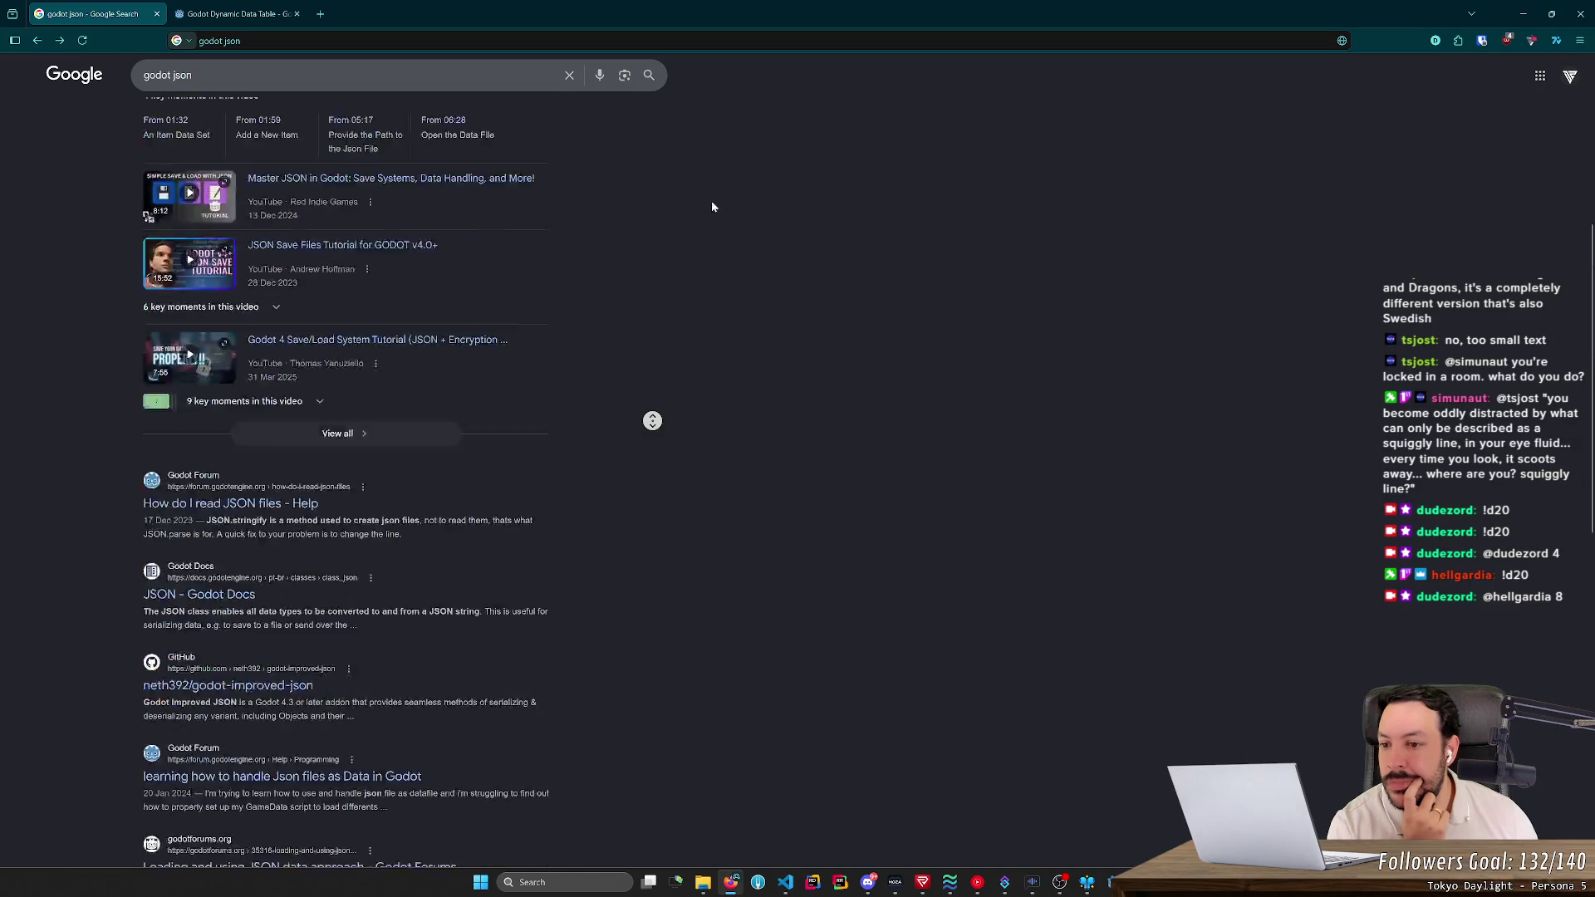
left_click(345, 85)
key("BackSpace")
key("BackSpace")
key("BackSpace")
type("uy")
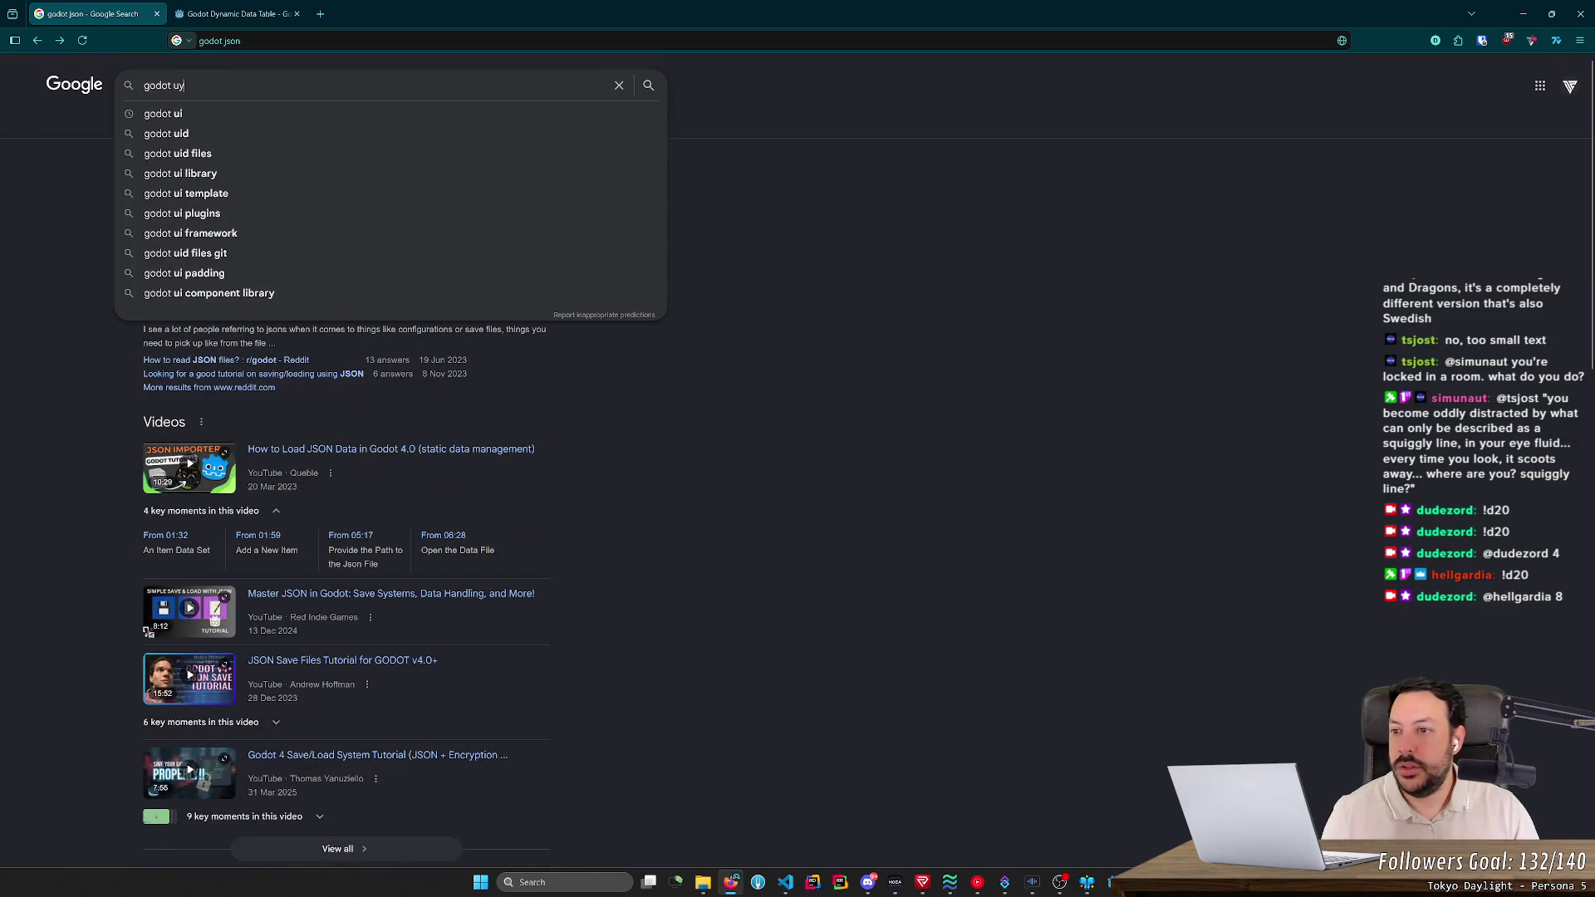
key("BackSpace")
key("BackSpace")
type("yaml")
key("Return")
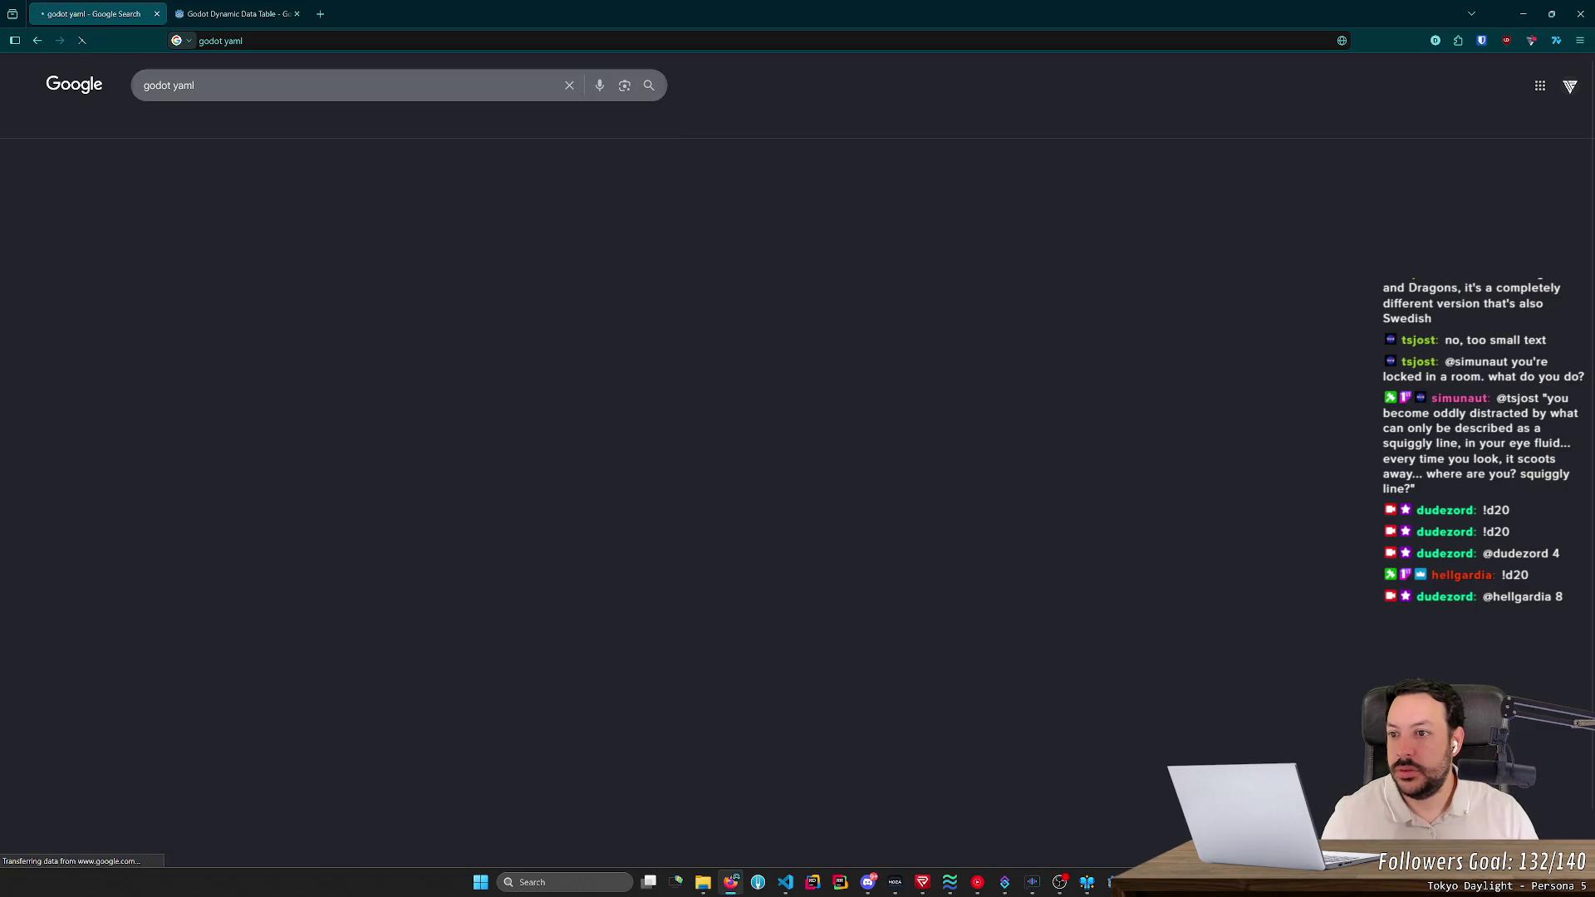
- Read the fimbul-works godot-yaml README on GitHub, then return to the yaml results
left_click(249, 226)
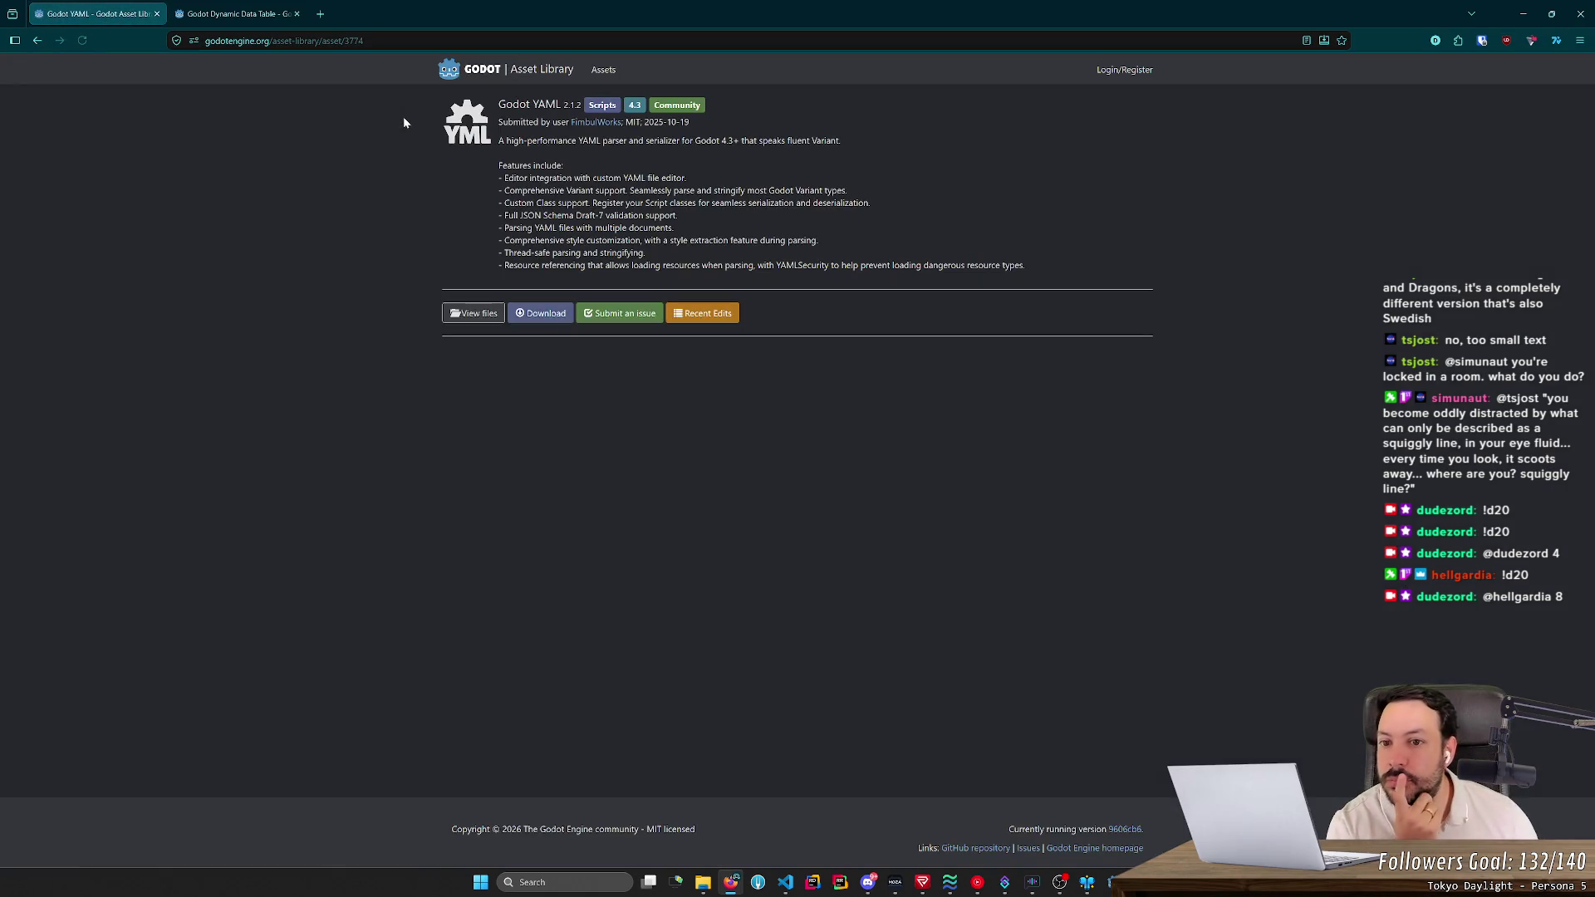
key("alt+Left")
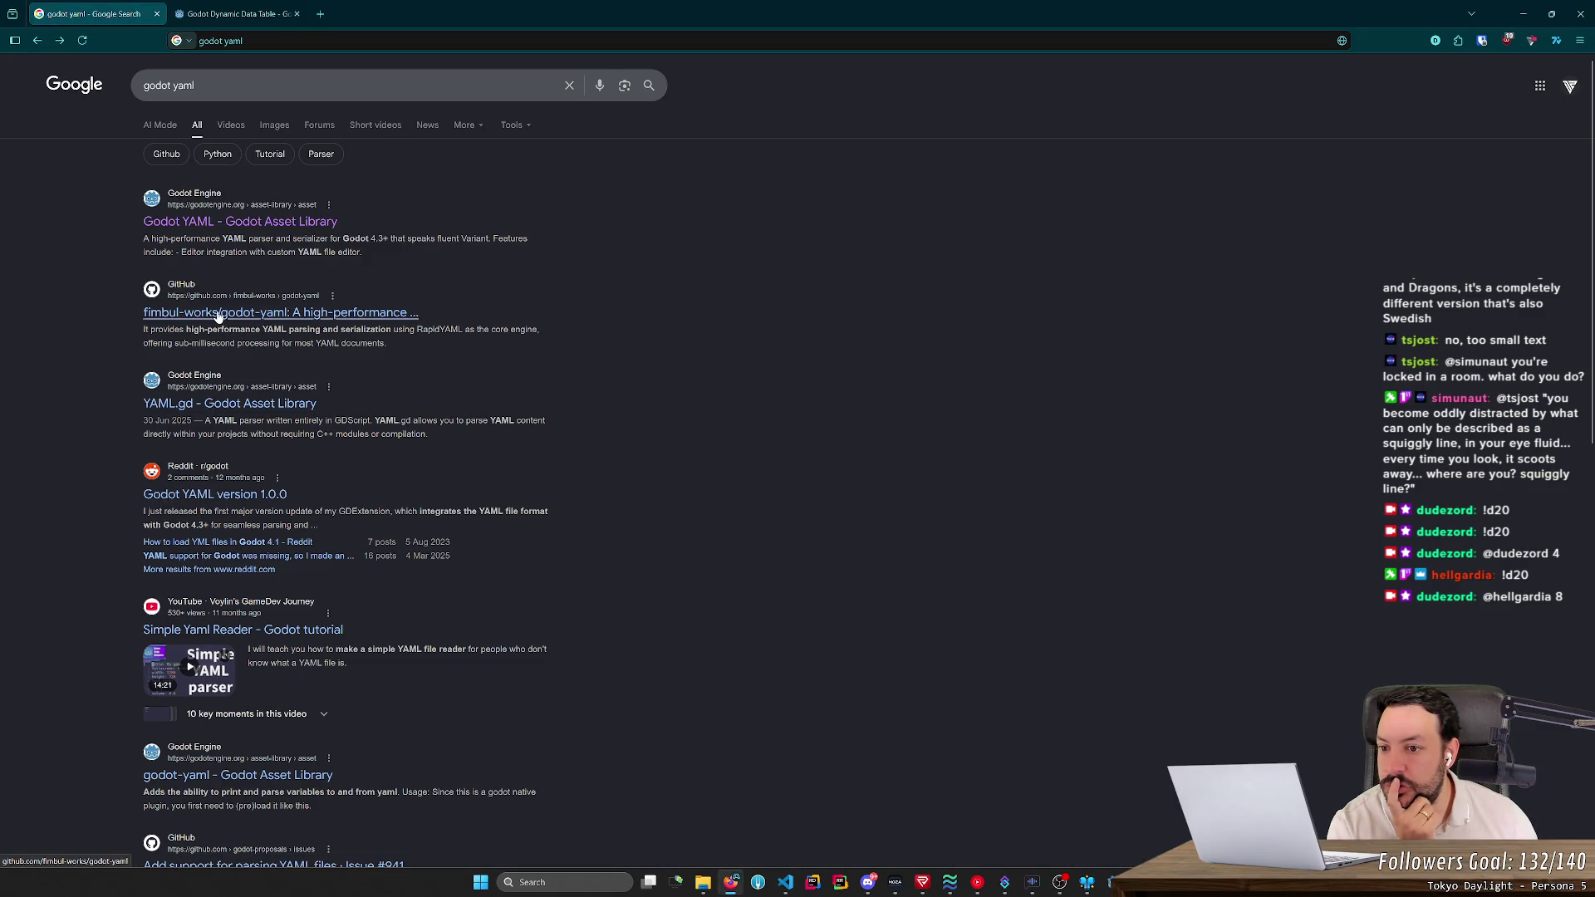
left_click(183, 313)
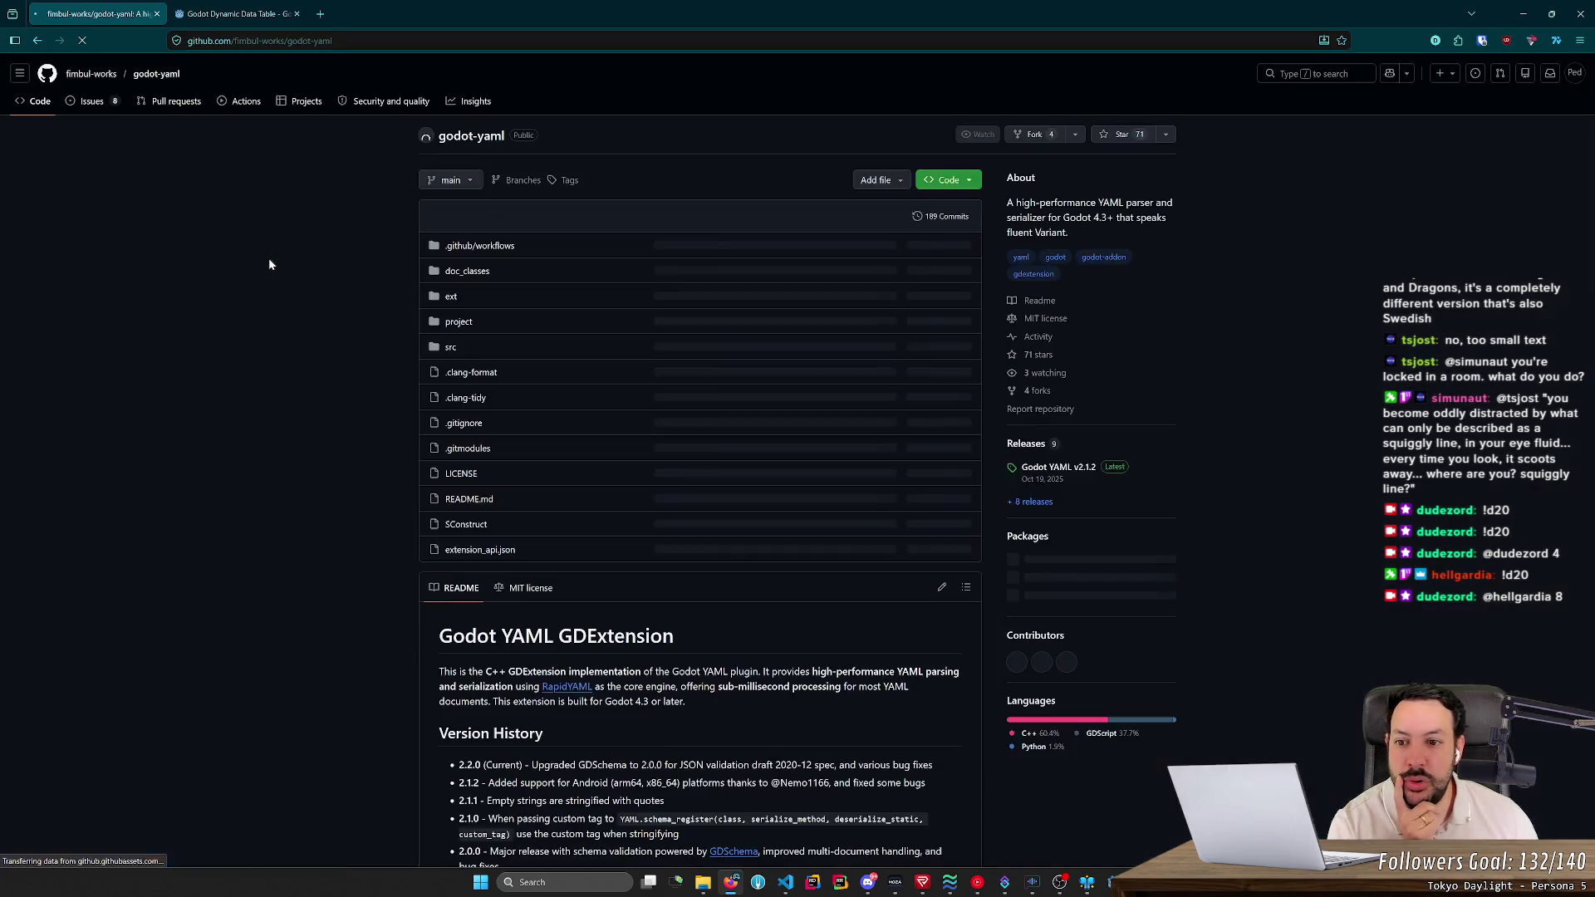
scroll(337, 353, "down", 1)
scroll(337, 353, "down", 5)
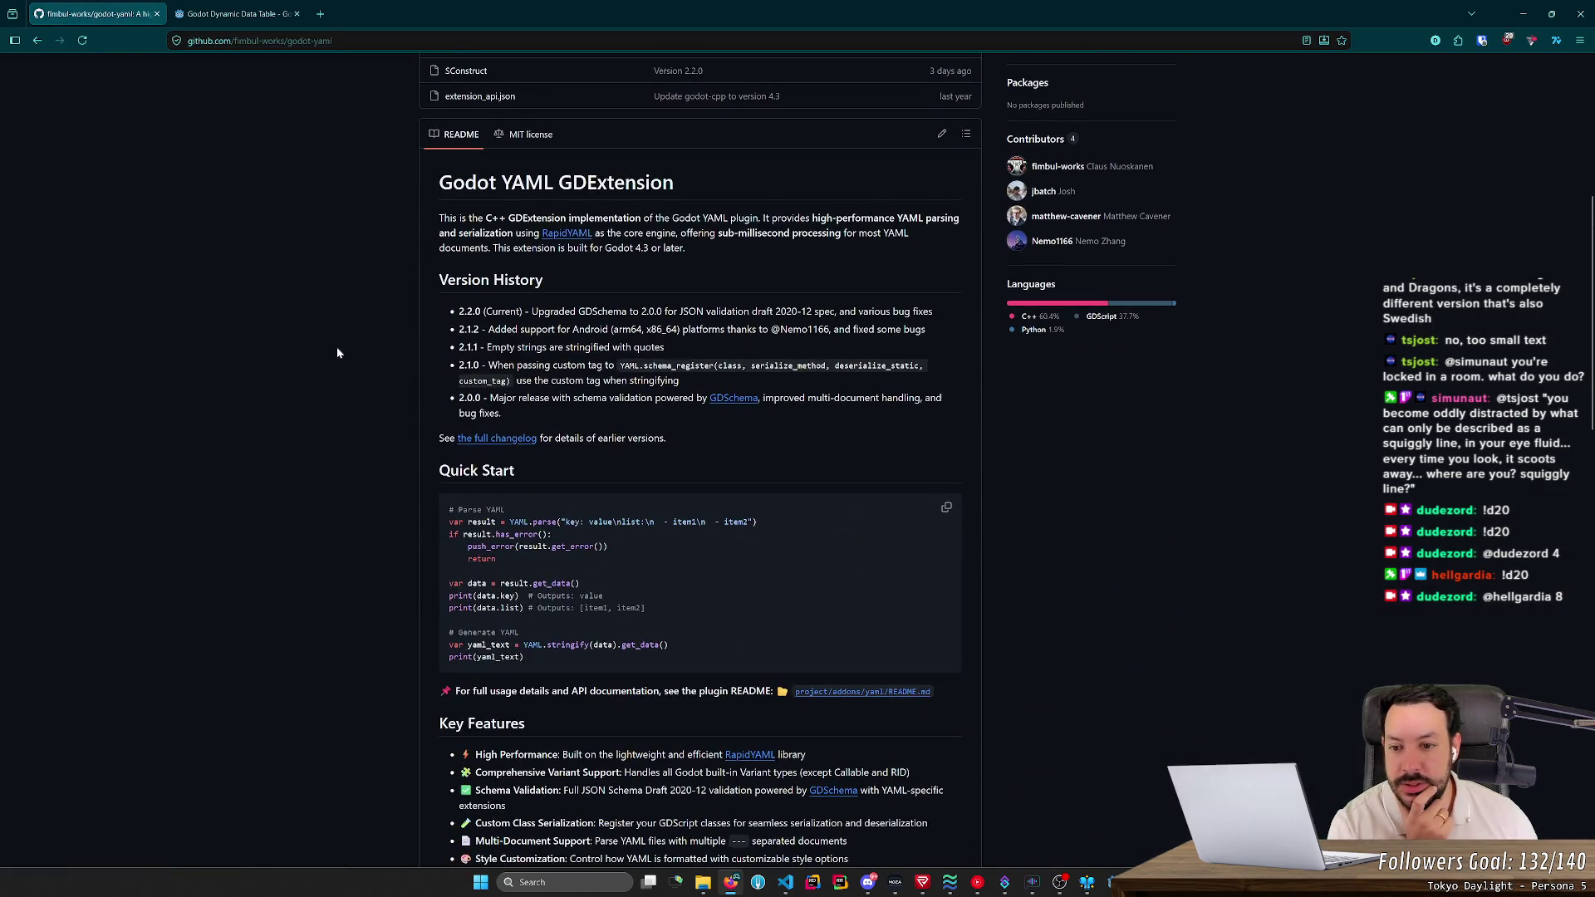
scroll(338, 350, "down", 2)
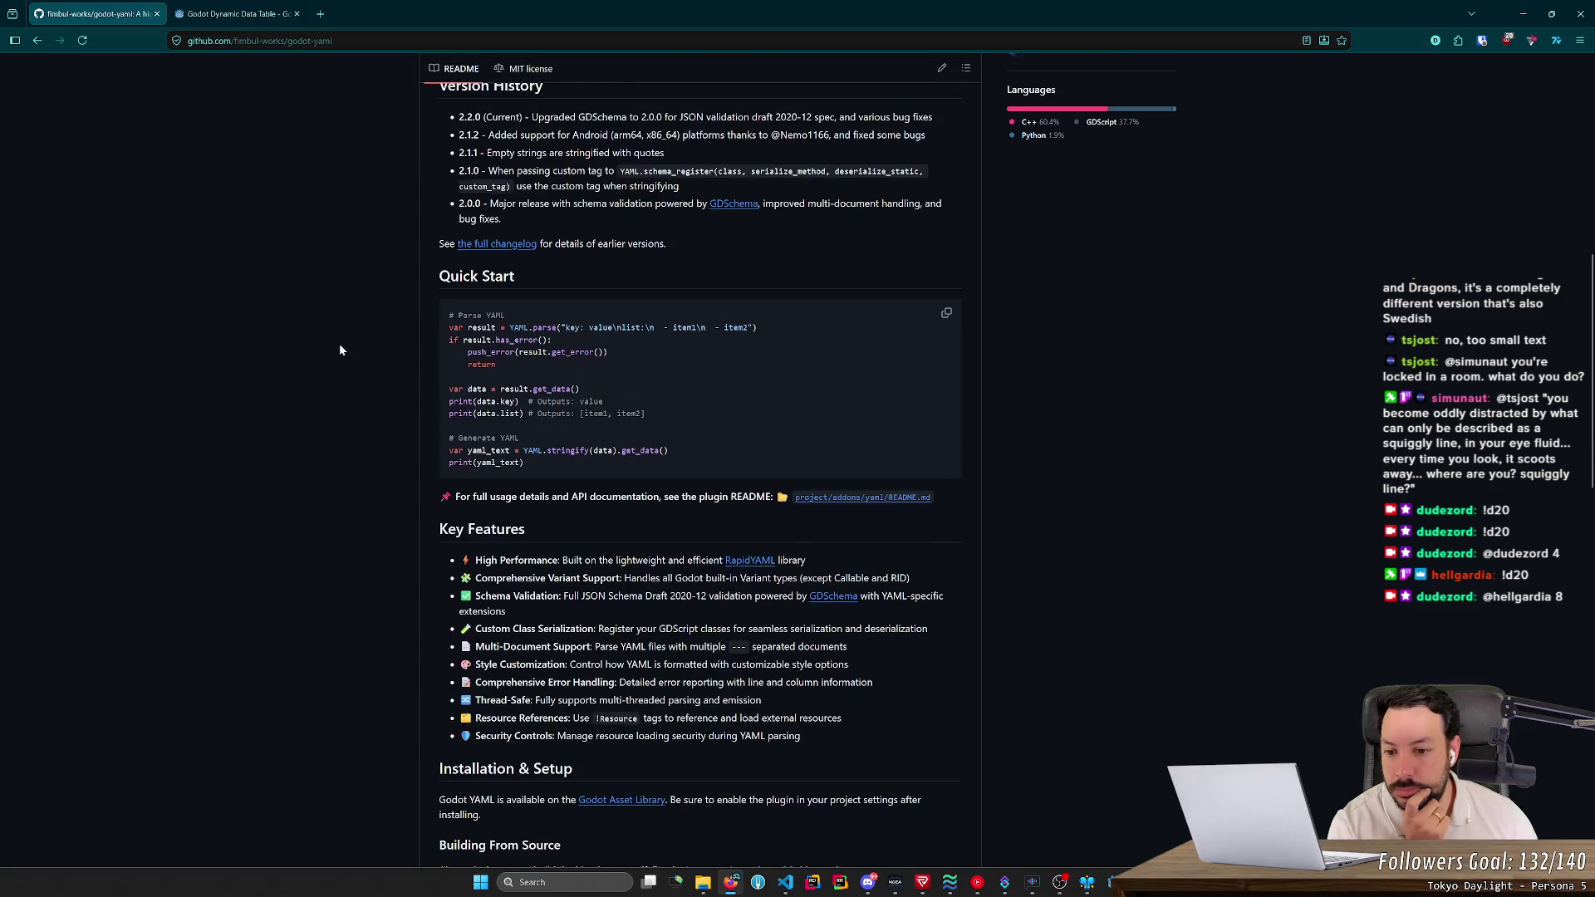
scroll(257, 418, "down", 10)
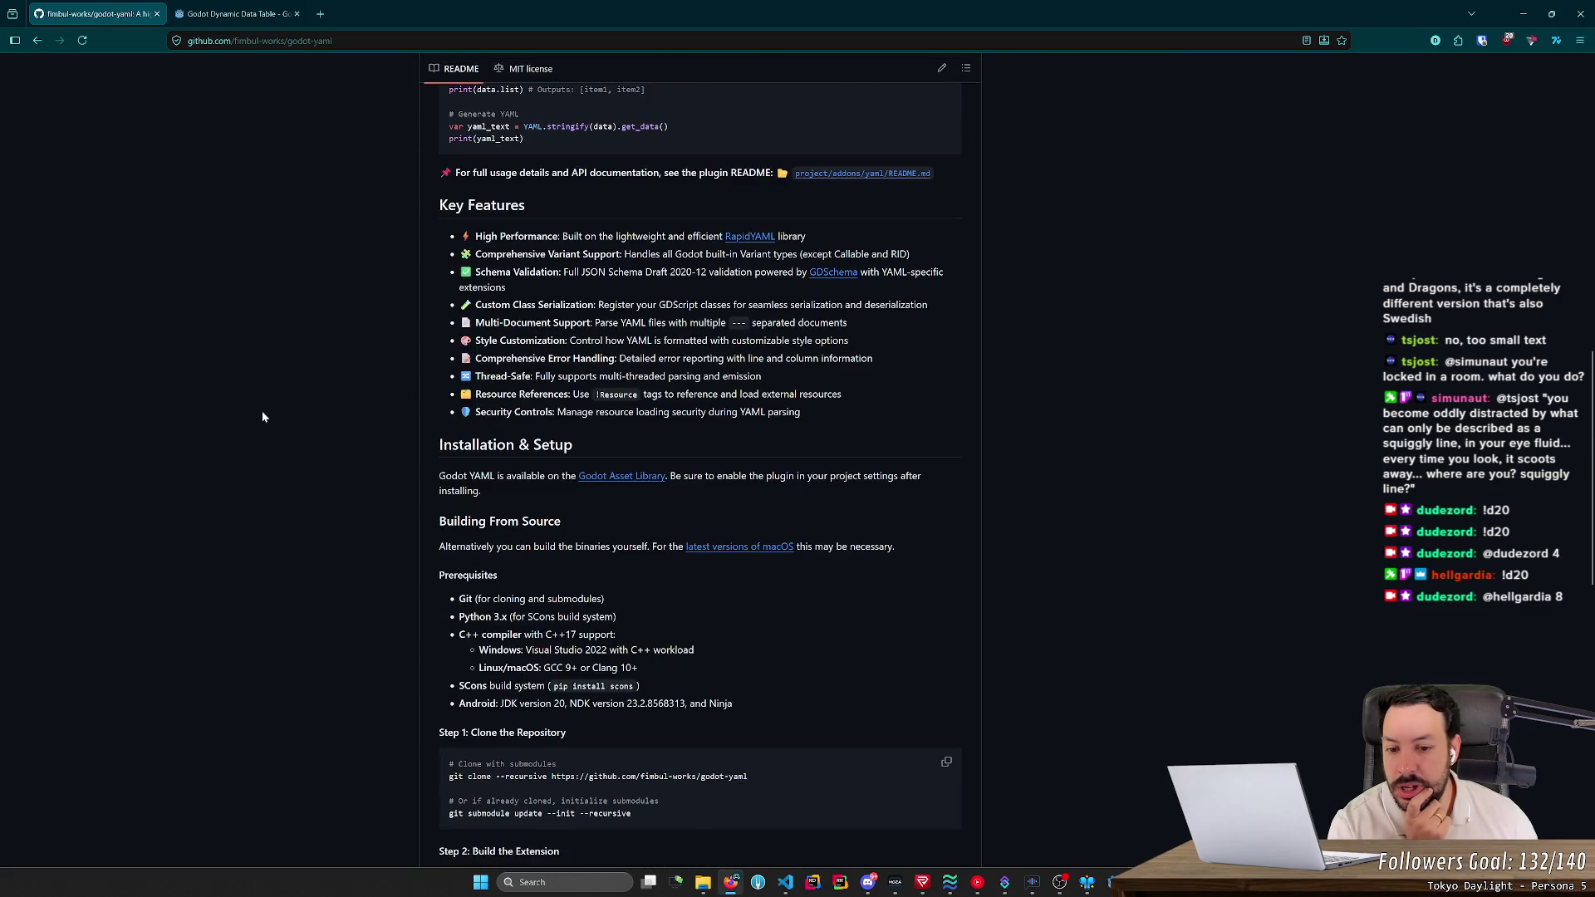
scroll(293, 285, "down", 6)
key("alt+Left")
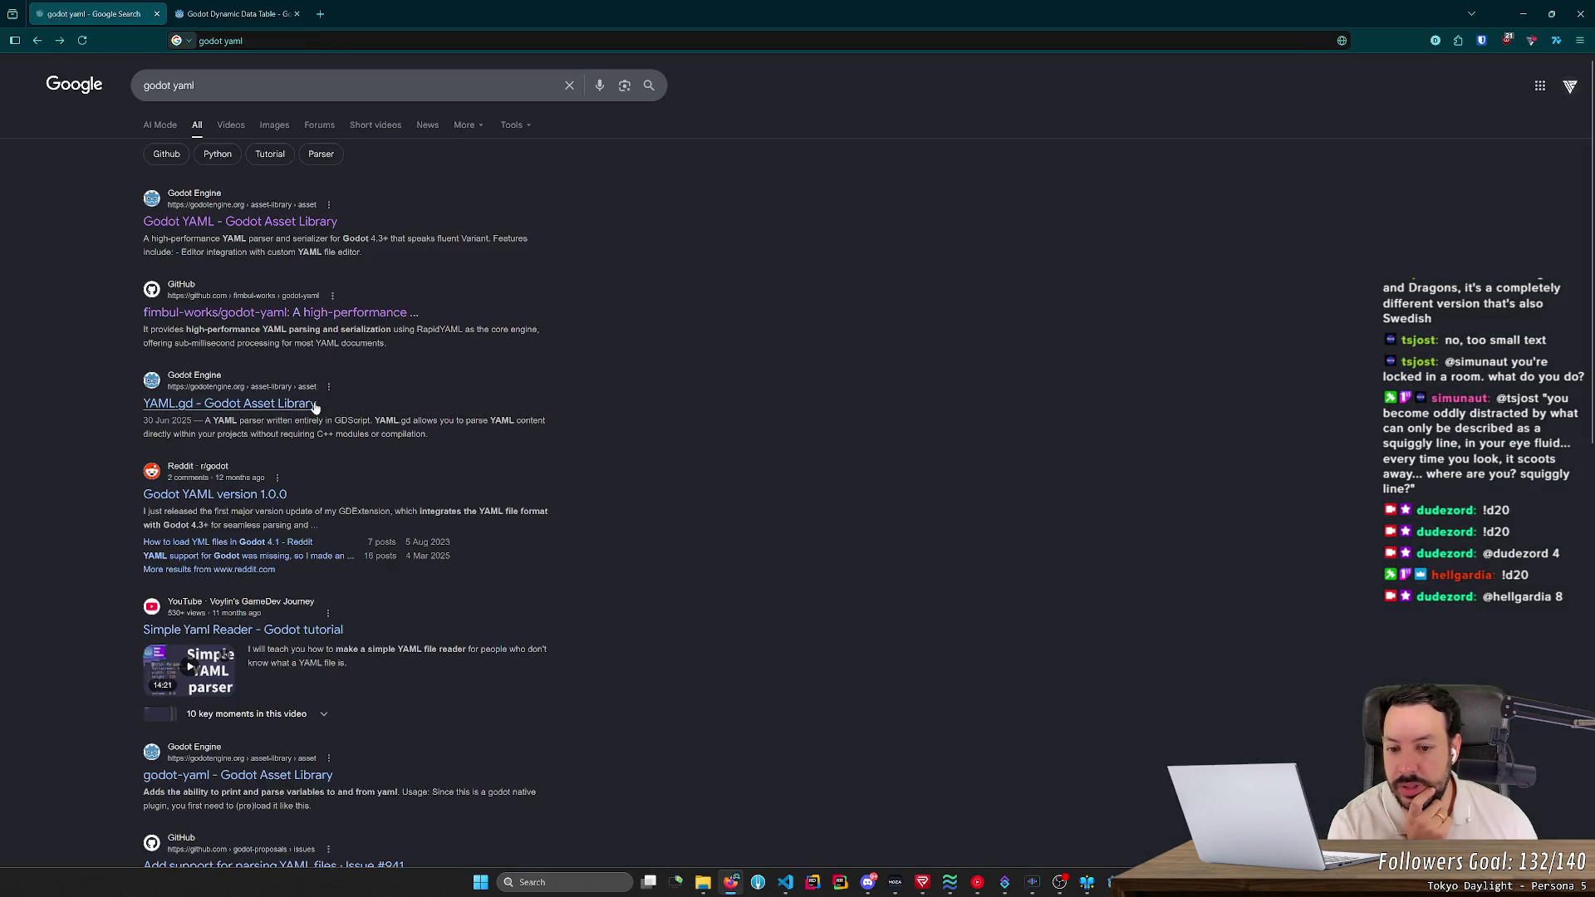
- Search 'godot json' again and open the Godot Docs JSON class page
left_click(277, 222)
key("alt+Left")
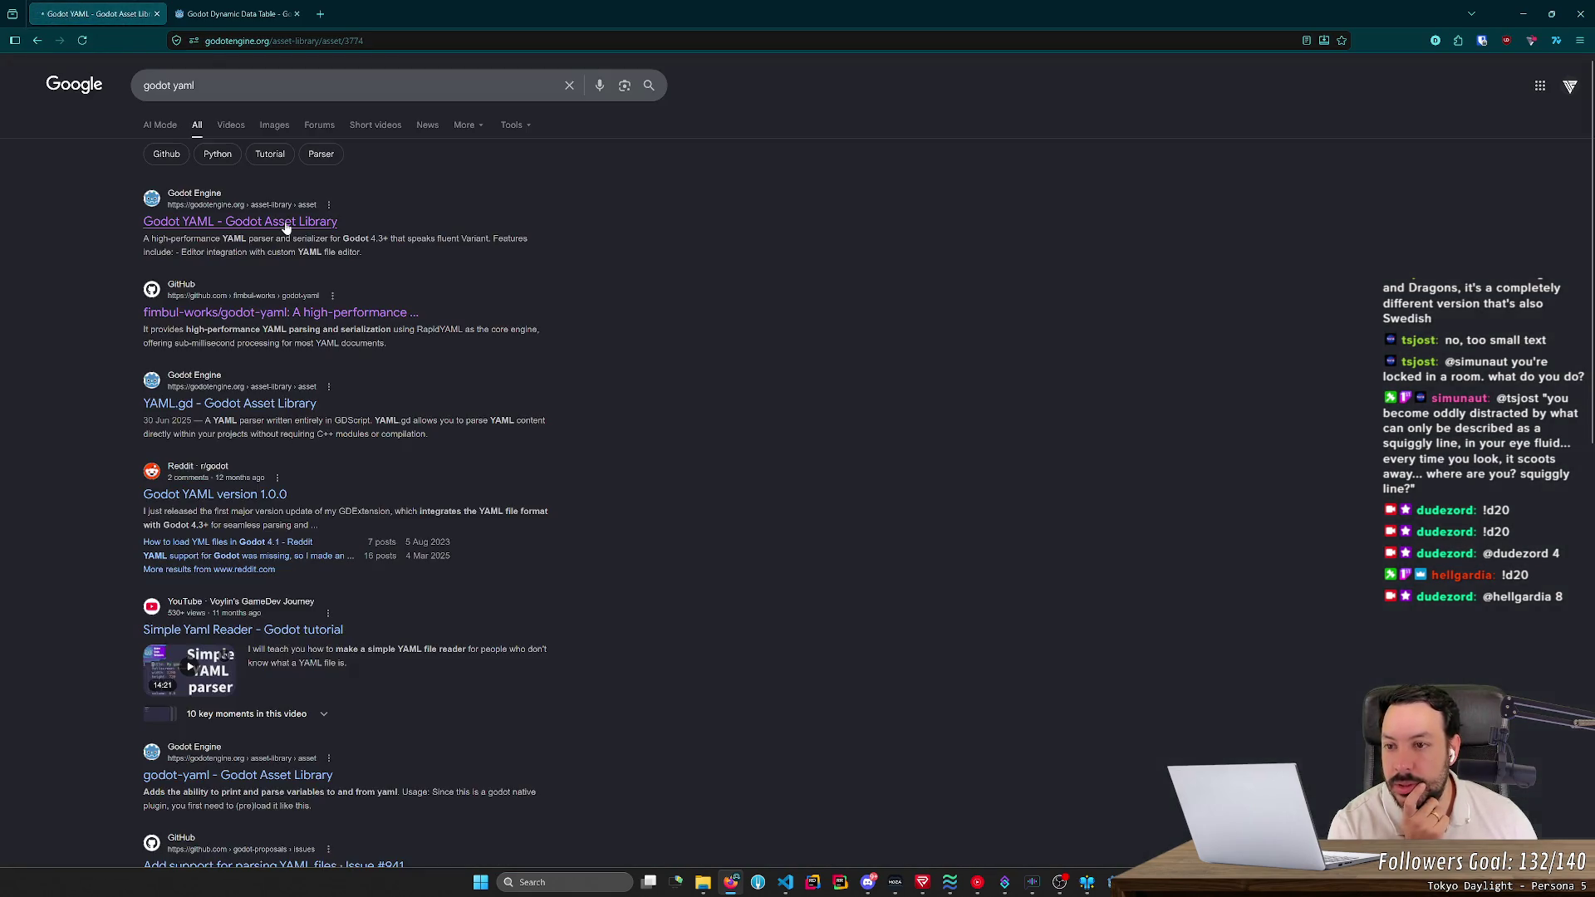
left_click(196, 84)
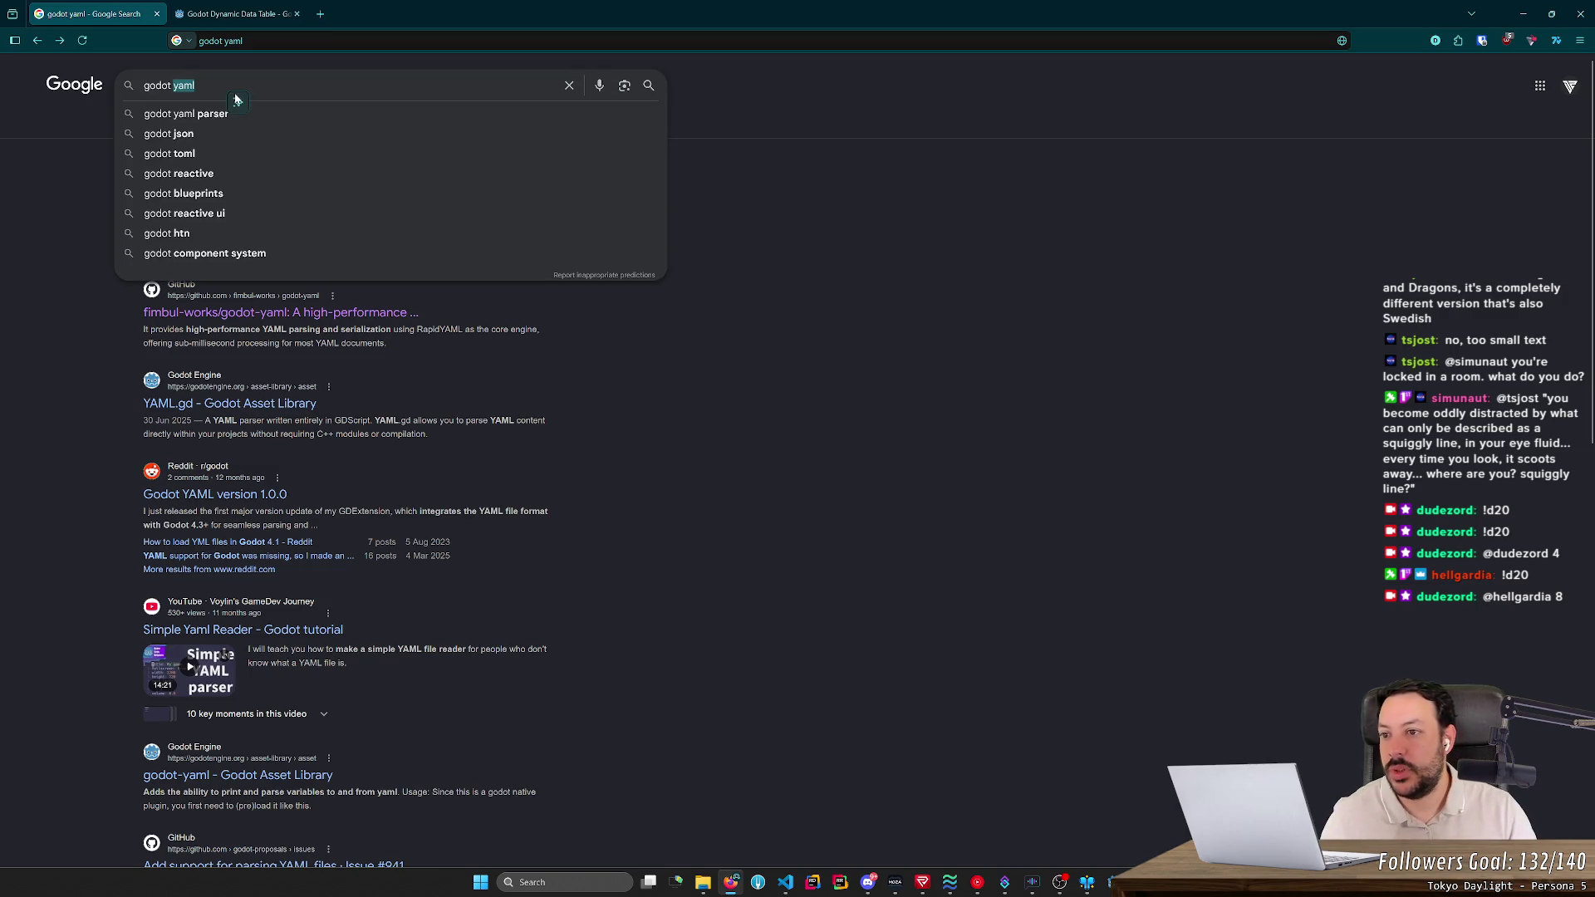
key("BackSpace")
key("BackSpace")
key("BackSpace")
type("json")
key("Return")
left_click(251, 217)
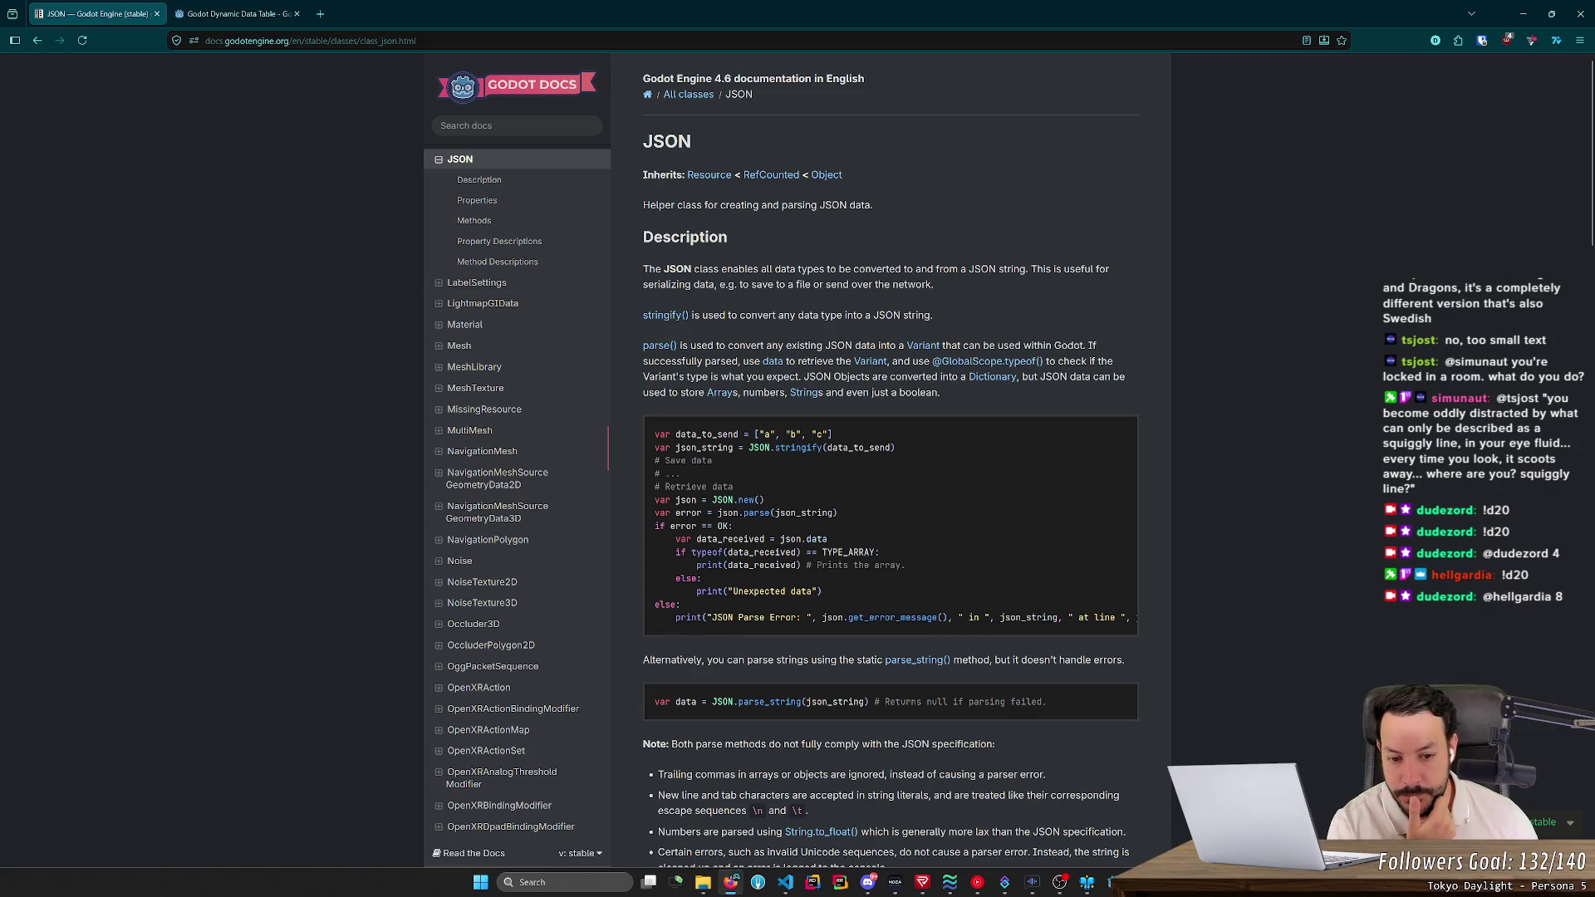
- Search the Godot docs for 'json' and open the Saving games tutorial under File and data I/O
scroll(811, 508, "down", 2)
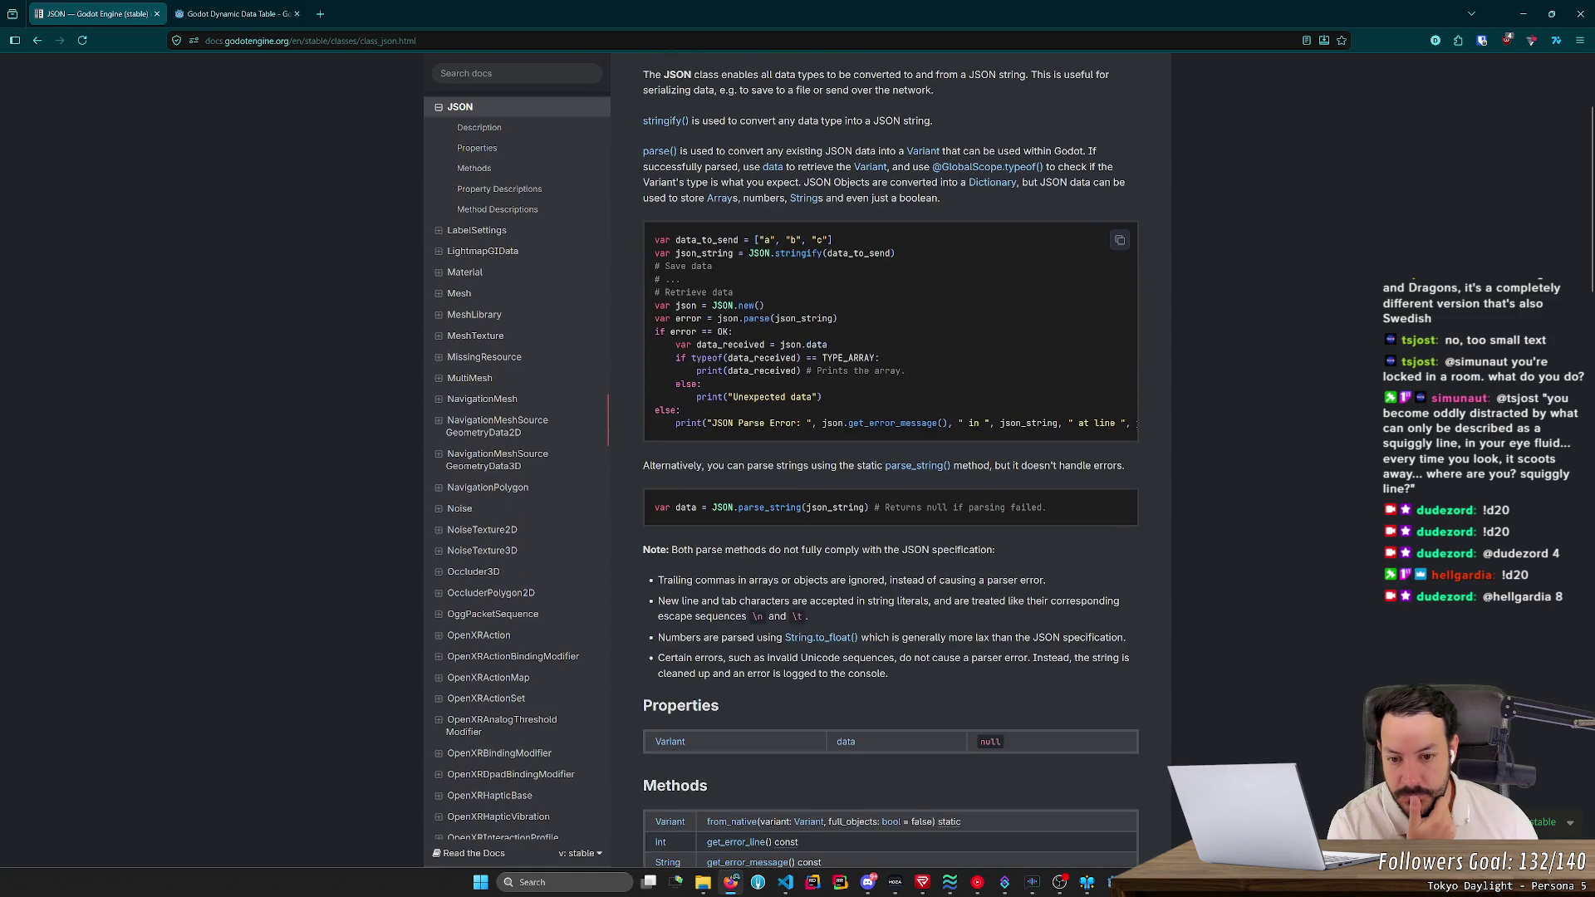
scroll(811, 508, "up", 2)
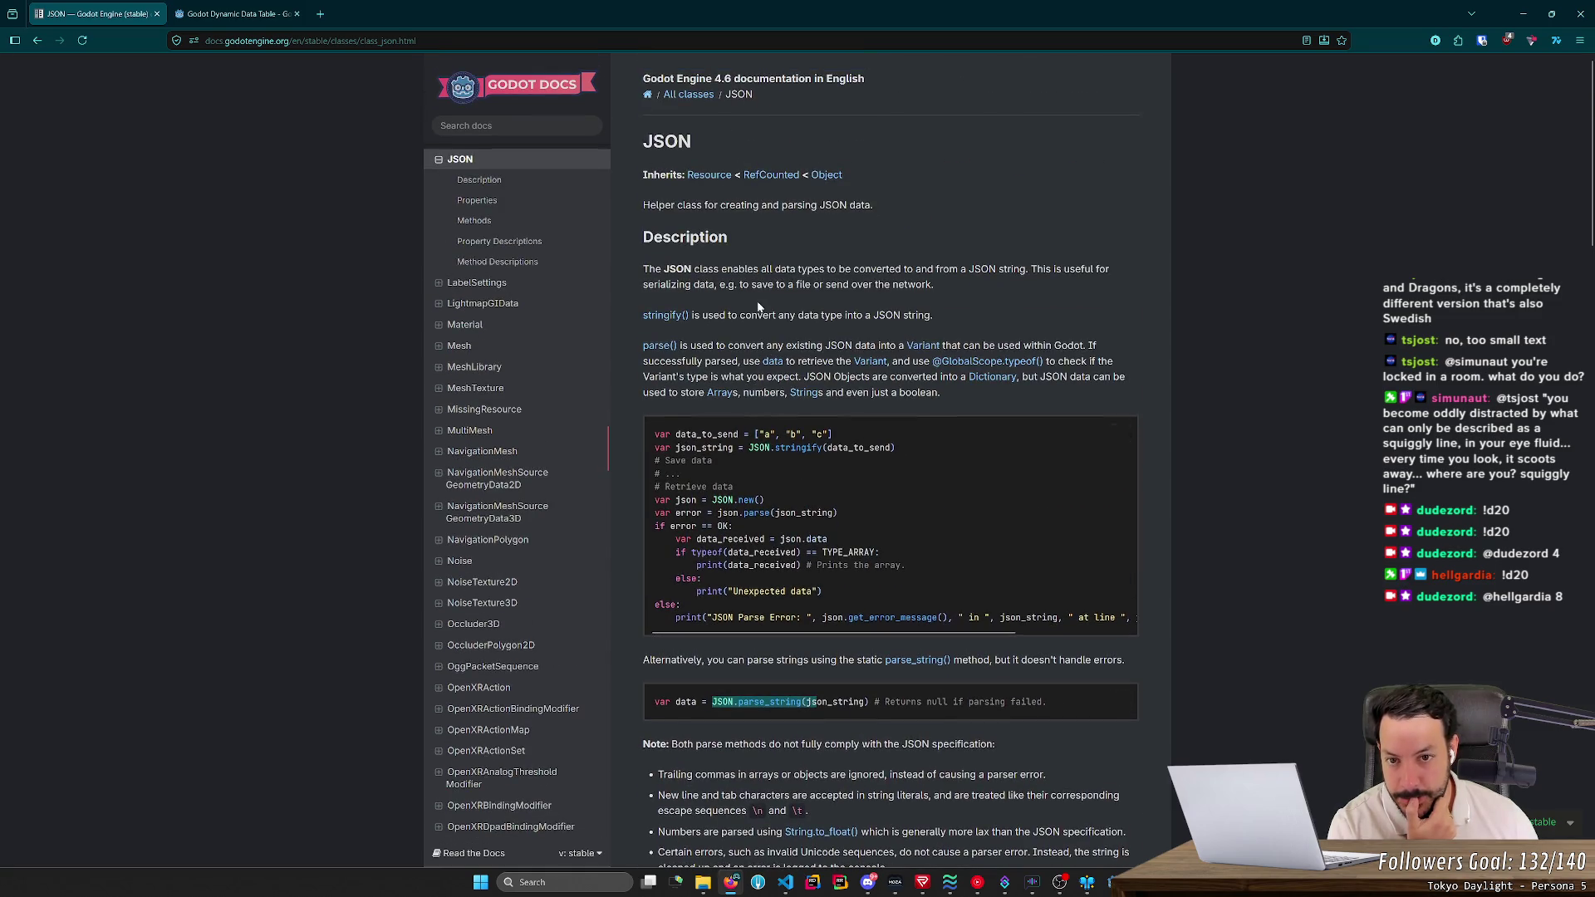
left_click(694, 96)
left_click(513, 130)
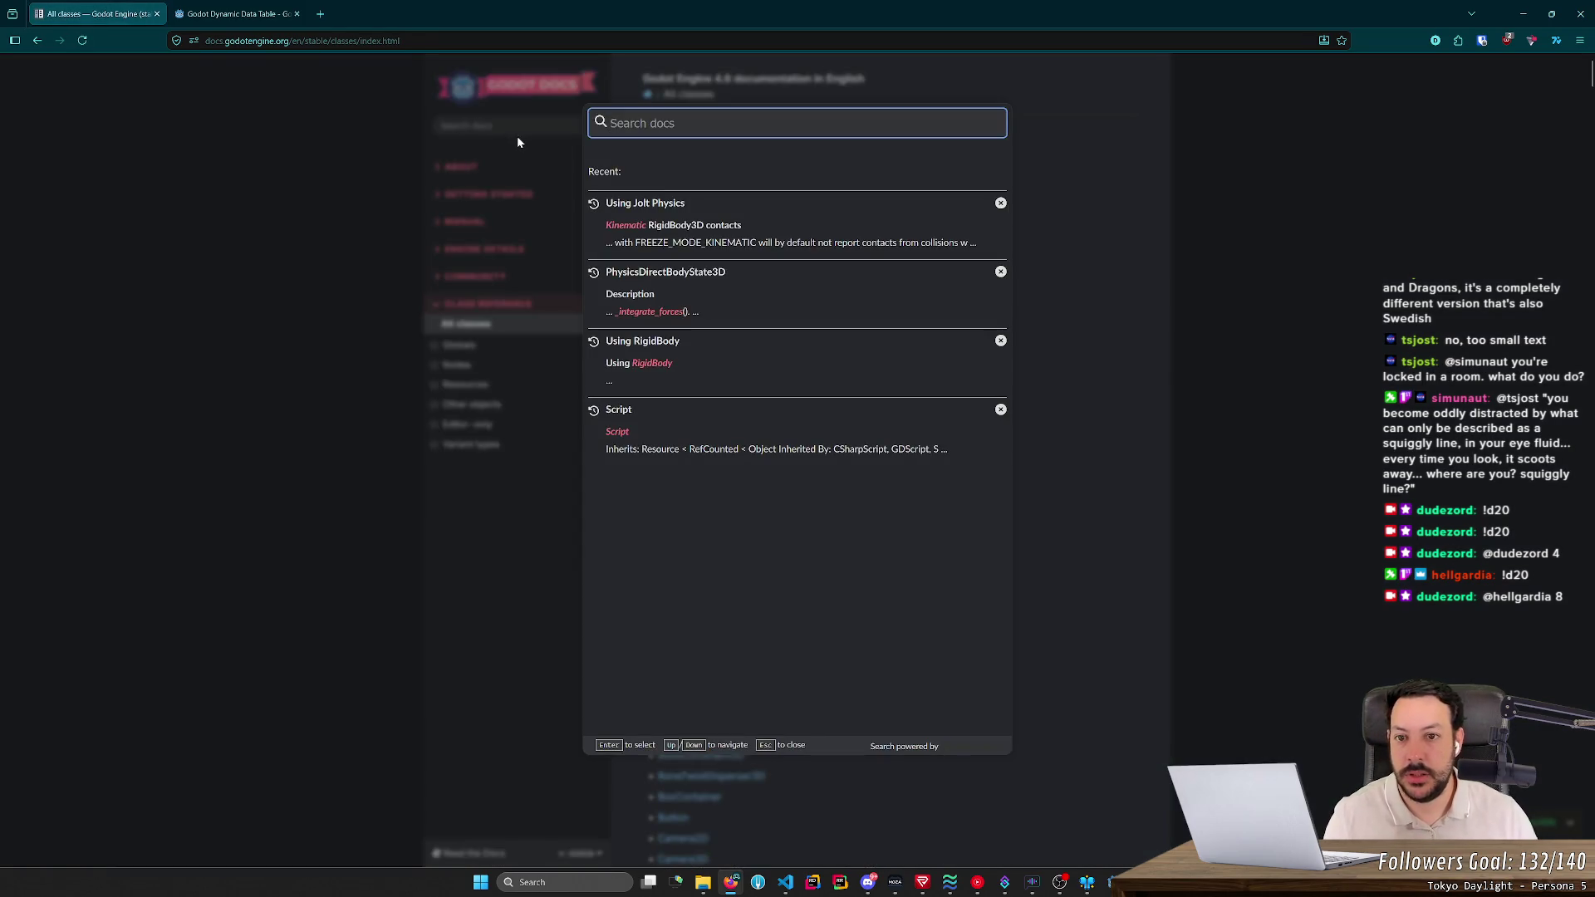
type("yaml")
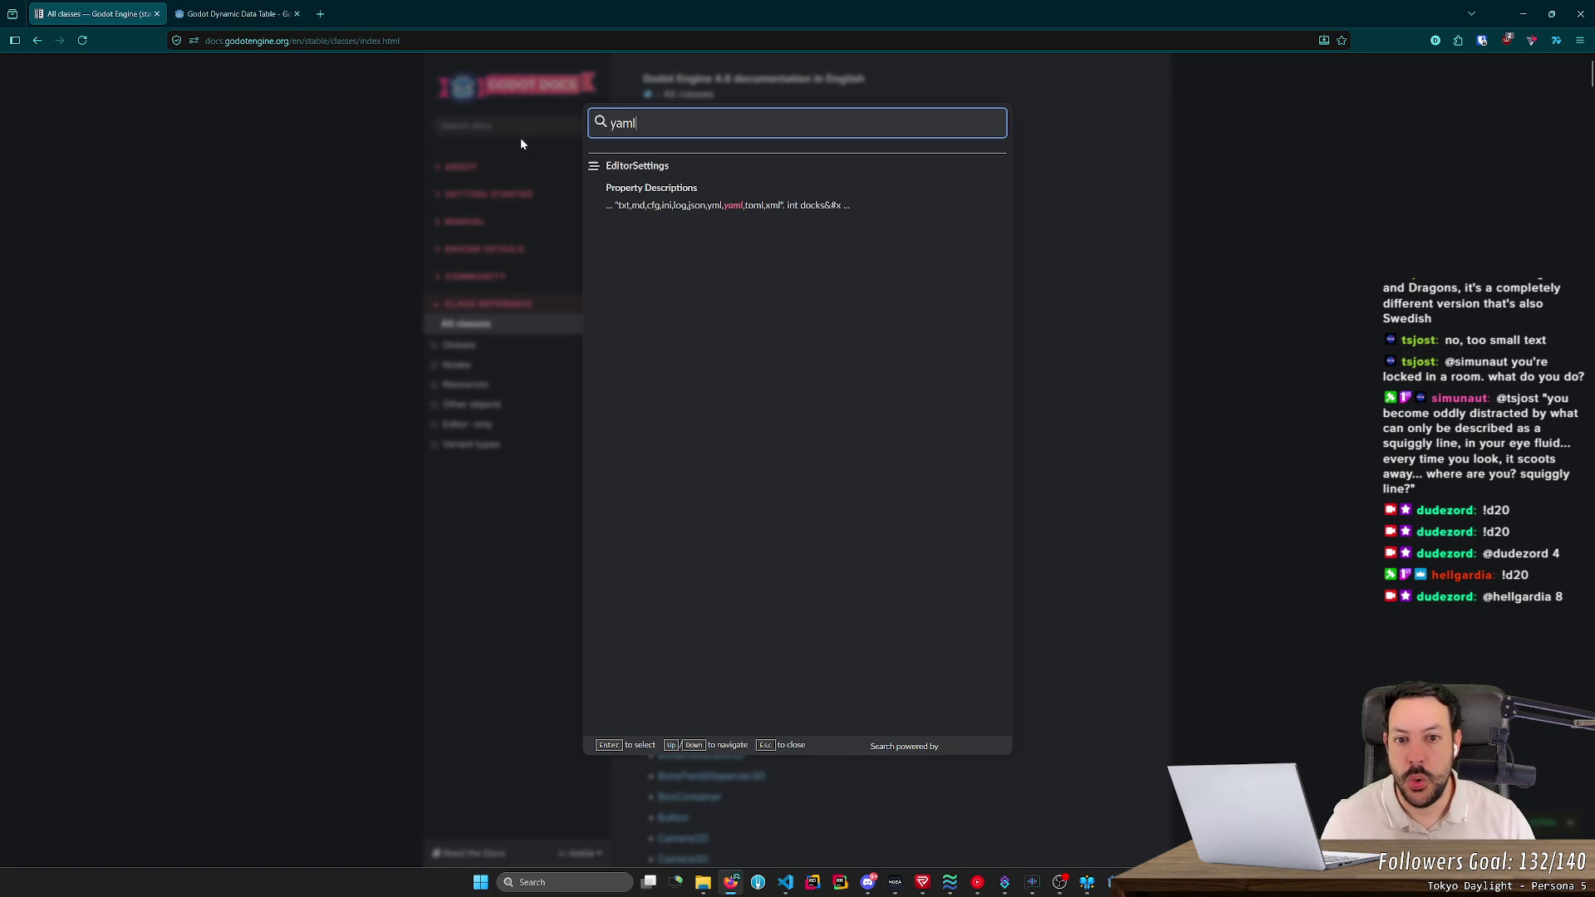
key("ctrl+a")
type("json")
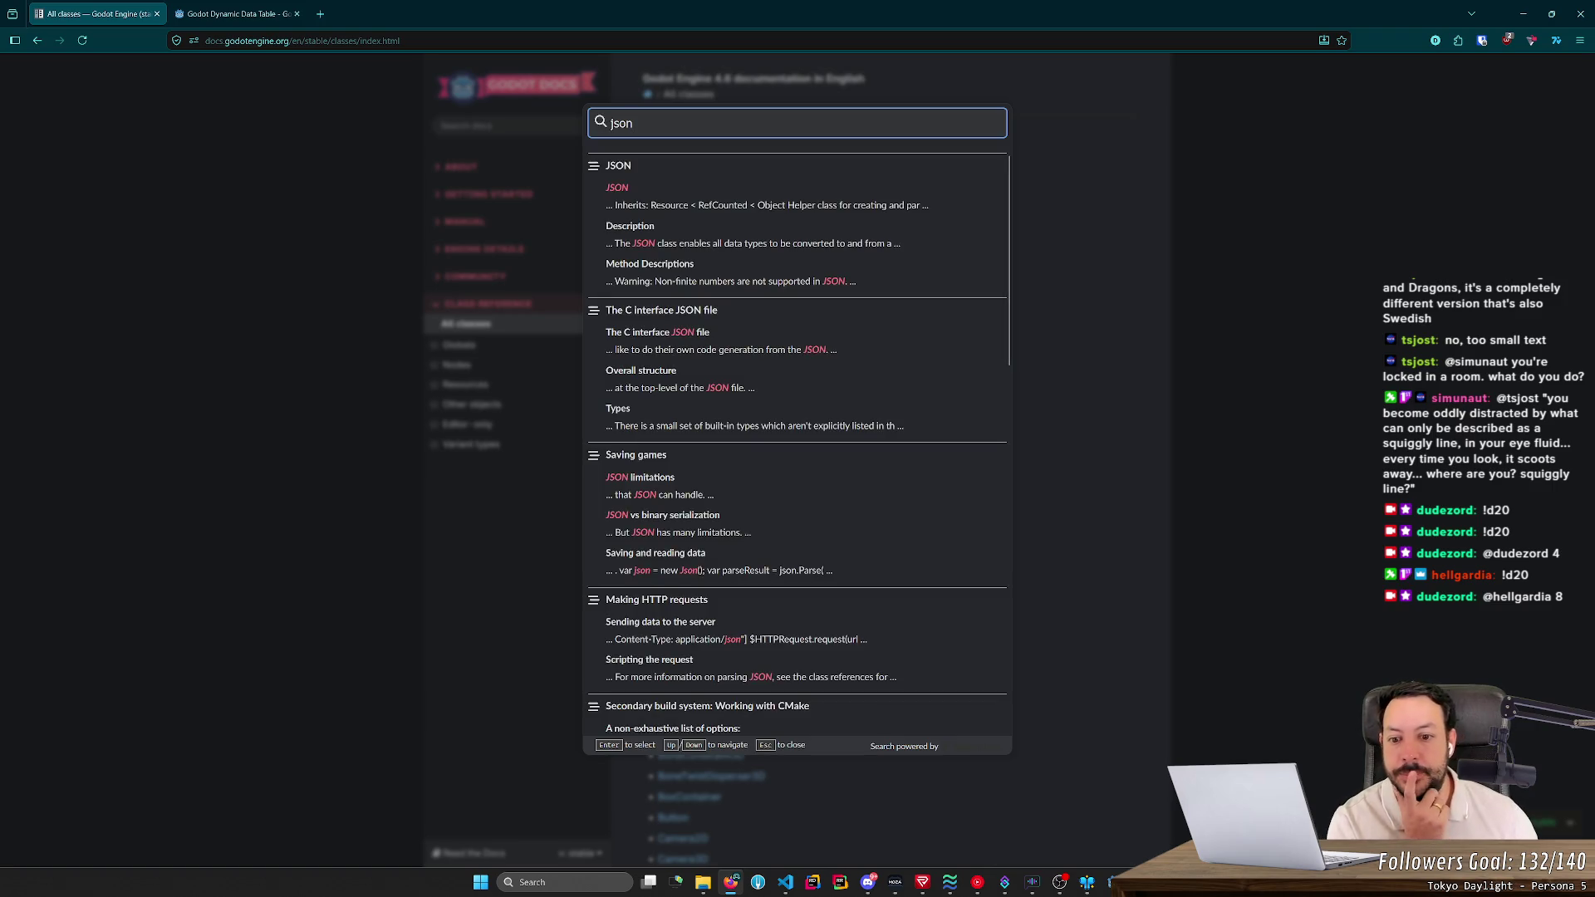
left_click(646, 455)
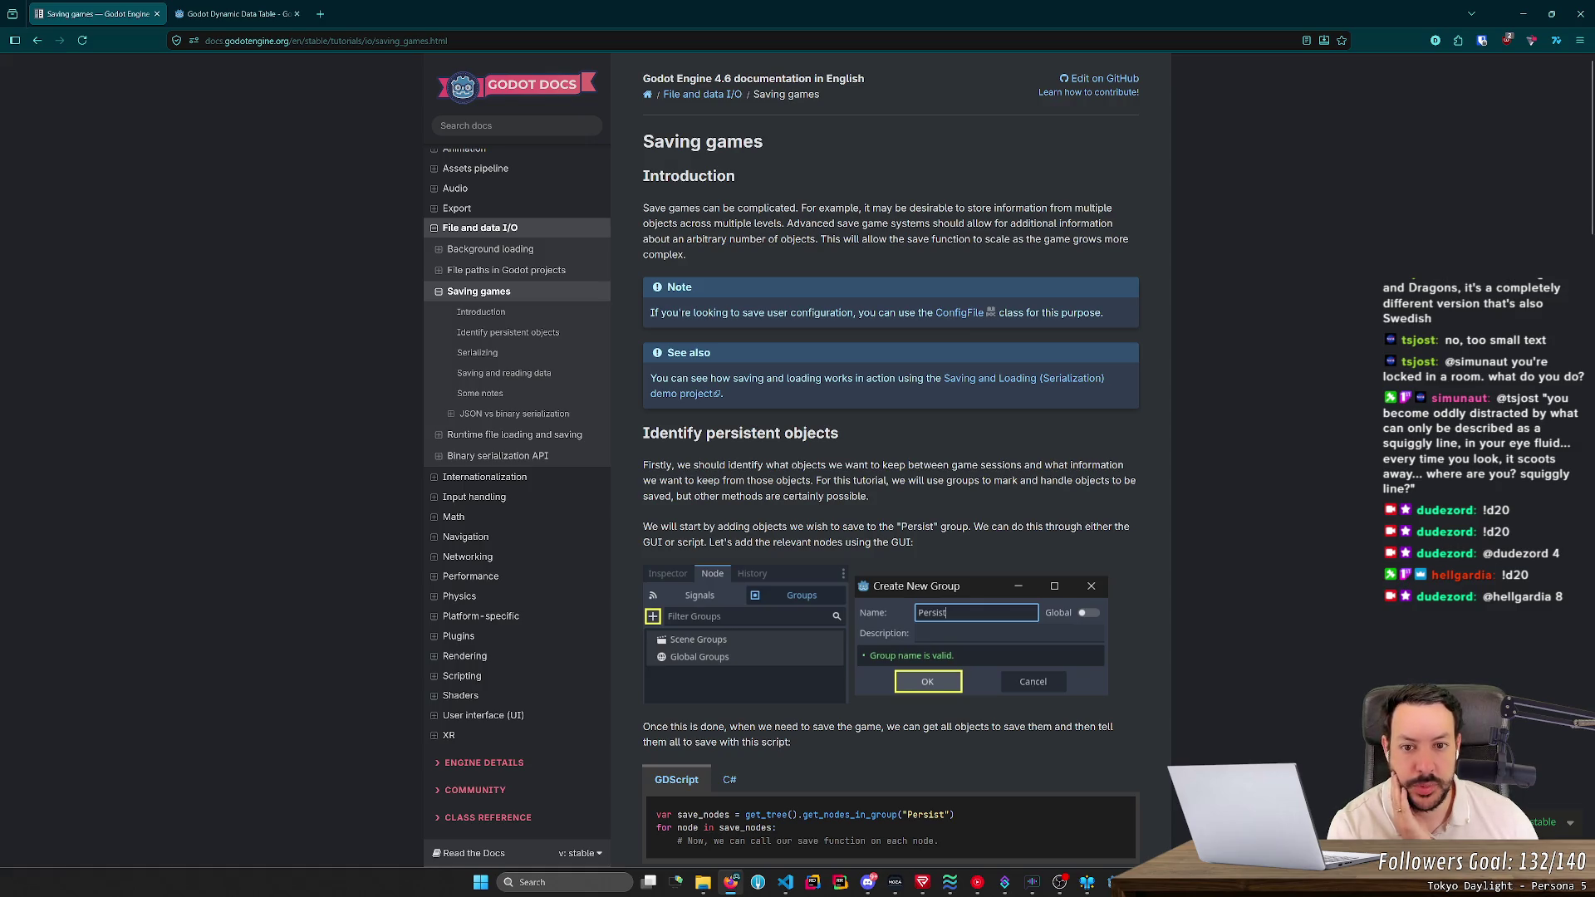
- Read the Saving games introduction and open the Saving and Loading (Serialization) demo project in a new tab
mouse_move(793, 223)
left_mouse_down()
mouse_move(991, 223)
mouse_move(994, 252)
left_mouse_up()
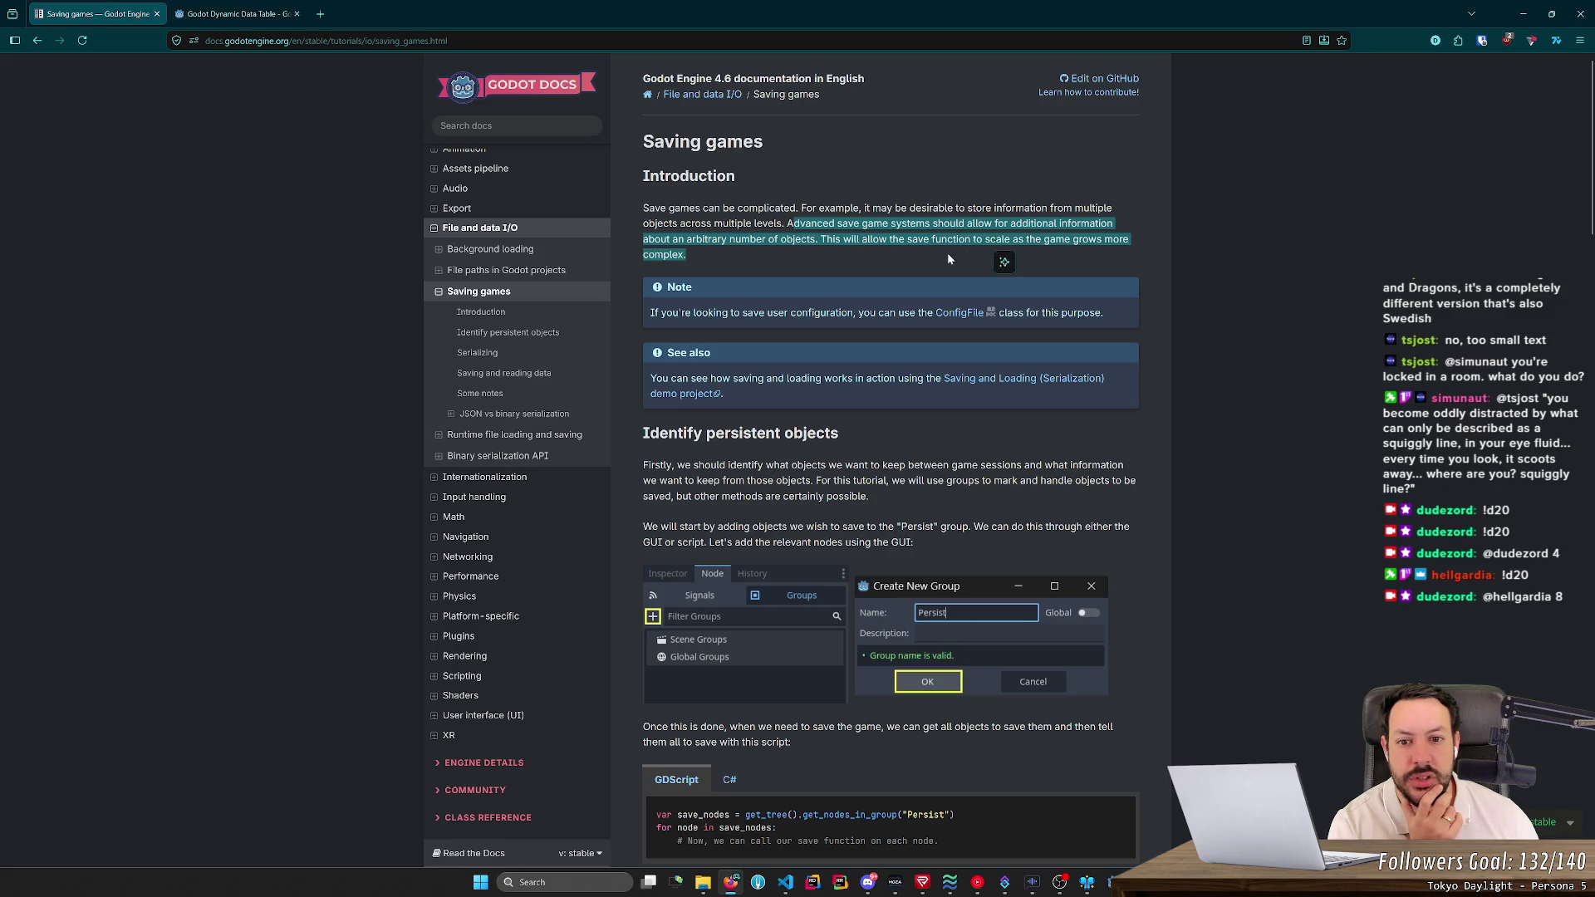
left_click(795, 261)
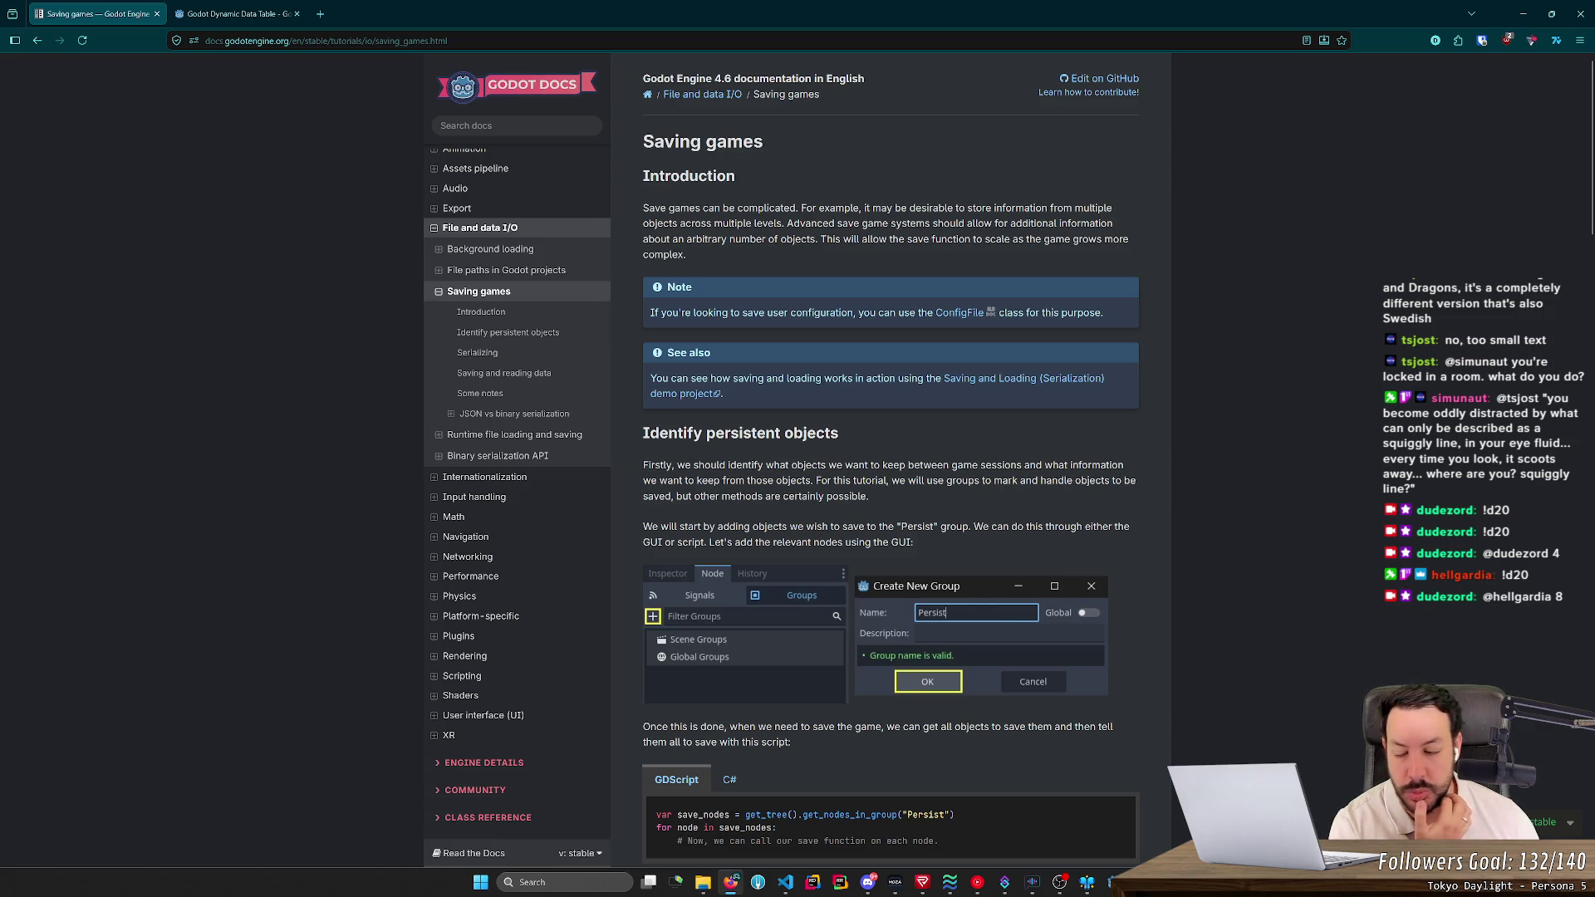
middle_click(804, 226)
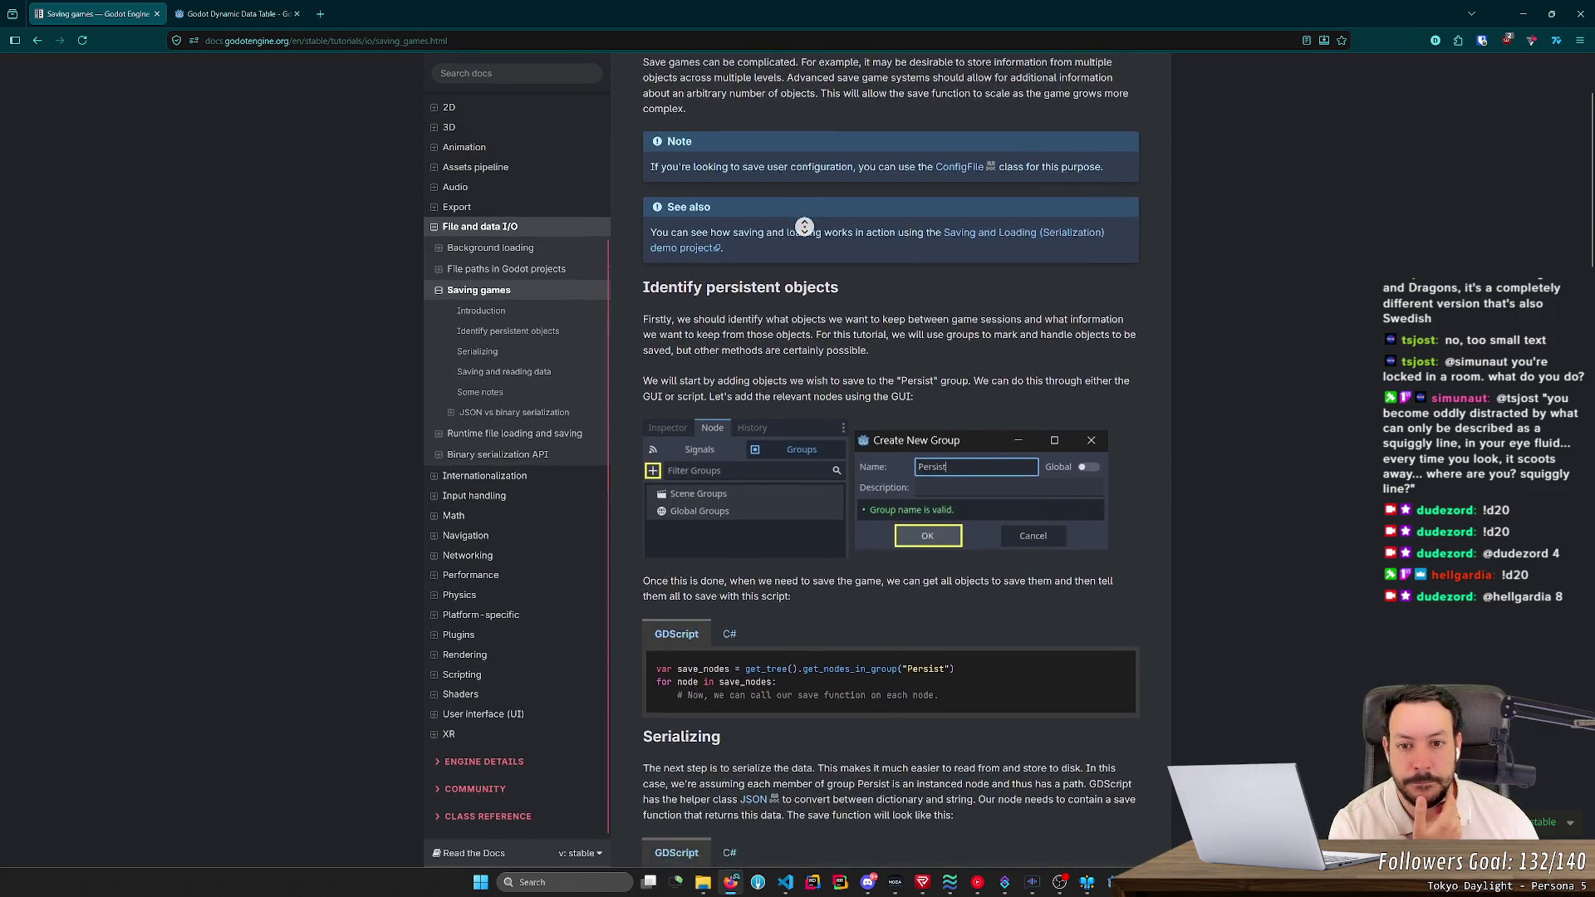
middle_click(804, 237)
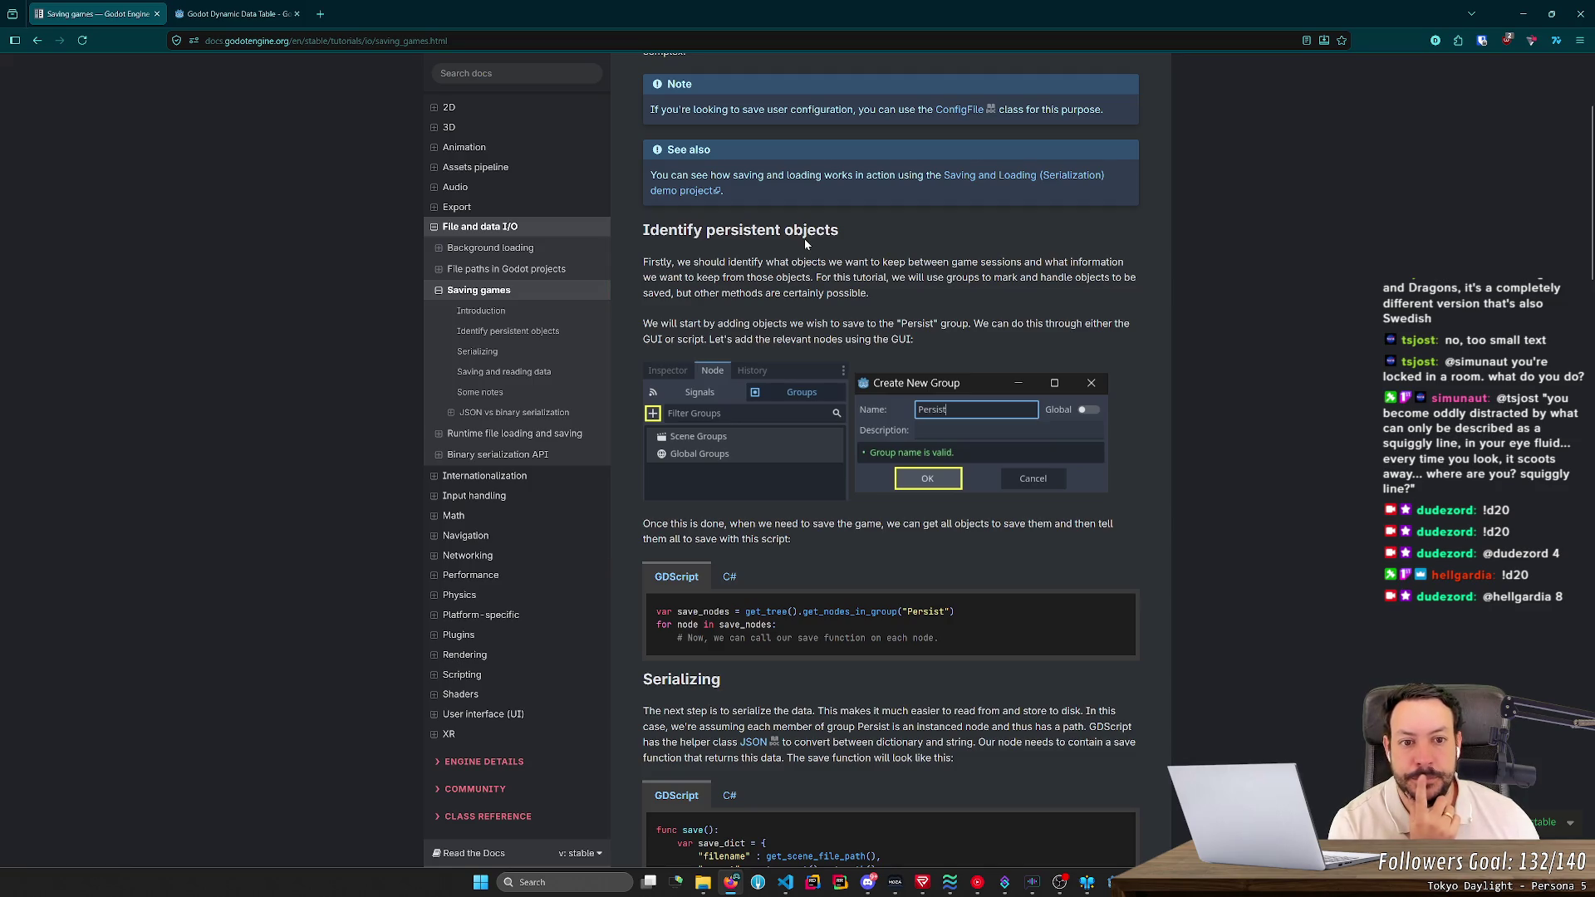
middle_click(685, 190)
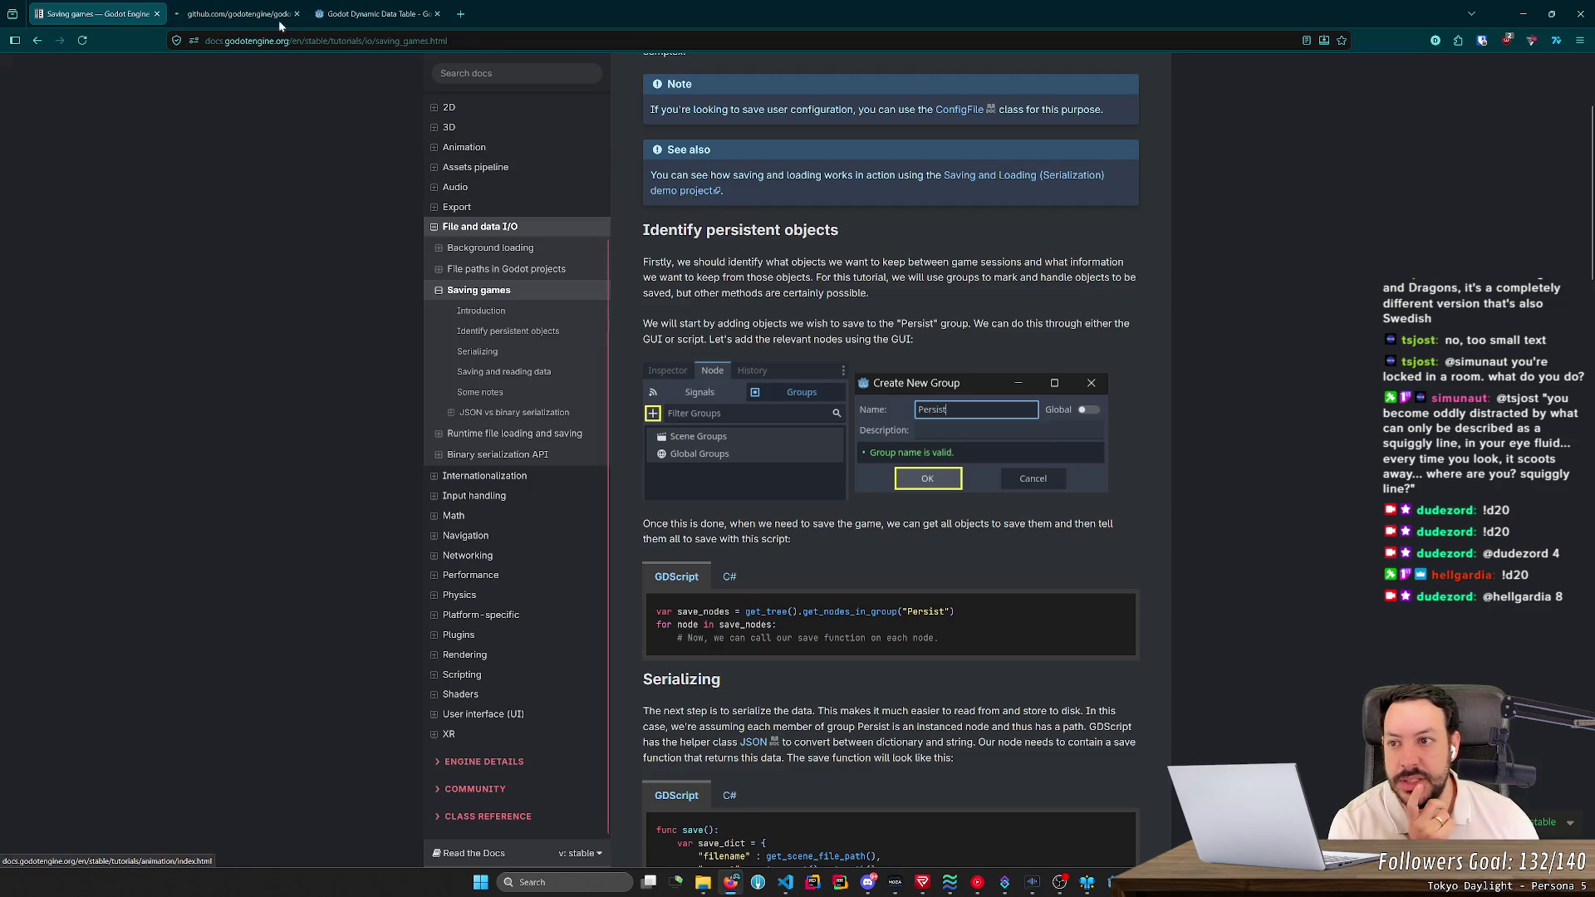
- Open loading/serialization/save_load_json.gd in godot-demo-projects and read it from the first line
left_click(222, 8)
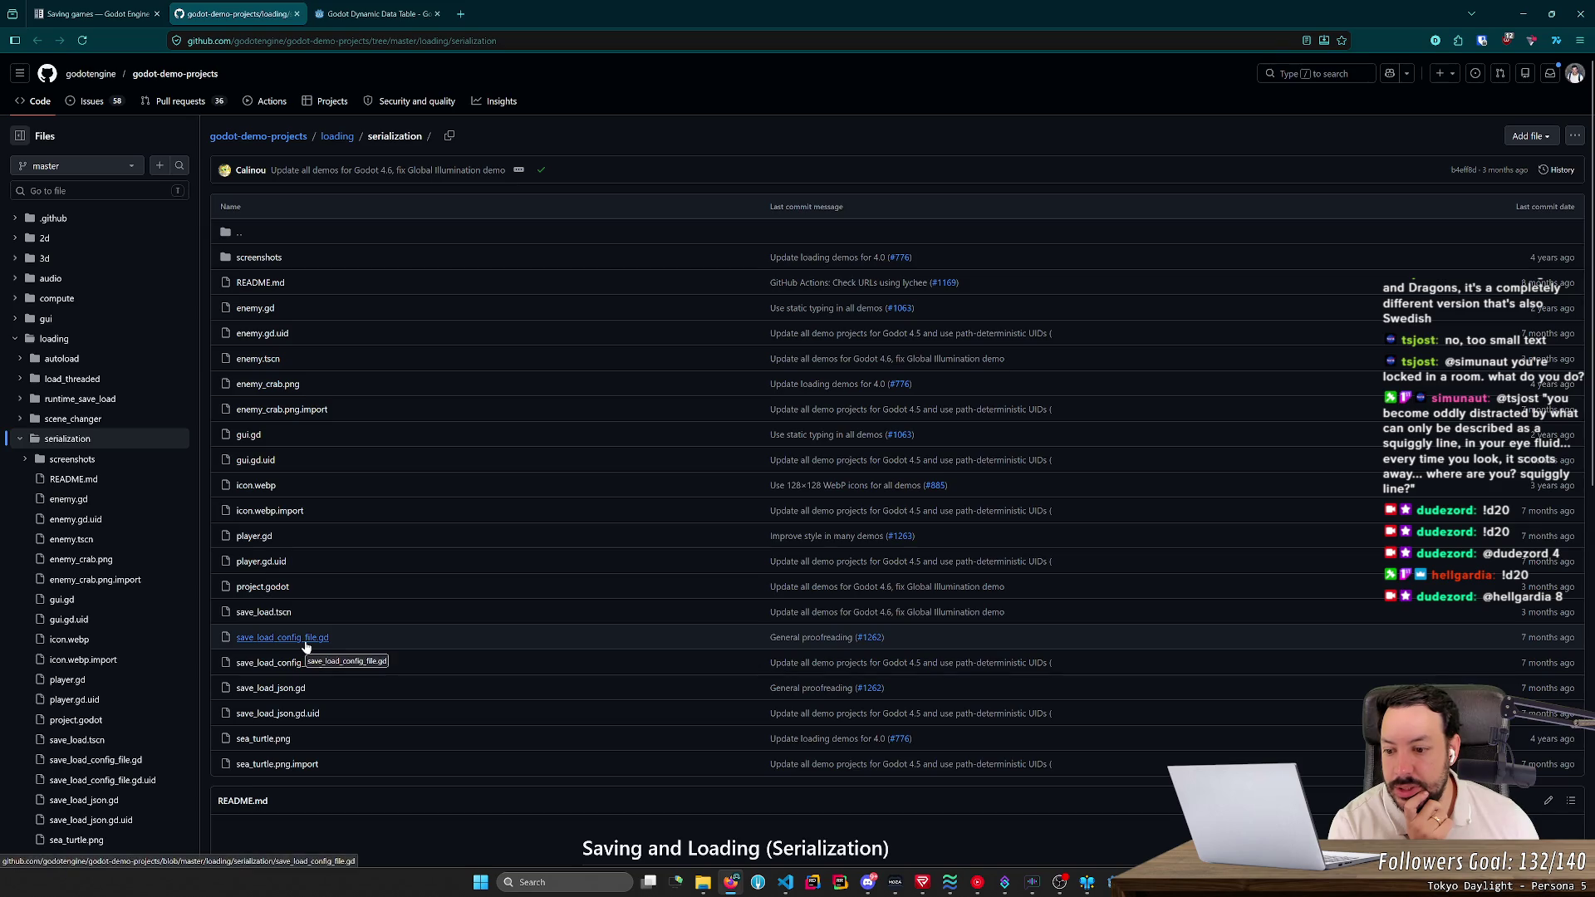
left_click(283, 690)
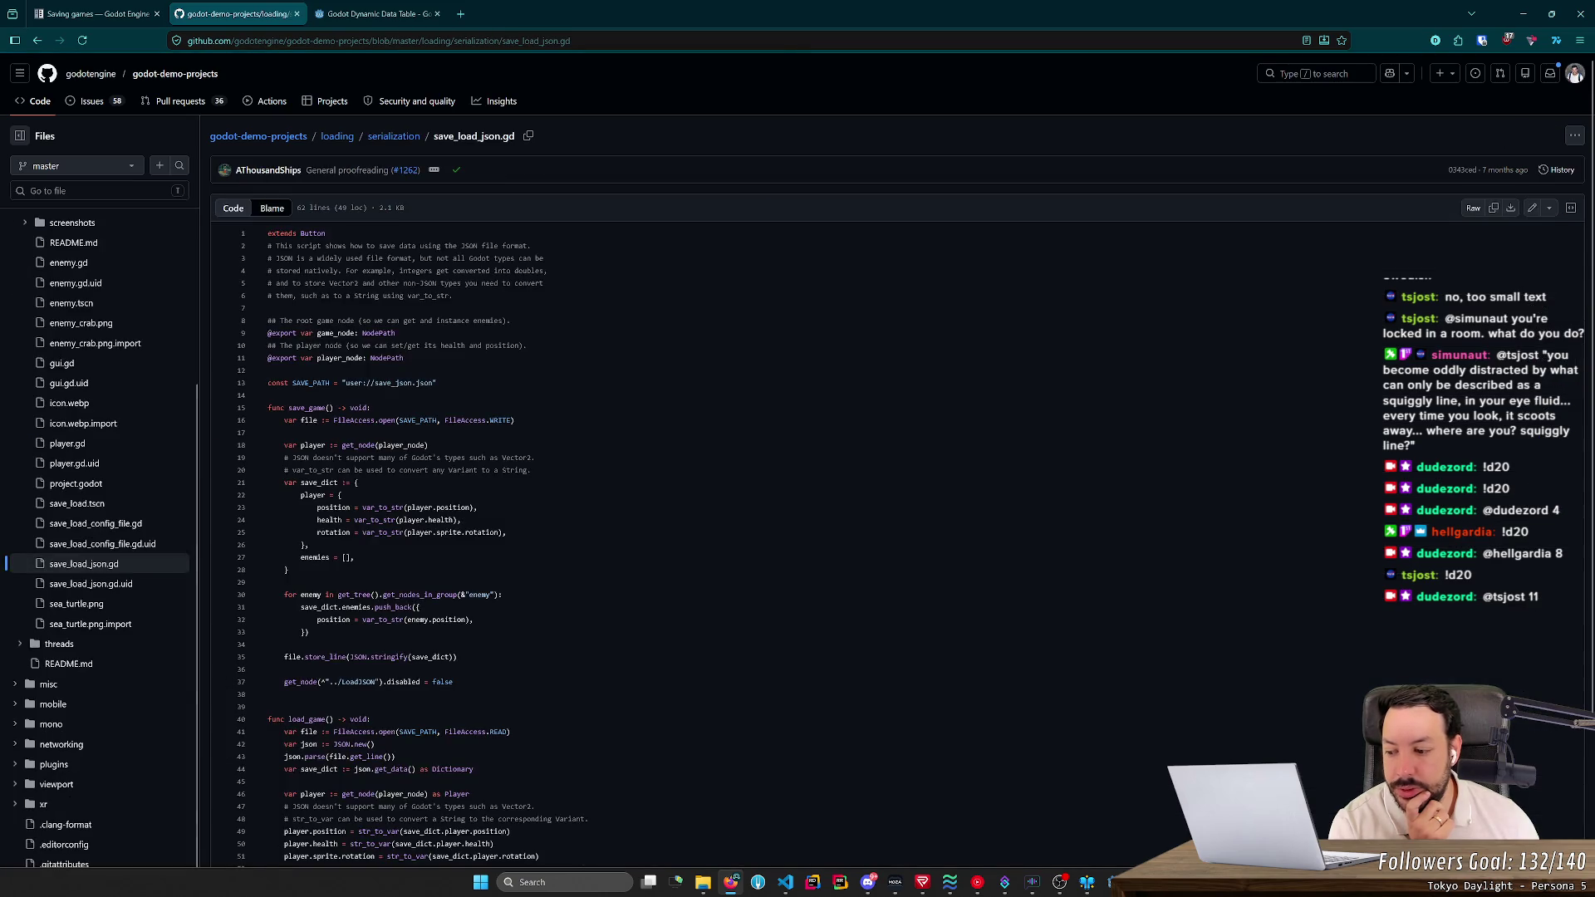
scroll(645, 371, "down", 3)
scroll(644, 371, "up", 3)
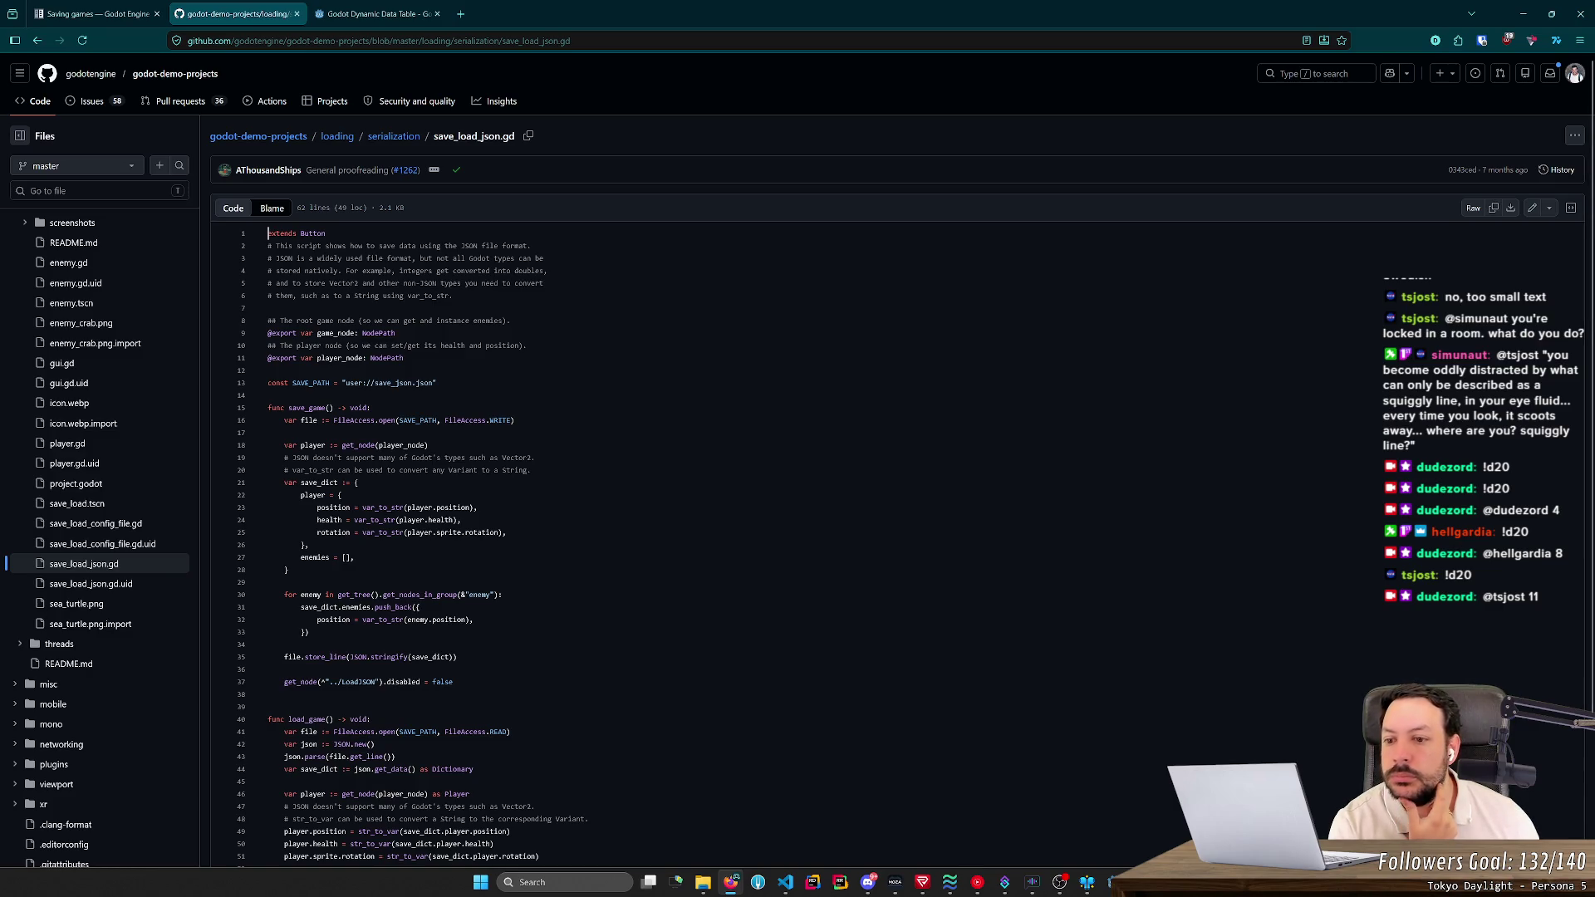
scroll(797, 466, "down", 2)
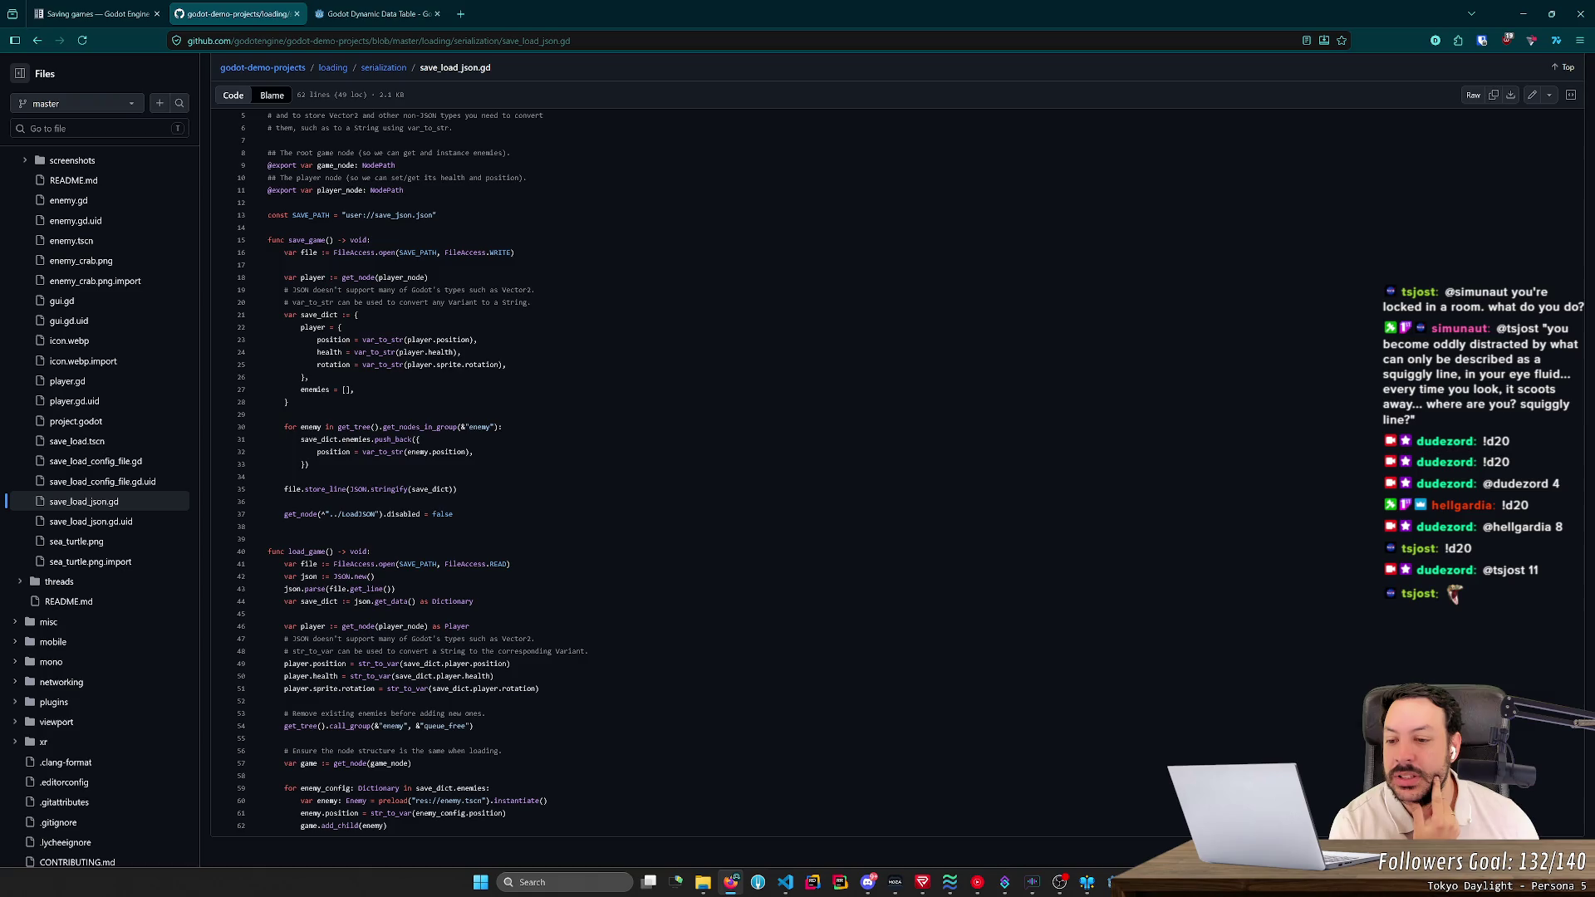
middle_click(276, 327)
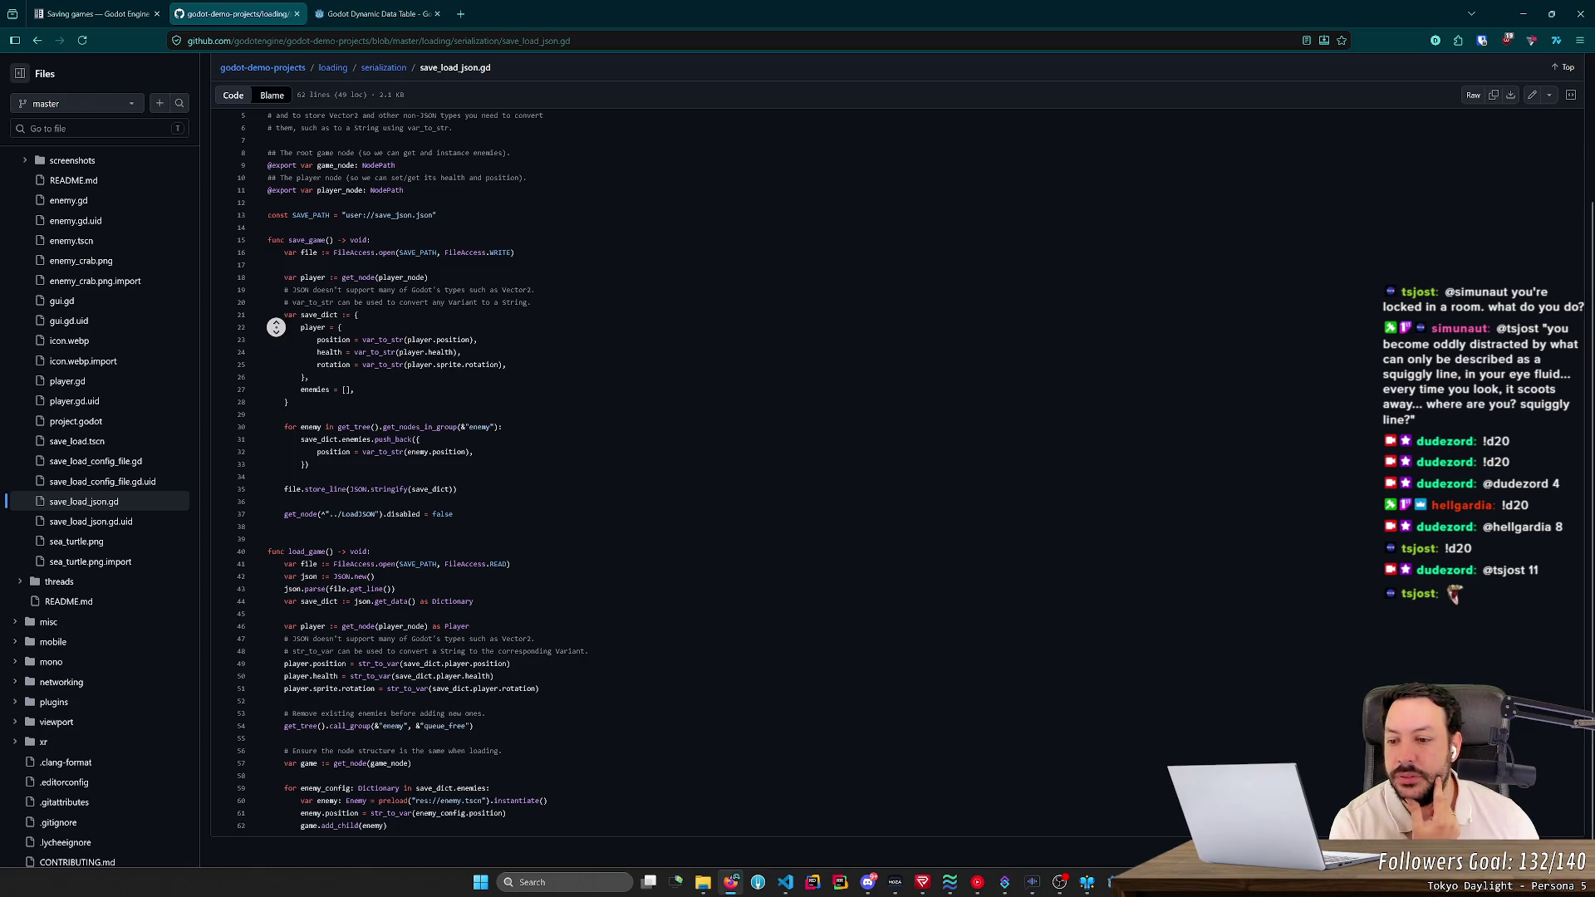
left_click(276, 327)
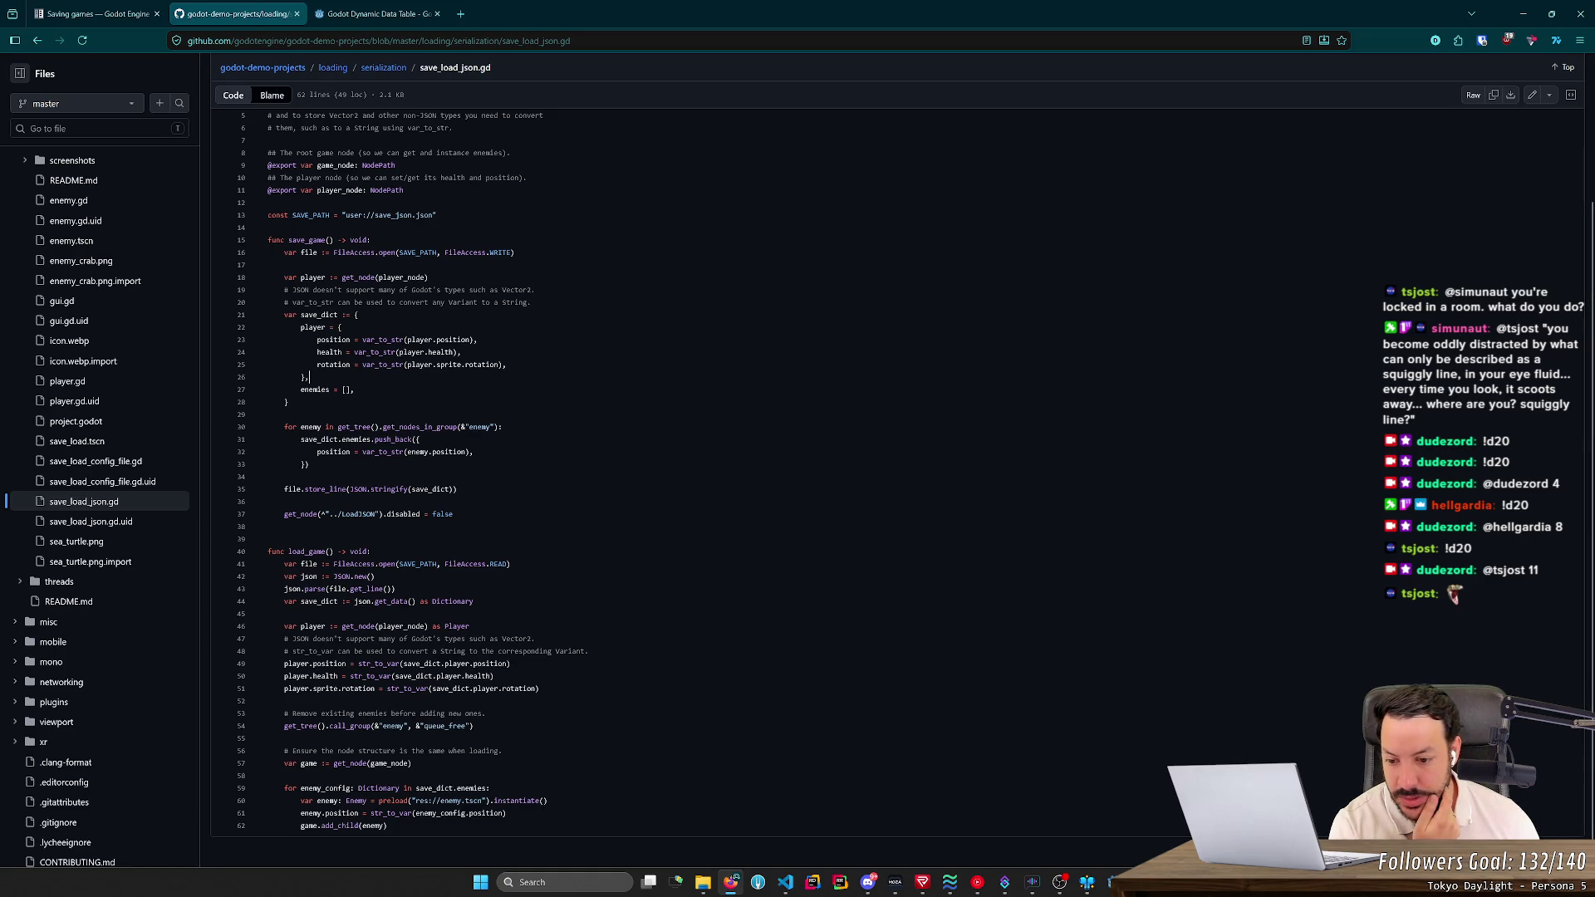
scroll(308, 377, "up", 3)
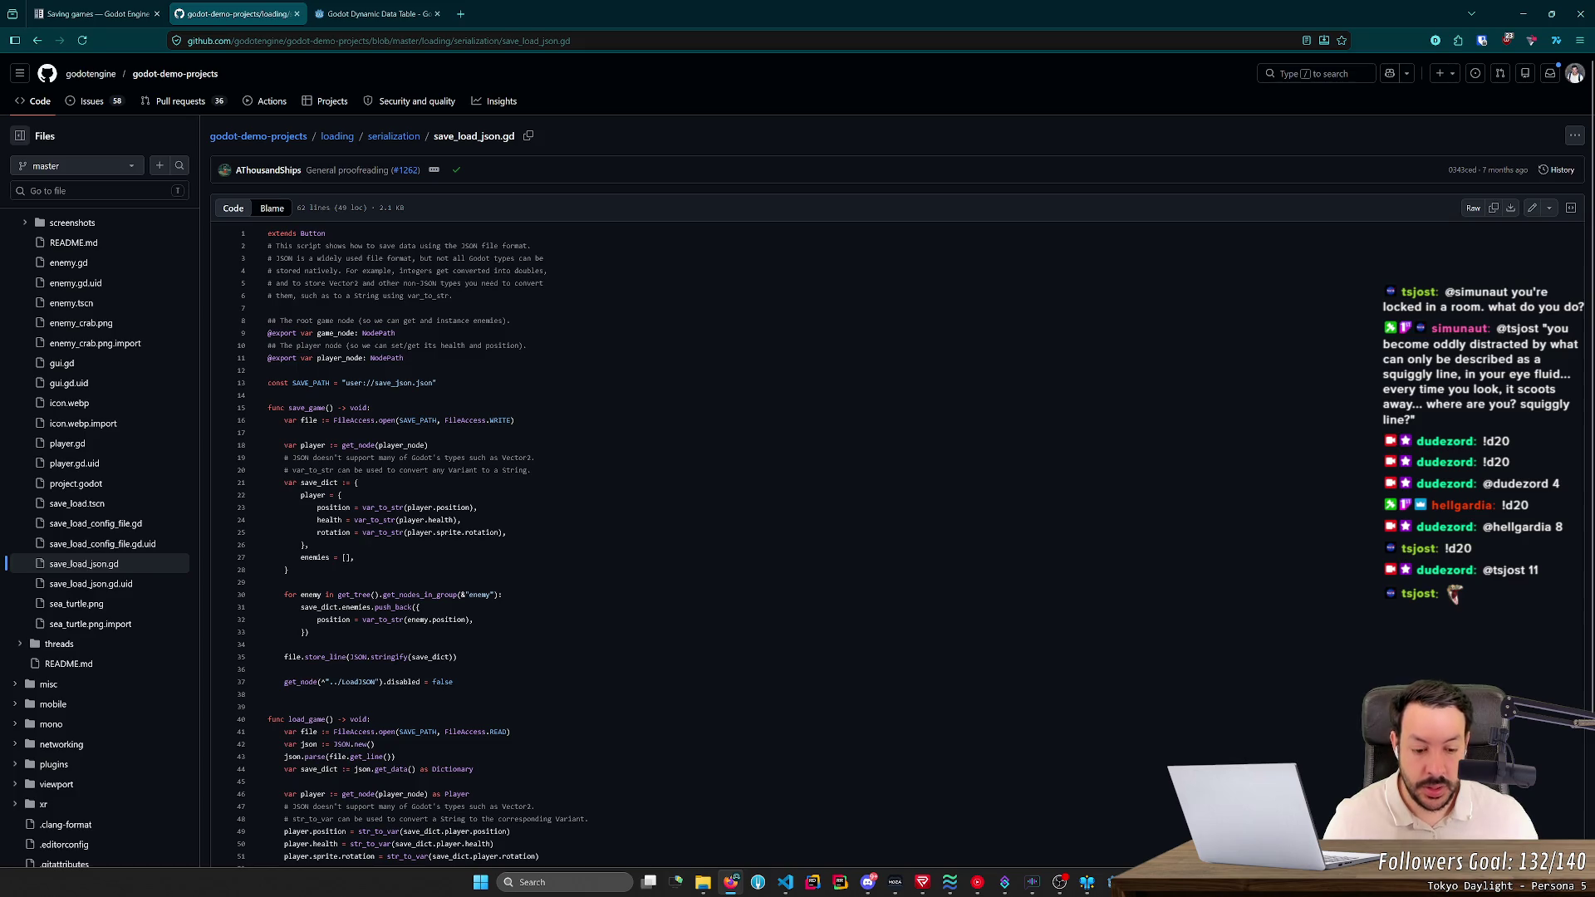
- In the pinball project, create a 'data' folder under res:// and start a new text file inside it
left_click(1113, 882)
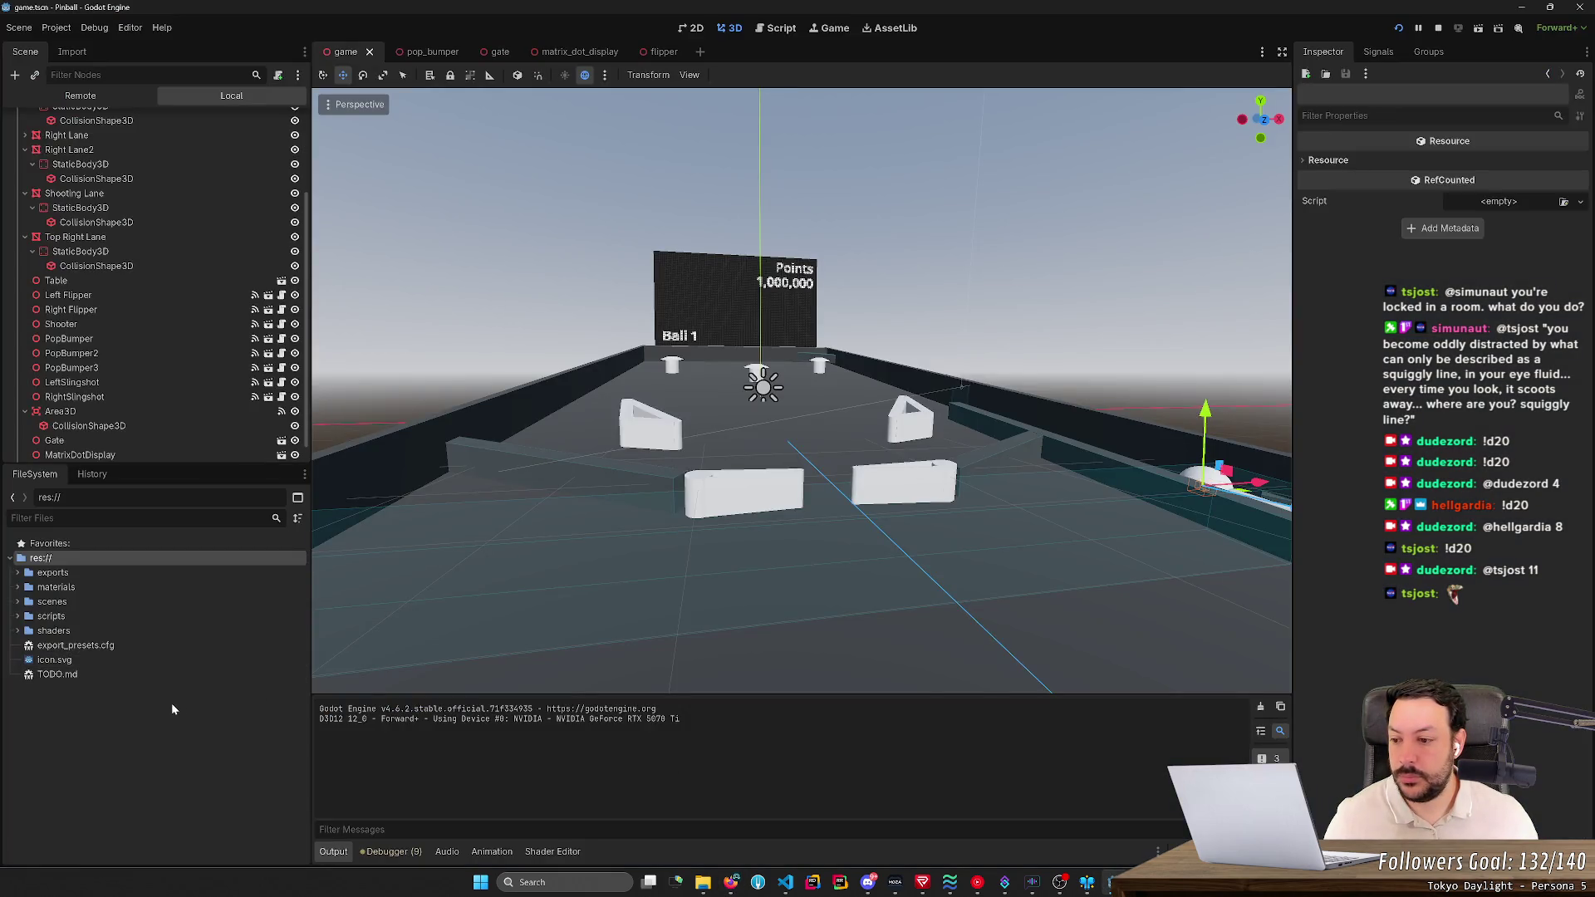
right_click(96, 557)
mouse_move(165, 565)
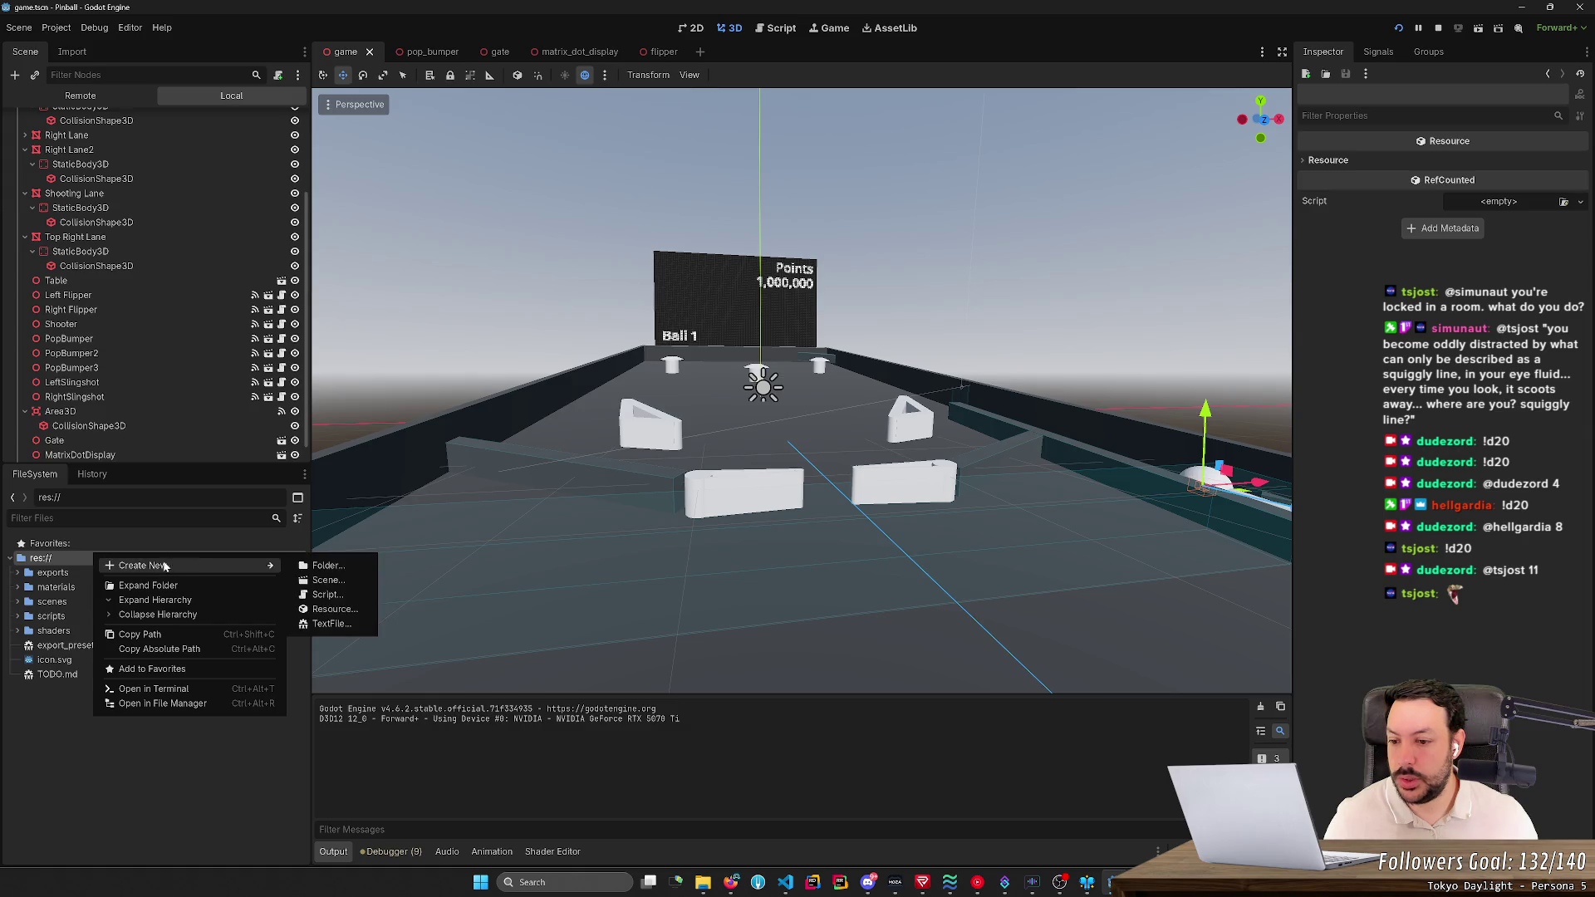
left_click(332, 565)
type("data")
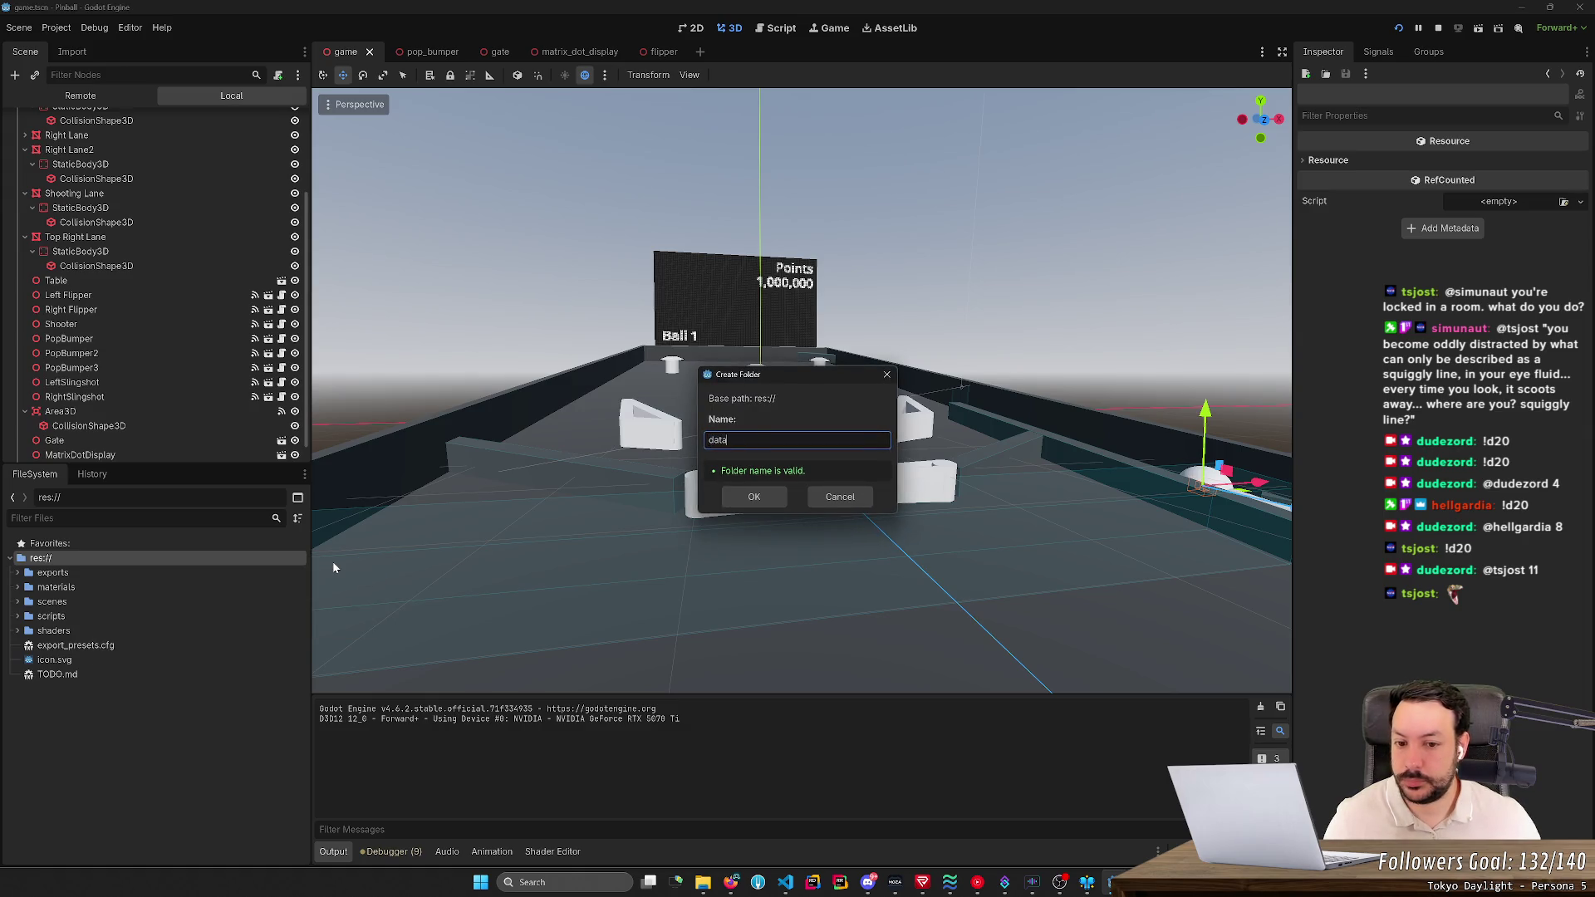
key("Return")
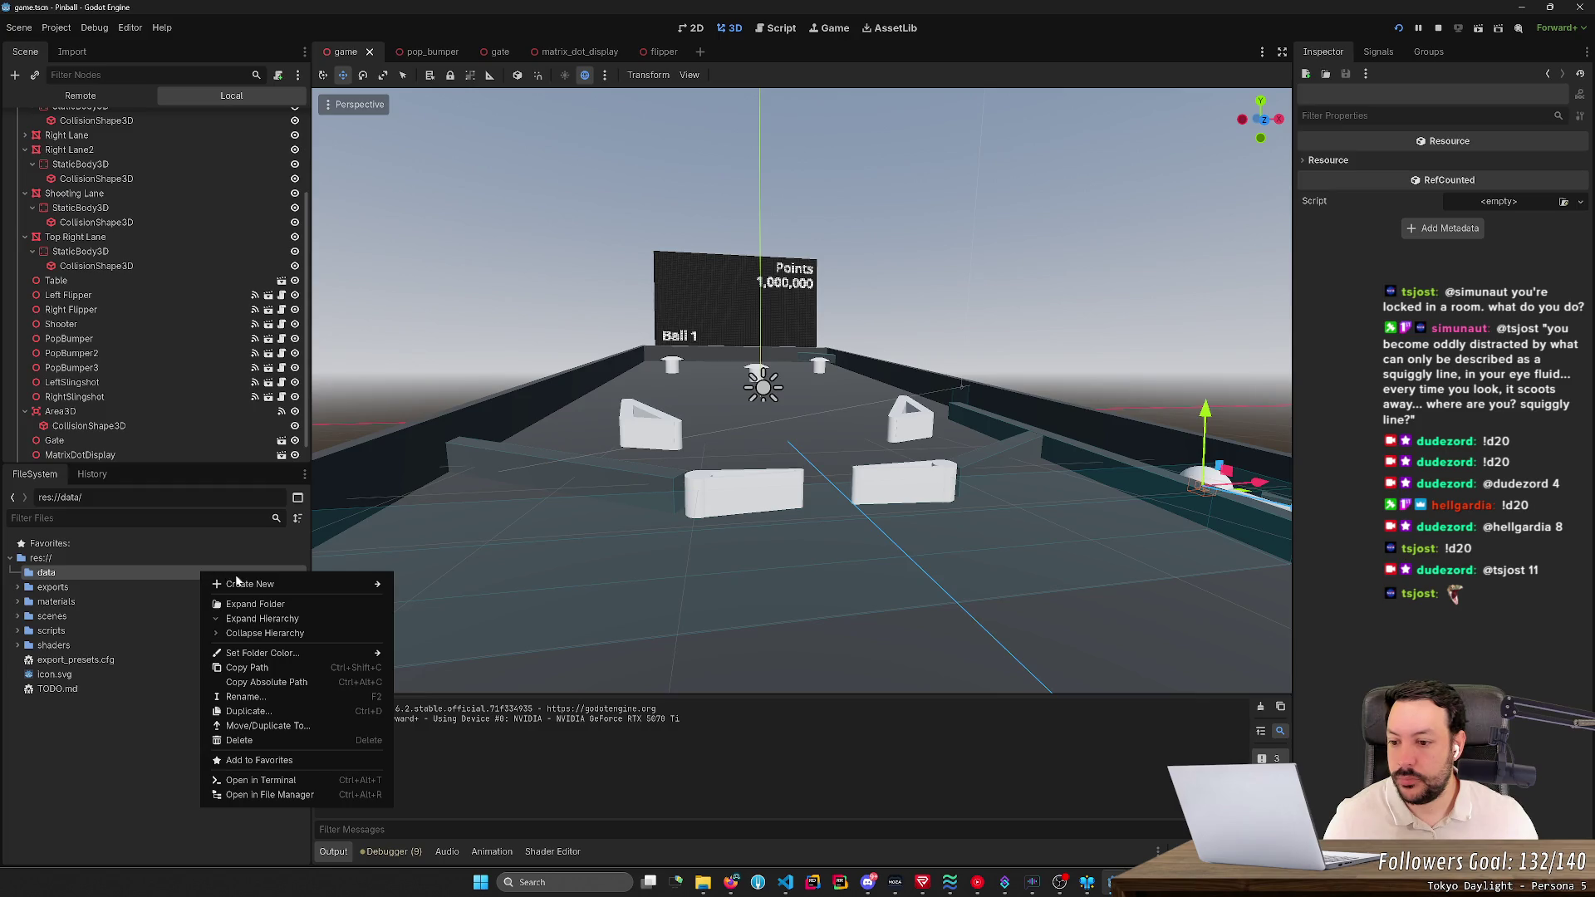
mouse_move(237, 583)
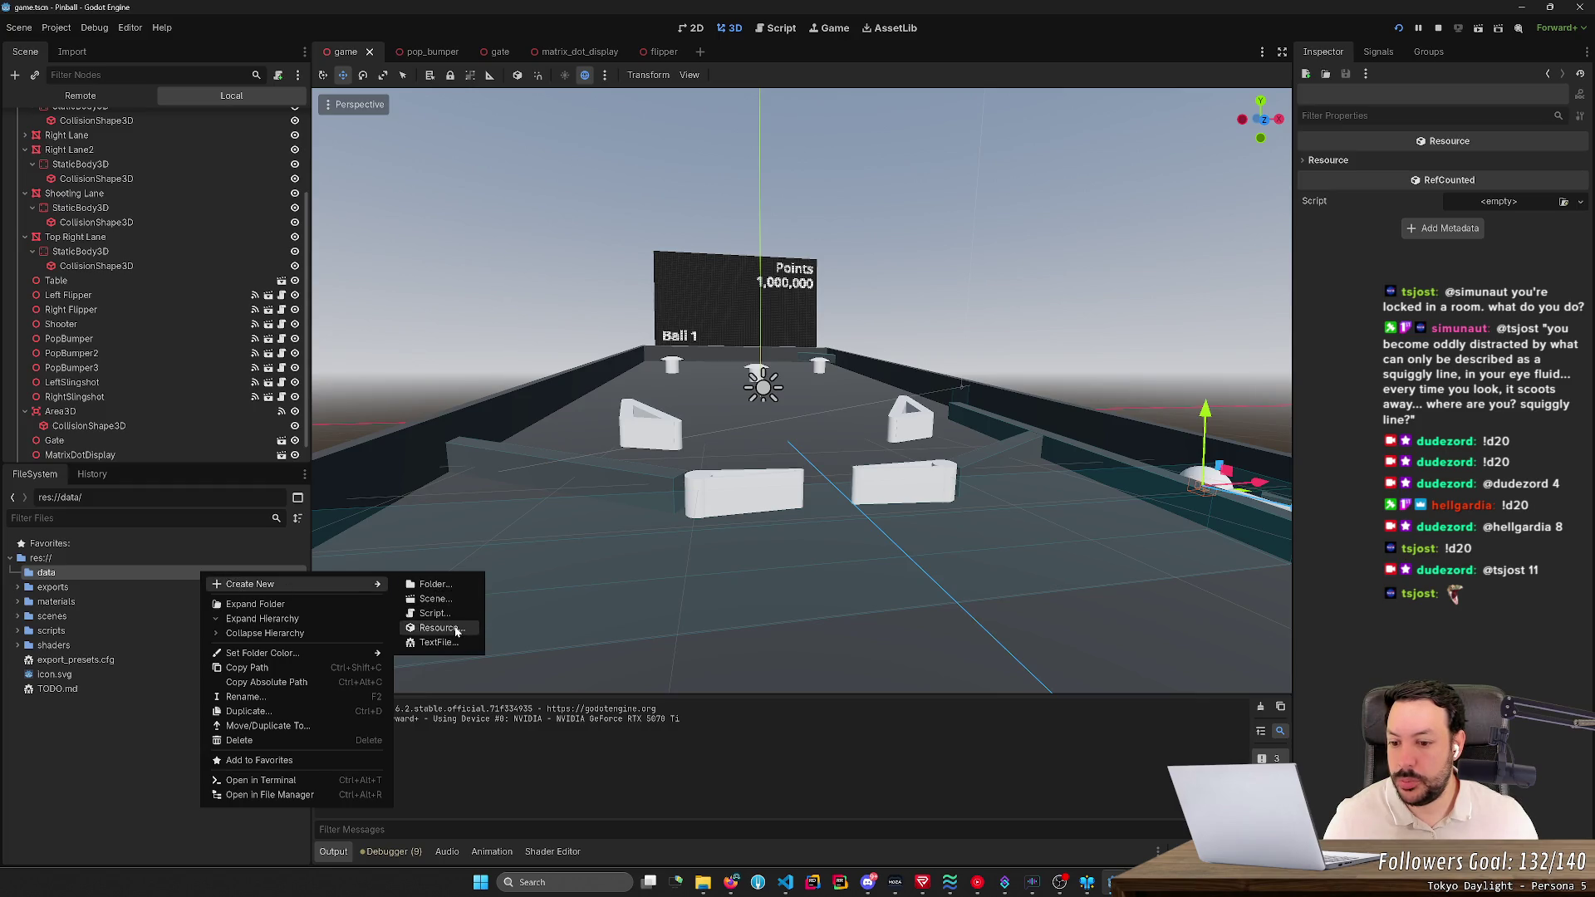
left_click(451, 642)
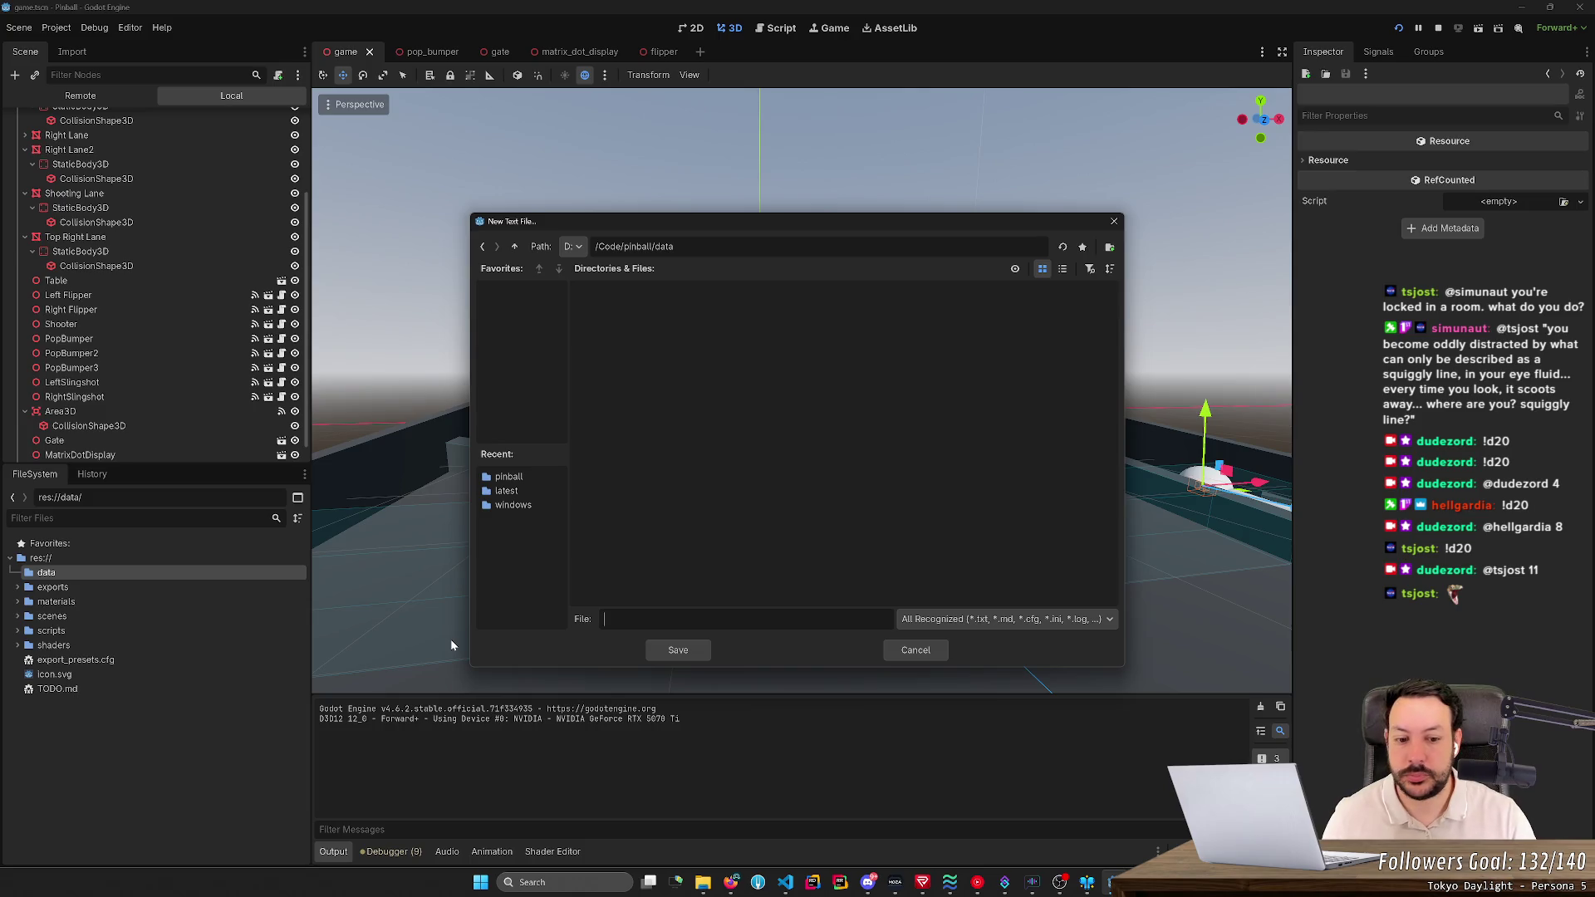
- Save a new JSON-type text file named shop.json in res://data
left_click(931, 617)
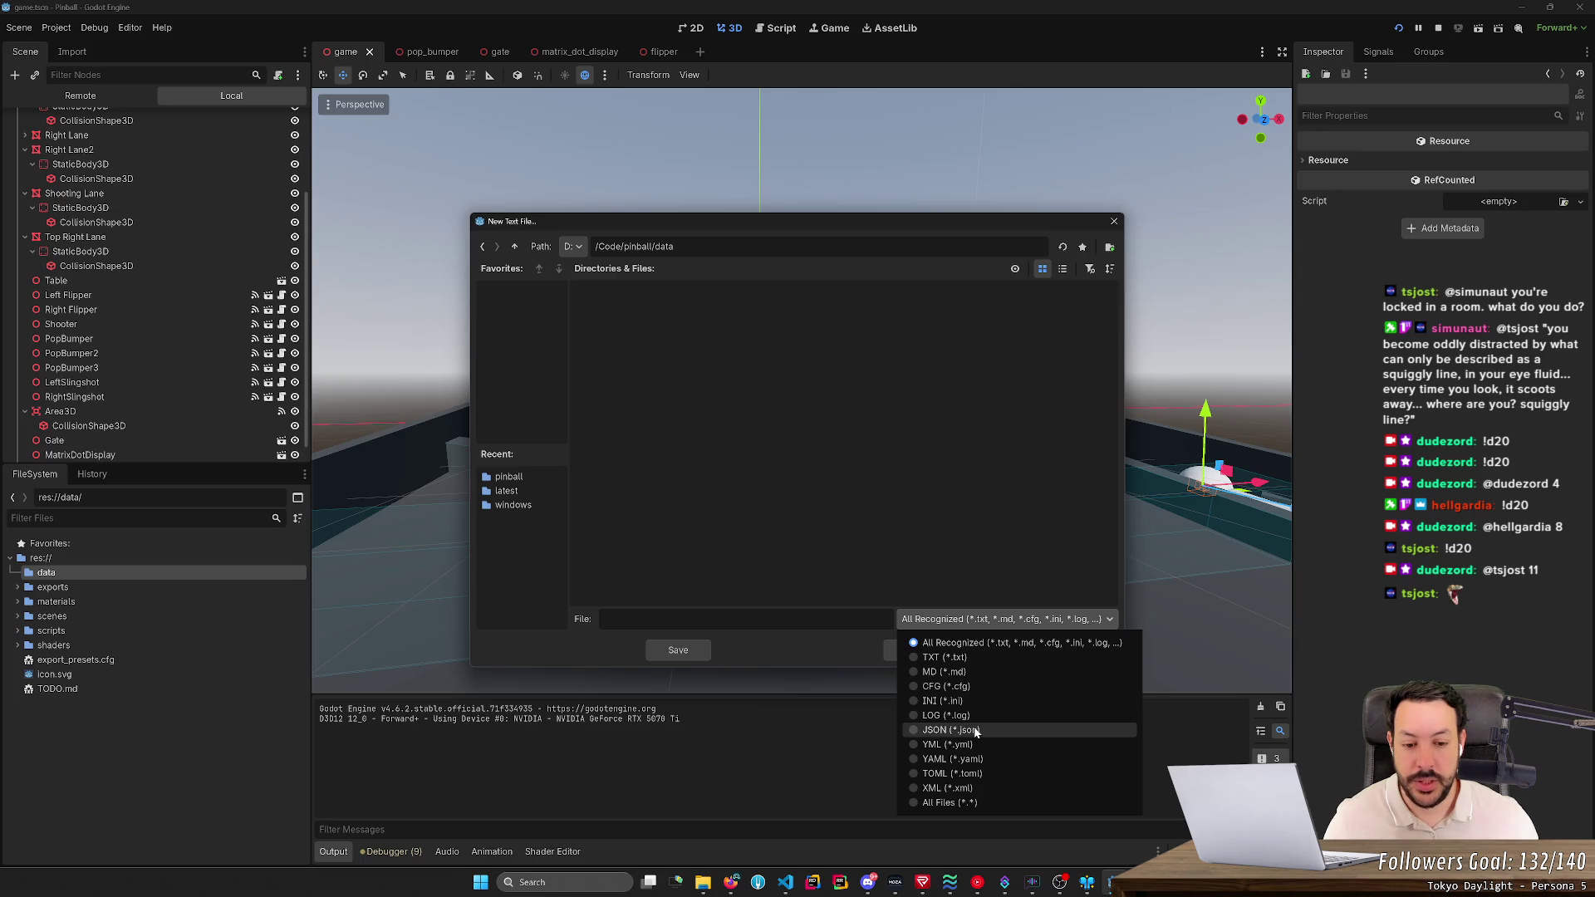
left_click(975, 731)
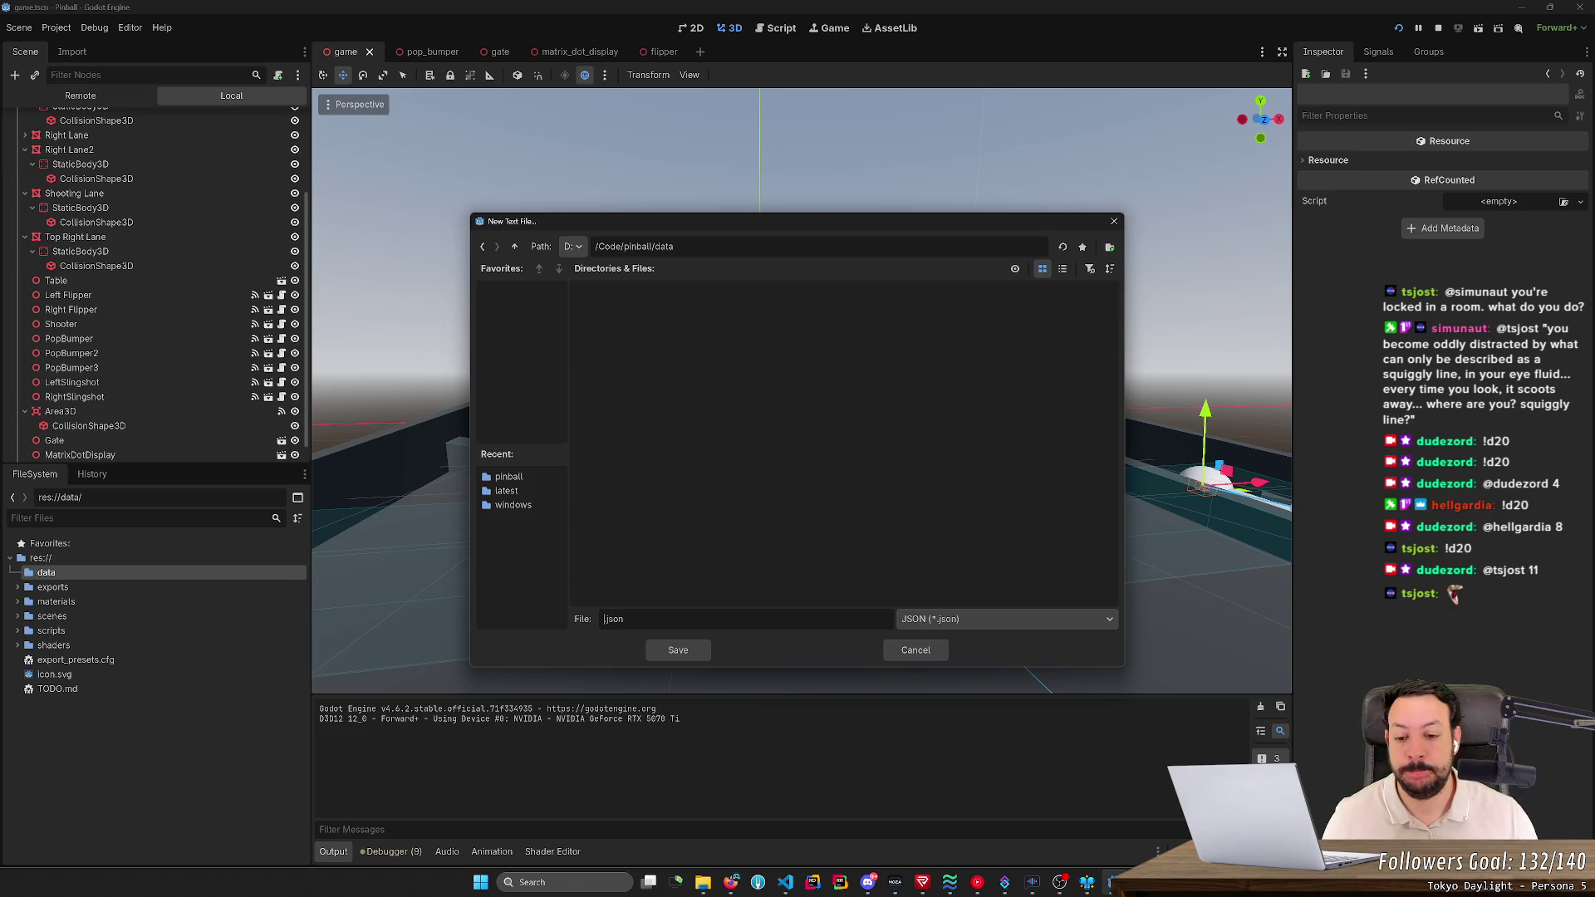
type("shop")
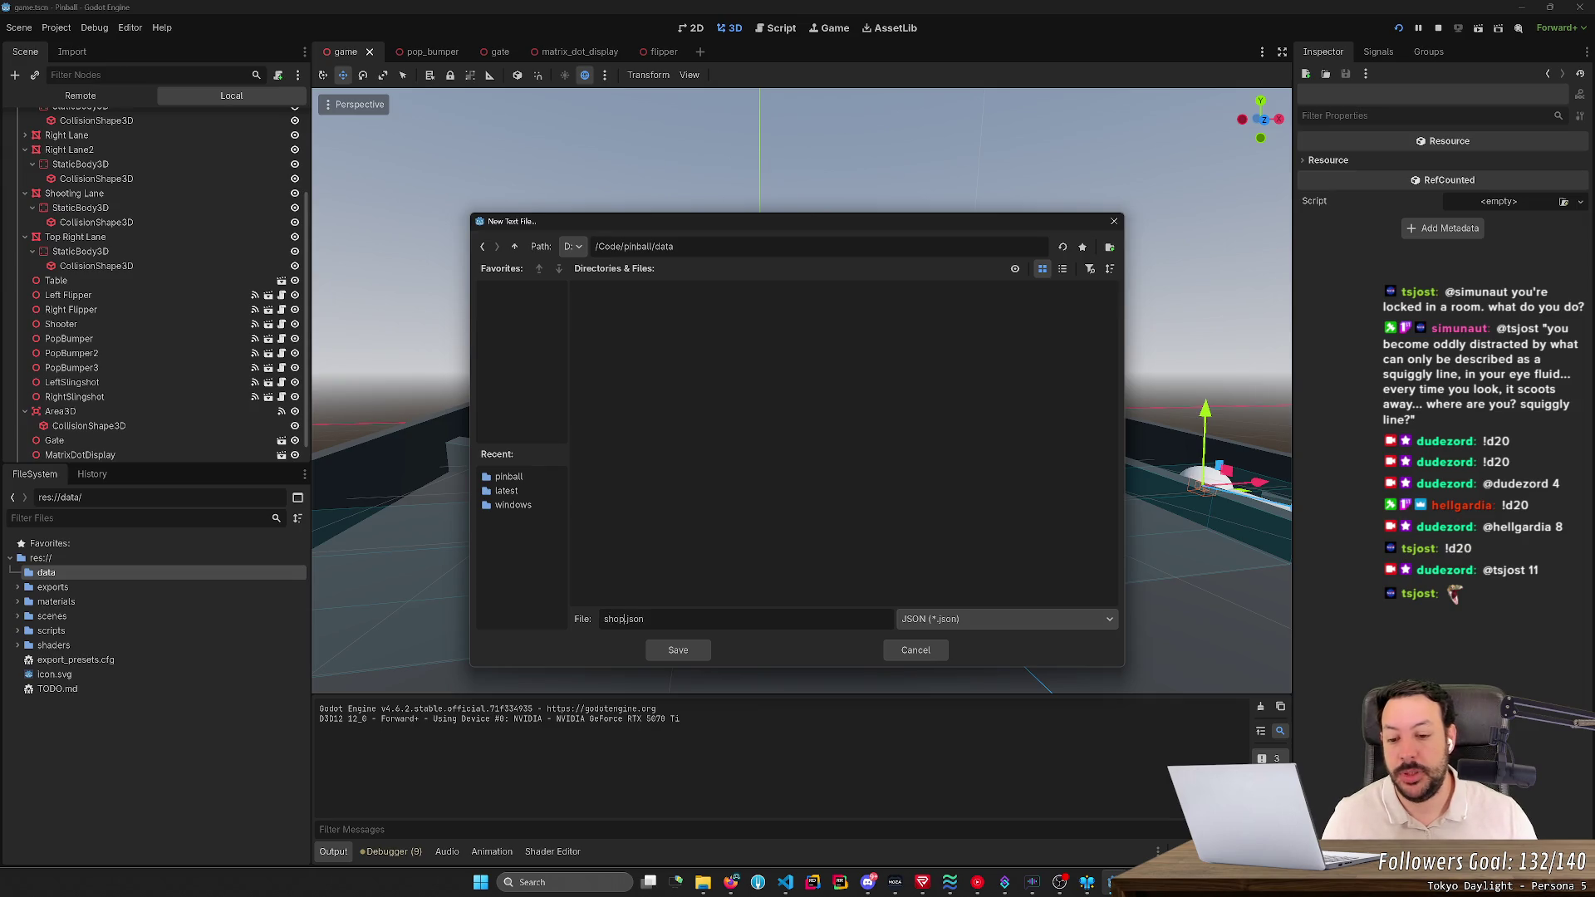
left_click(673, 651)
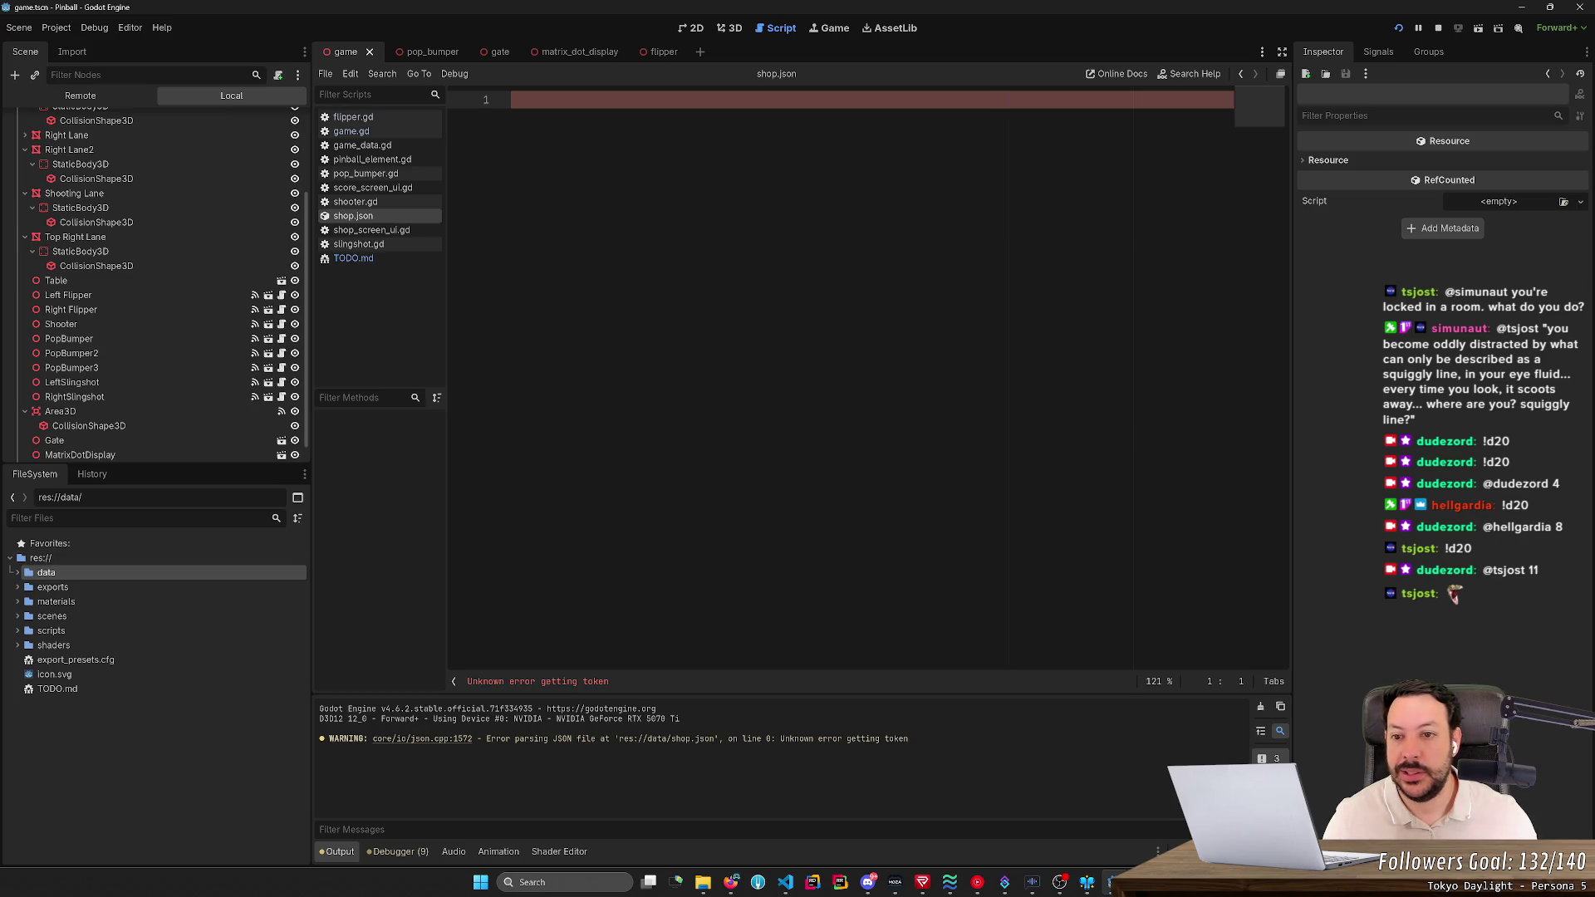
- Put an empty pair of curly braces in shop.json, stop the running game, and return to the 3D view
type("{")
key("Return")
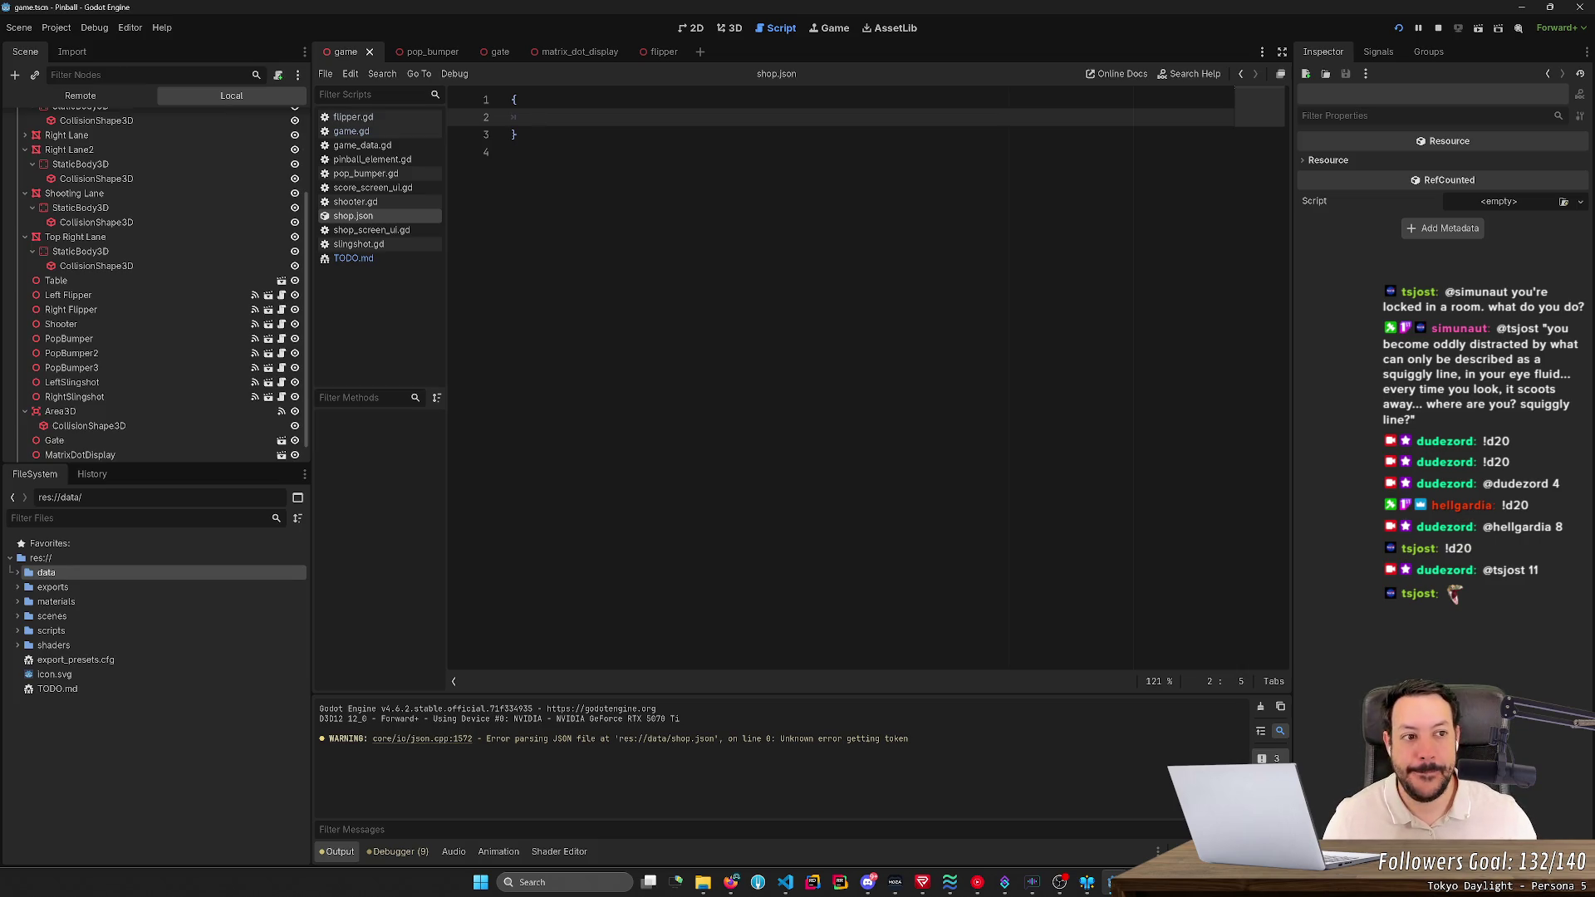
left_click(1441, 29)
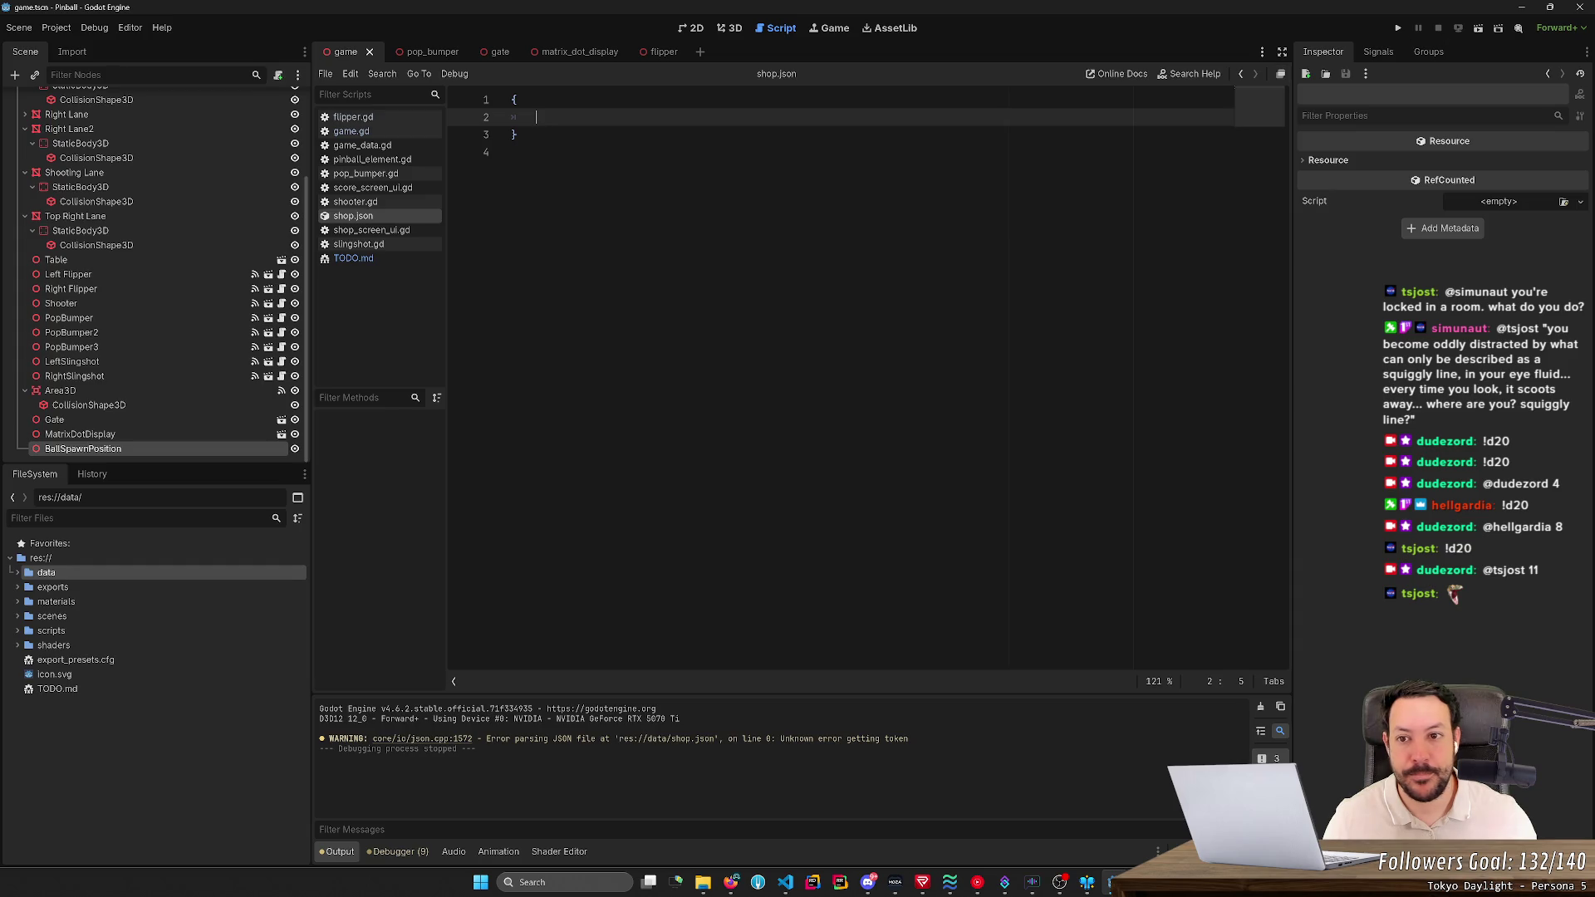
left_click(731, 28)
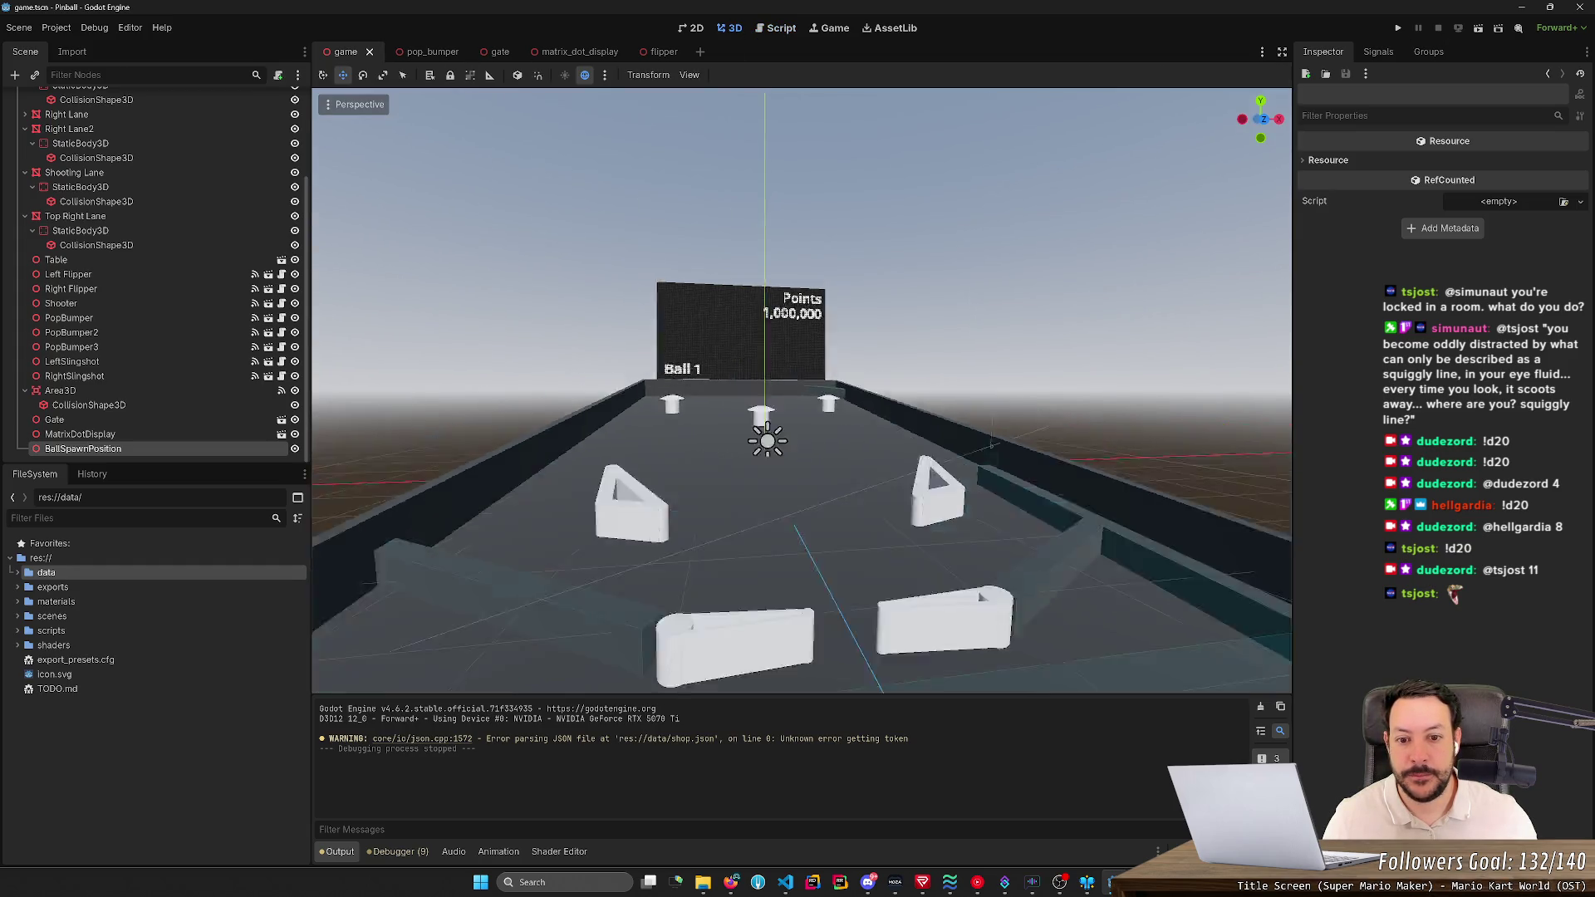
- Fly the camera over the pinball table and inspect the three pop bumpers and both slingshots
key("w")
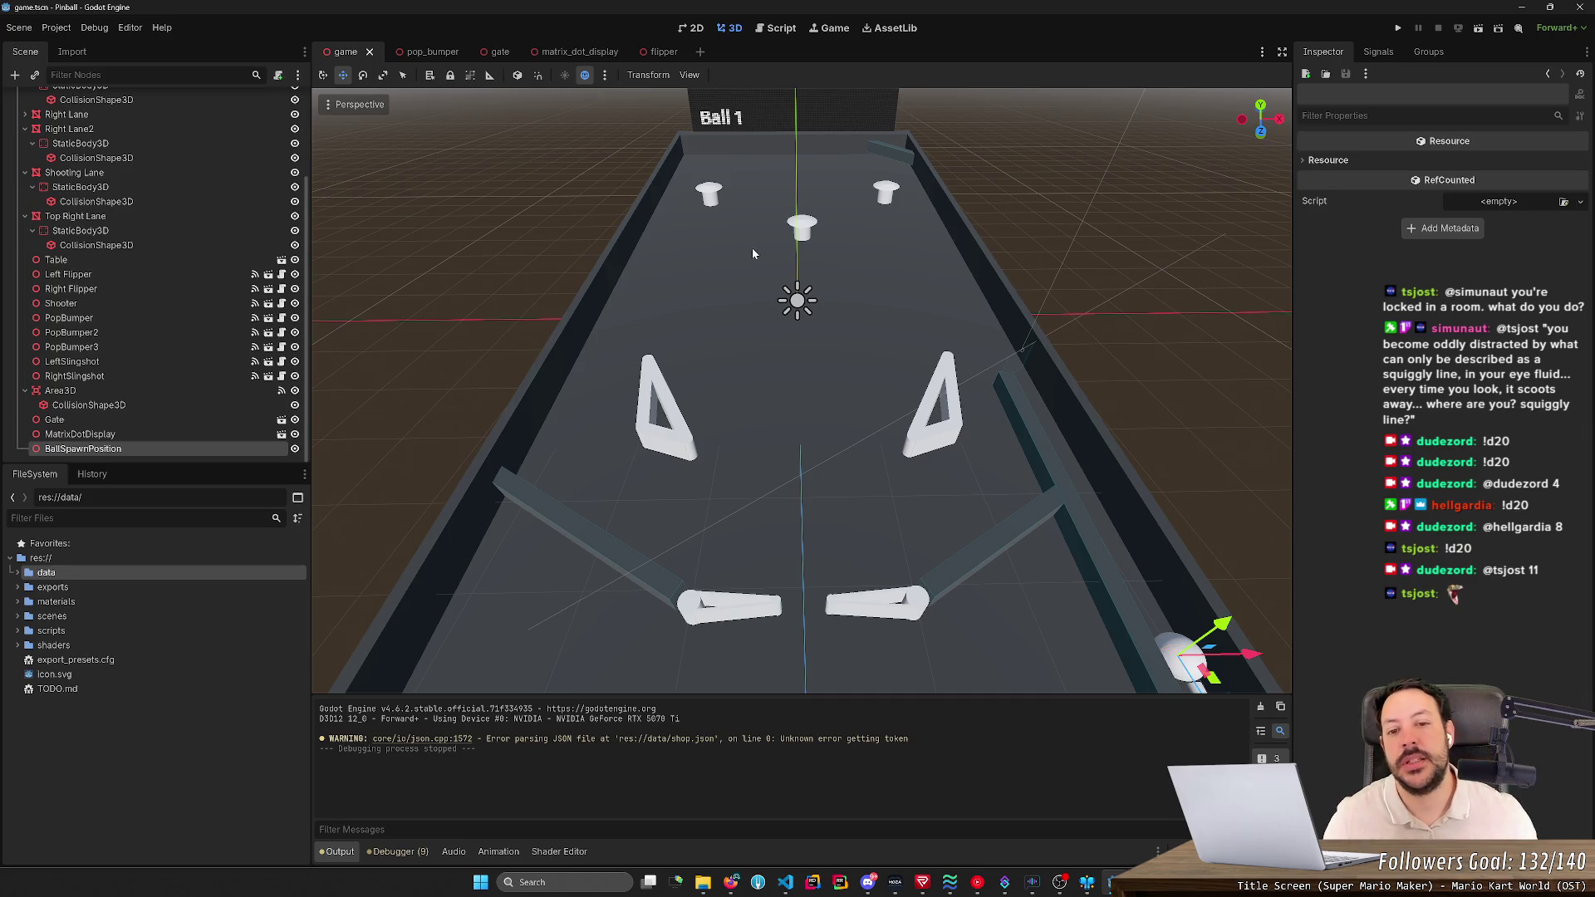
left_click_drag(753, 254, 753, 287)
key("s")
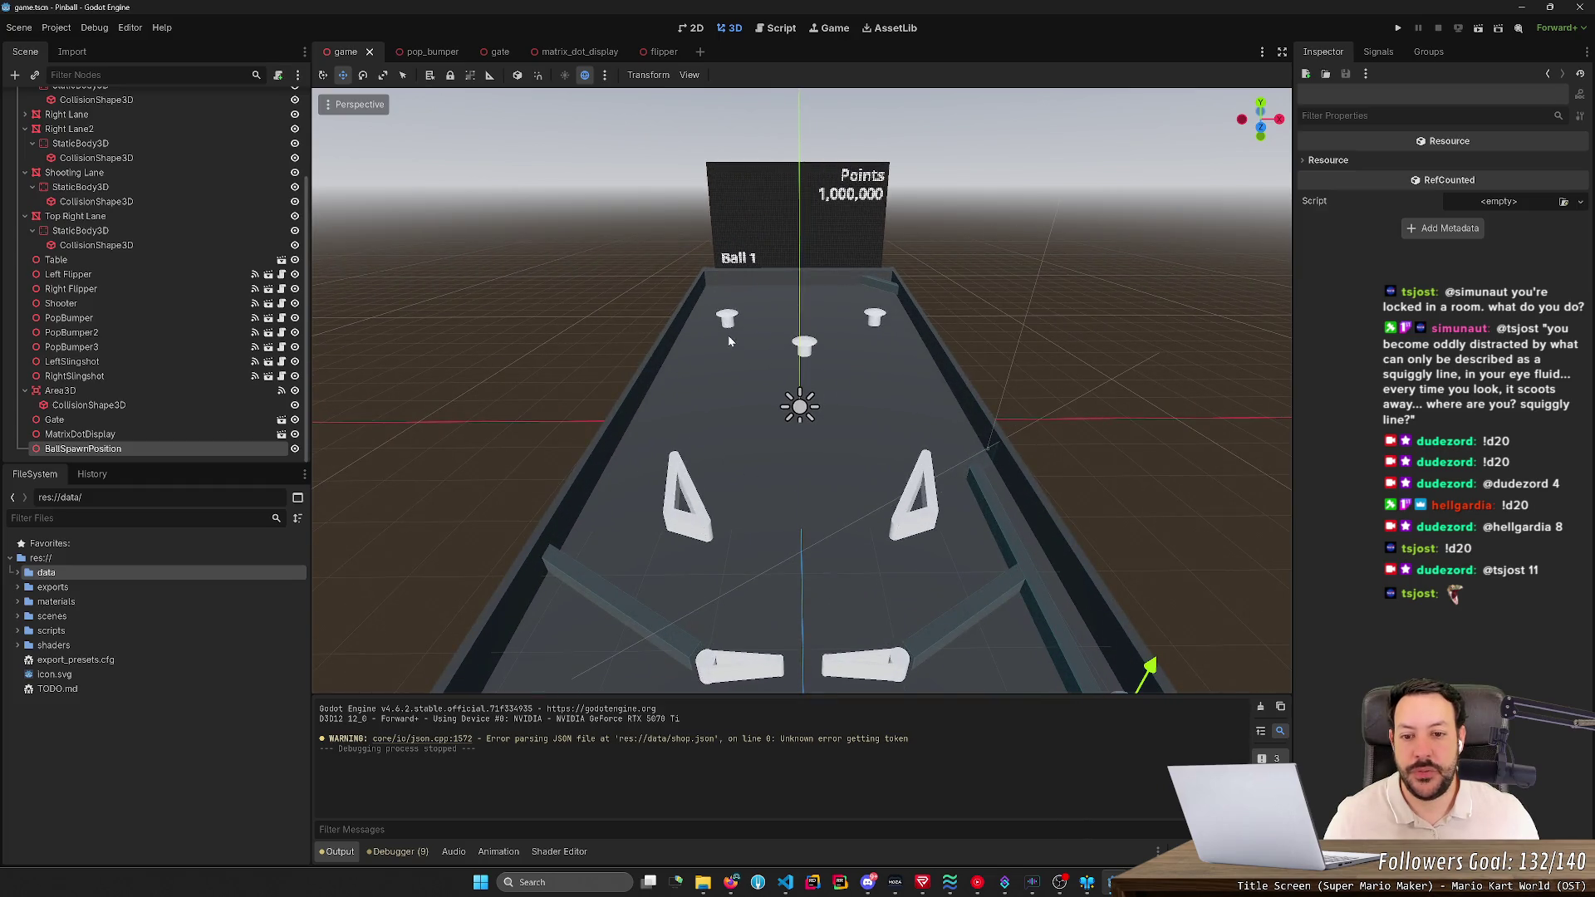
left_click(729, 320)
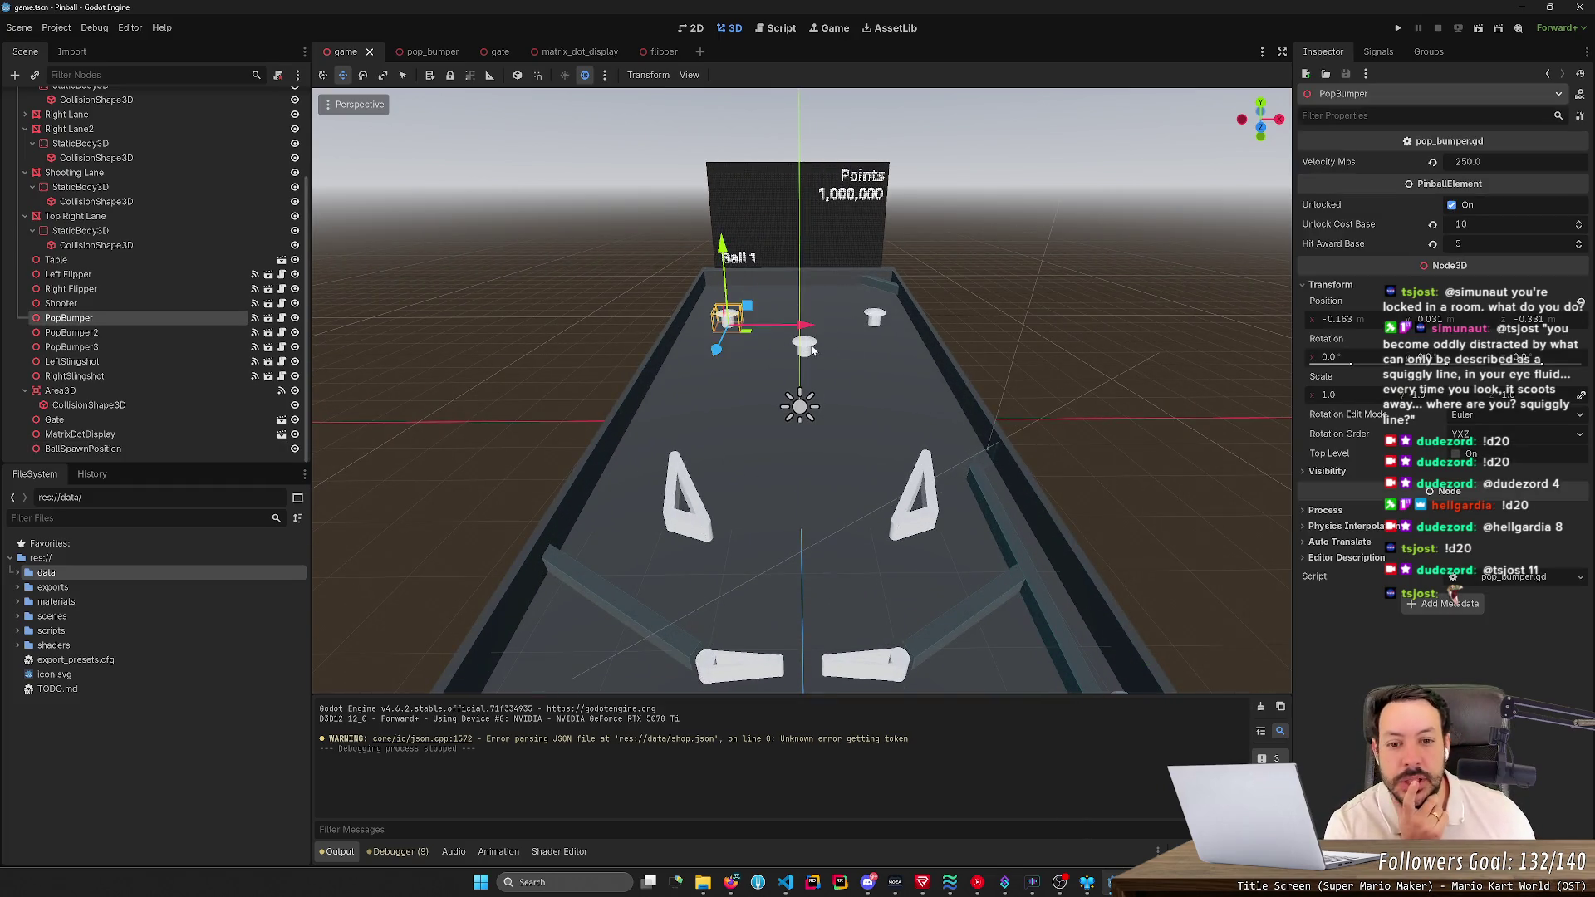
left_click(812, 350)
left_click(874, 318)
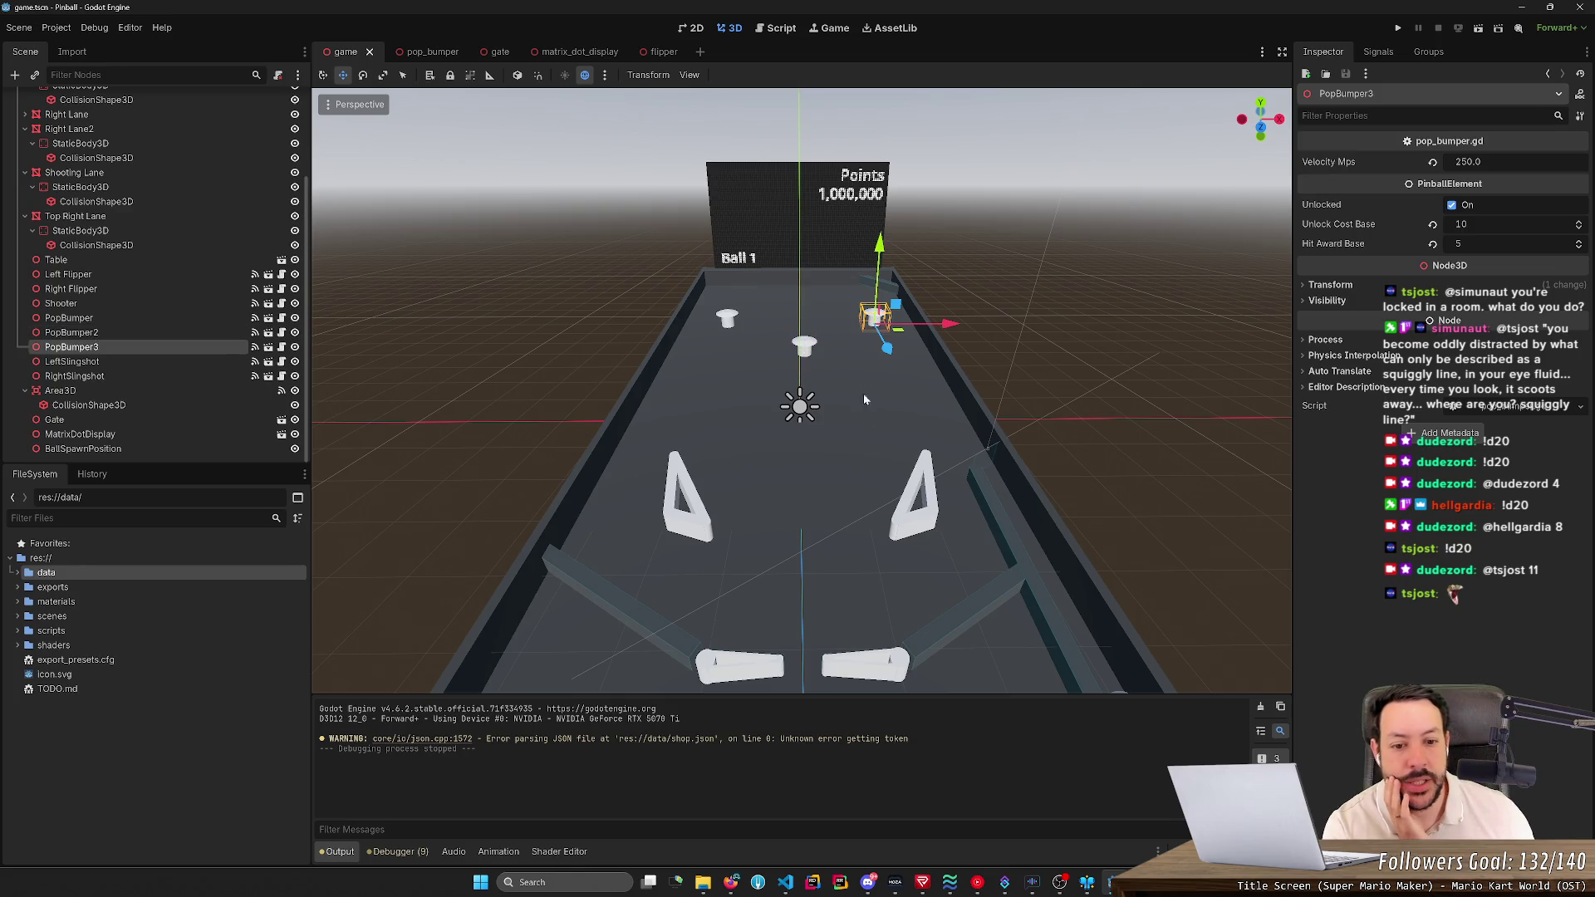
left_click(903, 496)
left_click(687, 498)
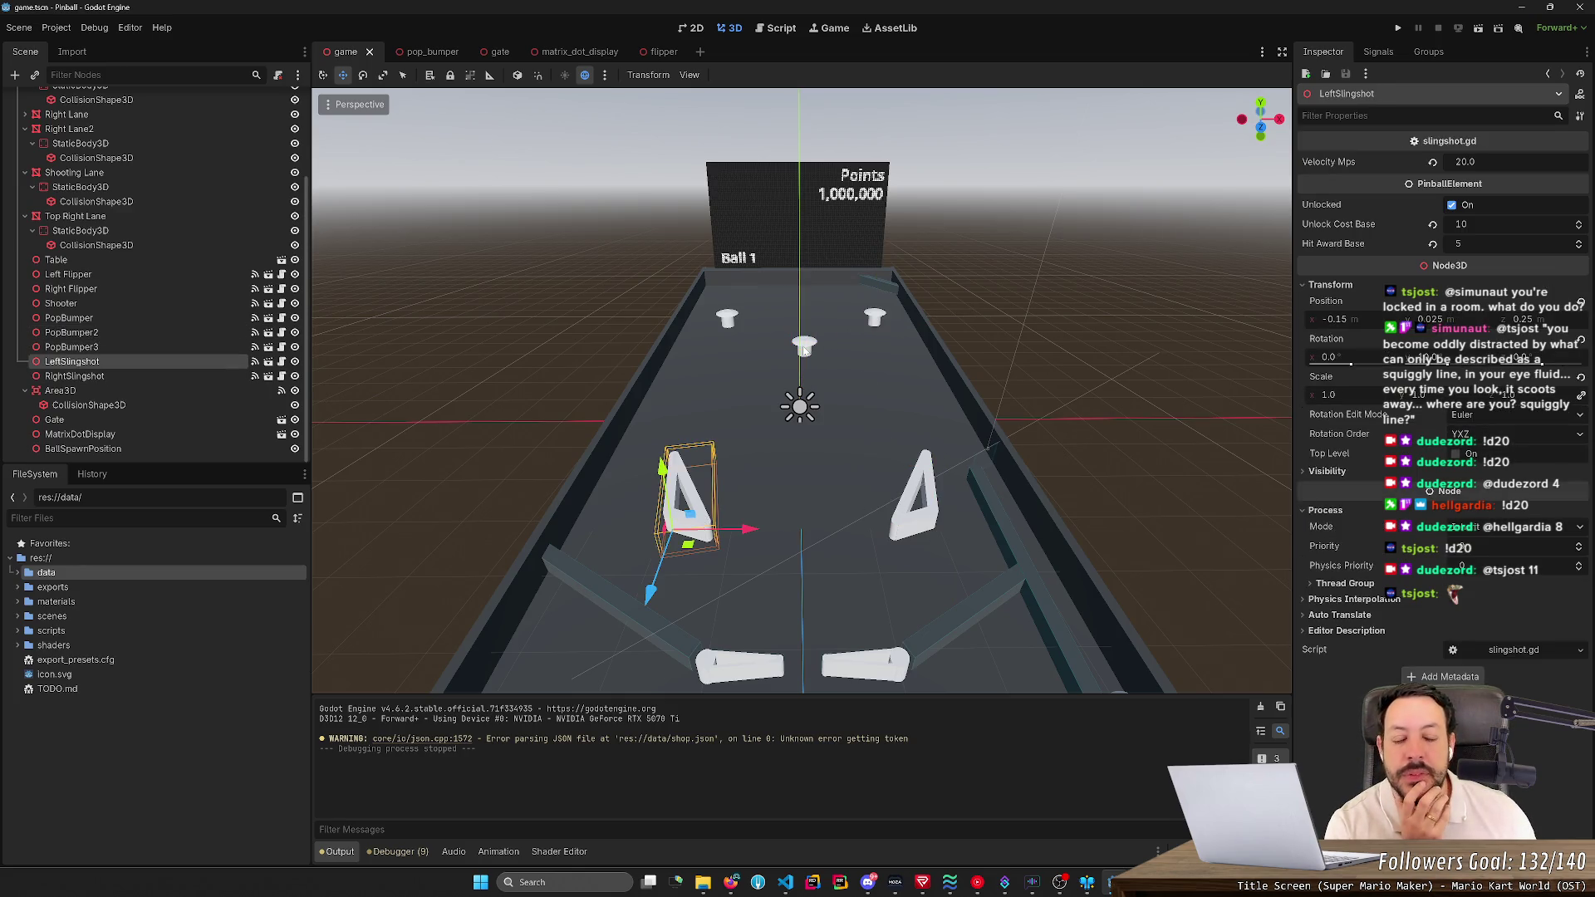
- Re-inspect PopBumper2, PopBumper and PopBumper3, then switch to the Script editor
left_click(804, 350)
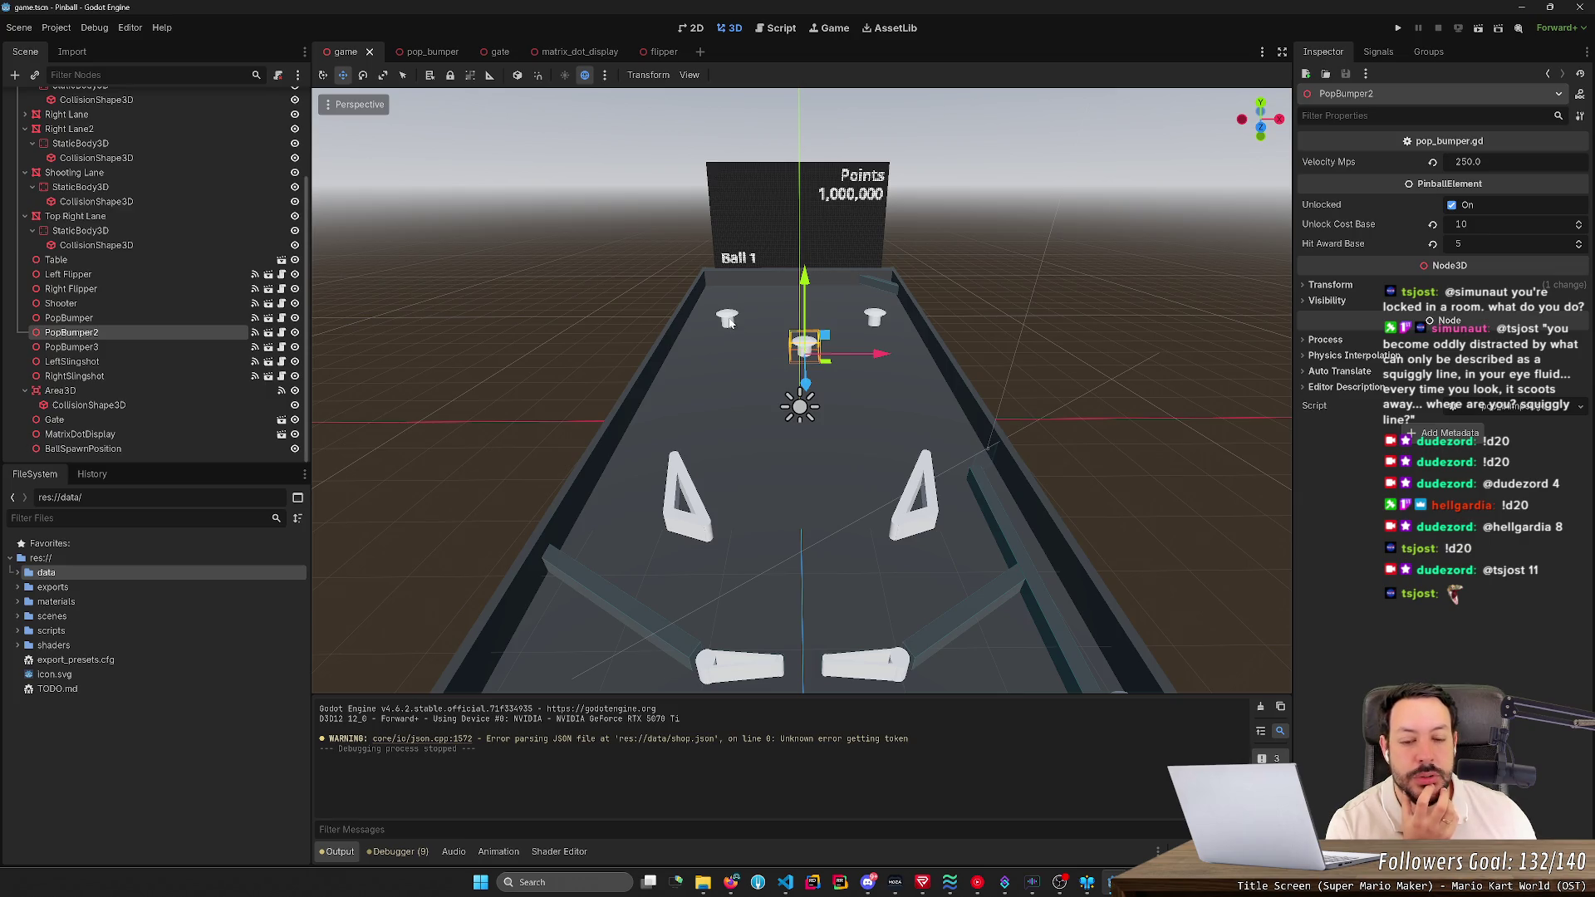
left_click(728, 320)
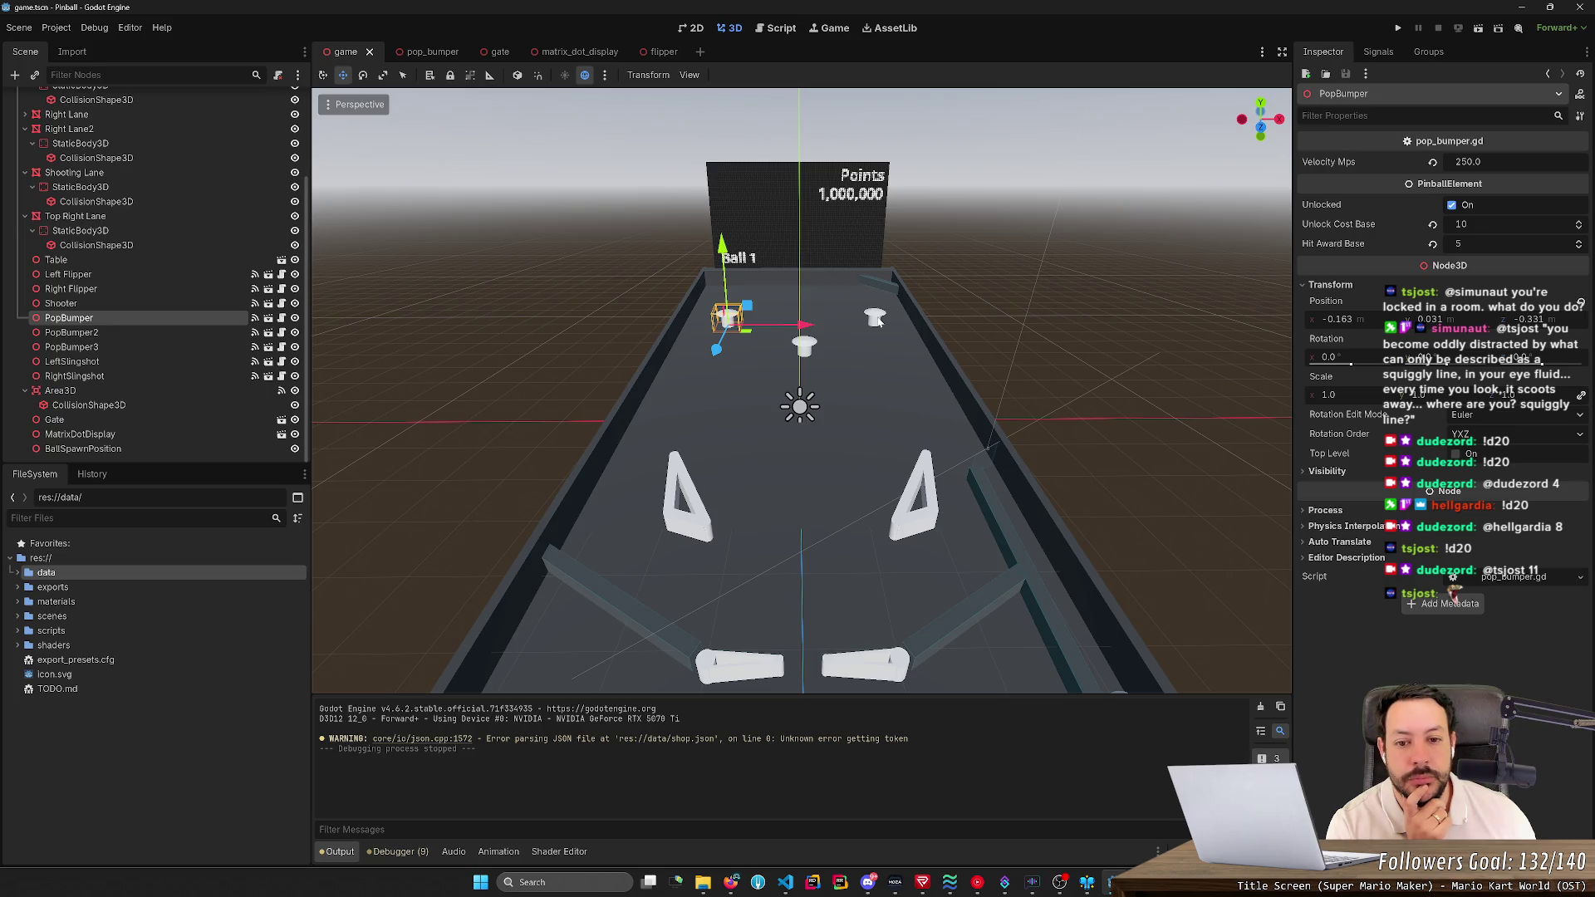
left_click(877, 320)
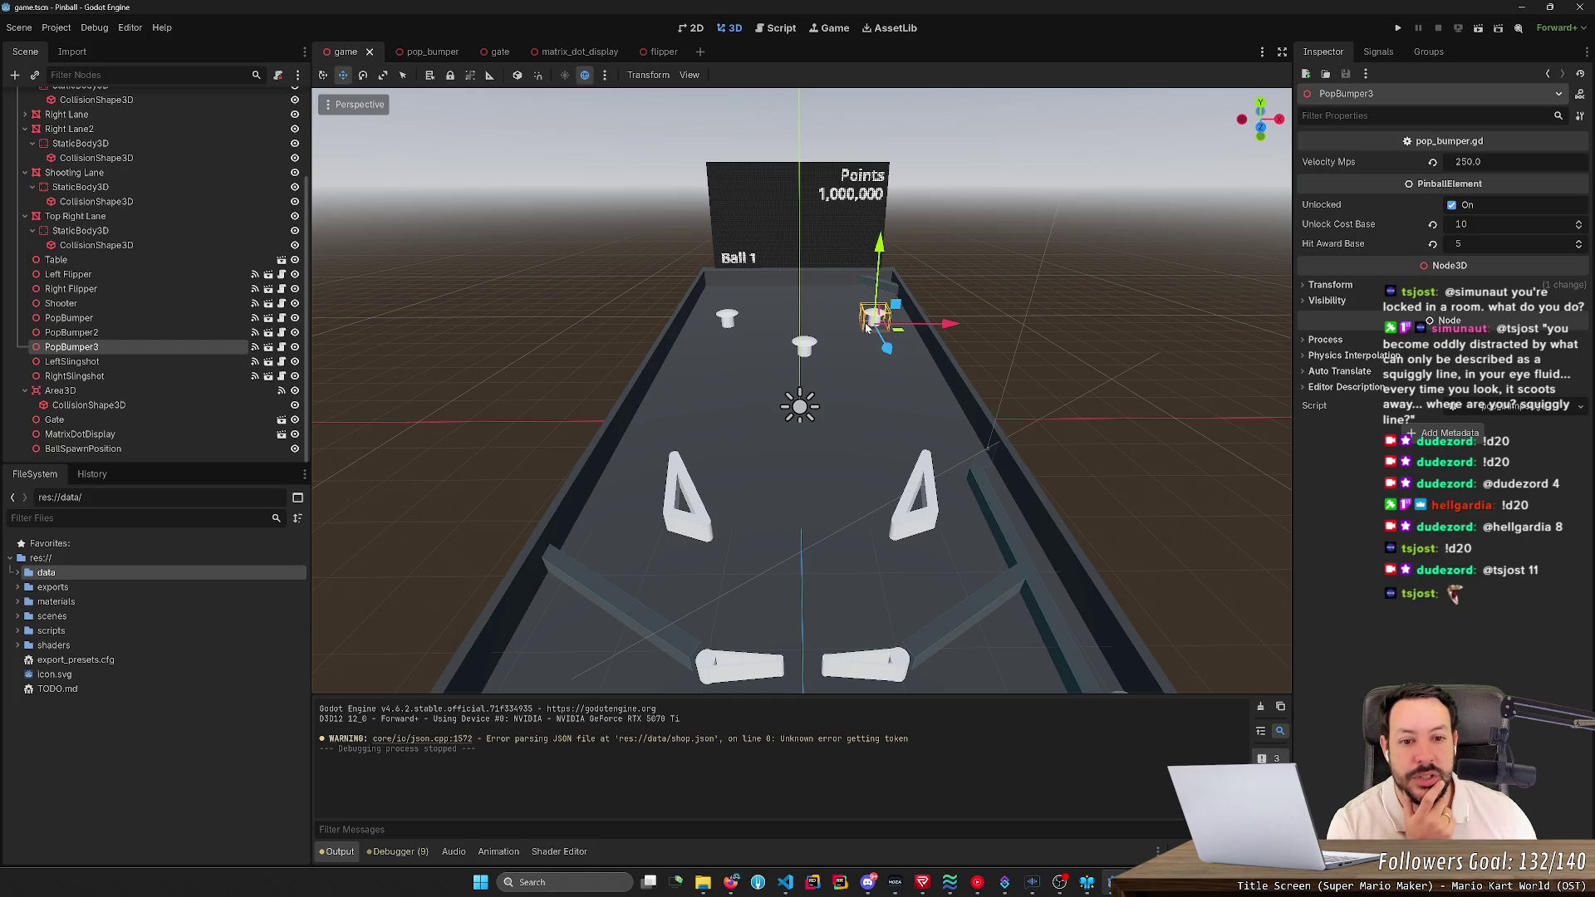
left_click(729, 322)
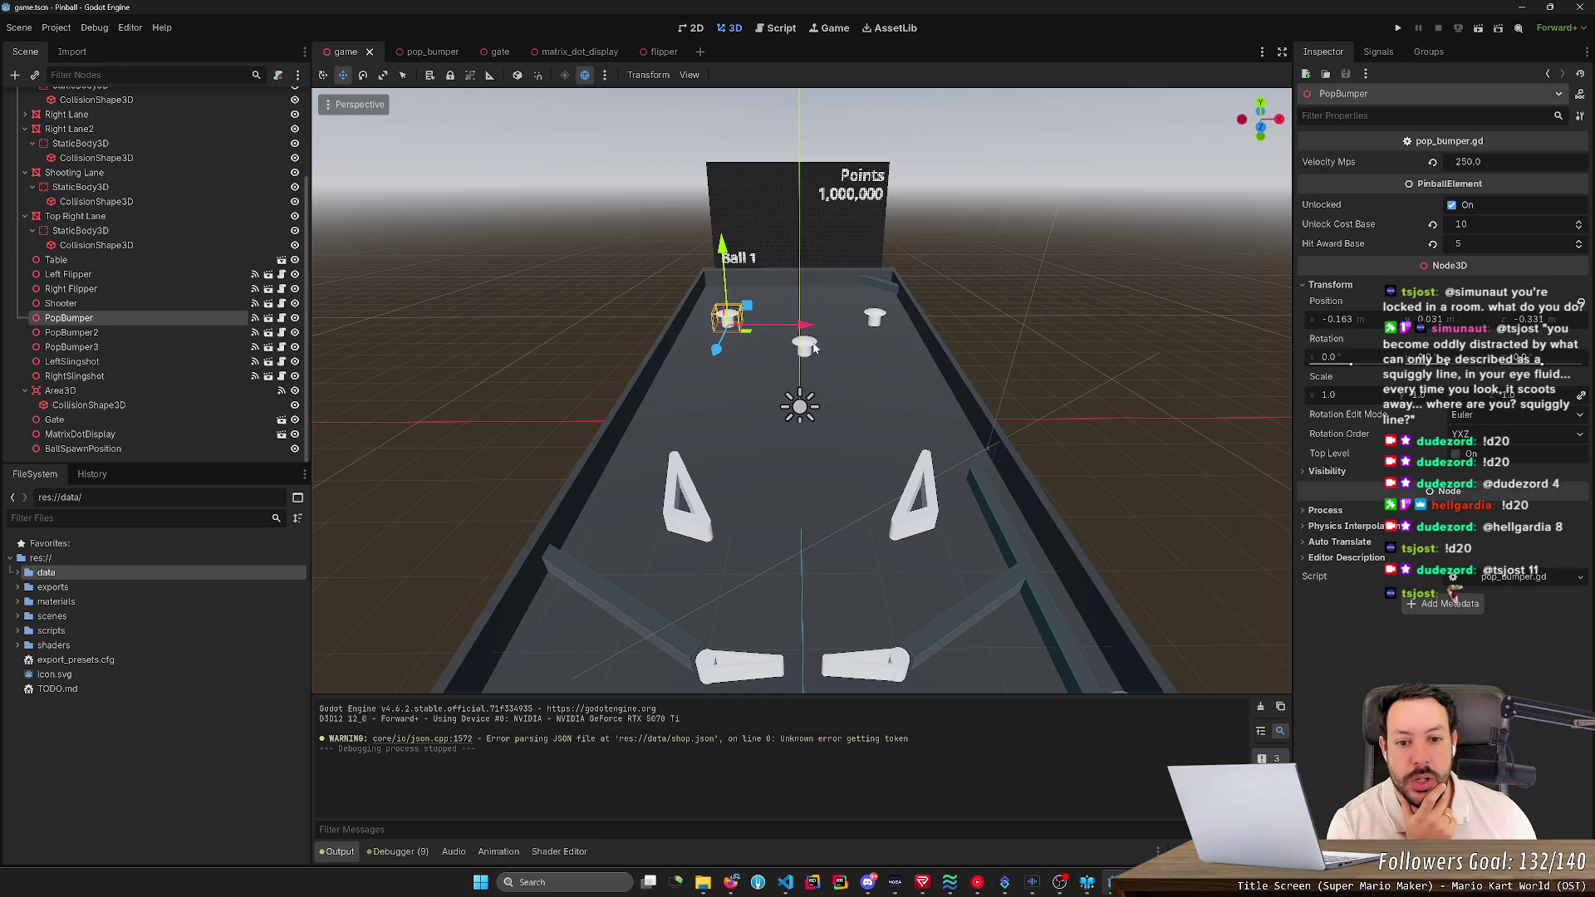
left_click(877, 319)
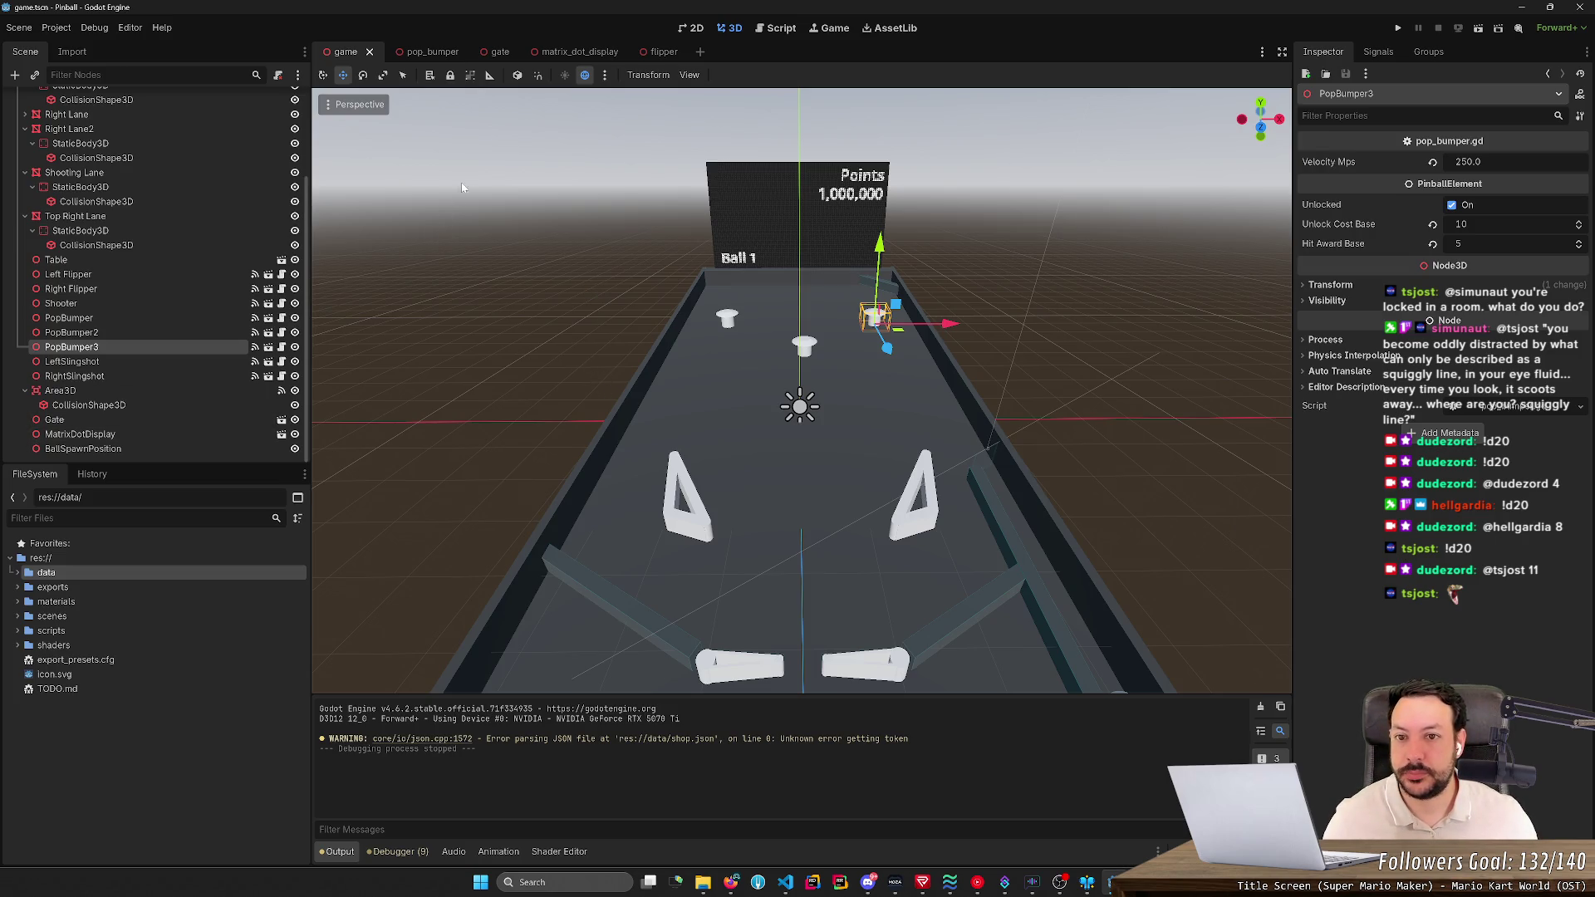
left_click(777, 27)
left_click(387, 159)
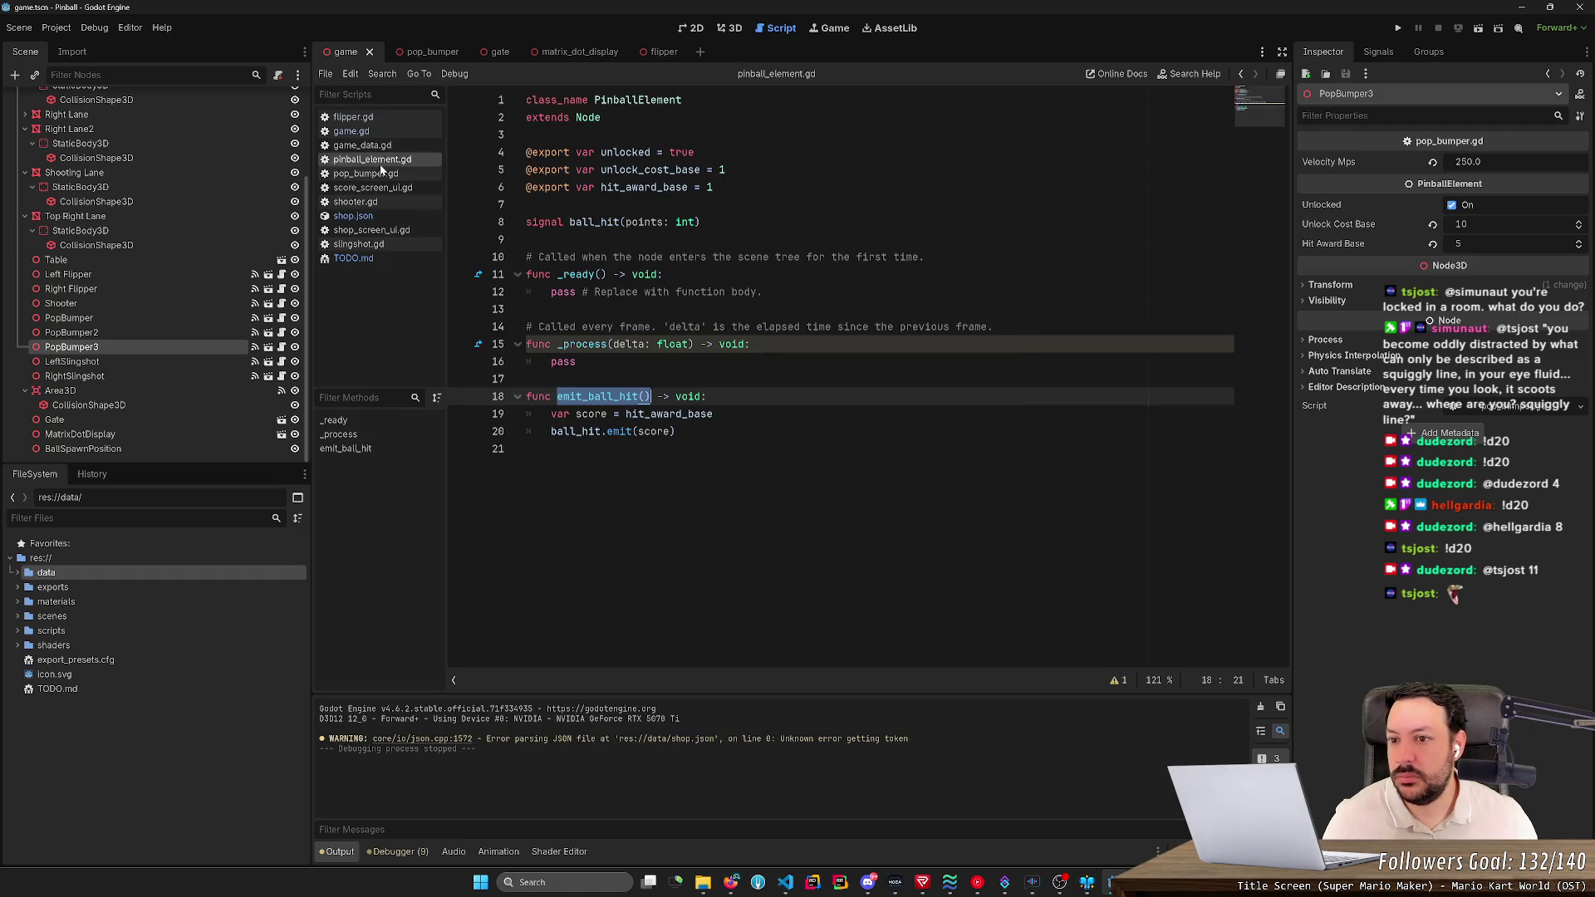
left_click(715, 187)
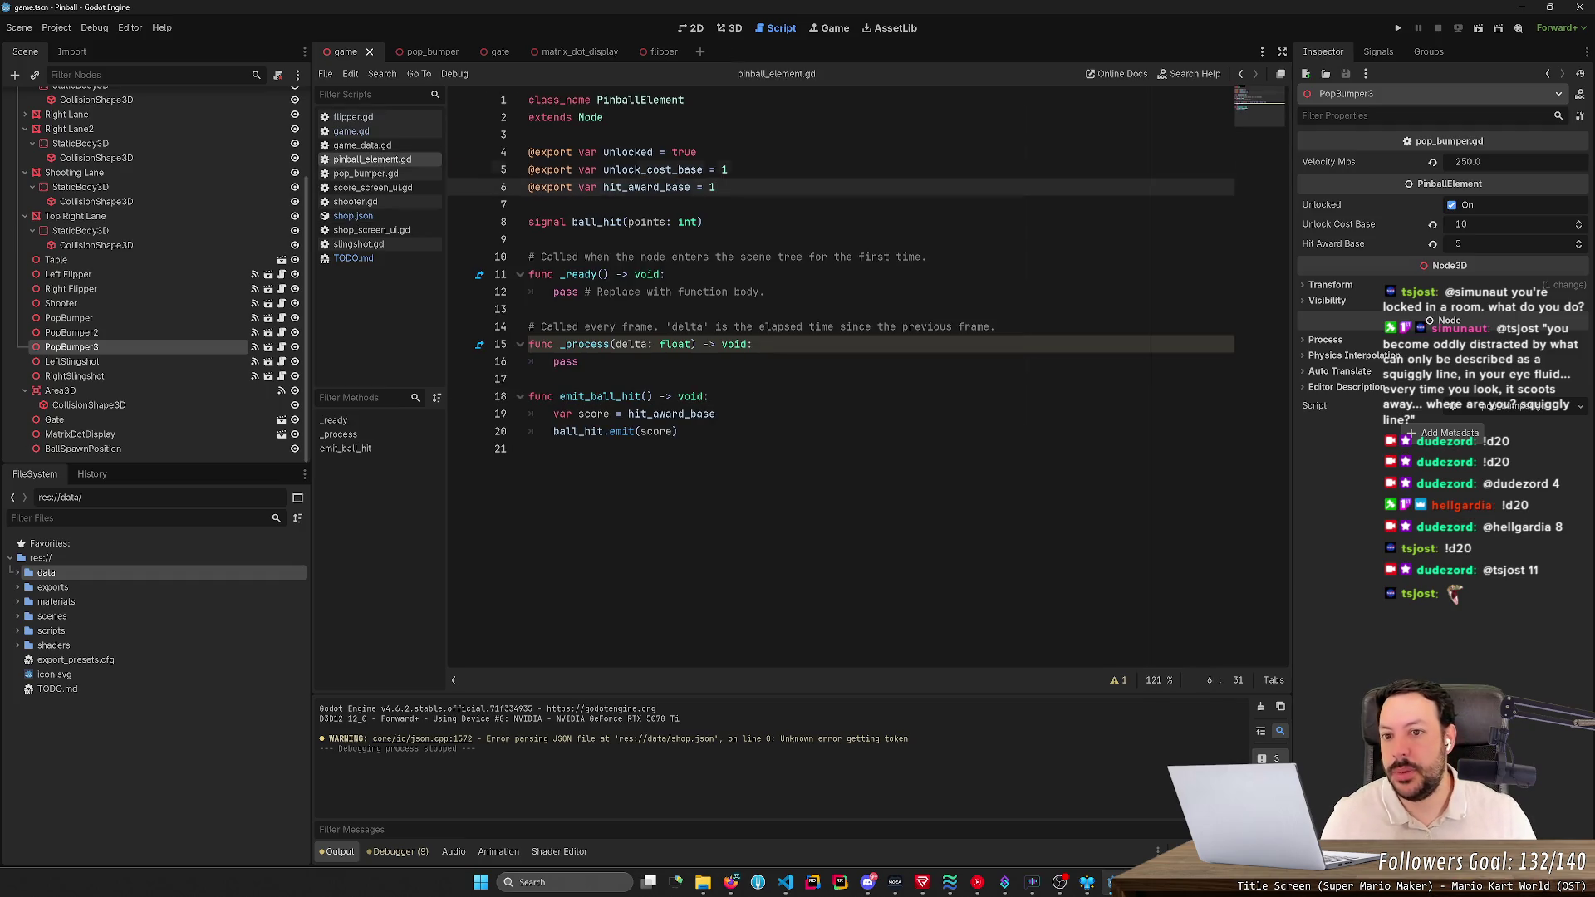
key("Up")
key("Up")
key("Up")
key("Return")
type("@expor")
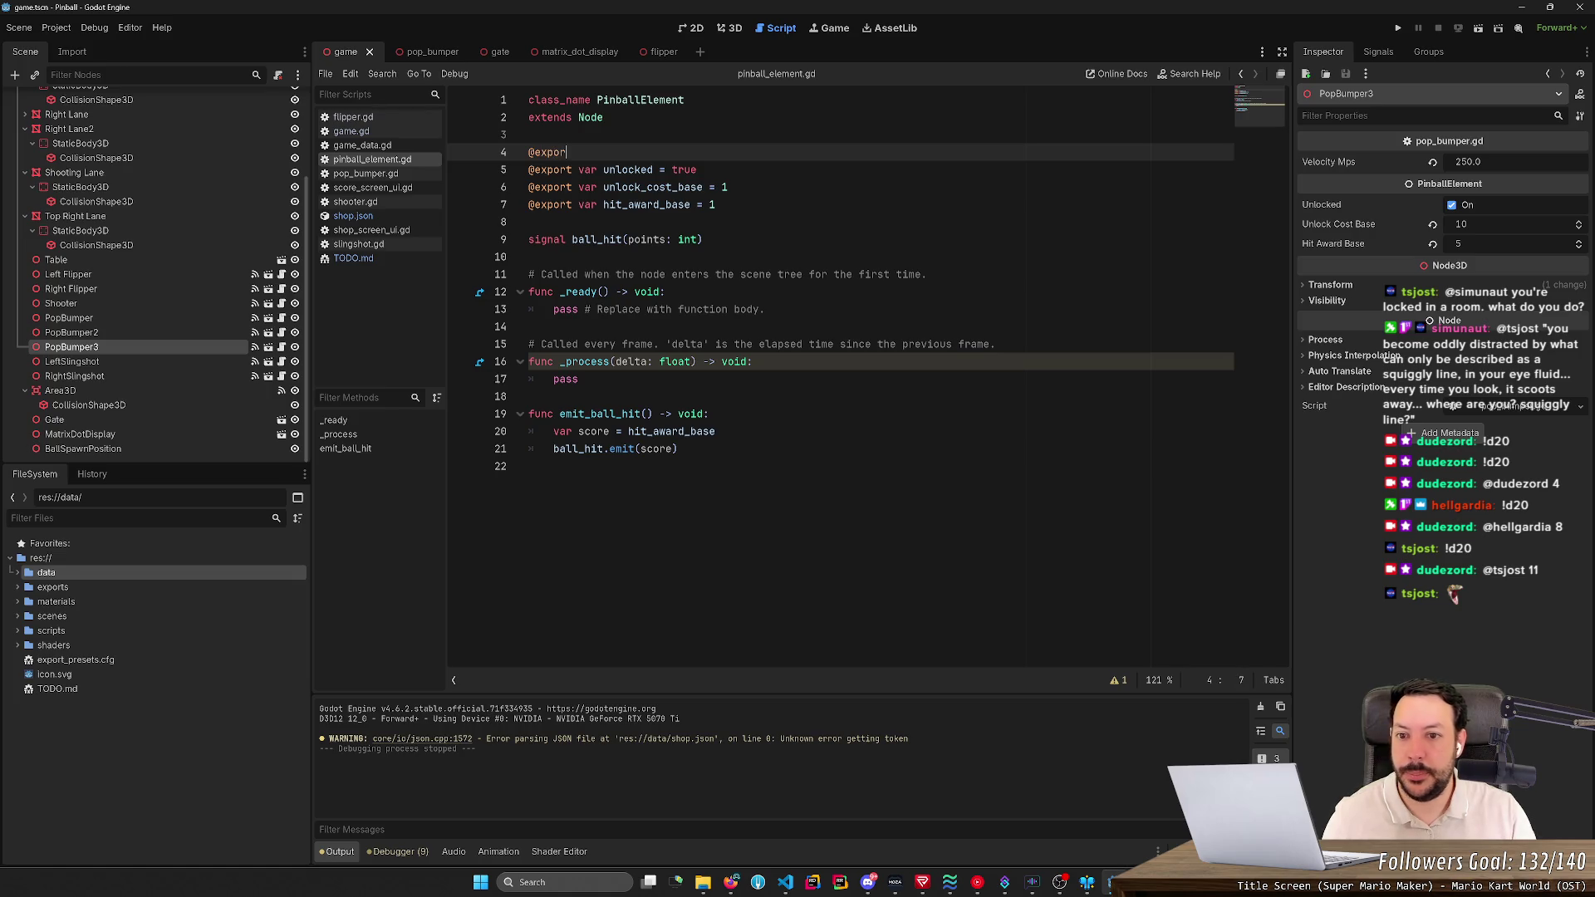
type("t var key_id =")
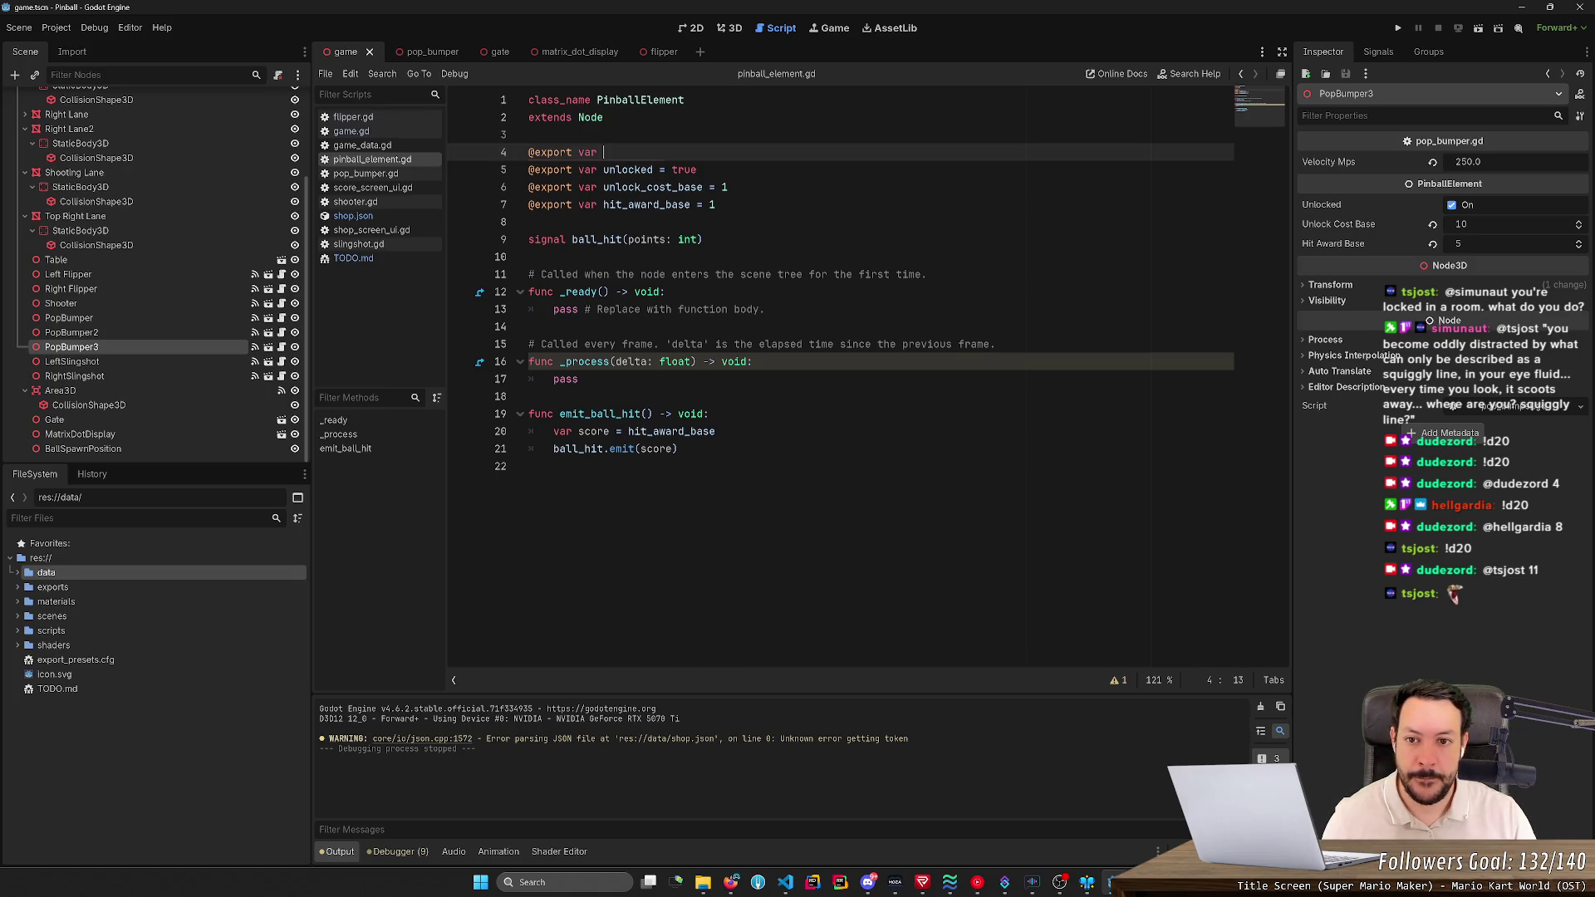
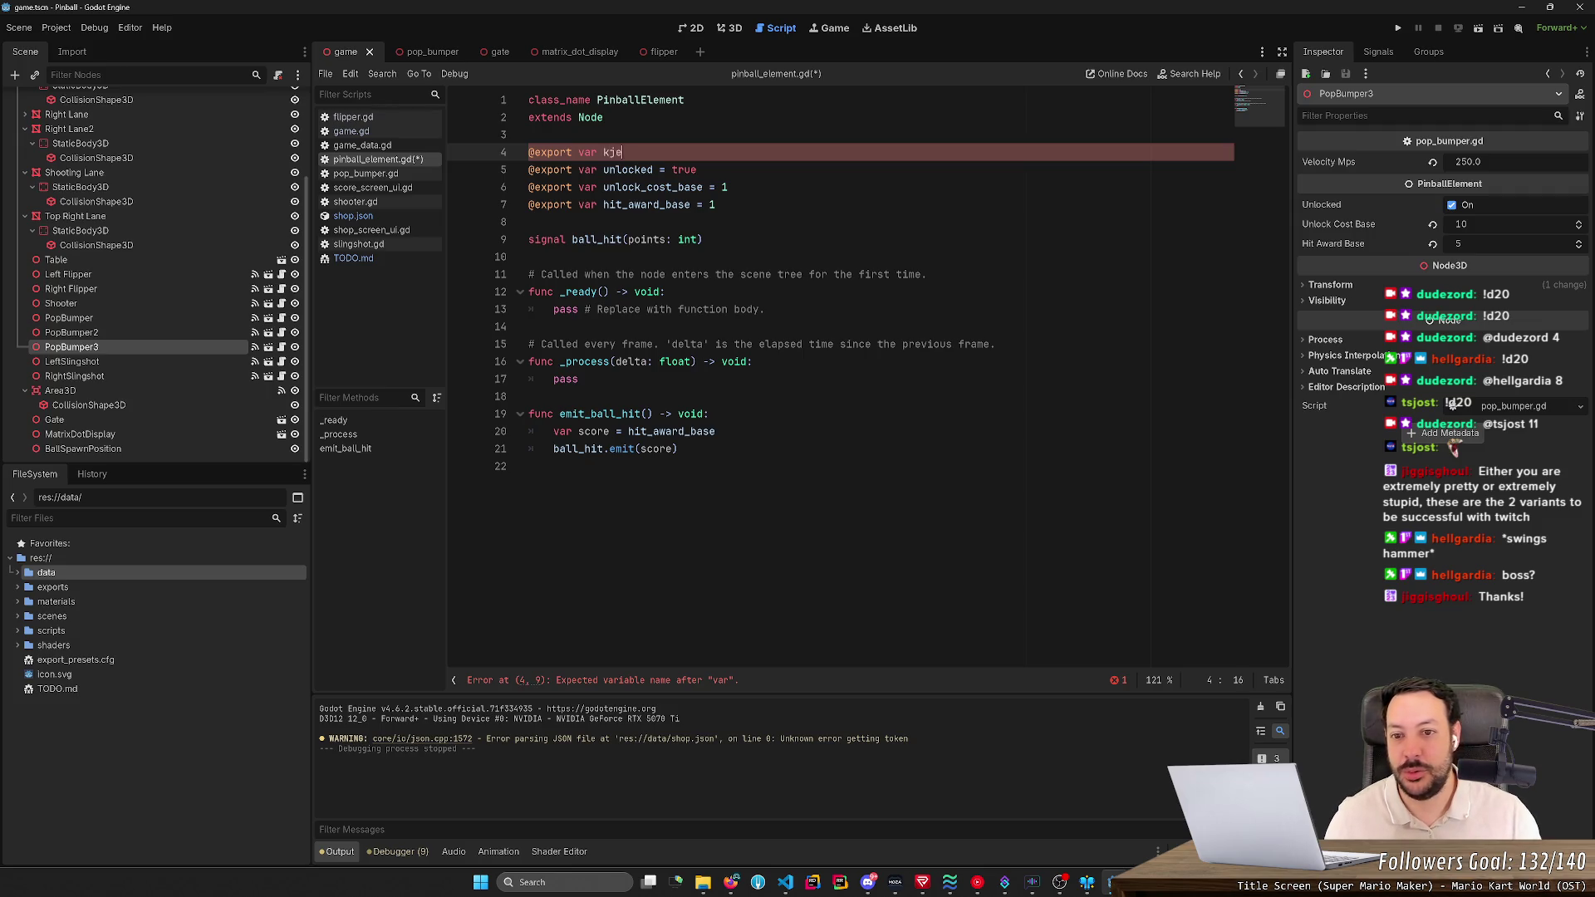
type("=")
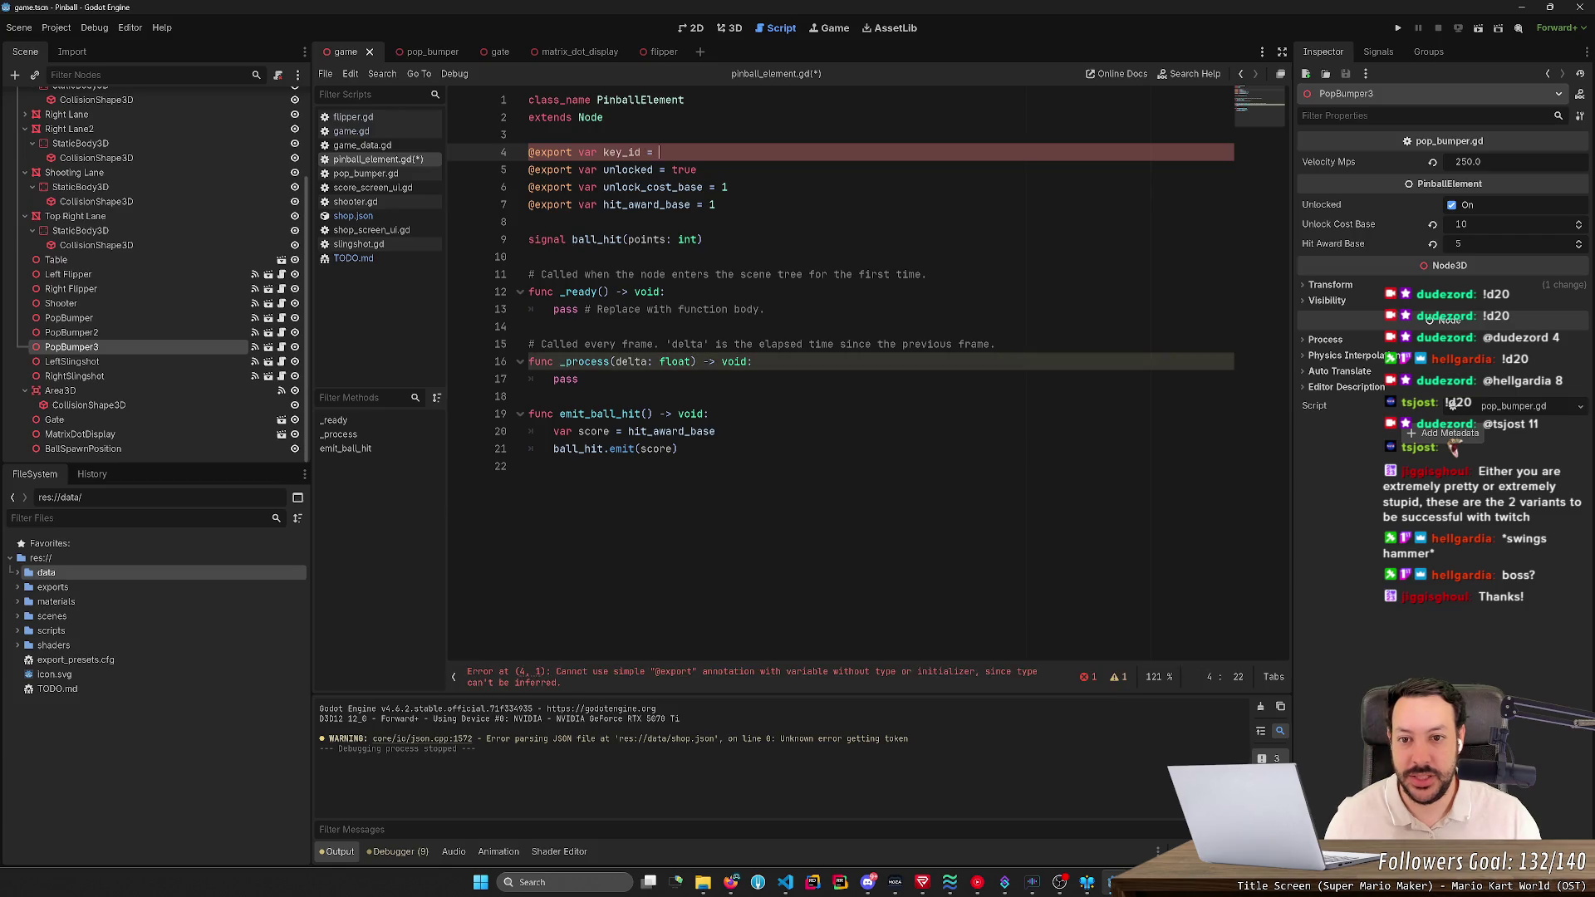
key("BackSpace")
key("BackSpace")
key("BackSpace")
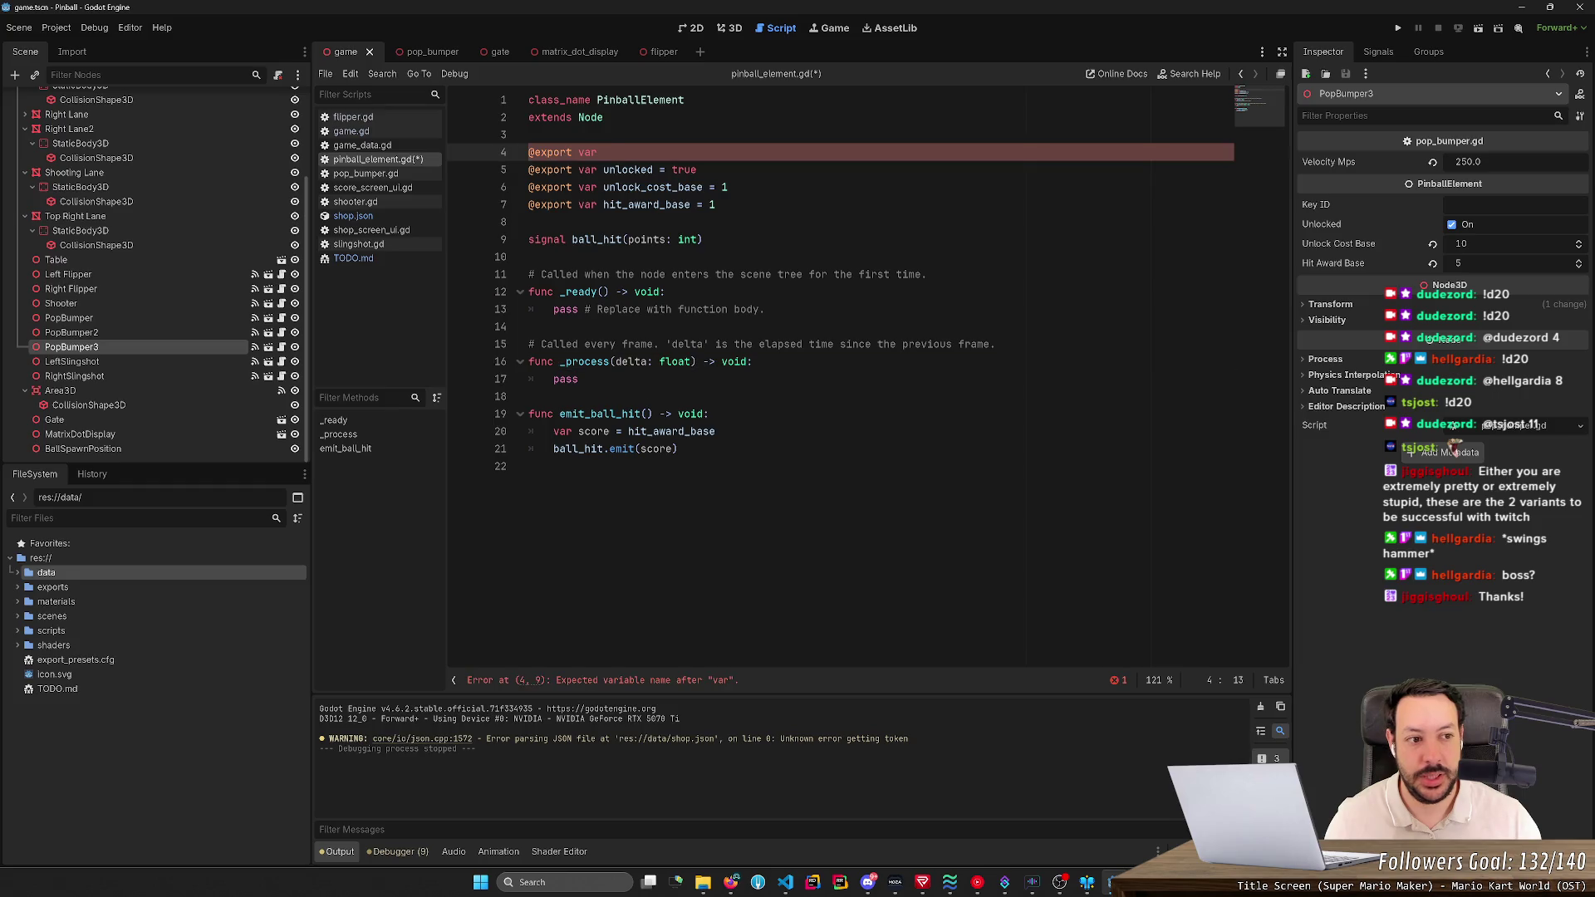
type("element_id\"")
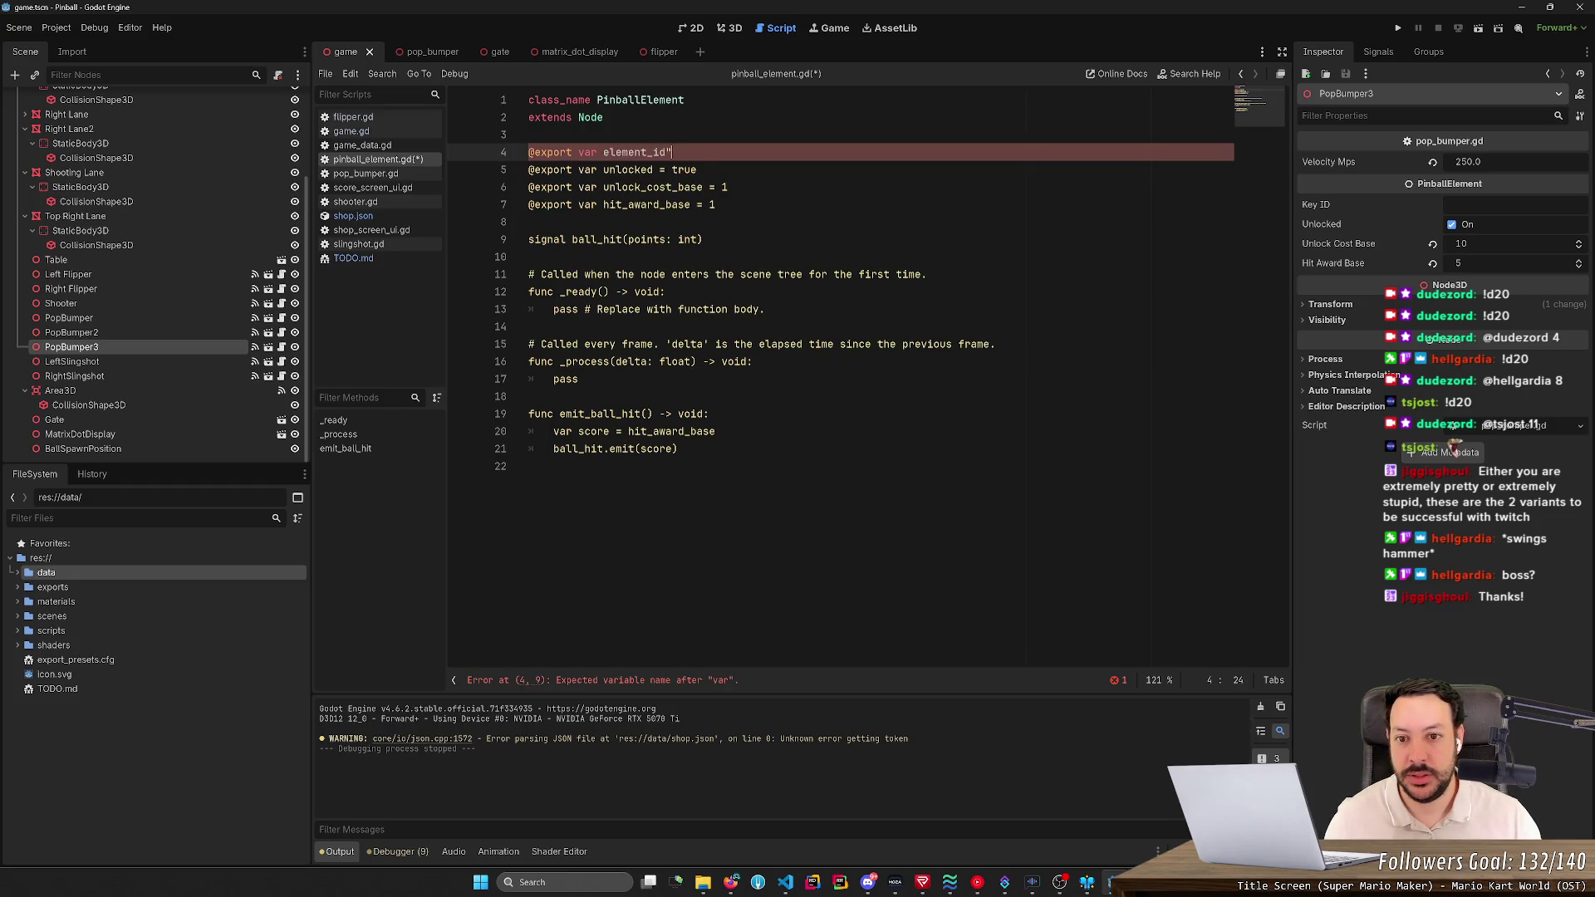
key("BackSpace")
key("BackSpace")
key("BackSpace")
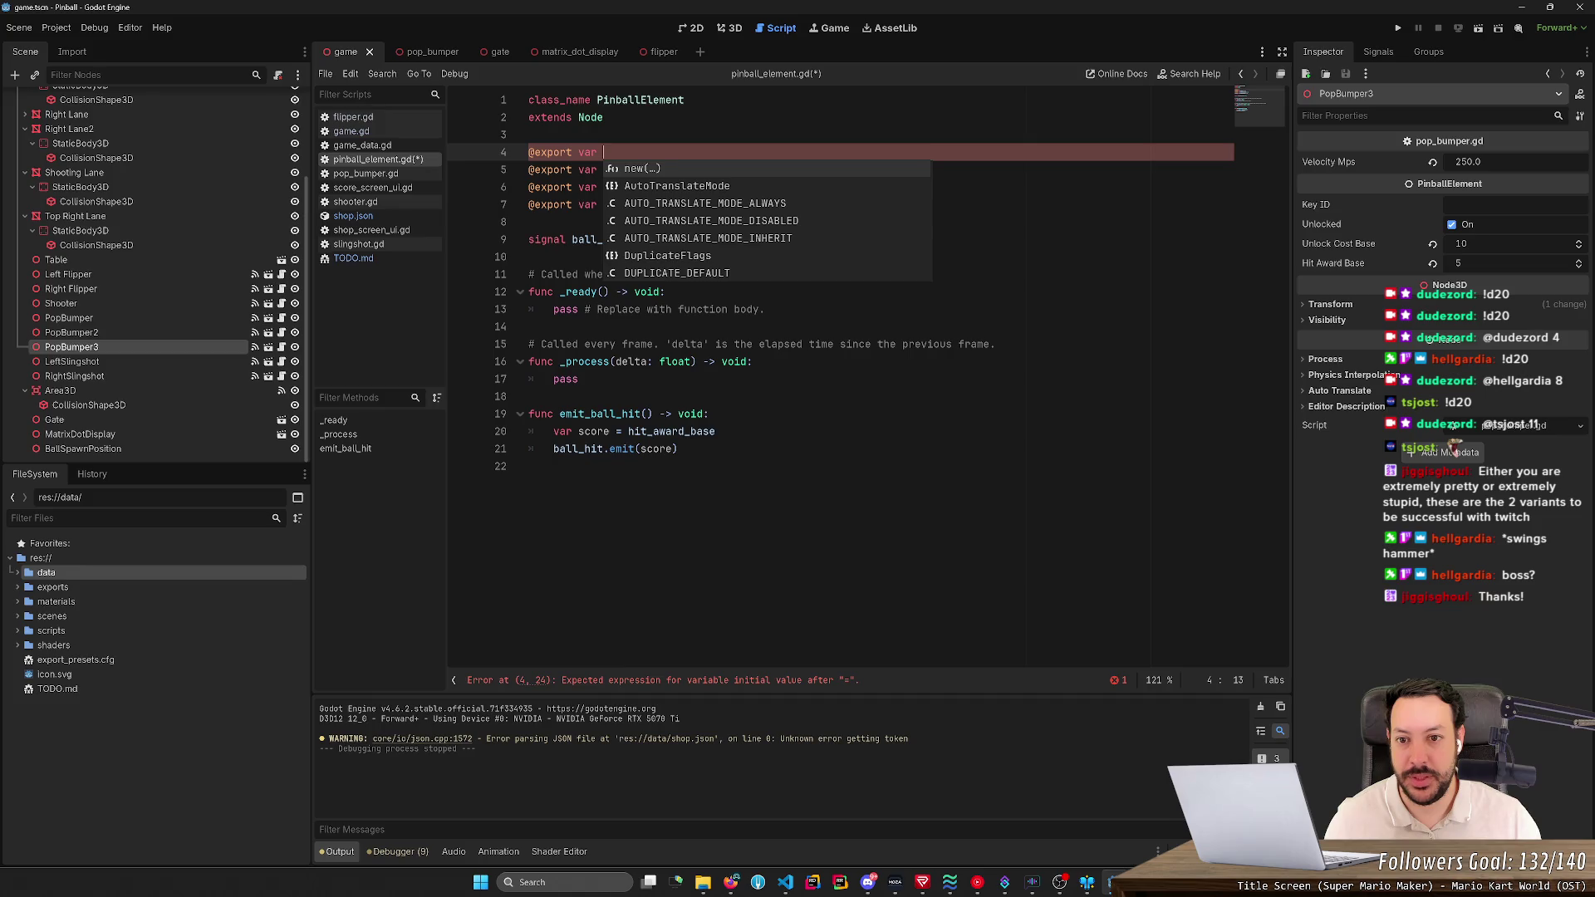
type("id ")
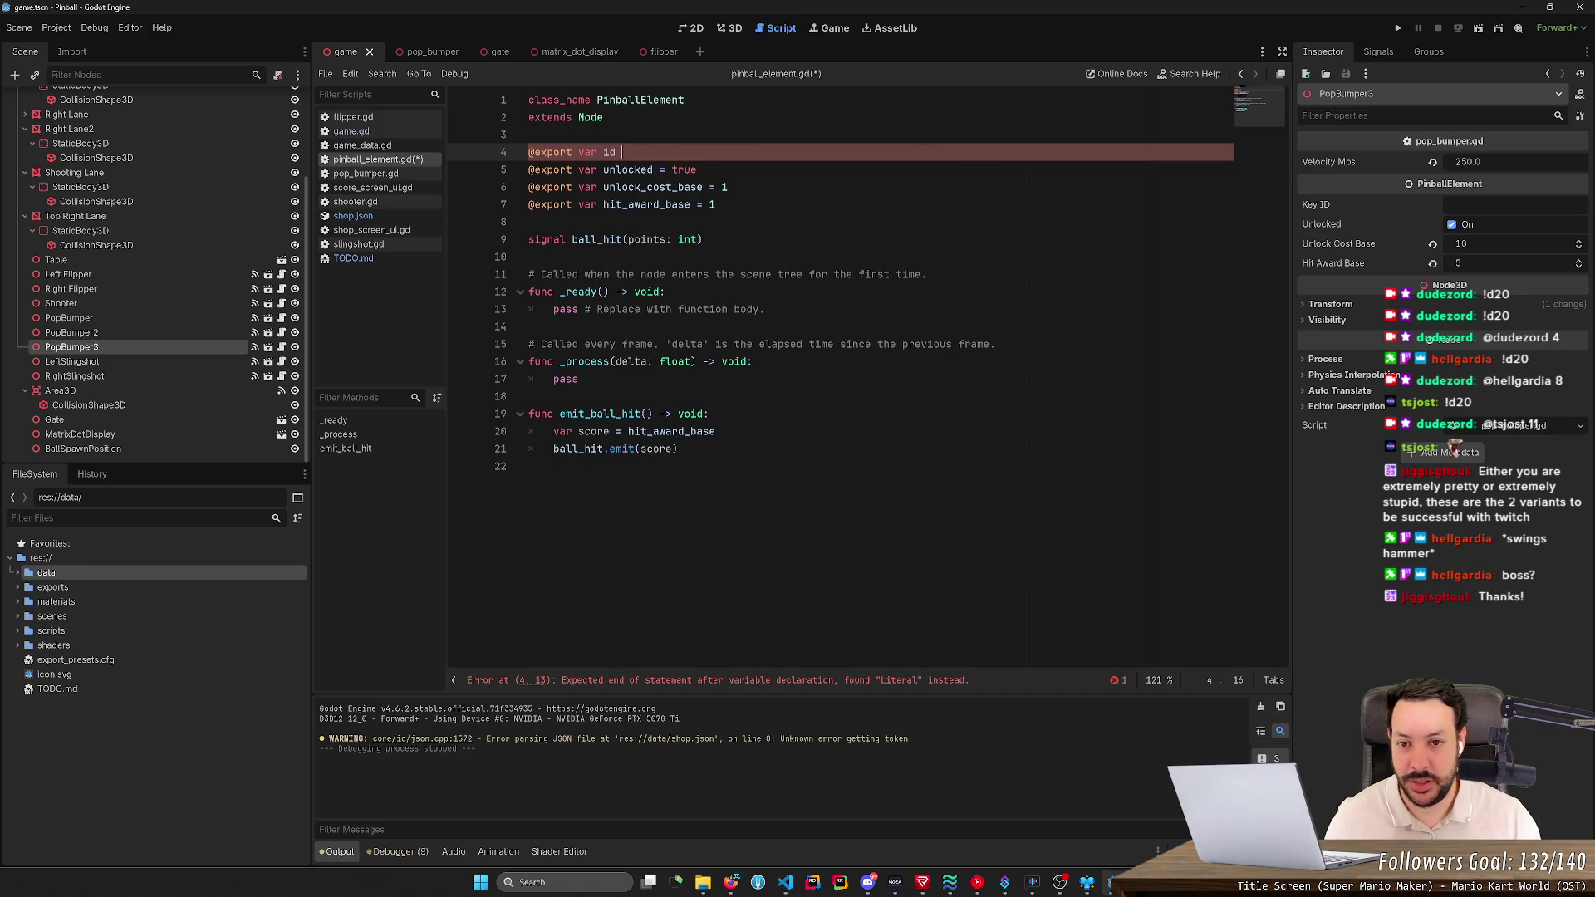
type("= \"")
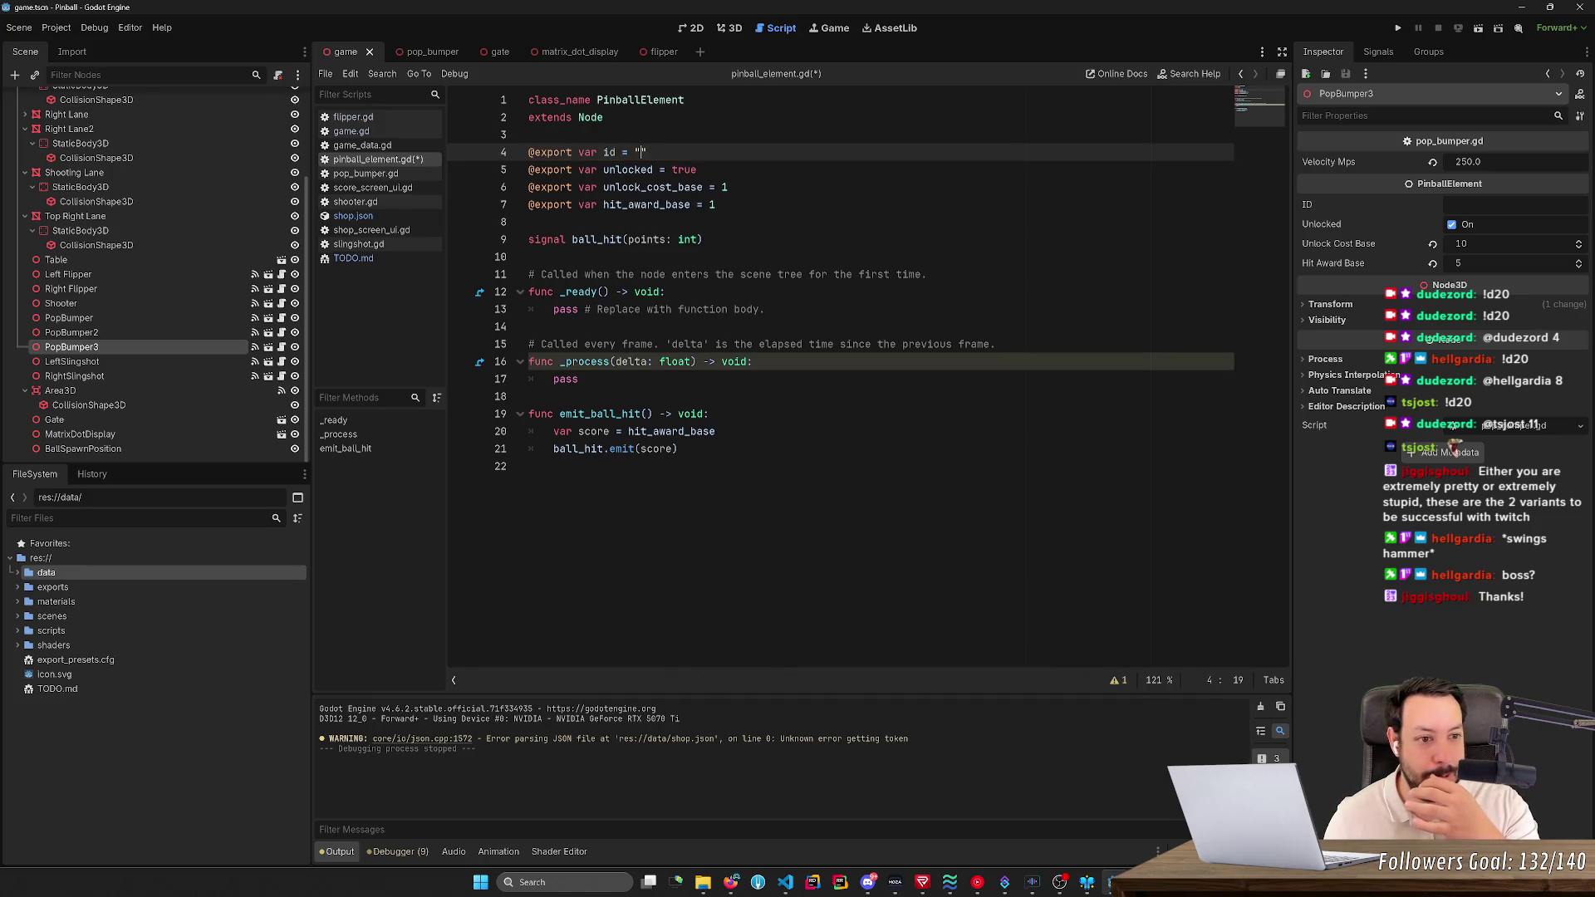
key("ctrl+s")
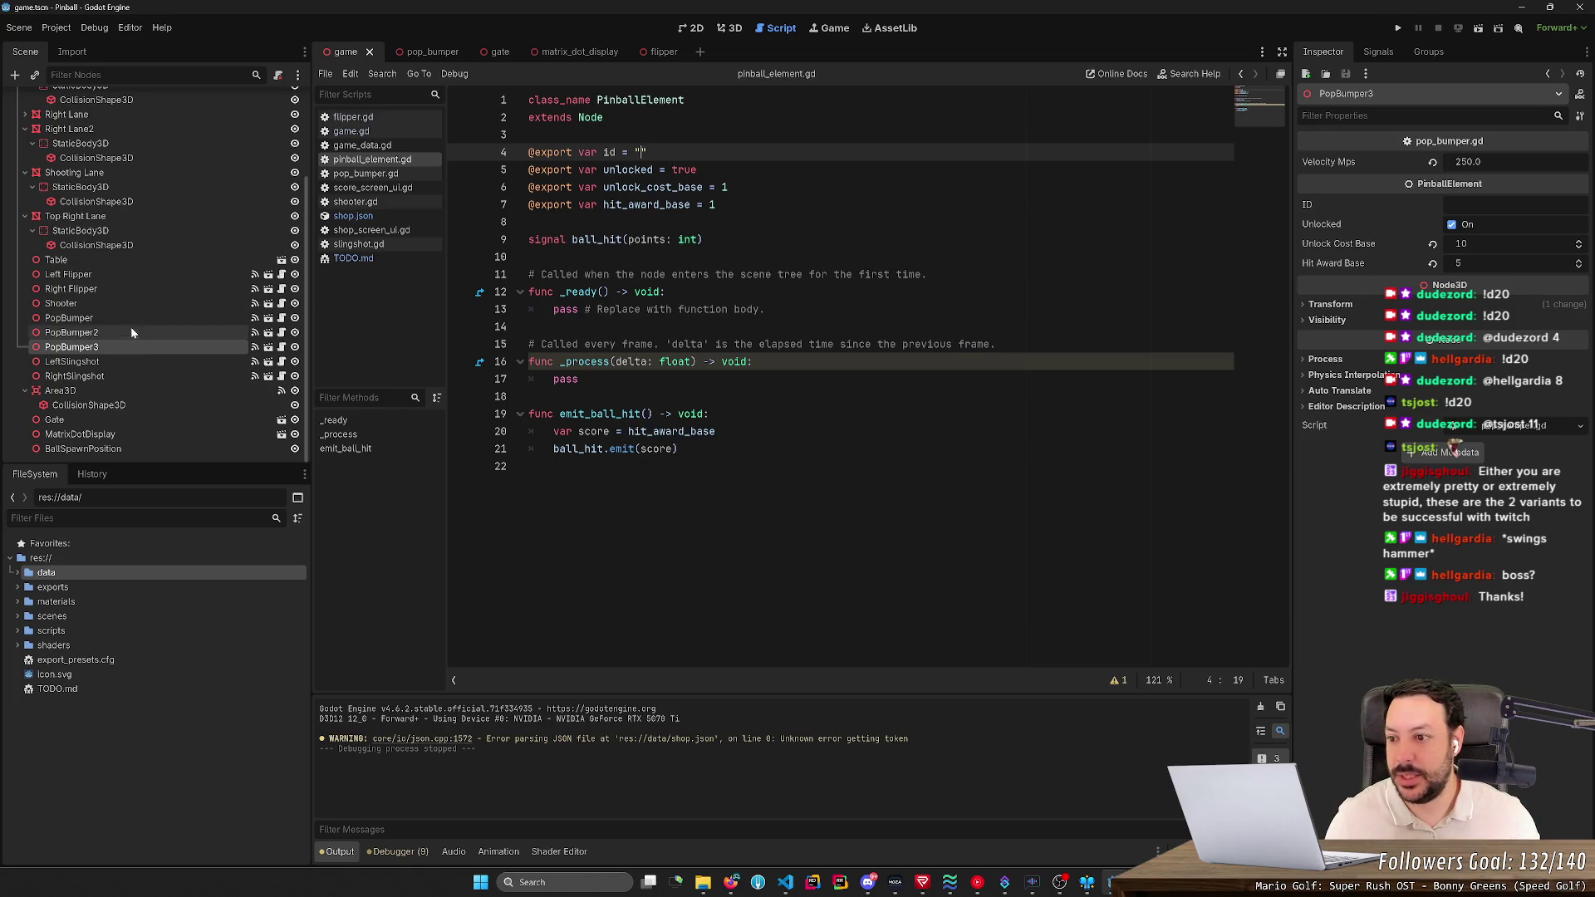
- Inspect Shooter, then PopBumper in the 3D pinball table view, confirming the empty ID property
left_click(146, 307)
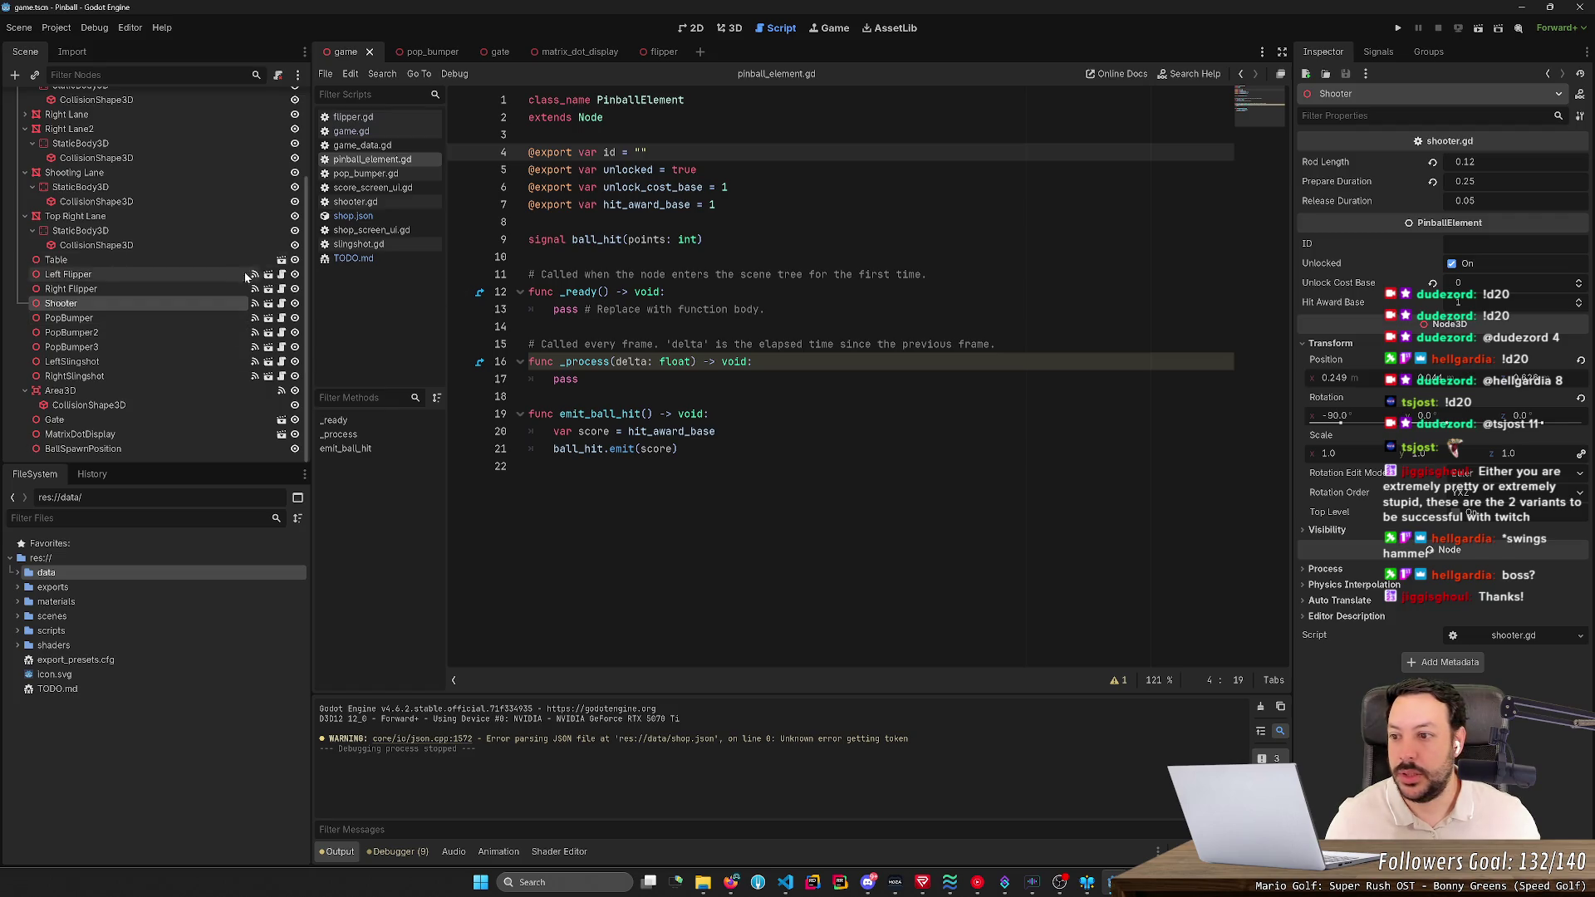
left_click(729, 29)
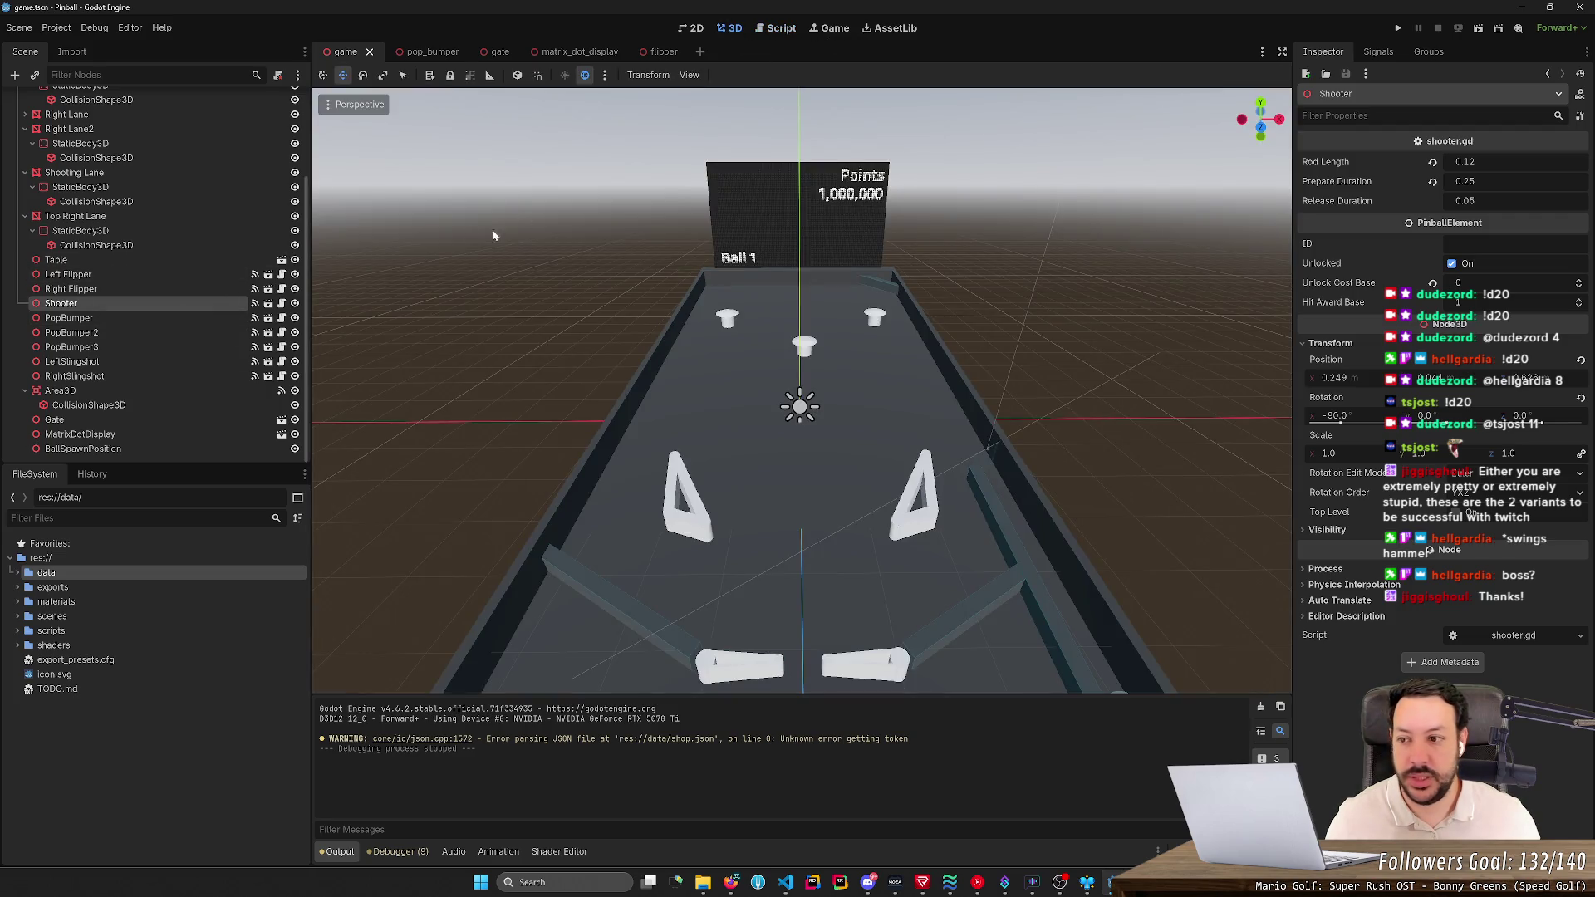
left_click(183, 318)
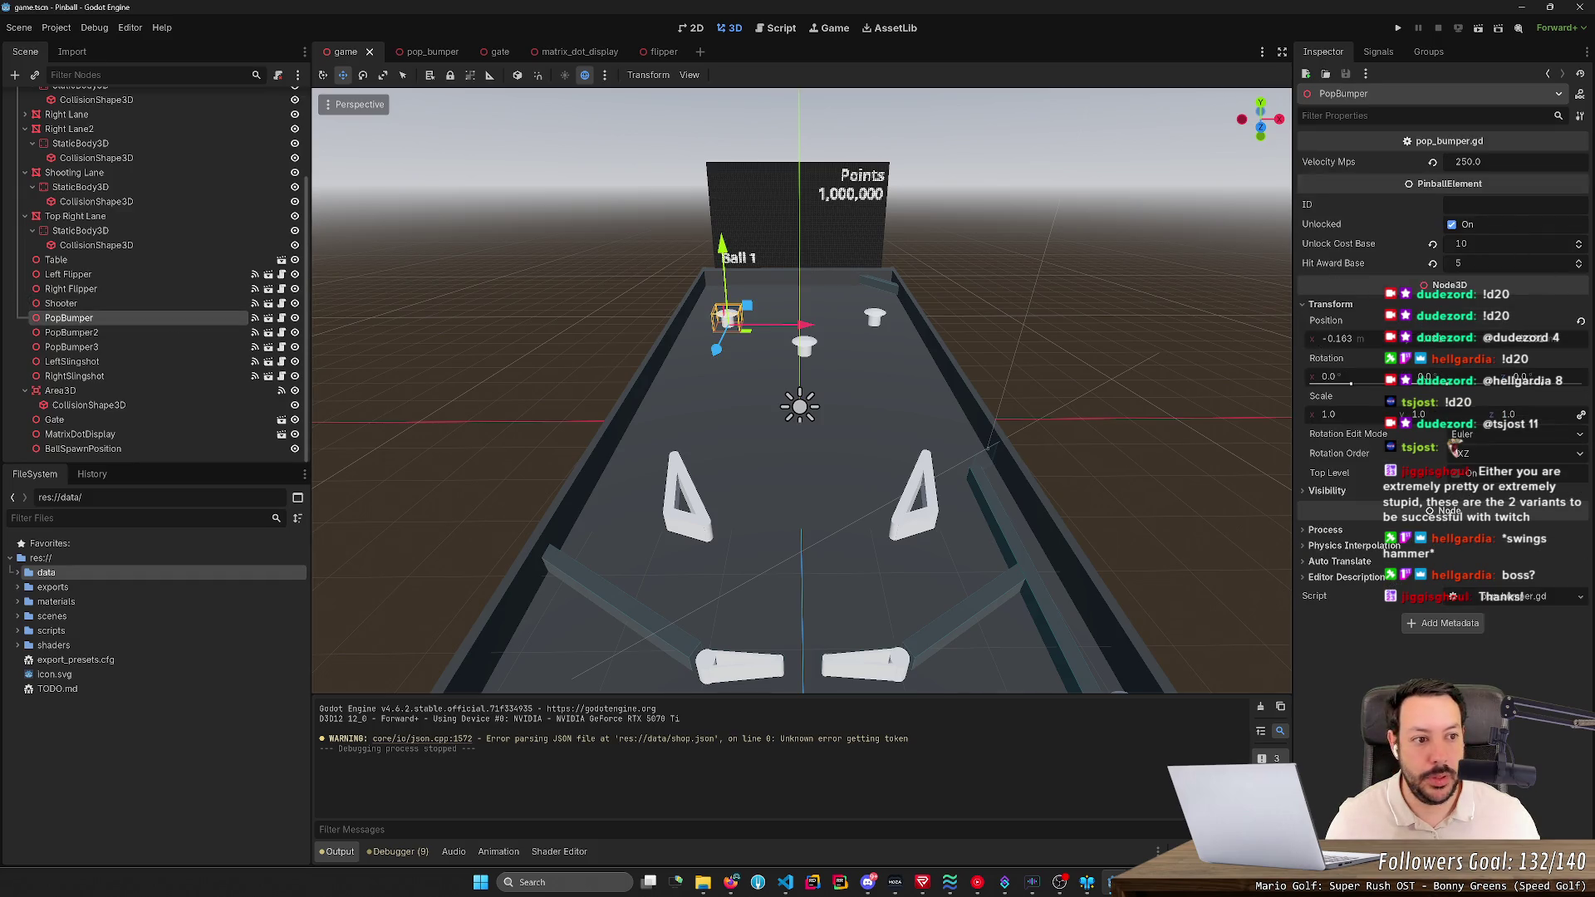